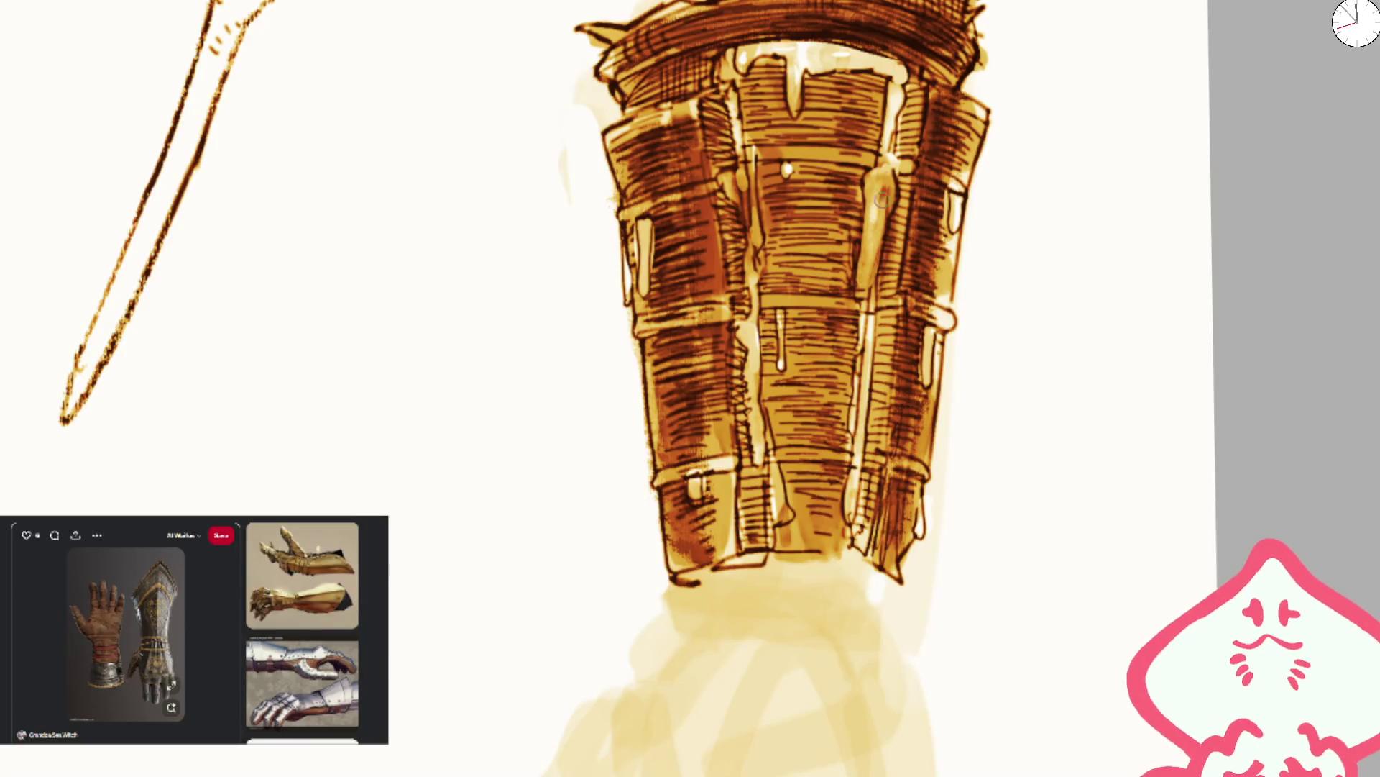
- Add a white highlight down the left strip and darken the right-hand bright strips
{"action": "left_click_drag", "start_coordinate": [744, 162], "coordinate": [731, 166]}
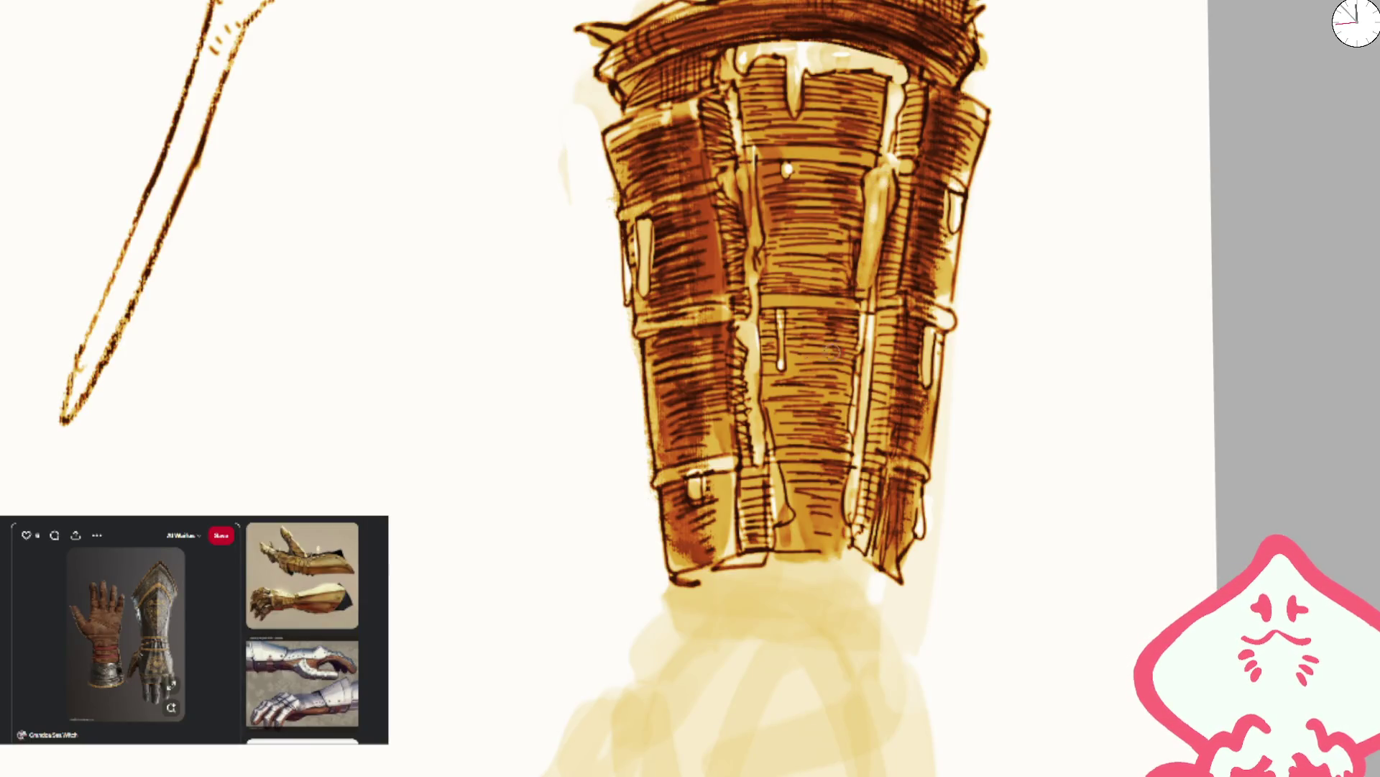
{"action": "mouse_move", "coordinate": [753, 277]}
{"action": "left_mouse_down"}
{"action": "mouse_move", "coordinate": [742, 165]}
{"action": "mouse_move", "coordinate": [746, 273]}
{"action": "left_mouse_up"}
{"action": "left_click_drag", "start_coordinate": [906, 78], "coordinate": [856, 288]}
{"action": "left_click_drag", "start_coordinate": [906, 43], "coordinate": [898, 90]}
{"action": "mouse_move", "coordinate": [752, 79]}
{"action": "left_mouse_down"}
{"action": "mouse_move", "coordinate": [741, 216]}
{"action": "mouse_move", "coordinate": [793, 555]}
{"action": "left_mouse_up"}
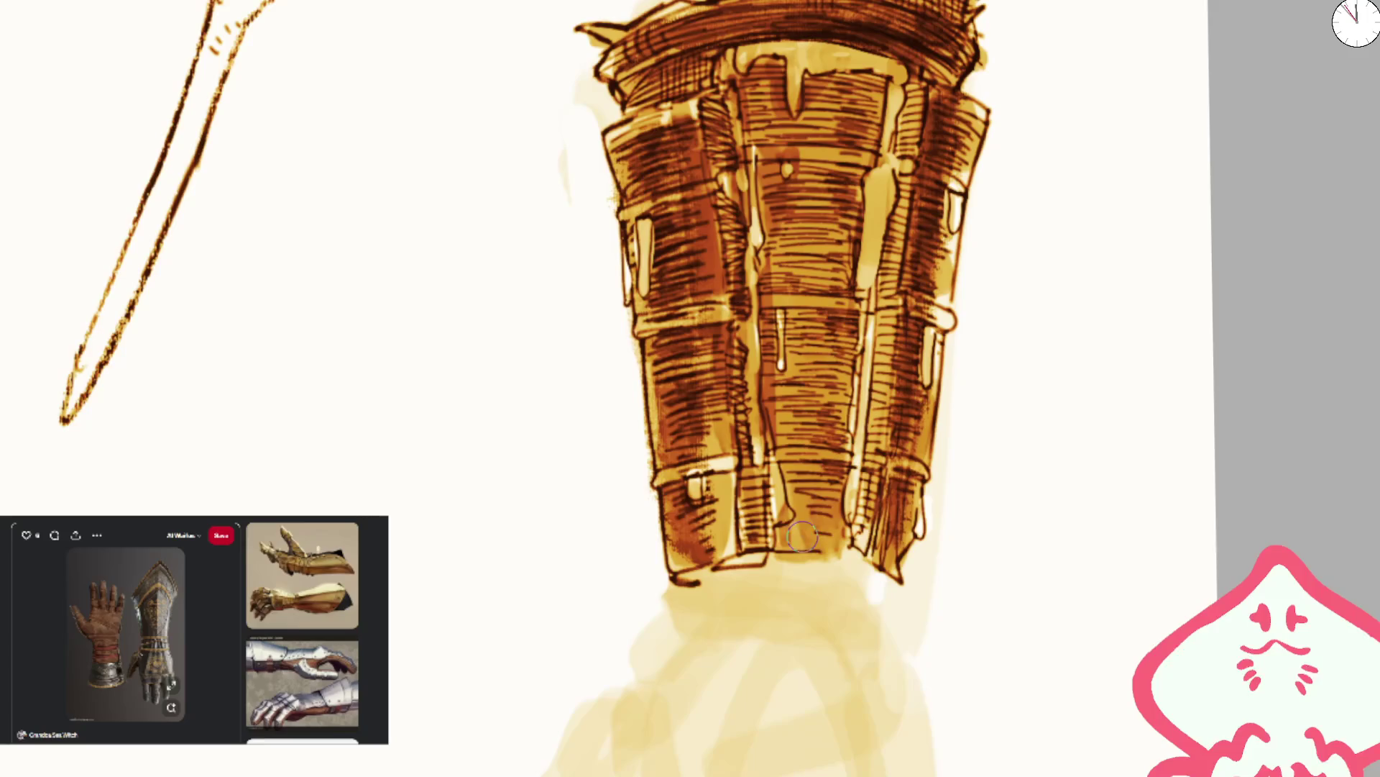
{"action": "left_click_drag", "start_coordinate": [864, 304], "coordinate": [835, 529]}
{"action": "left_click_drag", "start_coordinate": [852, 280], "coordinate": [882, 149]}
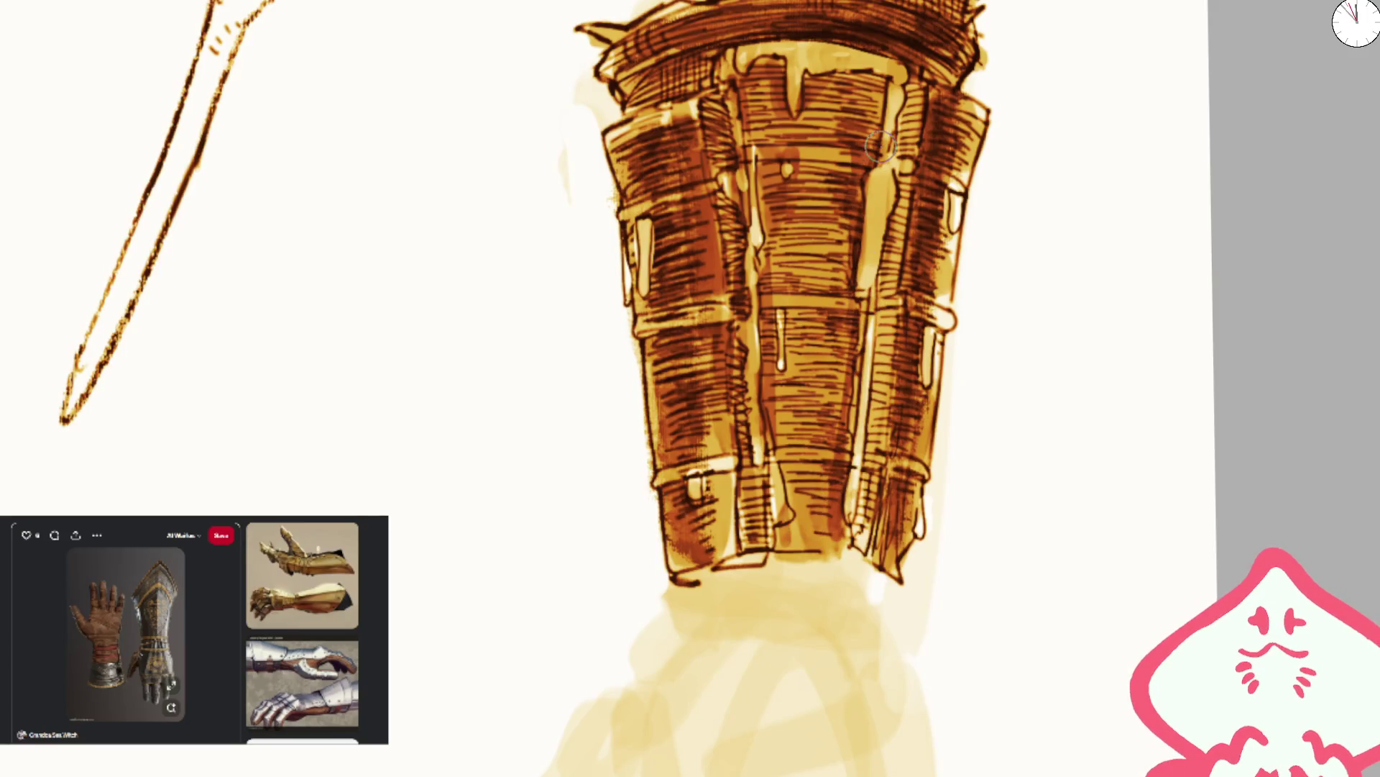
- Darken the bracer's left edge, central strip, lower-left band and top band
{"action": "left_click_drag", "start_coordinate": [623, 228], "coordinate": [627, 313]}
{"action": "mouse_move", "coordinate": [935, 323]}
{"action": "left_mouse_down"}
{"action": "mouse_move", "coordinate": [928, 406]}
{"action": "mouse_move", "coordinate": [953, 144]}
{"action": "left_mouse_up"}
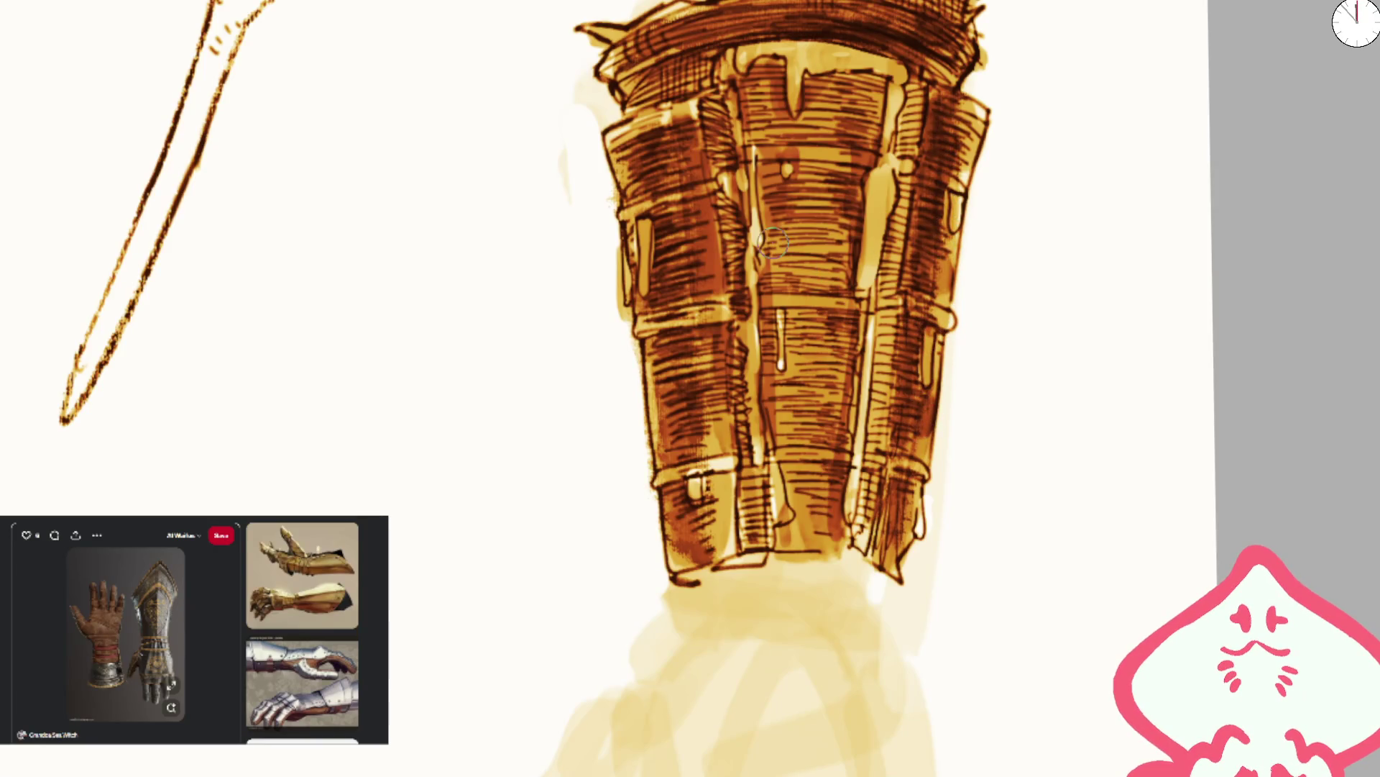
{"action": "left_click_drag", "start_coordinate": [762, 187], "coordinate": [757, 267]}
{"action": "mouse_move", "coordinate": [748, 151]}
{"action": "left_mouse_down"}
{"action": "mouse_move", "coordinate": [755, 402]}
{"action": "mouse_move", "coordinate": [782, 518]}
{"action": "left_mouse_up"}
{"action": "left_click_drag", "start_coordinate": [786, 334], "coordinate": [782, 385]}
{"action": "left_click_drag", "start_coordinate": [741, 507], "coordinate": [733, 478]}
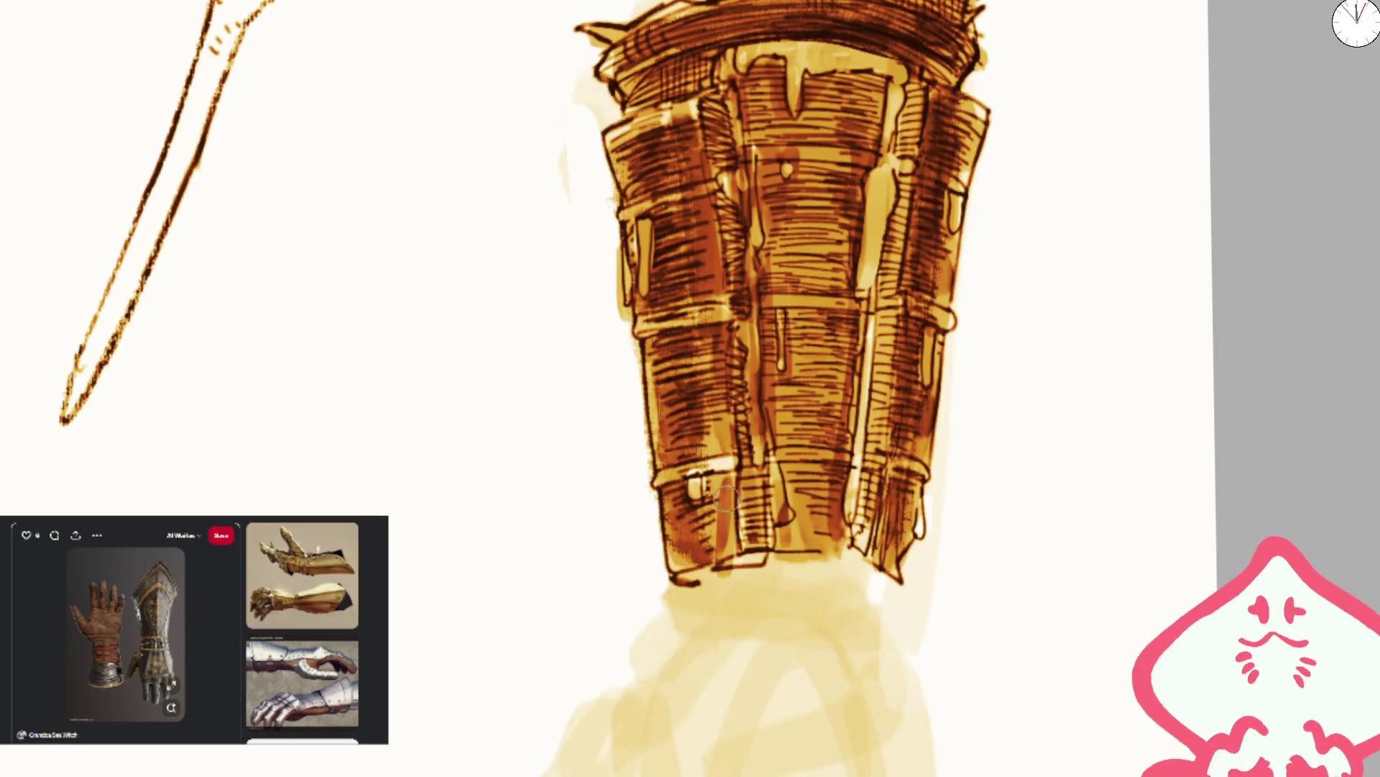
{"action": "left_click_drag", "start_coordinate": [737, 576], "coordinate": [690, 460]}
{"action": "mouse_move", "coordinate": [759, 68]}
{"action": "left_mouse_down"}
{"action": "mouse_move", "coordinate": [827, 43]}
{"action": "mouse_move", "coordinate": [806, 93]}
{"action": "mouse_move", "coordinate": [895, 69]}
{"action": "mouse_move", "coordinate": [874, 309]}
{"action": "mouse_move", "coordinate": [870, 165]}
{"action": "mouse_move", "coordinate": [891, 51]}
{"action": "mouse_move", "coordinate": [888, 214]}
{"action": "left_mouse_up"}
- Paint light vertical highlight strokes along the right-centre seam and right plate
{"action": "scroll", "coordinate": [889, 215], "scroll_direction": "down", "scroll_amount": 3}
{"action": "scroll", "coordinate": [834, 209], "scroll_direction": "up", "scroll_amount": 2}
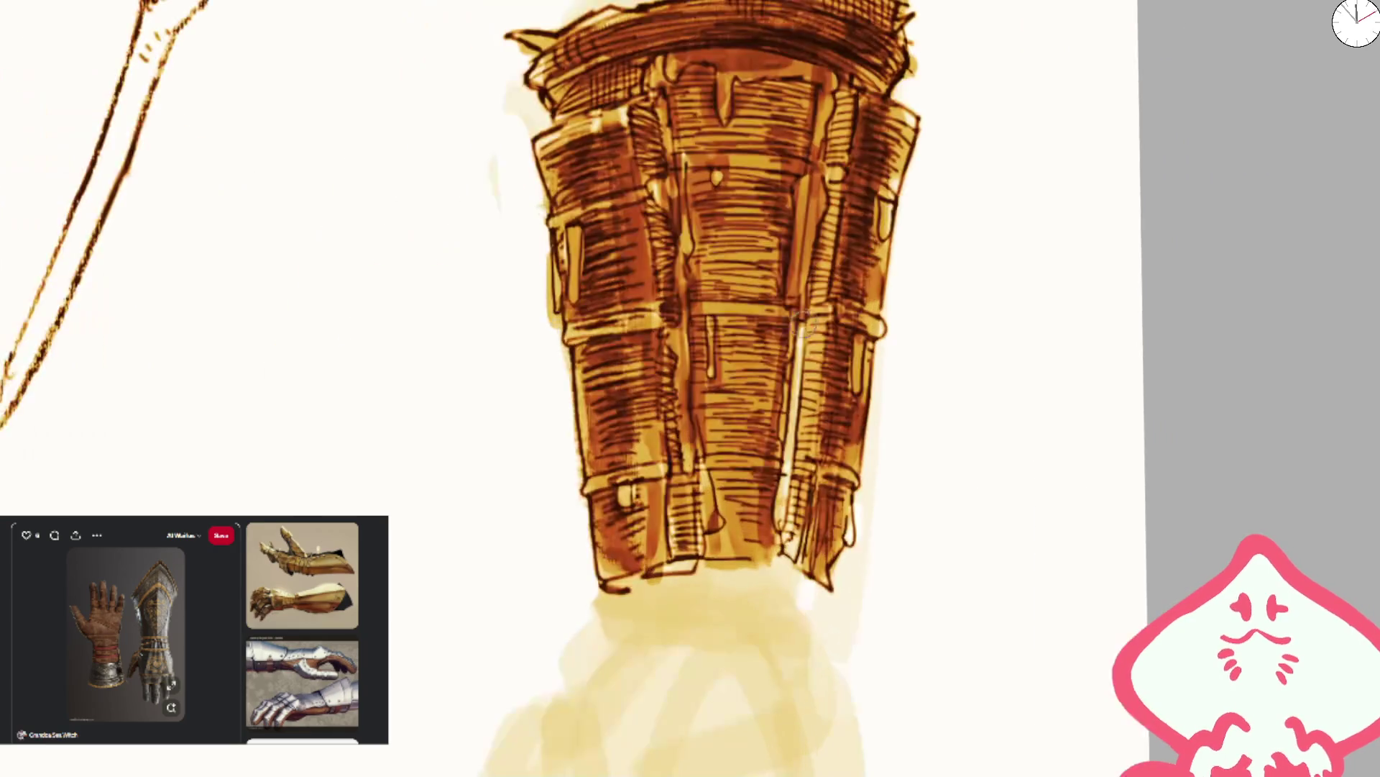
{"action": "scroll", "coordinate": [846, 297], "scroll_direction": "down", "scroll_amount": 2}
{"action": "scroll", "coordinate": [847, 297], "scroll_direction": "down", "scroll_amount": 1}
{"action": "scroll", "coordinate": [766, 262], "scroll_direction": "up", "scroll_amount": 3}
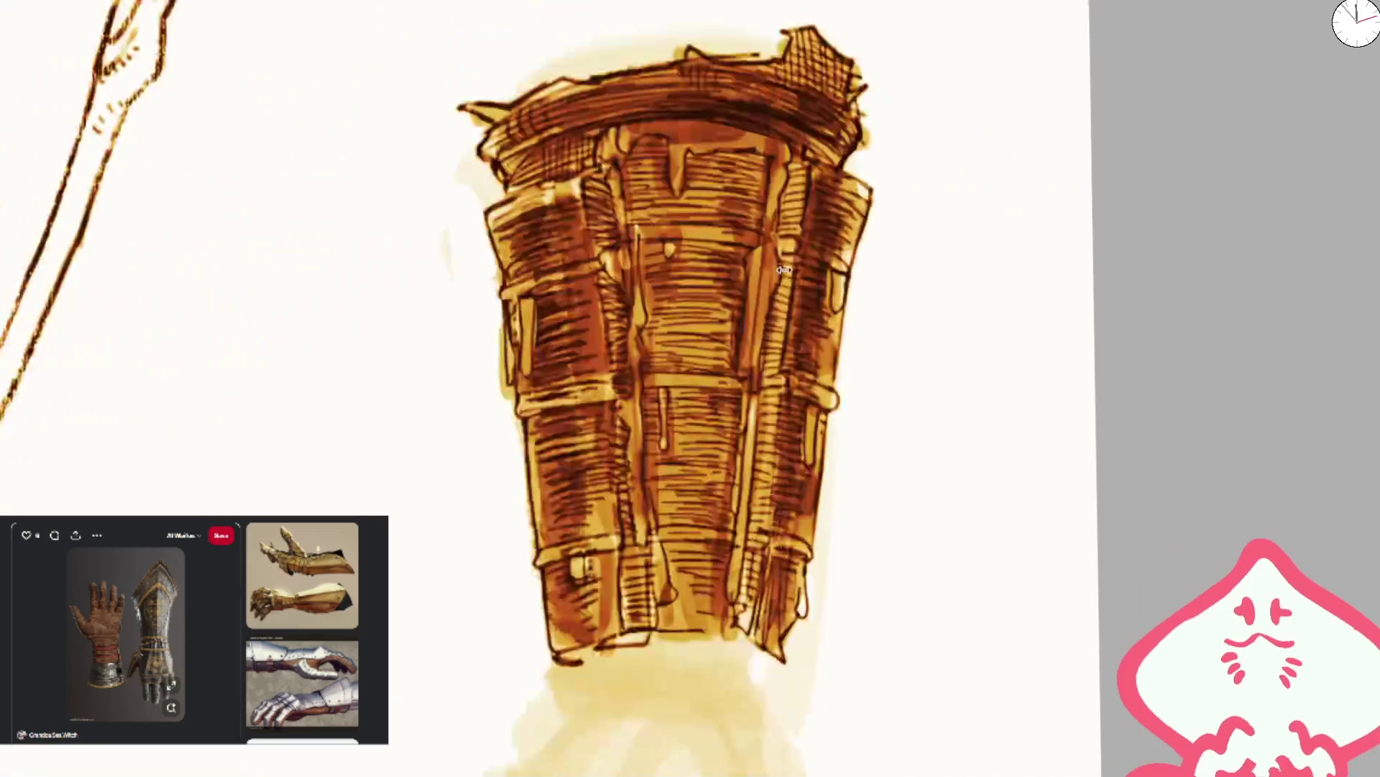
{"action": "left_click_drag", "start_coordinate": [756, 368], "coordinate": [742, 638]}
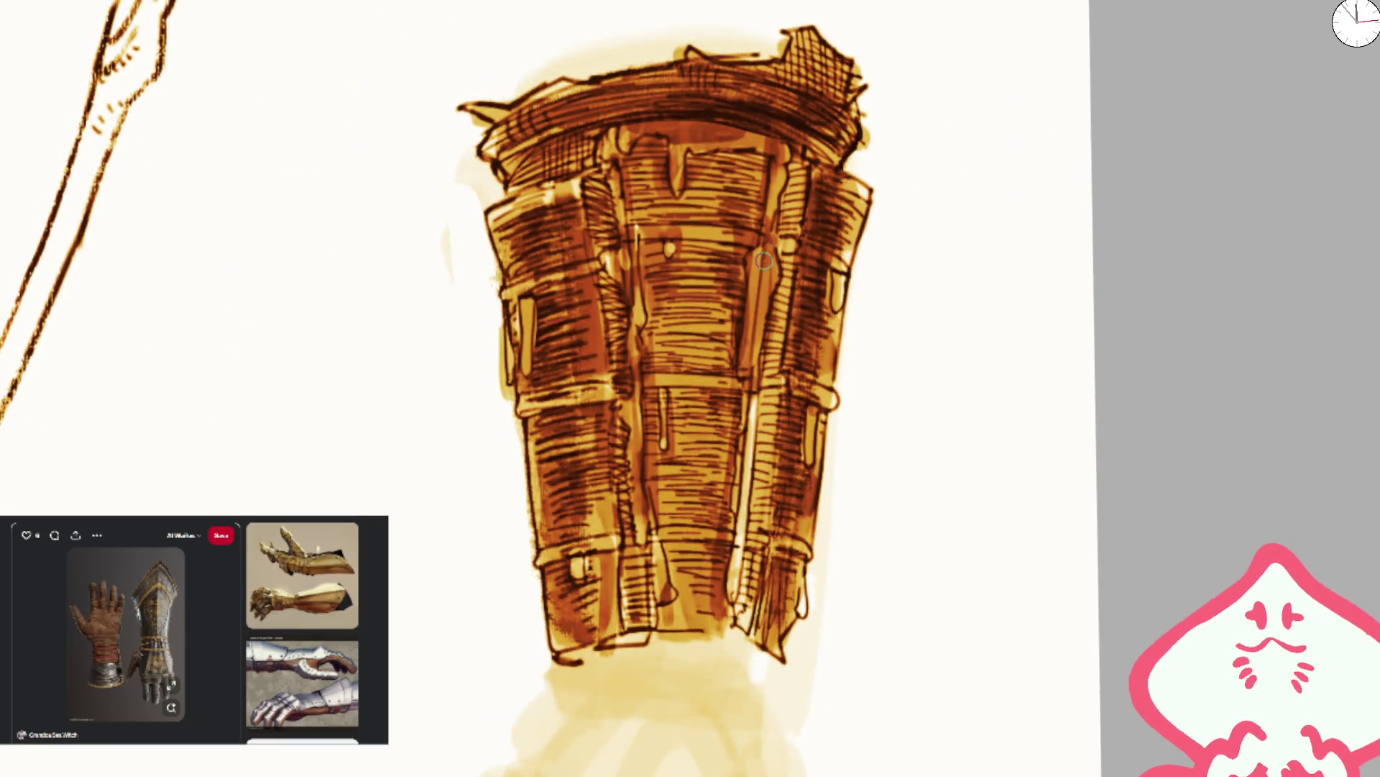
{"action": "left_click_drag", "start_coordinate": [775, 133], "coordinate": [747, 396]}
{"action": "left_click_drag", "start_coordinate": [617, 155], "coordinate": [778, 144]}
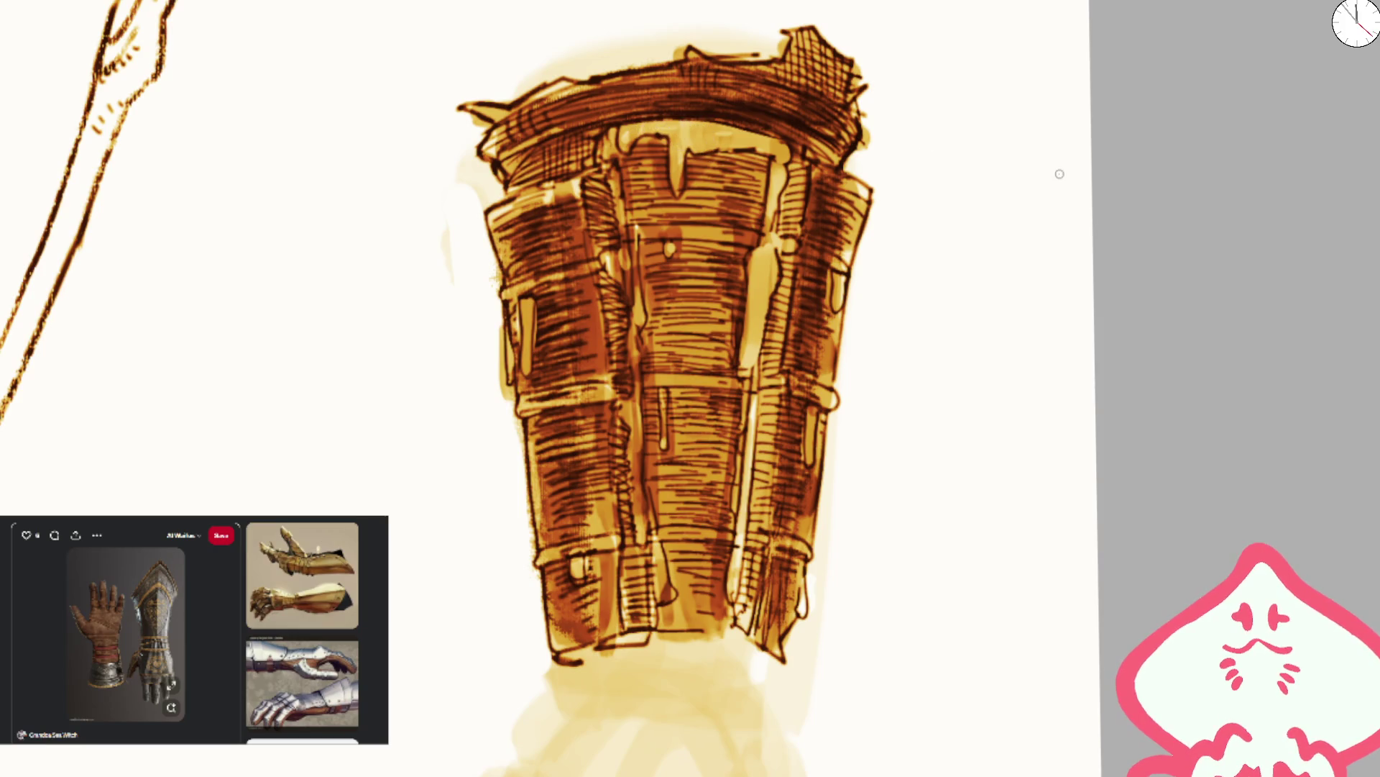
{"action": "left_click_drag", "start_coordinate": [754, 300], "coordinate": [755, 319]}
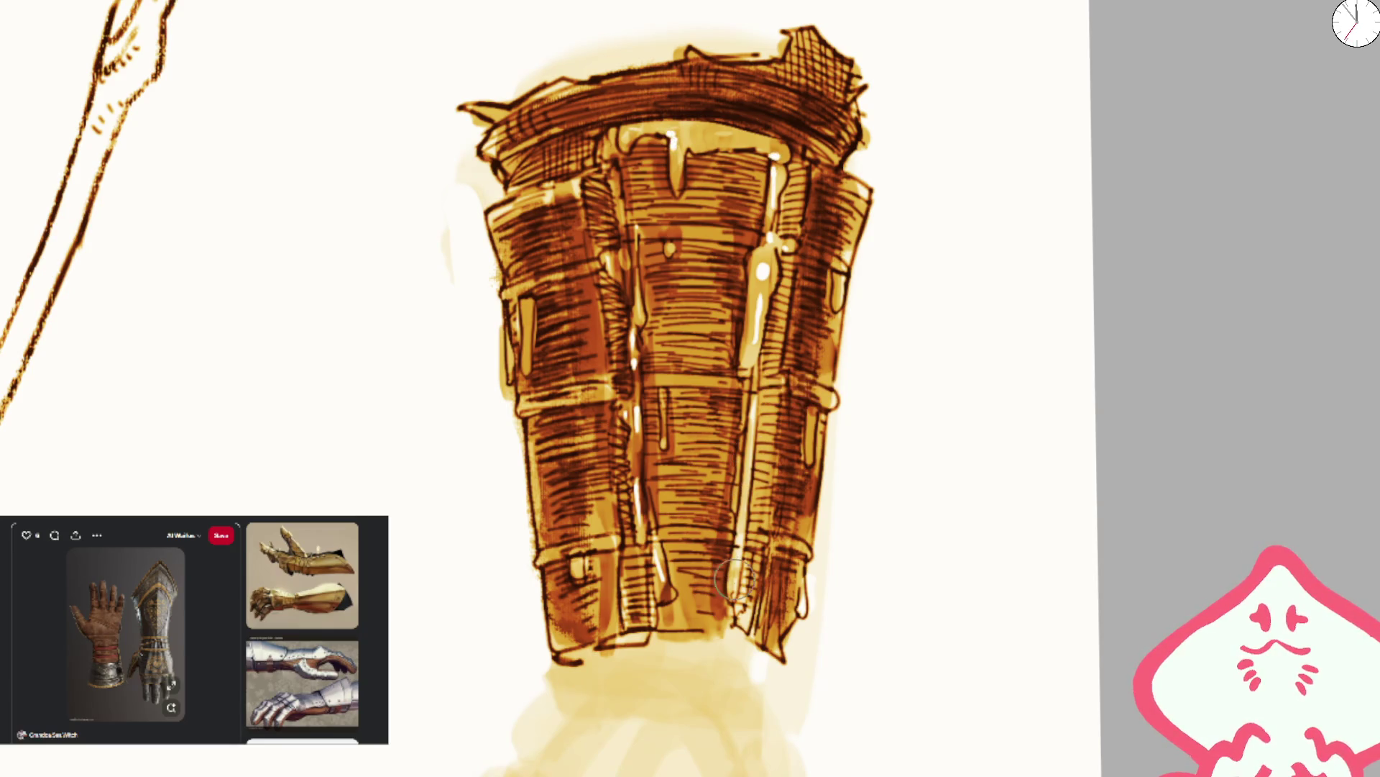
{"action": "left_click_drag", "start_coordinate": [759, 390], "coordinate": [736, 602]}
- Add a thin white highlight on the right plate and tone down the middle plate's highlight
{"action": "scroll", "coordinate": [748, 381], "scroll_direction": "down", "scroll_amount": 5}
{"action": "scroll", "coordinate": [738, 369], "scroll_direction": "up", "scroll_amount": 5}
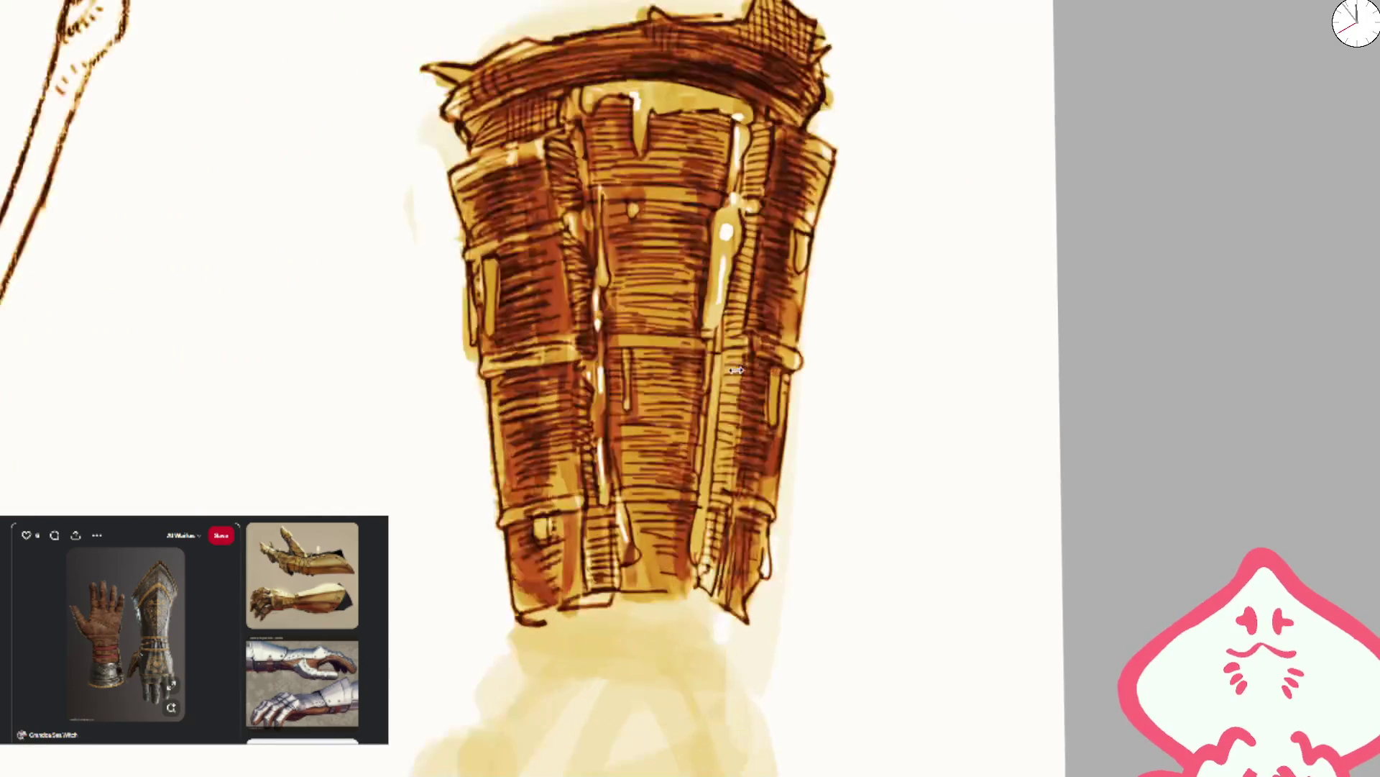
{"action": "left_click_drag", "start_coordinate": [719, 374], "coordinate": [697, 521]}
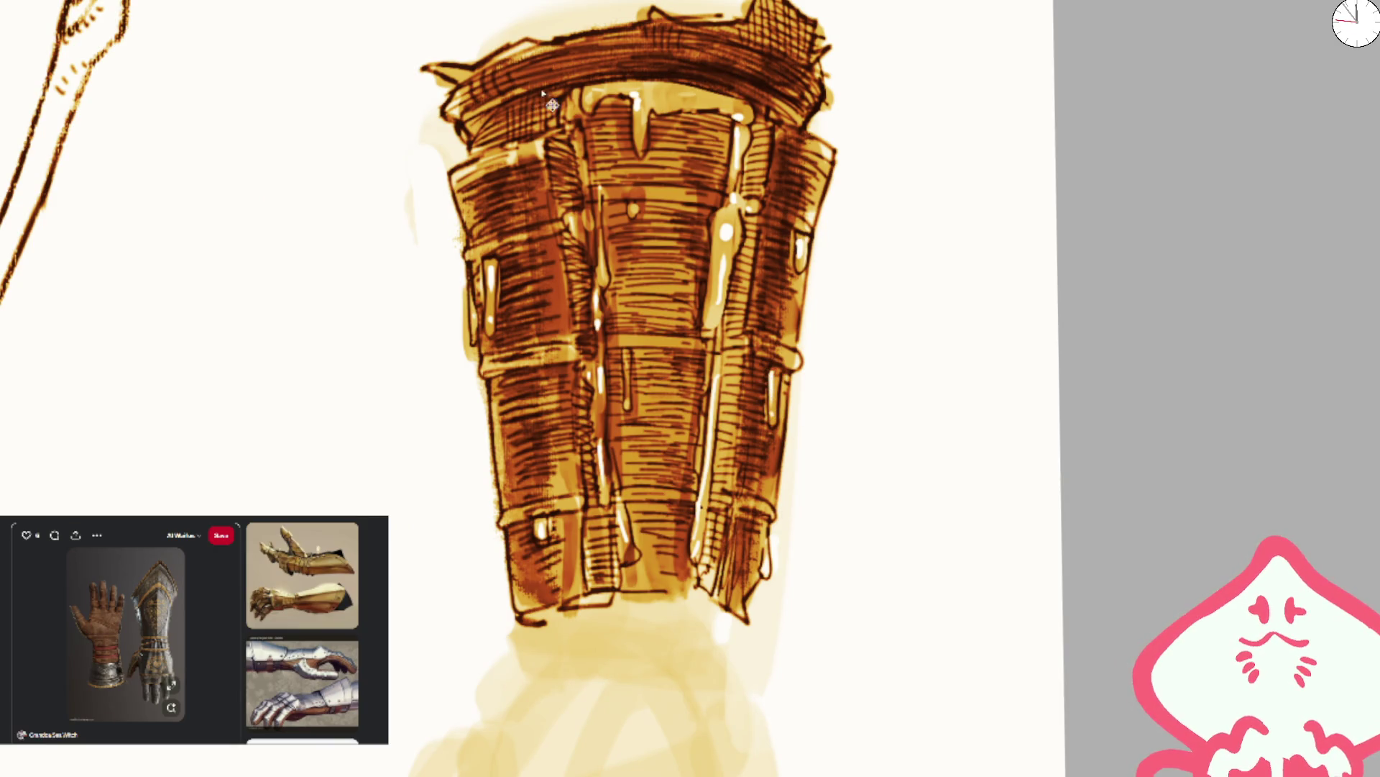
{"action": "left_click_drag", "start_coordinate": [730, 147], "coordinate": [726, 342]}
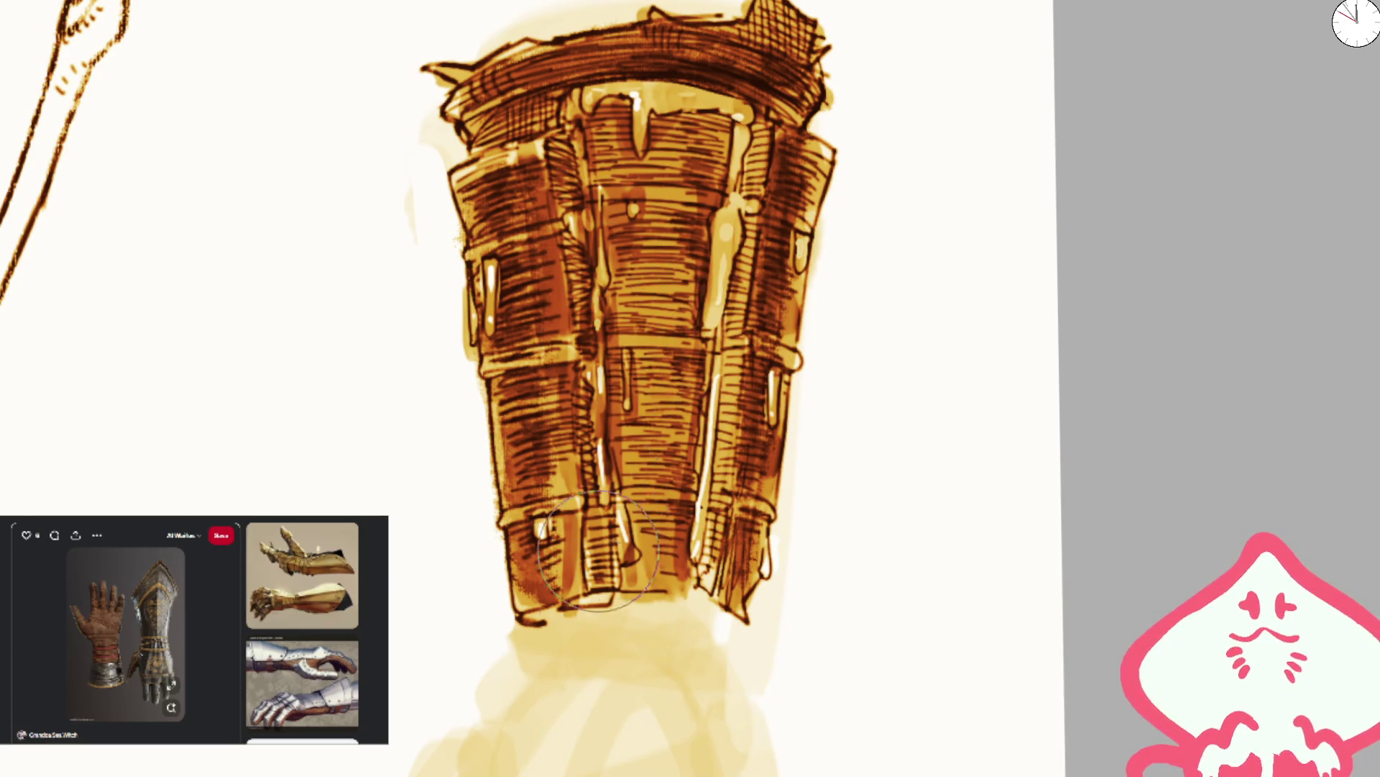
- Shade and darken the bracer's left seam from top to bottom
{"action": "scroll", "coordinate": [597, 575], "scroll_direction": "down", "scroll_amount": 3}
{"action": "scroll", "coordinate": [626, 288], "scroll_direction": "up", "scroll_amount": 3}
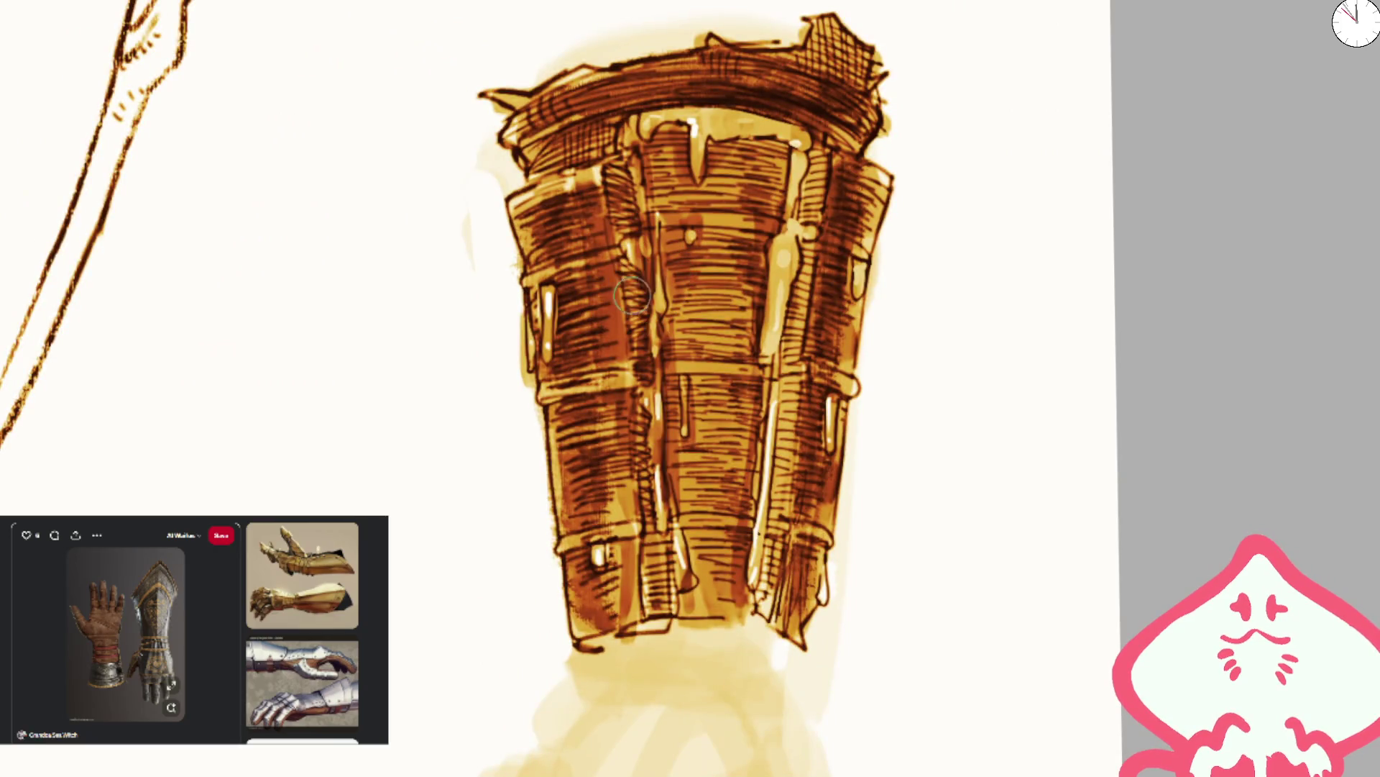
{"action": "left_click_drag", "start_coordinate": [635, 303], "coordinate": [651, 378]}
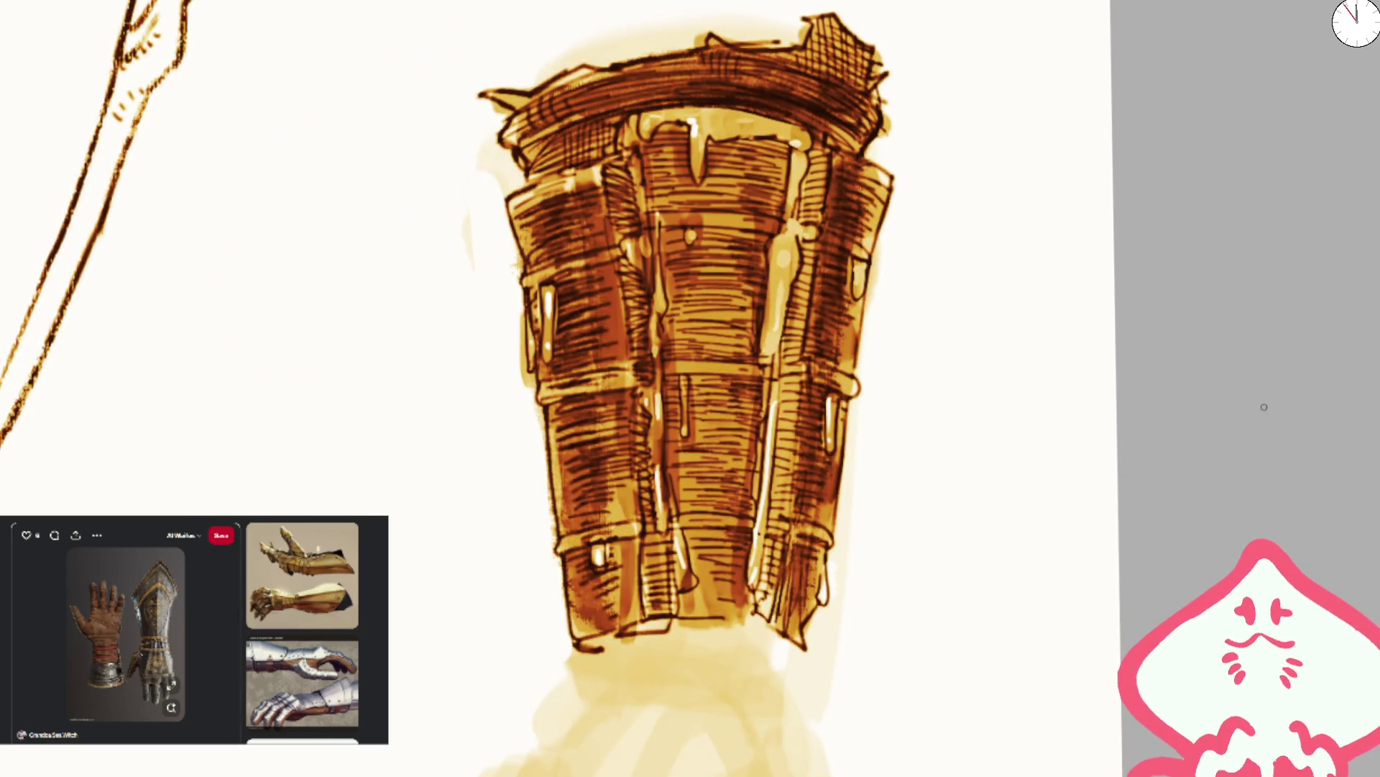
{"action": "left_click_drag", "start_coordinate": [636, 270], "coordinate": [651, 360]}
{"action": "mouse_move", "coordinate": [632, 262]}
{"action": "left_mouse_down"}
{"action": "mouse_move", "coordinate": [660, 604]}
{"action": "mouse_move", "coordinate": [658, 568]}
{"action": "left_mouse_up"}
{"action": "mouse_move", "coordinate": [636, 237]}
{"action": "left_mouse_down"}
{"action": "mouse_move", "coordinate": [625, 288]}
{"action": "mouse_move", "coordinate": [608, 174]}
{"action": "left_mouse_up"}
- Hatch the right seam, centre panel, lower-left strip and upper cuff in dark ink
{"action": "left_click_drag", "start_coordinate": [862, 203], "coordinate": [832, 219]}
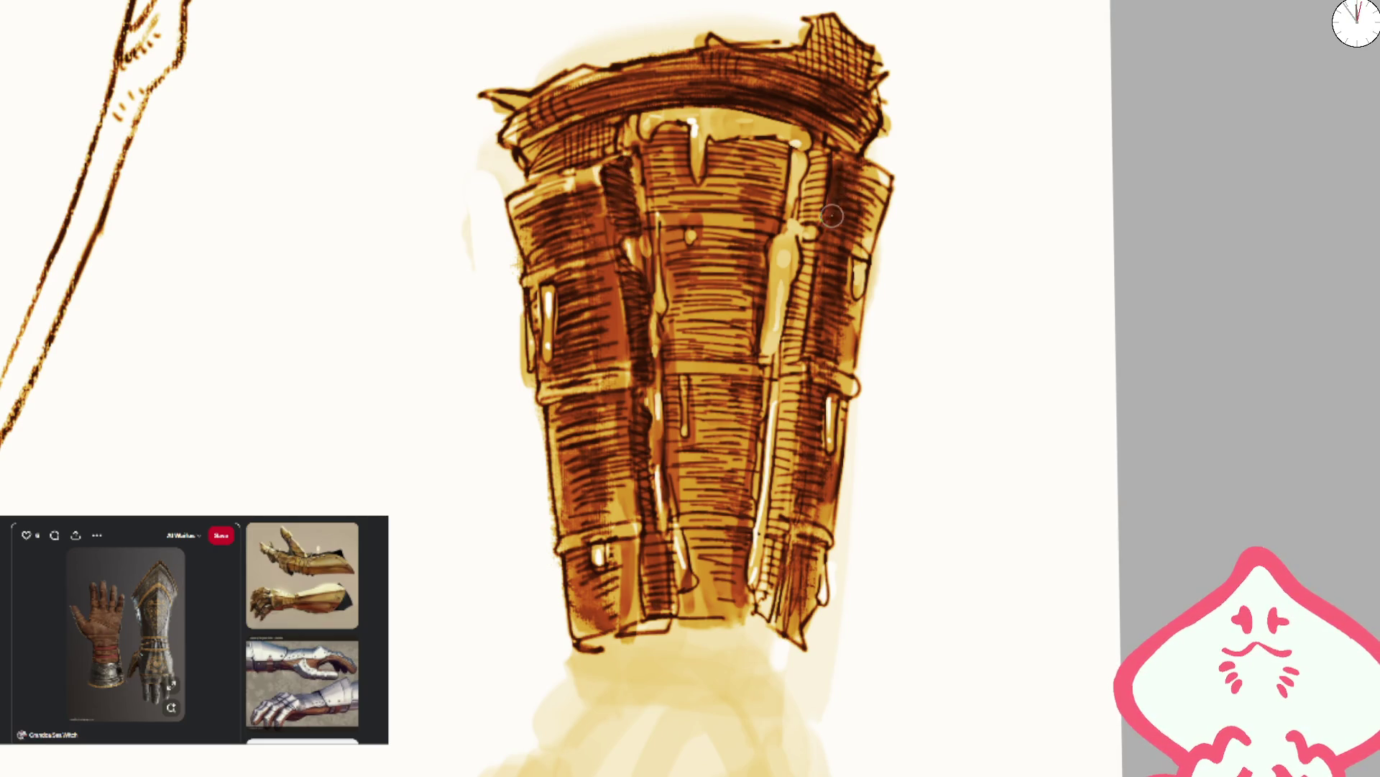
{"action": "left_click_drag", "start_coordinate": [823, 276], "coordinate": [798, 611]}
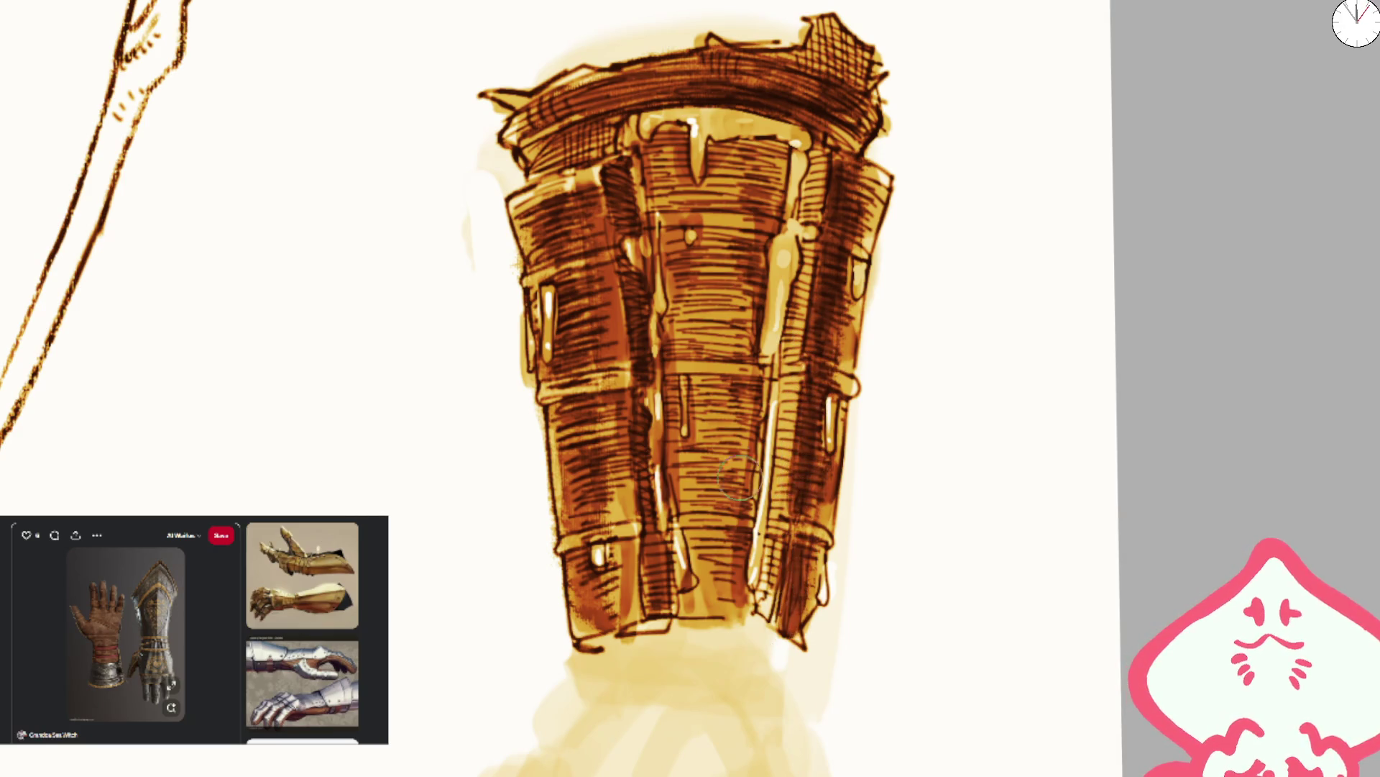
{"action": "mouse_move", "coordinate": [670, 427]}
{"action": "left_mouse_down"}
{"action": "mouse_move", "coordinate": [687, 467]}
{"action": "mouse_move", "coordinate": [701, 431]}
{"action": "mouse_move", "coordinate": [719, 431]}
{"action": "mouse_move", "coordinate": [683, 302]}
{"action": "mouse_move", "coordinate": [712, 237]}
{"action": "mouse_move", "coordinate": [741, 259]}
{"action": "mouse_move", "coordinate": [739, 303]}
{"action": "mouse_move", "coordinate": [748, 245]}
{"action": "mouse_move", "coordinate": [654, 158]}
{"action": "mouse_move", "coordinate": [669, 151]}
{"action": "mouse_move", "coordinate": [694, 203]}
{"action": "mouse_move", "coordinate": [747, 144]}
{"action": "mouse_move", "coordinate": [791, 187]}
{"action": "left_mouse_up"}
{"action": "mouse_move", "coordinate": [701, 532]}
{"action": "left_mouse_down"}
{"action": "mouse_move", "coordinate": [707, 611]}
{"action": "mouse_move", "coordinate": [737, 560]}
{"action": "mouse_move", "coordinate": [672, 604]}
{"action": "mouse_move", "coordinate": [658, 576]}
{"action": "mouse_move", "coordinate": [651, 616]}
{"action": "mouse_move", "coordinate": [625, 503]}
{"action": "mouse_move", "coordinate": [622, 633]}
{"action": "mouse_move", "coordinate": [611, 446]}
{"action": "left_mouse_up"}
{"action": "mouse_move", "coordinate": [546, 159]}
{"action": "left_mouse_down"}
{"action": "mouse_move", "coordinate": [611, 115]}
{"action": "mouse_move", "coordinate": [550, 130]}
{"action": "mouse_move", "coordinate": [547, 86]}
{"action": "mouse_move", "coordinate": [773, 79]}
{"action": "mouse_move", "coordinate": [618, 137]}
{"action": "mouse_move", "coordinate": [791, 57]}
{"action": "mouse_move", "coordinate": [821, 29]}
{"action": "mouse_move", "coordinate": [878, 108]}
{"action": "left_mouse_up"}
- Shade the lower plates and bottom-left rim darker and hatch the lower wrist rim
{"action": "scroll", "coordinate": [878, 108], "scroll_direction": "down", "scroll_amount": 5}
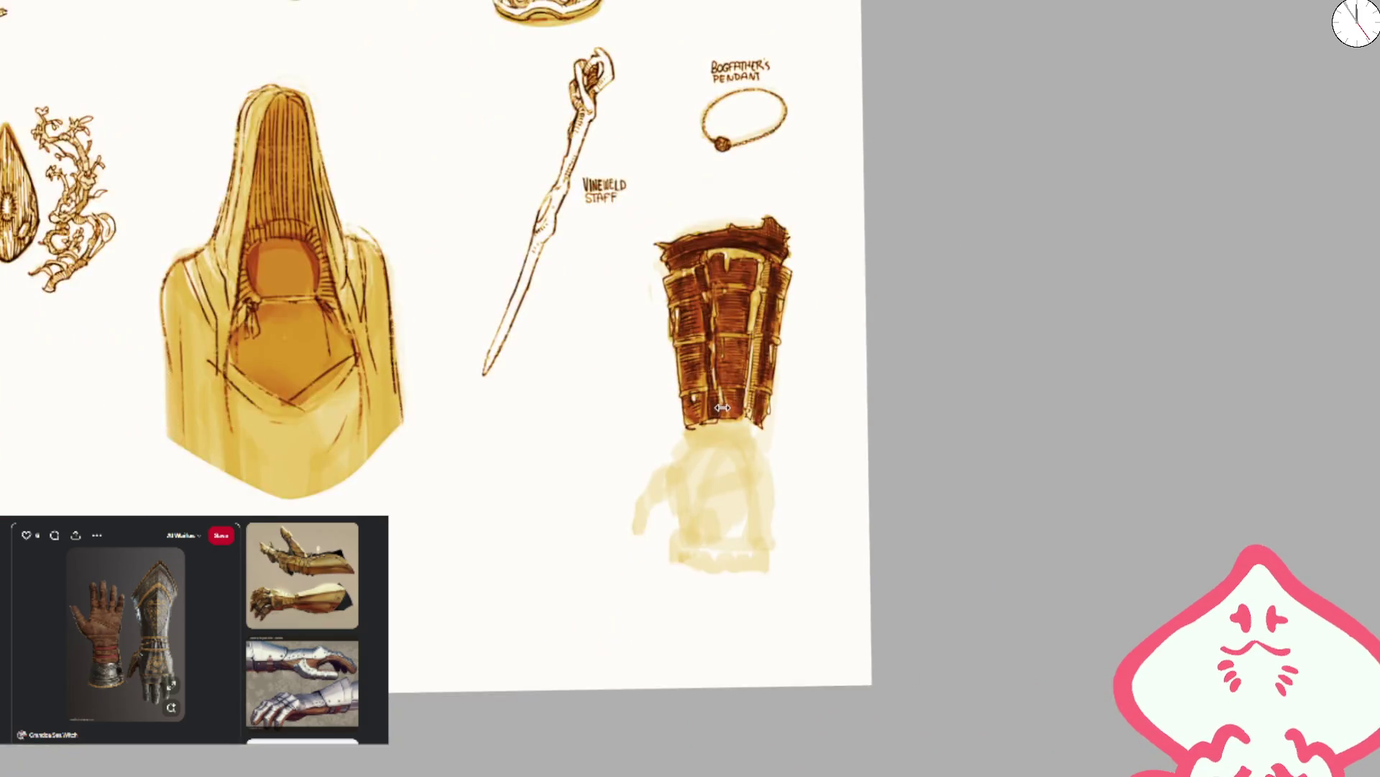
{"action": "scroll", "coordinate": [640, 458], "scroll_direction": "up", "scroll_amount": 8}
{"action": "mouse_move", "coordinate": [640, 458]}
{"action": "left_mouse_down"}
{"action": "mouse_move", "coordinate": [719, 402]}
{"action": "mouse_move", "coordinate": [648, 453]}
{"action": "mouse_move", "coordinate": [690, 432]}
{"action": "mouse_move", "coordinate": [754, 430]}
{"action": "left_mouse_up"}
{"action": "mouse_move", "coordinate": [640, 453]}
{"action": "left_mouse_down"}
{"action": "mouse_move", "coordinate": [632, 466]}
{"action": "mouse_move", "coordinate": [822, 489]}
{"action": "left_mouse_up"}
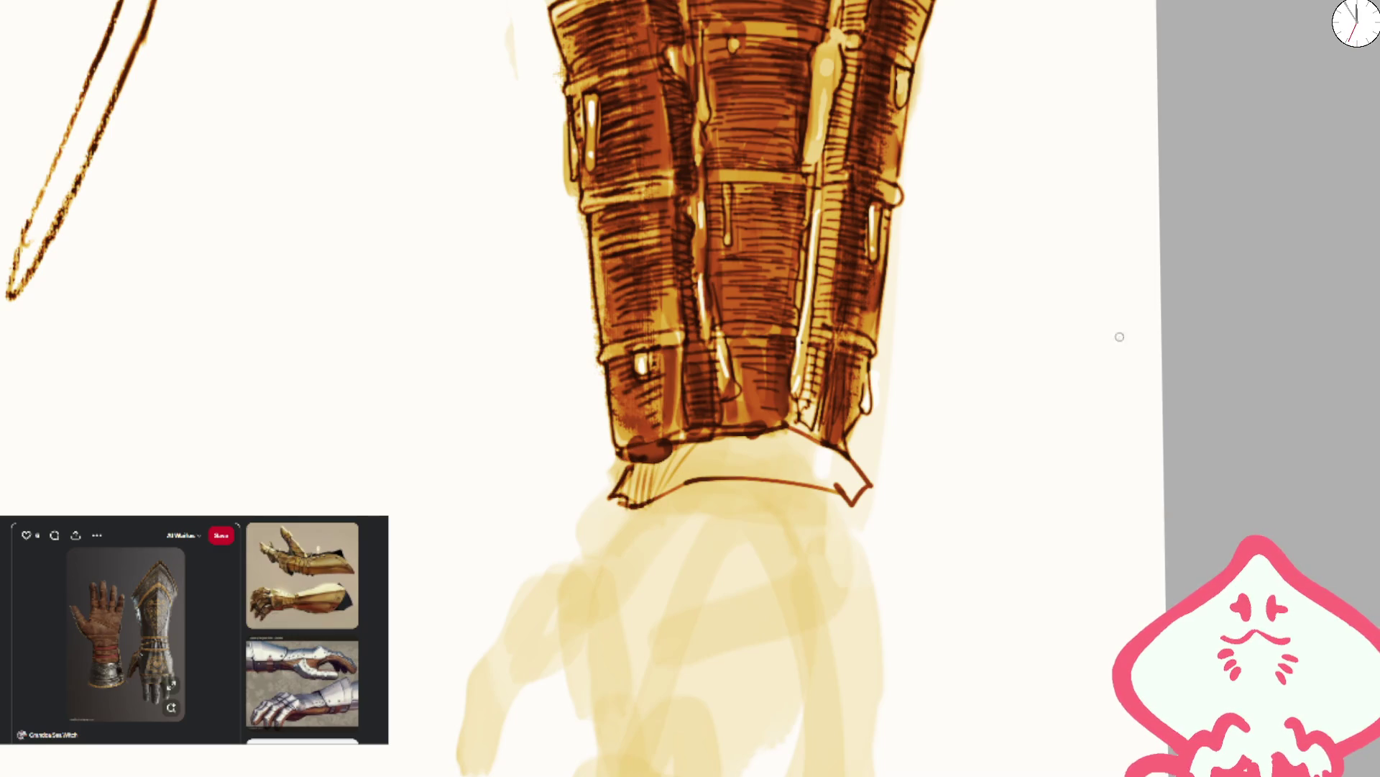
{"action": "mouse_move", "coordinate": [685, 468]}
{"action": "left_mouse_down"}
{"action": "mouse_move", "coordinate": [647, 499]}
{"action": "mouse_move", "coordinate": [680, 491]}
{"action": "left_mouse_up"}
- Hatch across the wrist cuff on the rotated canvas, then reset the view upright
{"action": "scroll", "coordinate": [690, 388], "scroll_direction": "down", "scroll_amount": 2}
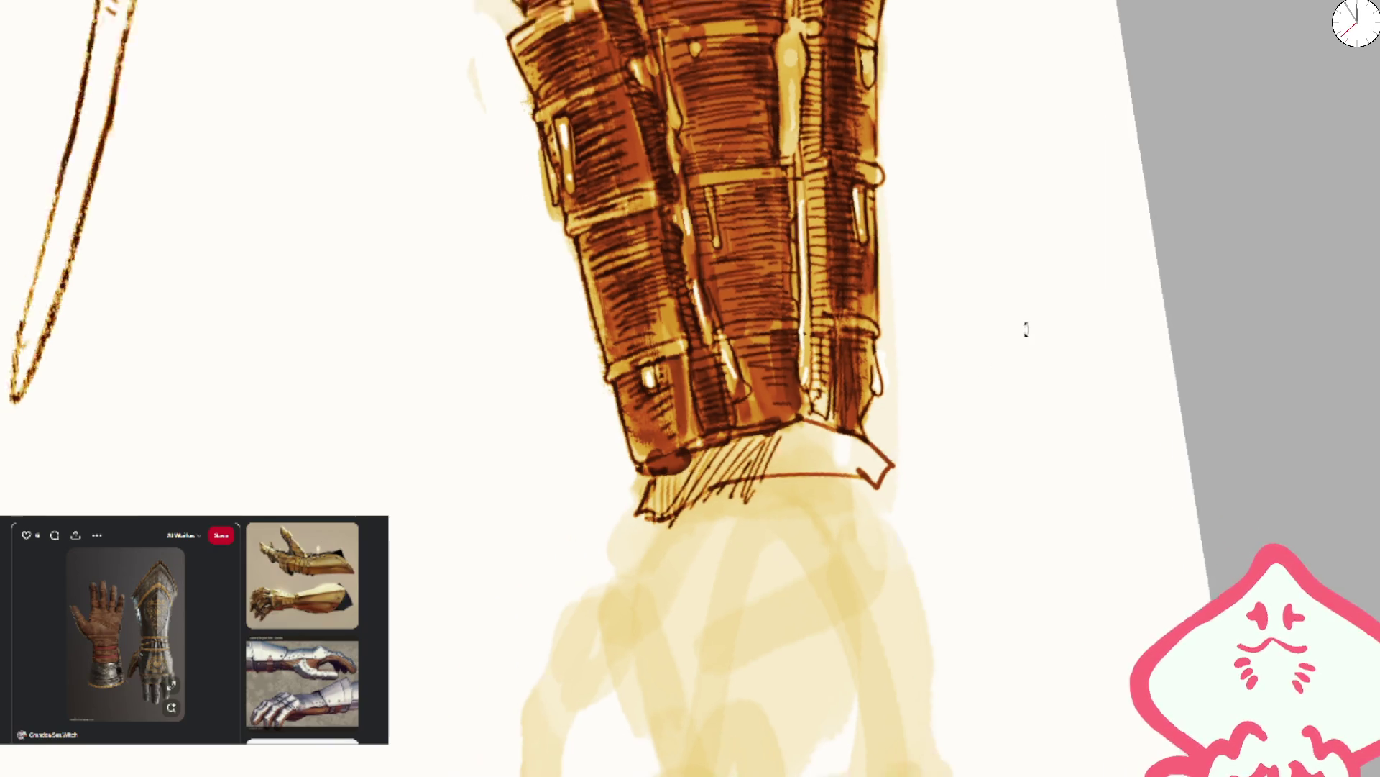
{"action": "mouse_move", "coordinate": [863, 377]}
{"action": "left_mouse_down"}
{"action": "mouse_move", "coordinate": [791, 431]}
{"action": "mouse_move", "coordinate": [773, 474]}
{"action": "left_mouse_up"}
{"action": "left_click_drag", "start_coordinate": [899, 402], "coordinate": [776, 489]}
{"action": "mouse_move", "coordinate": [939, 306]}
{"action": "left_mouse_down"}
{"action": "mouse_move", "coordinate": [856, 404]}
{"action": "mouse_move", "coordinate": [940, 323]}
{"action": "left_mouse_up"}
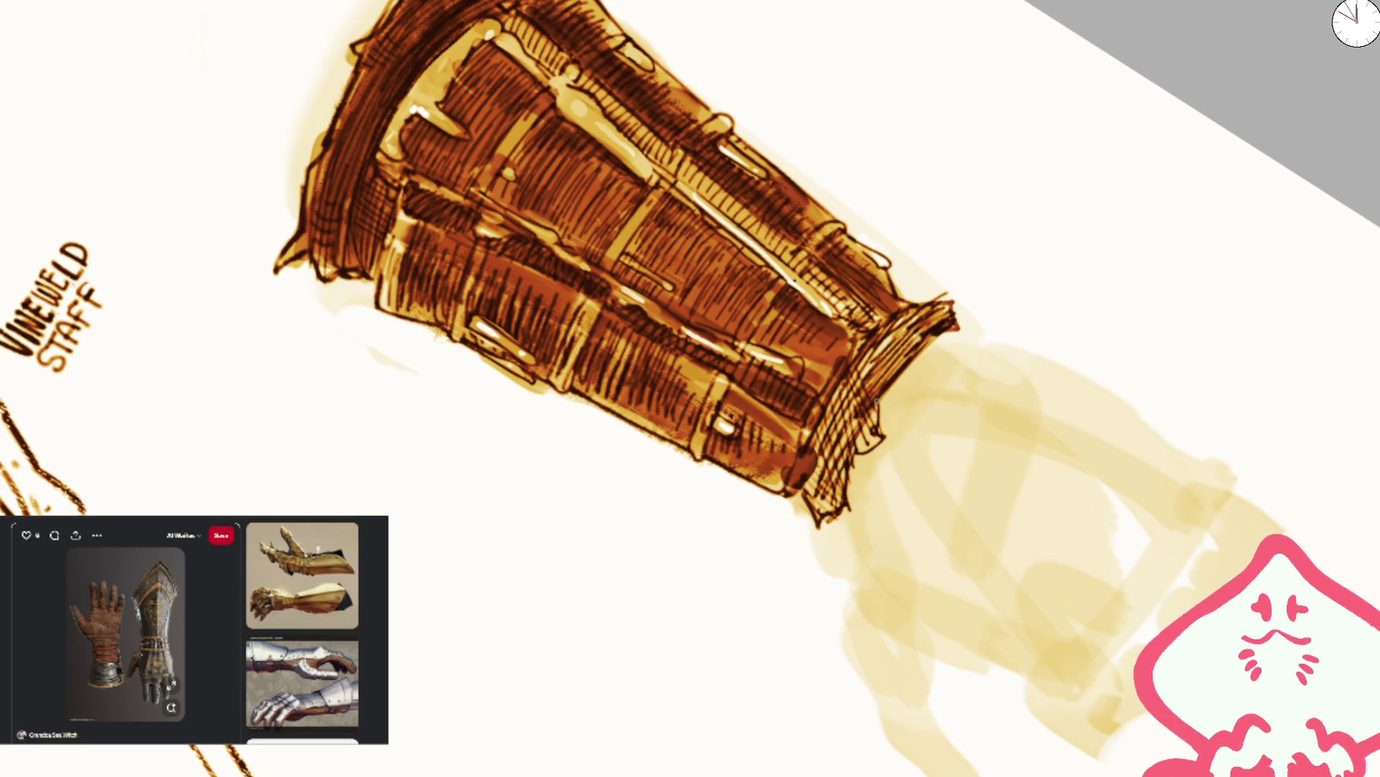
{"action": "key", "text": "ctrl+0"}
- Erase the yellow hand wash near the wrist edge and below the cuff
{"action": "scroll", "coordinate": [719, 324], "scroll_direction": "up", "scroll_amount": 5}
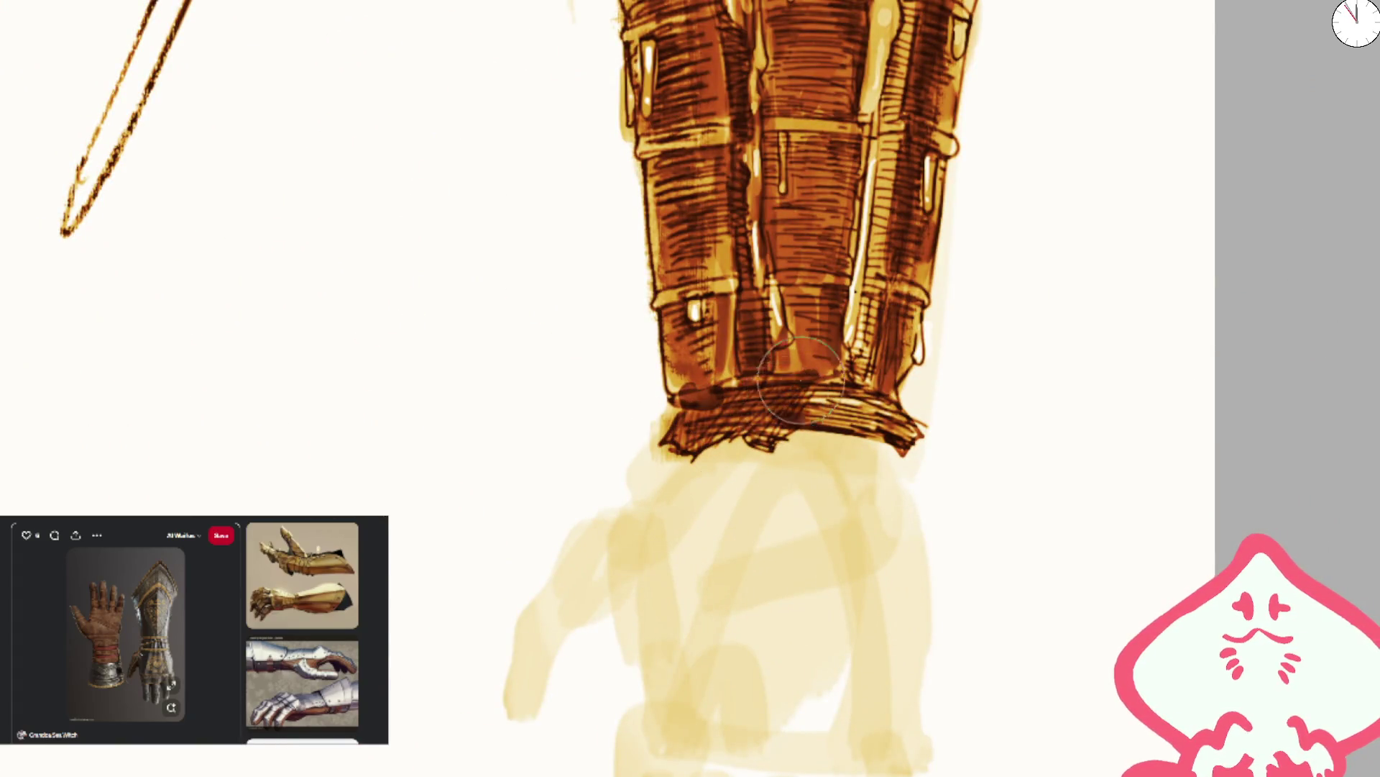
{"action": "scroll", "coordinate": [669, 417], "scroll_direction": "down", "scroll_amount": 2}
{"action": "left_click_drag", "start_coordinate": [838, 417], "coordinate": [881, 412]}
{"action": "mouse_move", "coordinate": [679, 462]}
{"action": "left_mouse_down"}
{"action": "mouse_move", "coordinate": [564, 530]}
{"action": "mouse_move", "coordinate": [591, 647]}
{"action": "left_mouse_up"}
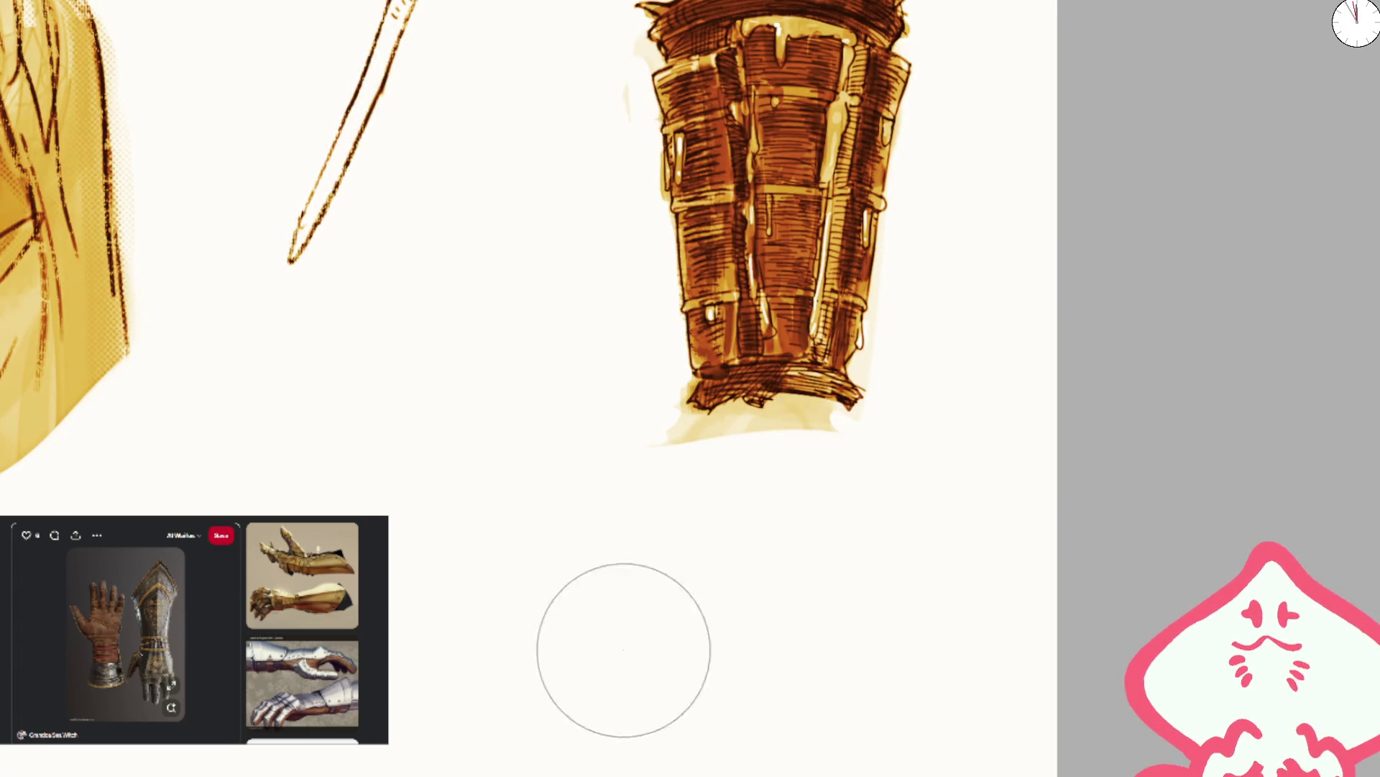
- Erase the wash under the cuff, the orange glow above the top rim, and the bottom rim's left end
{"action": "left_click_drag", "start_coordinate": [669, 446], "coordinate": [789, 440]}
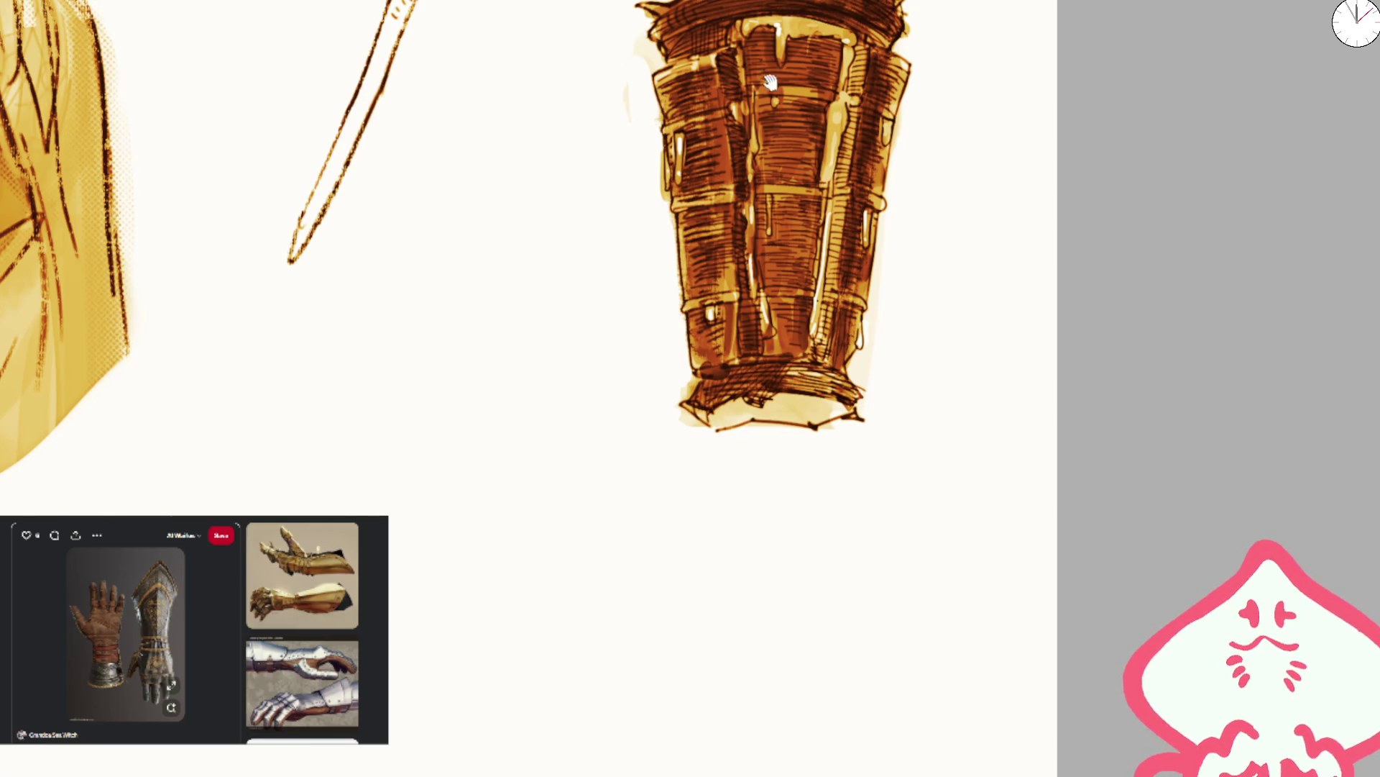
{"action": "scroll", "coordinate": [788, 453], "scroll_direction": "up", "scroll_amount": 2}
{"action": "mouse_move", "coordinate": [572, 323]}
{"action": "left_mouse_down"}
{"action": "mouse_move", "coordinate": [705, 166]}
{"action": "mouse_move", "coordinate": [808, 126]}
{"action": "mouse_move", "coordinate": [882, 123]}
{"action": "left_mouse_up"}
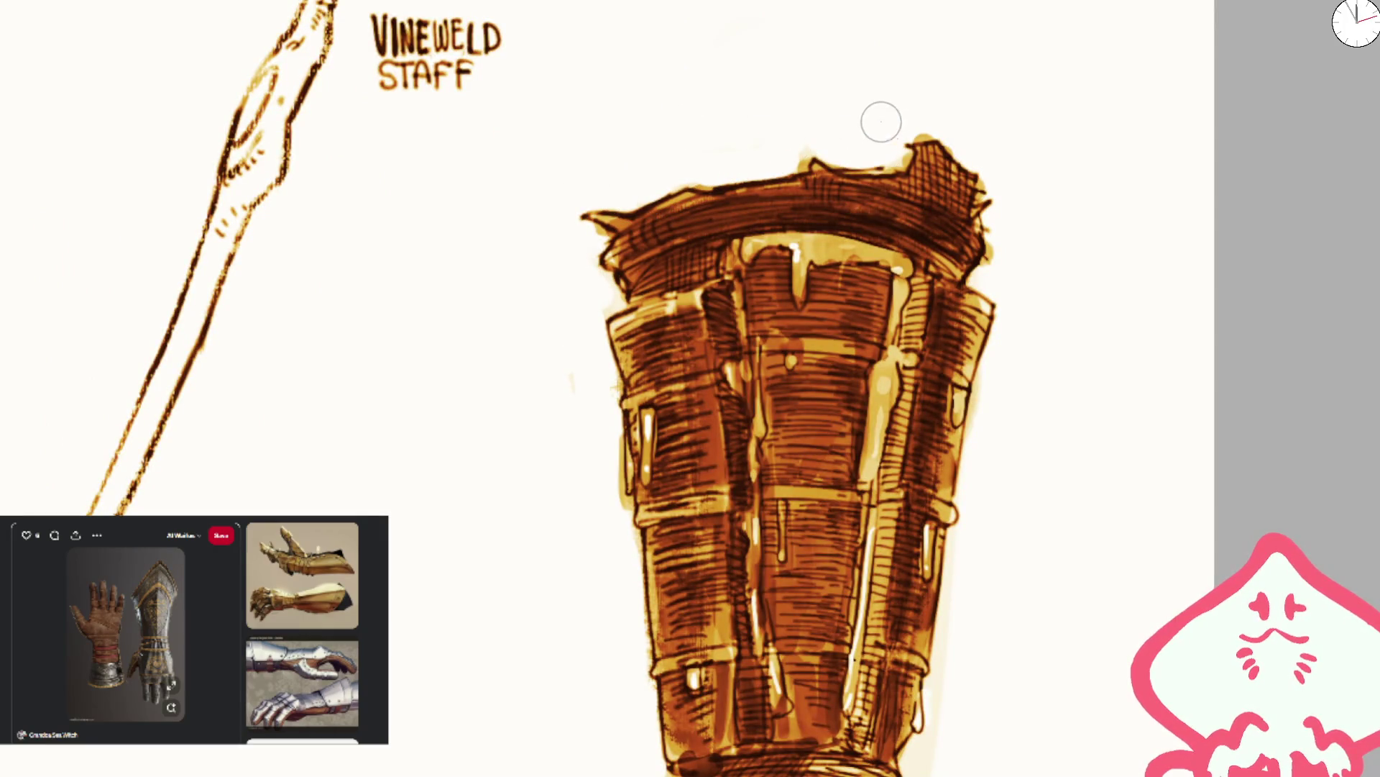
{"action": "scroll", "coordinate": [999, 223], "scroll_direction": "down", "scroll_amount": 5}
{"action": "scroll", "coordinate": [748, 452], "scroll_direction": "up", "scroll_amount": 3}
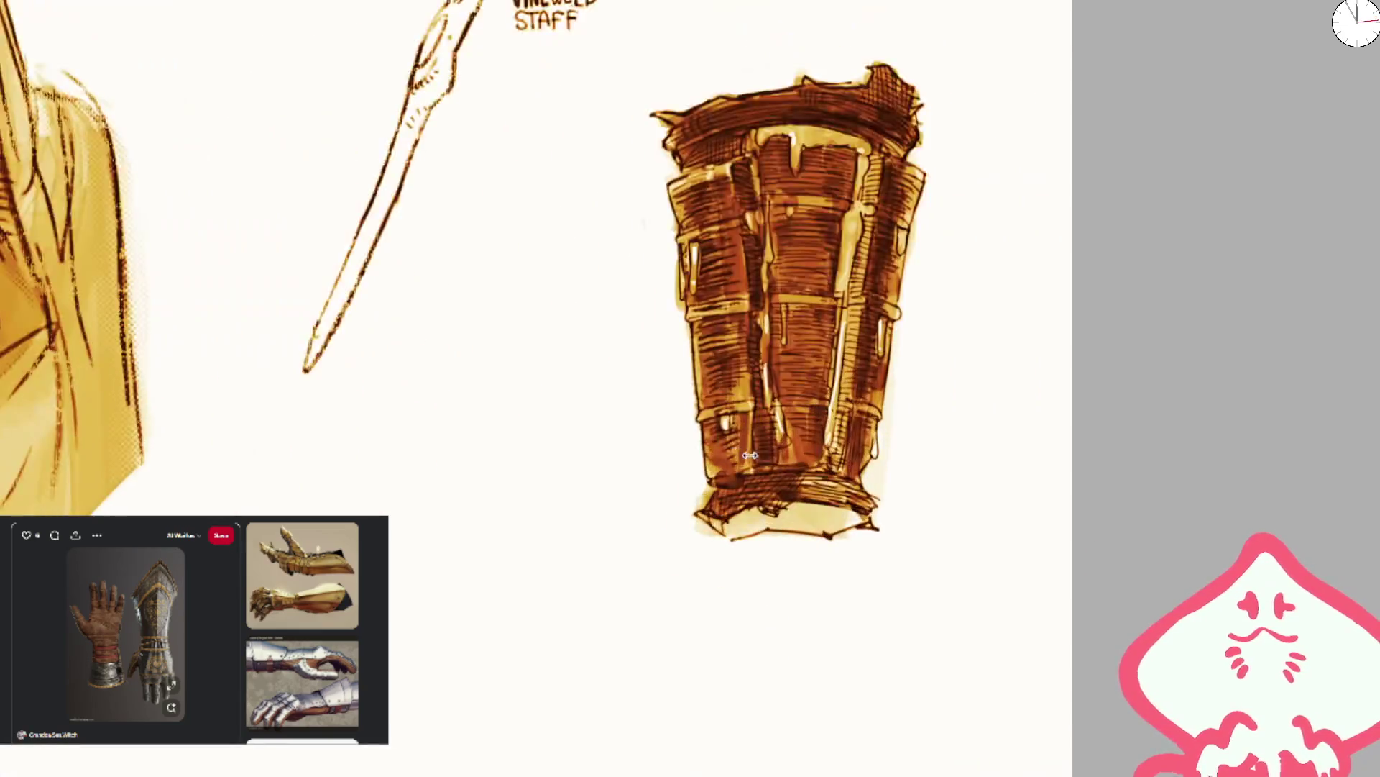
{"action": "scroll", "coordinate": [748, 452], "scroll_direction": "up", "scroll_amount": 2}
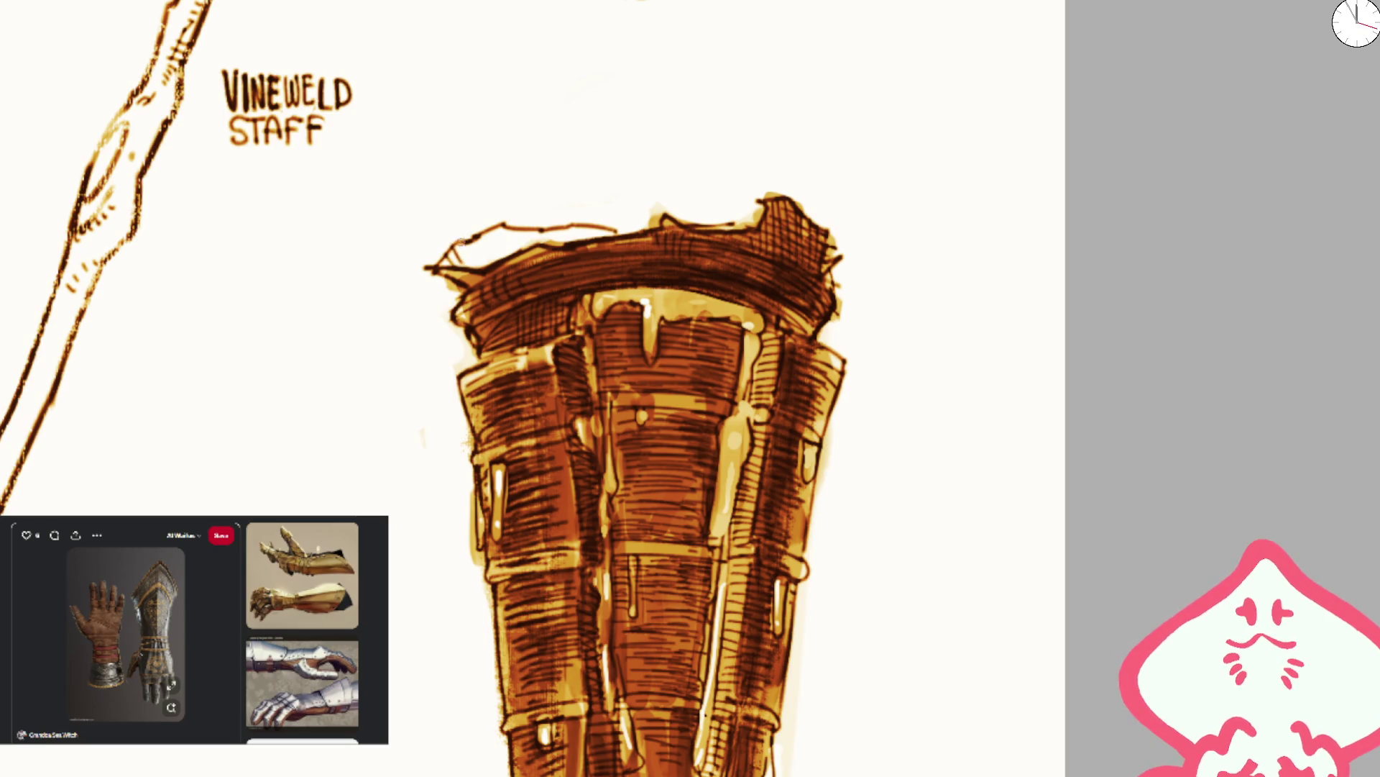
{"action": "scroll", "coordinate": [557, 237], "scroll_direction": "down", "scroll_amount": 5}
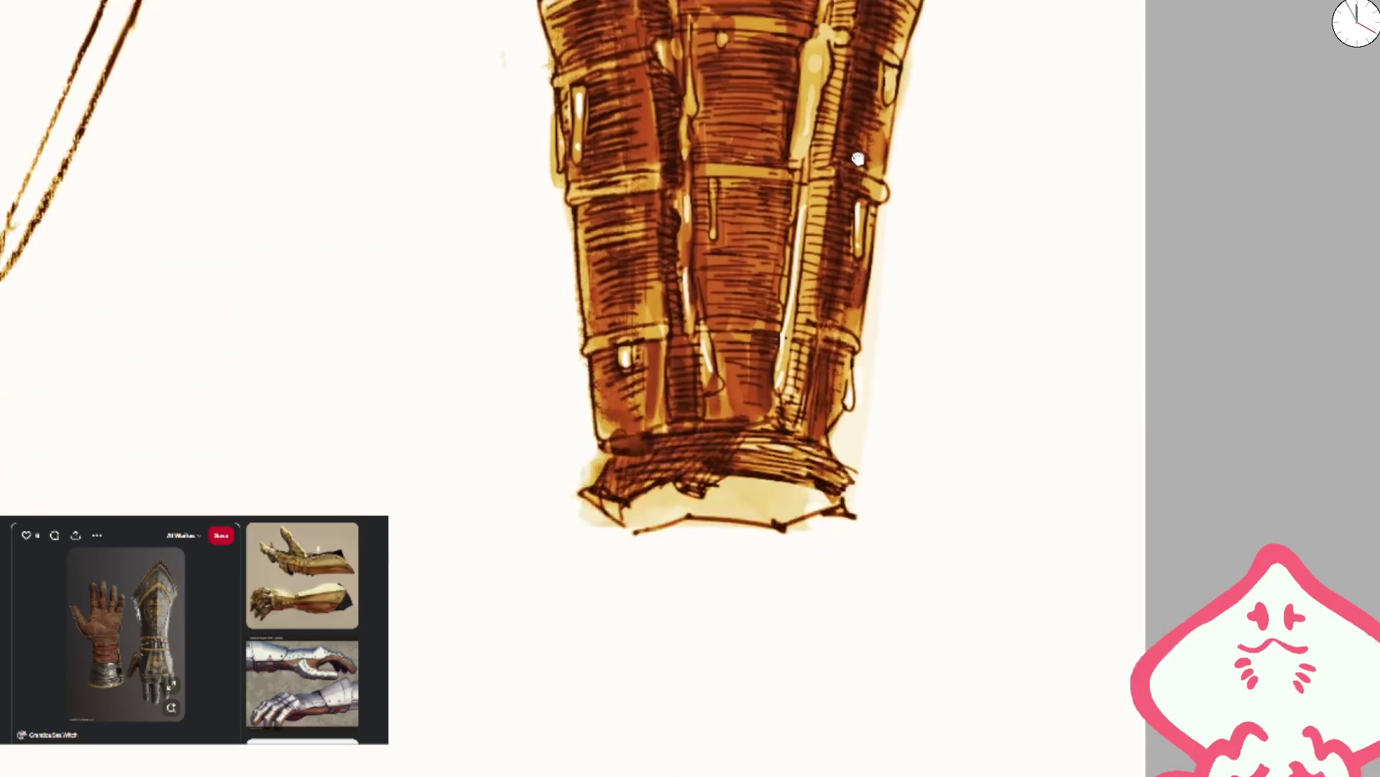
{"action": "left_click_drag", "start_coordinate": [588, 494], "coordinate": [607, 491]}
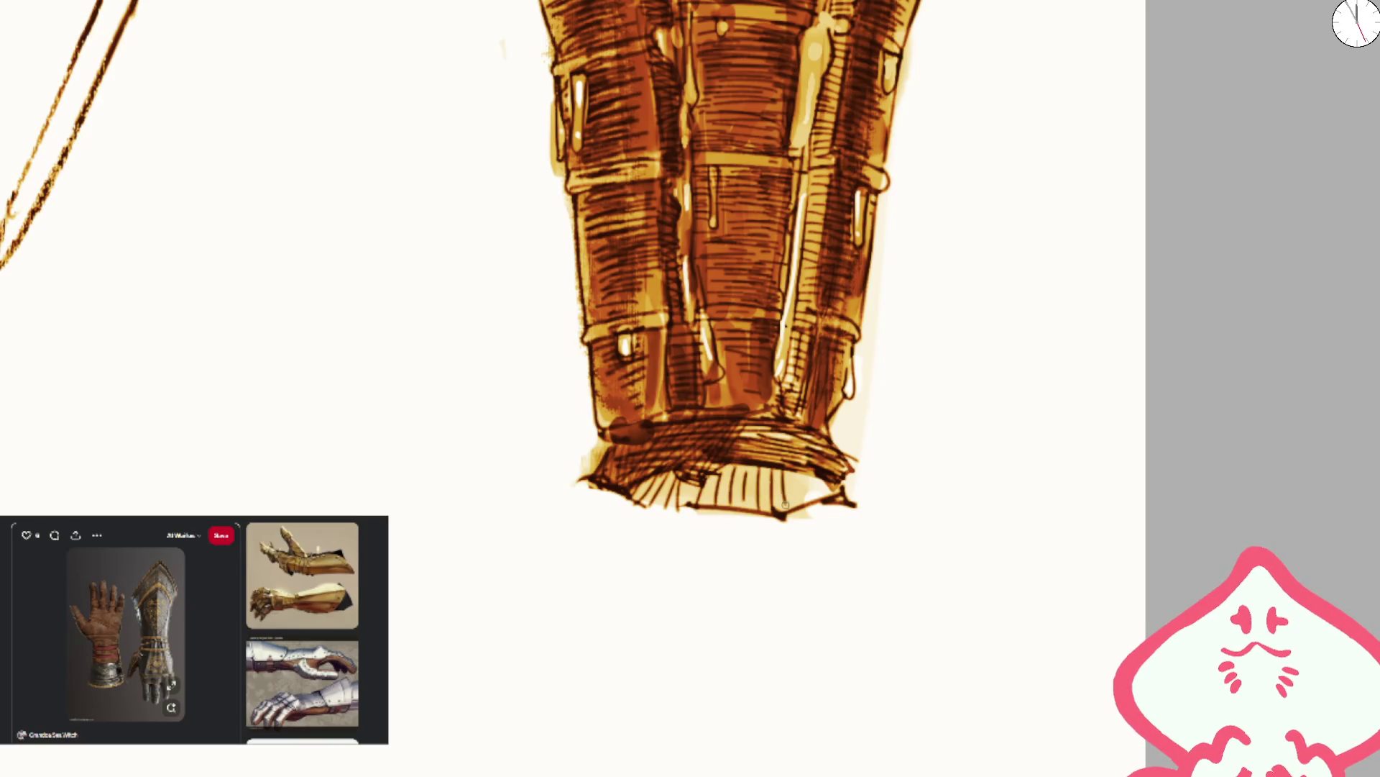
- Erase the yellow glow on the left edge and darken the bracer's left and right outlines
{"action": "scroll", "coordinate": [739, 284], "scroll_direction": "down", "scroll_amount": 5}
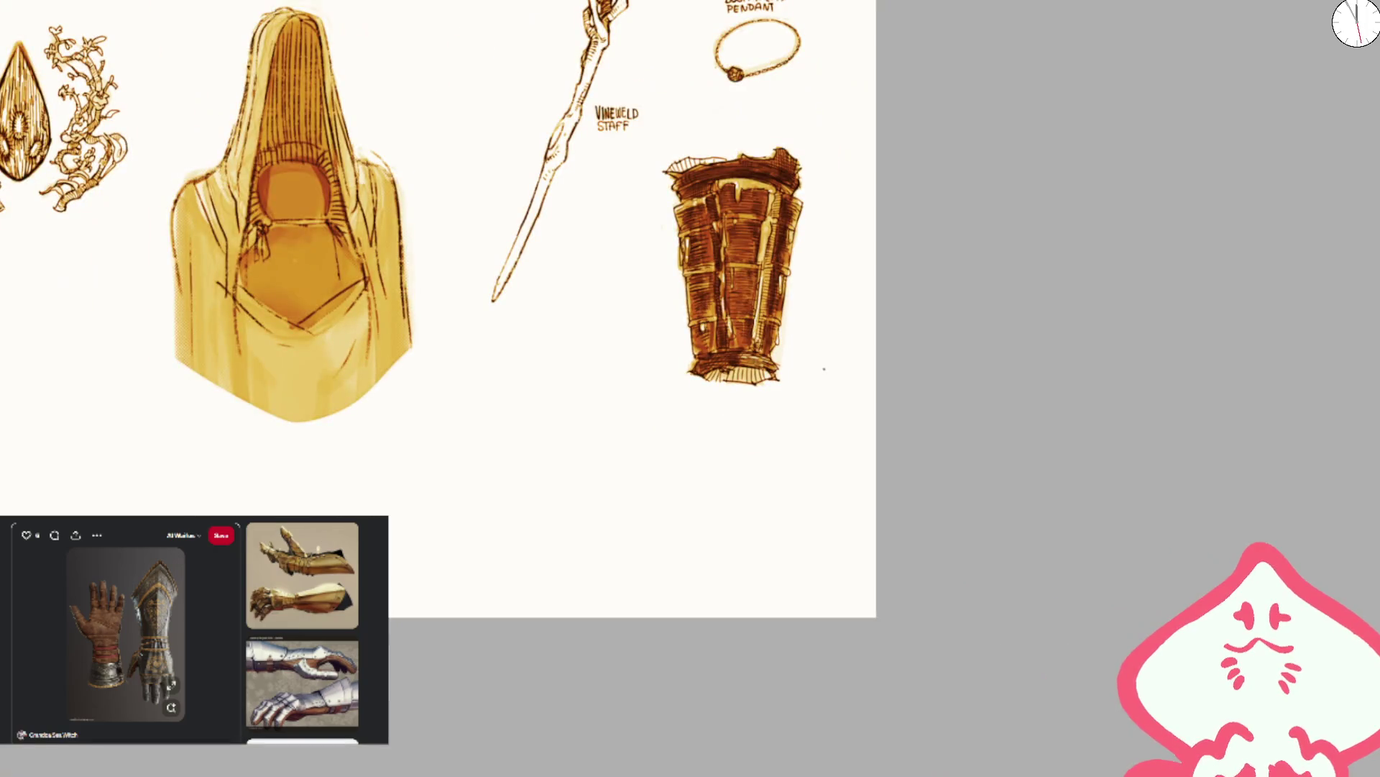
{"action": "scroll", "coordinate": [825, 368], "scroll_direction": "up", "scroll_amount": 8}
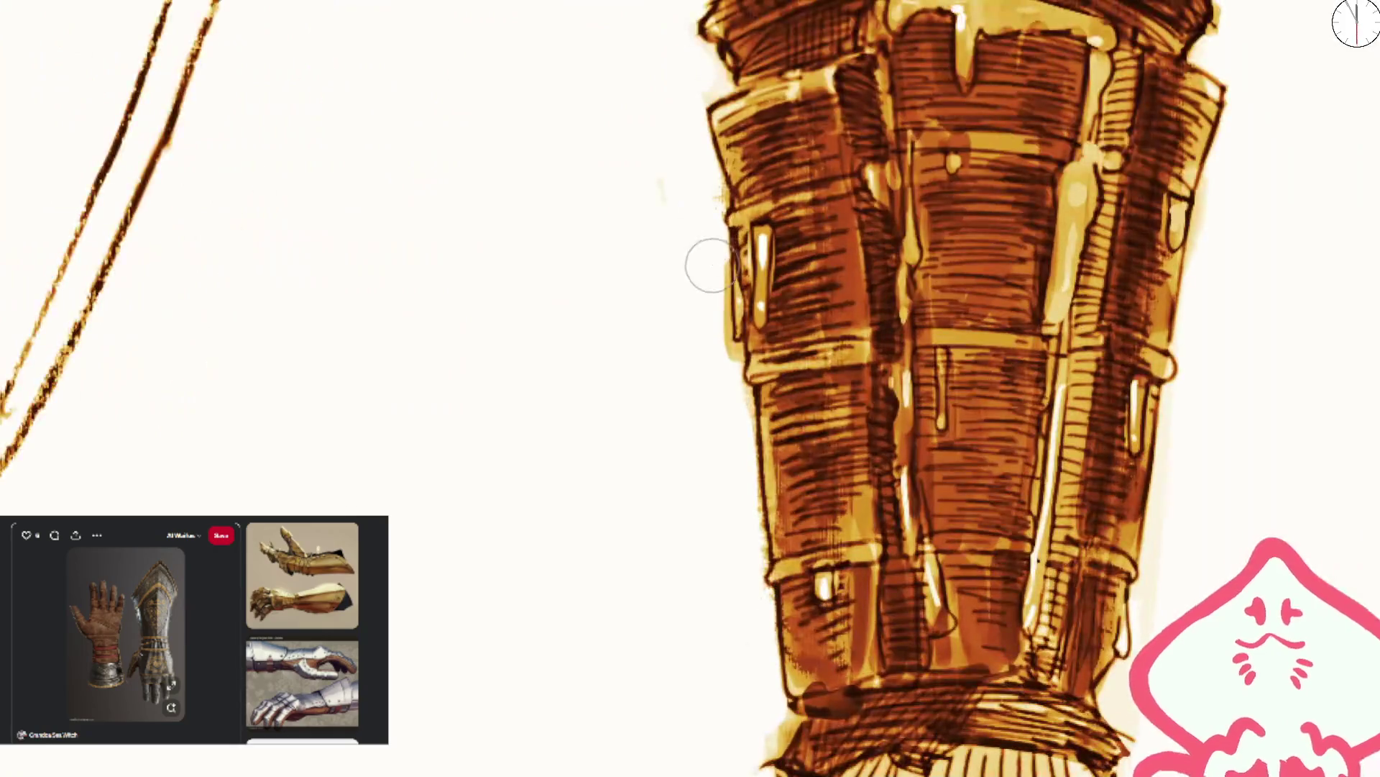
{"action": "left_click_drag", "start_coordinate": [712, 265], "coordinate": [722, 389]}
{"action": "left_click_drag", "start_coordinate": [729, 260], "coordinate": [740, 349]}
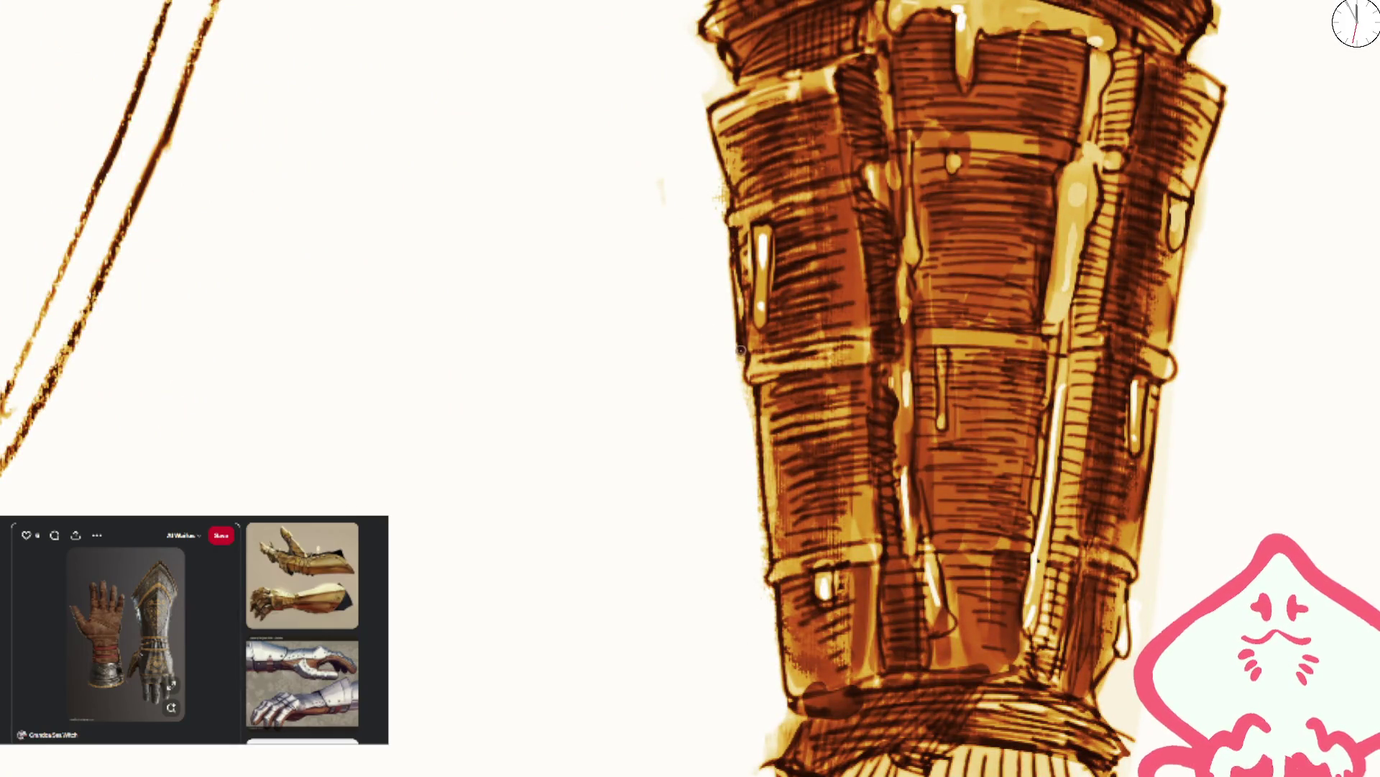
{"action": "left_click_drag", "start_coordinate": [753, 407], "coordinate": [783, 675]}
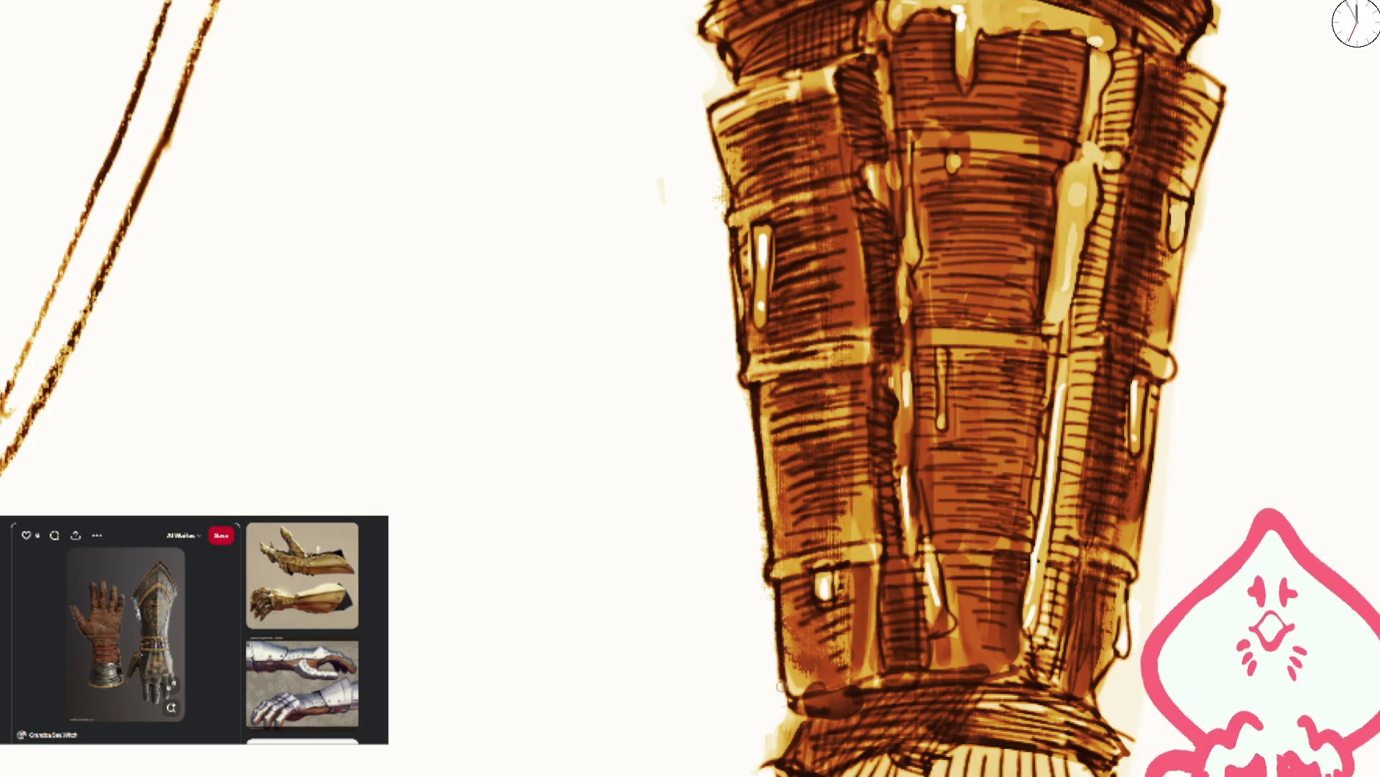
{"action": "scroll", "coordinate": [955, 197], "scroll_direction": "down", "scroll_amount": 5}
{"action": "scroll", "coordinate": [955, 198], "scroll_direction": "up", "scroll_amount": 3}
{"action": "scroll", "coordinate": [954, 197], "scroll_direction": "up", "scroll_amount": 2}
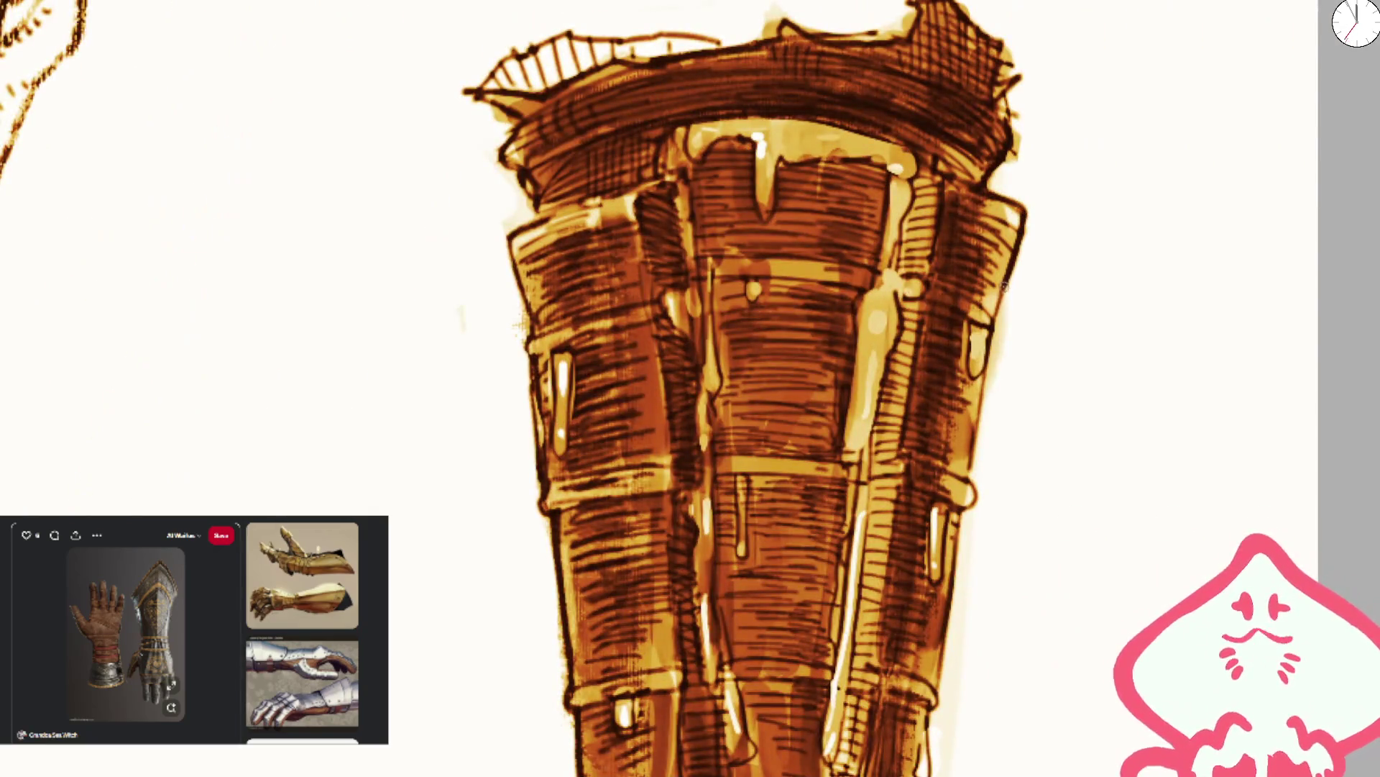
{"action": "left_click_drag", "start_coordinate": [983, 364], "coordinate": [972, 486]}
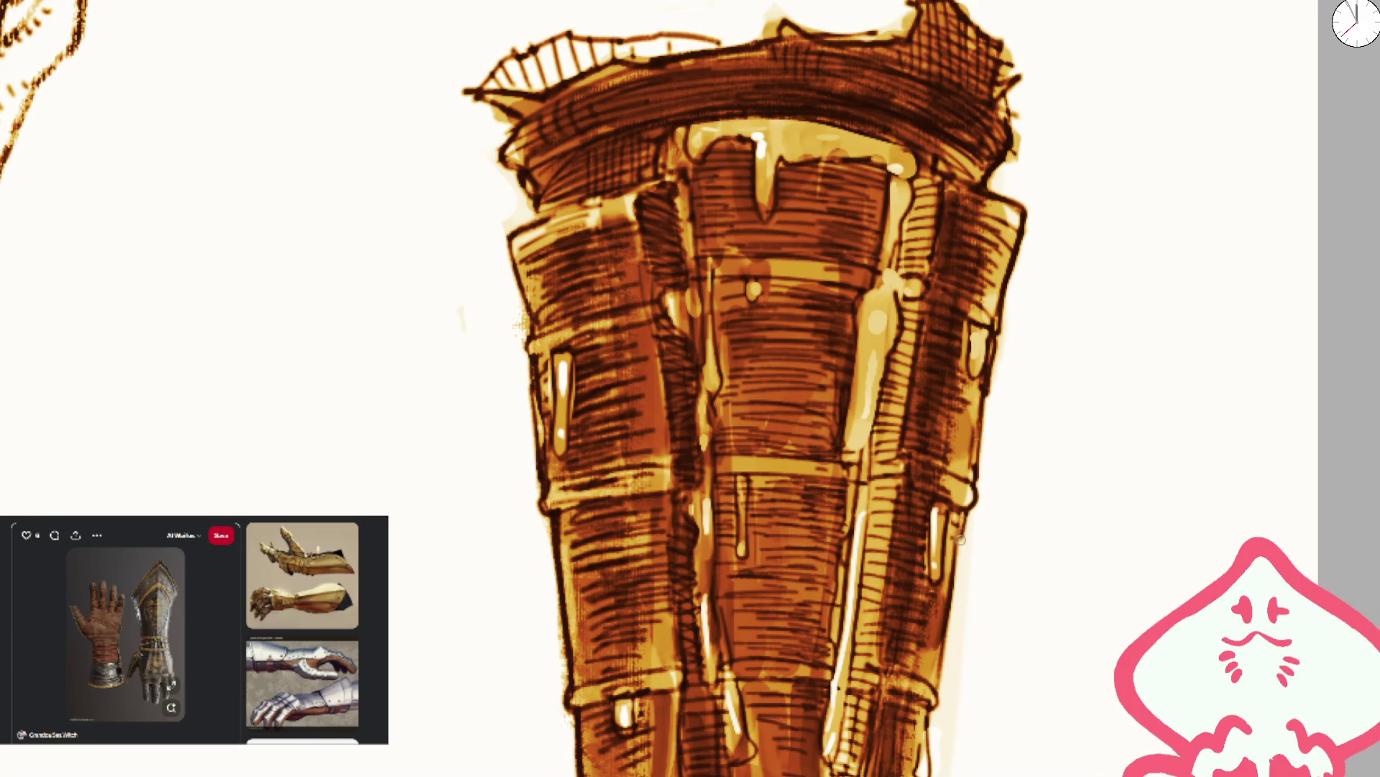
- Add light strokes up the bracer's right side and dark shading on the centre and right plates
{"action": "scroll", "coordinate": [961, 533], "scroll_direction": "down", "scroll_amount": 5}
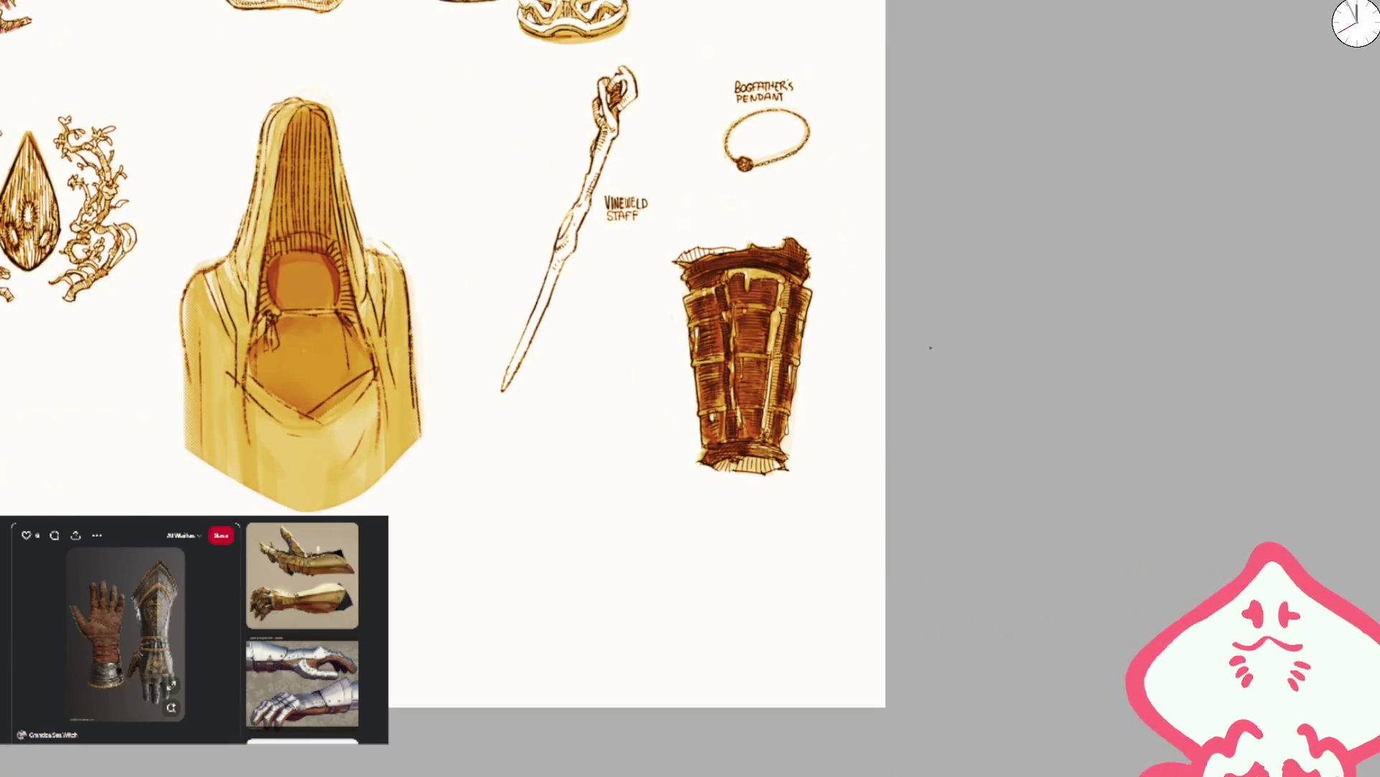
{"action": "scroll", "coordinate": [769, 374], "scroll_direction": "up", "scroll_amount": 5}
{"action": "left_click_drag", "start_coordinate": [764, 492], "coordinate": [771, 379]}
{"action": "mouse_move", "coordinate": [755, 568]}
{"action": "left_mouse_down"}
{"action": "mouse_move", "coordinate": [769, 324]}
{"action": "mouse_move", "coordinate": [834, 133]}
{"action": "left_mouse_up"}
{"action": "scroll", "coordinate": [843, 81], "scroll_direction": "down", "scroll_amount": 3}
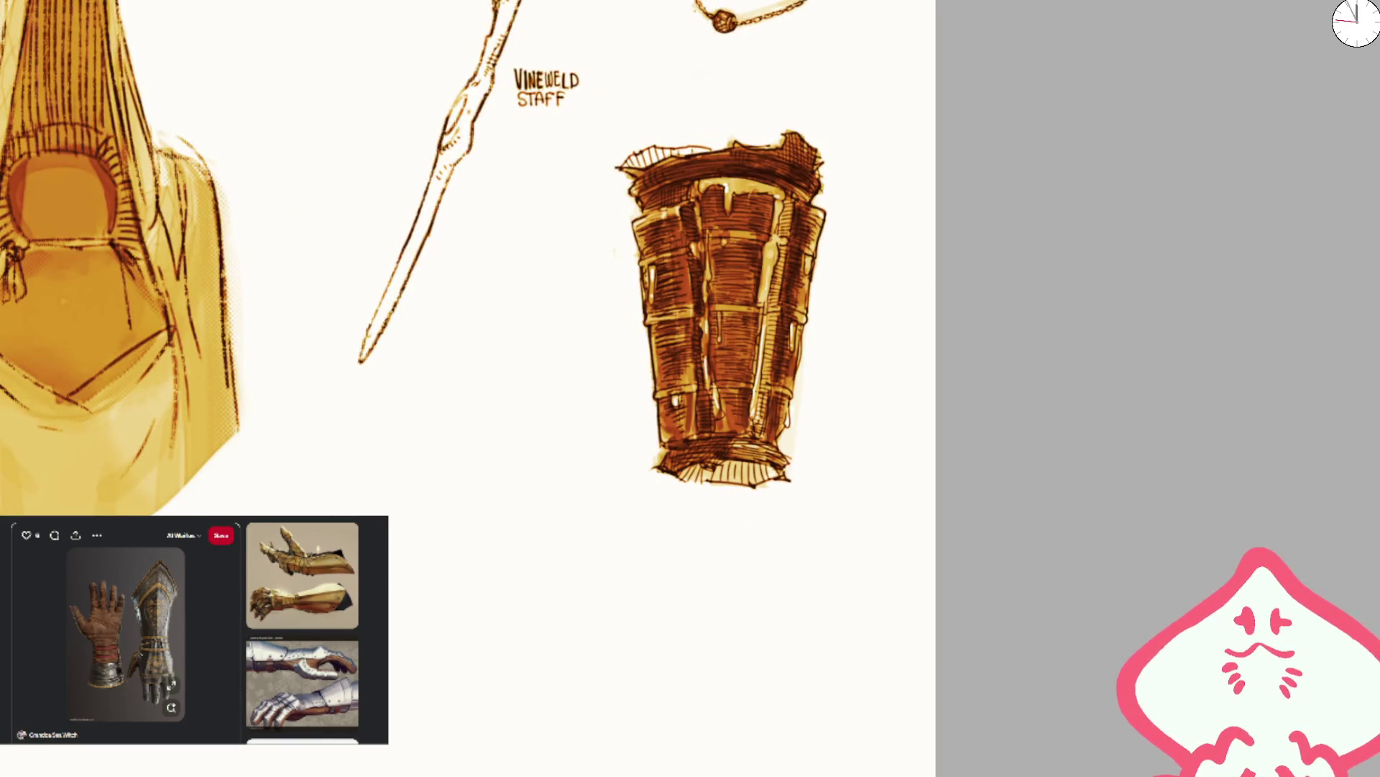
{"action": "scroll", "coordinate": [759, 371], "scroll_direction": "up", "scroll_amount": 3}
{"action": "mouse_move", "coordinate": [658, 230]}
{"action": "left_mouse_down"}
{"action": "mouse_move", "coordinate": [655, 404]}
{"action": "mouse_move", "coordinate": [680, 478]}
{"action": "left_mouse_up"}
{"action": "left_click_drag", "start_coordinate": [770, 234], "coordinate": [737, 492]}
{"action": "scroll", "coordinate": [839, 121], "scroll_direction": "down", "scroll_amount": 3}
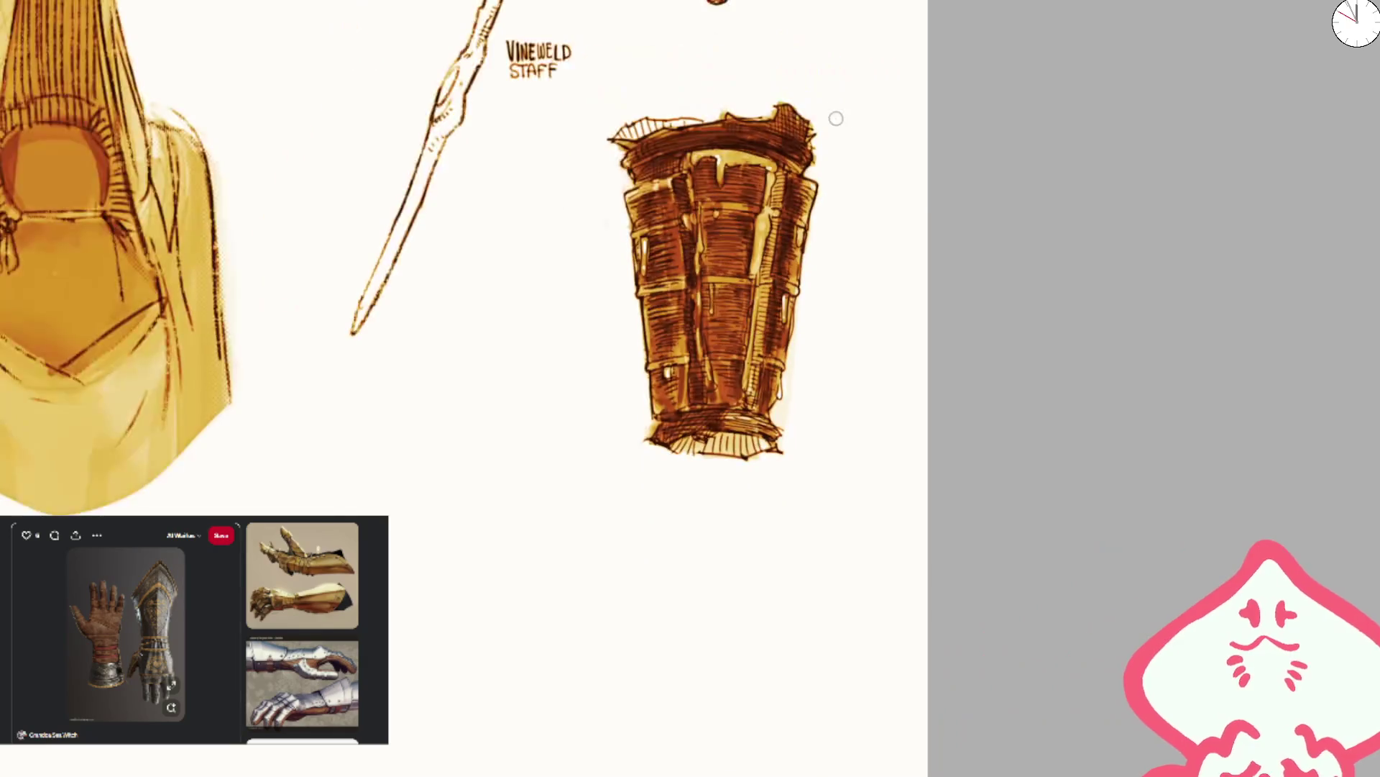
{"action": "scroll", "coordinate": [640, 248], "scroll_direction": "up", "scroll_amount": 3}
{"action": "scroll", "coordinate": [1048, 293], "scroll_direction": "down", "scroll_amount": 3}
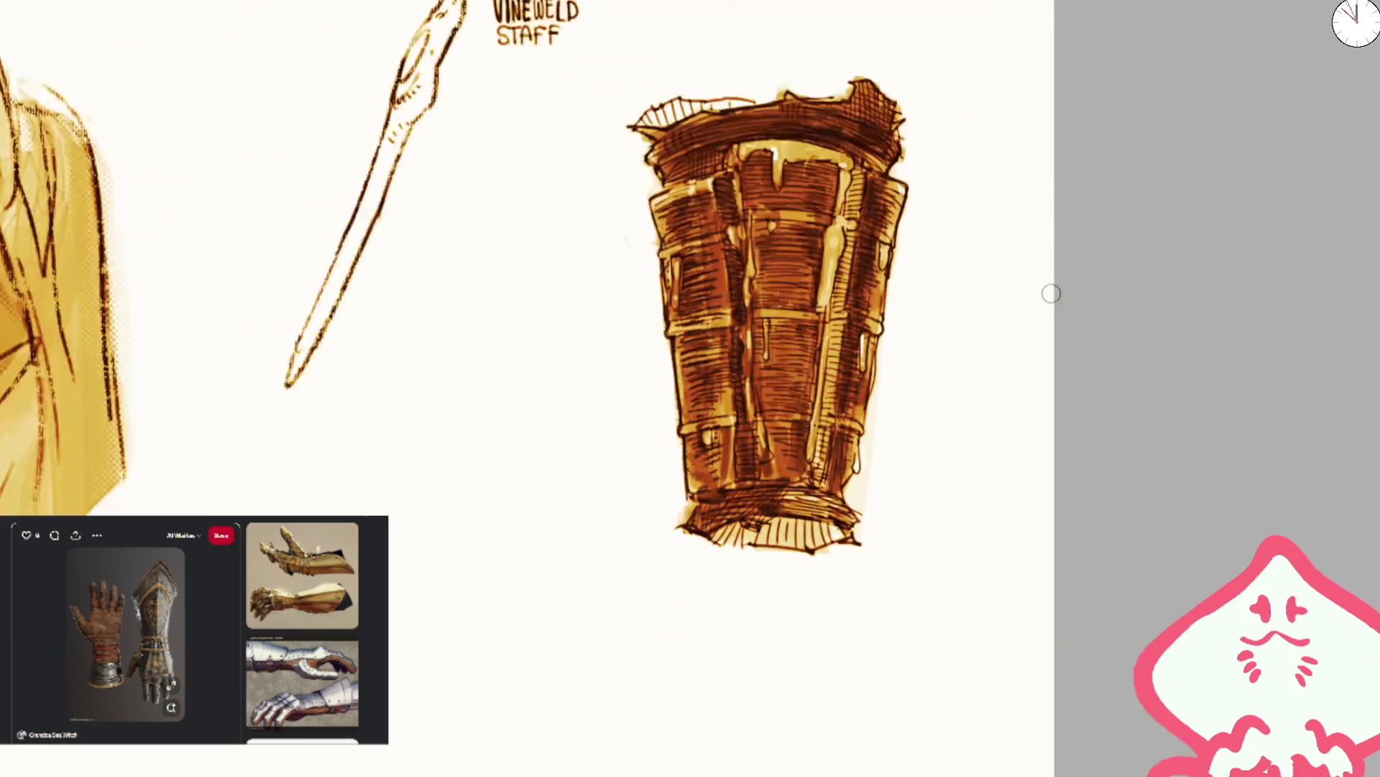
{"action": "scroll", "coordinate": [1017, 314], "scroll_direction": "up", "scroll_amount": 3}
- Remove the stray tick-mark hatching from the cuff and paint light yellow shading along it
{"action": "mouse_move", "coordinate": [679, 483]}
{"action": "left_mouse_down"}
{"action": "mouse_move", "coordinate": [755, 508]}
{"action": "mouse_move", "coordinate": [832, 502]}
{"action": "left_mouse_up"}
{"action": "scroll", "coordinate": [832, 502], "scroll_direction": "down", "scroll_amount": 3}
{"action": "key", "text": "ctrl+z"}
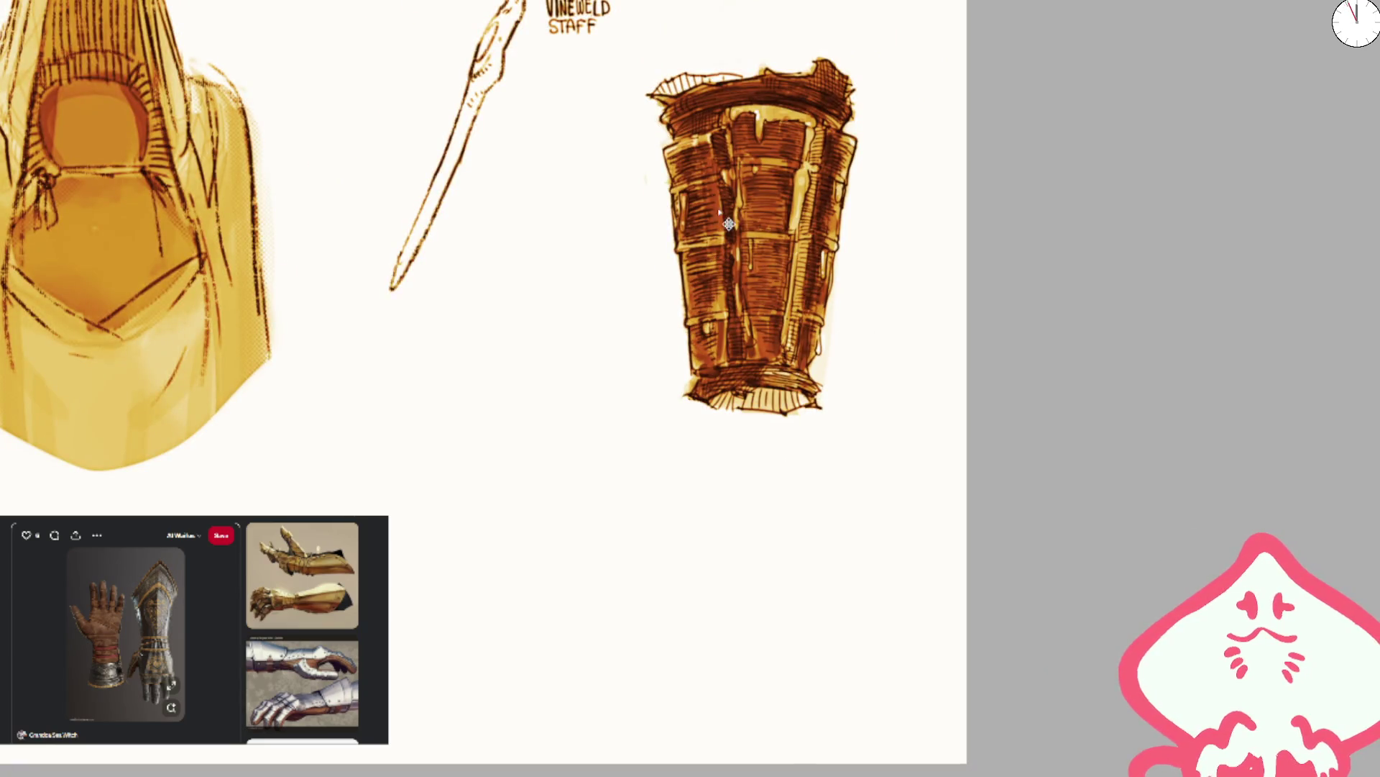
{"action": "mouse_move", "coordinate": [1074, 357]}
{"action": "left_mouse_down"}
{"action": "mouse_move", "coordinate": [740, 441]}
{"action": "mouse_move", "coordinate": [739, 416]}
{"action": "mouse_move", "coordinate": [831, 360]}
{"action": "mouse_move", "coordinate": [935, 330]}
{"action": "left_mouse_up"}
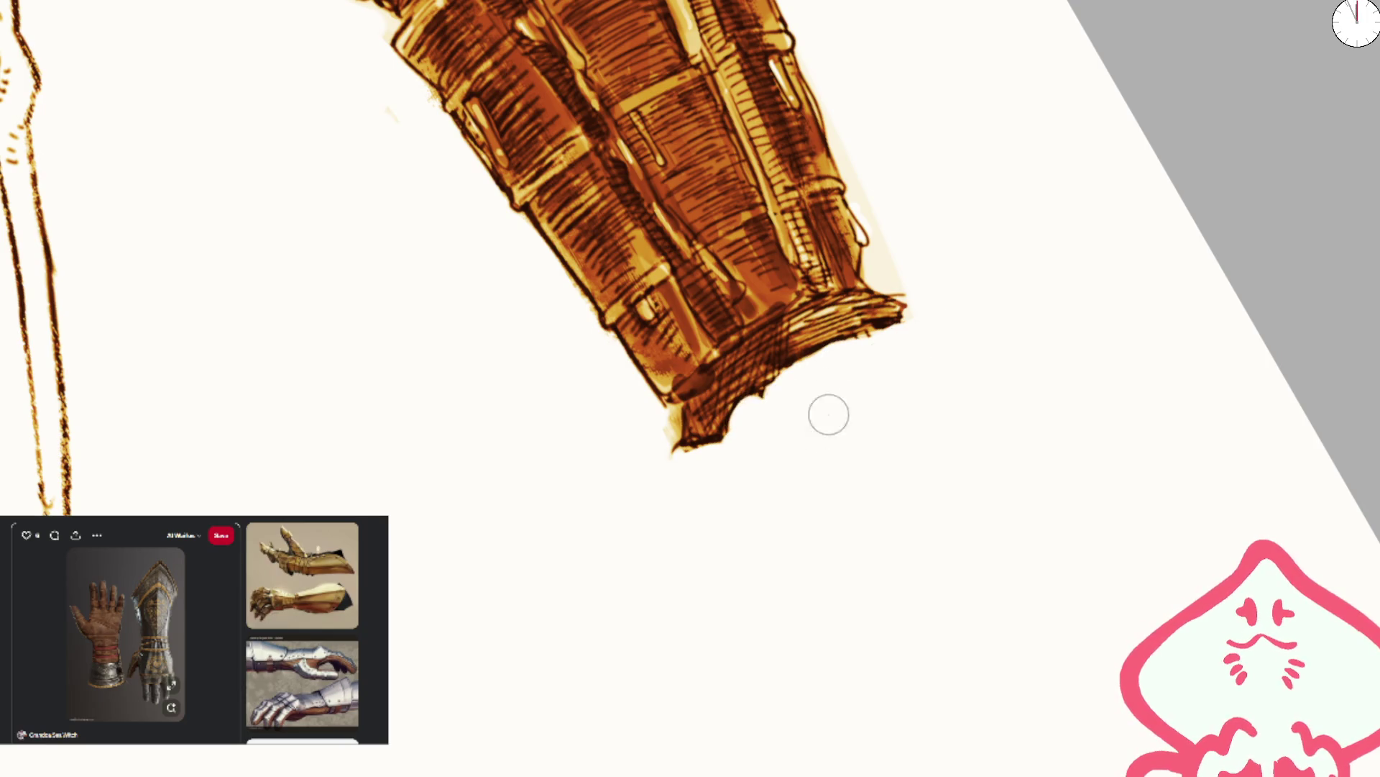
{"action": "left_click_drag", "start_coordinate": [829, 356], "coordinate": [911, 324]}
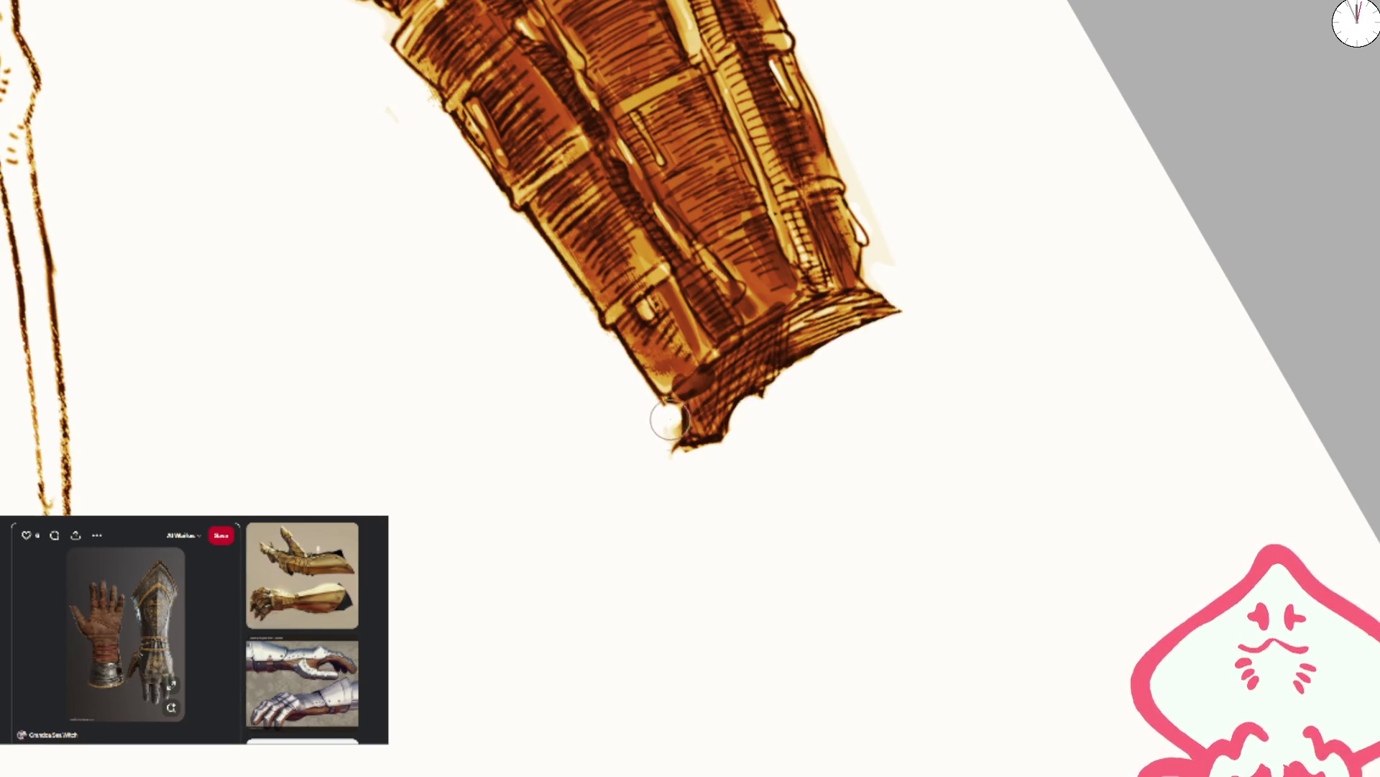
{"action": "scroll", "coordinate": [834, 313], "scroll_direction": "down", "scroll_amount": 5}
{"action": "scroll", "coordinate": [736, 347], "scroll_direction": "up", "scroll_amount": 5}
{"action": "mouse_move", "coordinate": [736, 347]}
{"action": "left_mouse_down"}
{"action": "mouse_move", "coordinate": [703, 360]}
{"action": "mouse_move", "coordinate": [823, 352]}
{"action": "left_mouse_up"}
- Hatch the top-left rim, then add finer hatching at half the brush size
{"action": "scroll", "coordinate": [824, 353], "scroll_direction": "up", "scroll_amount": 3}
{"action": "mouse_move", "coordinate": [633, 144]}
{"action": "left_mouse_down"}
{"action": "mouse_move", "coordinate": [647, 123]}
{"action": "mouse_move", "coordinate": [628, 117]}
{"action": "mouse_move", "coordinate": [723, 115]}
{"action": "mouse_move", "coordinate": [647, 123]}
{"action": "mouse_move", "coordinate": [678, 113]}
{"action": "mouse_move", "coordinate": [618, 141]}
{"action": "mouse_move", "coordinate": [671, 143]}
{"action": "left_mouse_up"}
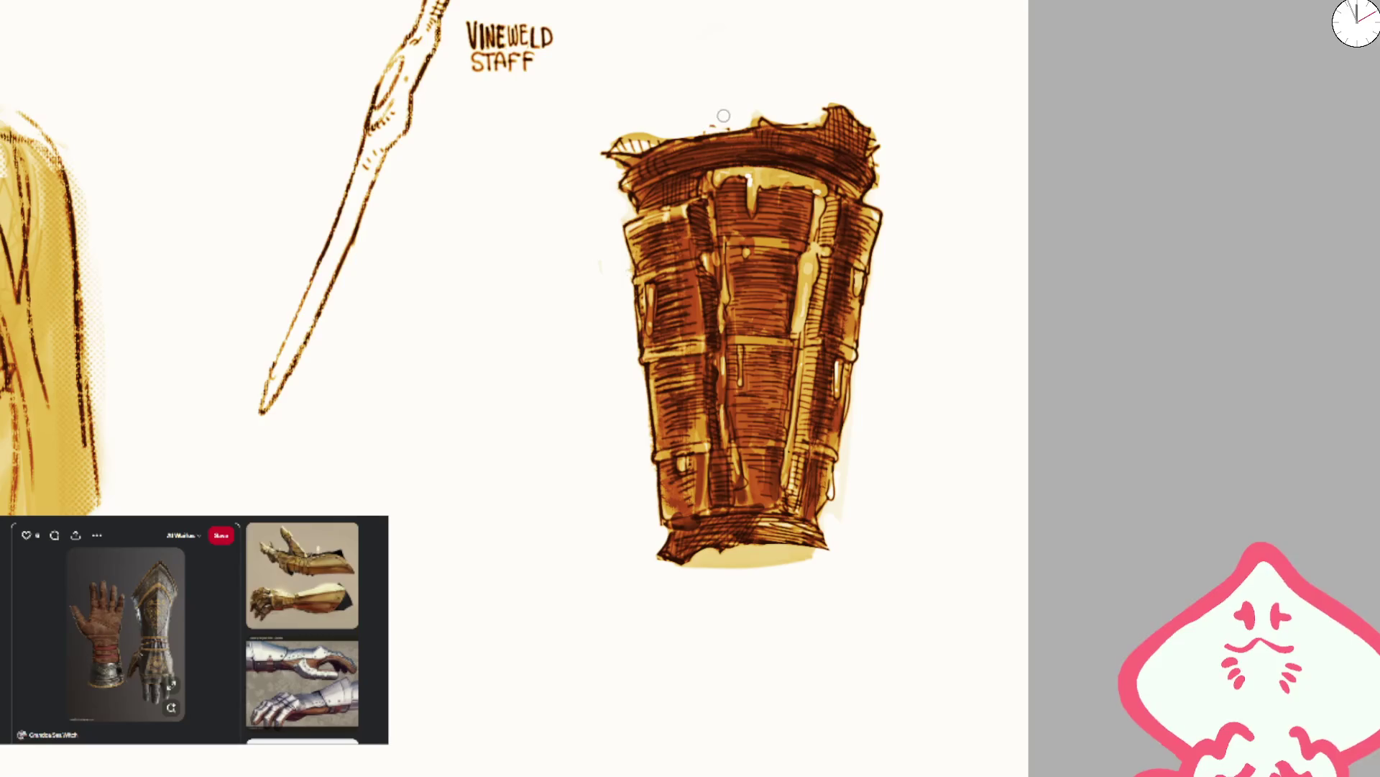
{"action": "scroll", "coordinate": [922, 120], "scroll_direction": "down", "scroll_amount": 3}
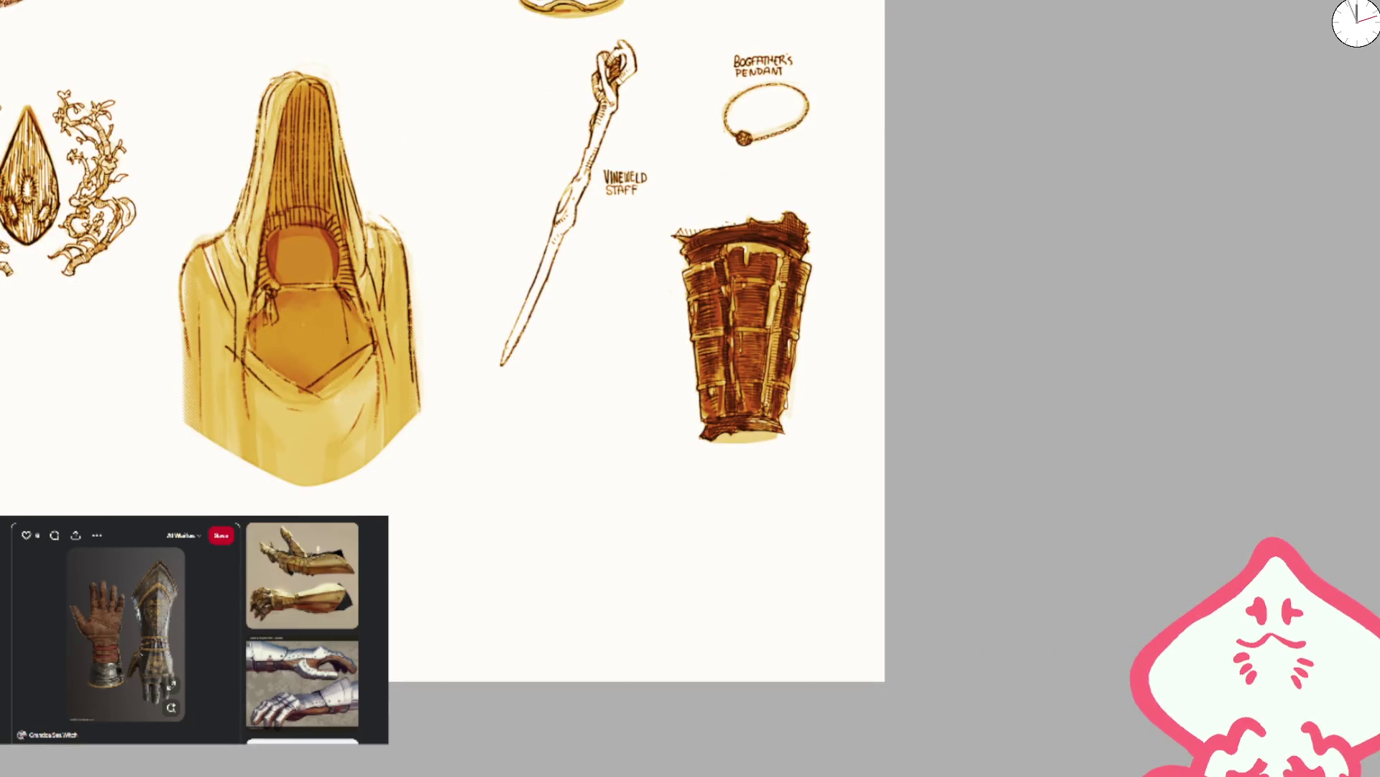
{"action": "scroll", "coordinate": [707, 175], "scroll_direction": "up", "scroll_amount": 3}
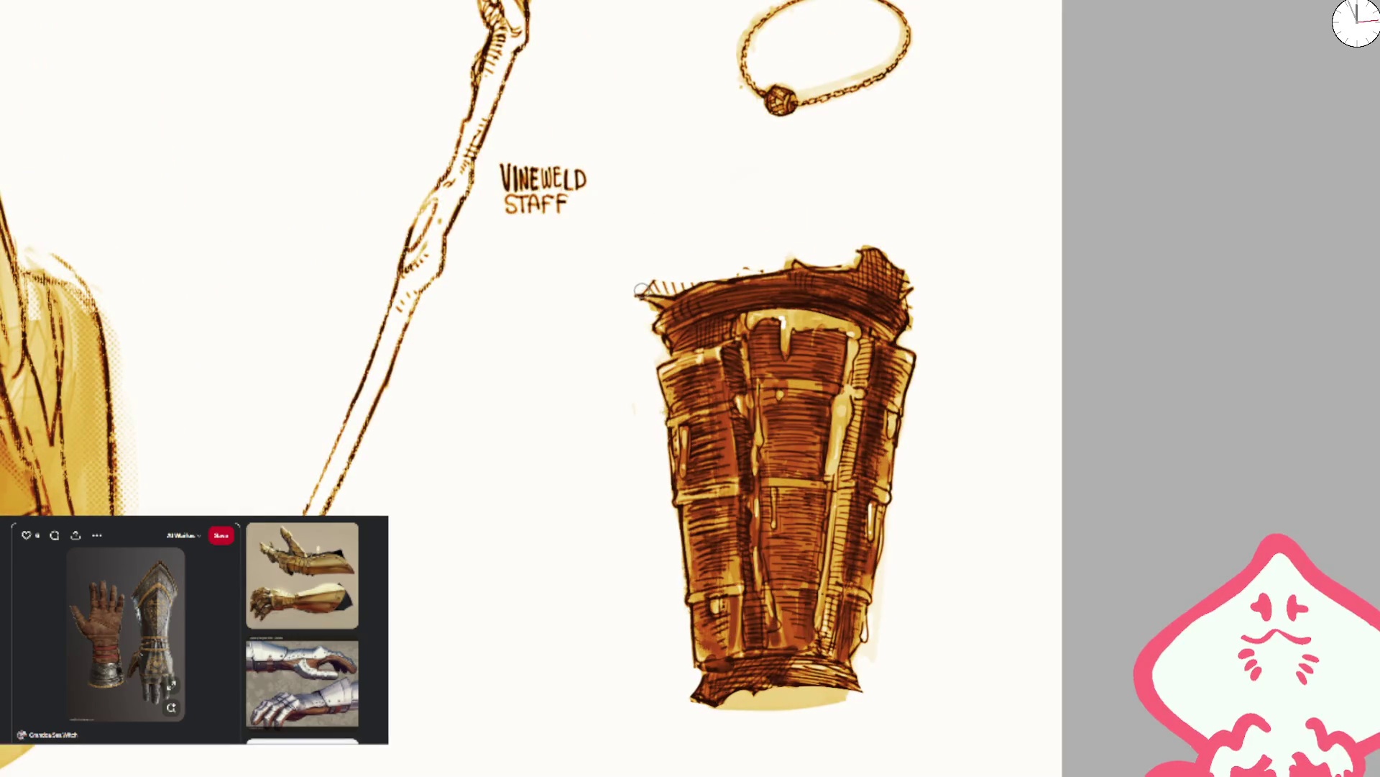
{"action": "key", "text": "bracketleft"}
{"action": "left_click_drag", "start_coordinate": [662, 279], "coordinate": [705, 283]}
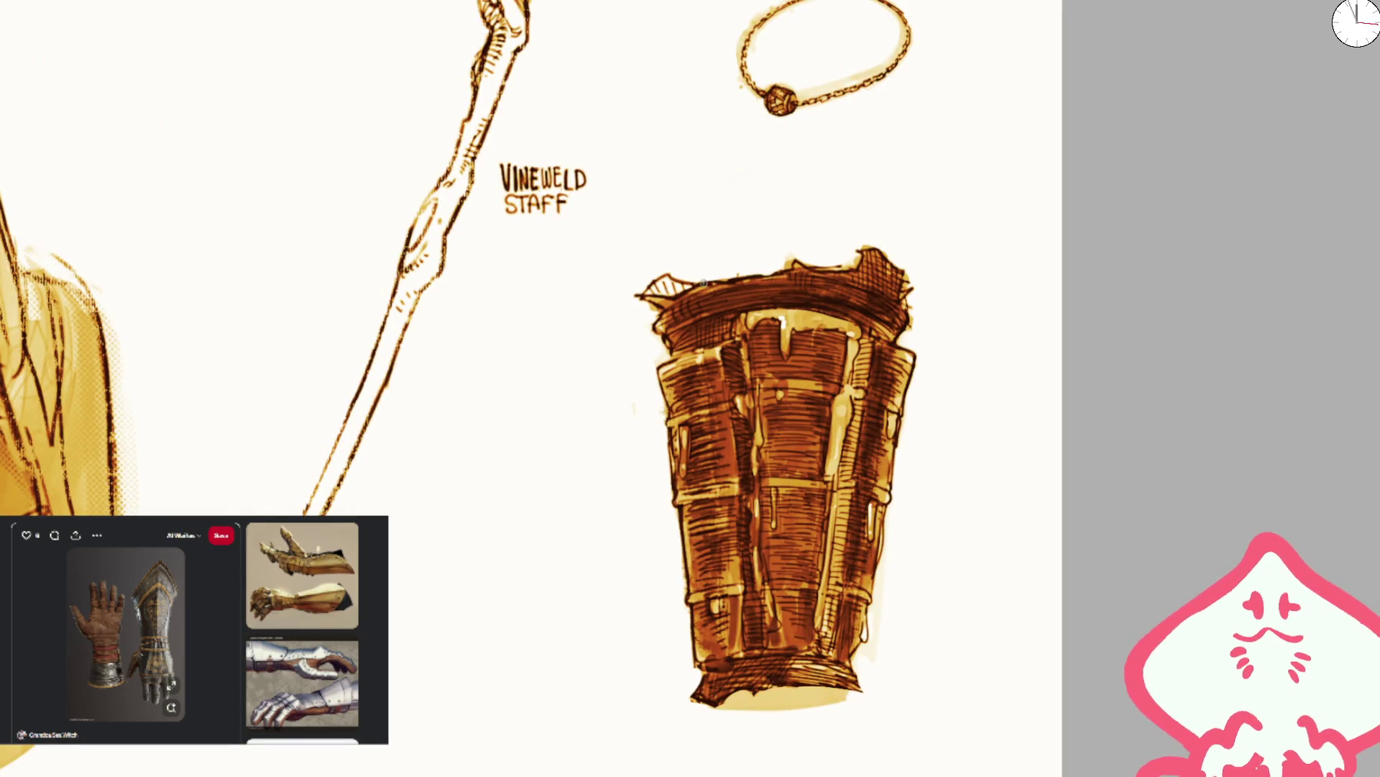
- Reframe the view past the staff and BOGFATHER'S PENDANT labels and start lettering under the bracer
{"action": "left_click_drag", "start_coordinate": [767, 338], "coordinate": [805, 197]}
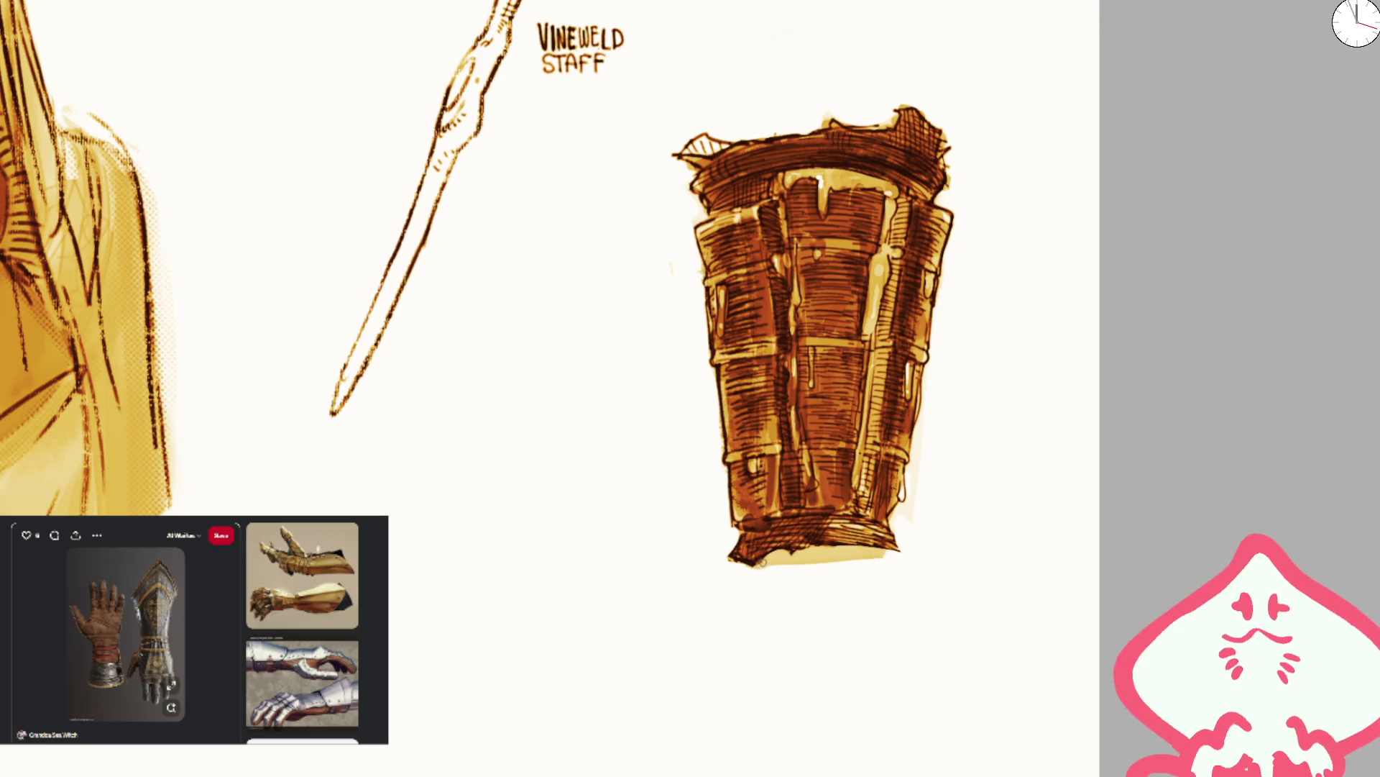
{"action": "scroll", "coordinate": [892, 468], "scroll_direction": "down", "scroll_amount": 5}
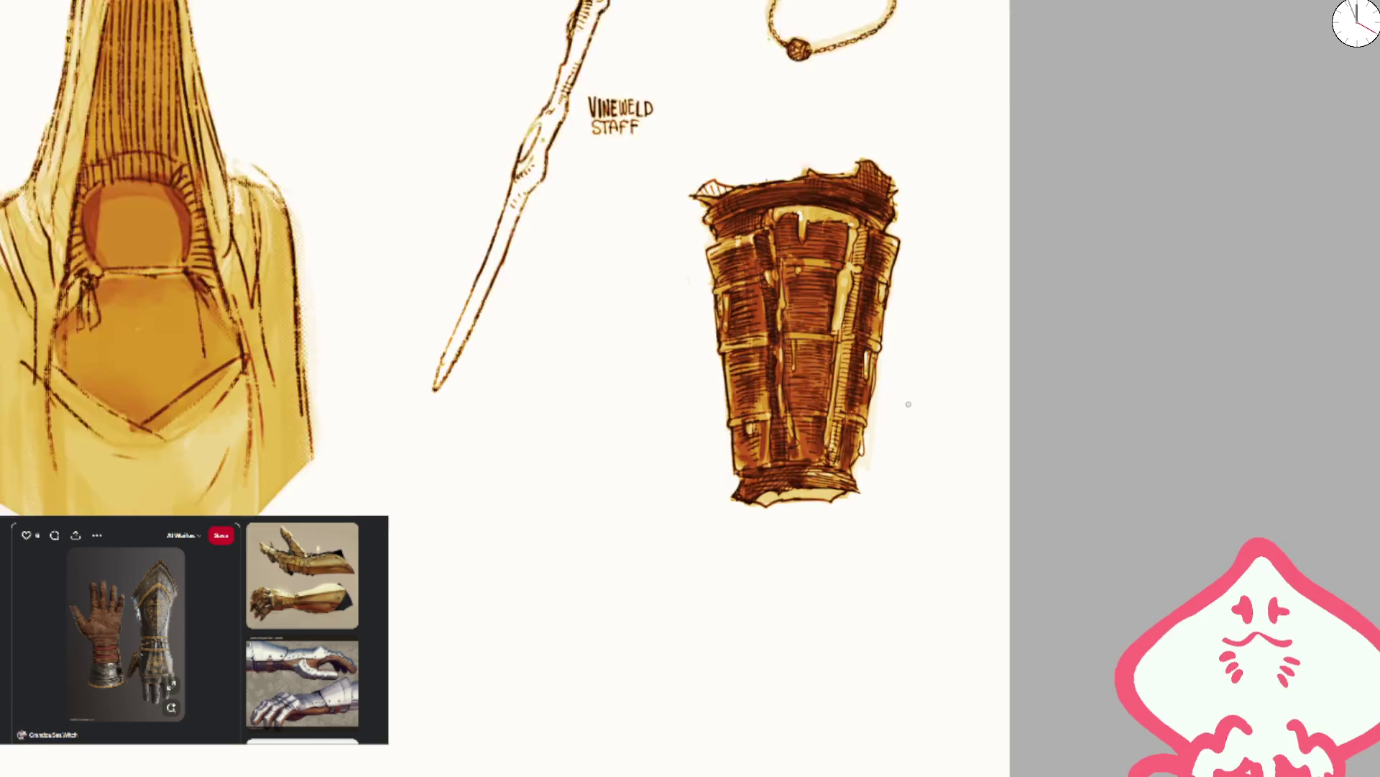
{"action": "scroll", "coordinate": [863, 431], "scroll_direction": "up", "scroll_amount": 4}
{"action": "scroll", "coordinate": [748, 456], "scroll_direction": "up", "scroll_amount": 2}
{"action": "left_click_drag", "start_coordinate": [788, 556], "coordinate": [862, 362]}
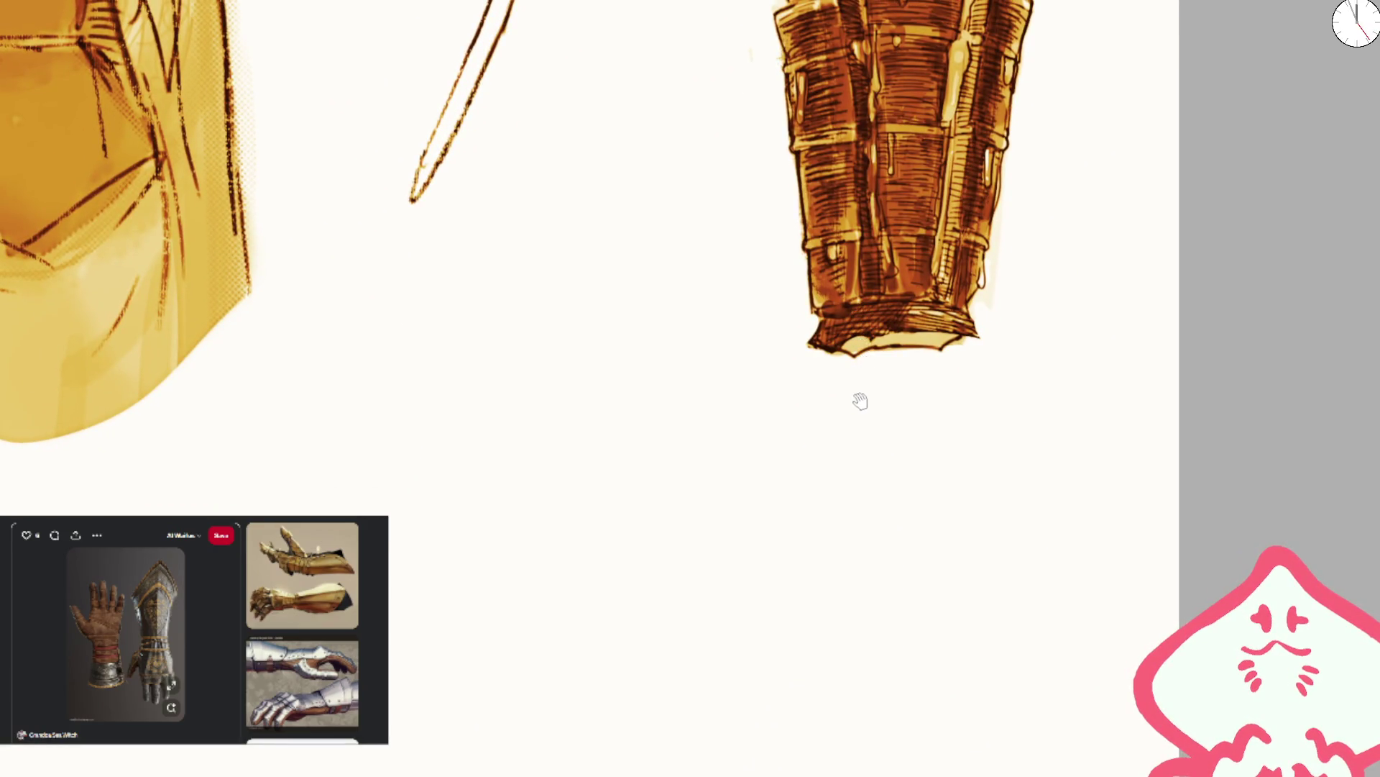
{"action": "left_click_drag", "start_coordinate": [858, 160], "coordinate": [853, 432]}
{"action": "mouse_move", "coordinate": [853, 280]}
{"action": "left_mouse_down"}
{"action": "mouse_move", "coordinate": [855, 403]}
{"action": "mouse_move", "coordinate": [884, 387]}
{"action": "left_mouse_up"}
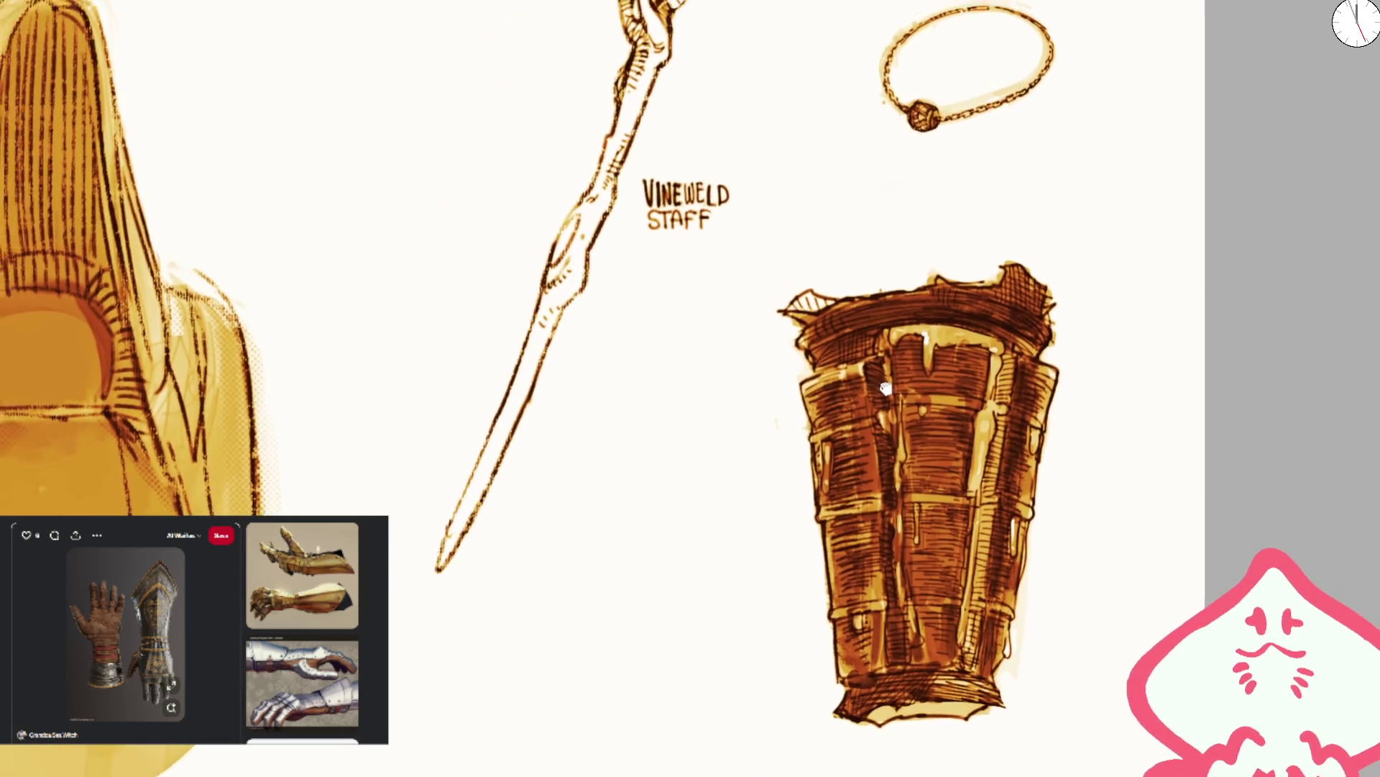
{"action": "mouse_move", "coordinate": [817, 284]}
{"action": "left_mouse_down"}
{"action": "mouse_move", "coordinate": [915, 145]}
{"action": "mouse_move", "coordinate": [931, 321]}
{"action": "mouse_move", "coordinate": [884, 220]}
{"action": "left_mouse_up"}
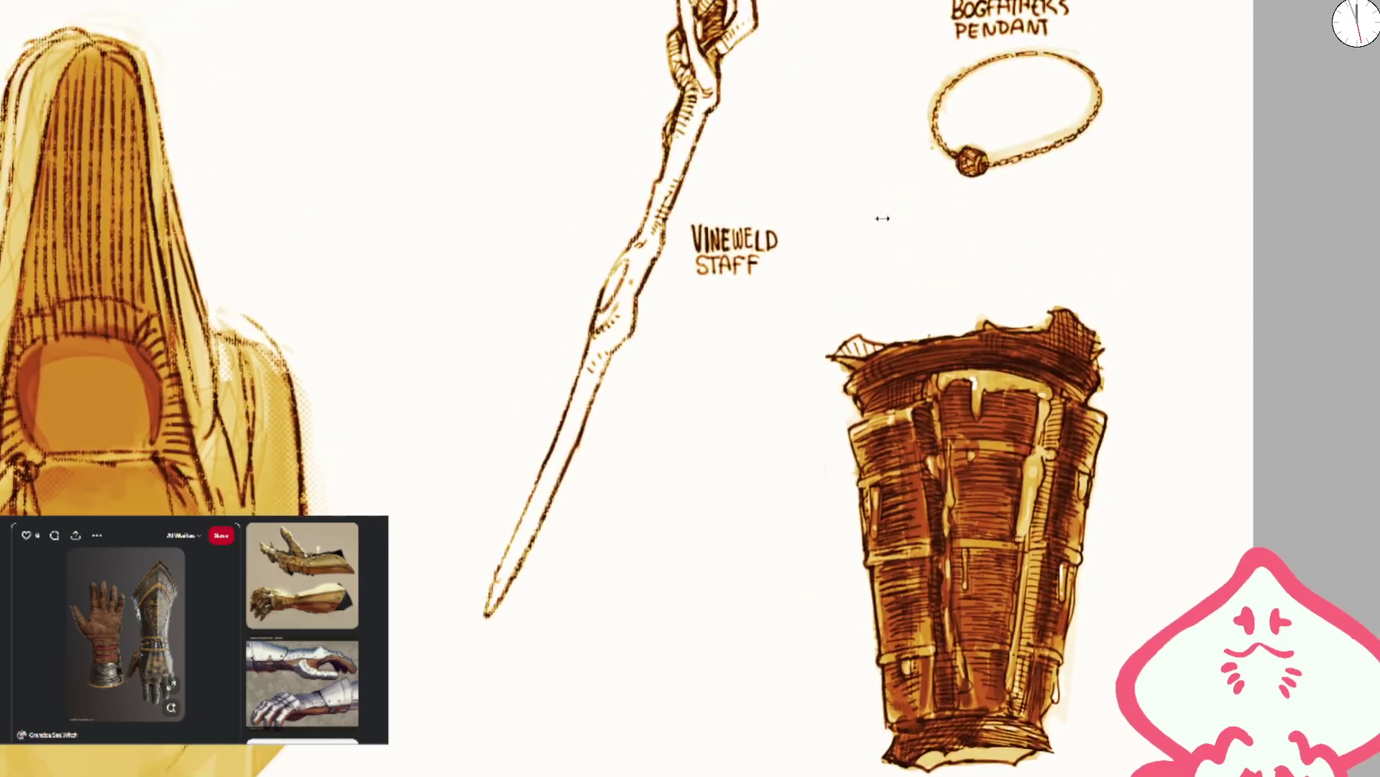
{"action": "scroll", "coordinate": [883, 221], "scroll_direction": "up", "scroll_amount": 2}
{"action": "scroll", "coordinate": [918, 468], "scroll_direction": "down", "scroll_amount": 10}
{"action": "mouse_move", "coordinate": [886, 436]}
{"action": "left_mouse_down"}
{"action": "mouse_move", "coordinate": [888, 478]}
{"action": "mouse_move", "coordinate": [1019, 475]}
{"action": "mouse_move", "coordinate": [1021, 433]}
{"action": "mouse_move", "coordinate": [1030, 478]}
{"action": "mouse_move", "coordinate": [1110, 477]}
{"action": "left_mouse_up"}
- Finish lettering RESINPLATE, add BRACERS below it, undo a stray stroke, and zoom out
{"action": "mouse_move", "coordinate": [1085, 436]}
{"action": "left_mouse_down"}
{"action": "mouse_move", "coordinate": [1128, 432]}
{"action": "mouse_move", "coordinate": [1139, 469]}
{"action": "left_mouse_up"}
{"action": "mouse_move", "coordinate": [932, 492]}
{"action": "left_mouse_down"}
{"action": "mouse_move", "coordinate": [930, 534]}
{"action": "mouse_move", "coordinate": [1087, 527]}
{"action": "left_mouse_up"}
{"action": "key", "text": "ctrl+z"}
{"action": "key", "text": "ctrl+minus"}
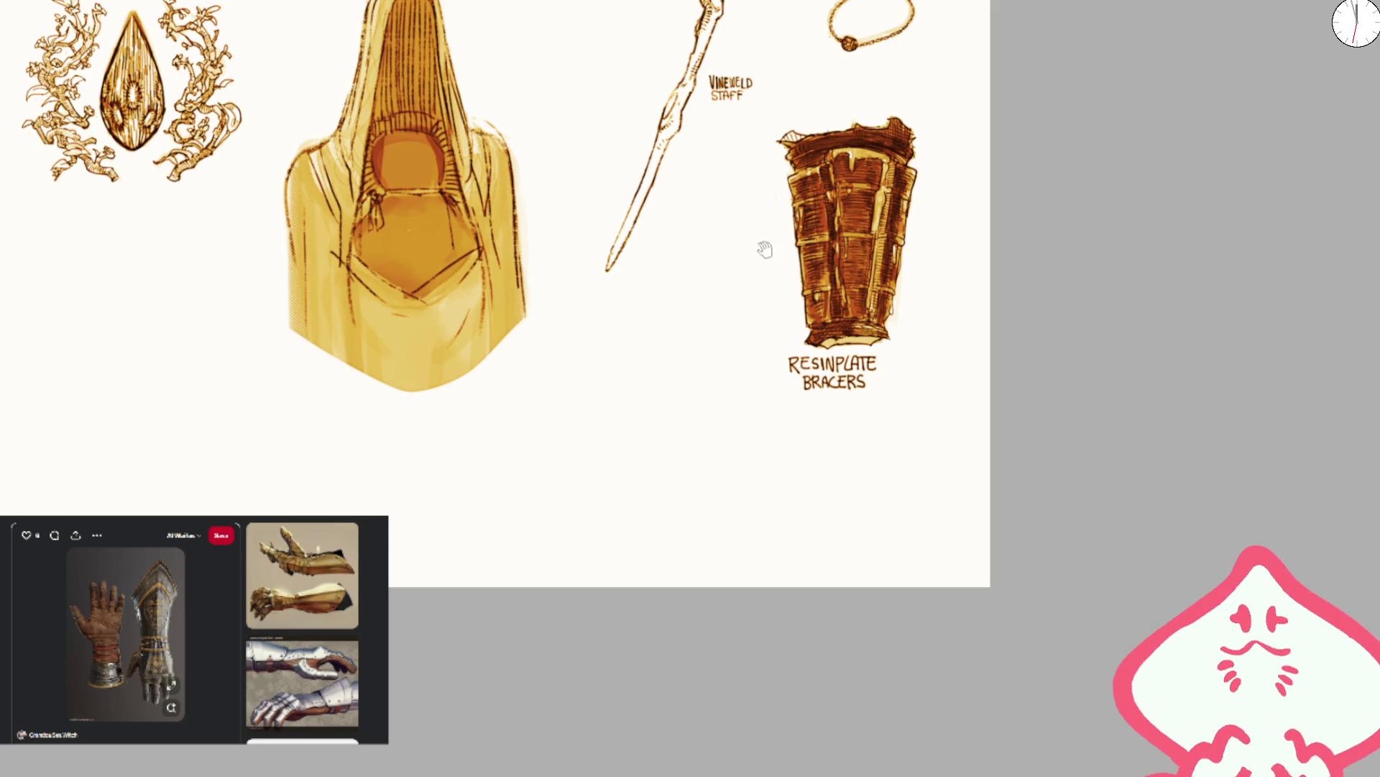
{"action": "scroll", "coordinate": [856, 374], "scroll_direction": "up", "scroll_amount": 2}
- Paint thin white highlights down the left plates and along a plate edge
{"action": "scroll", "coordinate": [834, 381], "scroll_direction": "up", "scroll_amount": 5}
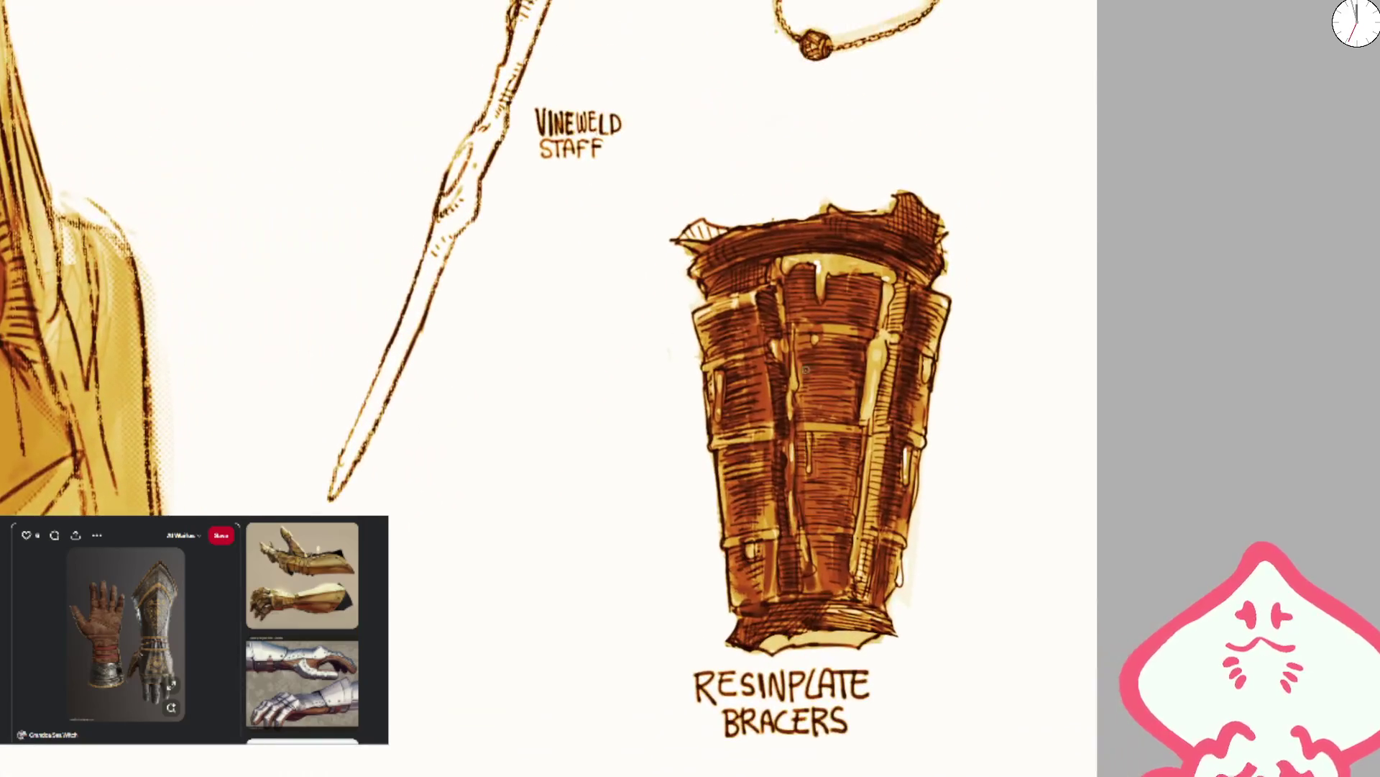
{"action": "left_click_drag", "start_coordinate": [694, 302], "coordinate": [726, 445]}
{"action": "left_click_drag", "start_coordinate": [748, 302], "coordinate": [769, 456]}
{"action": "scroll", "coordinate": [751, 309], "scroll_direction": "up", "scroll_amount": 3}
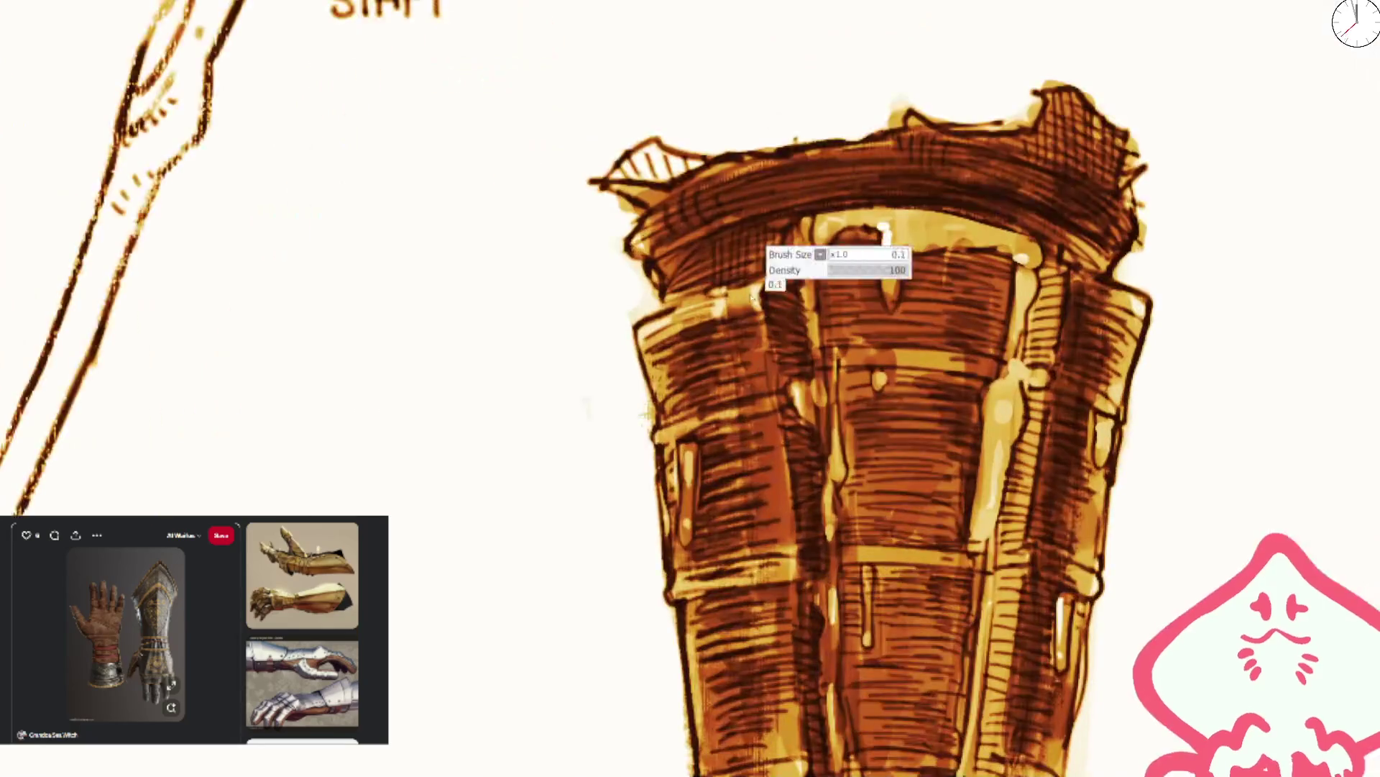
{"action": "left_click_drag", "start_coordinate": [784, 408], "coordinate": [781, 442]}
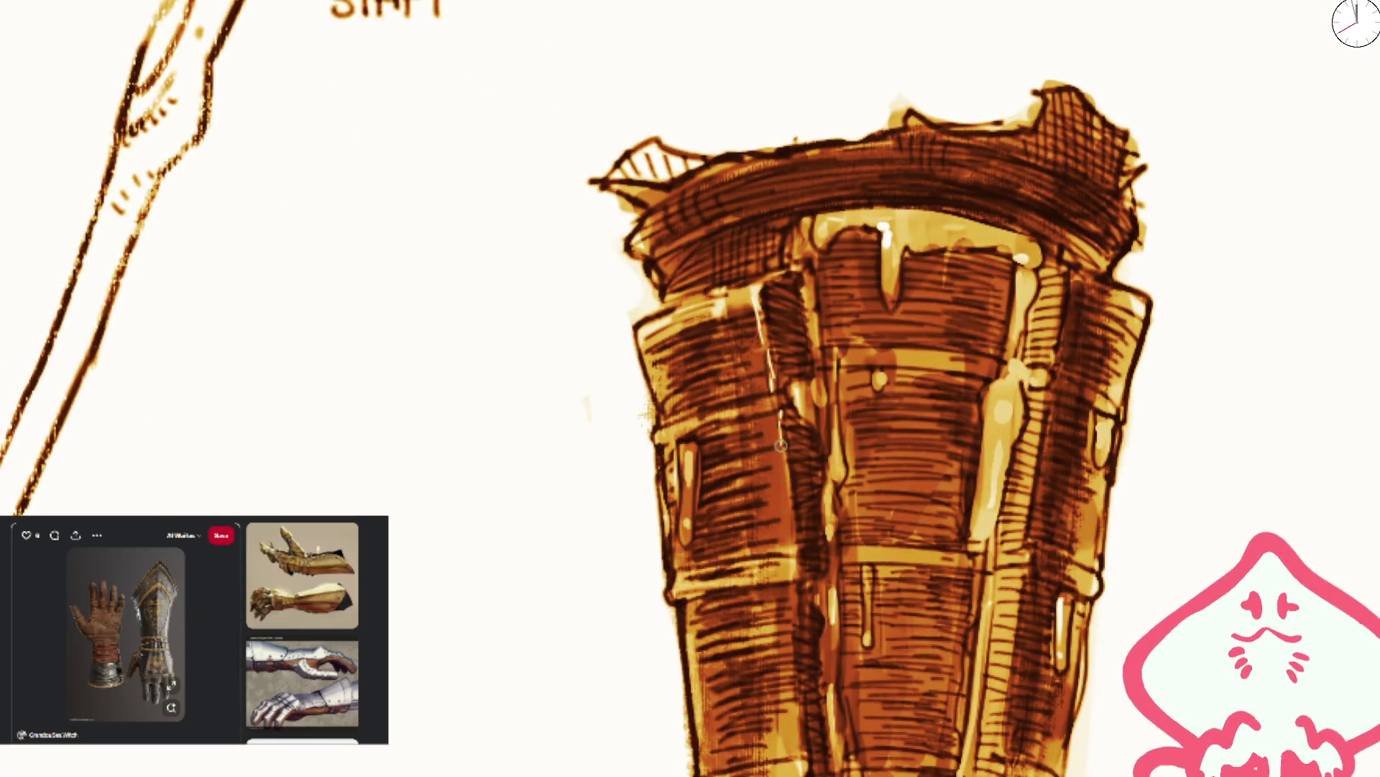
{"action": "left_click_drag", "start_coordinate": [768, 388], "coordinate": [776, 421]}
{"action": "left_click_drag", "start_coordinate": [787, 487], "coordinate": [791, 539]}
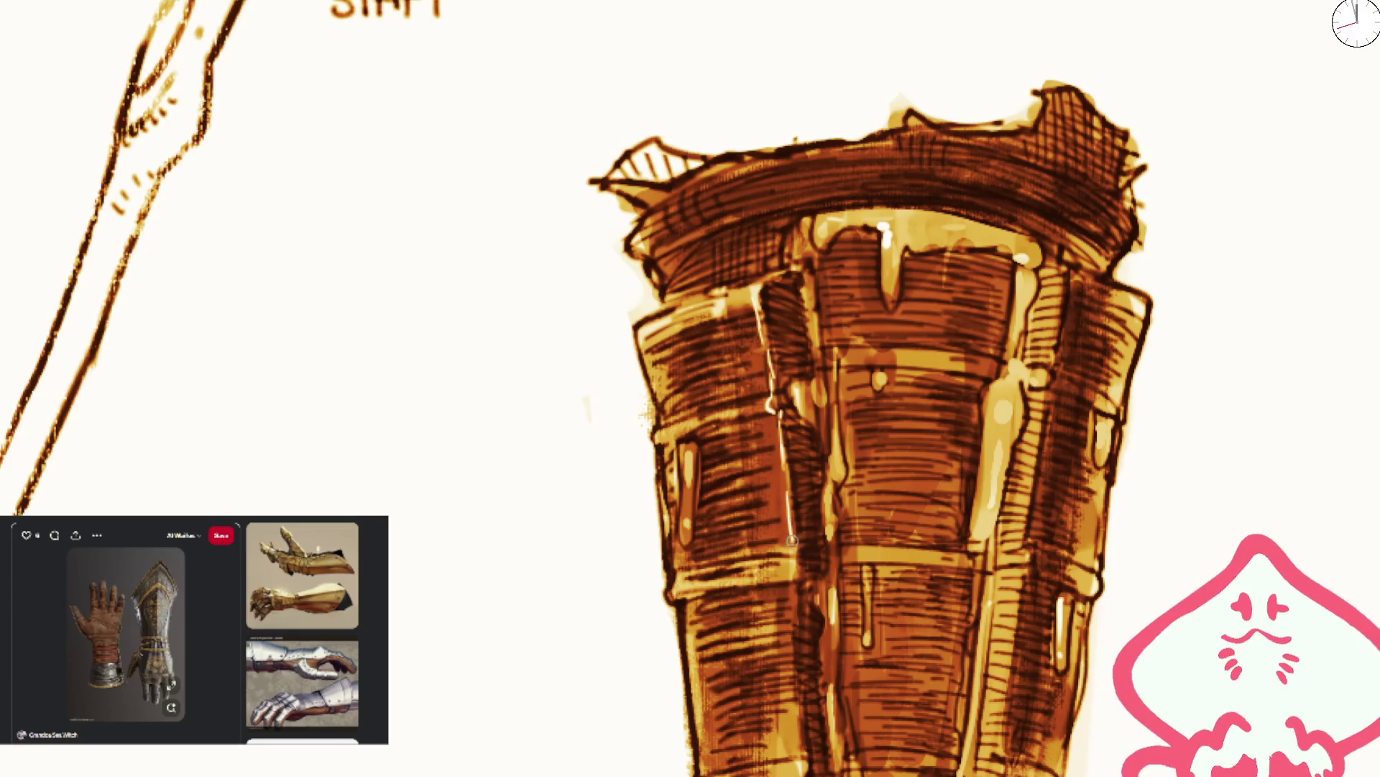
{"action": "left_click_drag", "start_coordinate": [655, 452], "coordinate": [668, 558]}
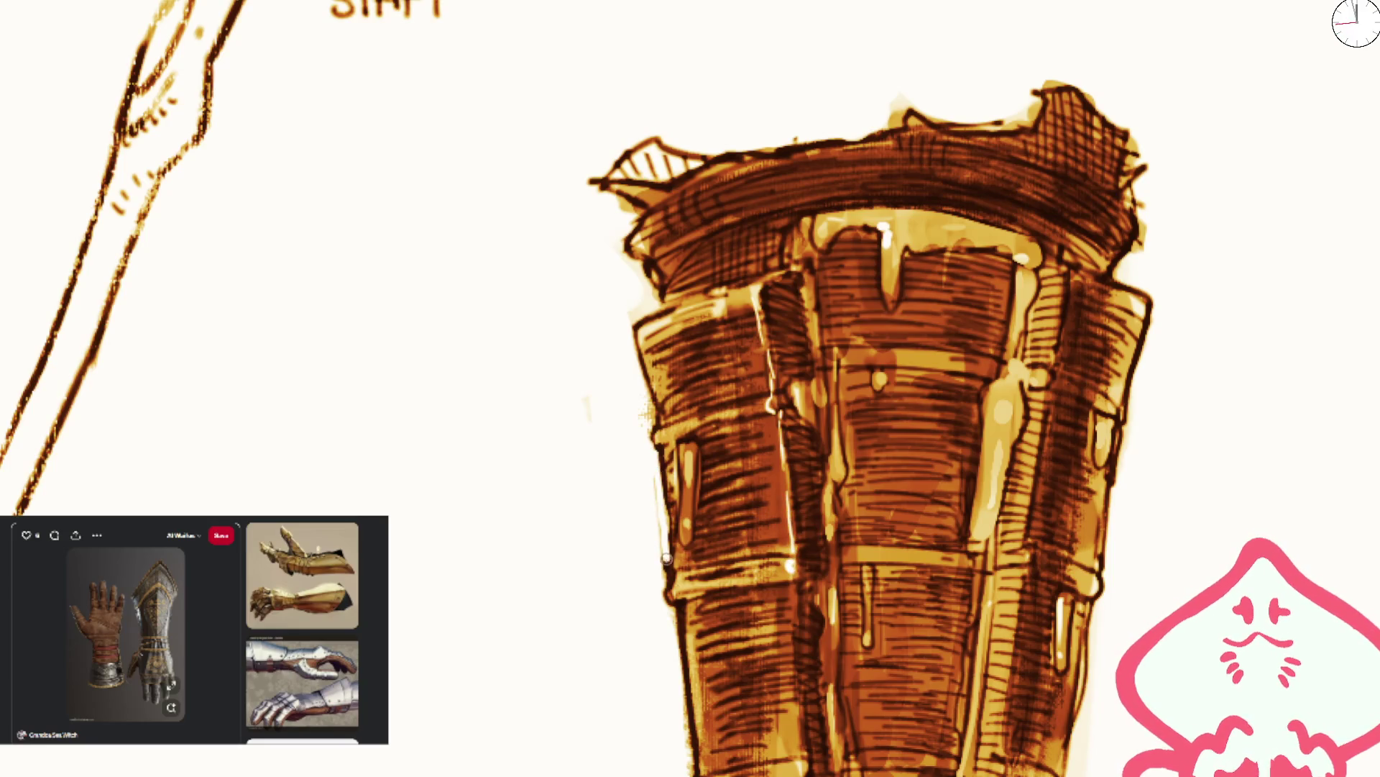
{"action": "left_click_drag", "start_coordinate": [791, 591], "coordinate": [790, 650]}
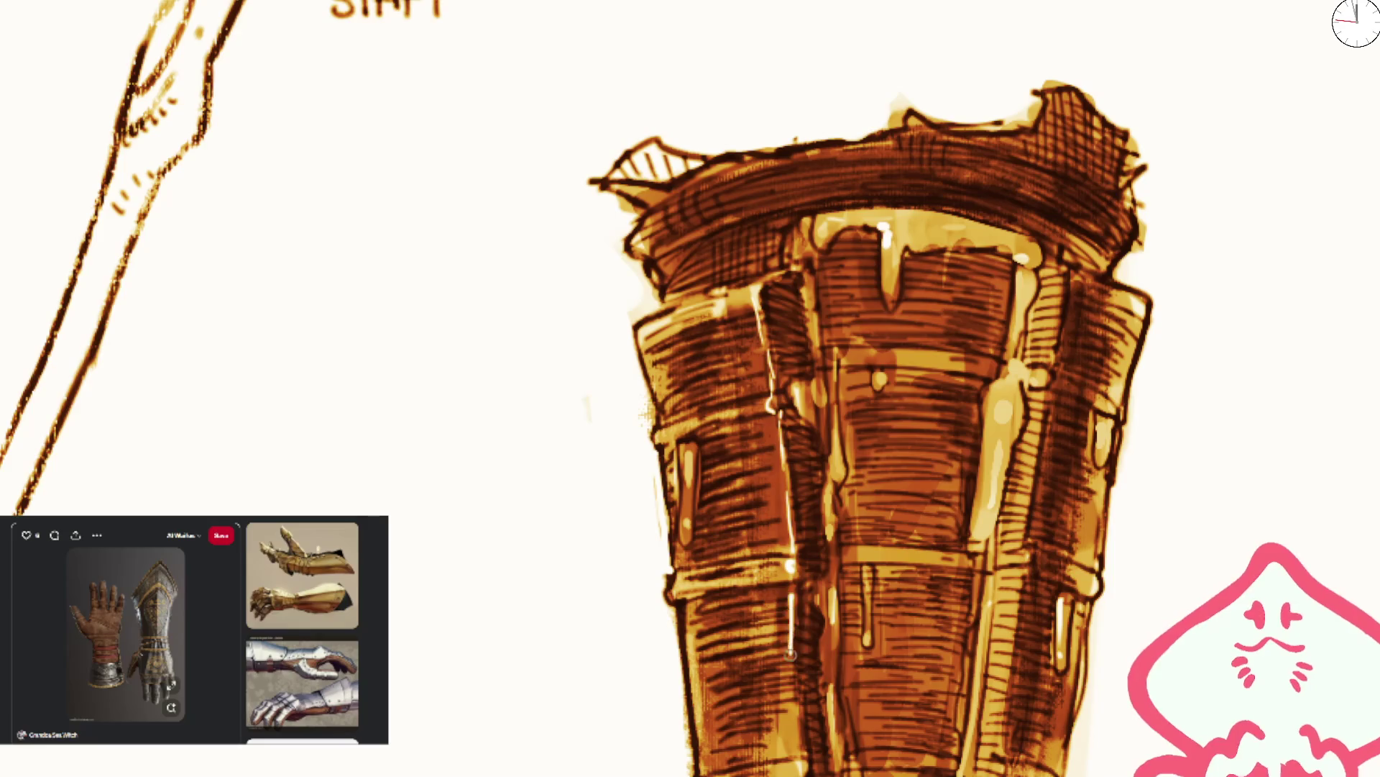
{"action": "mouse_move", "coordinate": [794, 726]}
{"action": "left_mouse_down"}
{"action": "mouse_move", "coordinate": [769, 533]}
{"action": "mouse_move", "coordinate": [757, 584]}
{"action": "left_mouse_up"}
- Build a white glint on the centre plate from a vertical streak, dabbed dots and a solid oval
{"action": "left_click_drag", "start_coordinate": [875, 171], "coordinate": [874, 236]}
{"action": "left_click_drag", "start_coordinate": [873, 377], "coordinate": [871, 408]}
{"action": "key", "text": "ctrl+z"}
{"action": "key", "text": "ctrl+z"}
{"action": "mouse_move", "coordinate": [872, 173]}
{"action": "left_mouse_down"}
{"action": "mouse_move", "coordinate": [875, 255]}
{"action": "mouse_move", "coordinate": [875, 179]}
{"action": "left_mouse_up"}
{"action": "left_click", "coordinate": [877, 122]}
{"action": "left_click", "coordinate": [878, 85]}
{"action": "left_click_drag", "start_coordinate": [874, 244], "coordinate": [873, 265]}
{"action": "left_click", "coordinate": [871, 274]}
{"action": "mouse_move", "coordinate": [874, 209]}
{"action": "left_mouse_down"}
{"action": "mouse_move", "coordinate": [873, 162]}
{"action": "mouse_move", "coordinate": [873, 248]}
{"action": "left_mouse_up"}
{"action": "left_click", "coordinate": [874, 157]}
{"action": "left_click_drag", "start_coordinate": [875, 373], "coordinate": [873, 439]}
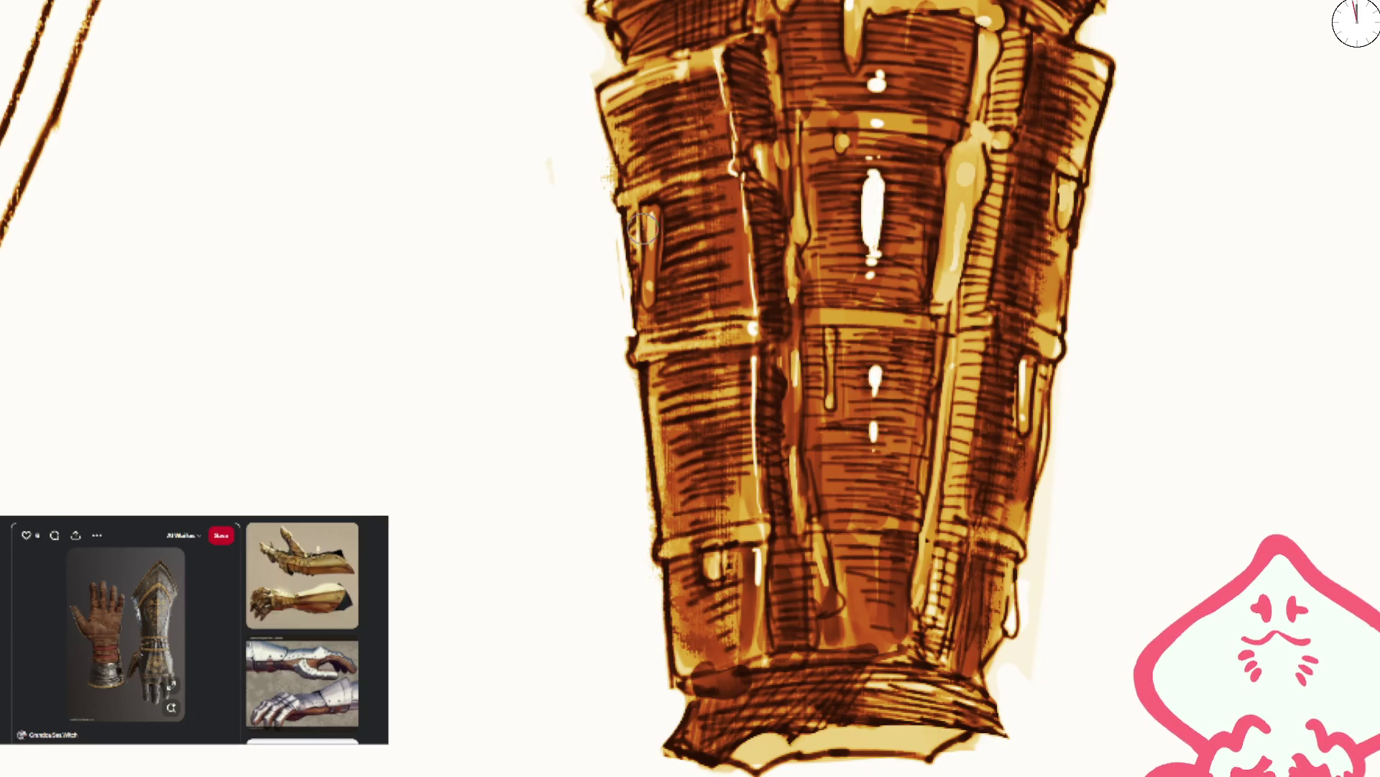
- Add long white highlights down the left plate and brighten its upper-edge glint
{"action": "left_click_drag", "start_coordinate": [650, 212], "coordinate": [650, 263]}
{"action": "mouse_move", "coordinate": [665, 385]}
{"action": "left_mouse_down"}
{"action": "mouse_move", "coordinate": [670, 528]}
{"action": "mouse_move", "coordinate": [658, 346]}
{"action": "left_mouse_up"}
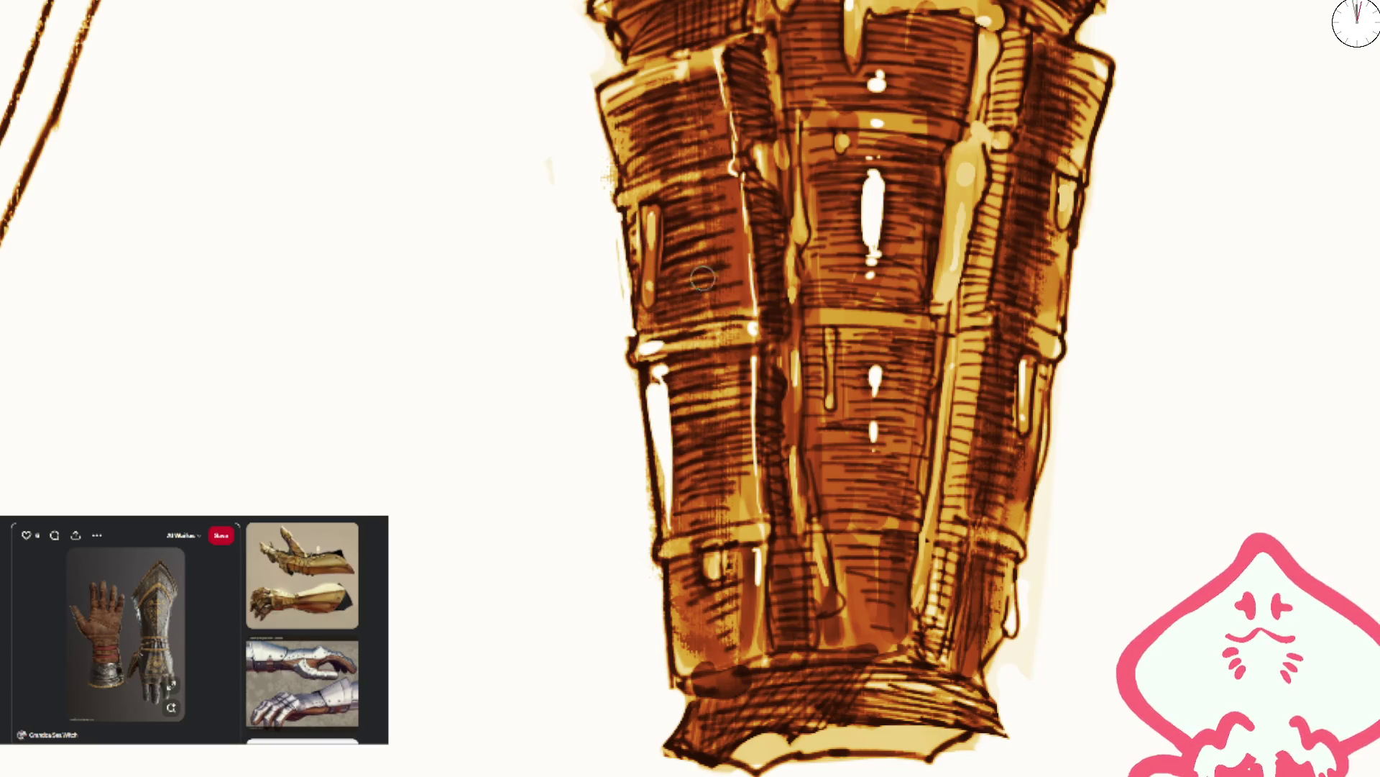
{"action": "mouse_move", "coordinate": [737, 182]}
{"action": "left_mouse_down"}
{"action": "mouse_move", "coordinate": [731, 164]}
{"action": "mouse_move", "coordinate": [713, 189]}
{"action": "mouse_move", "coordinate": [730, 195]}
{"action": "left_mouse_up"}
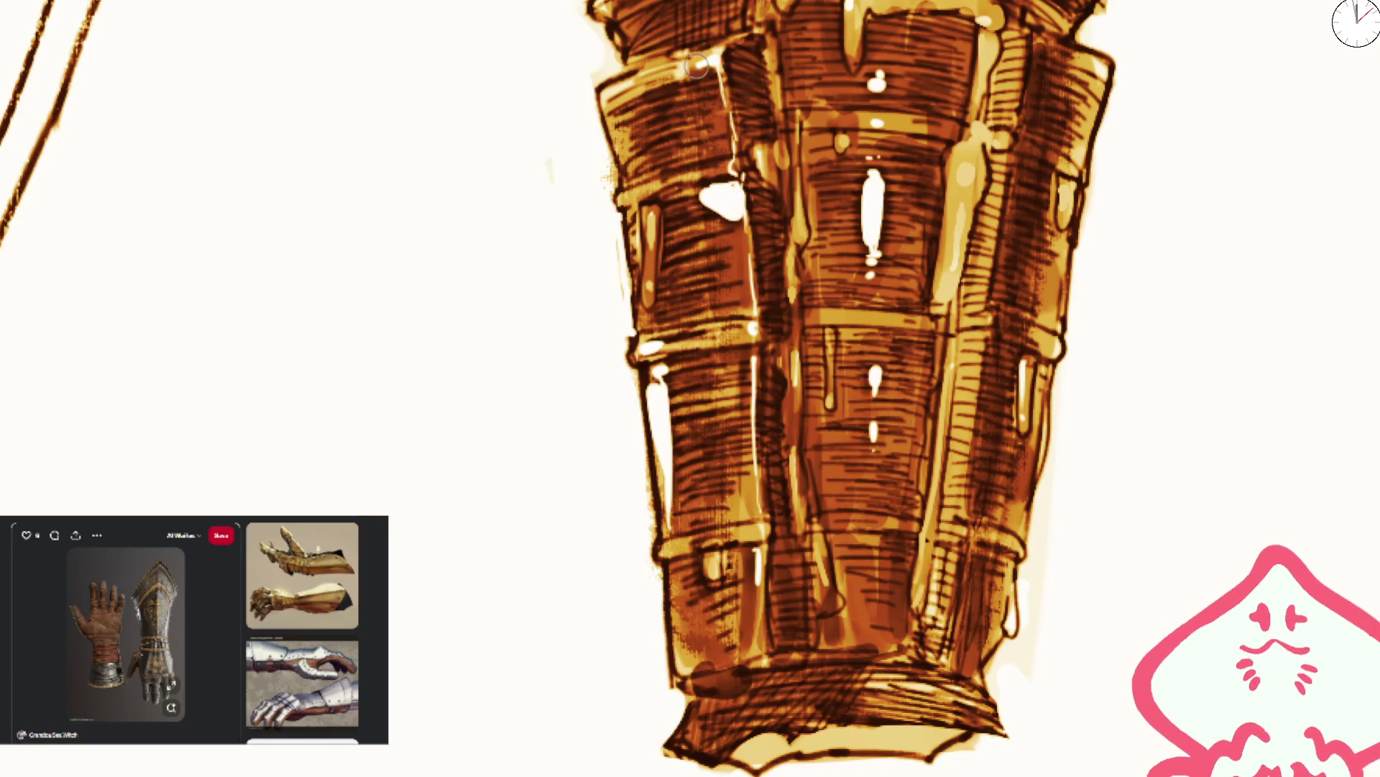
- Paint thin white highlight streaks down the plate edges and across the bracer band
{"action": "scroll", "coordinate": [703, 64], "scroll_direction": "down", "scroll_amount": 5}
{"action": "scroll", "coordinate": [783, 222], "scroll_direction": "up", "scroll_amount": 4}
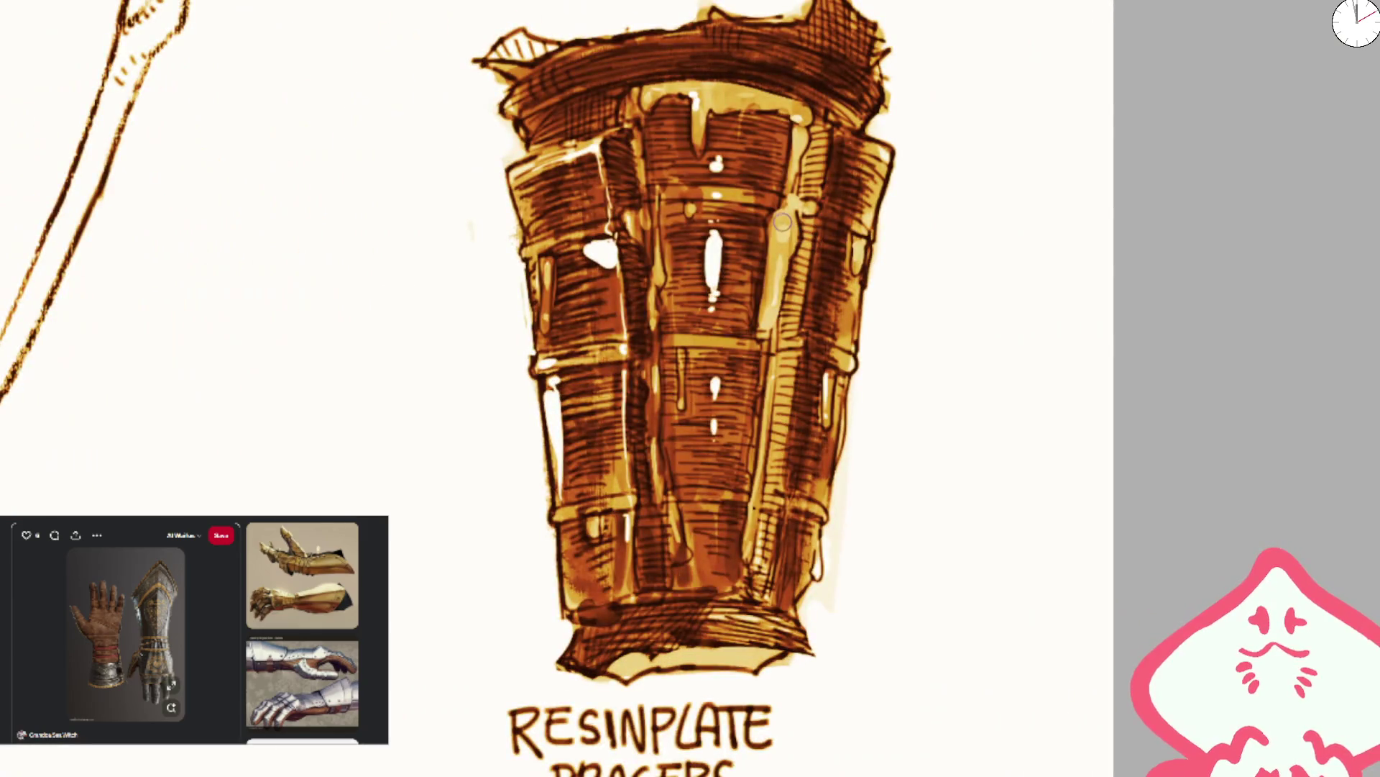
{"action": "left_click_drag", "start_coordinate": [782, 228], "coordinate": [775, 294]}
{"action": "mouse_move", "coordinate": [821, 230]}
{"action": "left_mouse_down"}
{"action": "mouse_move", "coordinate": [857, 317]}
{"action": "mouse_move", "coordinate": [850, 378]}
{"action": "mouse_move", "coordinate": [812, 273]}
{"action": "left_mouse_up"}
{"action": "left_click_drag", "start_coordinate": [811, 220], "coordinate": [782, 498]}
{"action": "scroll", "coordinate": [825, 164], "scroll_direction": "down", "scroll_amount": 5}
{"action": "scroll", "coordinate": [825, 165], "scroll_direction": "up", "scroll_amount": 5}
{"action": "left_click_drag", "start_coordinate": [762, 356], "coordinate": [748, 496]}
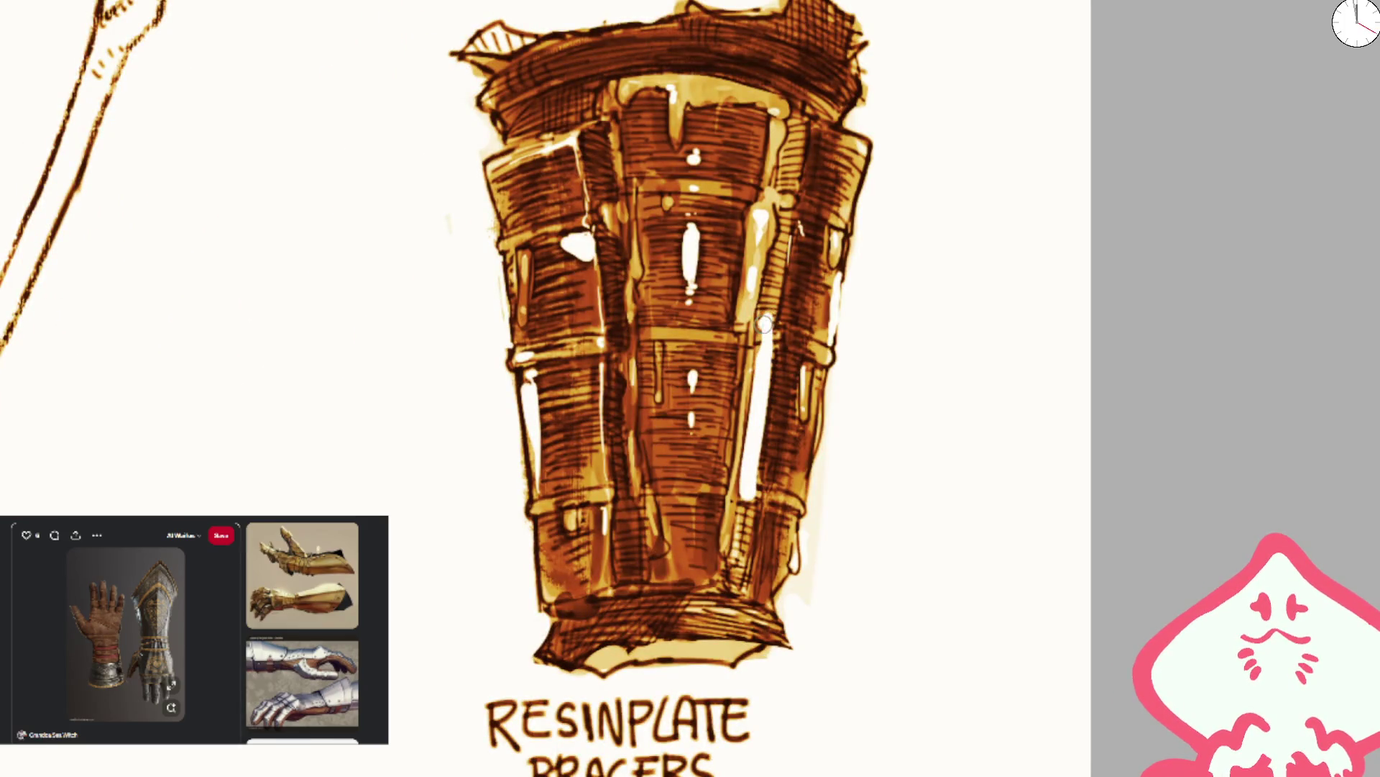
{"action": "scroll", "coordinate": [748, 309], "scroll_direction": "down", "scroll_amount": 5}
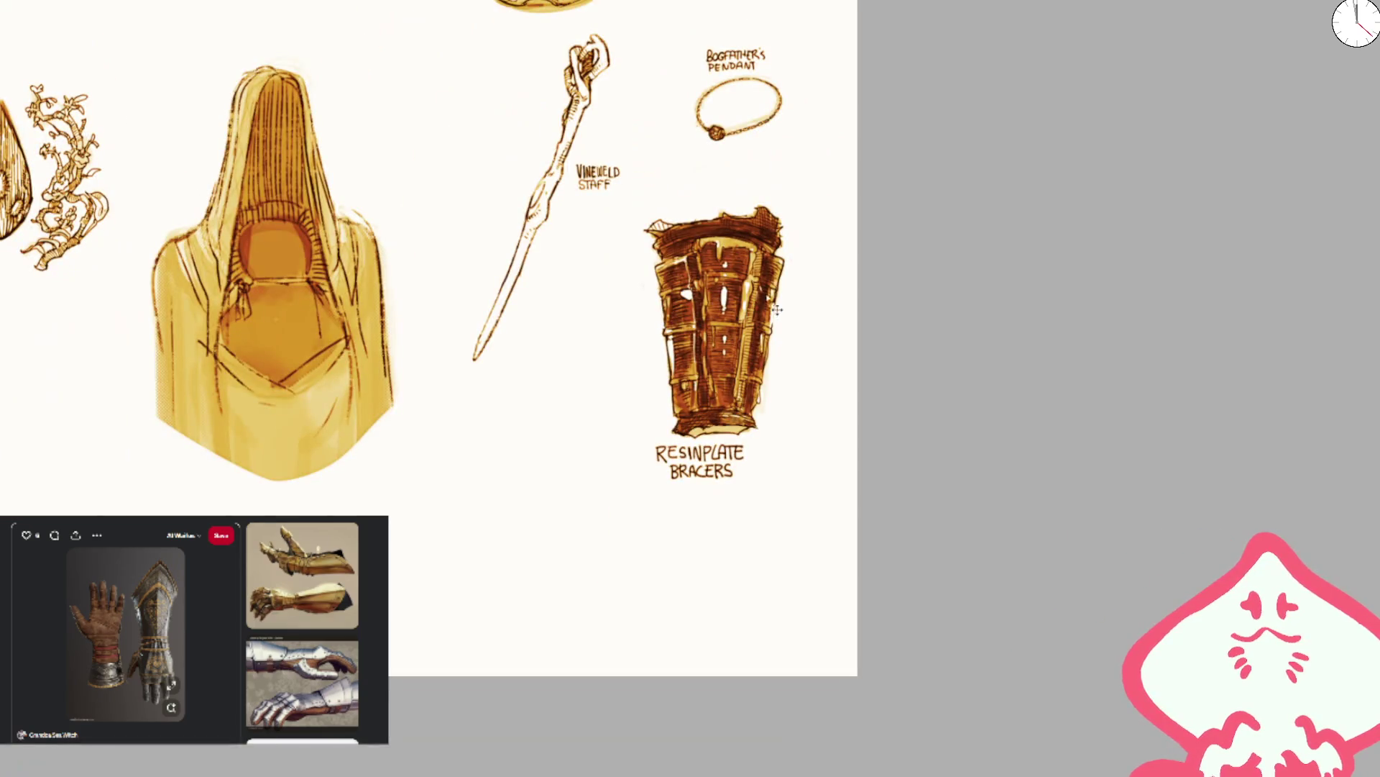
{"action": "scroll", "coordinate": [692, 331], "scroll_direction": "up", "scroll_amount": 5}
{"action": "left_click_drag", "start_coordinate": [633, 204], "coordinate": [669, 199]}
{"action": "left_click_drag", "start_coordinate": [647, 111], "coordinate": [657, 135]}
{"action": "left_click_drag", "start_coordinate": [644, 331], "coordinate": [692, 323]}
{"action": "left_click_drag", "start_coordinate": [634, 466], "coordinate": [632, 529]}
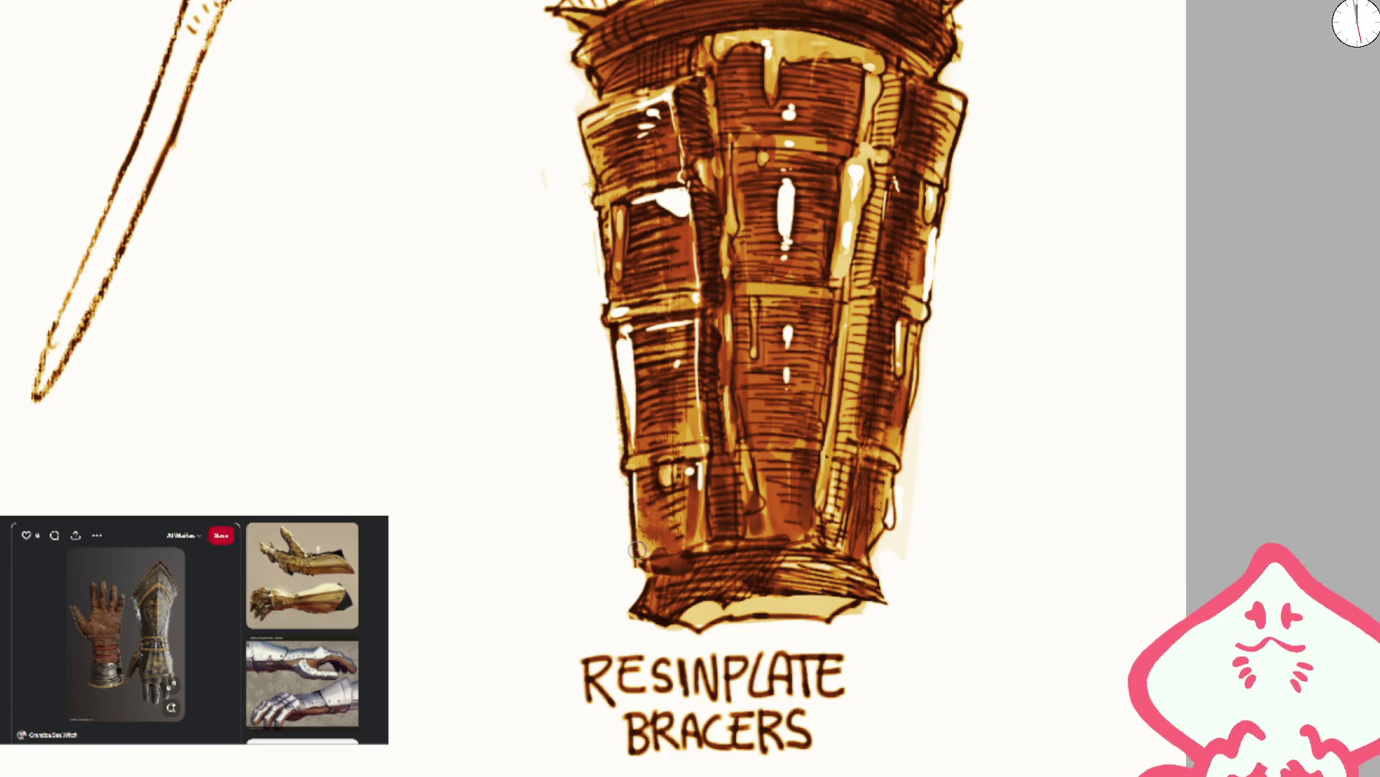
{"action": "left_click_drag", "start_coordinate": [838, 530], "coordinate": [852, 455]}
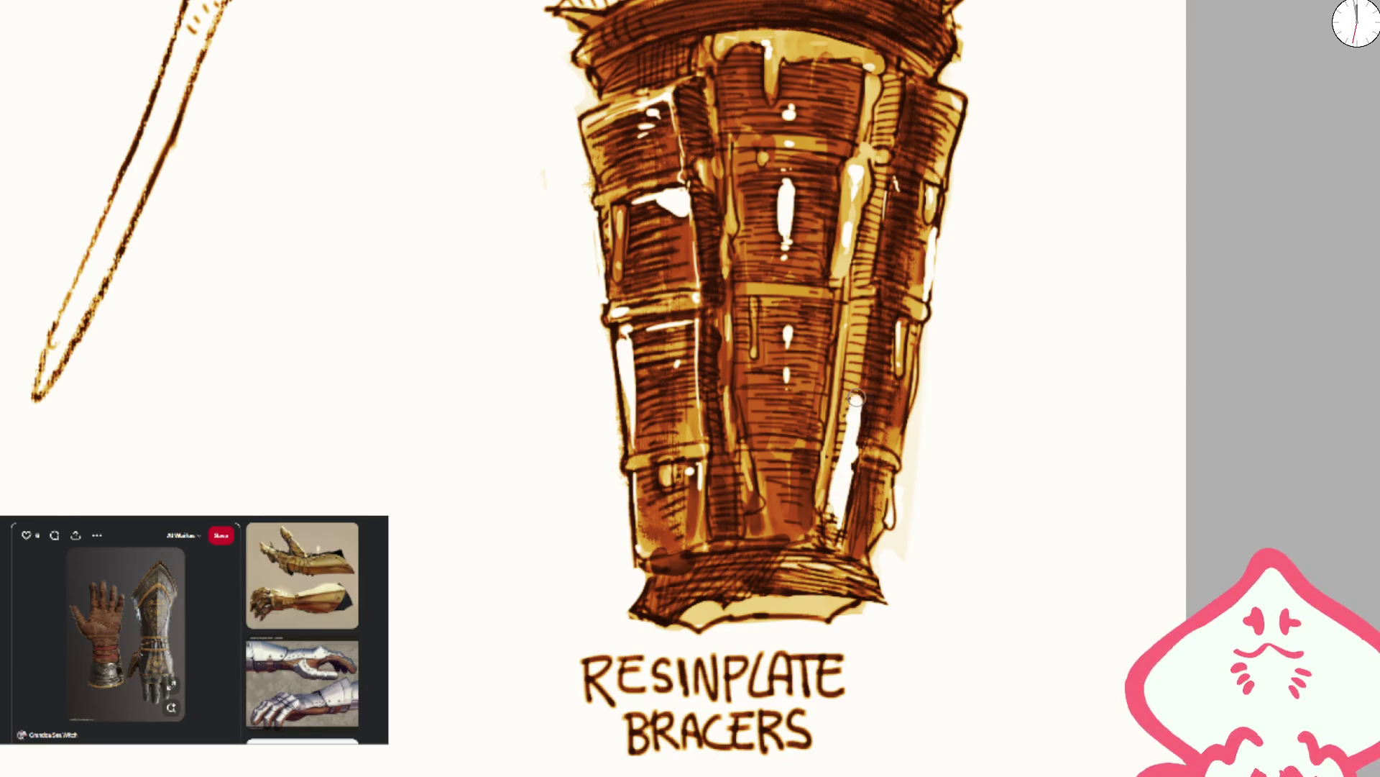
- Dab small white highlights on the lower plate and highlight the upper-right and middle-plate edges
{"action": "scroll", "coordinate": [761, 326], "scroll_direction": "down", "scroll_amount": 5}
{"action": "scroll", "coordinate": [762, 325], "scroll_direction": "up", "scroll_amount": 5}
{"action": "left_click", "coordinate": [773, 485]}
{"action": "left_click", "coordinate": [765, 523]}
{"action": "left_click_drag", "start_coordinate": [743, 452], "coordinate": [741, 483]}
{"action": "left_click", "coordinate": [742, 432]}
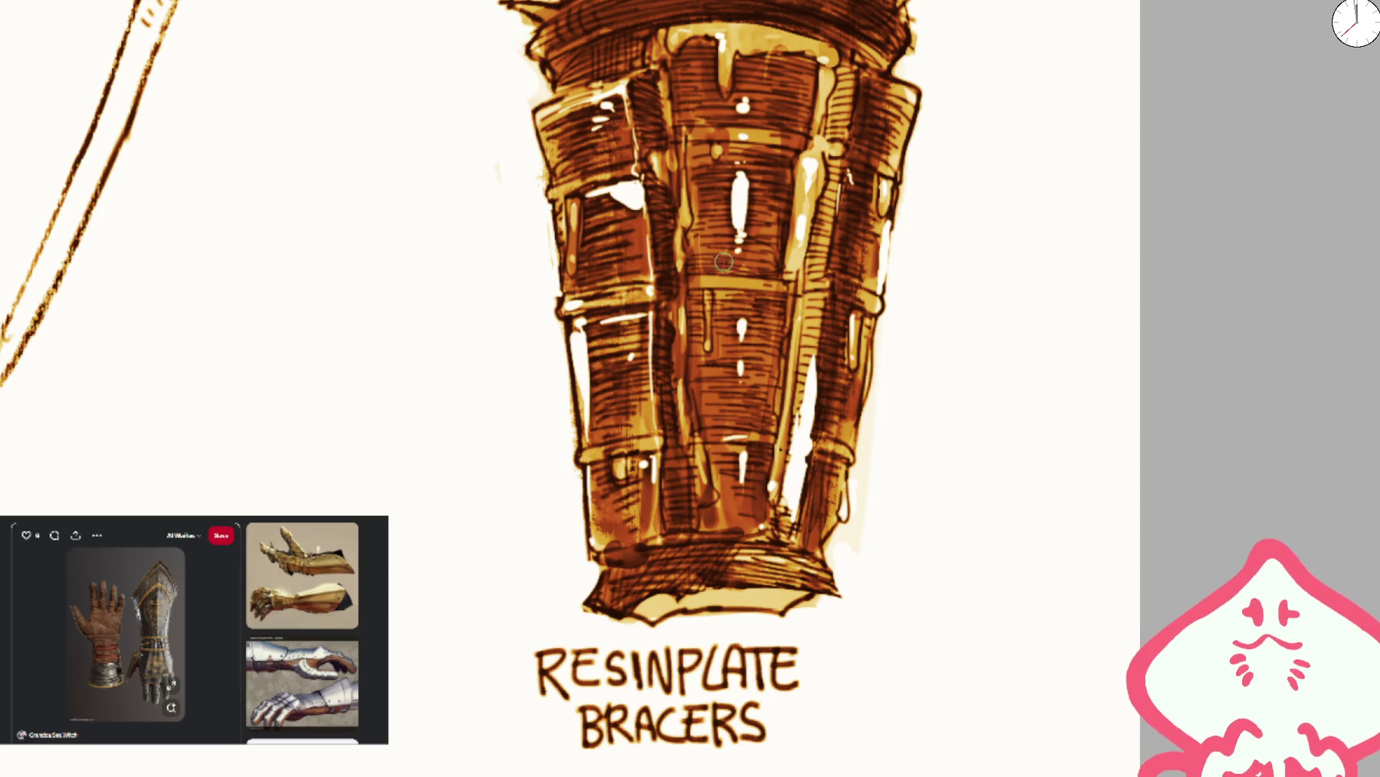
{"action": "left_click_drag", "start_coordinate": [754, 280], "coordinate": [757, 173]}
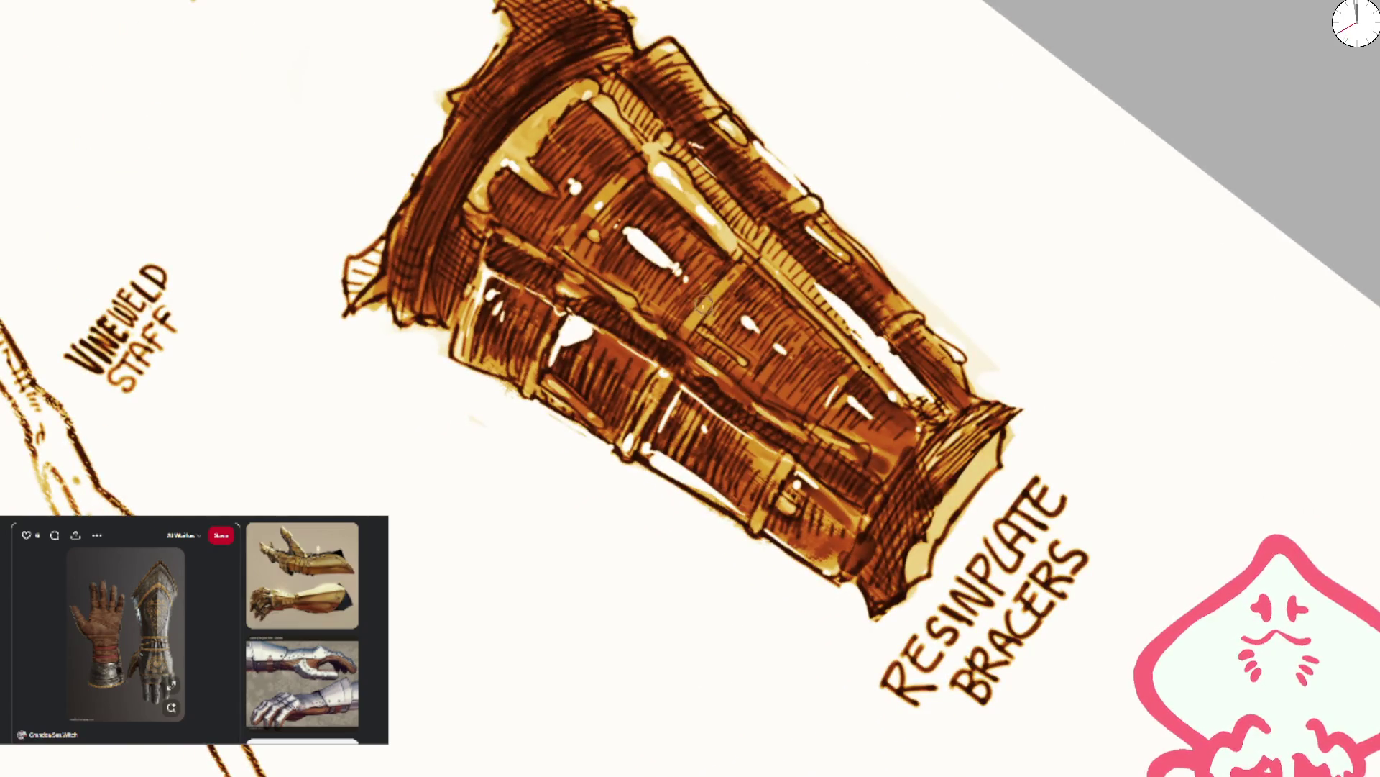
{"action": "left_click_drag", "start_coordinate": [593, 215], "coordinate": [607, 193]}
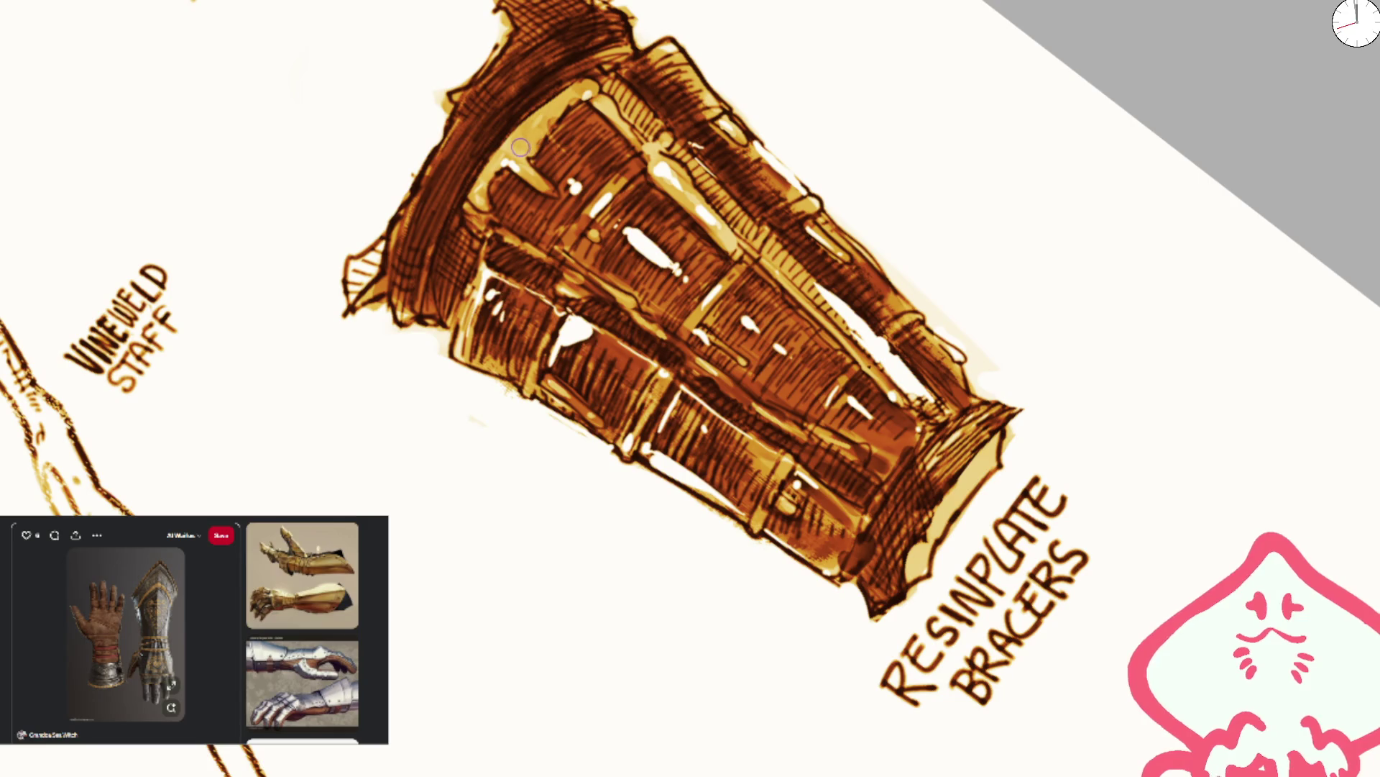
{"action": "key", "text": "ctrl+0"}
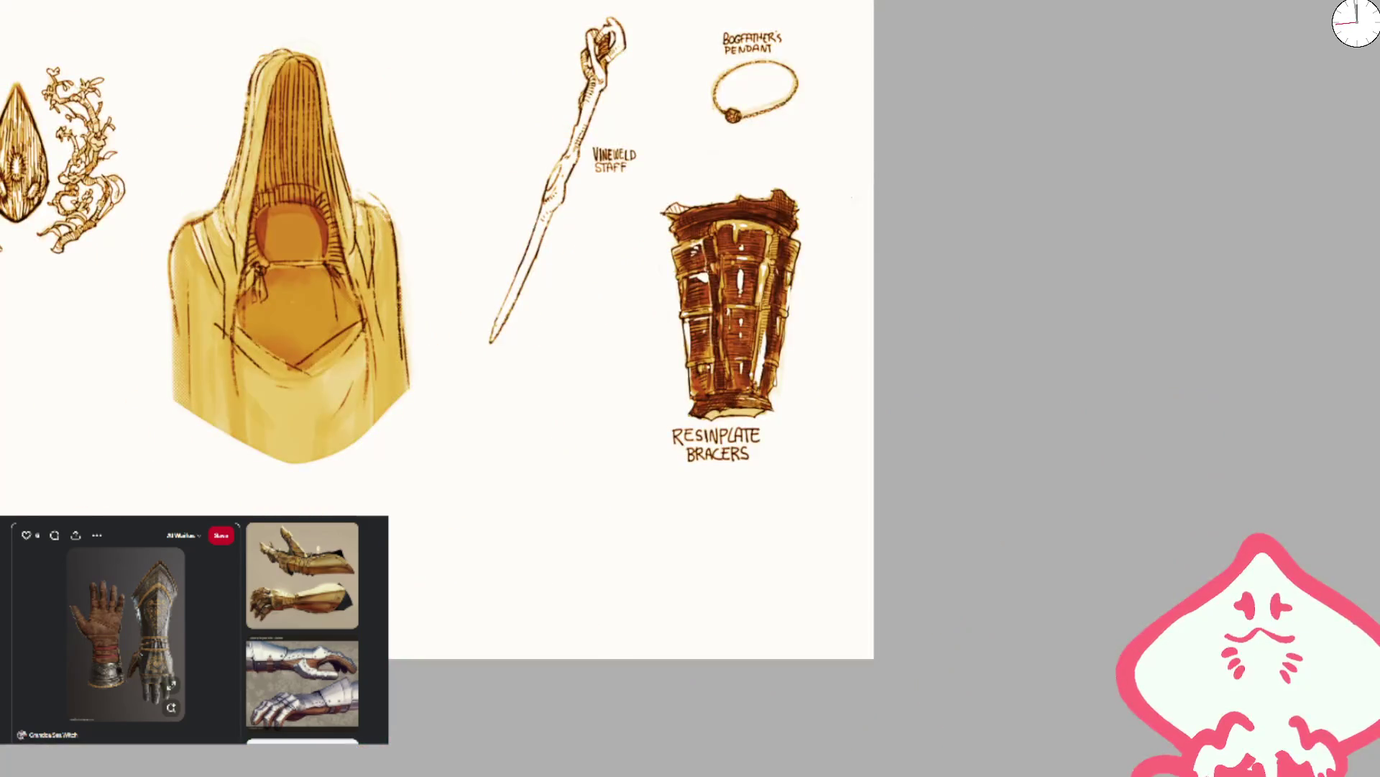
{"action": "scroll", "coordinate": [813, 256], "scroll_direction": "up", "scroll_amount": 5}
{"action": "mouse_move", "coordinate": [745, 252]}
{"action": "left_mouse_down"}
{"action": "mouse_move", "coordinate": [748, 186]}
{"action": "mouse_move", "coordinate": [795, 204]}
{"action": "left_mouse_up"}
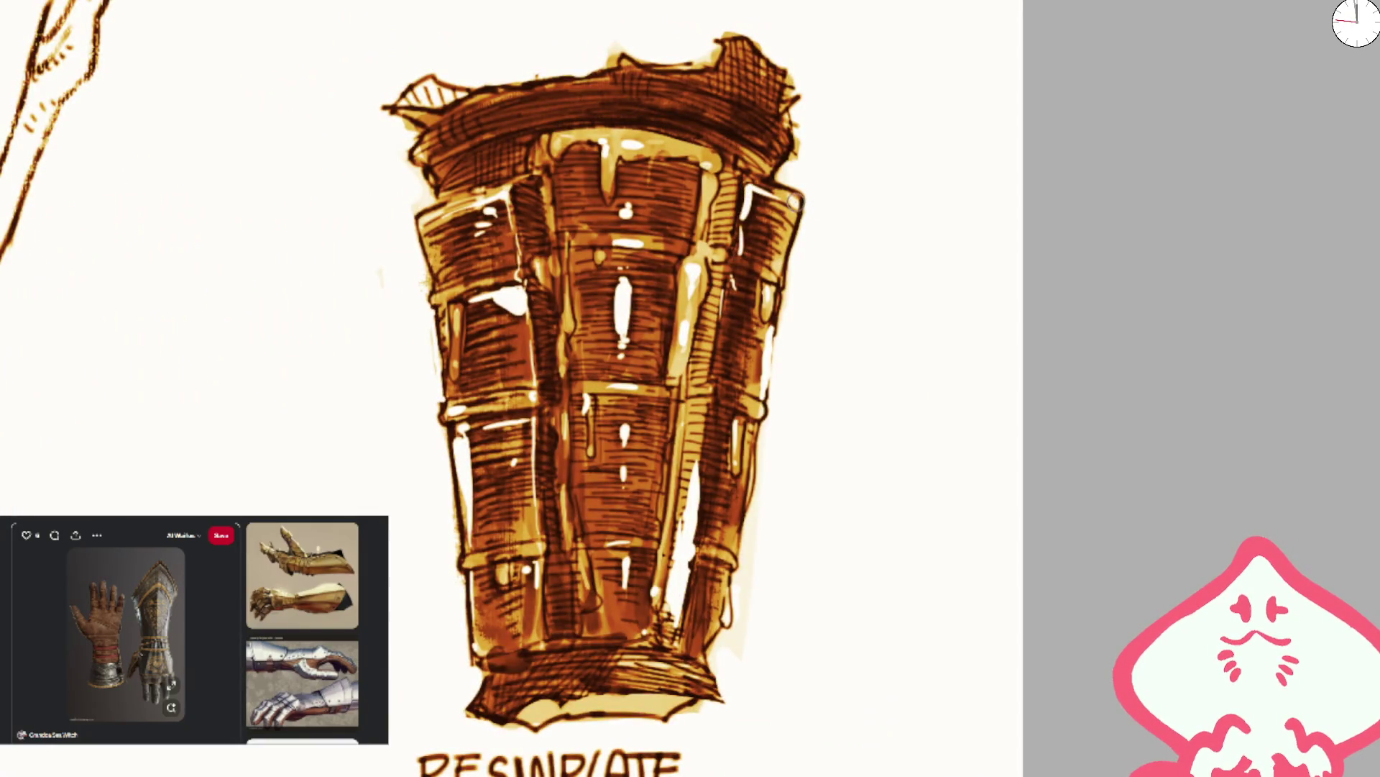
{"action": "scroll", "coordinate": [792, 299], "scroll_direction": "down", "scroll_amount": 4}
{"action": "scroll", "coordinate": [661, 372], "scroll_direction": "up", "scroll_amount": 4}
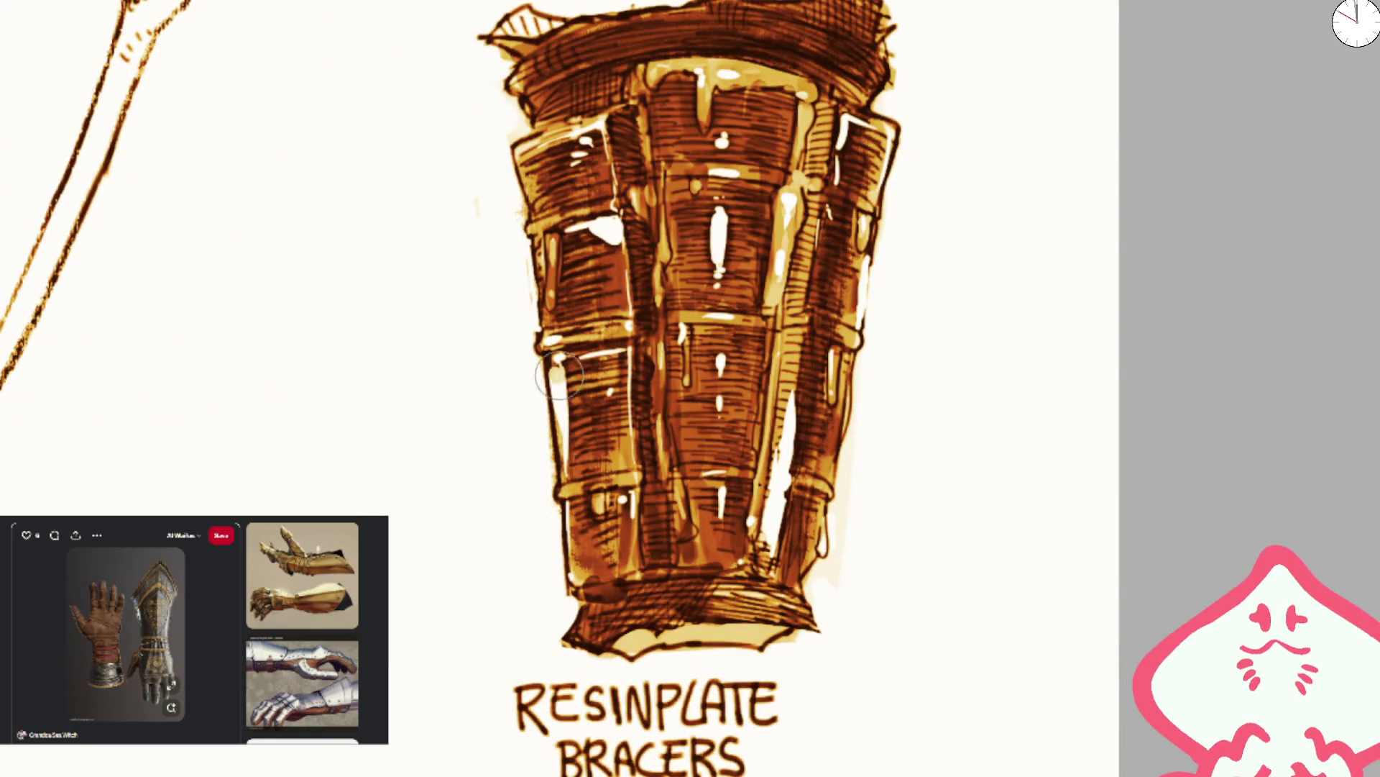
{"action": "left_click_drag", "start_coordinate": [563, 355], "coordinate": [558, 460]}
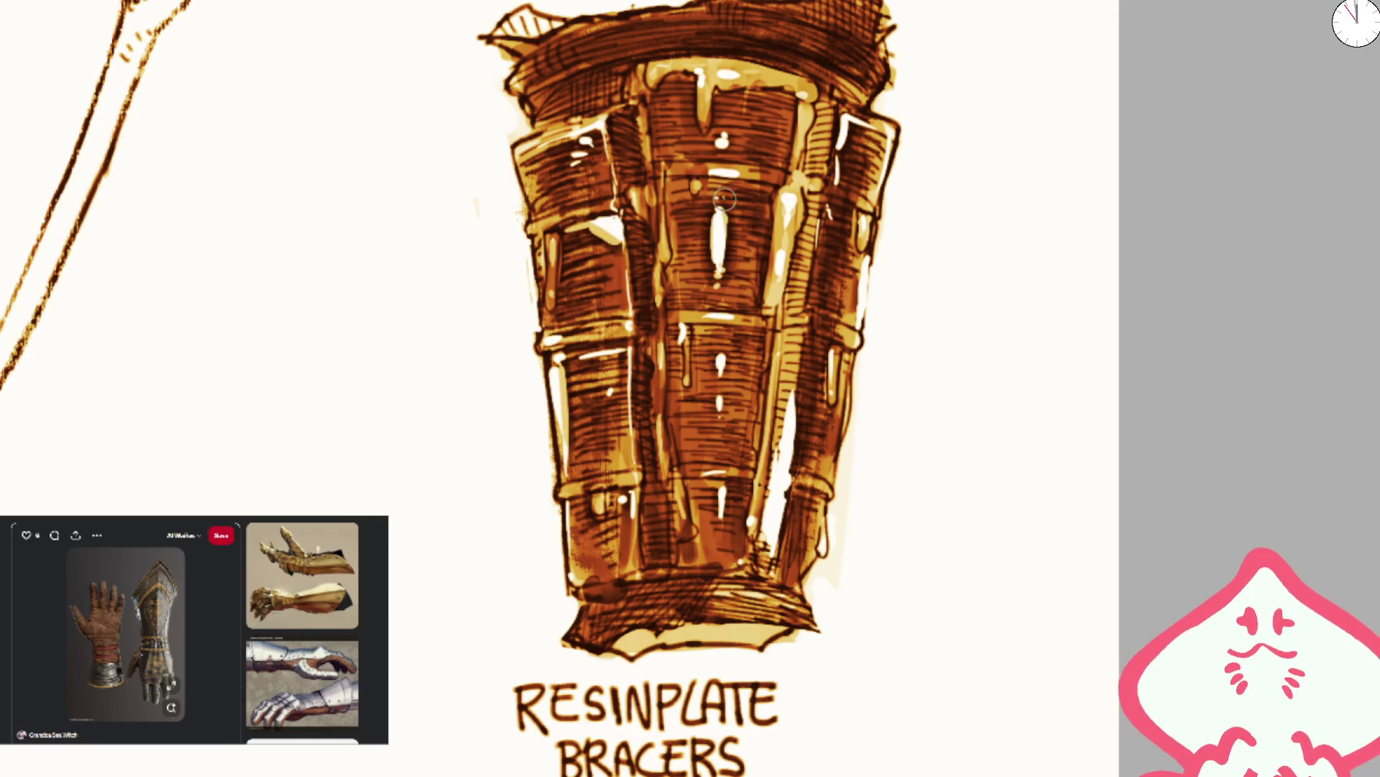
- Cover the excess white highlights on the right plates with darker brown
{"action": "scroll", "coordinate": [762, 195], "scroll_direction": "down", "scroll_amount": 2}
{"action": "scroll", "coordinate": [762, 196], "scroll_direction": "down", "scroll_amount": 2}
{"action": "scroll", "coordinate": [791, 302], "scroll_direction": "up", "scroll_amount": 4}
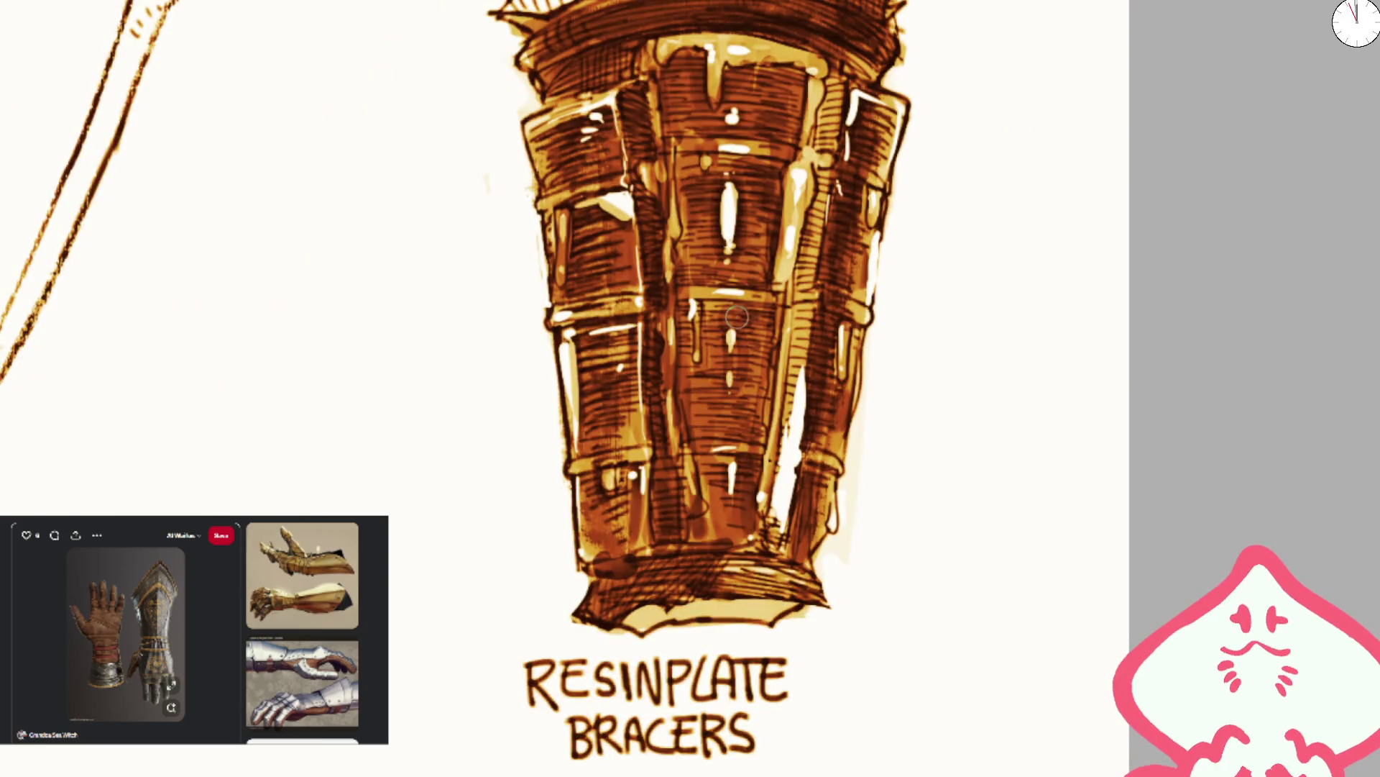
{"action": "left_click_drag", "start_coordinate": [825, 407], "coordinate": [791, 460]}
{"action": "left_click_drag", "start_coordinate": [802, 345], "coordinate": [798, 428]}
{"action": "mouse_move", "coordinate": [856, 80]}
{"action": "left_mouse_down"}
{"action": "mouse_move", "coordinate": [856, 165]}
{"action": "mouse_move", "coordinate": [898, 136]}
{"action": "left_mouse_up"}
- With a larger brush, even out the orange wash on the bracer's top rim
{"action": "scroll", "coordinate": [719, 324], "scroll_direction": "down", "scroll_amount": 3}
{"action": "scroll", "coordinate": [721, 432], "scroll_direction": "up", "scroll_amount": 2}
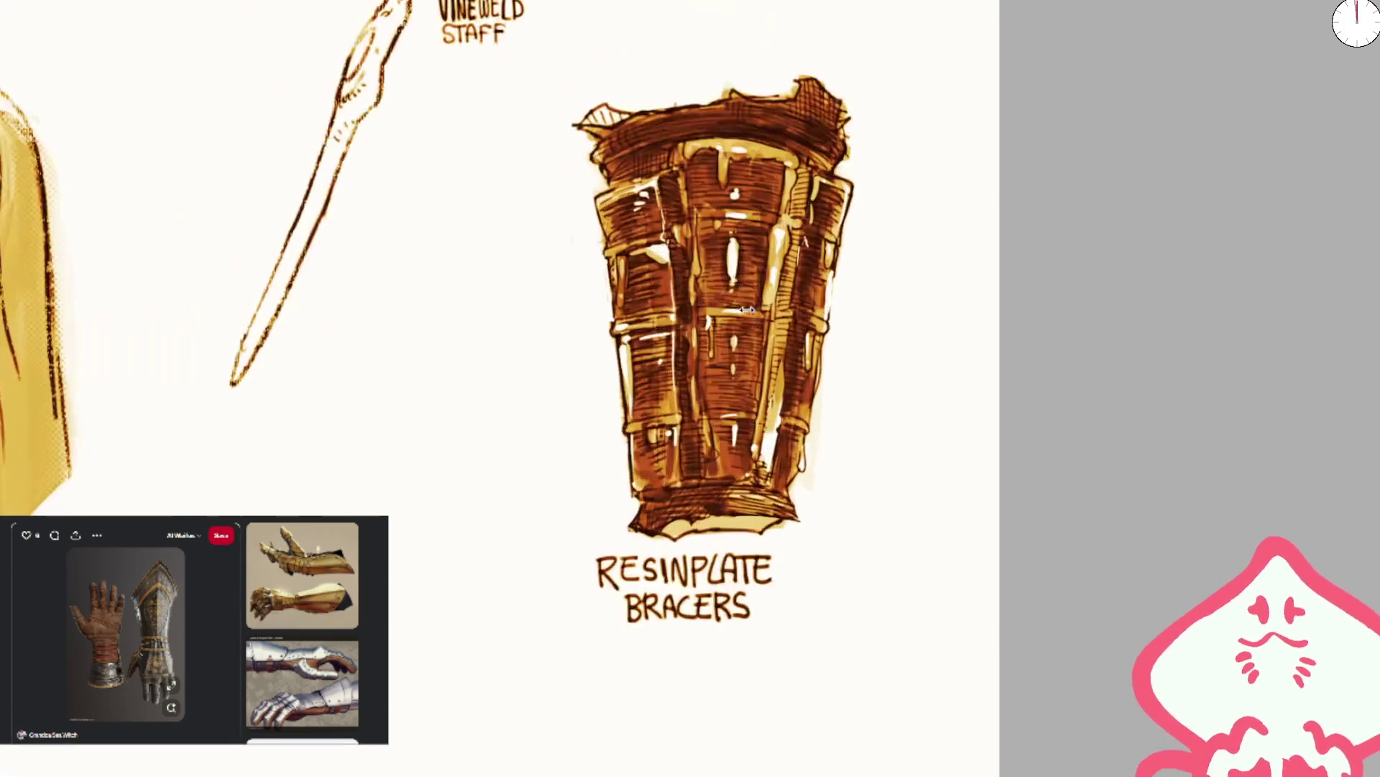
{"action": "mouse_move", "coordinate": [720, 538]}
{"action": "left_mouse_down"}
{"action": "mouse_move", "coordinate": [917, 320]}
{"action": "mouse_move", "coordinate": [735, 584]}
{"action": "left_mouse_up"}
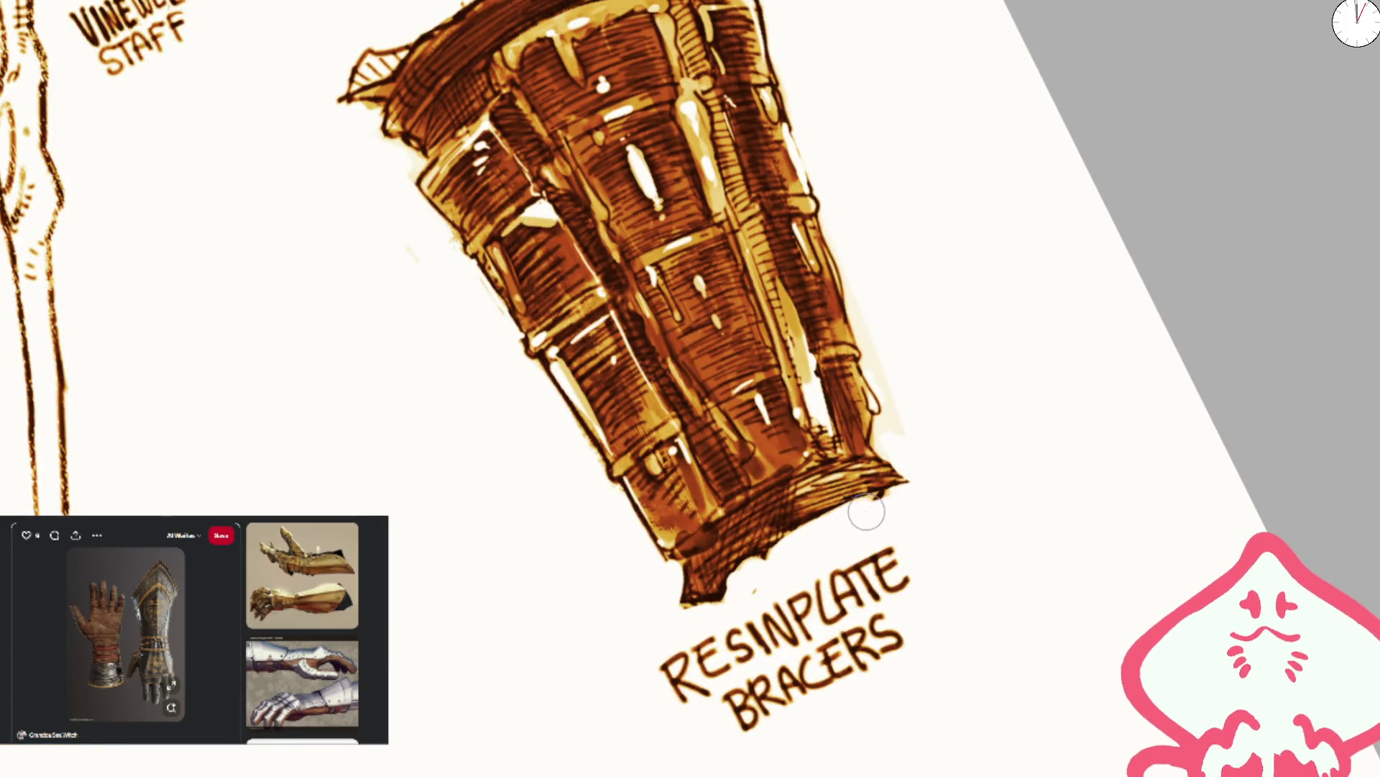
{"action": "scroll", "coordinate": [885, 488], "scroll_direction": "down", "scroll_amount": 2}
{"action": "key", "text": "ctrl+0"}
{"action": "scroll", "coordinate": [719, 360], "scroll_direction": "up", "scroll_amount": 3}
{"action": "key", "text": "bracketright"}
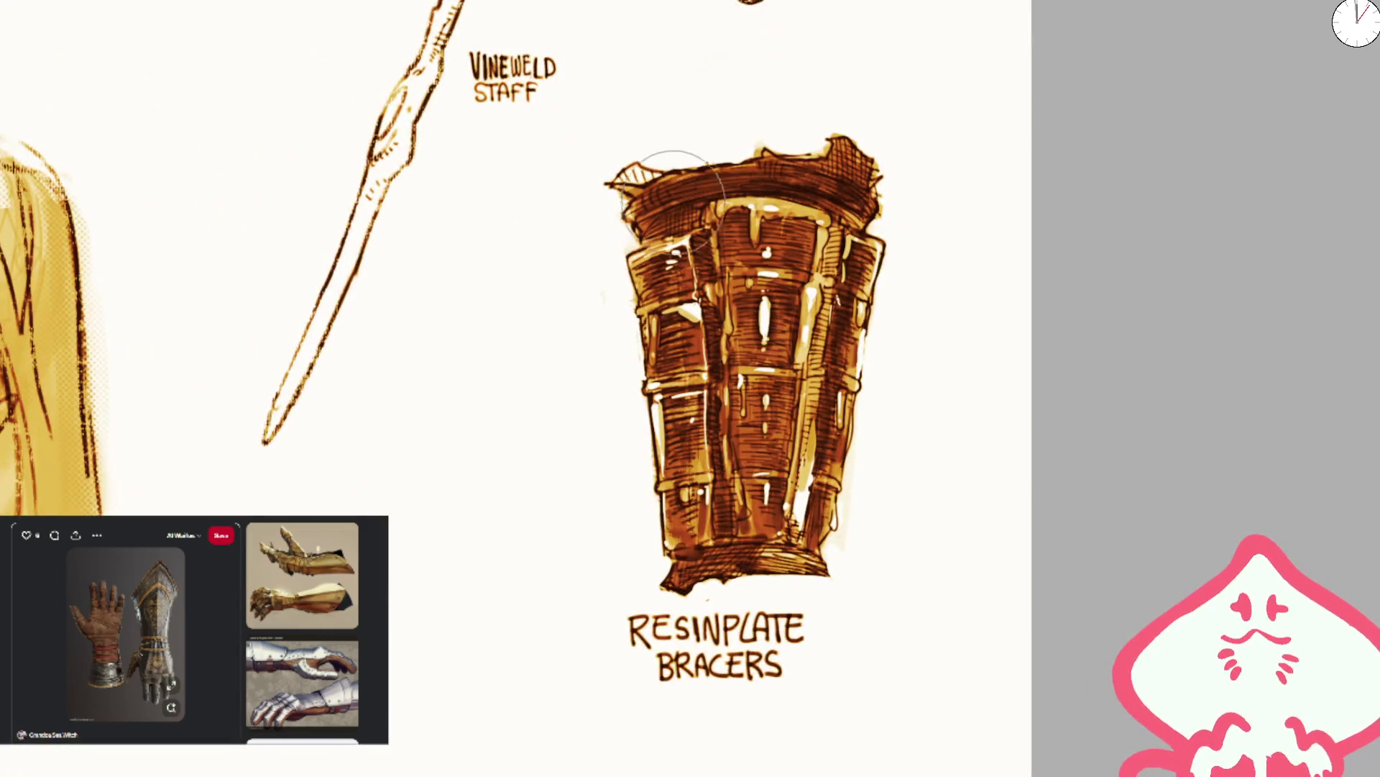
{"action": "mouse_move", "coordinate": [649, 206]}
{"action": "left_mouse_down"}
{"action": "mouse_move", "coordinate": [672, 154]}
{"action": "mouse_move", "coordinate": [872, 154]}
{"action": "mouse_move", "coordinate": [894, 191]}
{"action": "mouse_move", "coordinate": [724, 174]}
{"action": "left_mouse_up"}
{"action": "mouse_move", "coordinate": [1122, 453]}
{"action": "left_mouse_down"}
{"action": "mouse_move", "coordinate": [1125, 225]}
{"action": "mouse_move", "coordinate": [777, 258]}
{"action": "mouse_move", "coordinate": [693, 385]}
{"action": "left_mouse_up"}
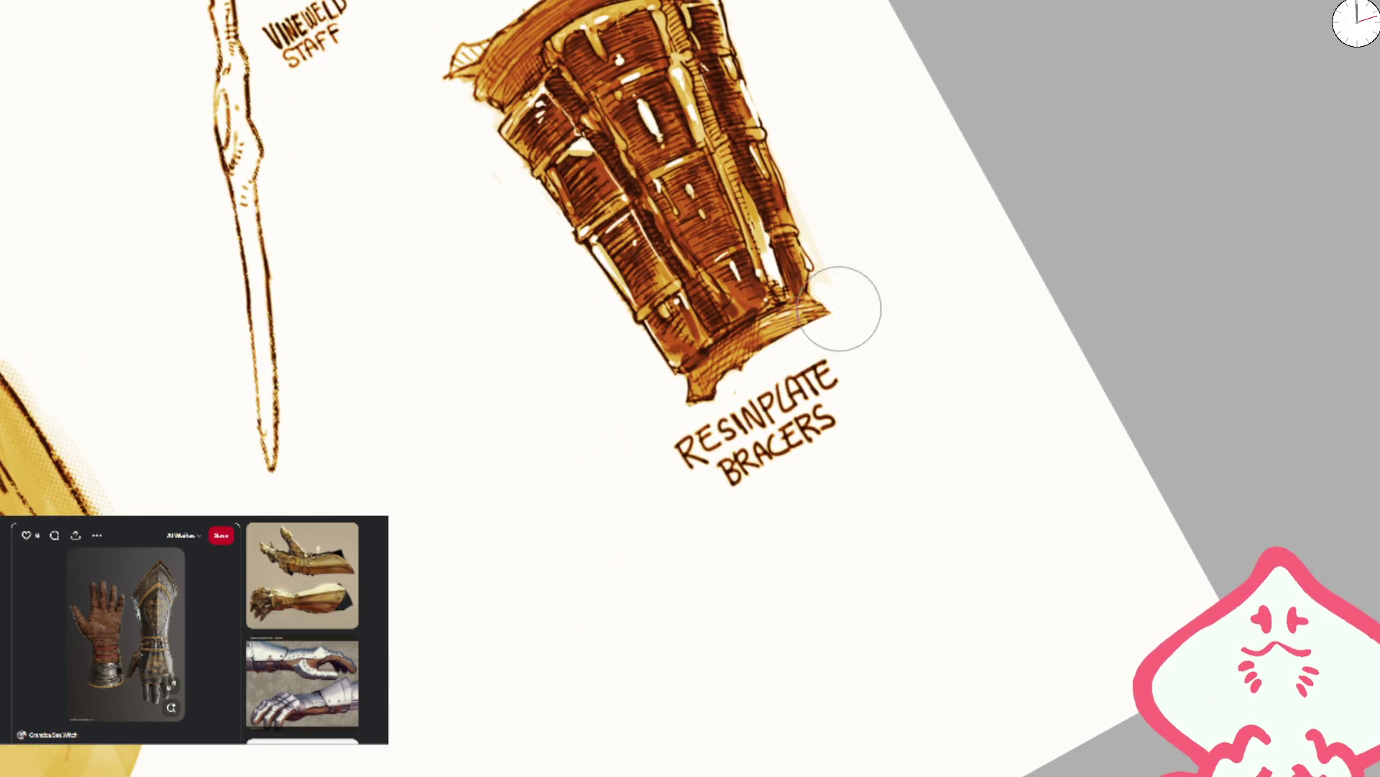
{"action": "key", "text": "ctrl+0"}
{"action": "scroll", "coordinate": [754, 117], "scroll_direction": "up", "scroll_amount": 2}
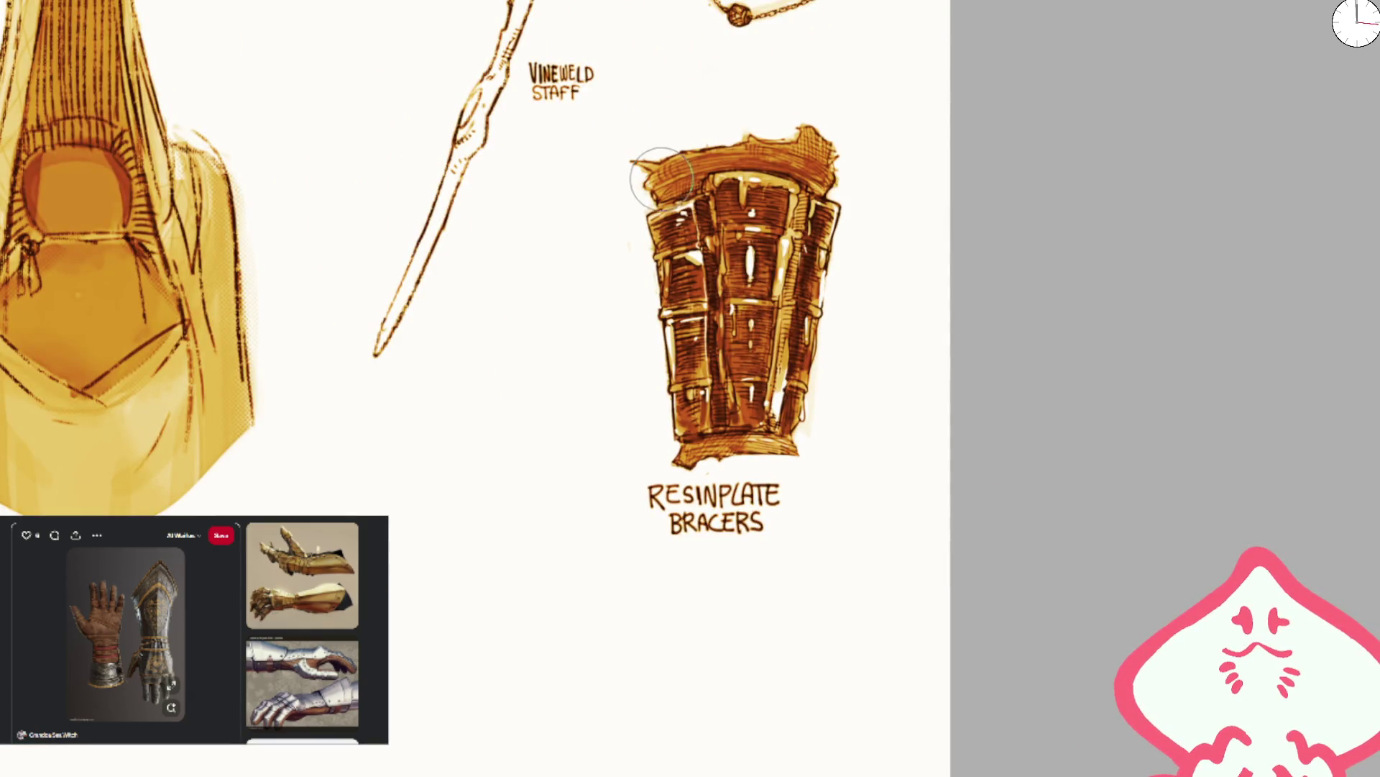
- Try a light yellow-orange fill on the bracer's top rim, then undo it
{"action": "key", "text": "bracketright"}
{"action": "key", "text": "bracketright"}
{"action": "key", "text": "bracketright"}
{"action": "mouse_move", "coordinate": [692, 180]}
{"action": "left_mouse_down"}
{"action": "mouse_move", "coordinate": [762, 147]}
{"action": "mouse_move", "coordinate": [813, 158]}
{"action": "mouse_move", "coordinate": [790, 139]}
{"action": "left_mouse_up"}
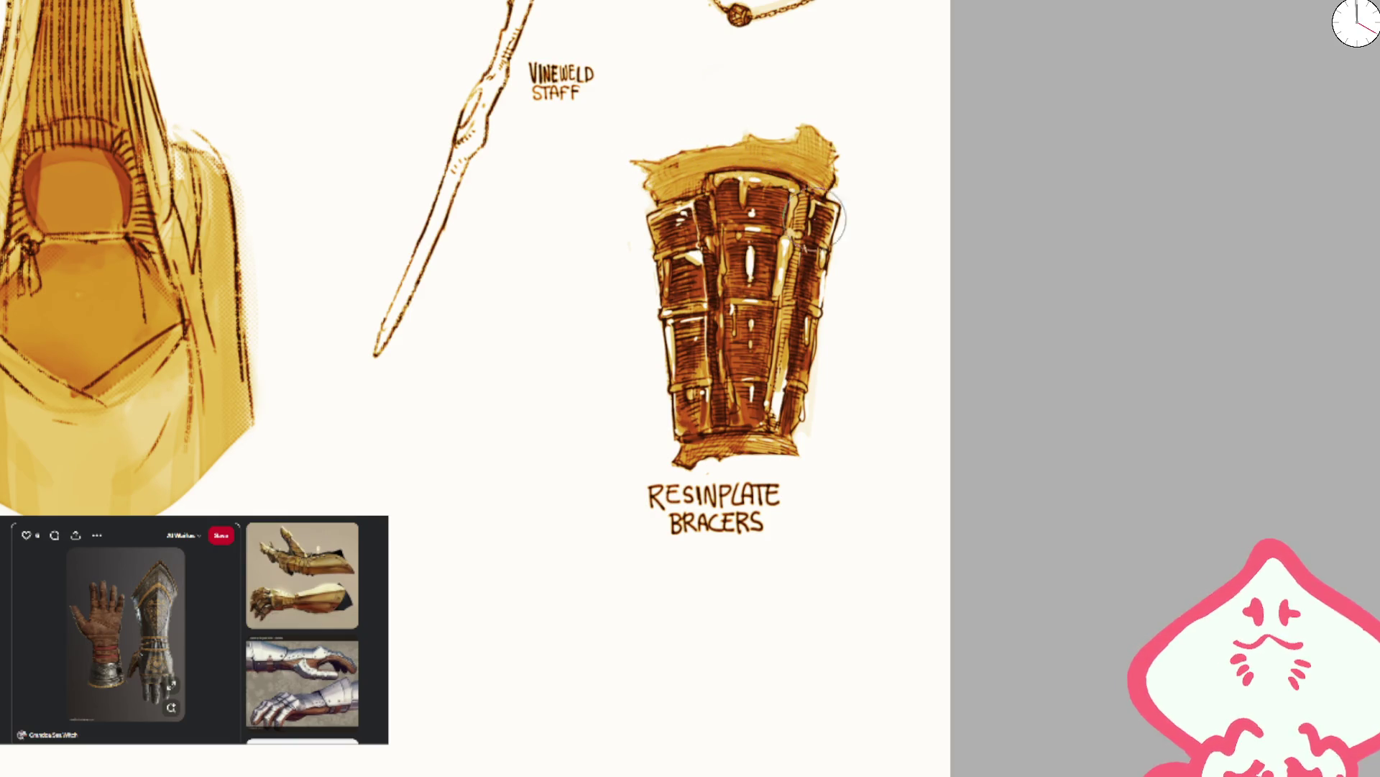
{"action": "key", "text": "ctrl+z"}
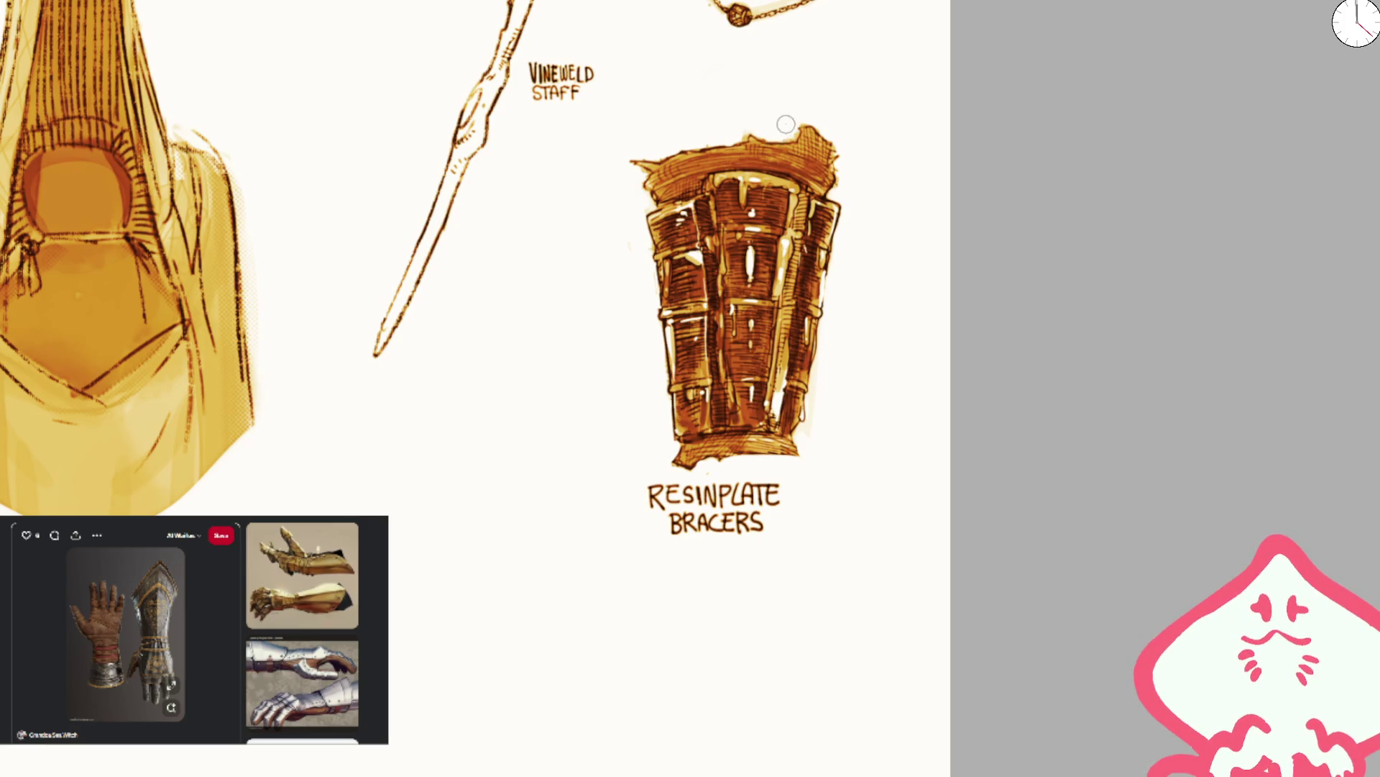
- Hatch dark brown strokes over the bracer's lower-right panel and along its right edge
{"action": "scroll", "coordinate": [789, 125], "scroll_direction": "down", "scroll_amount": 2}
{"action": "scroll", "coordinate": [708, 252], "scroll_direction": "up", "scroll_amount": 3}
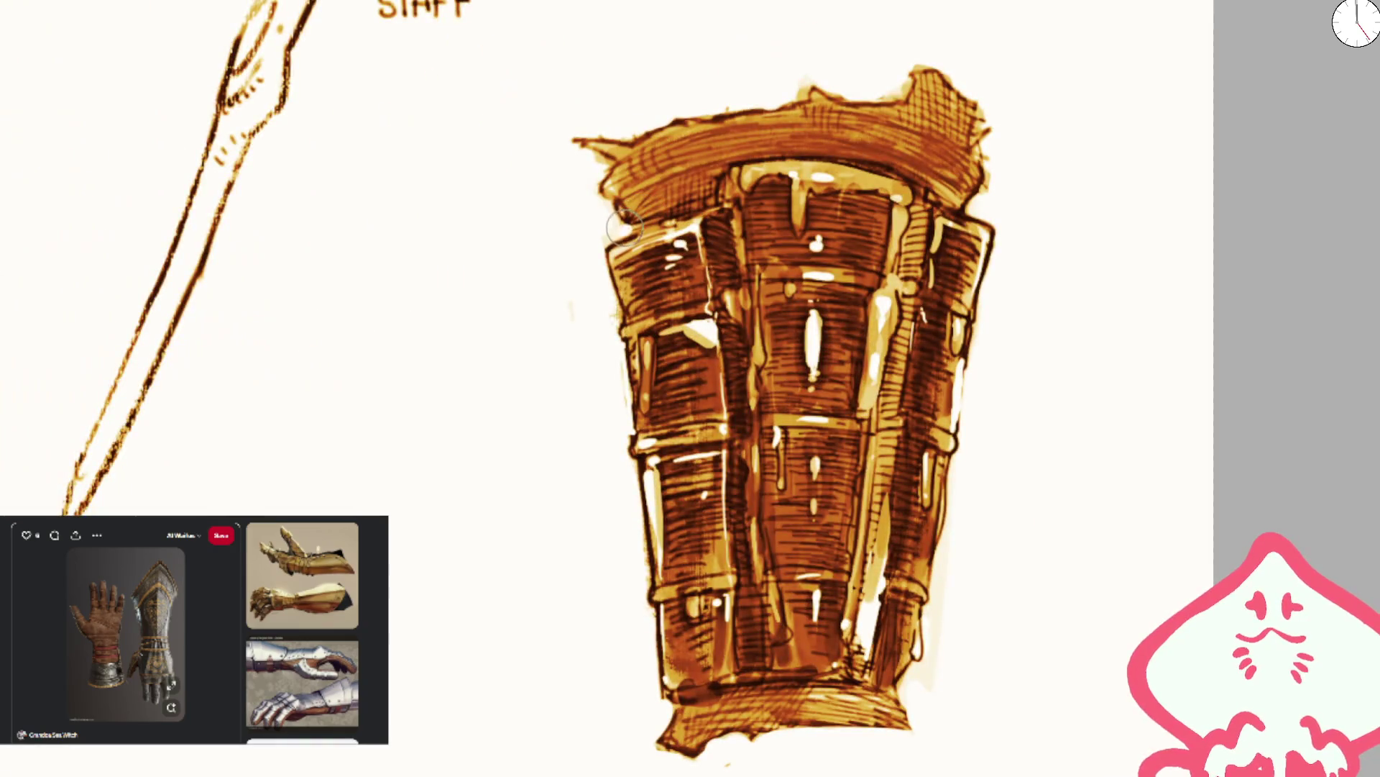
{"action": "scroll", "coordinate": [992, 160], "scroll_direction": "down", "scroll_amount": 1}
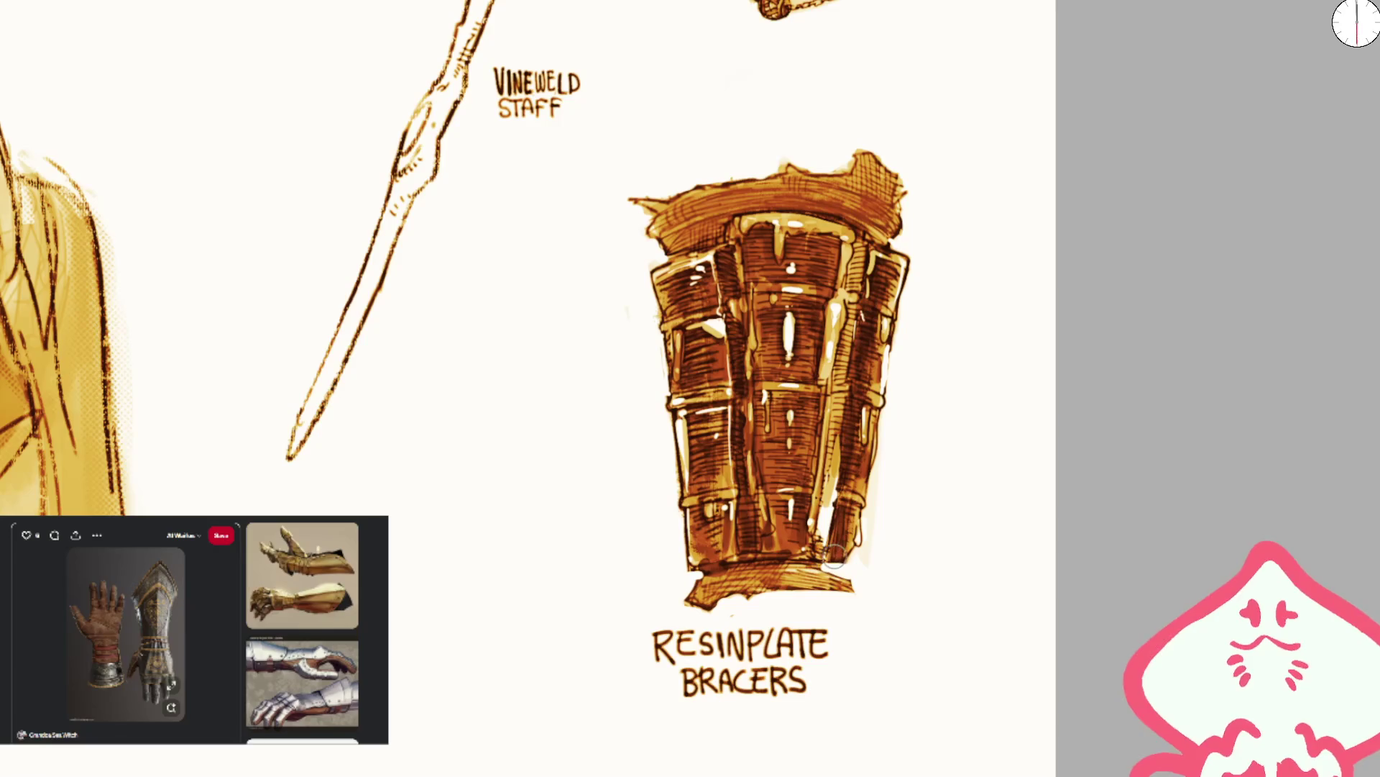
{"action": "scroll", "coordinate": [807, 570], "scroll_direction": "up", "scroll_amount": 2}
{"action": "left_click_drag", "start_coordinate": [798, 504], "coordinate": [881, 590]}
{"action": "mouse_move", "coordinate": [870, 517]}
{"action": "left_mouse_down"}
{"action": "mouse_move", "coordinate": [891, 582]}
{"action": "mouse_move", "coordinate": [872, 475]}
{"action": "mouse_move", "coordinate": [895, 576]}
{"action": "mouse_move", "coordinate": [834, 560]}
{"action": "mouse_move", "coordinate": [898, 467]}
{"action": "mouse_move", "coordinate": [863, 532]}
{"action": "left_mouse_up"}
{"action": "key", "text": "bracketright"}
{"action": "key", "text": "bracketleft"}
{"action": "key", "text": "bracketleft"}
{"action": "key", "text": "bracketleft"}
{"action": "left_click_drag", "start_coordinate": [1094, 458], "coordinate": [1004, 125]}
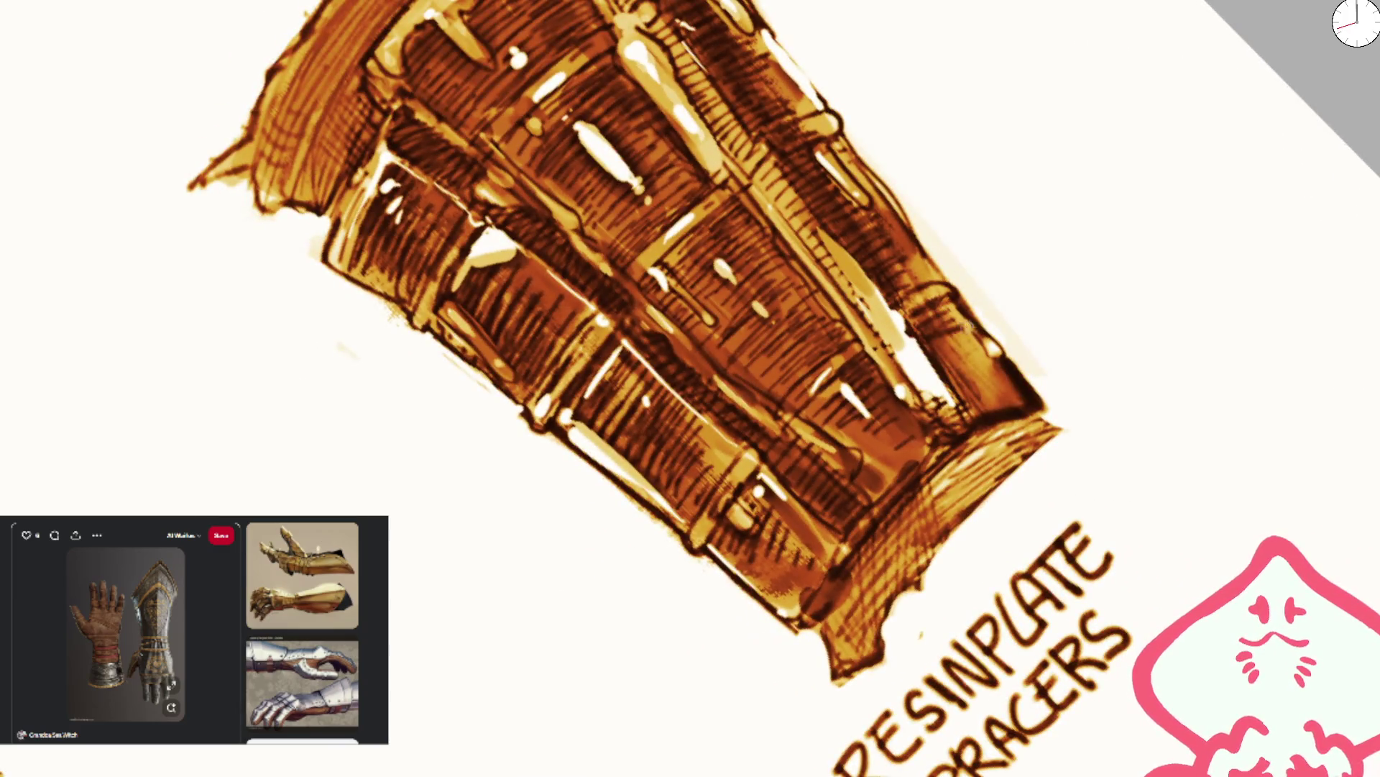
{"action": "mouse_move", "coordinate": [965, 353]}
{"action": "left_mouse_down"}
{"action": "mouse_move", "coordinate": [1021, 414]}
{"action": "mouse_move", "coordinate": [848, 546]}
{"action": "left_mouse_up"}
{"action": "mouse_move", "coordinate": [917, 419]}
{"action": "left_mouse_down"}
{"action": "mouse_move", "coordinate": [812, 626]}
{"action": "mouse_move", "coordinate": [838, 623]}
{"action": "mouse_move", "coordinate": [992, 453]}
{"action": "left_mouse_up"}
{"action": "left_click_drag", "start_coordinate": [928, 514], "coordinate": [816, 672]}
{"action": "key", "text": "ctrl+0"}
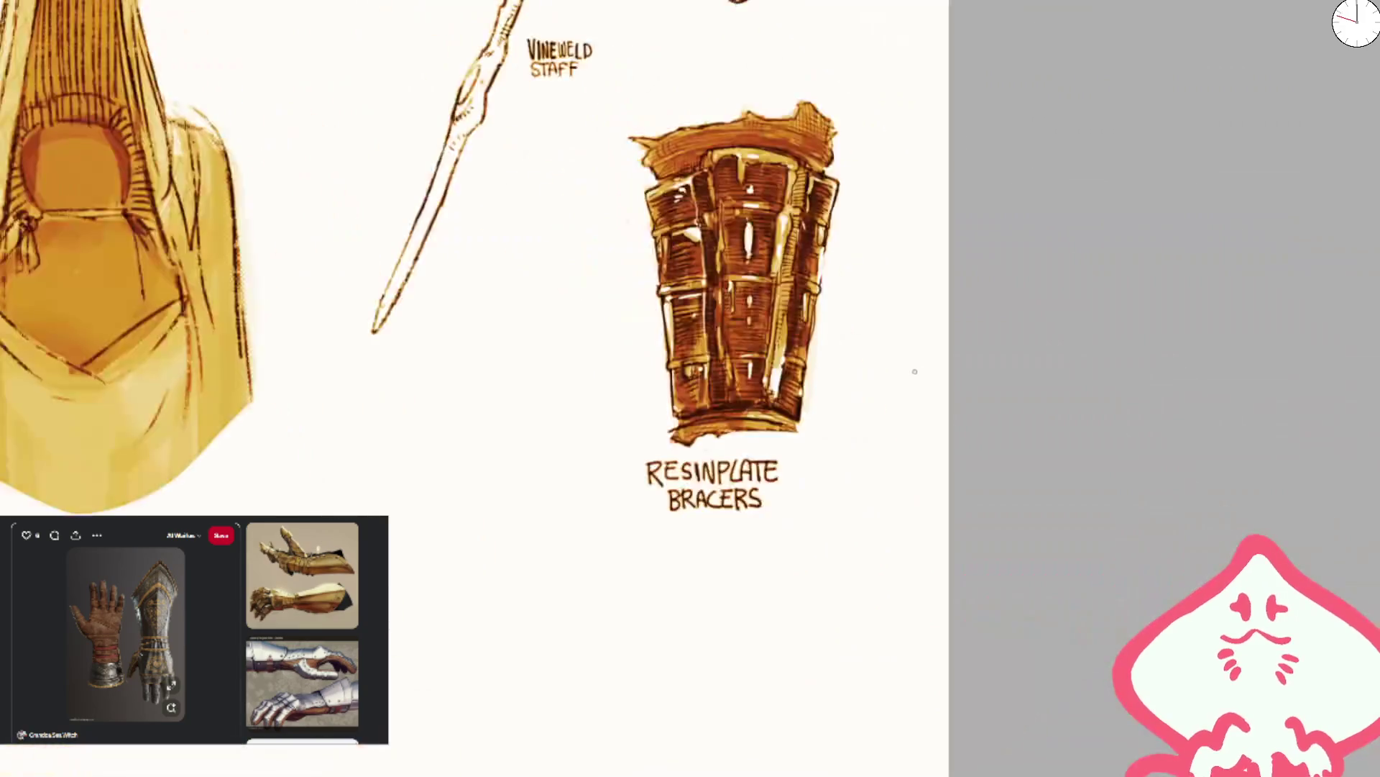
- Hatch and outline the bracer's bottom band in dark brown, adding white and gold highlights at its lower right
{"action": "mouse_move", "coordinate": [769, 415]}
{"action": "left_mouse_down"}
{"action": "mouse_move", "coordinate": [647, 496]}
{"action": "mouse_move", "coordinate": [722, 440]}
{"action": "left_mouse_up"}
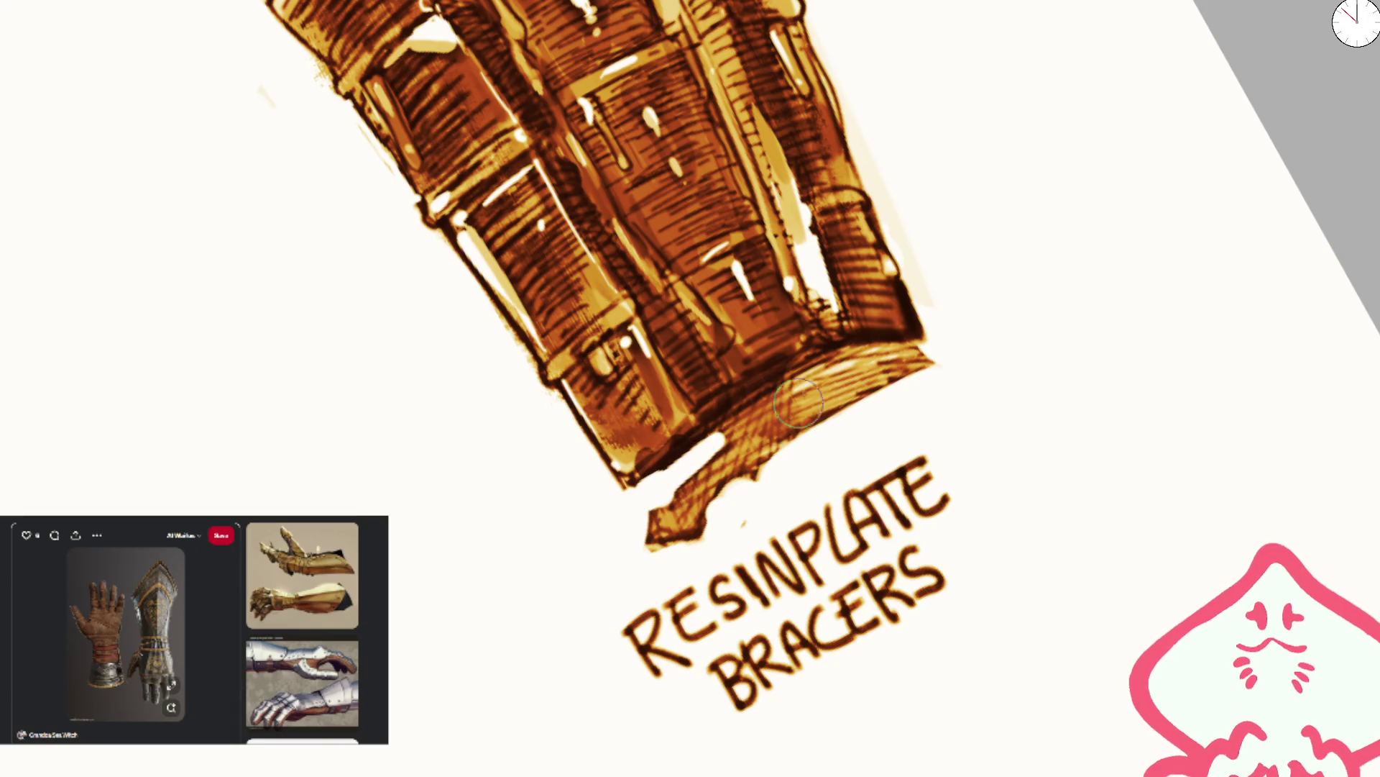
{"action": "left_click_drag", "start_coordinate": [859, 360], "coordinate": [925, 359]}
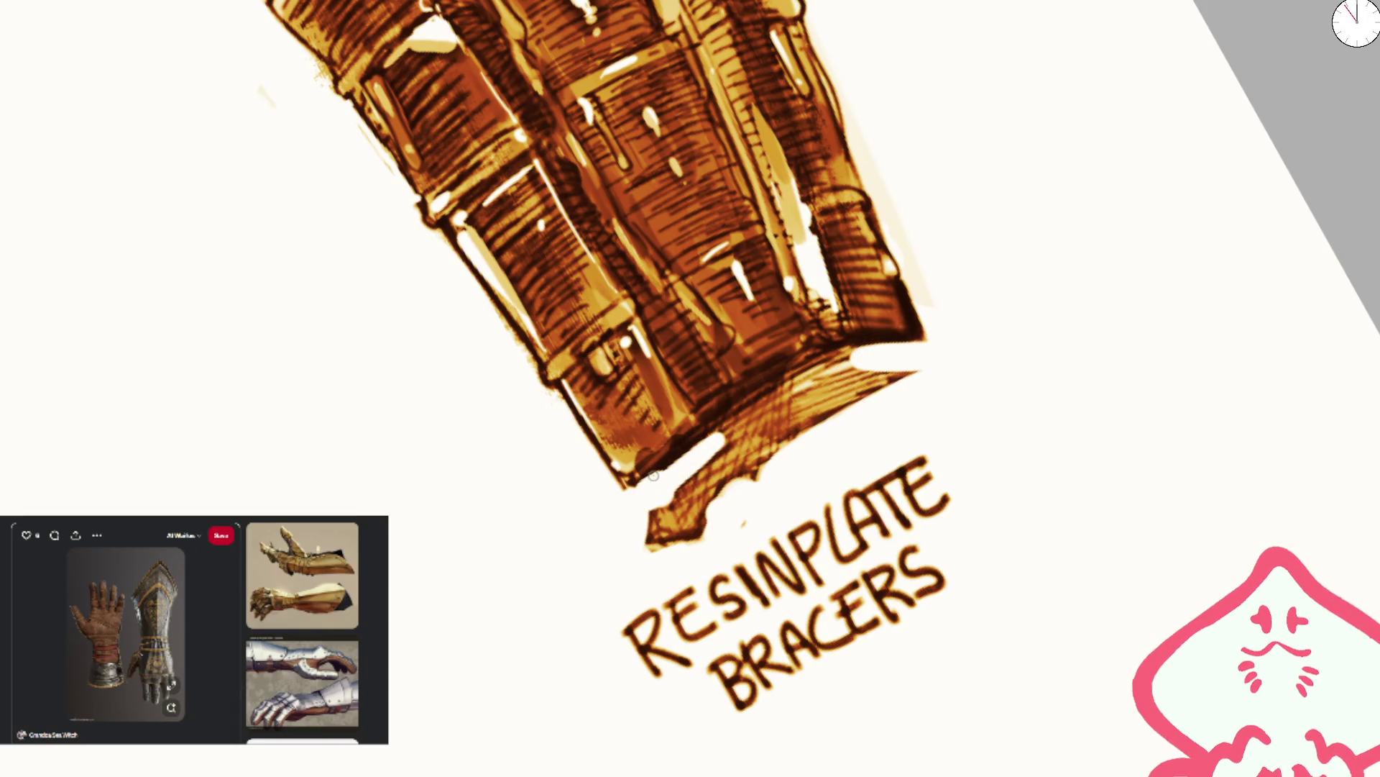
{"action": "mouse_move", "coordinate": [650, 503]}
{"action": "left_mouse_down"}
{"action": "mouse_move", "coordinate": [712, 424]}
{"action": "mouse_move", "coordinate": [805, 381]}
{"action": "mouse_move", "coordinate": [795, 399]}
{"action": "mouse_move", "coordinate": [797, 386]}
{"action": "left_mouse_up"}
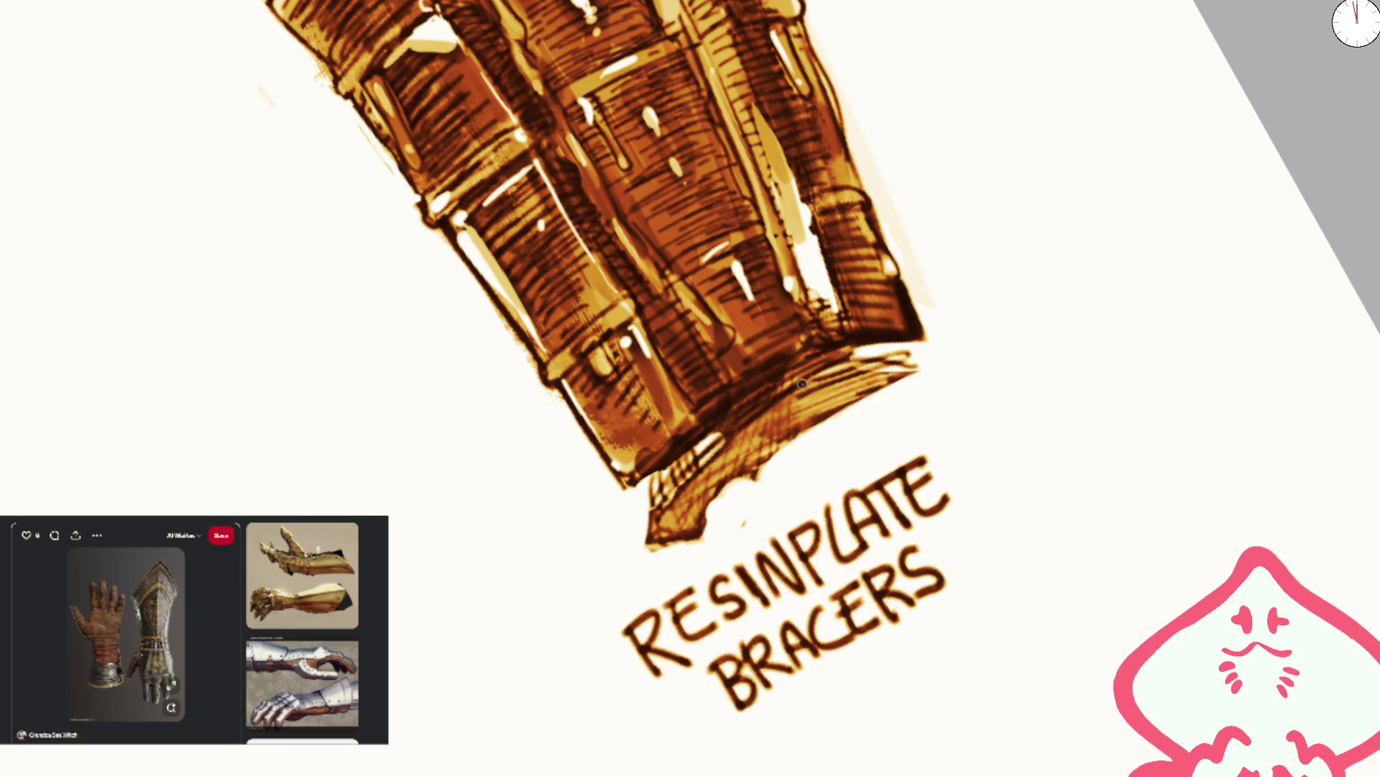
{"action": "left_click_drag", "start_coordinate": [878, 346], "coordinate": [674, 504]}
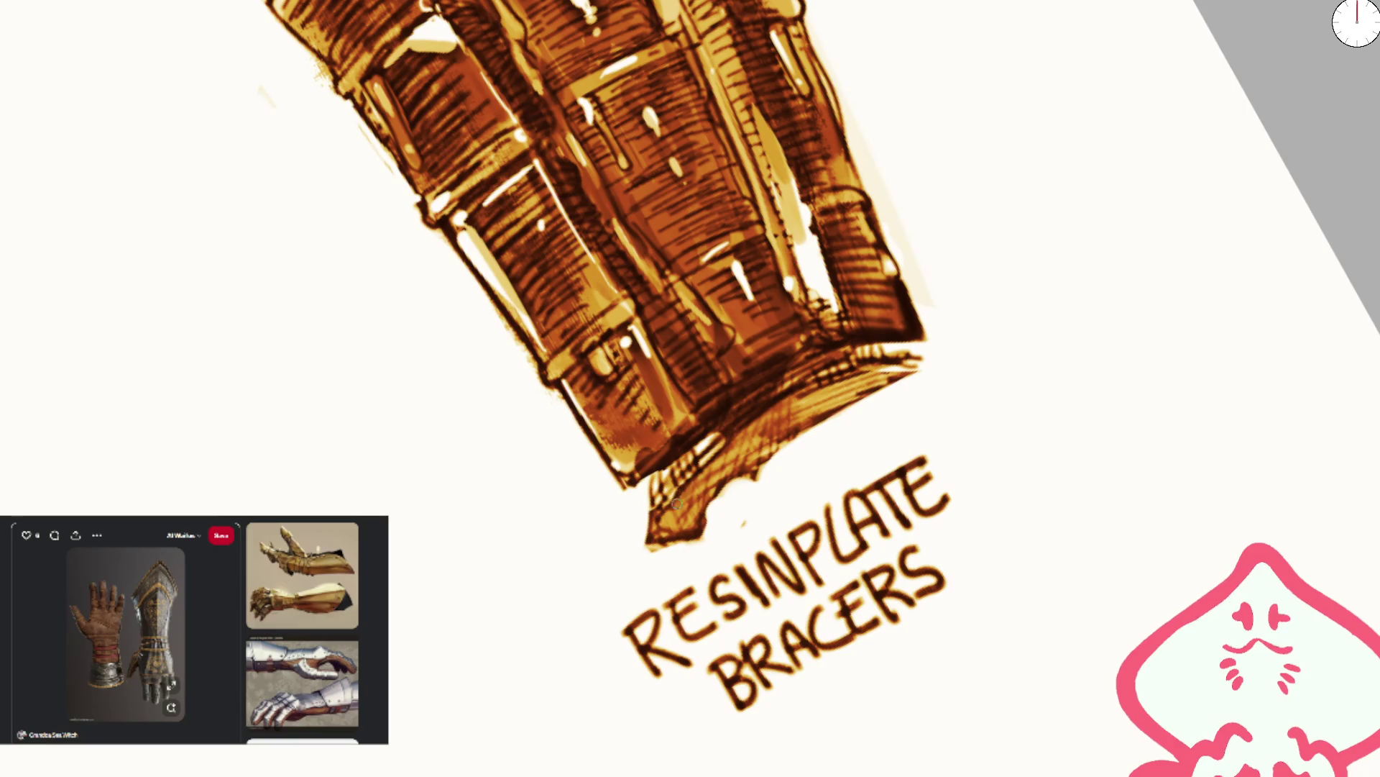
{"action": "mouse_move", "coordinate": [647, 548]}
{"action": "left_mouse_down"}
{"action": "mouse_move", "coordinate": [863, 396]}
{"action": "mouse_move", "coordinate": [960, 368]}
{"action": "left_mouse_up"}
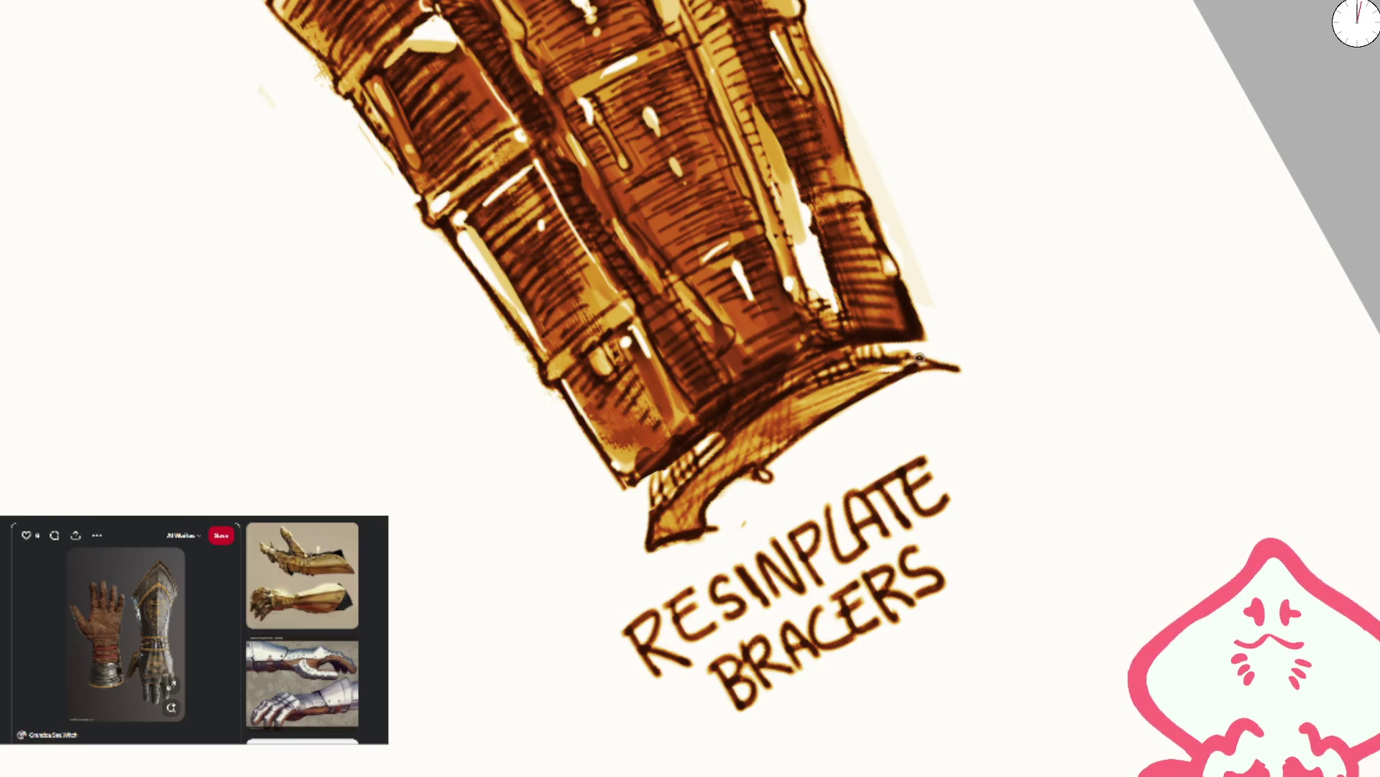
{"action": "left_click_drag", "start_coordinate": [890, 342], "coordinate": [780, 386]}
{"action": "left_click_drag", "start_coordinate": [643, 491], "coordinate": [645, 482]}
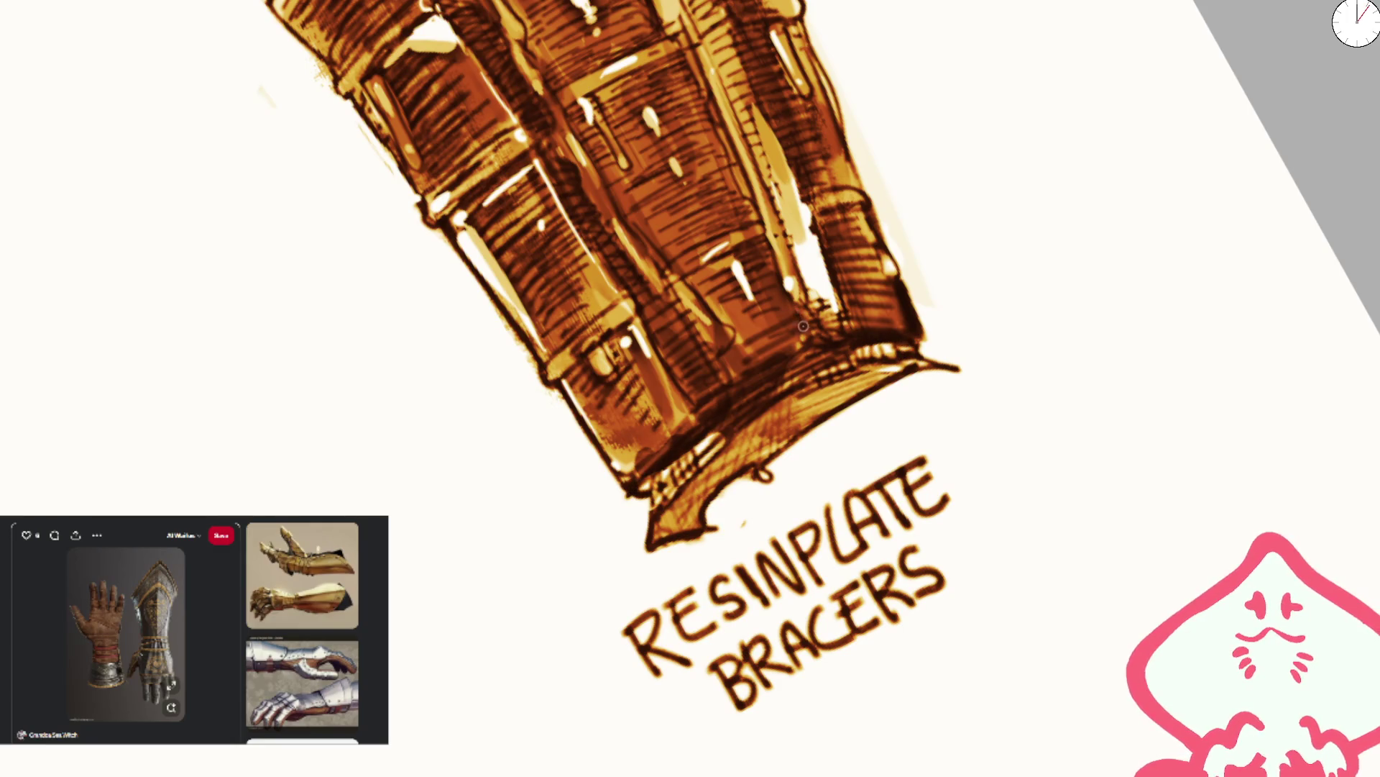
{"action": "mouse_move", "coordinate": [820, 345]}
{"action": "left_mouse_down"}
{"action": "mouse_move", "coordinate": [812, 302]}
{"action": "mouse_move", "coordinate": [827, 338]}
{"action": "mouse_move", "coordinate": [835, 309]}
{"action": "mouse_move", "coordinate": [827, 345]}
{"action": "mouse_move", "coordinate": [877, 316]}
{"action": "mouse_move", "coordinate": [798, 310]}
{"action": "mouse_move", "coordinate": [836, 368]}
{"action": "mouse_move", "coordinate": [886, 359]}
{"action": "left_mouse_up"}
{"action": "key", "text": "bracketleft"}
- Paint faint light highlights up the bracer's centre column with a larger brush
{"action": "key", "text": "bracketright"}
{"action": "scroll", "coordinate": [914, 235], "scroll_direction": "down", "scroll_amount": 5}
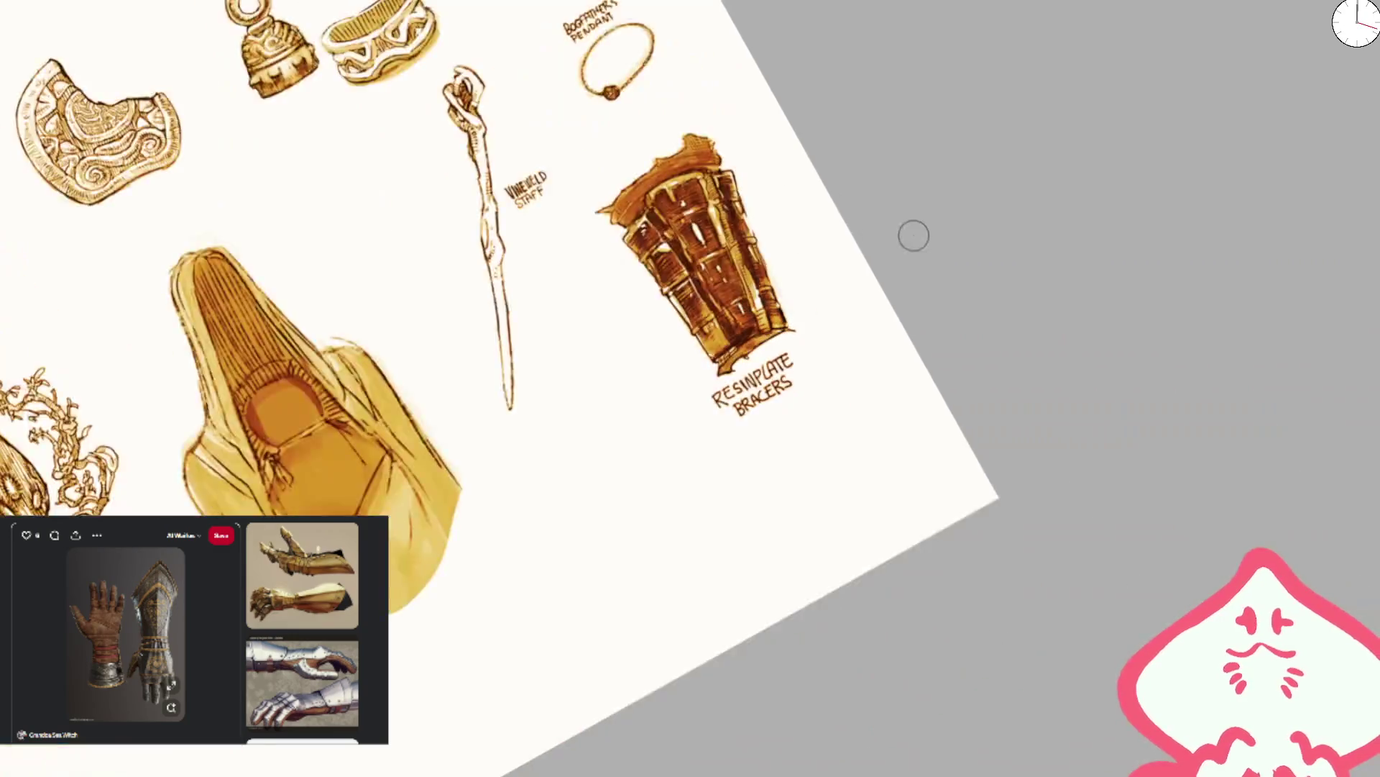
{"action": "scroll", "coordinate": [913, 236], "scroll_direction": "up", "scroll_amount": 5}
{"action": "left_click_drag", "start_coordinate": [771, 357], "coordinate": [770, 186]}
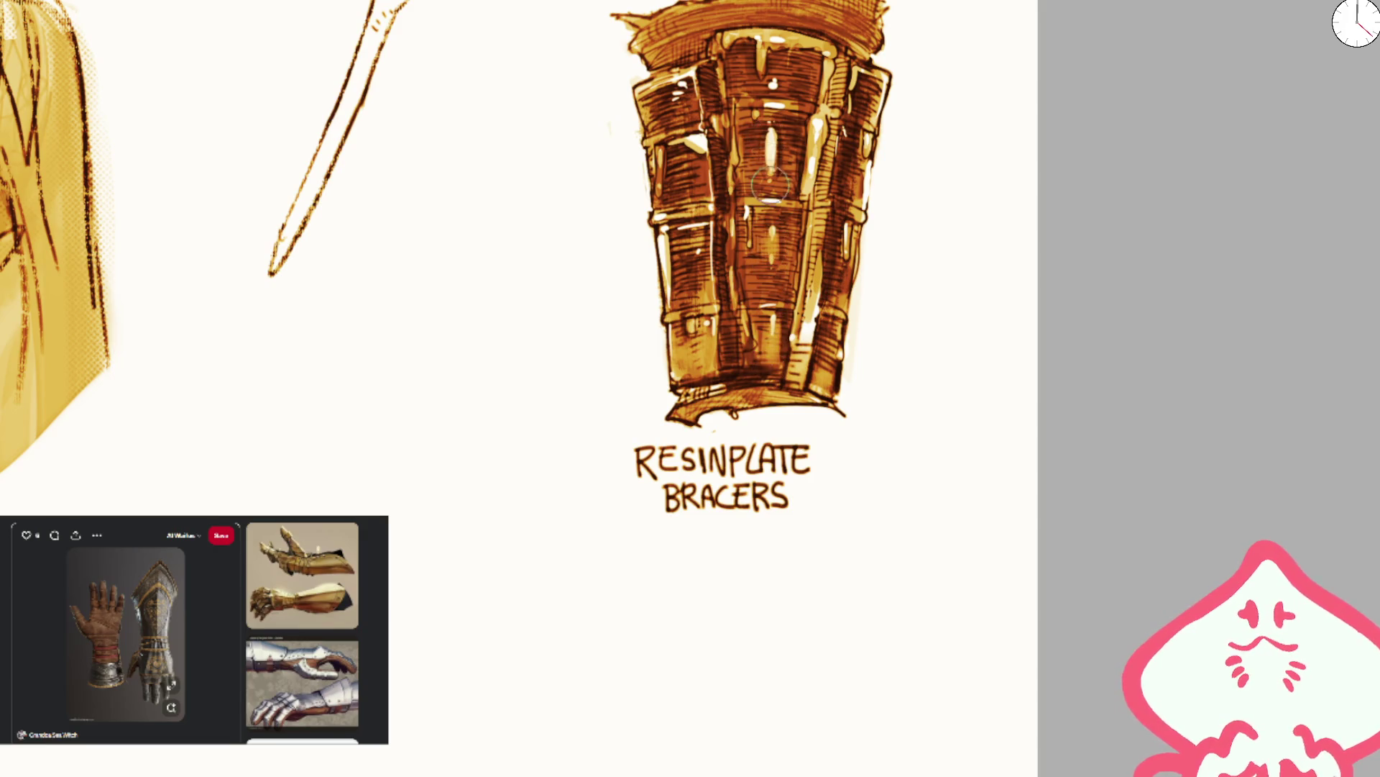
{"action": "scroll", "coordinate": [922, 164], "scroll_direction": "down", "scroll_amount": 3}
{"action": "scroll", "coordinate": [771, 365], "scroll_direction": "up", "scroll_amount": 5}
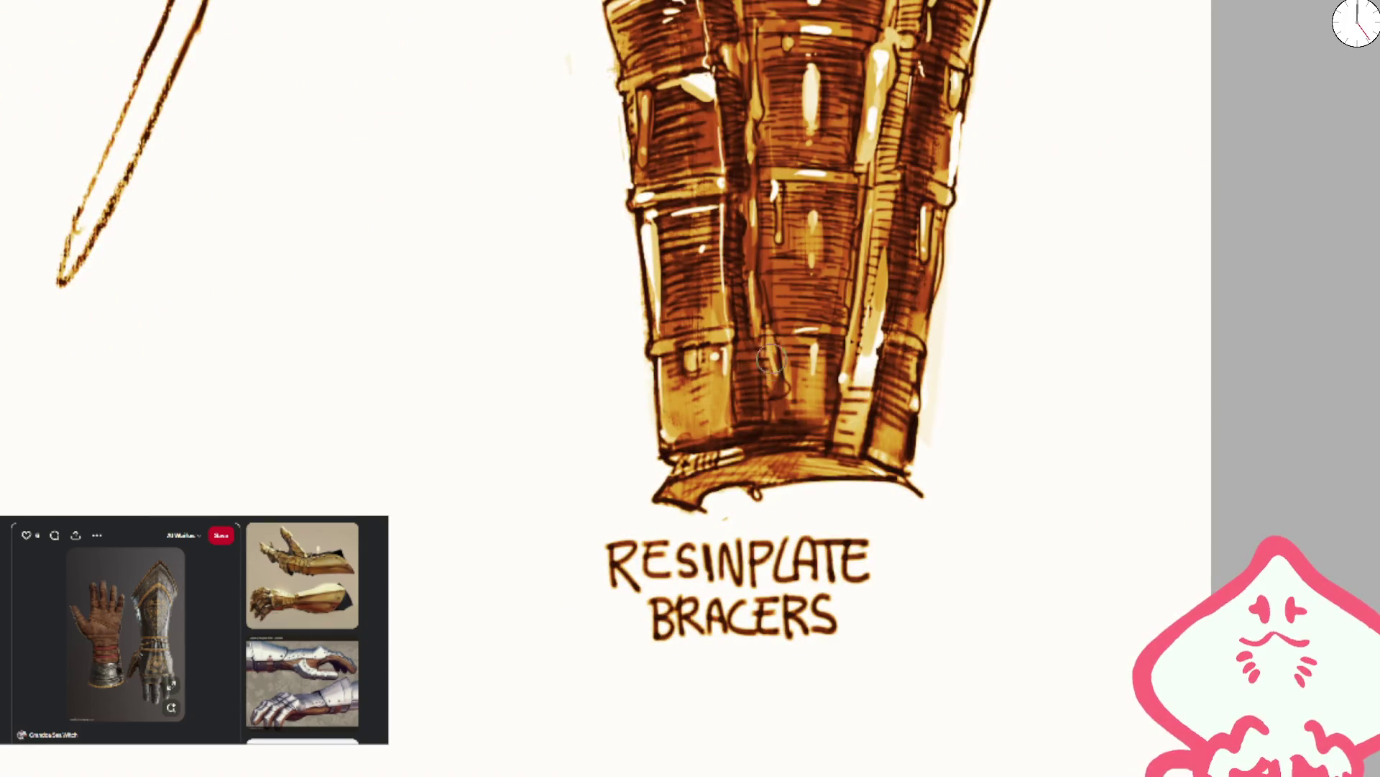
{"action": "left_click_drag", "start_coordinate": [770, 367], "coordinate": [768, 336]}
{"action": "left_click_drag", "start_coordinate": [751, 287], "coordinate": [750, 303]}
{"action": "left_click_drag", "start_coordinate": [750, 200], "coordinate": [755, 304]}
- Darken the bracer's right column, top and lower edge with dark brown strokes
{"action": "left_click_drag", "start_coordinate": [754, 93], "coordinate": [769, 17]}
{"action": "left_click_drag", "start_coordinate": [867, 61], "coordinate": [869, 229]}
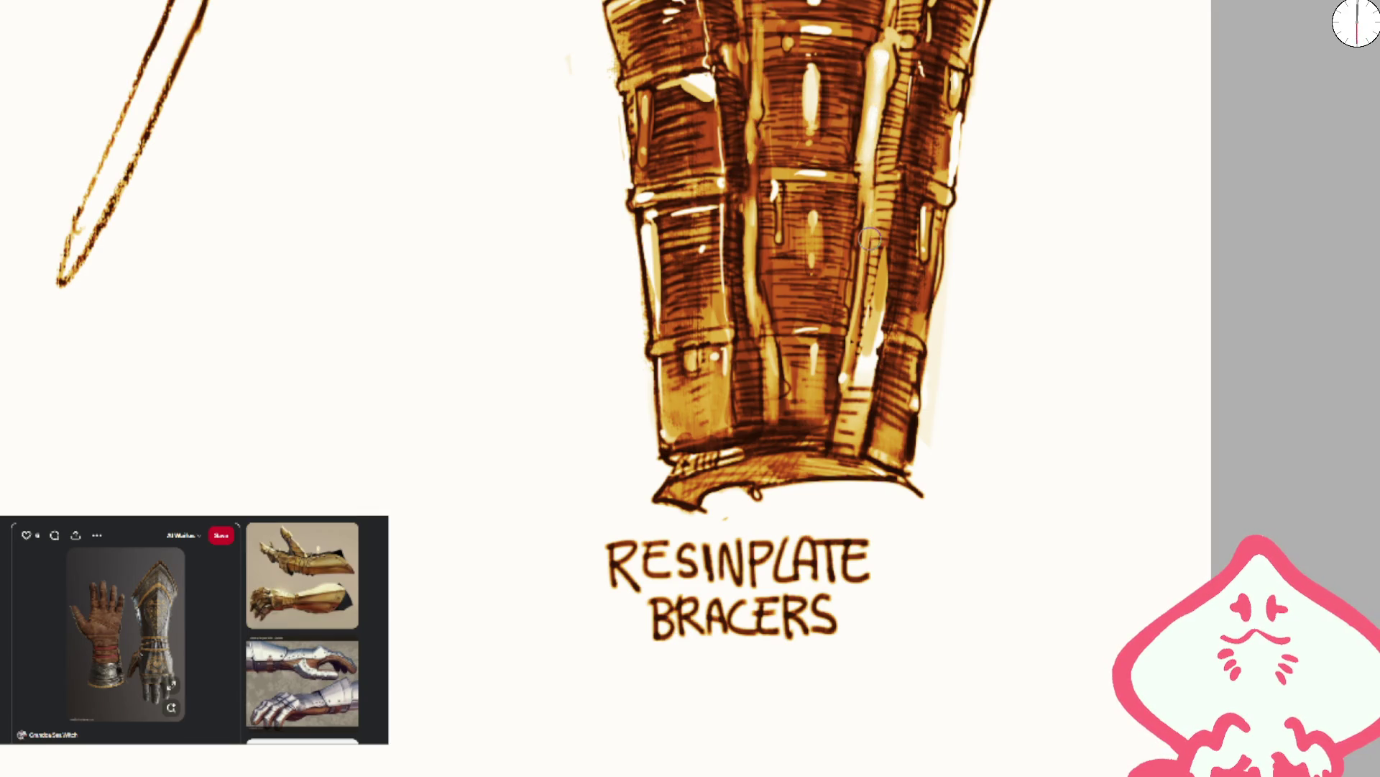
{"action": "left_click_drag", "start_coordinate": [885, 72], "coordinate": [890, 32]}
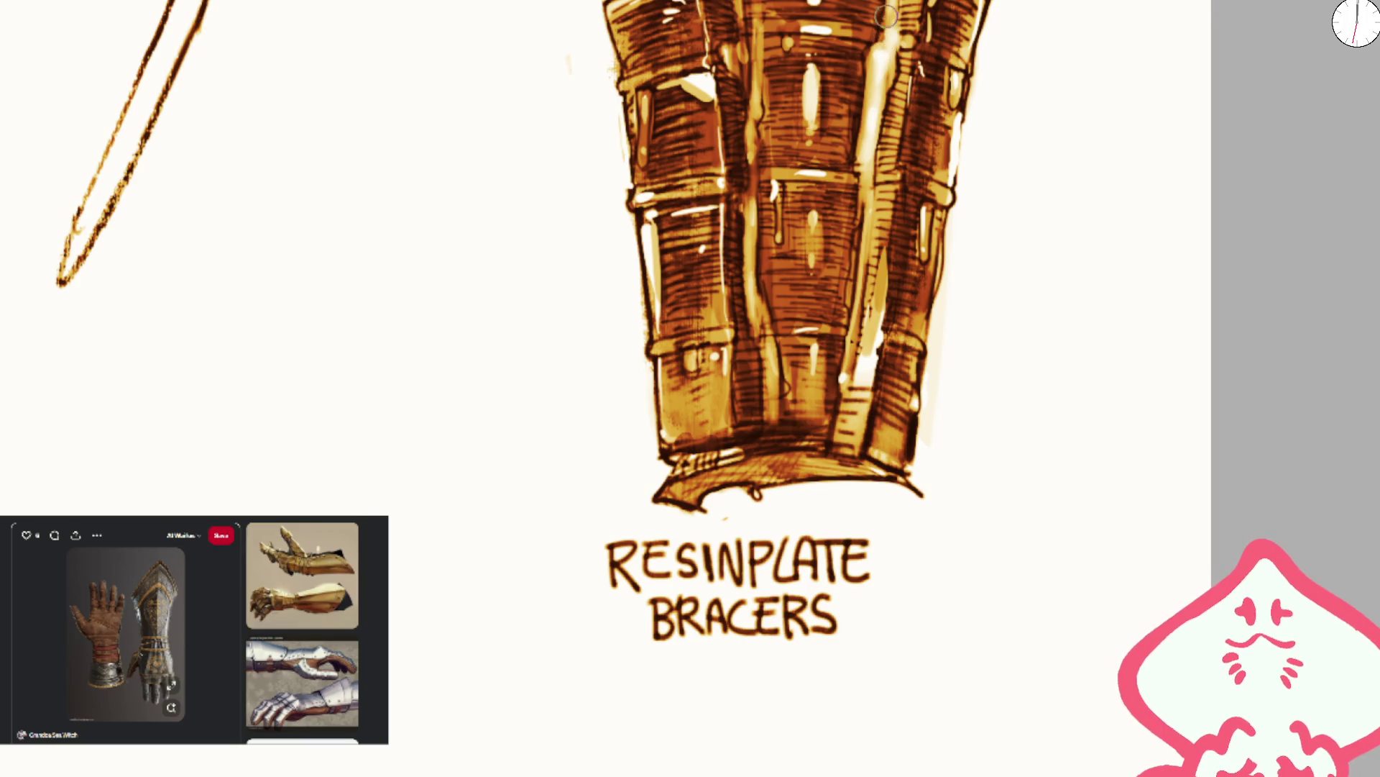
{"action": "key", "text": "ctrl+z"}
{"action": "key", "text": "ctrl+y"}
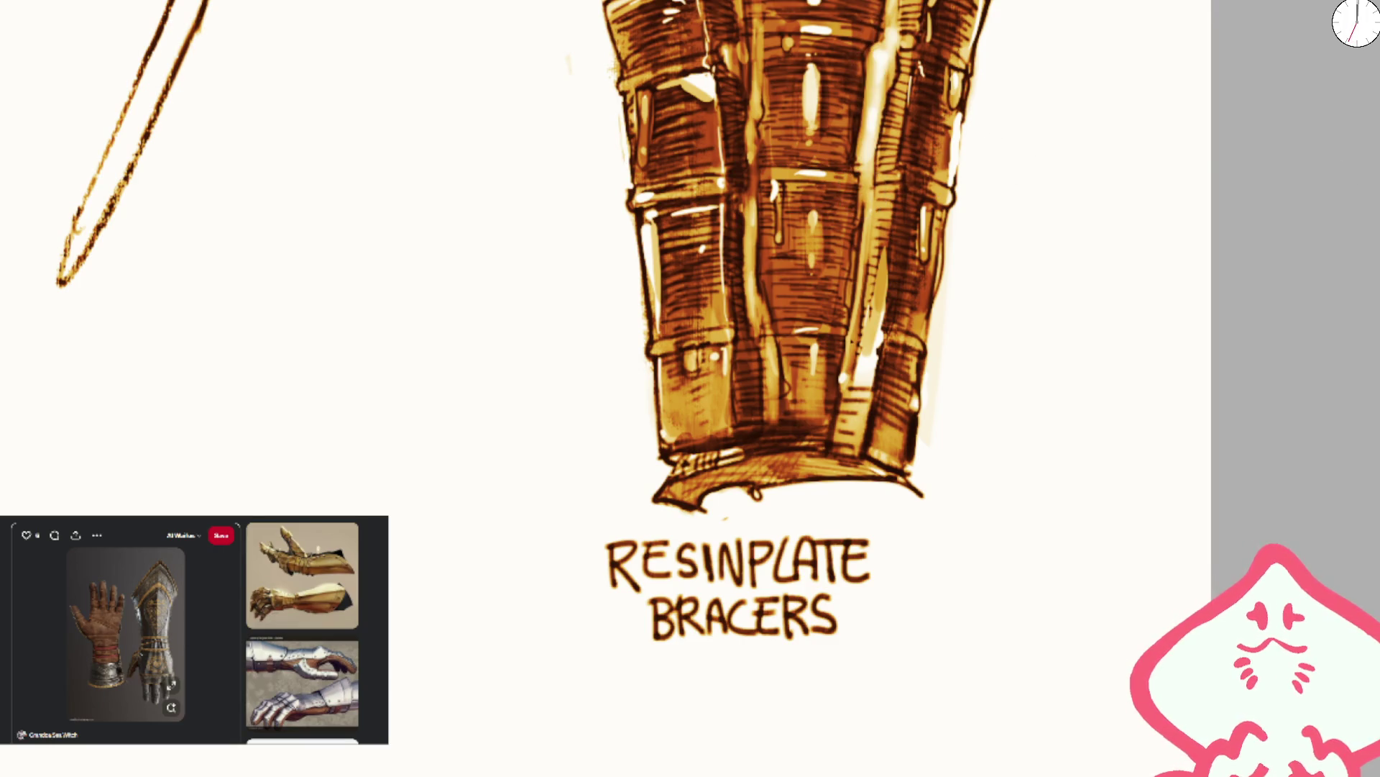
{"action": "mouse_move", "coordinate": [882, 4]}
{"action": "left_mouse_down"}
{"action": "mouse_move", "coordinate": [850, 367]}
{"action": "mouse_move", "coordinate": [870, 215]}
{"action": "left_mouse_up"}
{"action": "left_click_drag", "start_coordinate": [744, 0], "coordinate": [658, 245]}
{"action": "mouse_move", "coordinate": [647, 187]}
{"action": "left_mouse_down"}
{"action": "mouse_move", "coordinate": [690, 151]}
{"action": "mouse_move", "coordinate": [658, 183]}
{"action": "mouse_move", "coordinate": [568, 212]}
{"action": "left_mouse_up"}
{"action": "key", "text": "ctrl+minus"}
{"action": "key", "text": "ctrl+plus"}
{"action": "mouse_move", "coordinate": [791, 403]}
{"action": "left_mouse_down"}
{"action": "mouse_move", "coordinate": [762, 431]}
{"action": "mouse_move", "coordinate": [863, 410]}
{"action": "mouse_move", "coordinate": [991, 420]}
{"action": "left_mouse_up"}
{"action": "key", "text": "ctrl+minus"}
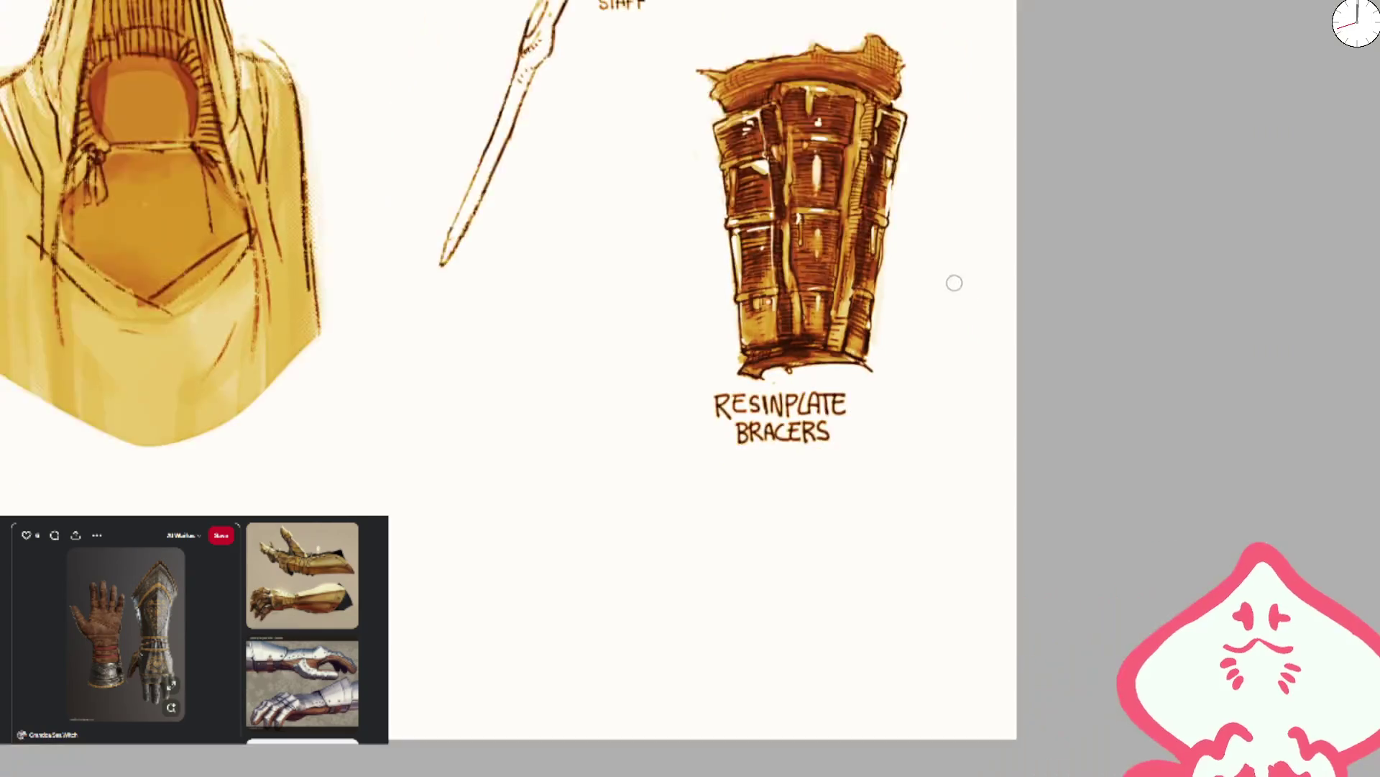
{"action": "key", "text": "ctrl+plus"}
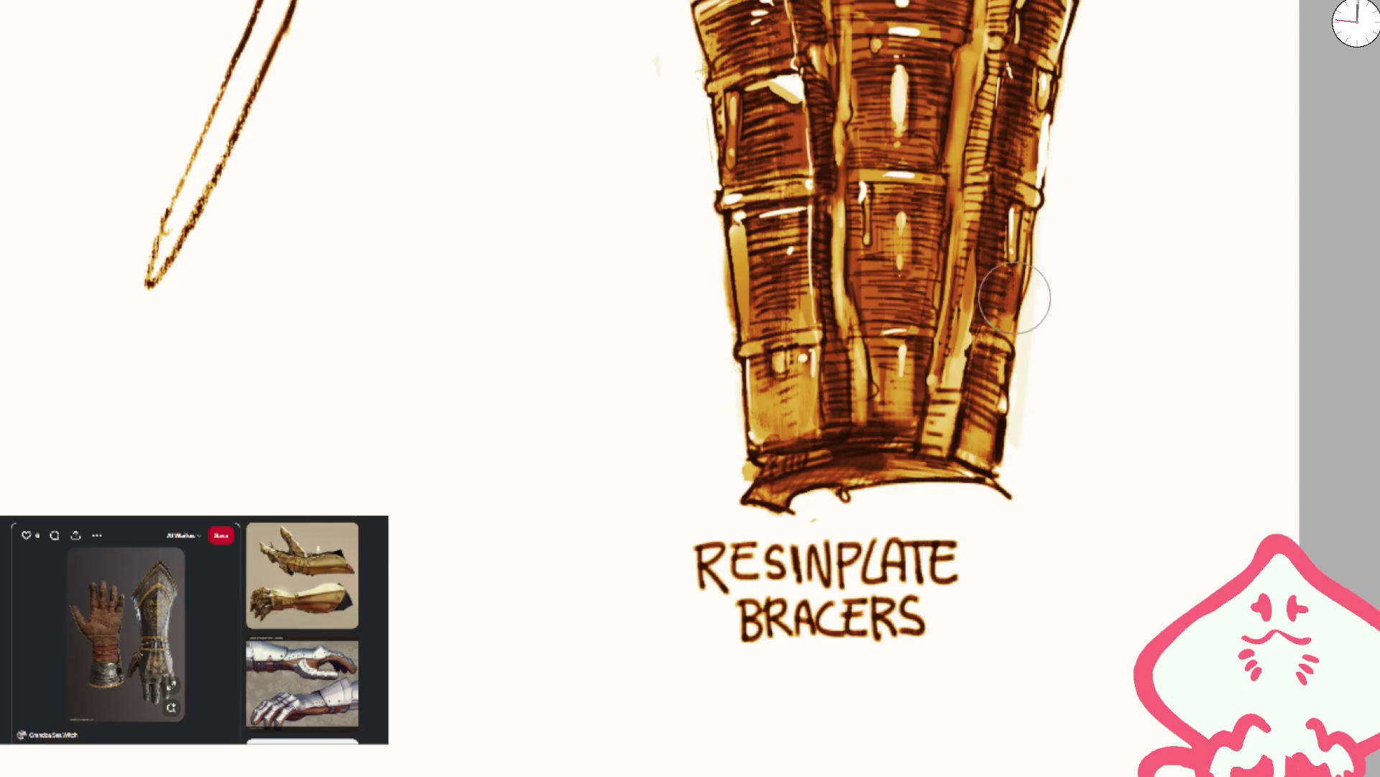
- Brush lighter orange down the bracer's left edge to the lower band
{"action": "left_click_drag", "start_coordinate": [733, 223], "coordinate": [741, 349]}
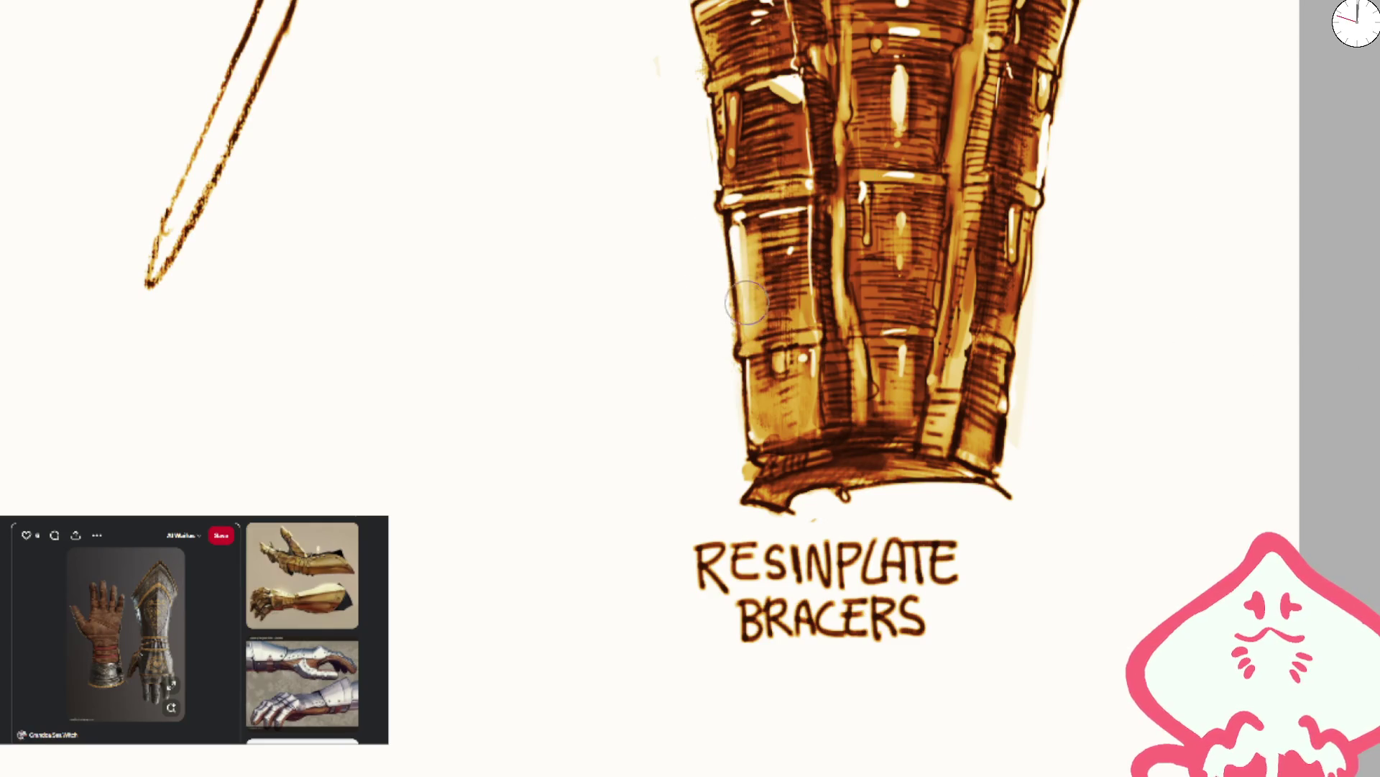
{"action": "left_click_drag", "start_coordinate": [726, 220], "coordinate": [751, 446]}
{"action": "mouse_move", "coordinate": [751, 357]}
{"action": "left_mouse_down"}
{"action": "mouse_move", "coordinate": [748, 230]}
{"action": "mouse_move", "coordinate": [747, 317]}
{"action": "left_mouse_up"}
{"action": "left_click_drag", "start_coordinate": [733, 230], "coordinate": [748, 320]}
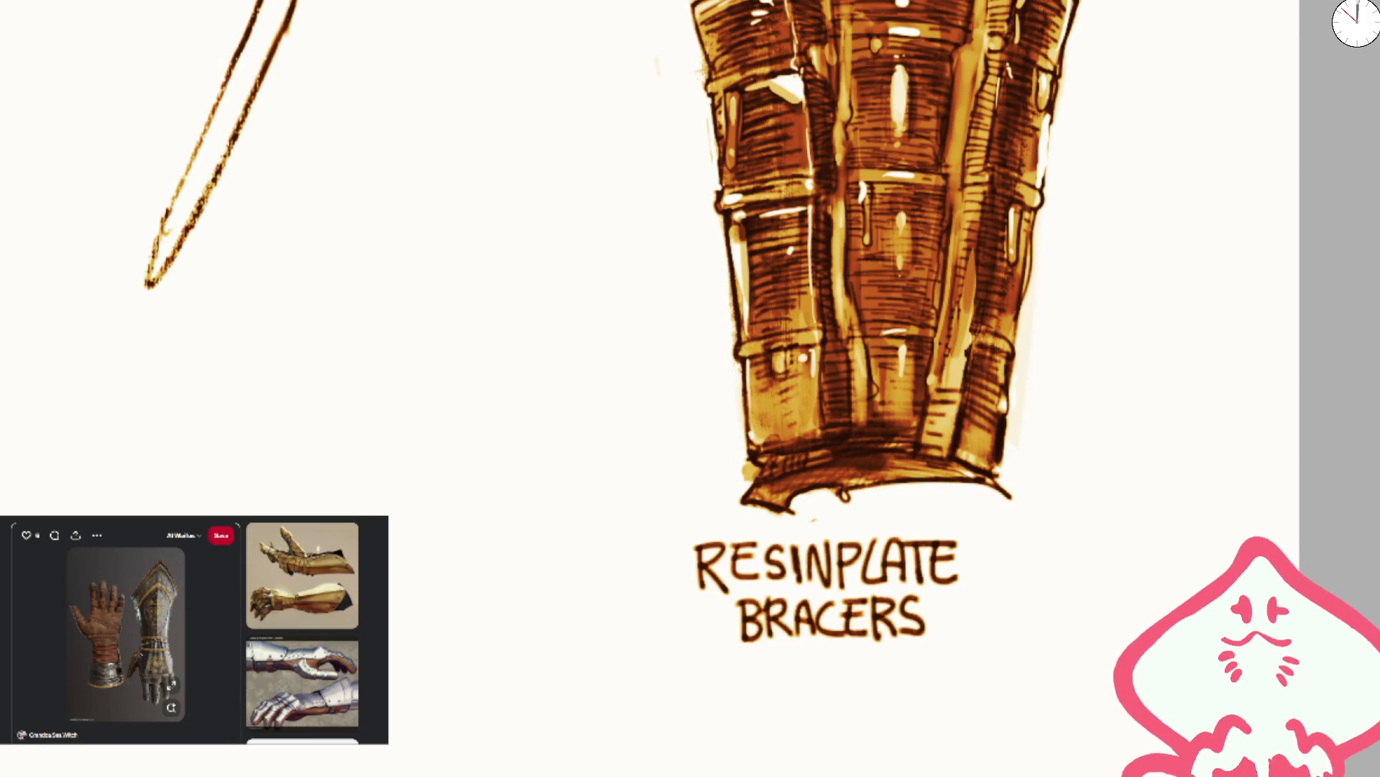
{"action": "left_click_drag", "start_coordinate": [740, 215], "coordinate": [744, 317]}
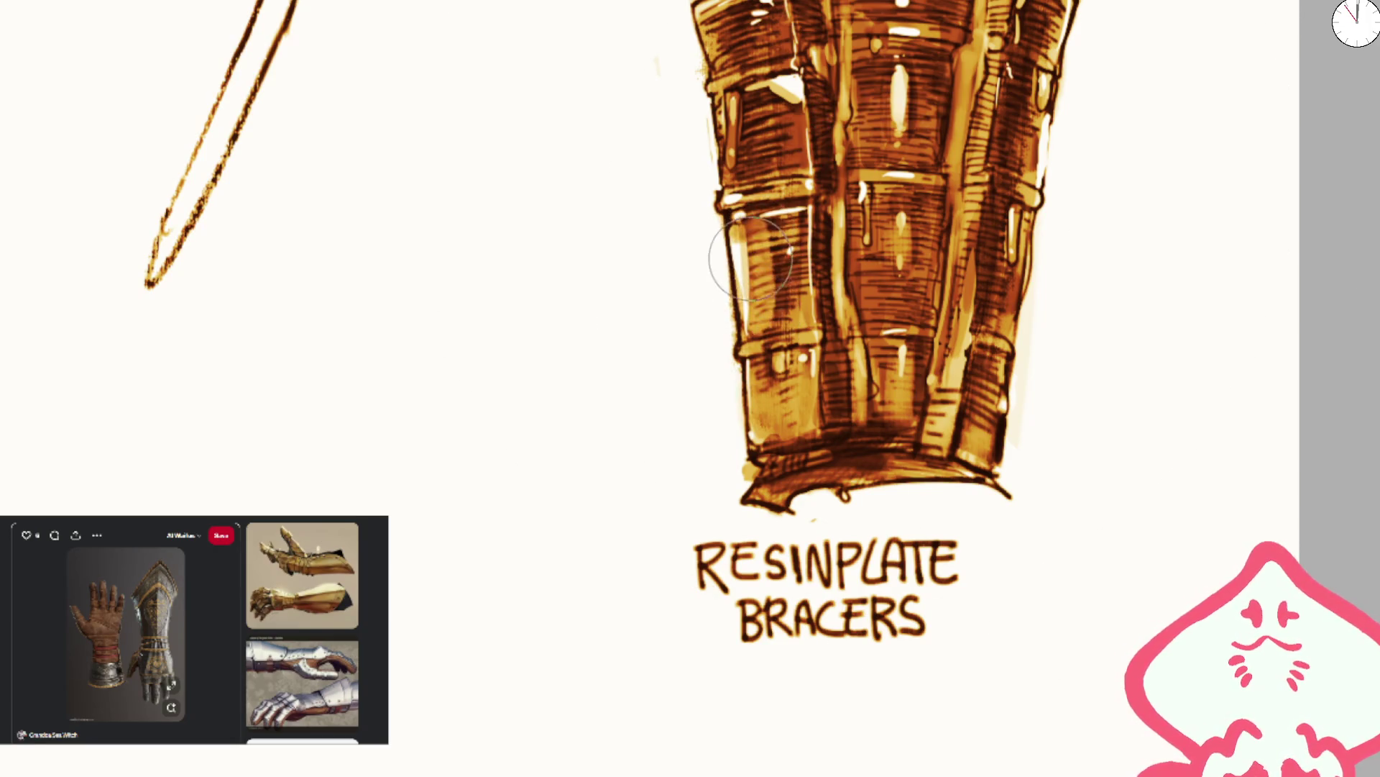
{"action": "left_click_drag", "start_coordinate": [740, 237], "coordinate": [771, 412]}
{"action": "scroll", "coordinate": [771, 412], "scroll_direction": "down", "scroll_amount": 5}
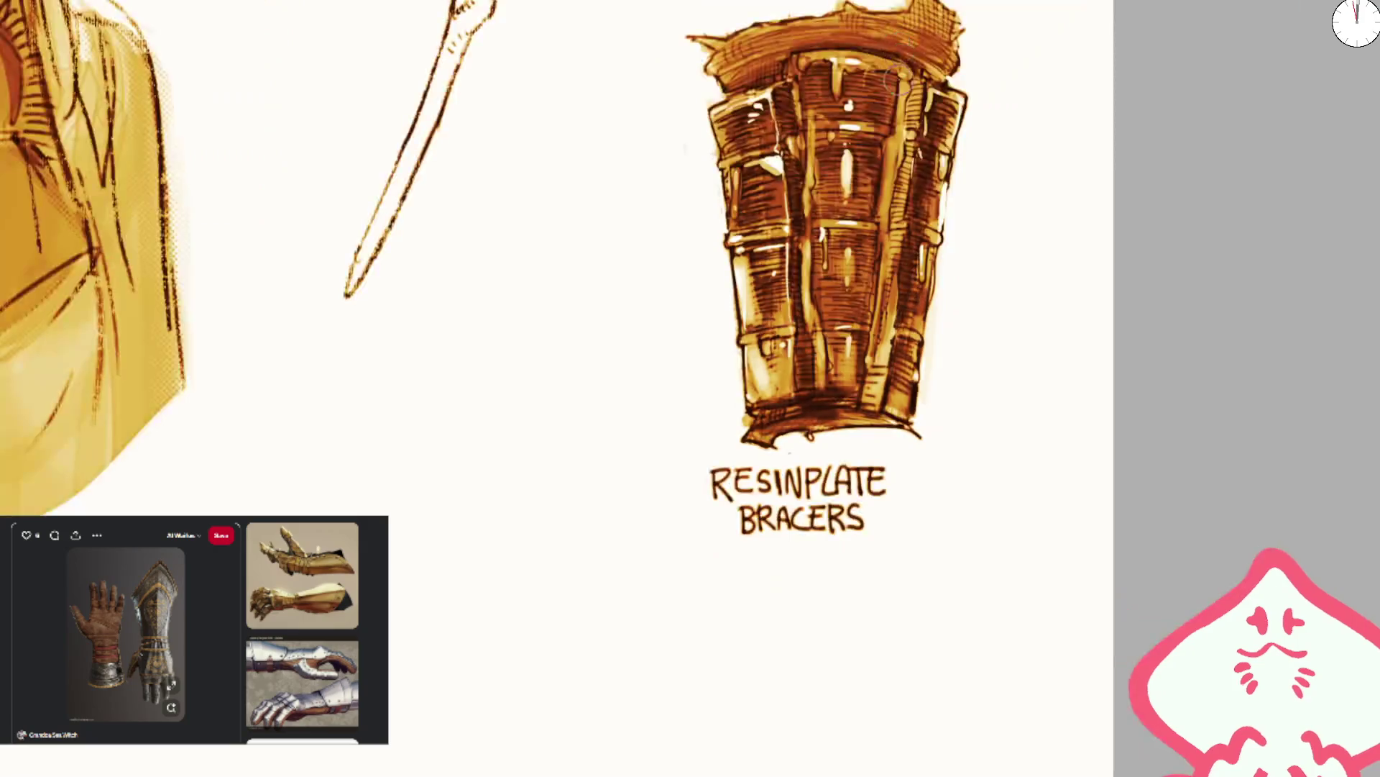
- Paint white shine spots on the bracer's upper-, middle- and lower-left plates, redoing one thinner
{"action": "scroll", "coordinate": [712, 241], "scroll_direction": "up", "scroll_amount": 5}
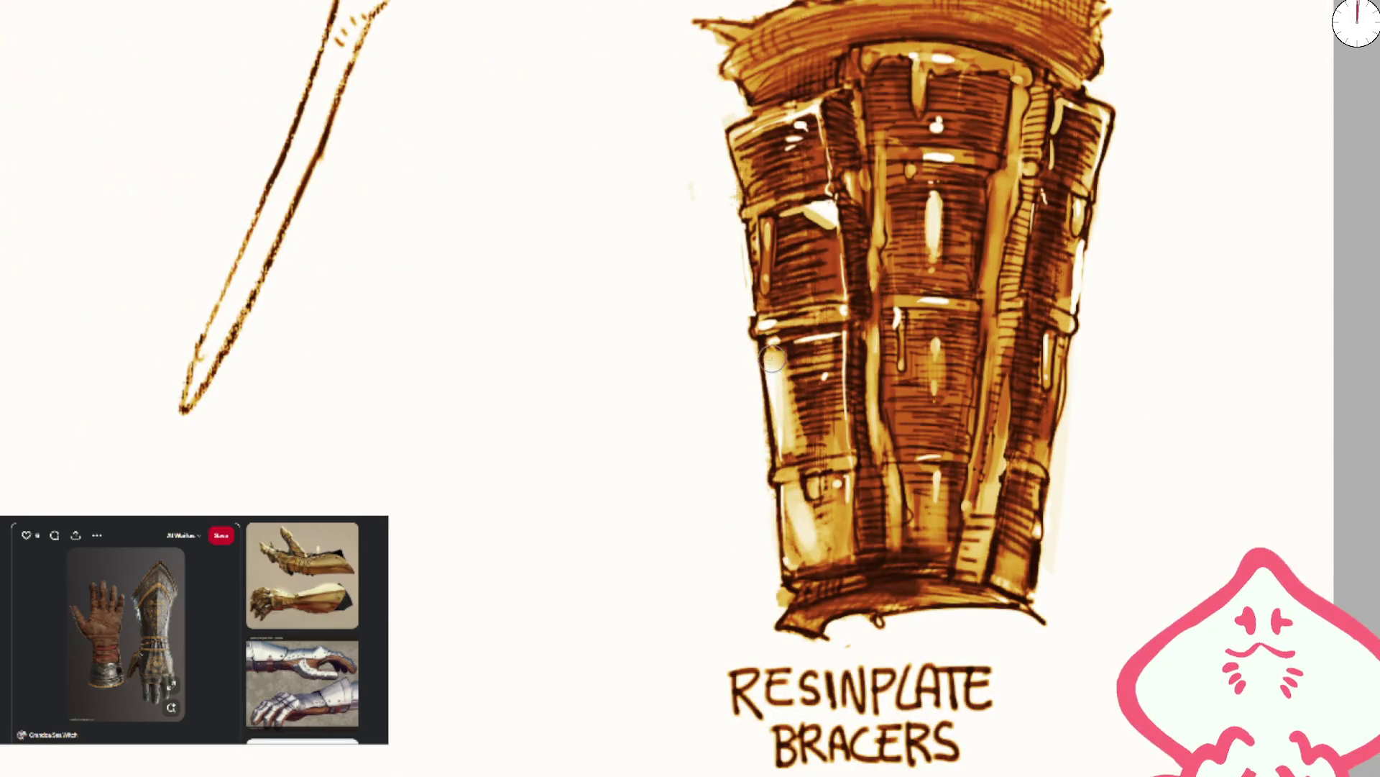
{"action": "left_click_drag", "start_coordinate": [745, 230], "coordinate": [758, 297]}
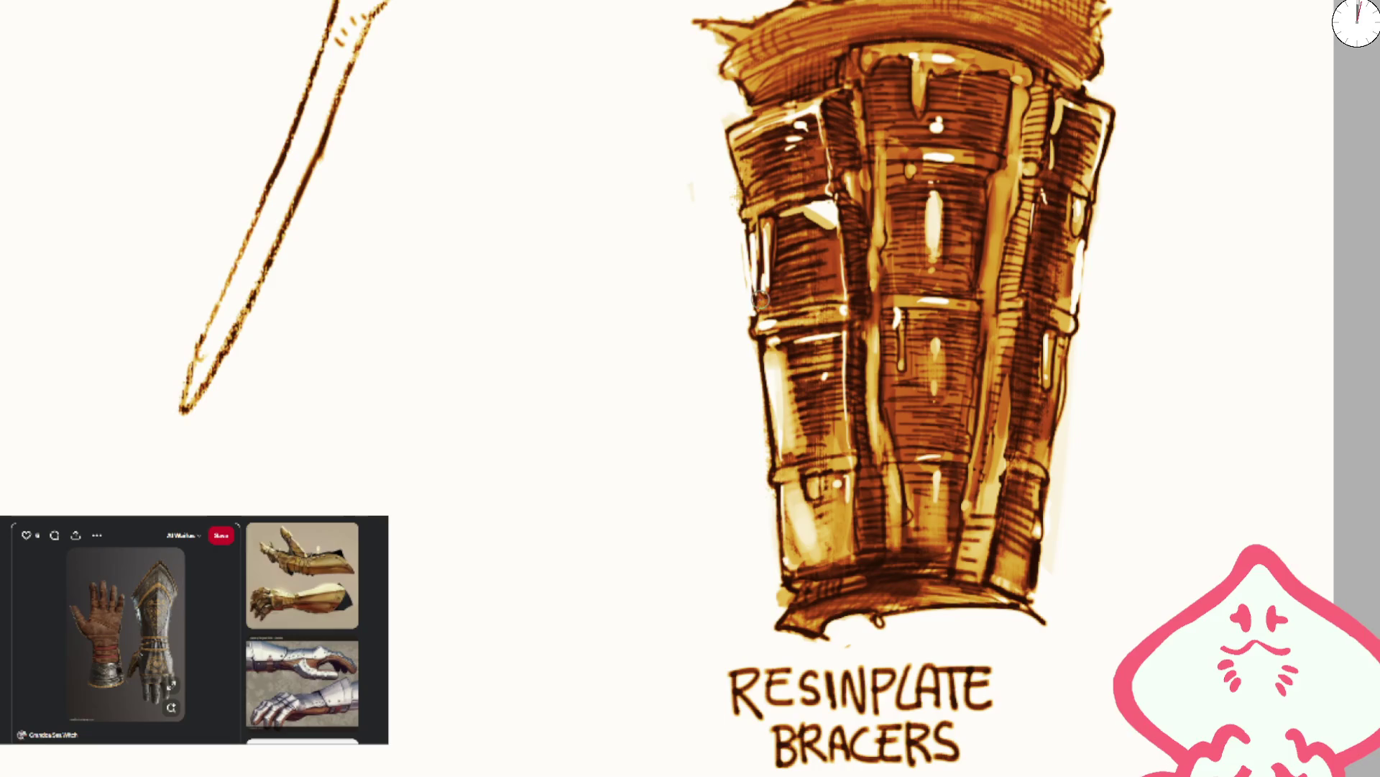
{"action": "mouse_move", "coordinate": [730, 146]}
{"action": "left_mouse_down"}
{"action": "mouse_move", "coordinate": [761, 195]}
{"action": "mouse_move", "coordinate": [743, 141]}
{"action": "mouse_move", "coordinate": [763, 187]}
{"action": "mouse_move", "coordinate": [784, 173]}
{"action": "mouse_move", "coordinate": [768, 184]}
{"action": "mouse_move", "coordinate": [773, 310]}
{"action": "mouse_move", "coordinate": [791, 273]}
{"action": "mouse_move", "coordinate": [784, 302]}
{"action": "mouse_move", "coordinate": [770, 237]}
{"action": "left_mouse_up"}
{"action": "scroll", "coordinate": [762, 316], "scroll_direction": "down", "scroll_amount": 2}
{"action": "scroll", "coordinate": [785, 281], "scroll_direction": "up", "scroll_amount": 2}
{"action": "mouse_move", "coordinate": [777, 288]}
{"action": "left_mouse_down"}
{"action": "mouse_move", "coordinate": [762, 302]}
{"action": "mouse_move", "coordinate": [748, 287]}
{"action": "mouse_move", "coordinate": [759, 359]}
{"action": "mouse_move", "coordinate": [741, 432]}
{"action": "mouse_move", "coordinate": [724, 350]}
{"action": "mouse_move", "coordinate": [759, 514]}
{"action": "mouse_move", "coordinate": [751, 575]}
{"action": "mouse_move", "coordinate": [769, 581]}
{"action": "mouse_move", "coordinate": [773, 546]}
{"action": "mouse_move", "coordinate": [799, 527]}
{"action": "mouse_move", "coordinate": [757, 578]}
{"action": "left_mouse_up"}
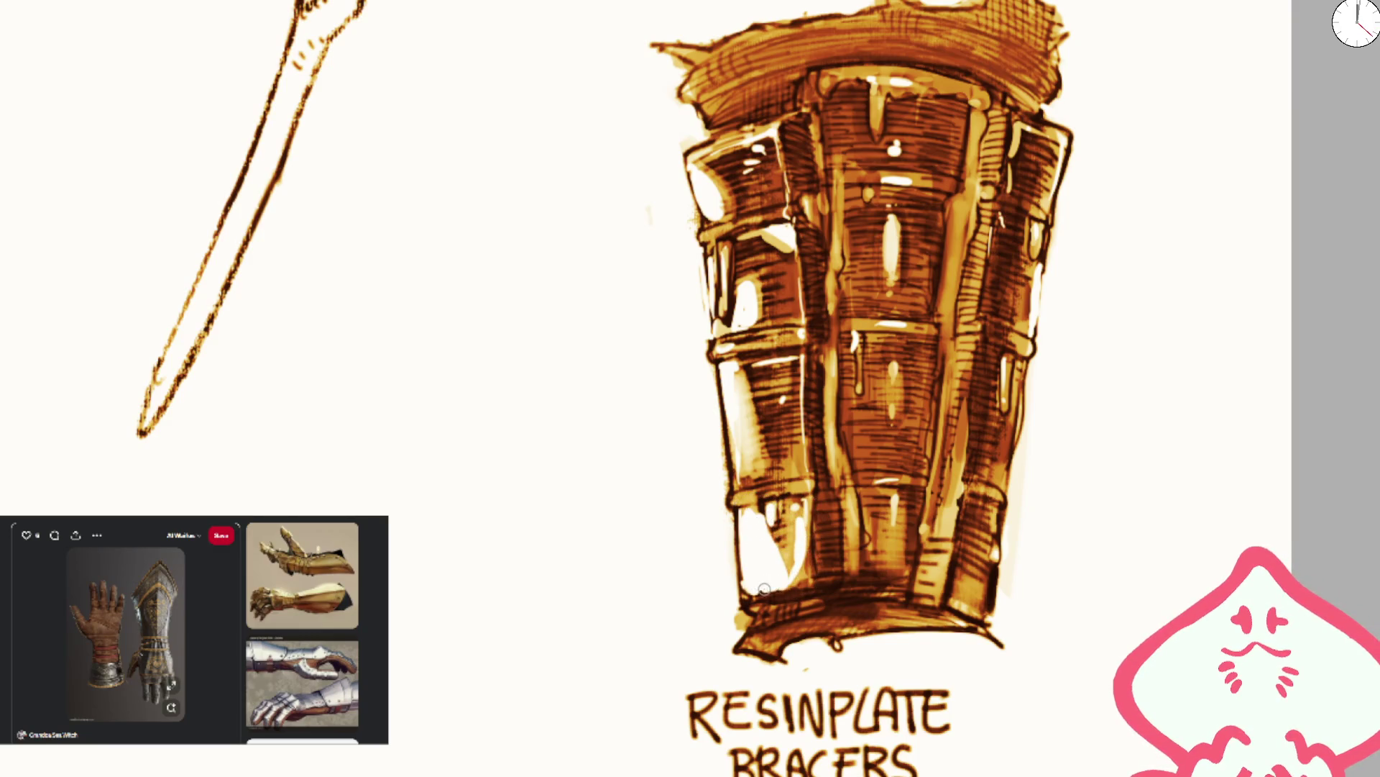
{"action": "scroll", "coordinate": [767, 588], "scroll_direction": "down", "scroll_amount": 5}
{"action": "scroll", "coordinate": [734, 369], "scroll_direction": "up", "scroll_amount": 5}
{"action": "mouse_move", "coordinate": [735, 370]}
{"action": "left_mouse_down"}
{"action": "mouse_move", "coordinate": [715, 432]}
{"action": "mouse_move", "coordinate": [719, 460]}
{"action": "mouse_move", "coordinate": [733, 417]}
{"action": "mouse_move", "coordinate": [734, 454]}
{"action": "mouse_move", "coordinate": [690, 395]}
{"action": "mouse_move", "coordinate": [743, 460]}
{"action": "left_mouse_up"}
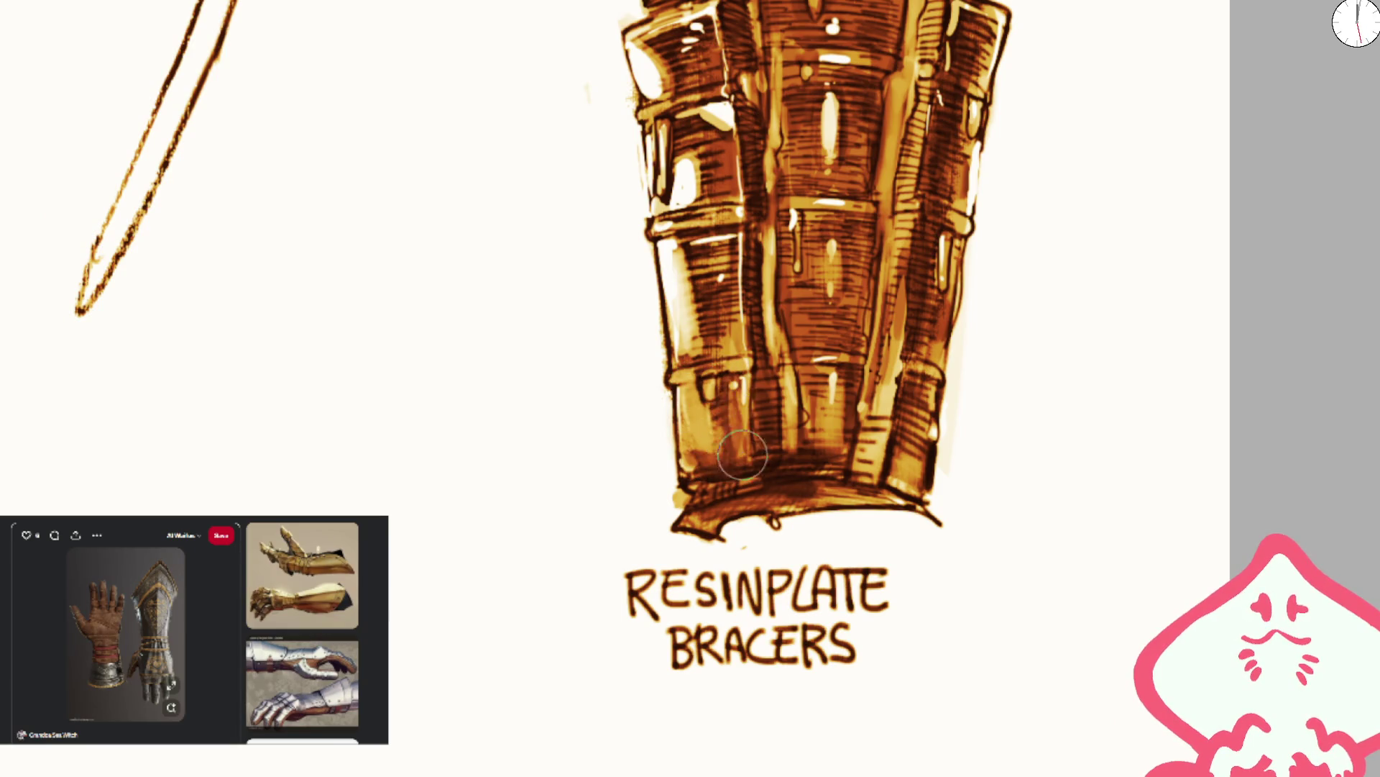
{"action": "mouse_move", "coordinate": [763, 408]}
{"action": "left_mouse_down"}
{"action": "mouse_move", "coordinate": [761, 446]}
{"action": "mouse_move", "coordinate": [774, 446]}
{"action": "left_mouse_up"}
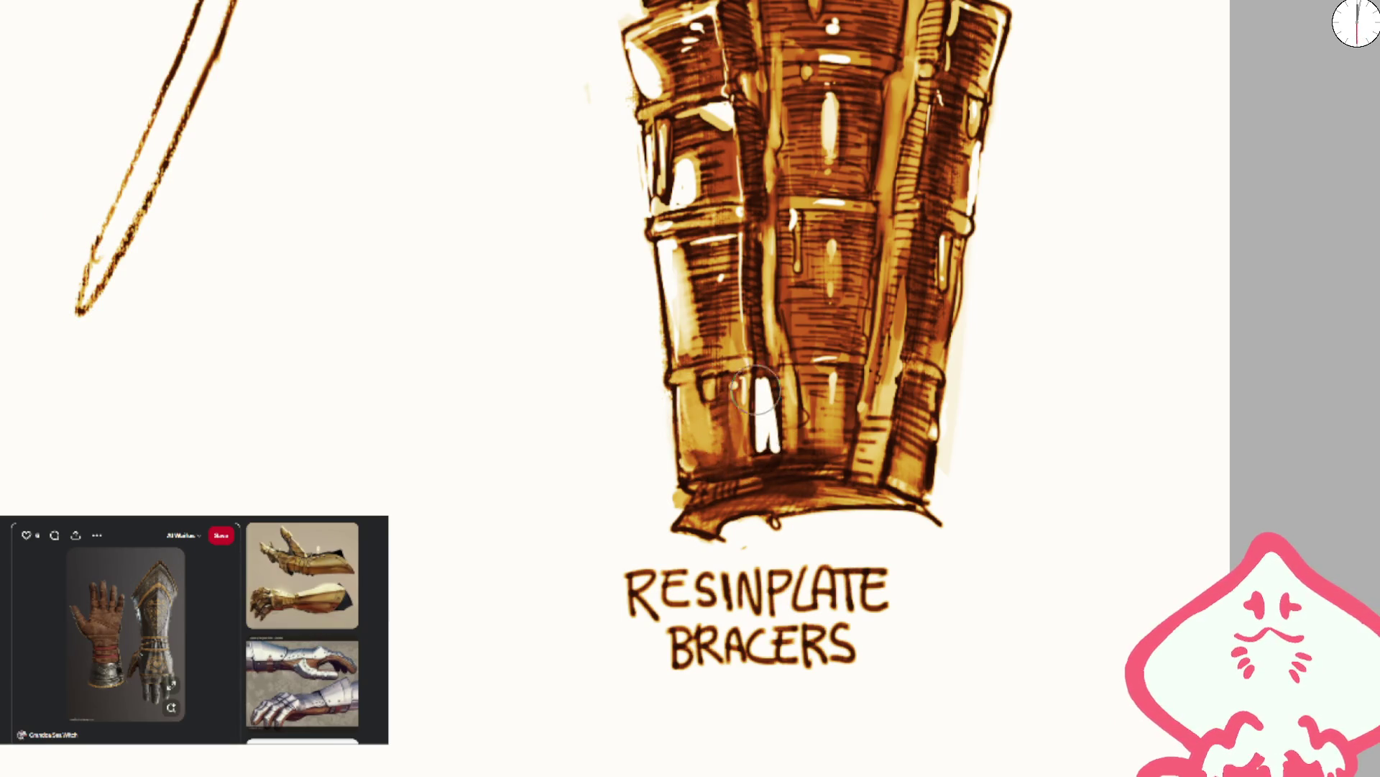
{"action": "key", "text": "ctrl+z"}
{"action": "left_click_drag", "start_coordinate": [742, 380], "coordinate": [739, 454]}
{"action": "mouse_move", "coordinate": [679, 375]}
{"action": "left_mouse_down"}
{"action": "mouse_move", "coordinate": [745, 357]}
{"action": "mouse_move", "coordinate": [687, 432]}
{"action": "mouse_move", "coordinate": [683, 482]}
{"action": "left_mouse_up"}
- Deepen the shading across the bracer's central lower plate
{"action": "scroll", "coordinate": [791, 360], "scroll_direction": "down", "scroll_amount": 5}
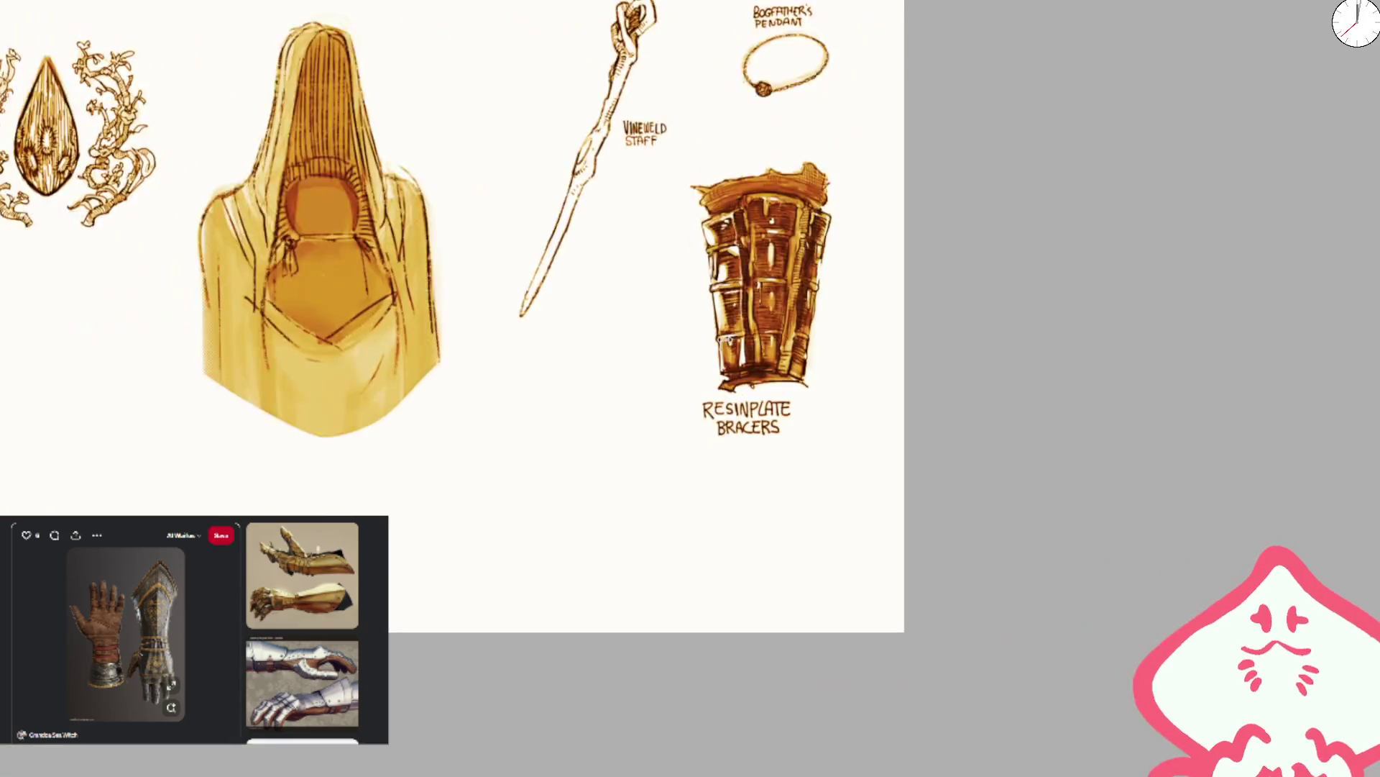
{"action": "scroll", "coordinate": [781, 413], "scroll_direction": "up", "scroll_amount": 5}
{"action": "mouse_move", "coordinate": [757, 334]}
{"action": "left_mouse_down"}
{"action": "mouse_move", "coordinate": [766, 389]}
{"action": "mouse_move", "coordinate": [805, 302]}
{"action": "mouse_move", "coordinate": [853, 329]}
{"action": "mouse_move", "coordinate": [866, 403]}
{"action": "mouse_move", "coordinate": [834, 388]}
{"action": "mouse_move", "coordinate": [863, 323]}
{"action": "left_mouse_up"}
- Add light highlight strokes along the bracer's right edge and upper-right plates
{"action": "scroll", "coordinate": [883, 227], "scroll_direction": "down", "scroll_amount": 3}
{"action": "scroll", "coordinate": [883, 227], "scroll_direction": "up", "scroll_amount": 3}
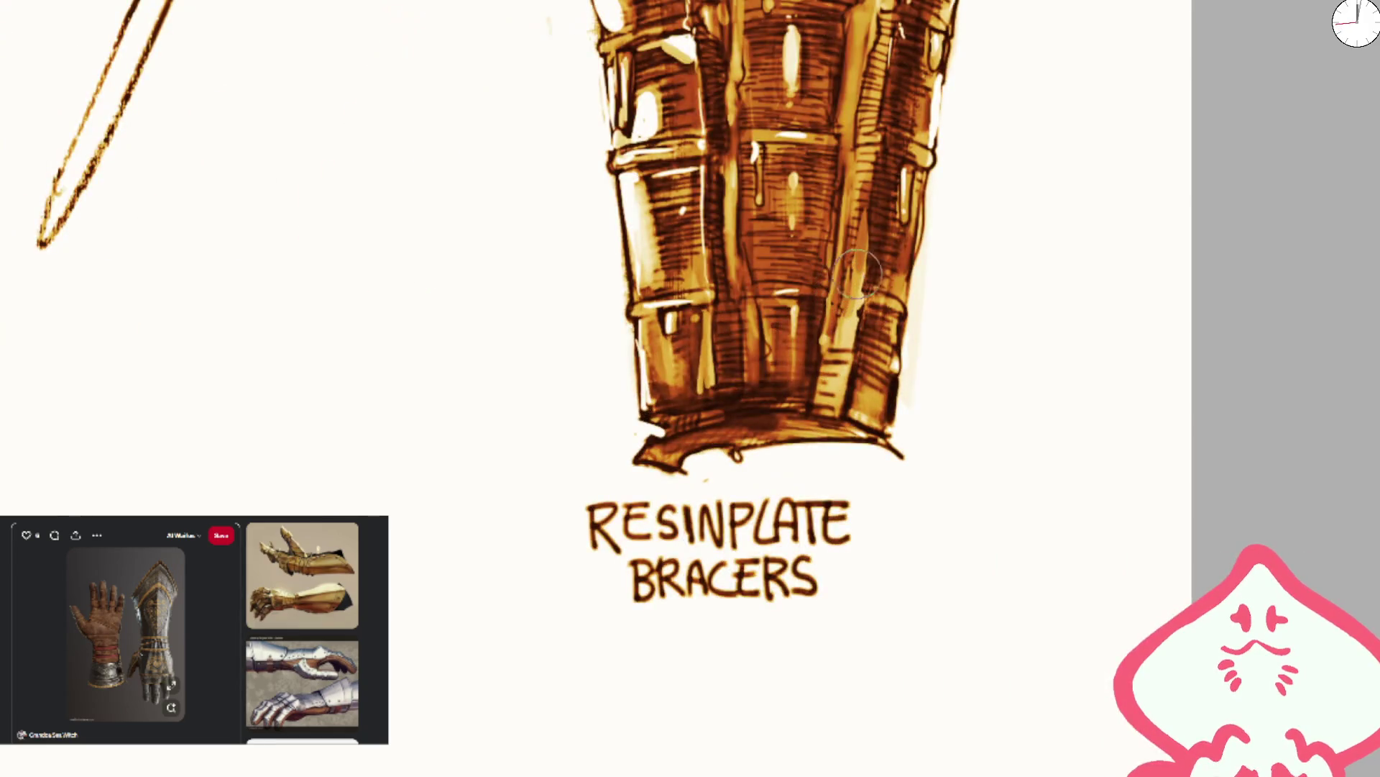
{"action": "left_click_drag", "start_coordinate": [907, 254], "coordinate": [922, 141]}
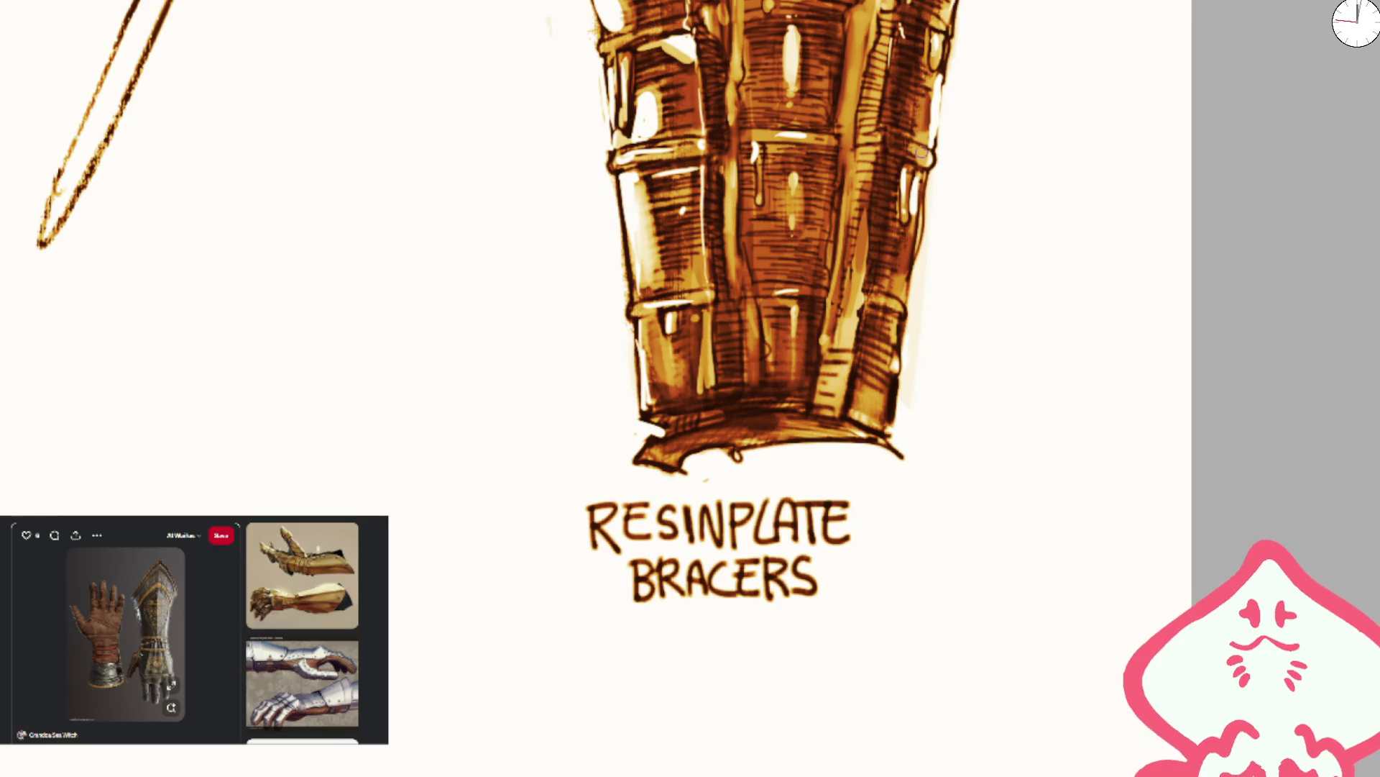
{"action": "left_click_drag", "start_coordinate": [897, 289], "coordinate": [908, 256]}
{"action": "left_click_drag", "start_coordinate": [866, 23], "coordinate": [853, 75]}
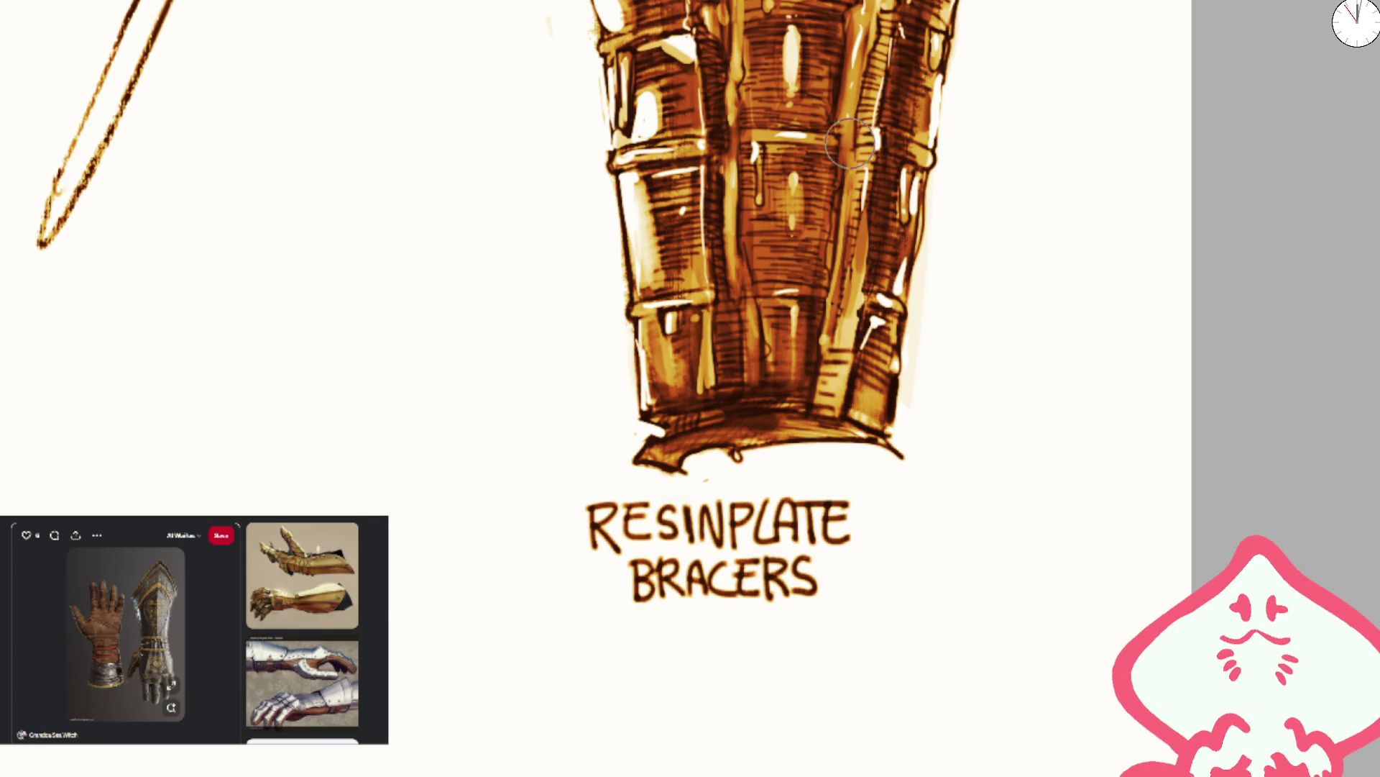
{"action": "left_click_drag", "start_coordinate": [891, 18], "coordinate": [871, 94]}
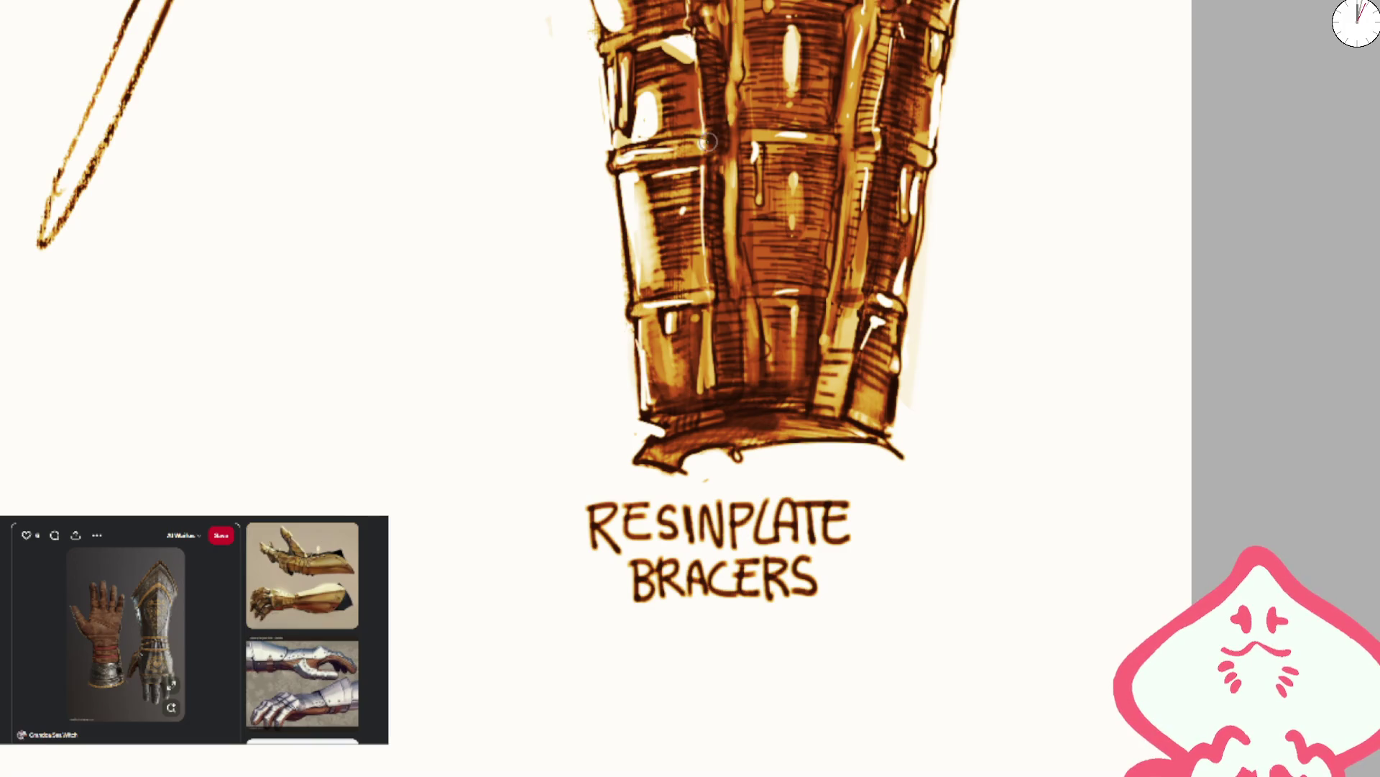
{"action": "scroll", "coordinate": [733, 294], "scroll_direction": "down", "scroll_amount": 5}
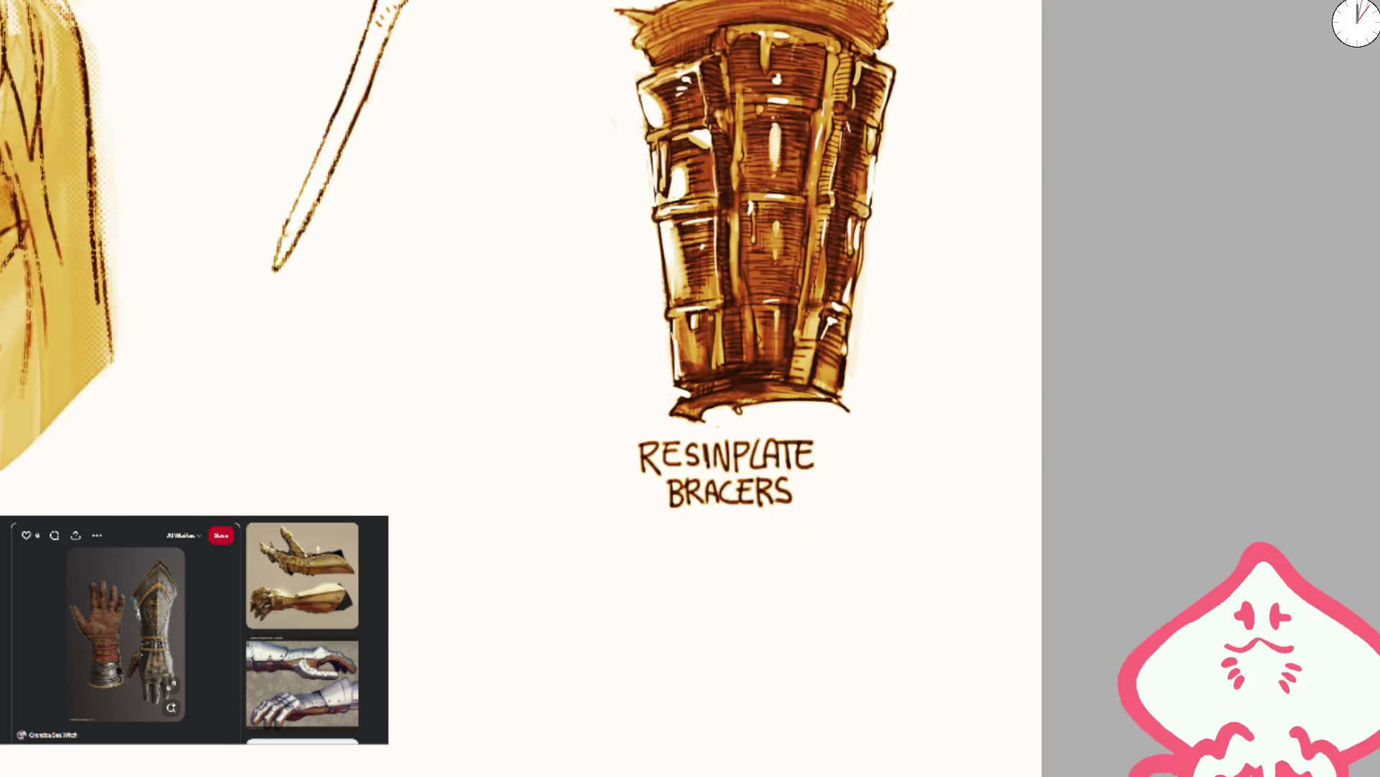
- Darken the bracer's central seam and lighten its dark bottom band
{"action": "scroll", "coordinate": [806, 182], "scroll_direction": "up", "scroll_amount": 5}
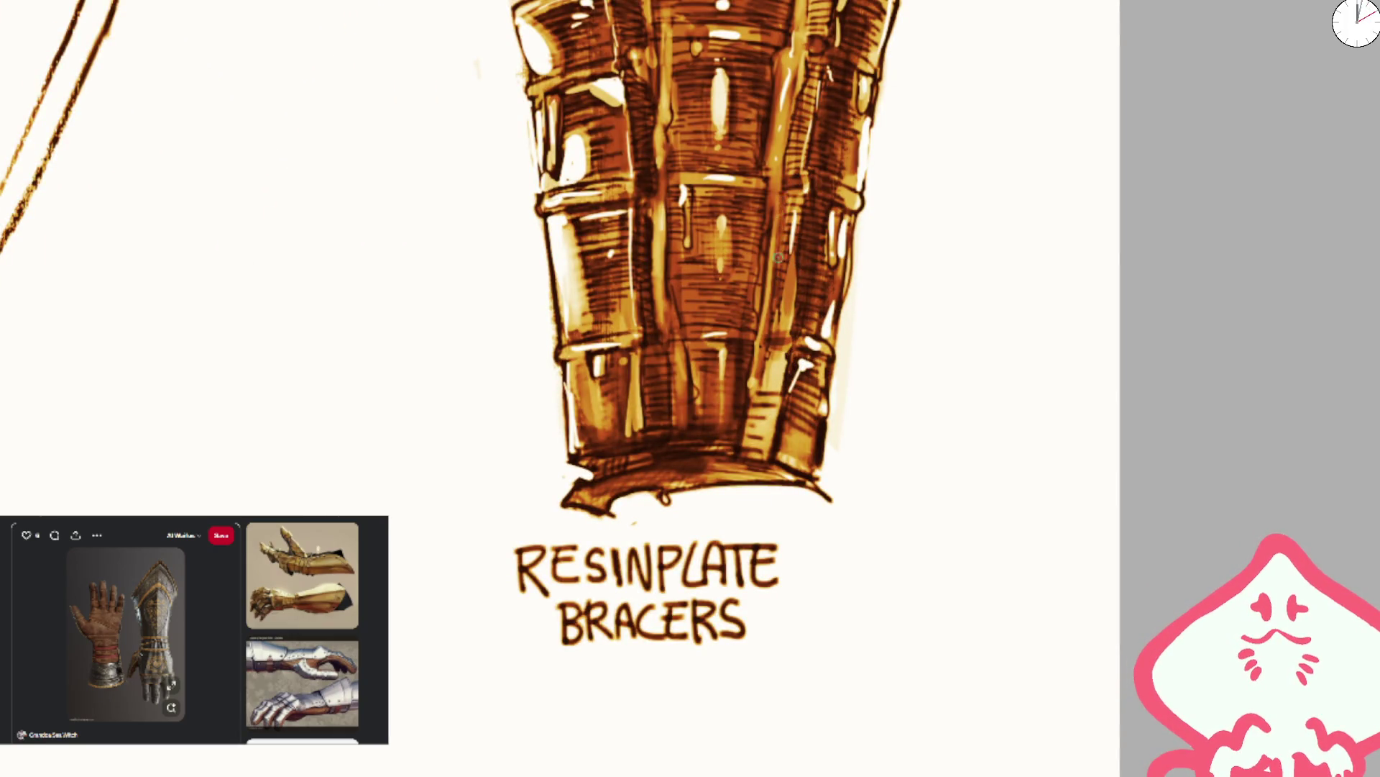
{"action": "scroll", "coordinate": [726, 255], "scroll_direction": "down", "scroll_amount": 5}
{"action": "scroll", "coordinate": [684, 257], "scroll_direction": "up", "scroll_amount": 5}
{"action": "mouse_move", "coordinate": [684, 258]}
{"action": "left_mouse_down"}
{"action": "mouse_move", "coordinate": [680, 345]}
{"action": "mouse_move", "coordinate": [679, 248]}
{"action": "mouse_move", "coordinate": [691, 313]}
{"action": "left_mouse_up"}
{"action": "left_click_drag", "start_coordinate": [697, 185], "coordinate": [701, 87]}
{"action": "scroll", "coordinate": [834, 174], "scroll_direction": "down", "scroll_amount": 3}
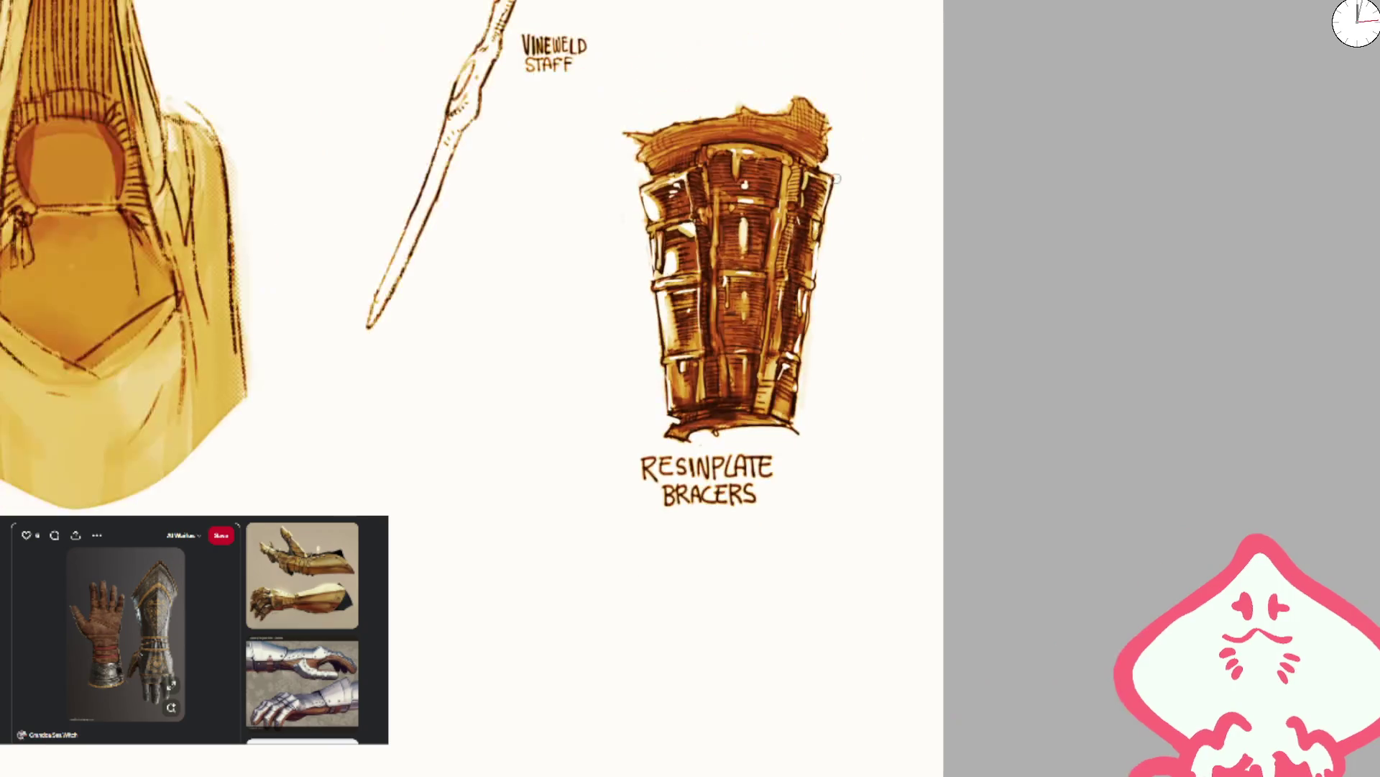
{"action": "scroll", "coordinate": [746, 370], "scroll_direction": "up", "scroll_amount": 3}
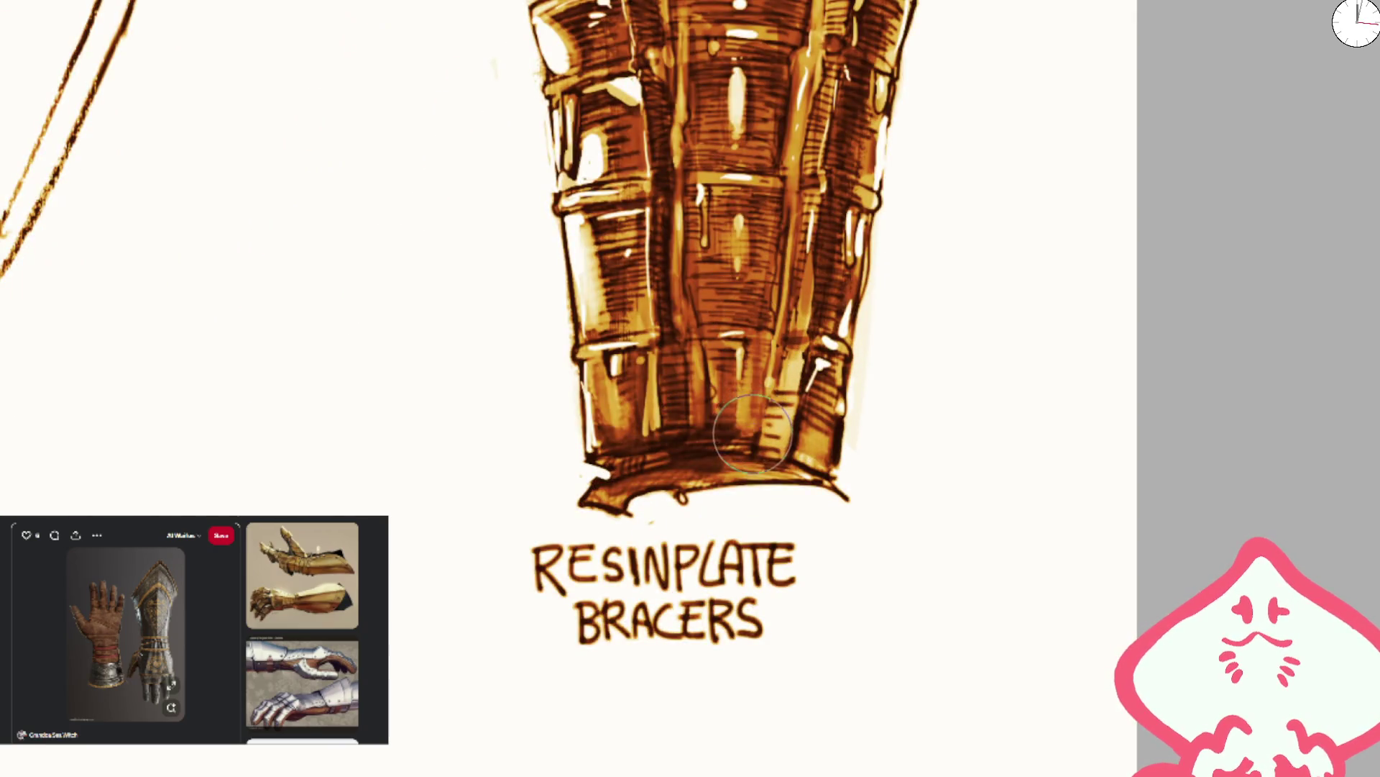
{"action": "mouse_move", "coordinate": [729, 459]}
{"action": "left_mouse_down"}
{"action": "mouse_move", "coordinate": [691, 460]}
{"action": "mouse_move", "coordinate": [791, 446]}
{"action": "mouse_move", "coordinate": [775, 423]}
{"action": "left_mouse_up"}
- Clean stray smudges off the bracer's top edge and reshape its lower-left edge
{"action": "scroll", "coordinate": [775, 422], "scroll_direction": "down", "scroll_amount": 3}
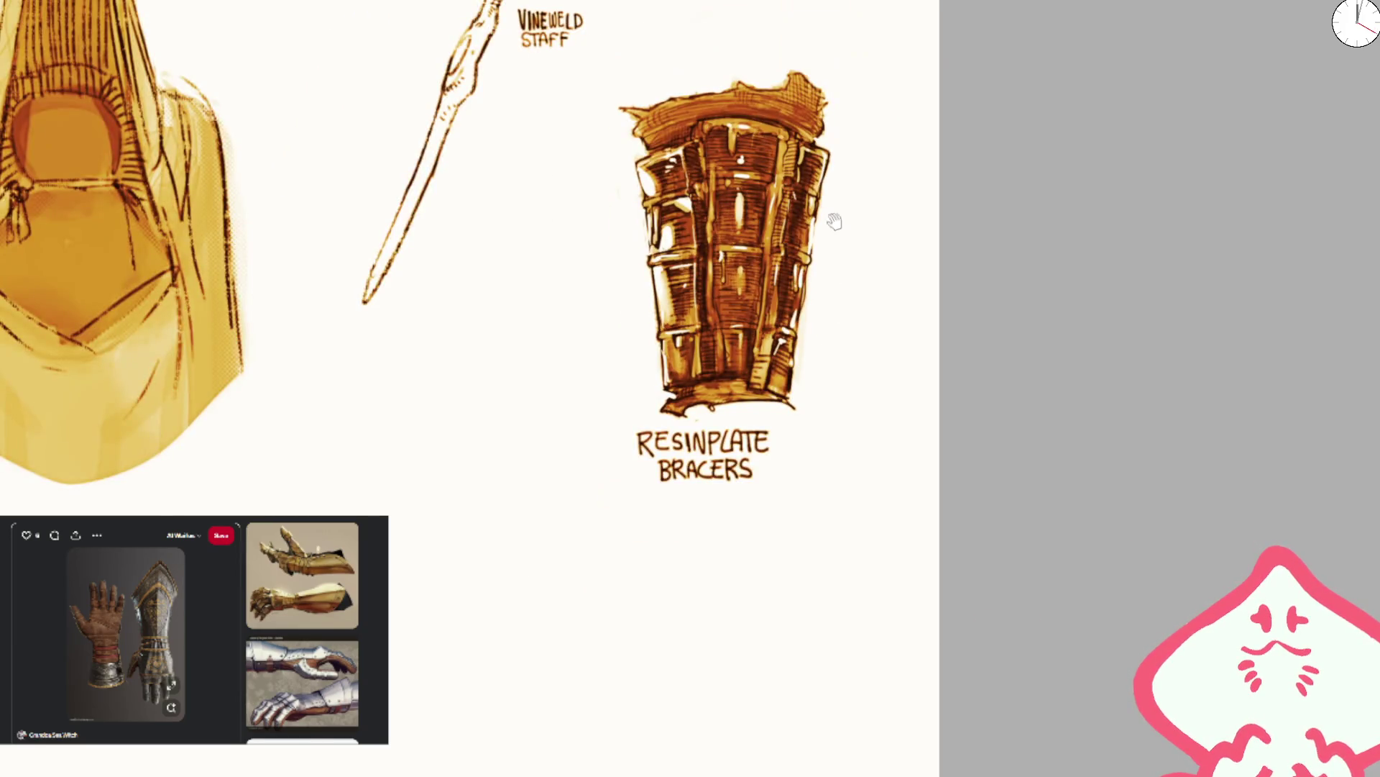
{"action": "scroll", "coordinate": [834, 212], "scroll_direction": "up", "scroll_amount": 3}
{"action": "mouse_move", "coordinate": [655, 144]}
{"action": "left_mouse_down"}
{"action": "mouse_move", "coordinate": [642, 146]}
{"action": "mouse_move", "coordinate": [740, 117]}
{"action": "mouse_move", "coordinate": [826, 216]}
{"action": "mouse_move", "coordinate": [827, 284]}
{"action": "left_mouse_up"}
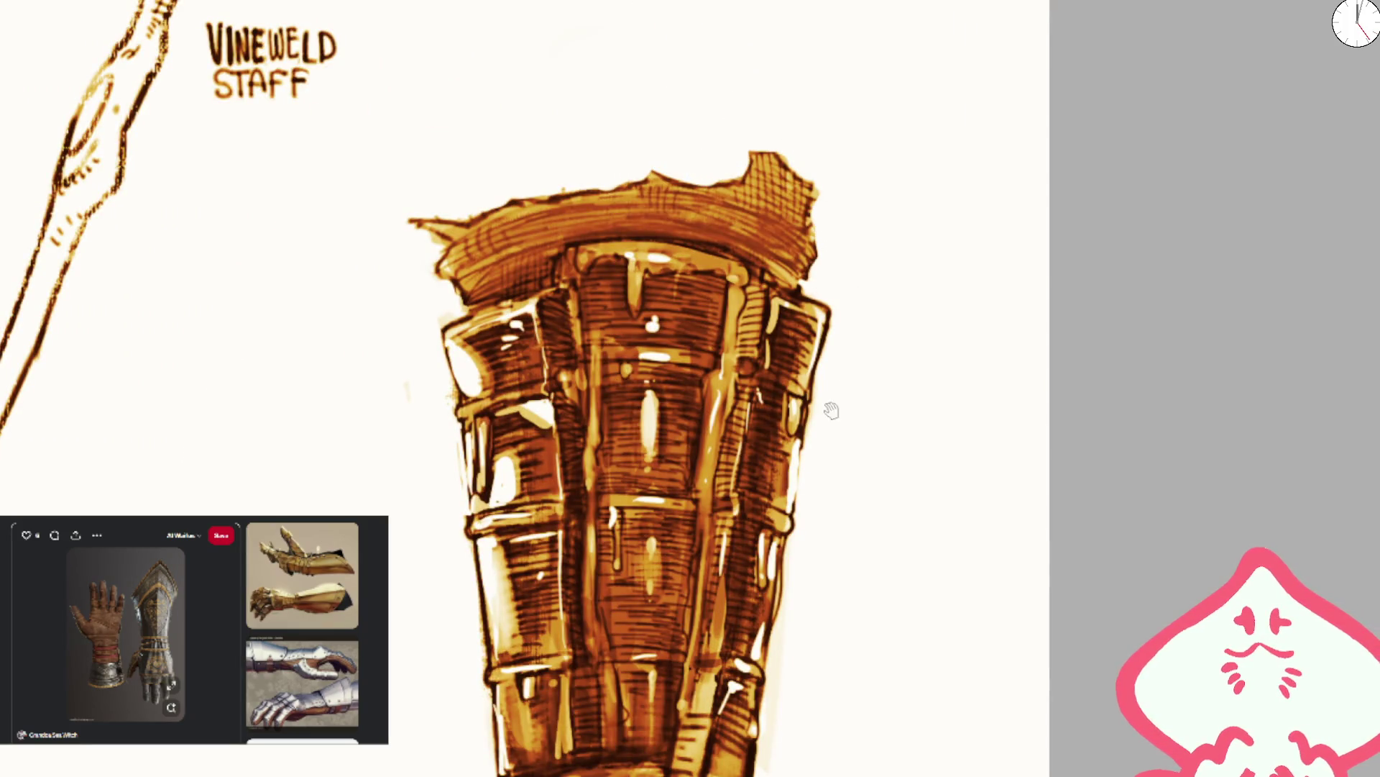
{"action": "left_click_drag", "start_coordinate": [836, 383], "coordinate": [915, 168]}
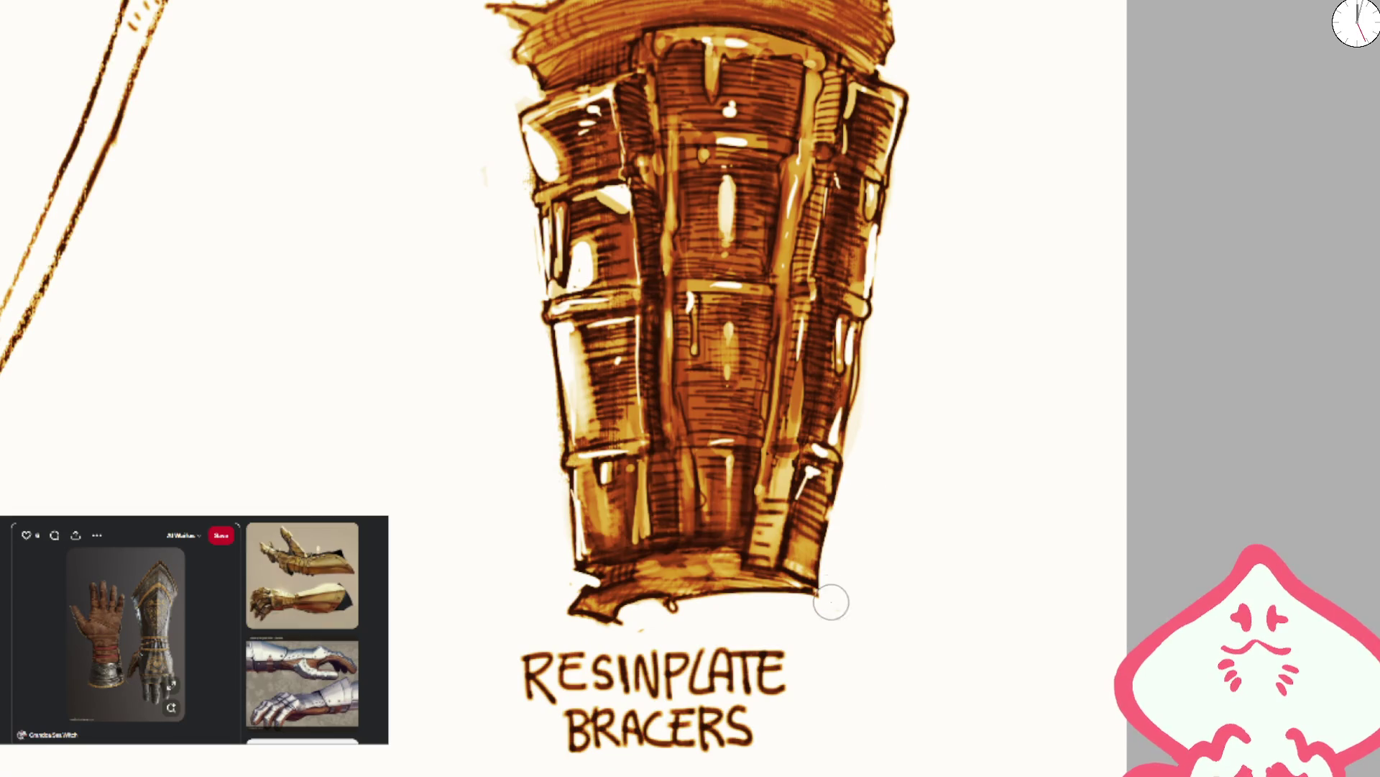
{"action": "mouse_move", "coordinate": [549, 499]}
{"action": "left_mouse_down"}
{"action": "mouse_move", "coordinate": [554, 560]}
{"action": "mouse_move", "coordinate": [597, 577]}
{"action": "left_mouse_up"}
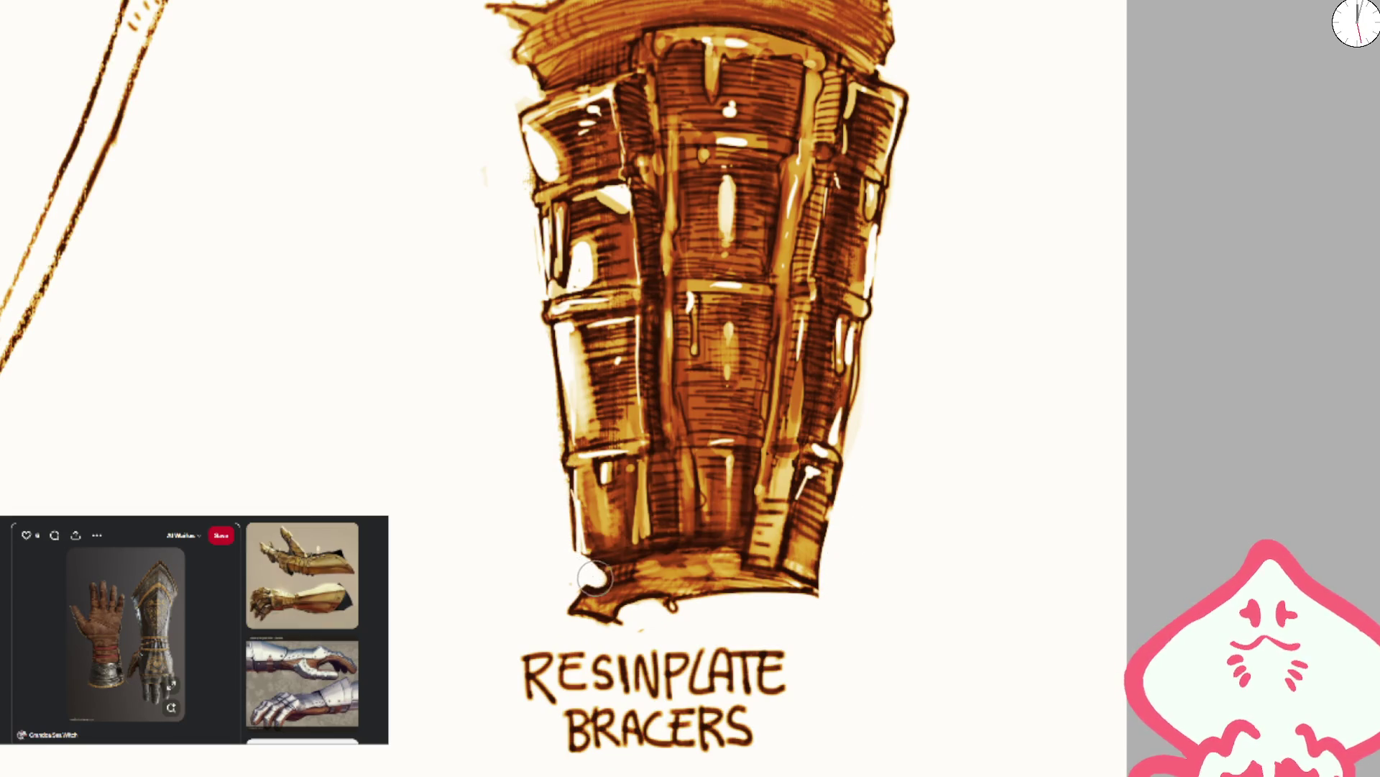
{"action": "mouse_move", "coordinate": [579, 527]}
{"action": "left_mouse_down"}
{"action": "mouse_move", "coordinate": [564, 549]}
{"action": "mouse_move", "coordinate": [595, 581]}
{"action": "left_mouse_up"}
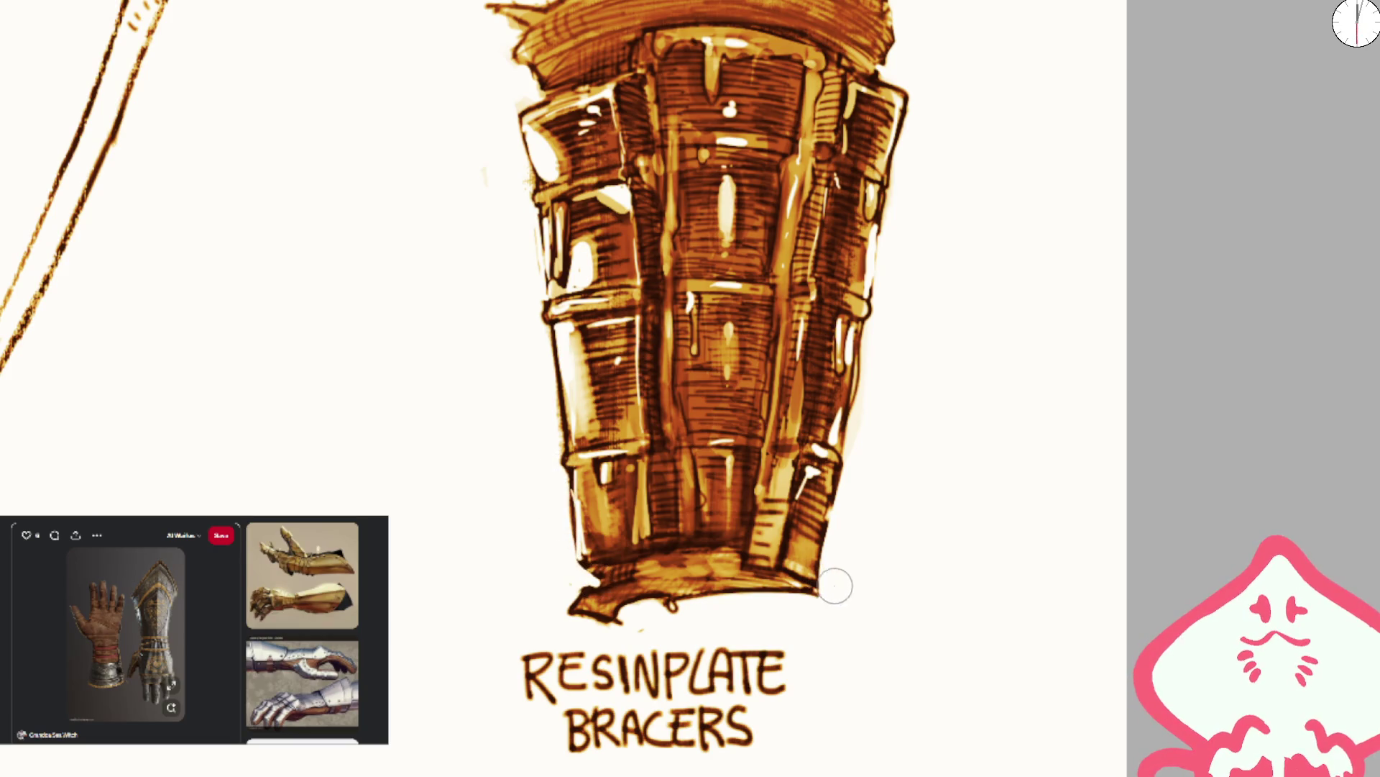
- Lasso the RESINPLATE BRACERS label and shift it slightly right and up
{"action": "scroll", "coordinate": [834, 584], "scroll_direction": "down", "scroll_amount": 5}
{"action": "scroll", "coordinate": [676, 431], "scroll_direction": "up", "scroll_amount": 3}
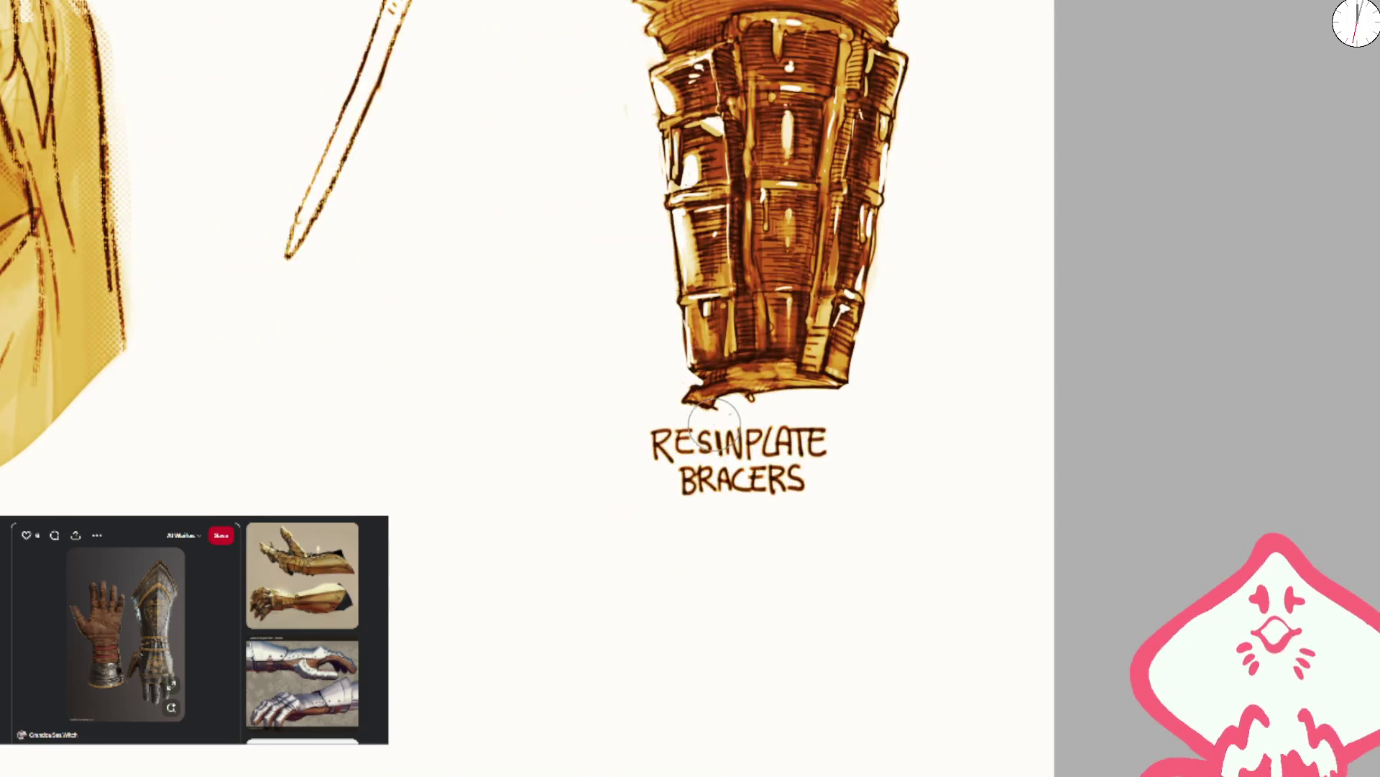
{"action": "mouse_move", "coordinate": [673, 423]}
{"action": "left_mouse_down"}
{"action": "mouse_move", "coordinate": [848, 570]}
{"action": "mouse_move", "coordinate": [686, 612]}
{"action": "left_mouse_up"}
{"action": "left_click_drag", "start_coordinate": [637, 449], "coordinate": [681, 442]}
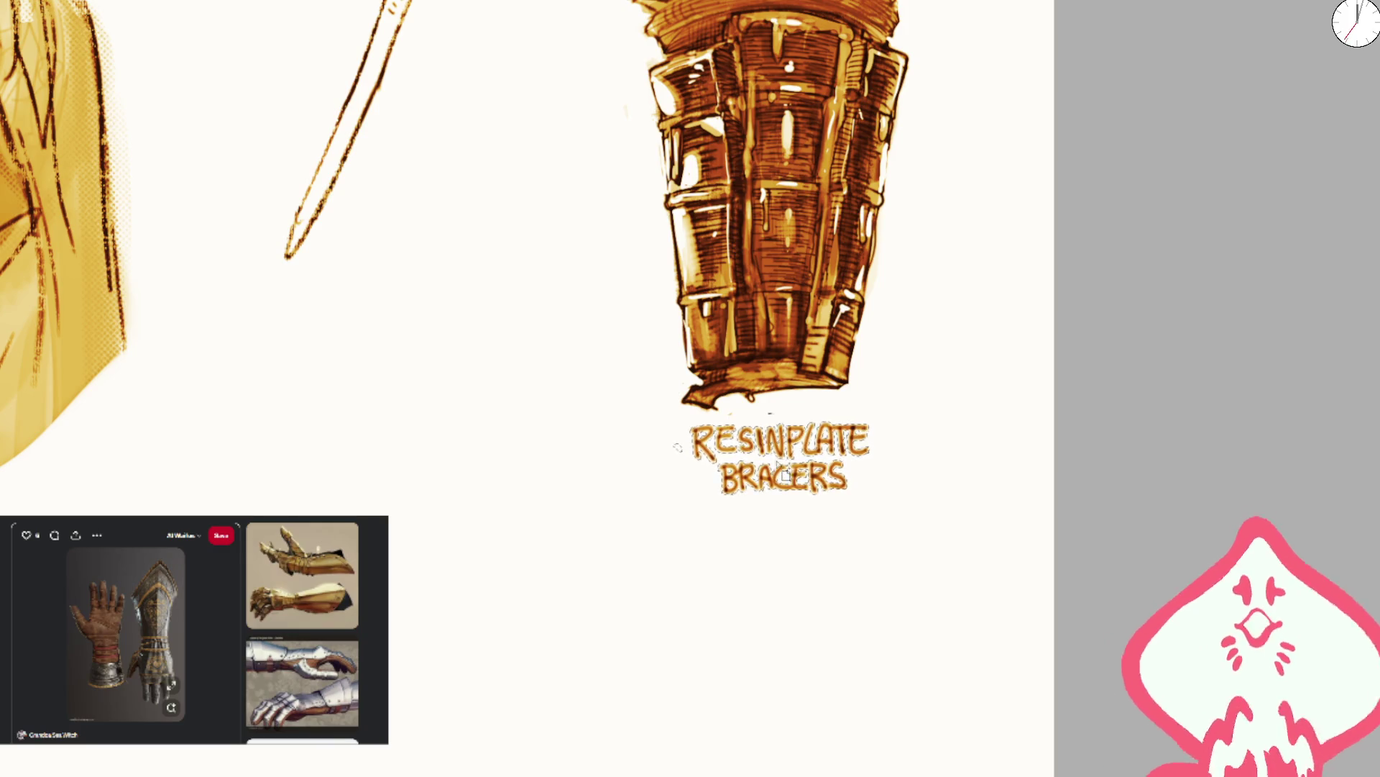
{"action": "scroll", "coordinate": [863, 396], "scroll_direction": "down", "scroll_amount": 3}
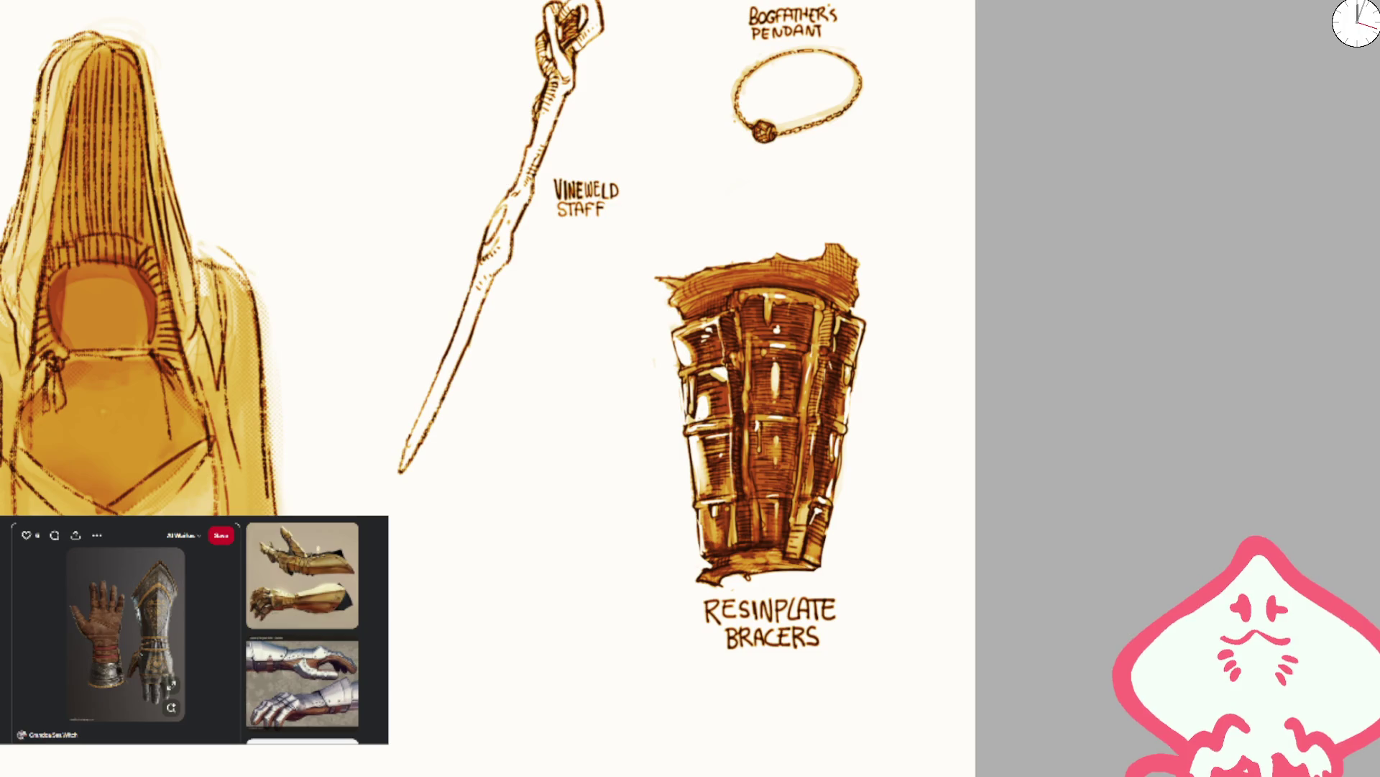
{"action": "scroll", "coordinate": [410, 382], "scroll_direction": "down", "scroll_amount": 3}
- Select the thorn vine sketch, nudge it slightly left, then deselect
{"action": "scroll", "coordinate": [327, 354], "scroll_direction": "down", "scroll_amount": 2}
{"action": "scroll", "coordinate": [382, 279], "scroll_direction": "up", "scroll_amount": 2}
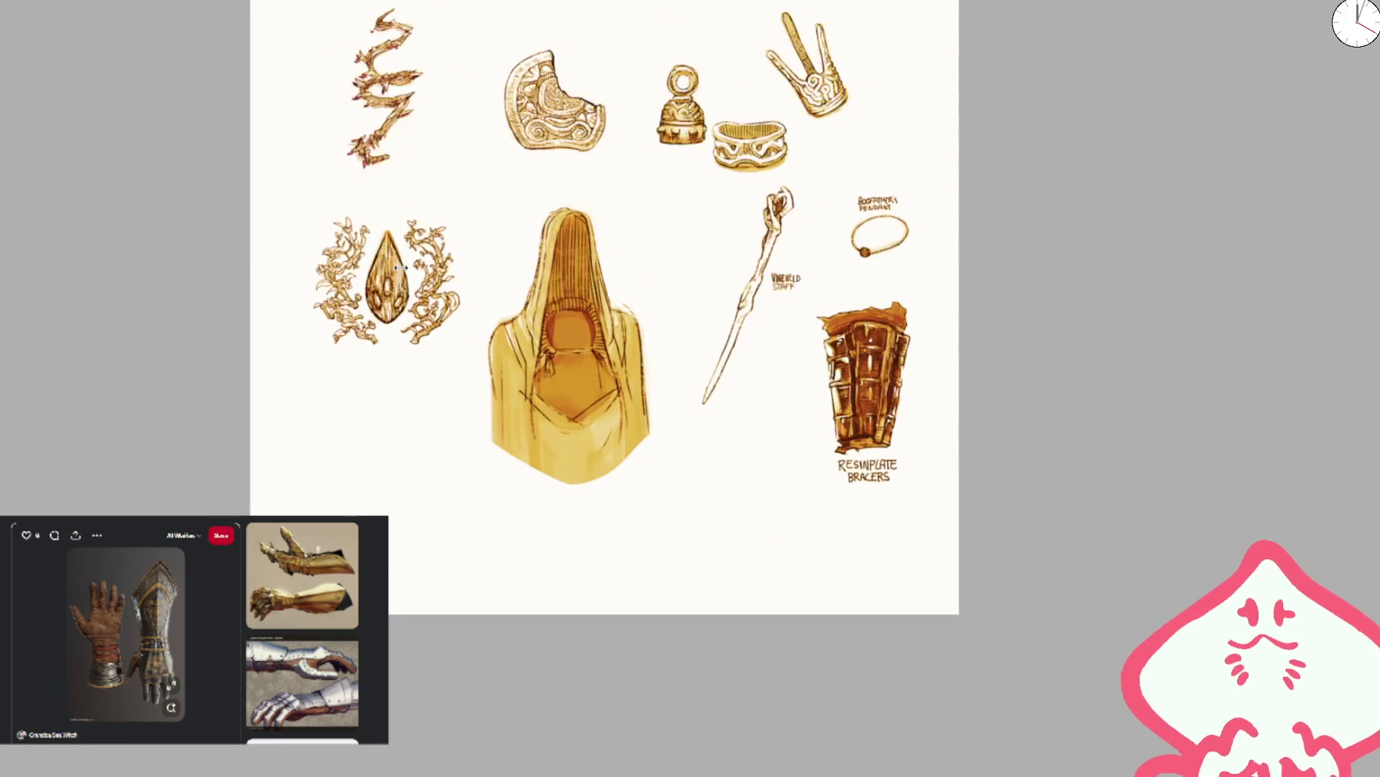
{"action": "scroll", "coordinate": [440, 319], "scroll_direction": "up", "scroll_amount": 2}
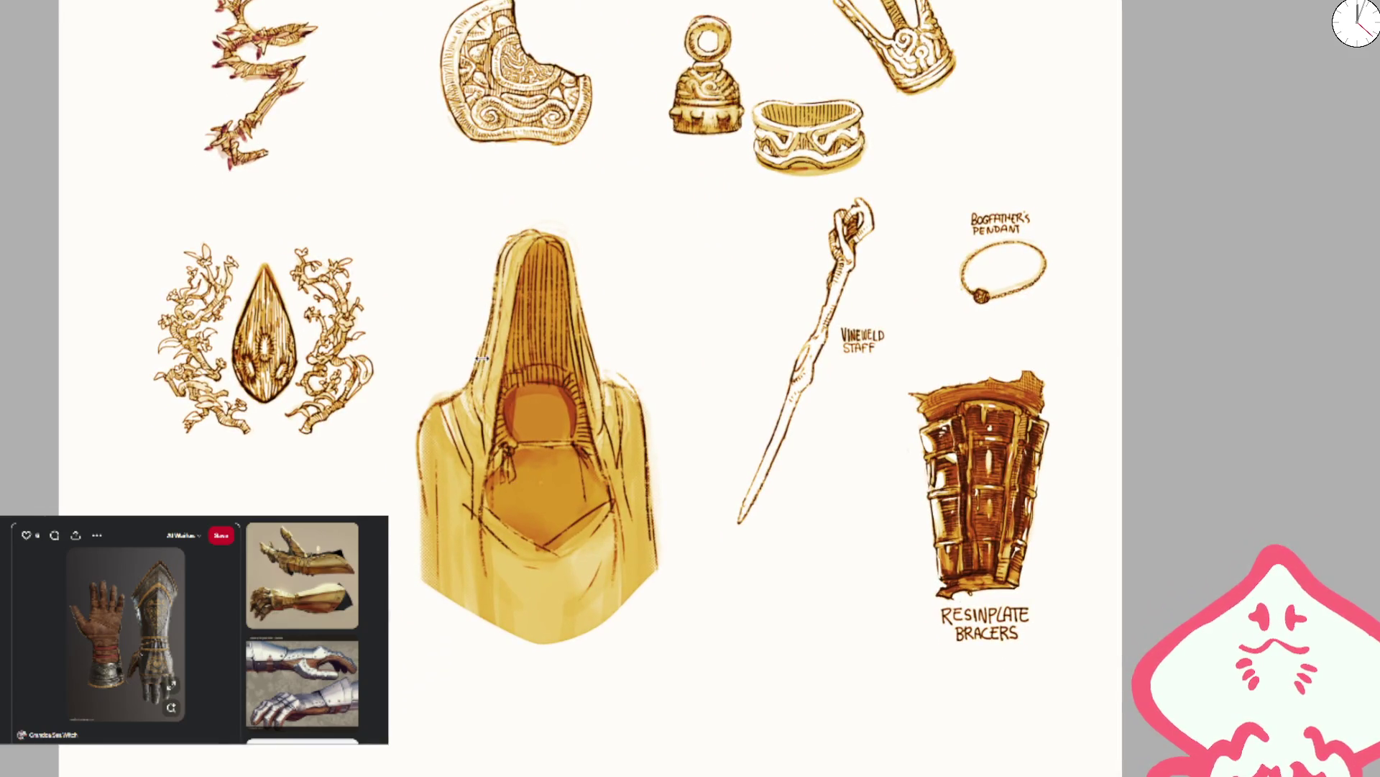
{"action": "scroll", "coordinate": [480, 358], "scroll_direction": "up", "scroll_amount": 1}
{"action": "scroll", "coordinate": [481, 358], "scroll_direction": "up", "scroll_amount": 2}
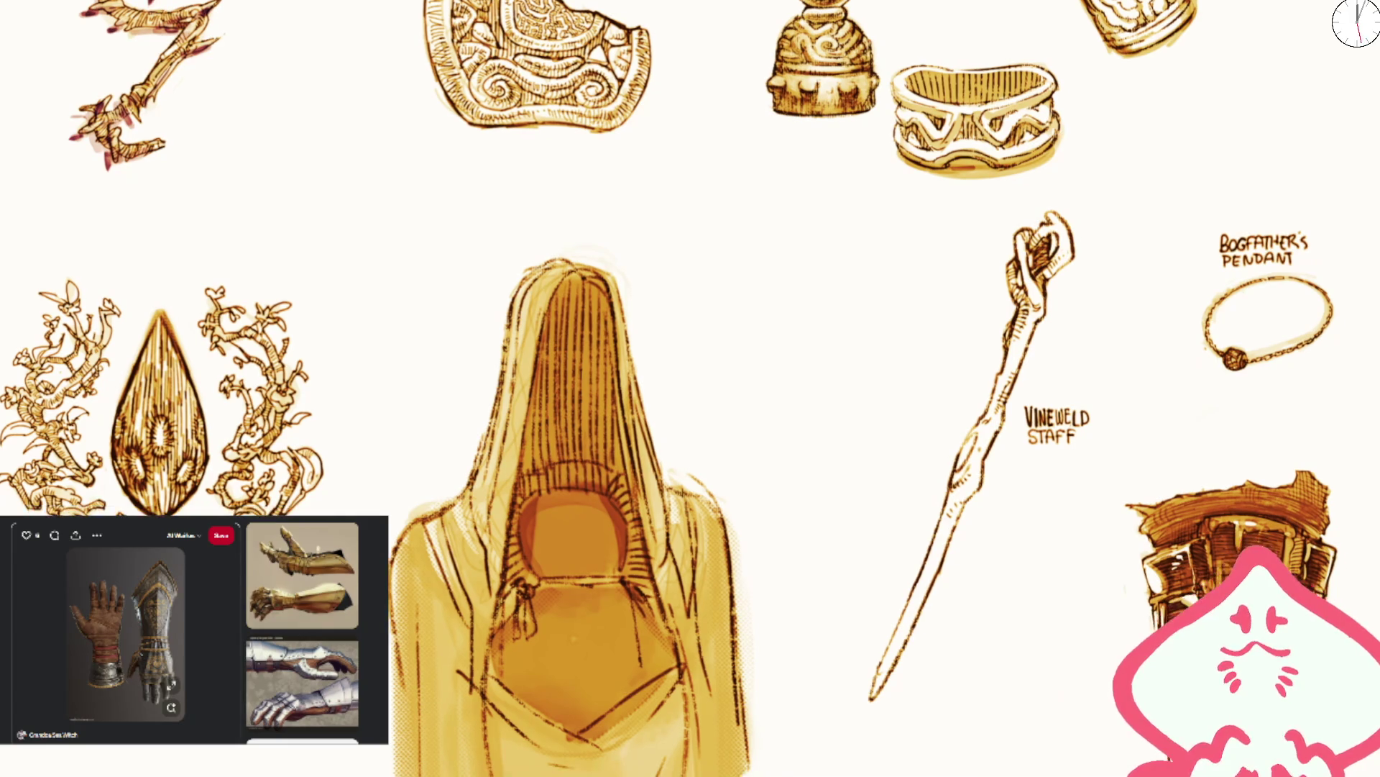
{"action": "mouse_move", "coordinate": [453, 53]}
{"action": "left_mouse_down"}
{"action": "mouse_move", "coordinate": [692, 241]}
{"action": "mouse_move", "coordinate": [790, 275]}
{"action": "left_mouse_up"}
{"action": "mouse_move", "coordinate": [324, 20]}
{"action": "left_mouse_down"}
{"action": "mouse_move", "coordinate": [594, 451]}
{"action": "mouse_move", "coordinate": [634, 489]}
{"action": "left_mouse_up"}
{"action": "scroll", "coordinate": [550, 280], "scroll_direction": "up", "scroll_amount": 3}
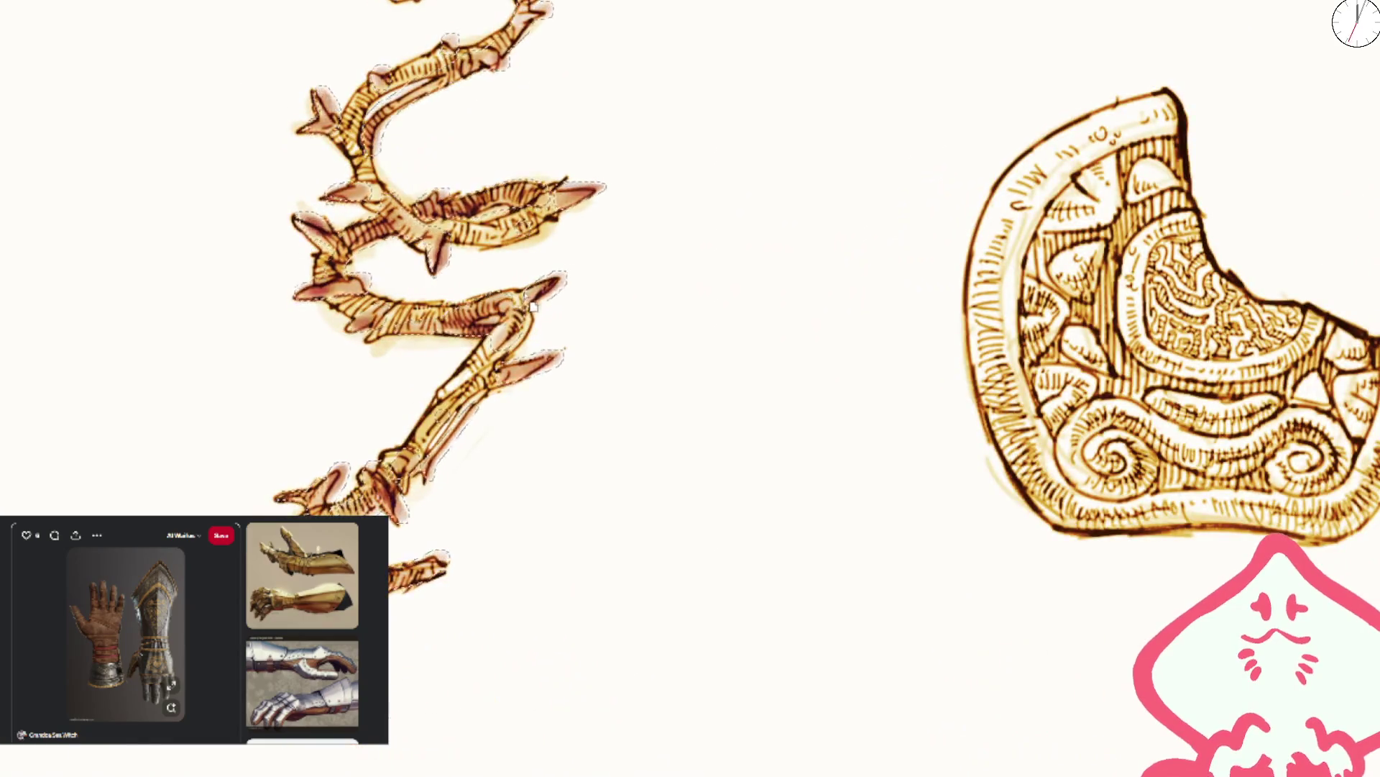
{"action": "left_click_drag", "start_coordinate": [531, 311], "coordinate": [526, 312]}
{"action": "key", "text": "ctrl+d"}
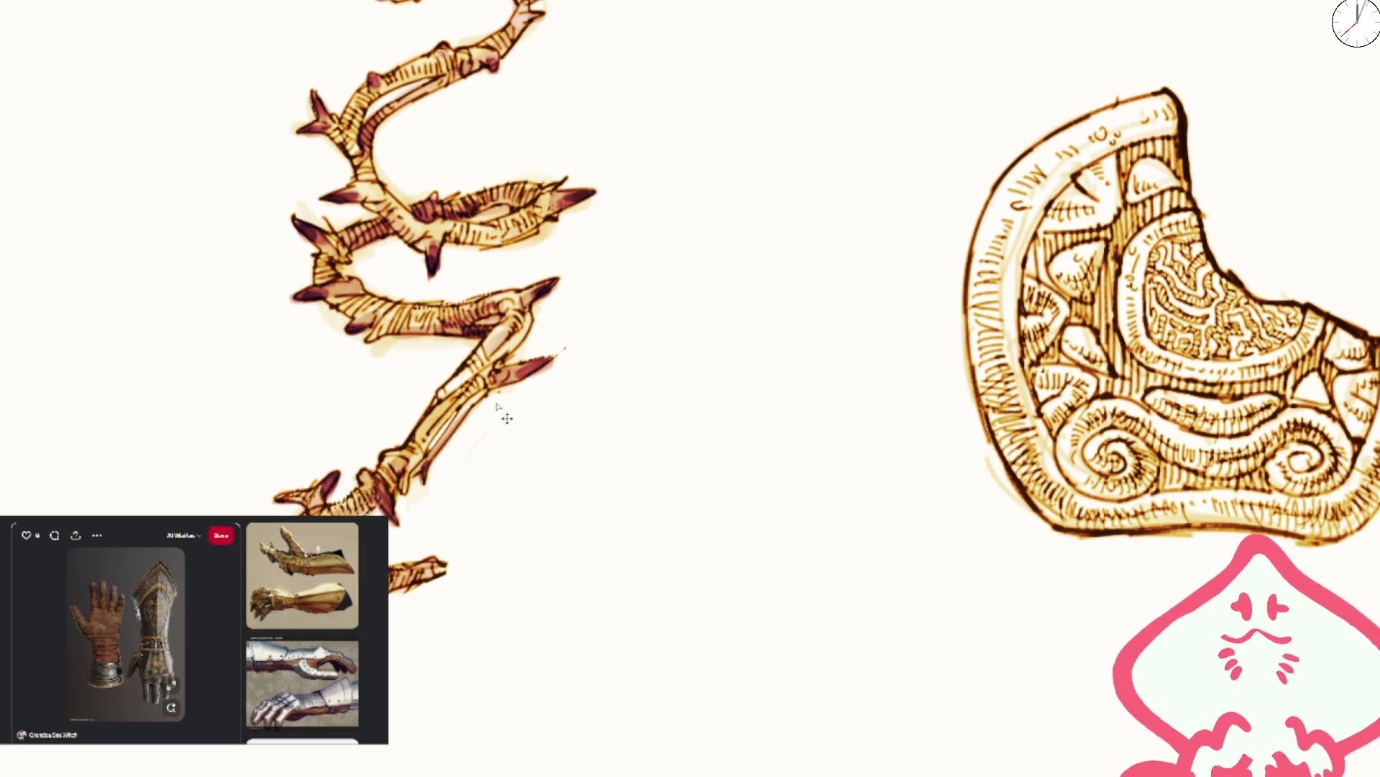
- Pan the canvas to show more of the upper sketches
{"action": "scroll", "coordinate": [600, 331], "scroll_direction": "down", "scroll_amount": 2}
{"action": "scroll", "coordinate": [600, 331], "scroll_direction": "down", "scroll_amount": 3}
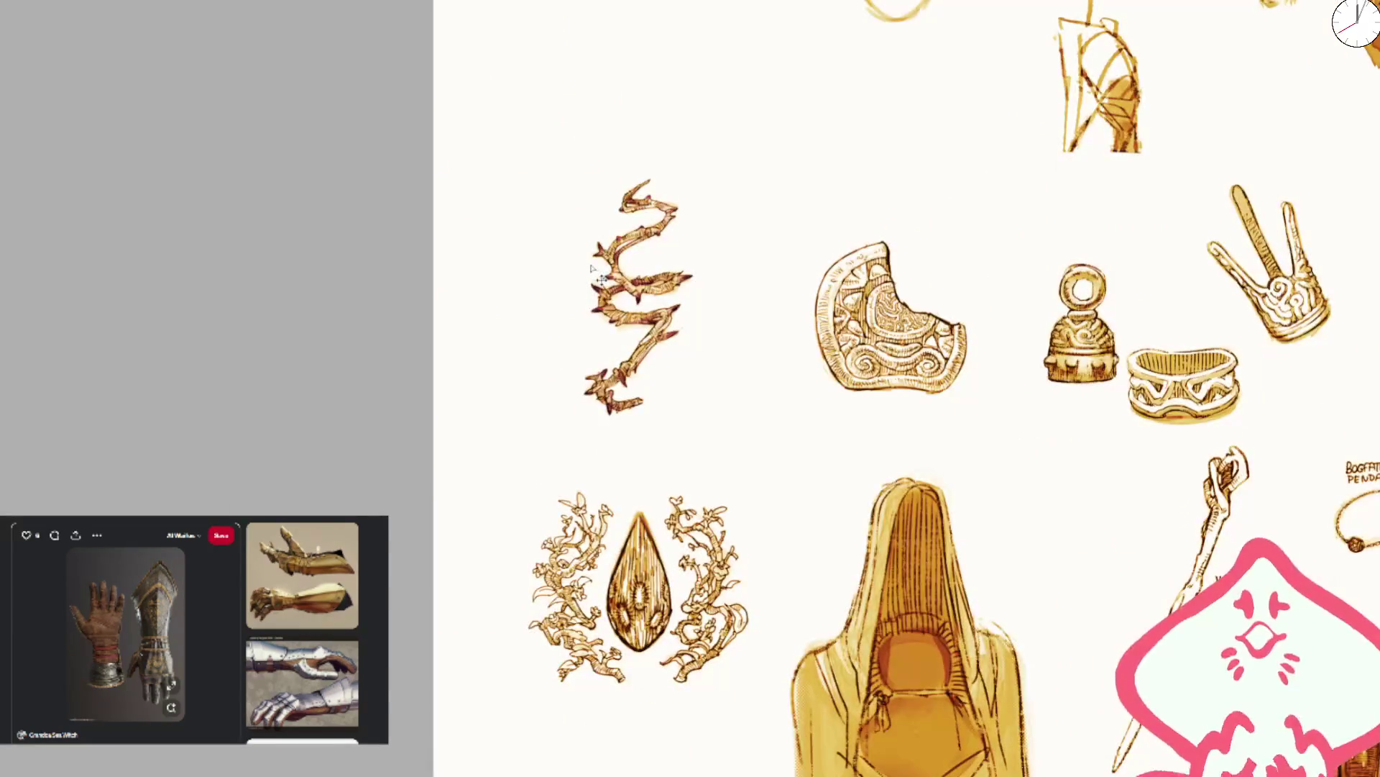
{"action": "scroll", "coordinate": [561, 272], "scroll_direction": "right", "scroll_amount": 5}
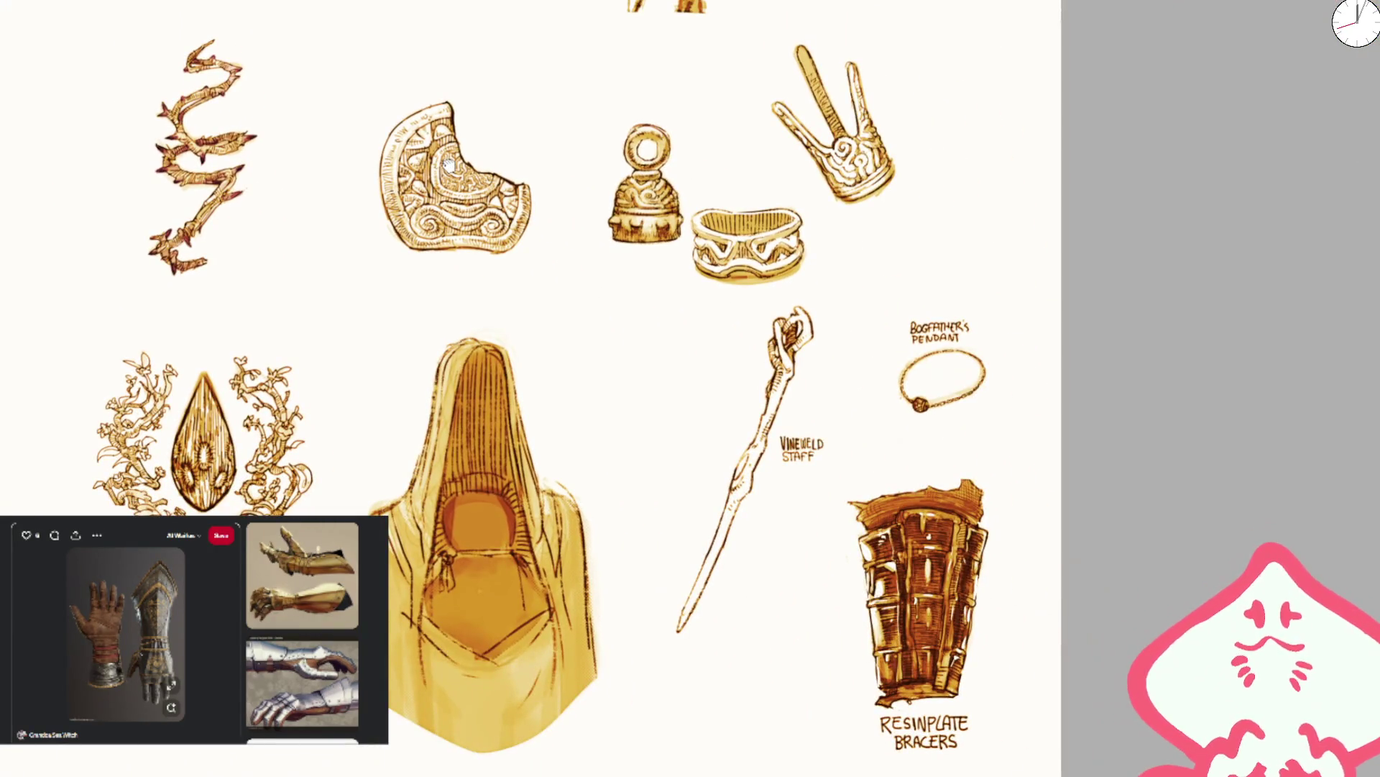
{"action": "scroll", "coordinate": [447, 164], "scroll_direction": "up", "scroll_amount": 3}
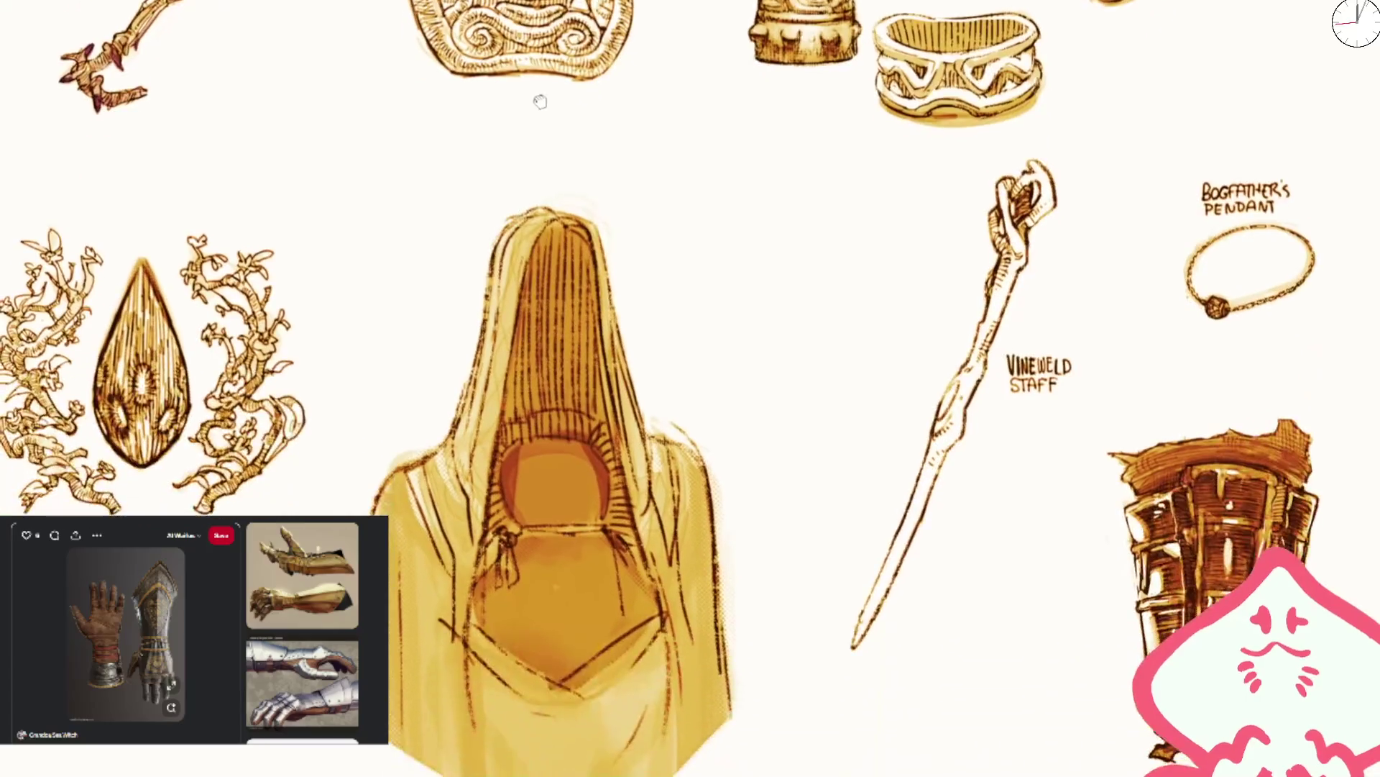
{"action": "mouse_move", "coordinate": [540, 101]}
{"action": "left_mouse_down"}
{"action": "mouse_move", "coordinate": [564, 129]}
{"action": "mouse_move", "coordinate": [536, 236]}
{"action": "left_mouse_up"}
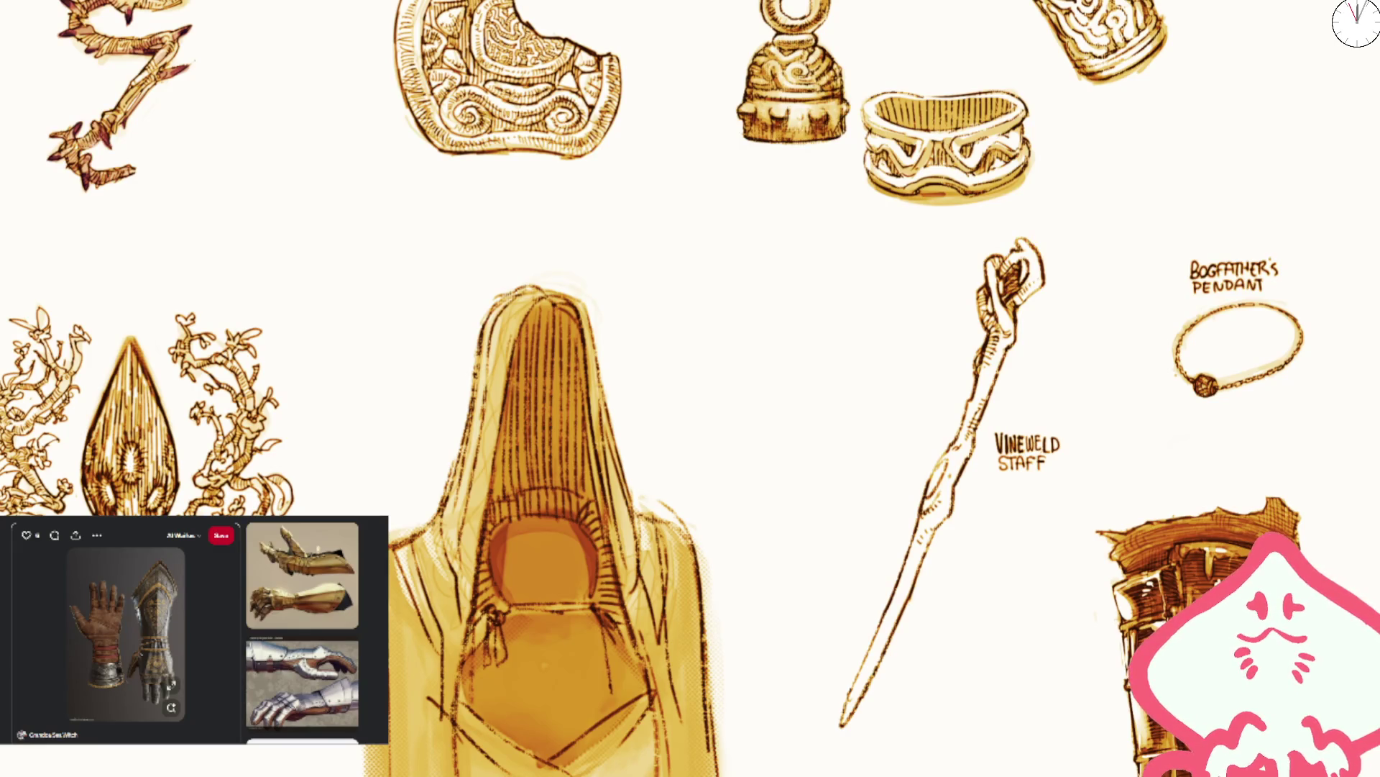
{"action": "scroll", "coordinate": [907, 590], "scroll_direction": "up", "scroll_amount": 3}
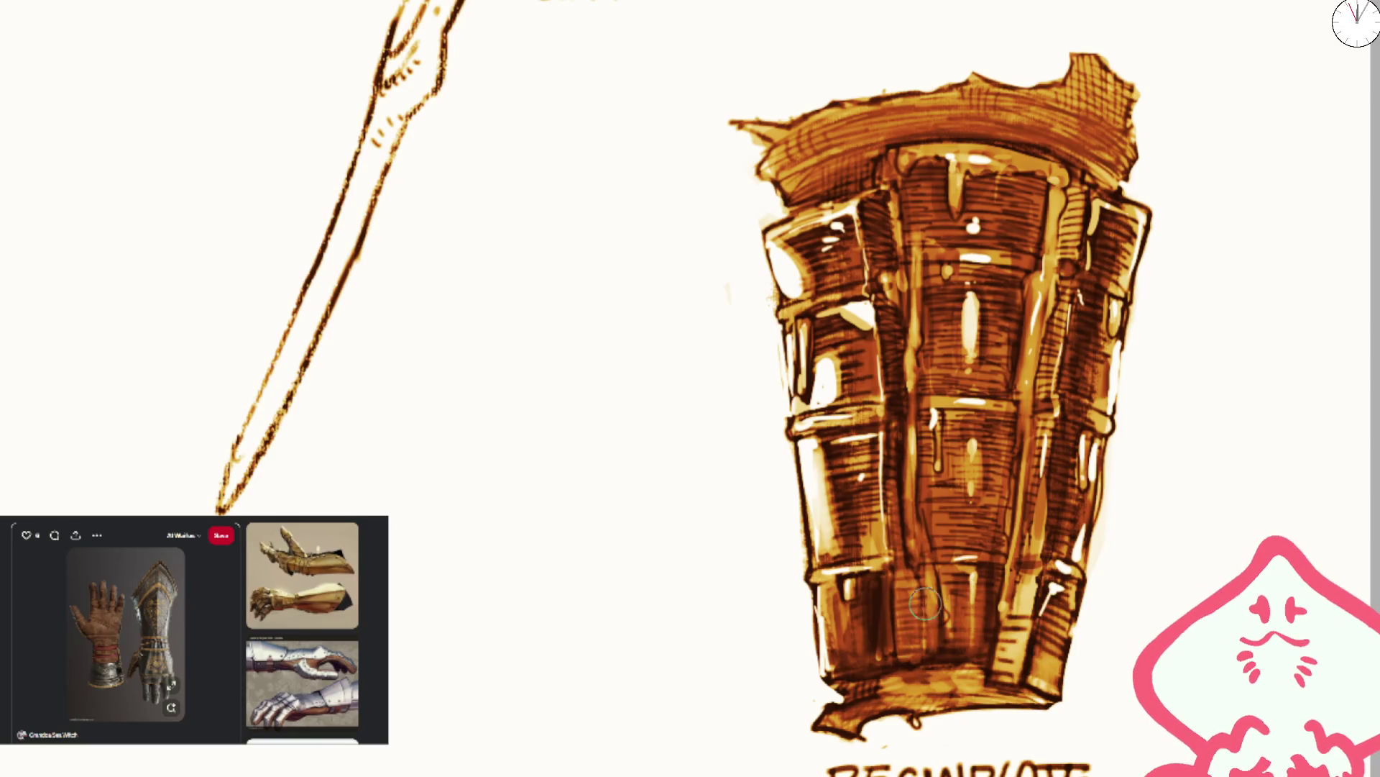
- Paint light vertical strokes across the bracer's lower band, undoing one misplaced stroke
{"action": "left_click_drag", "start_coordinate": [907, 561], "coordinate": [903, 658]}
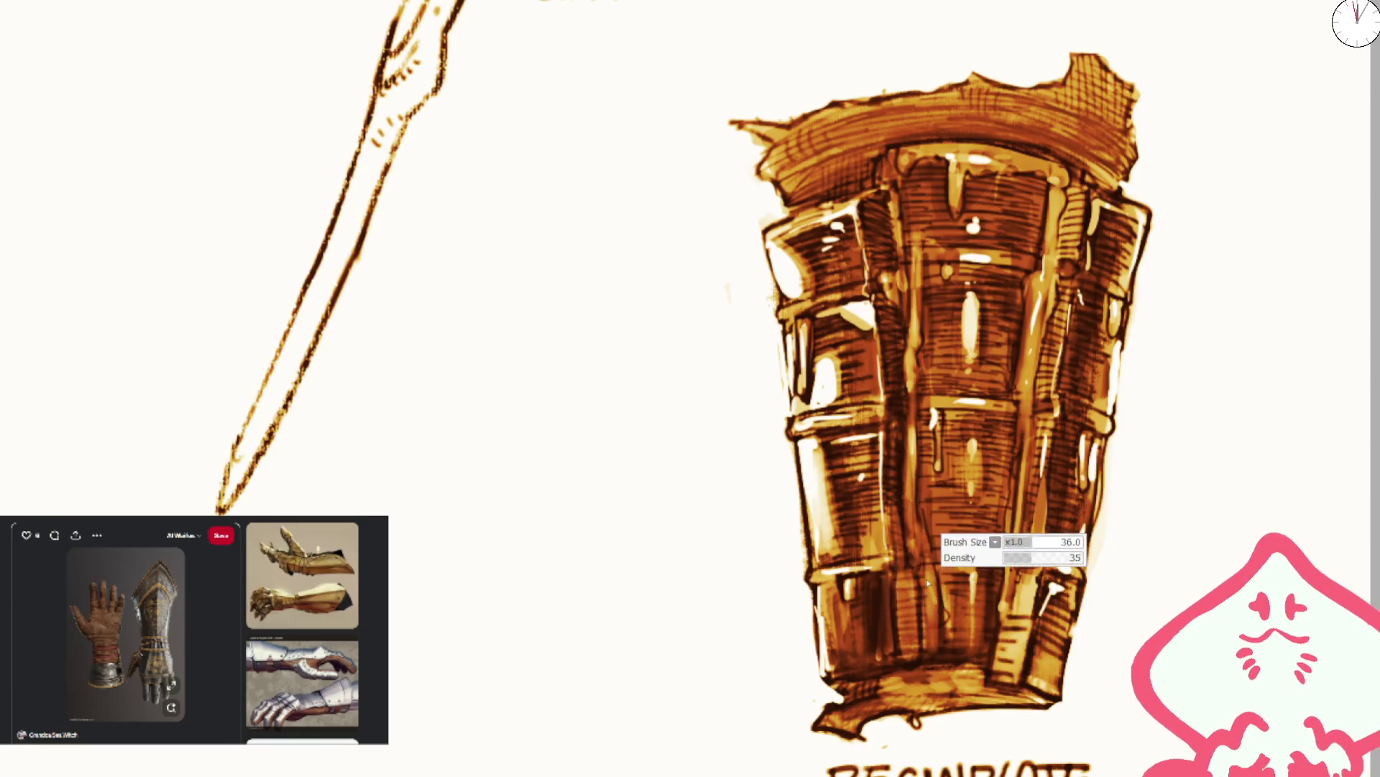
{"action": "left_click_drag", "start_coordinate": [935, 575], "coordinate": [950, 654]}
{"action": "key", "text": "ctrl+z"}
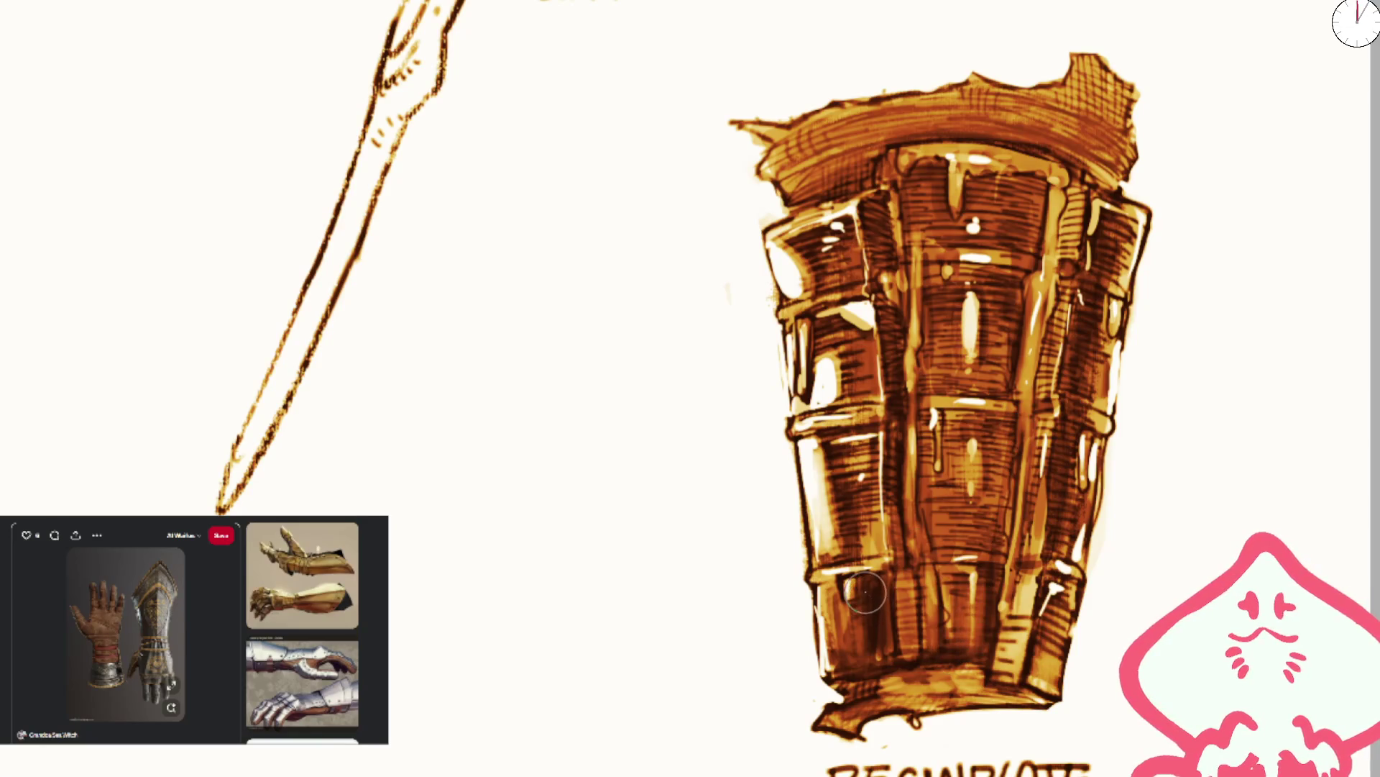
{"action": "left_click_drag", "start_coordinate": [867, 571], "coordinate": [871, 640]}
{"action": "mouse_move", "coordinate": [854, 568]}
{"action": "left_mouse_down"}
{"action": "mouse_move", "coordinate": [860, 633]}
{"action": "mouse_move", "coordinate": [883, 643]}
{"action": "mouse_move", "coordinate": [874, 665]}
{"action": "left_mouse_up"}
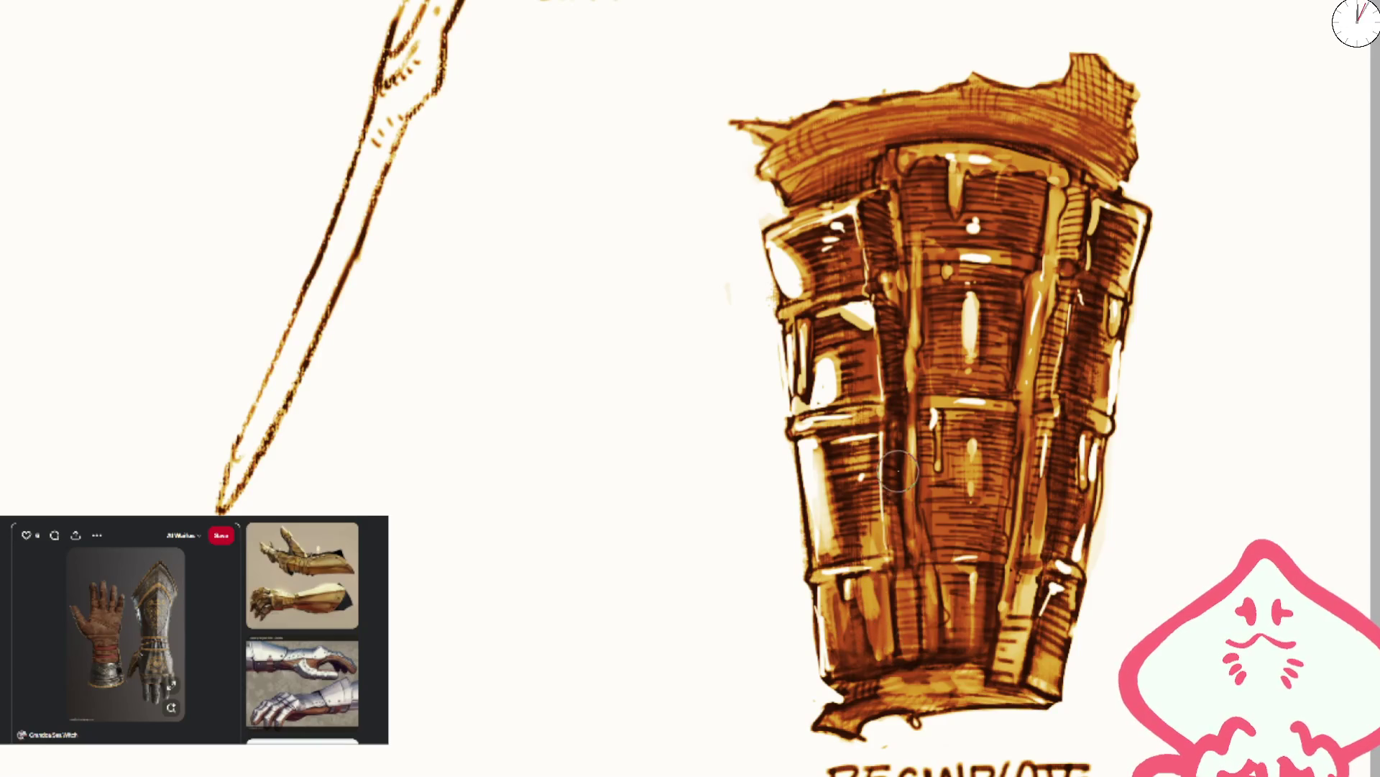
- Darken the bracer's lower band with several dark vertical strokes
{"action": "left_click_drag", "start_coordinate": [902, 497], "coordinate": [907, 650]}
{"action": "left_click_drag", "start_coordinate": [901, 583], "coordinate": [910, 642]}
{"action": "left_click_drag", "start_coordinate": [893, 533], "coordinate": [912, 642]}
{"action": "mouse_move", "coordinate": [903, 566]}
{"action": "left_mouse_down"}
{"action": "mouse_move", "coordinate": [910, 656]}
{"action": "mouse_move", "coordinate": [855, 618]}
{"action": "mouse_move", "coordinate": [881, 683]}
{"action": "mouse_move", "coordinate": [863, 640]}
{"action": "mouse_move", "coordinate": [873, 662]}
{"action": "left_mouse_up"}
- Rework the bracer's lower-left edge, lightening it and then repainting a darker edge
{"action": "left_click_drag", "start_coordinate": [800, 575], "coordinate": [816, 672]}
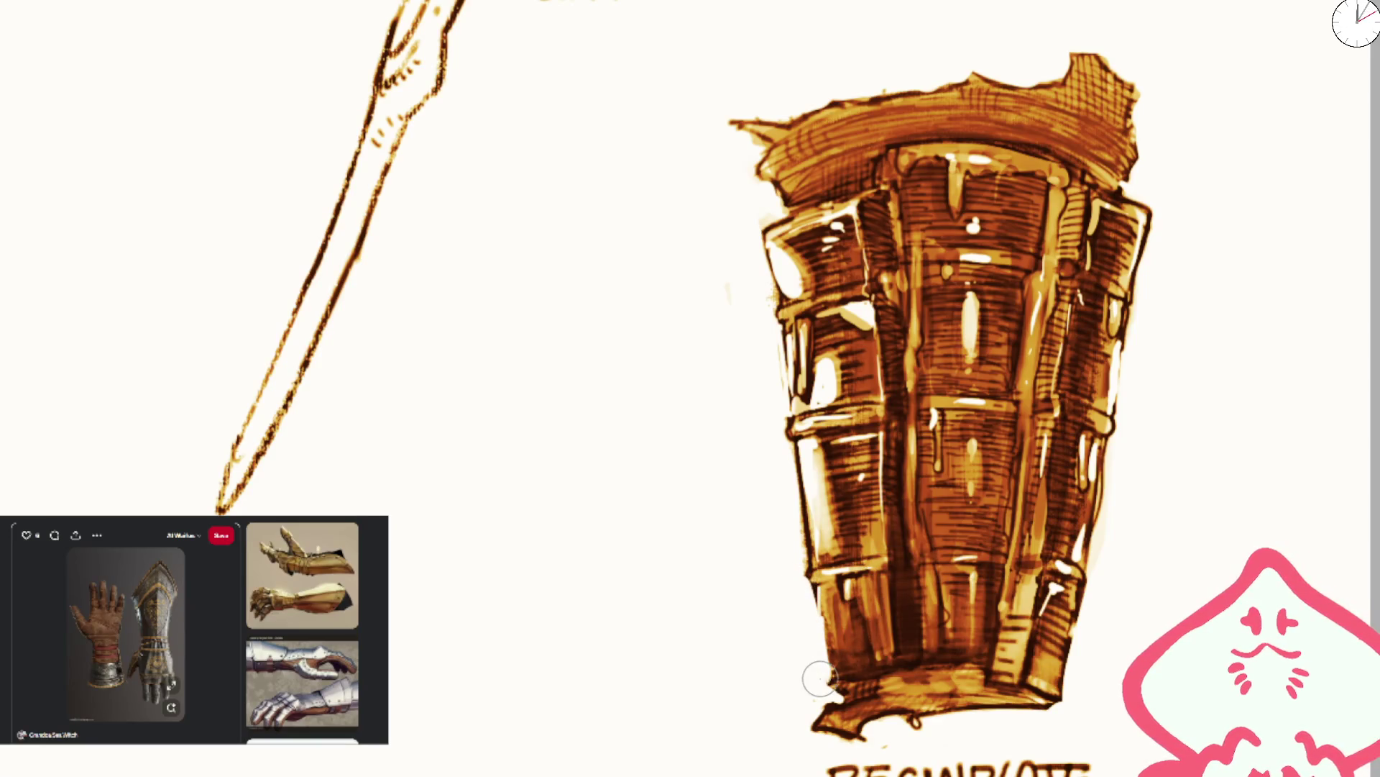
{"action": "mouse_move", "coordinate": [812, 581]}
{"action": "left_mouse_down"}
{"action": "mouse_move", "coordinate": [828, 687]}
{"action": "mouse_move", "coordinate": [824, 666]}
{"action": "left_mouse_up"}
{"action": "scroll", "coordinate": [824, 667], "scroll_direction": "down", "scroll_amount": 3}
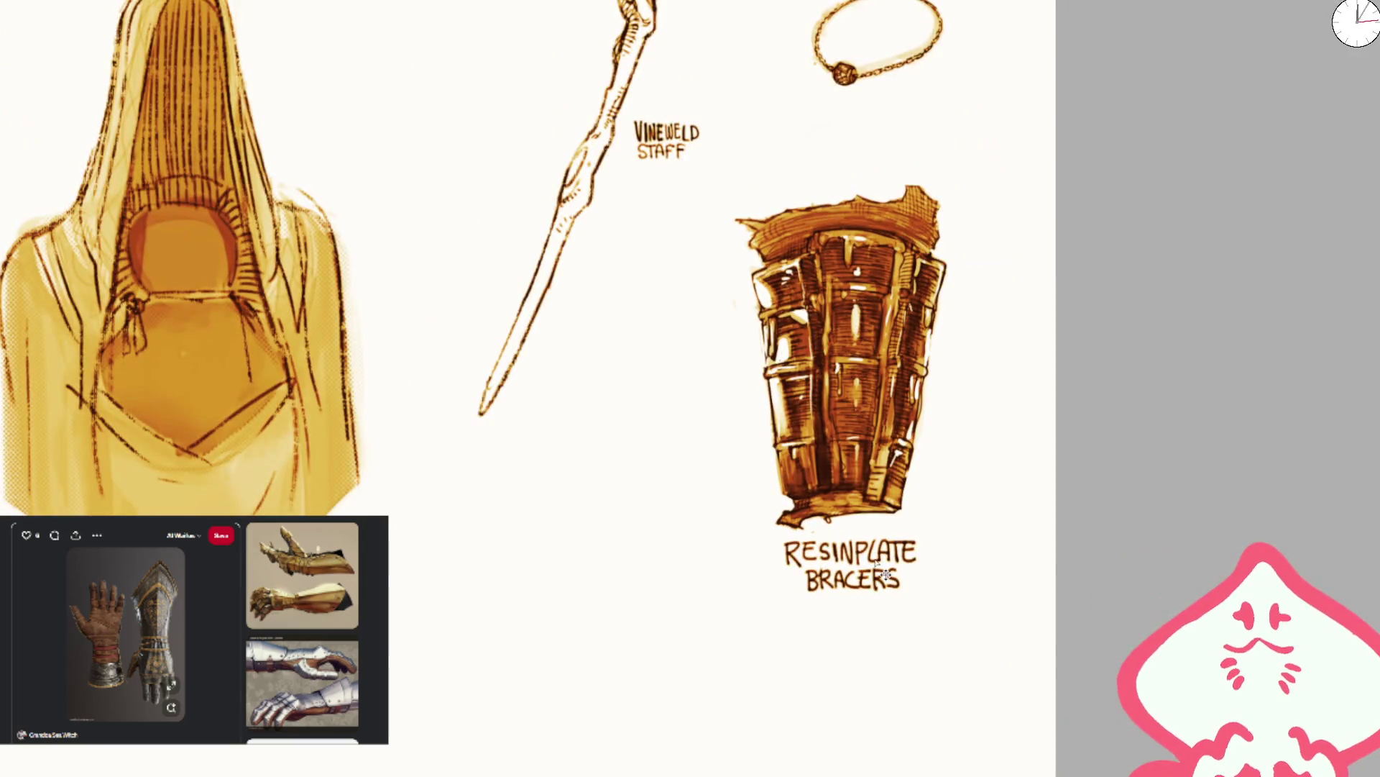
{"action": "scroll", "coordinate": [671, 441], "scroll_direction": "up", "scroll_amount": 10}
{"action": "scroll", "coordinate": [1116, 342], "scroll_direction": "up", "scroll_amount": 3}
{"action": "scroll", "coordinate": [1115, 341], "scroll_direction": "down", "scroll_amount": 3}
{"action": "scroll", "coordinate": [774, 338], "scroll_direction": "down", "scroll_amount": 2}
{"action": "scroll", "coordinate": [690, 425], "scroll_direction": "up", "scroll_amount": 2}
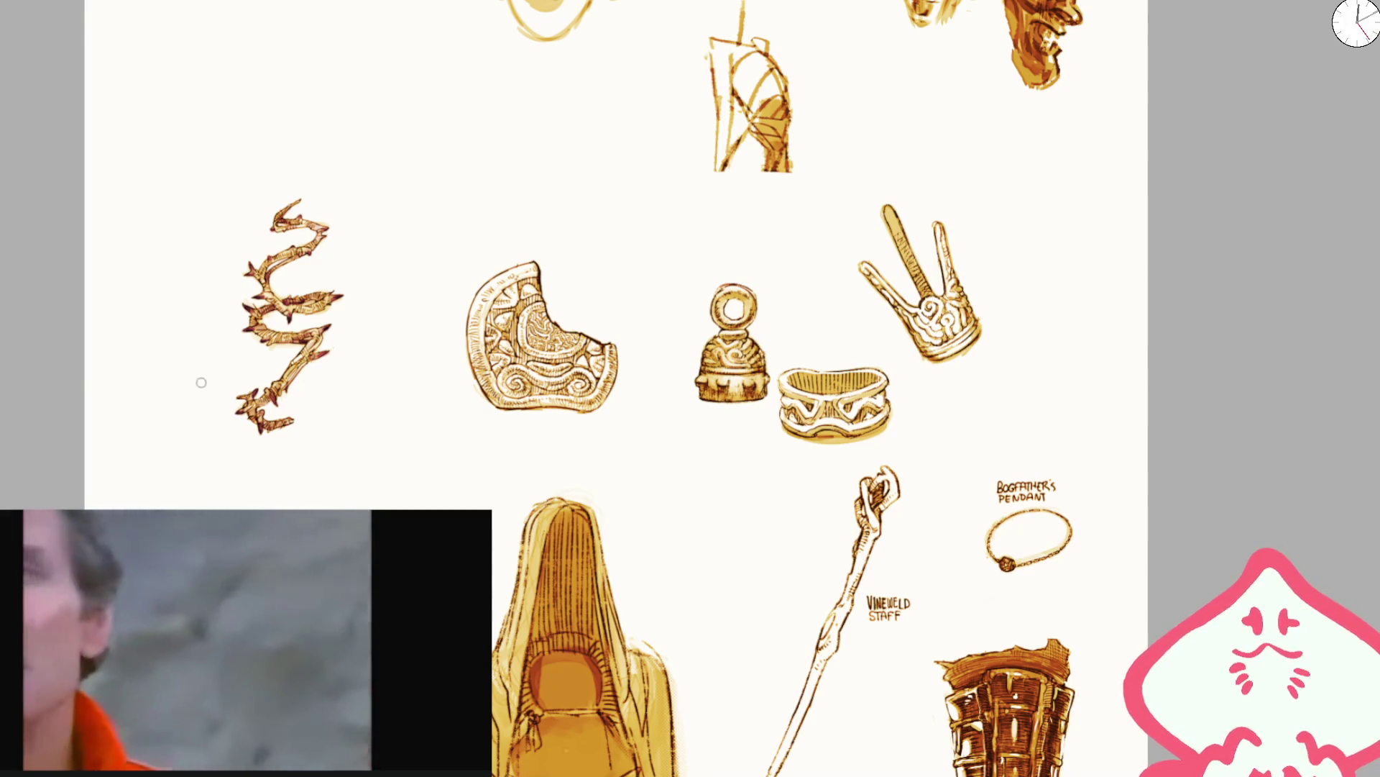
- Zoom out and pan down to the RESINPLATE BRACERS and VINEWELD STAFF sketches
{"action": "key", "text": "ctrl+minus"}
{"action": "left_click_drag", "start_coordinate": [884, 410], "coordinate": [904, 173]}
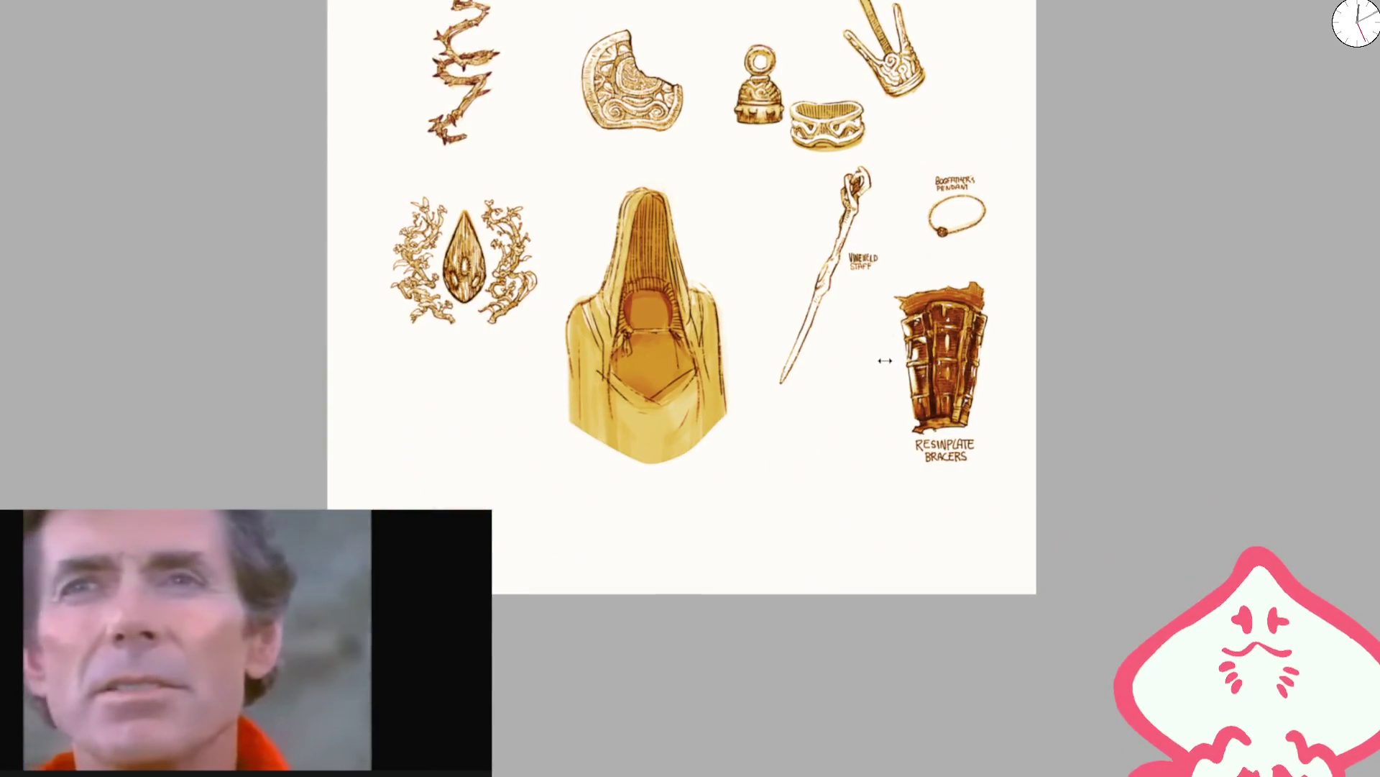
{"action": "scroll", "coordinate": [886, 356], "scroll_direction": "up", "scroll_amount": 5}
{"action": "scroll", "coordinate": [891, 324], "scroll_direction": "down", "scroll_amount": 2}
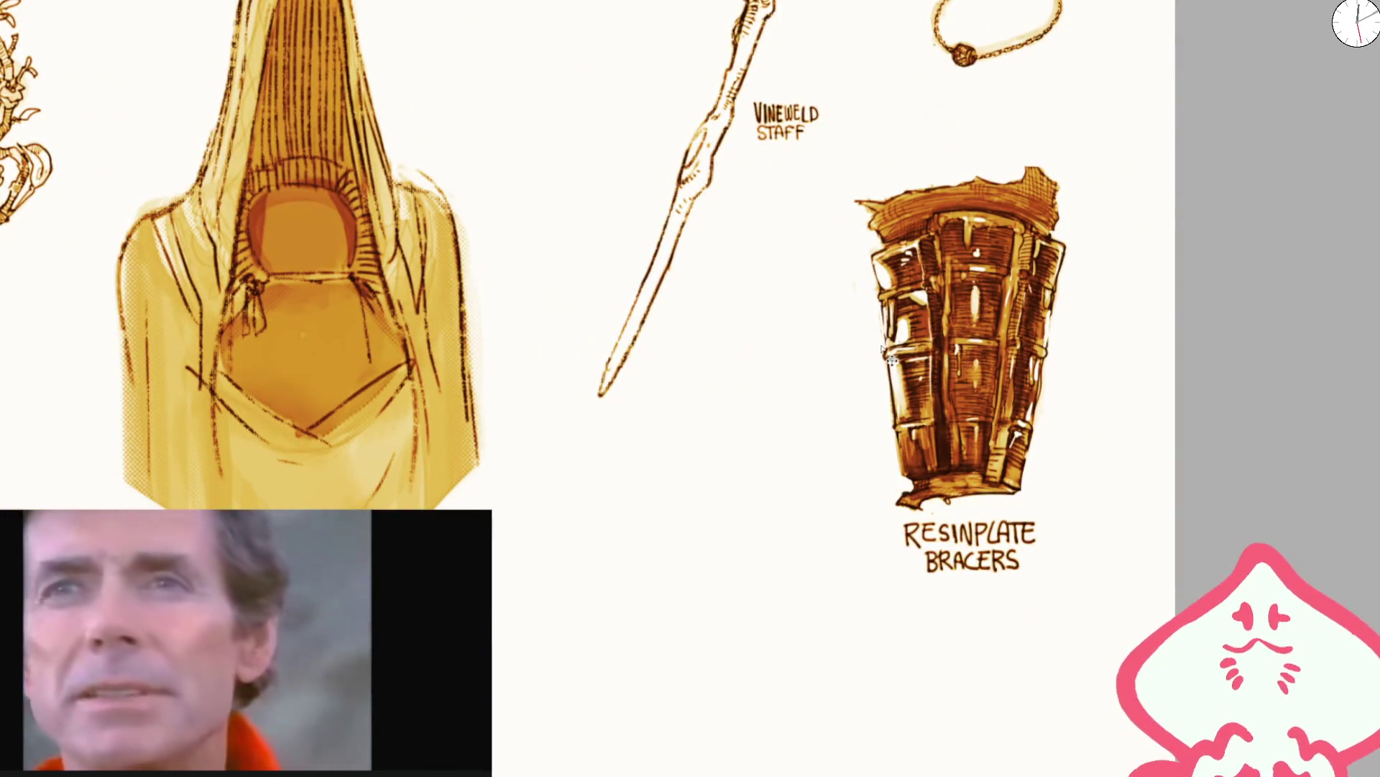
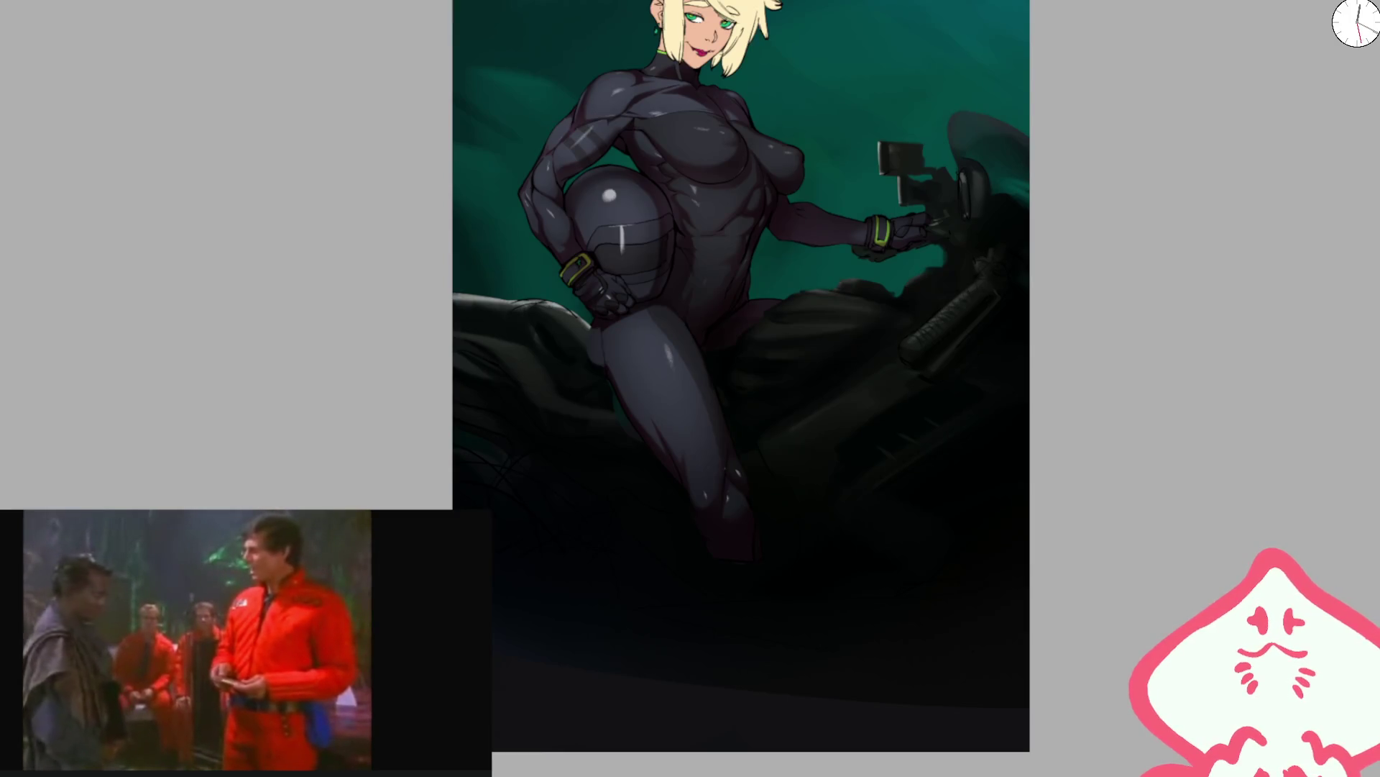
- Zoom in and pan the view onto the rider's hip and the adjacent motorcycle body
{"action": "scroll", "coordinate": [499, 319], "scroll_direction": "up", "scroll_amount": 5}
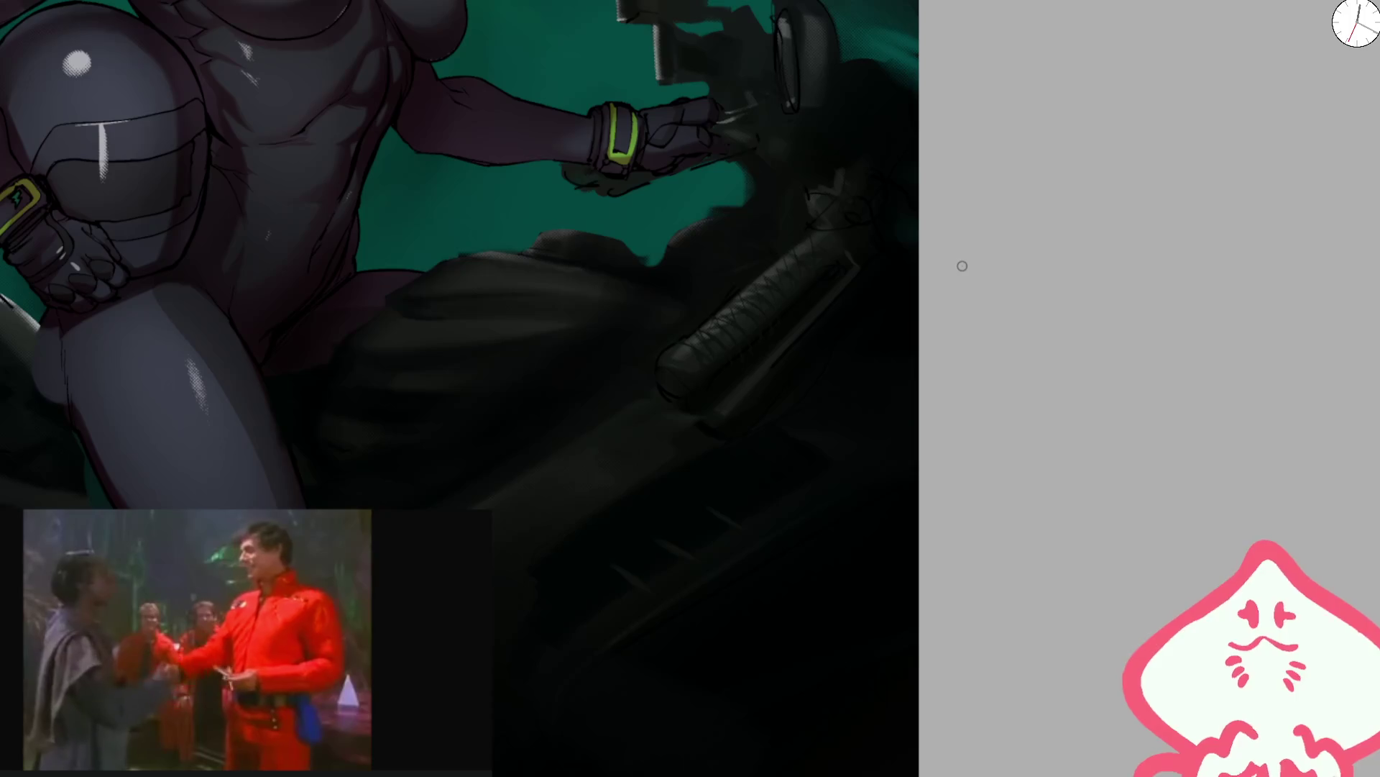
{"action": "mouse_move", "coordinate": [686, 193]}
{"action": "left_mouse_down"}
{"action": "mouse_move", "coordinate": [888, 401]}
{"action": "mouse_move", "coordinate": [750, 272]}
{"action": "mouse_move", "coordinate": [855, 394]}
{"action": "mouse_move", "coordinate": [1048, 311]}
{"action": "left_mouse_up"}
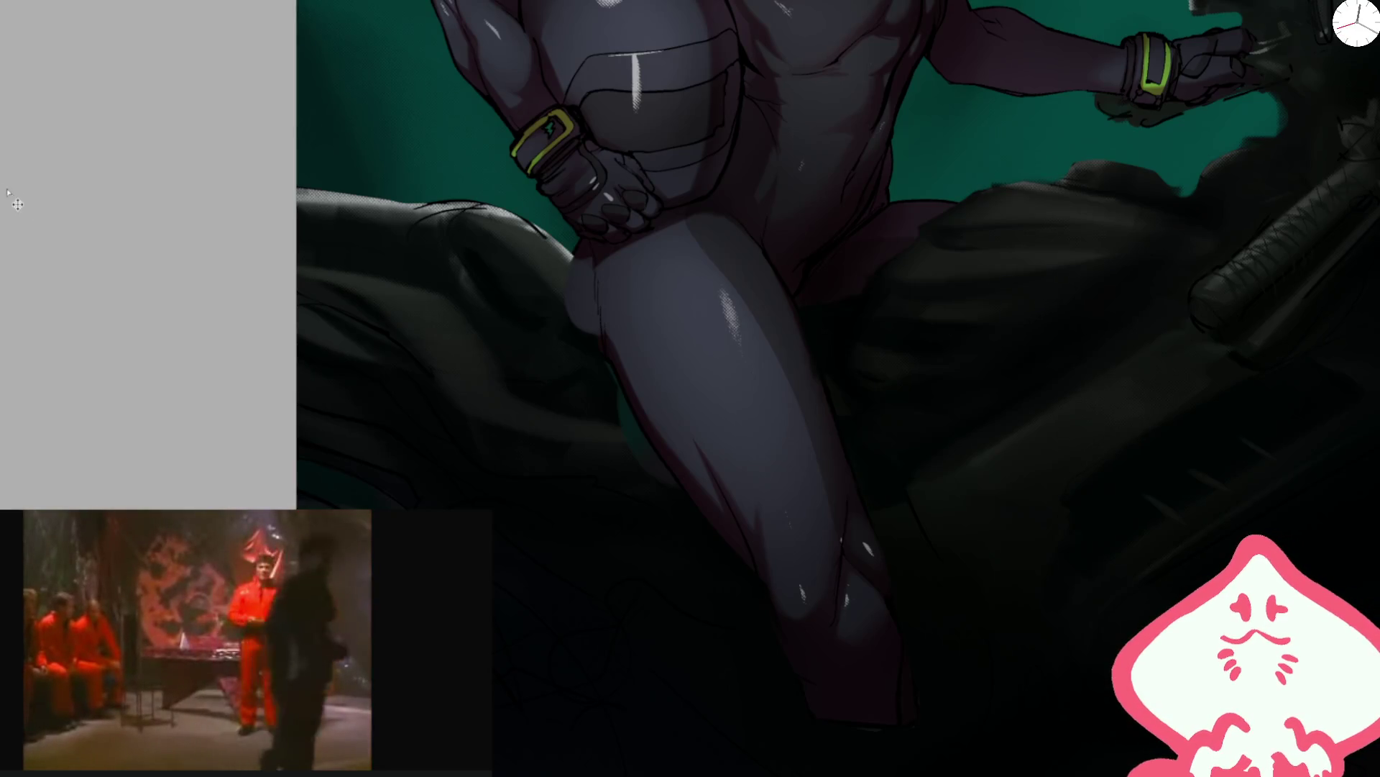
{"action": "left_click_drag", "start_coordinate": [1123, 259], "coordinate": [919, 317]}
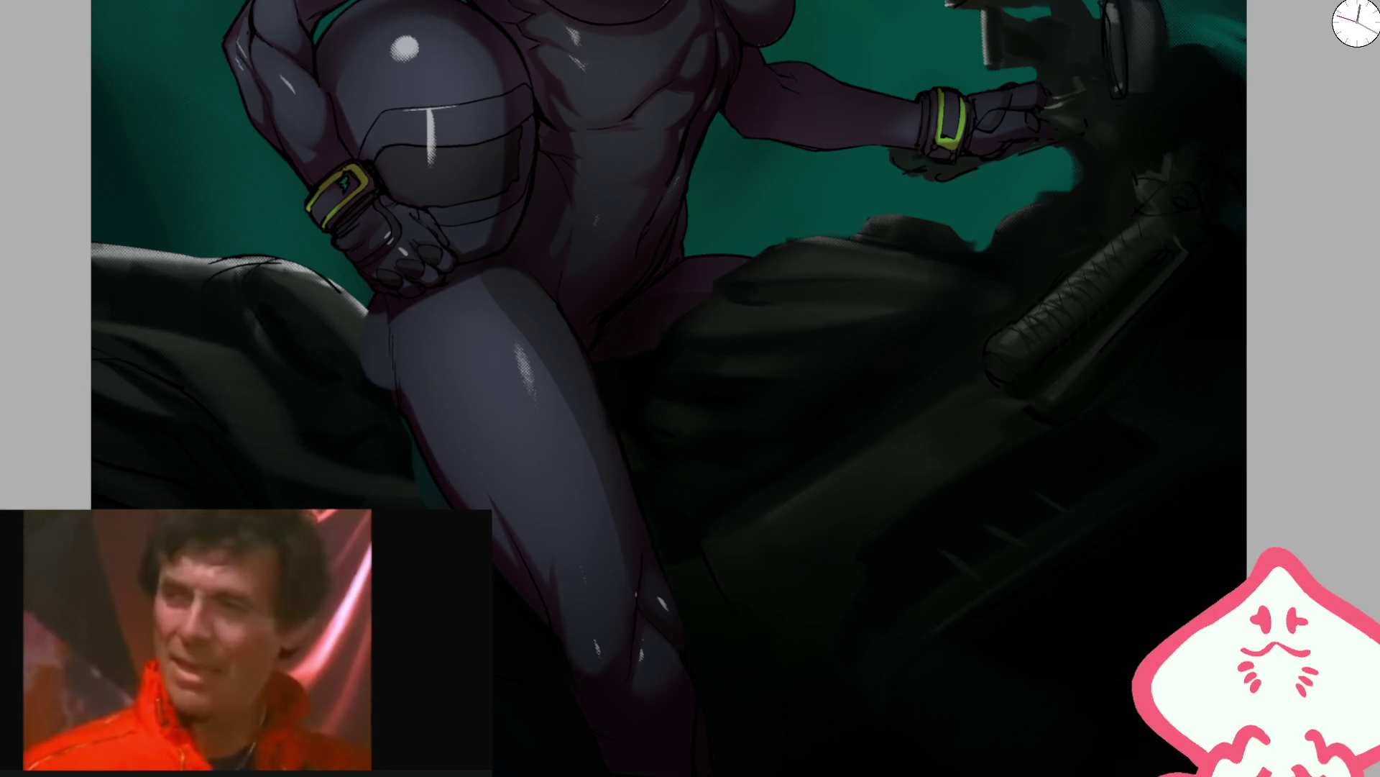
{"action": "scroll", "coordinate": [758, 311], "scroll_direction": "up", "scroll_amount": 4}
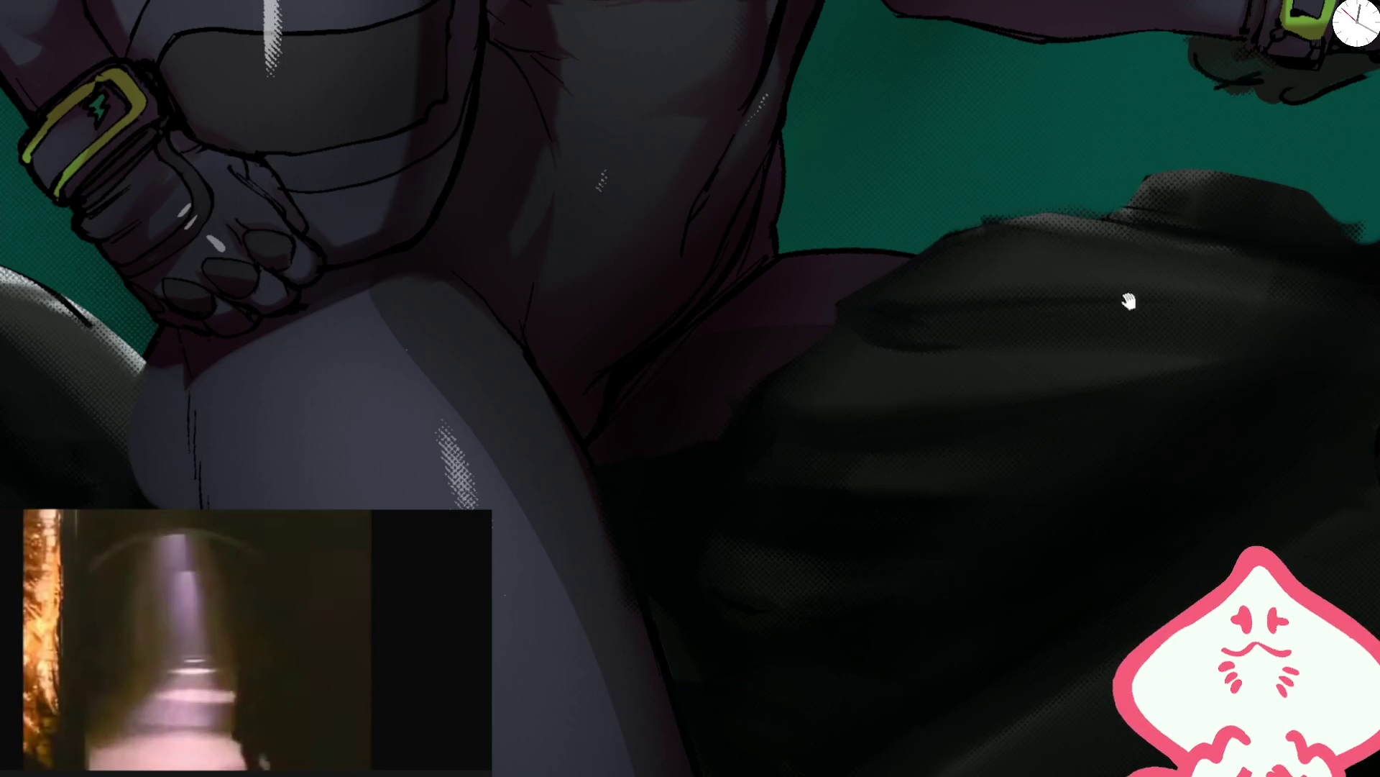
- Try several dark strokes along the seat's upper edge, undoing each unsatisfactory one
{"action": "left_click_drag", "start_coordinate": [1094, 299], "coordinate": [862, 290]}
{"action": "key", "text": "ctrl+z"}
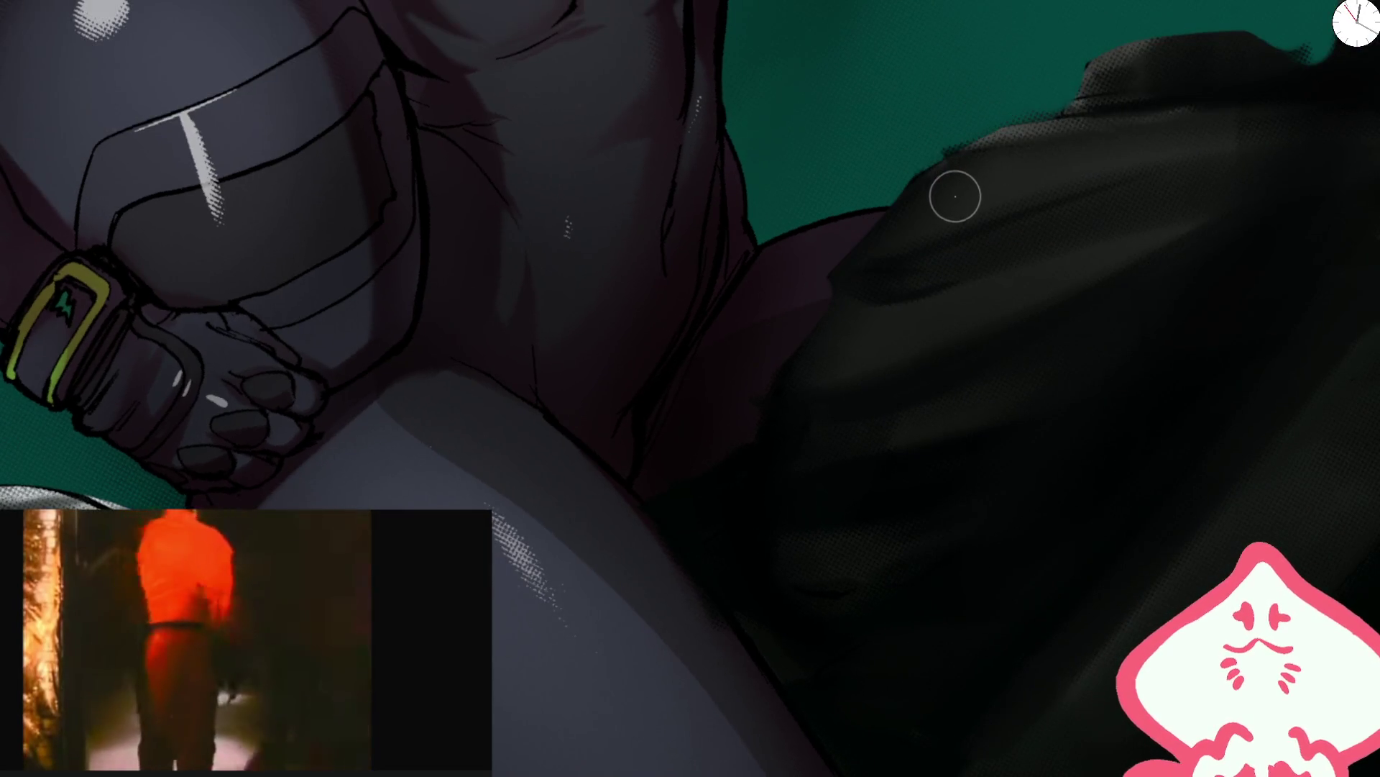
{"action": "mouse_move", "coordinate": [956, 203]}
{"action": "left_mouse_down"}
{"action": "mouse_move", "coordinate": [894, 225]}
{"action": "mouse_move", "coordinate": [1052, 117]}
{"action": "left_mouse_up"}
{"action": "key", "text": "ctrl+z"}
{"action": "key", "text": "ctrl+z"}
{"action": "key", "text": "ctrl+z"}
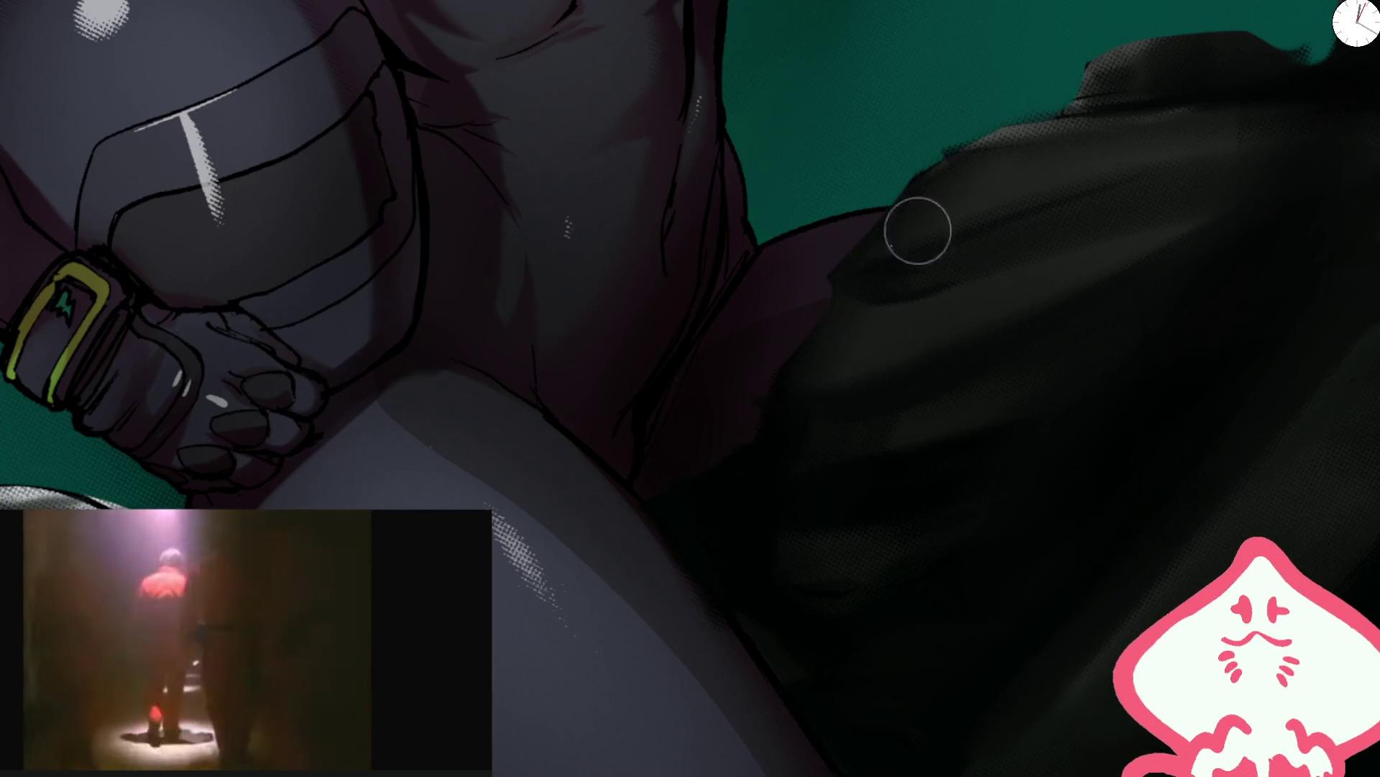
{"action": "left_click_drag", "start_coordinate": [872, 225], "coordinate": [1051, 88]}
{"action": "key", "text": "ctrl+z"}
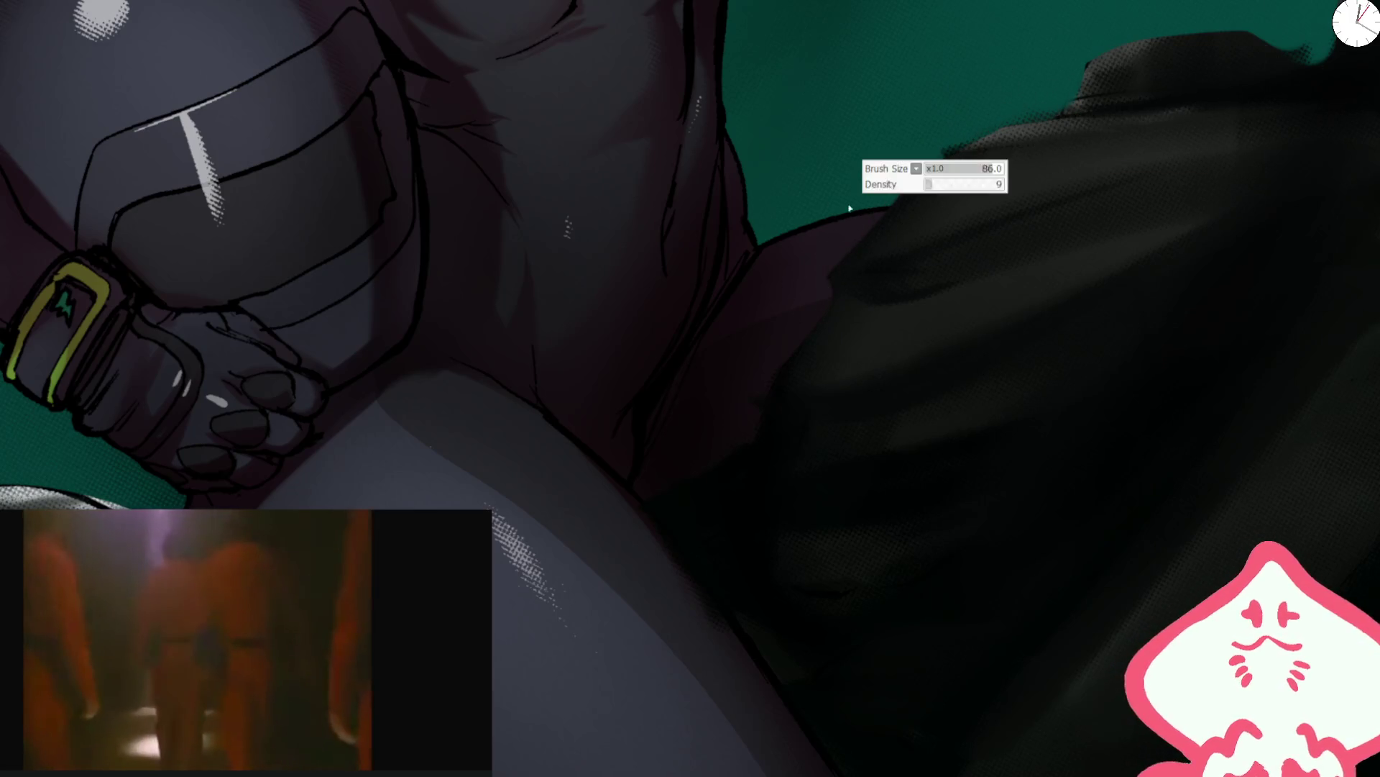
{"action": "mouse_move", "coordinate": [873, 220]}
{"action": "left_mouse_down"}
{"action": "mouse_move", "coordinate": [931, 160]}
{"action": "mouse_move", "coordinate": [1089, 79]}
{"action": "left_mouse_up"}
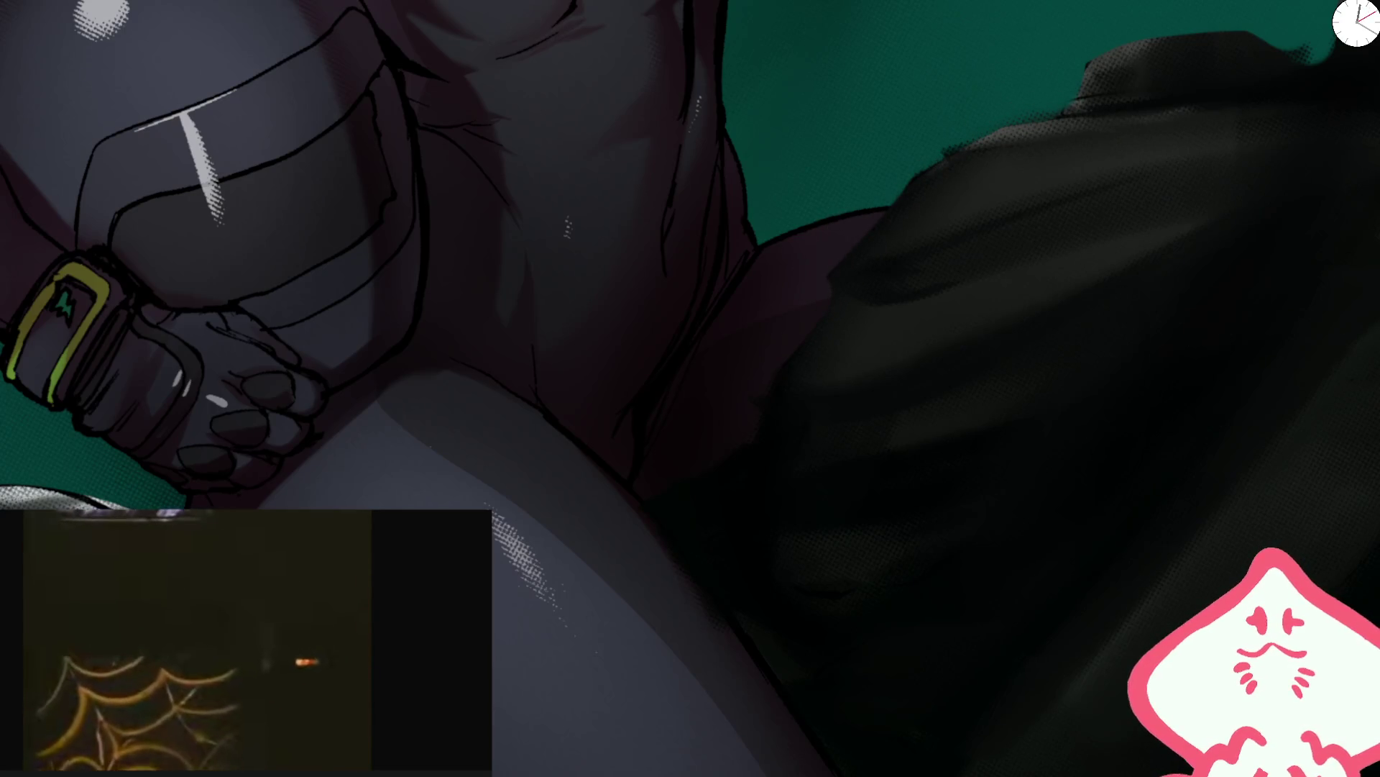
{"action": "key", "text": "ctrl+z"}
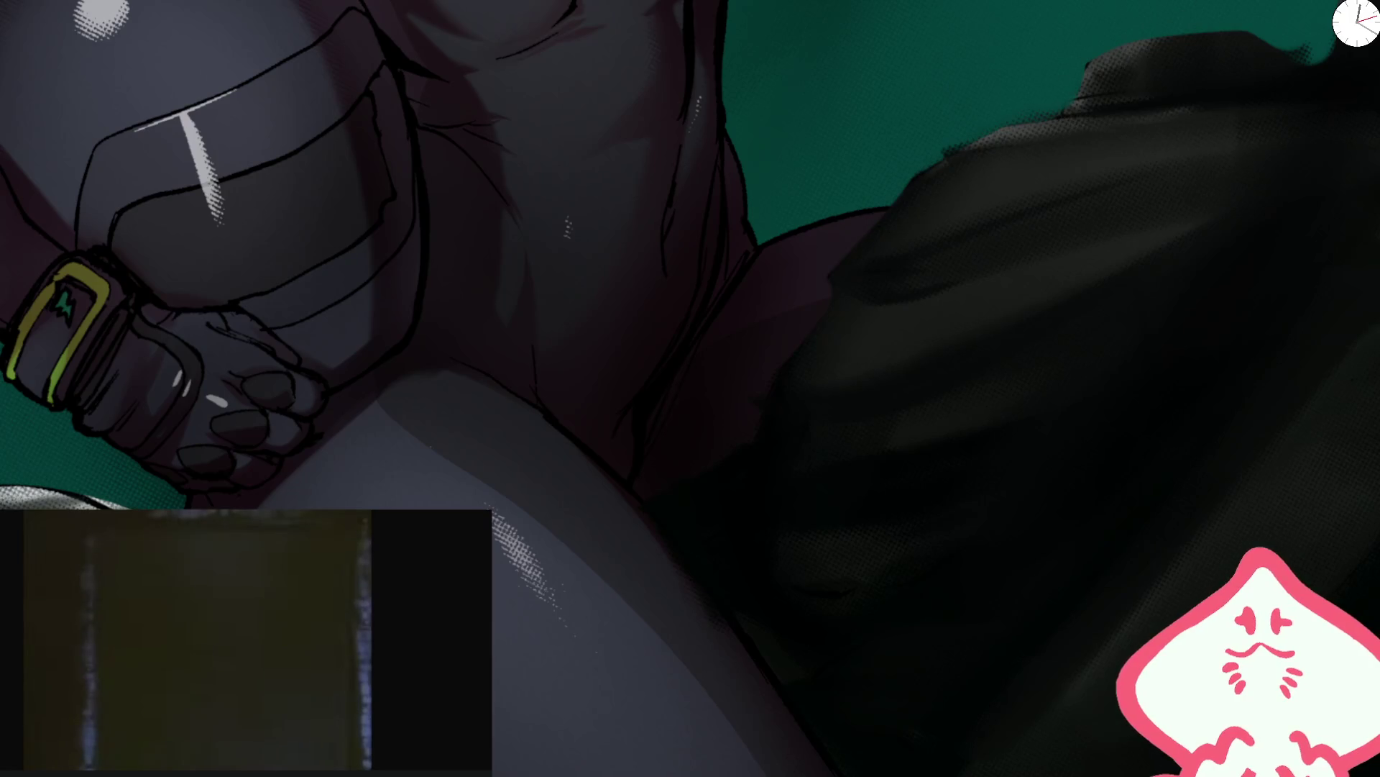
{"action": "left_click_drag", "start_coordinate": [878, 271], "coordinate": [1079, 72]}
{"action": "key", "text": "ctrl+z"}
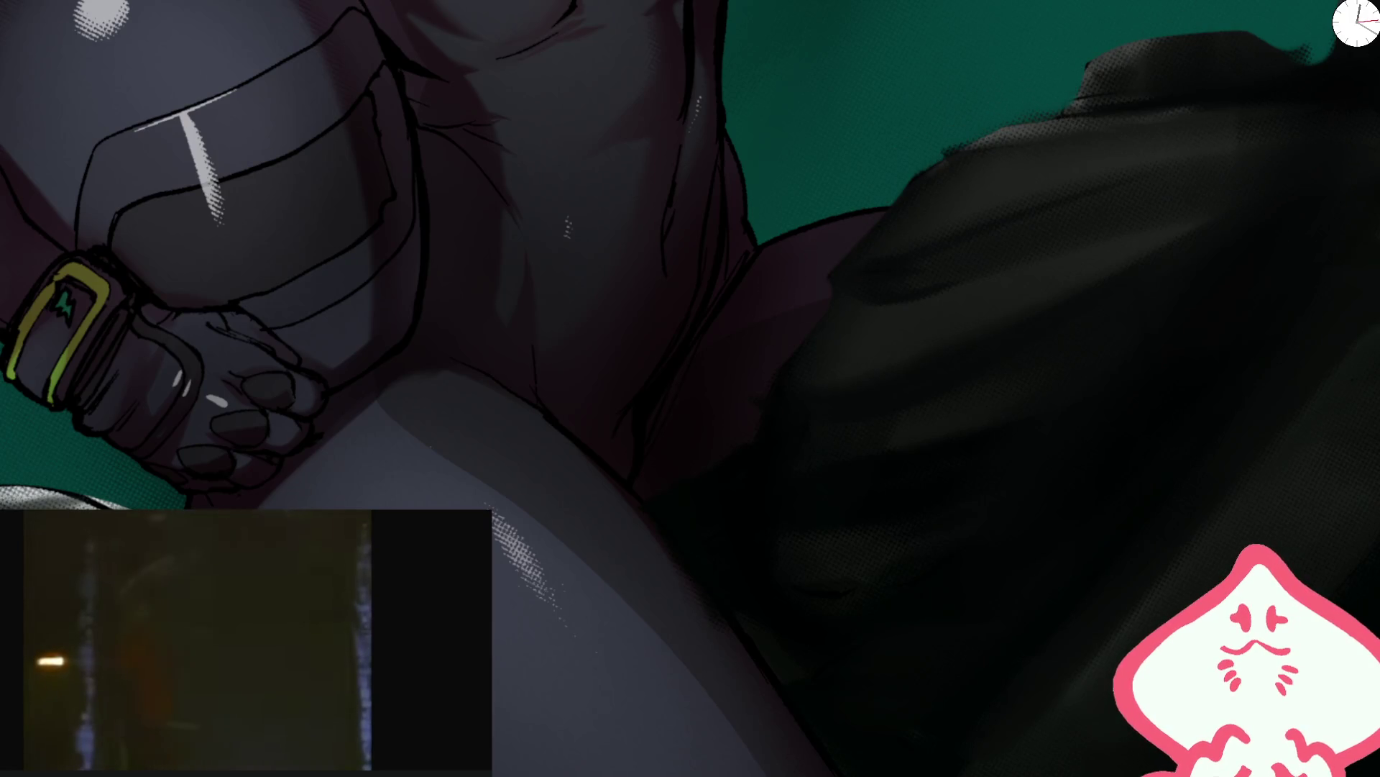
- Cover the stray dark bumps with teal at brush size ~114, then repaint and smooth the body's top edge
{"action": "left_click_drag", "start_coordinate": [885, 248], "coordinate": [834, 306]}
{"action": "left_click_drag", "start_coordinate": [1010, 106], "coordinate": [985, 180]}
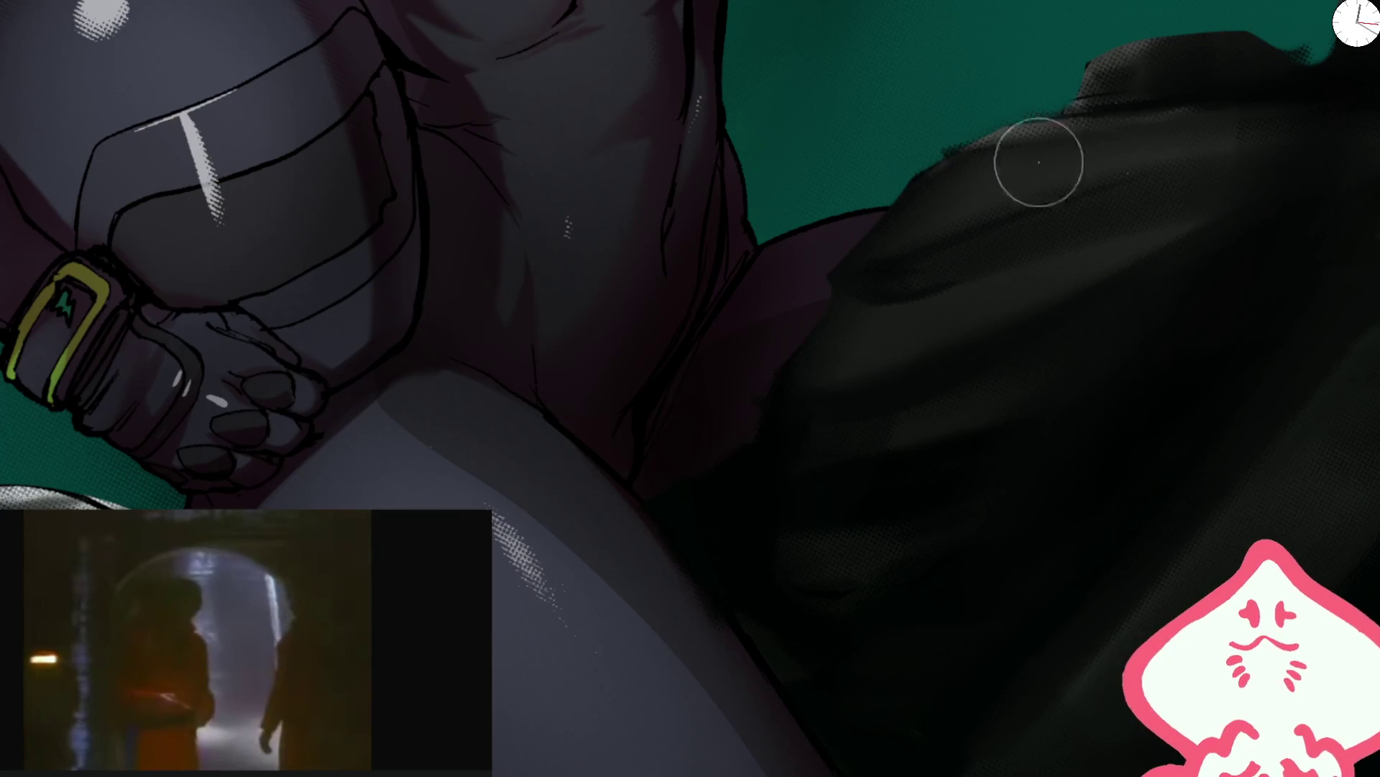
{"action": "left_click_drag", "start_coordinate": [1063, 309], "coordinate": [808, 314], "text": "shift"}
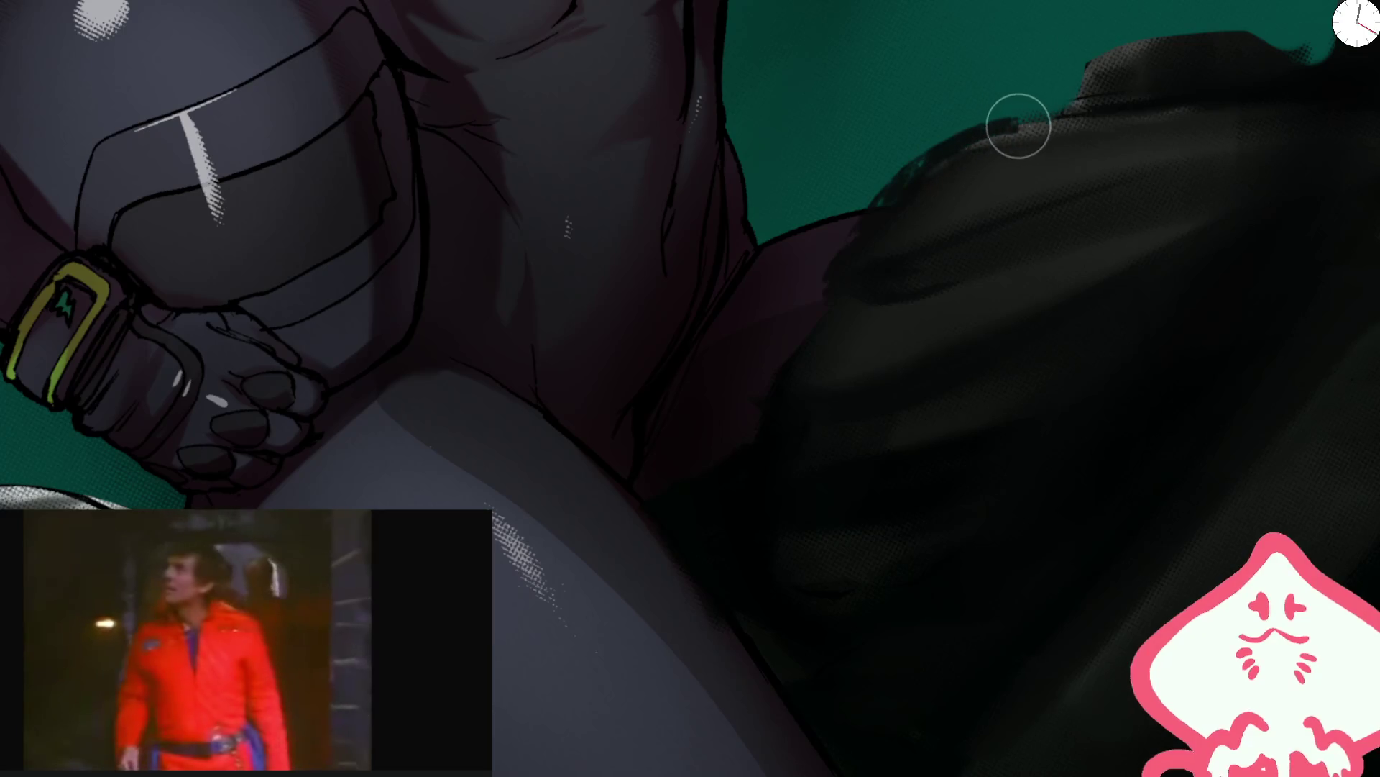
{"action": "left_click_drag", "start_coordinate": [1017, 123], "coordinate": [860, 237]}
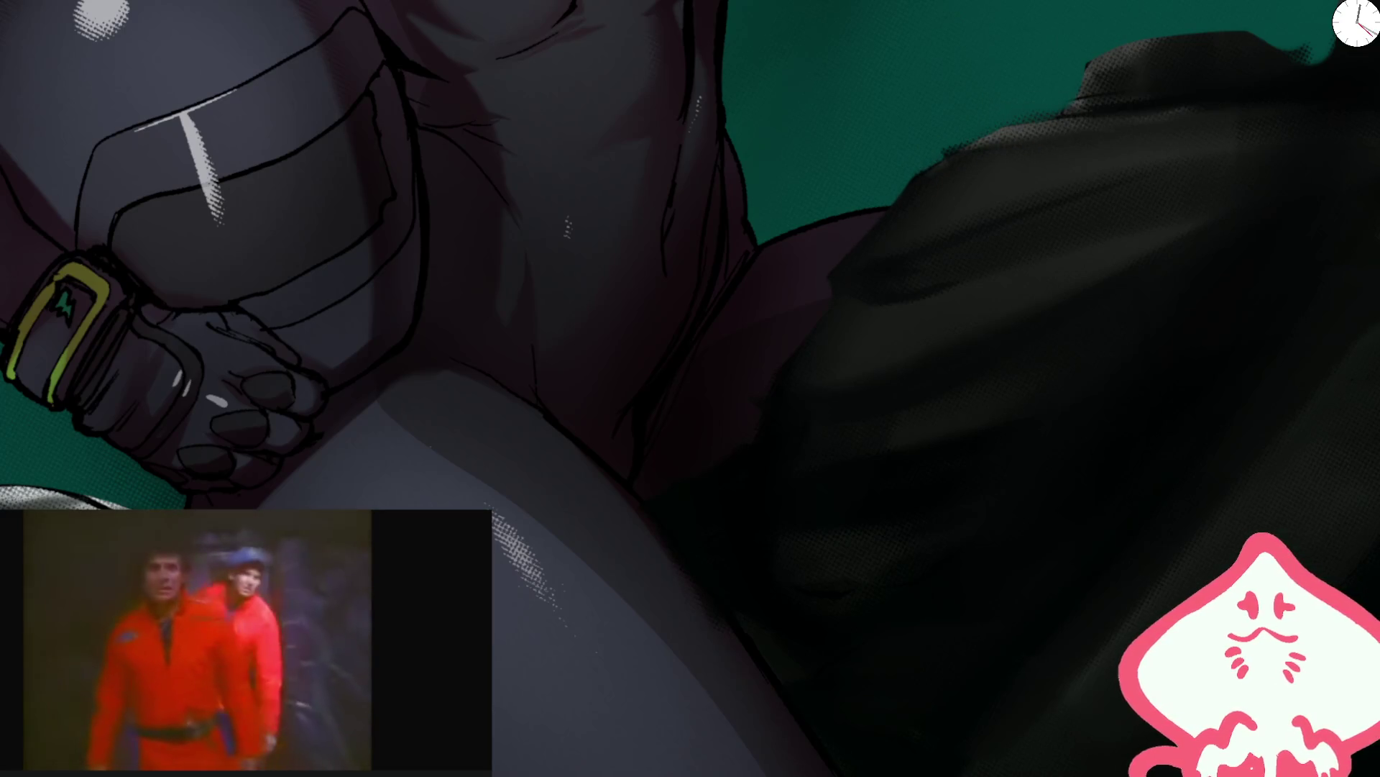
{"action": "left_click_drag", "start_coordinate": [1064, 262], "coordinate": [819, 333], "text": "shift"}
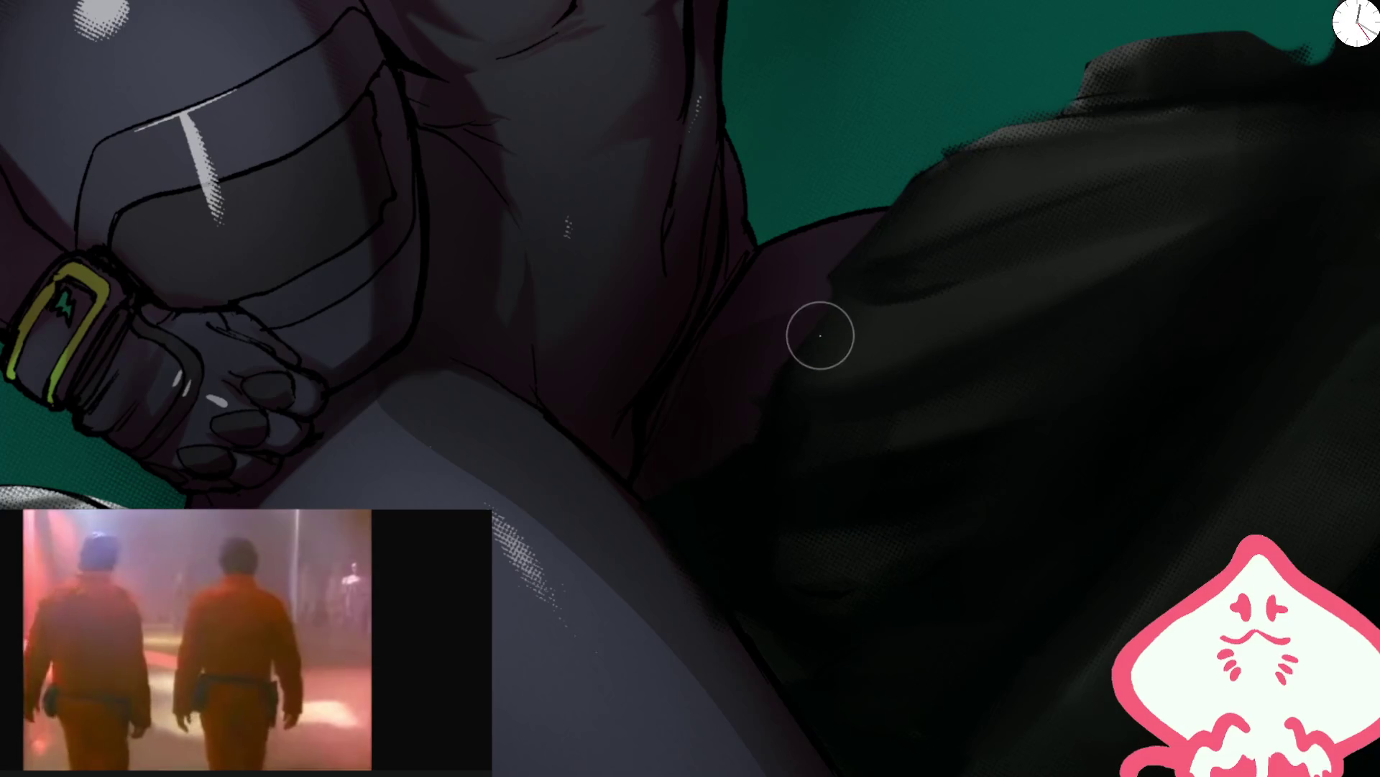
{"action": "mouse_move", "coordinate": [906, 216]}
{"action": "left_mouse_down"}
{"action": "mouse_move", "coordinate": [1057, 101]}
{"action": "mouse_move", "coordinate": [894, 247]}
{"action": "mouse_move", "coordinate": [1002, 139]}
{"action": "mouse_move", "coordinate": [1248, 184]}
{"action": "left_mouse_up"}
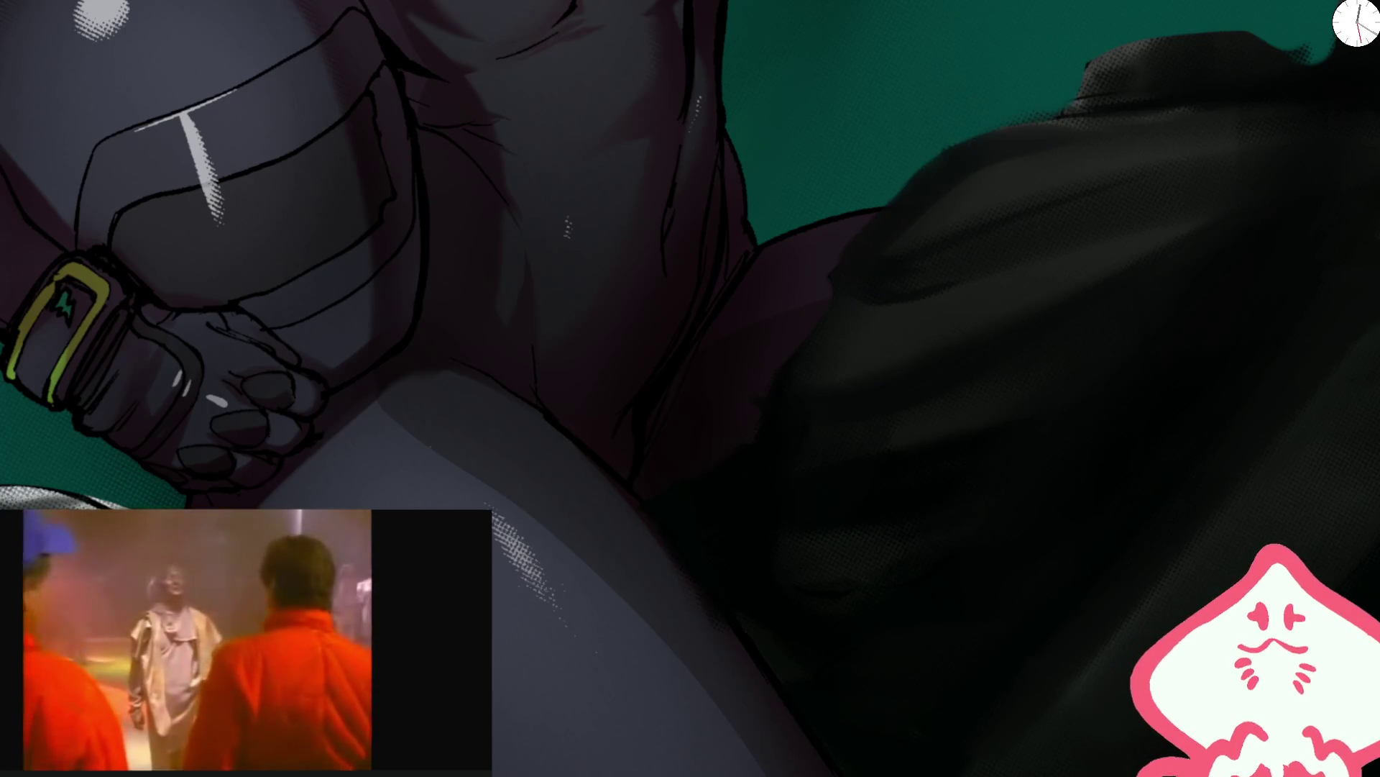
{"action": "mouse_move", "coordinate": [801, 283]}
{"action": "left_mouse_down"}
{"action": "mouse_move", "coordinate": [992, 92]}
{"action": "mouse_move", "coordinate": [1262, 137]}
{"action": "left_mouse_up"}
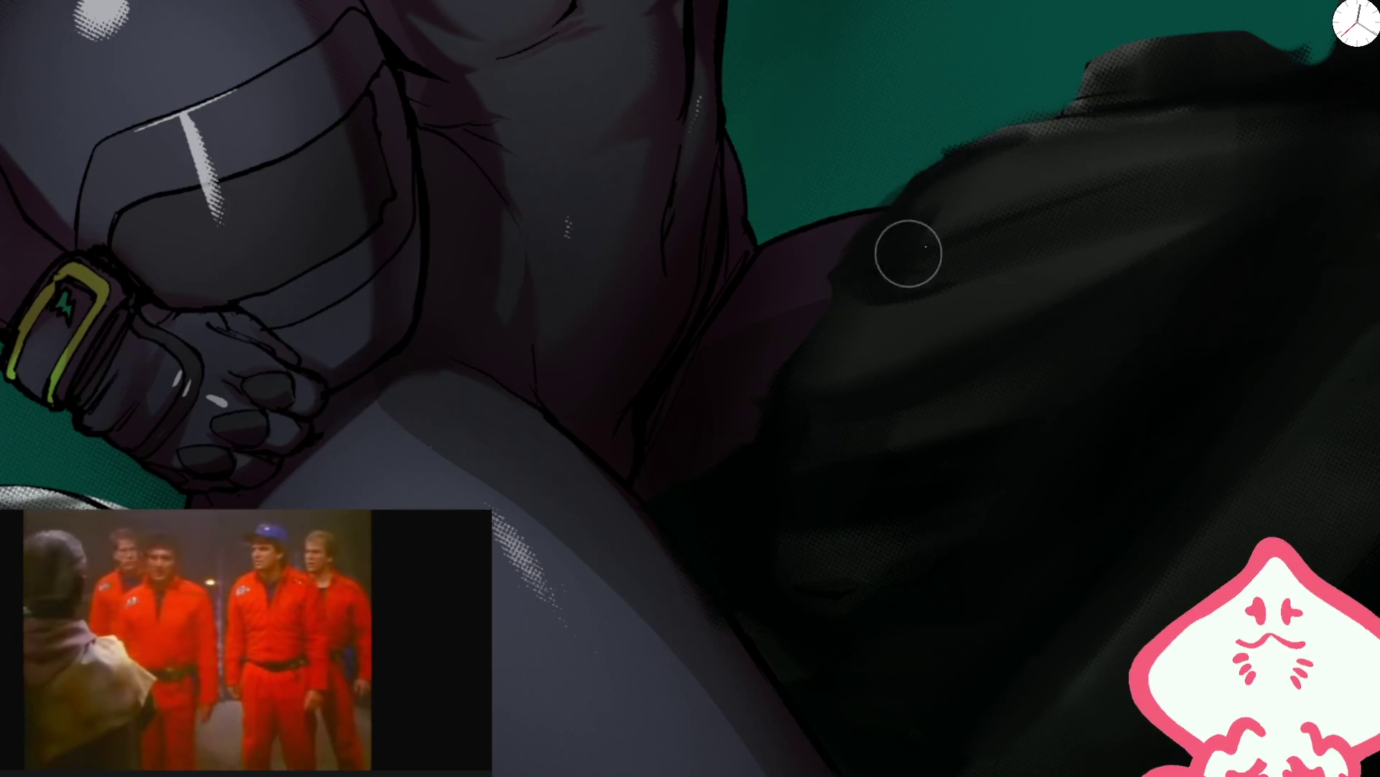
{"action": "scroll", "coordinate": [894, 259], "scroll_direction": "down", "scroll_amount": 3}
{"action": "scroll", "coordinate": [1075, 227], "scroll_direction": "up", "scroll_amount": 2}
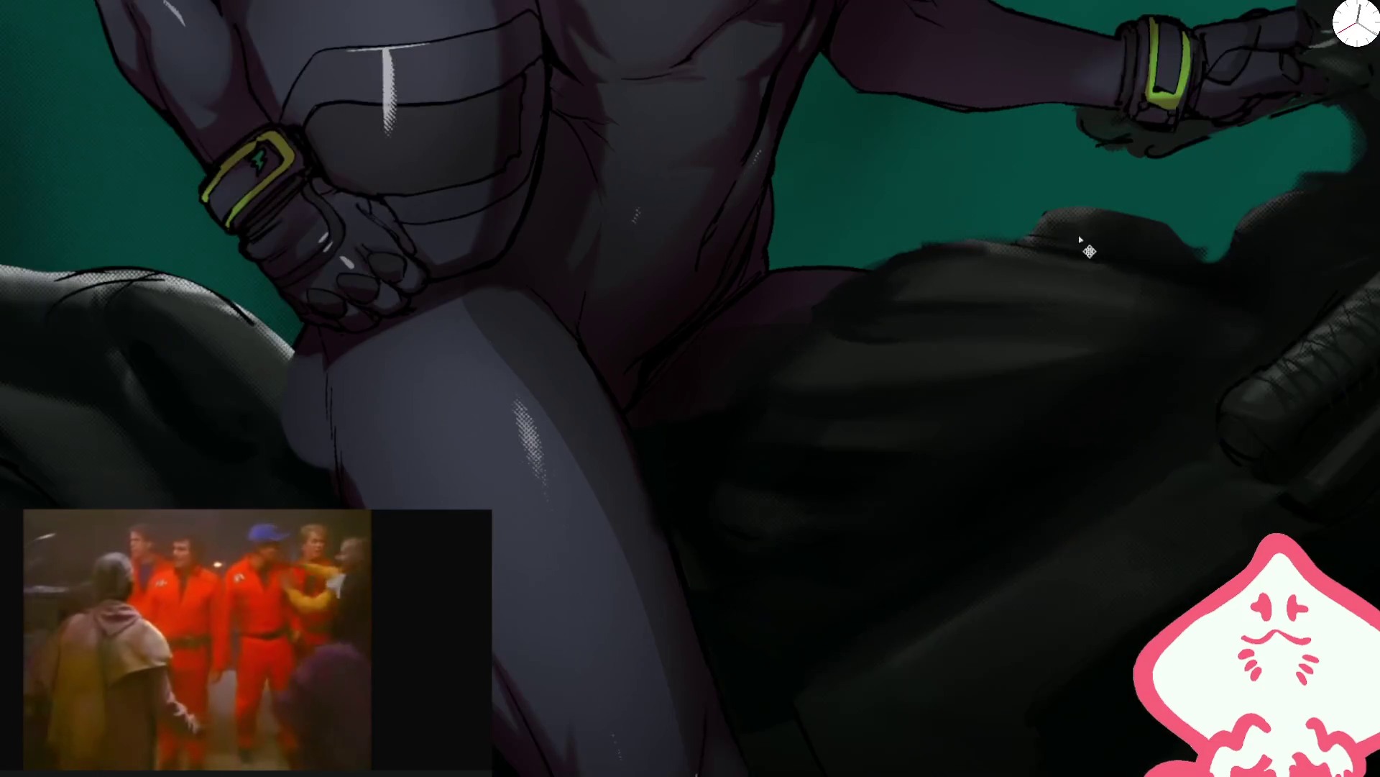
{"action": "scroll", "coordinate": [964, 293], "scroll_direction": "up", "scroll_amount": 2}
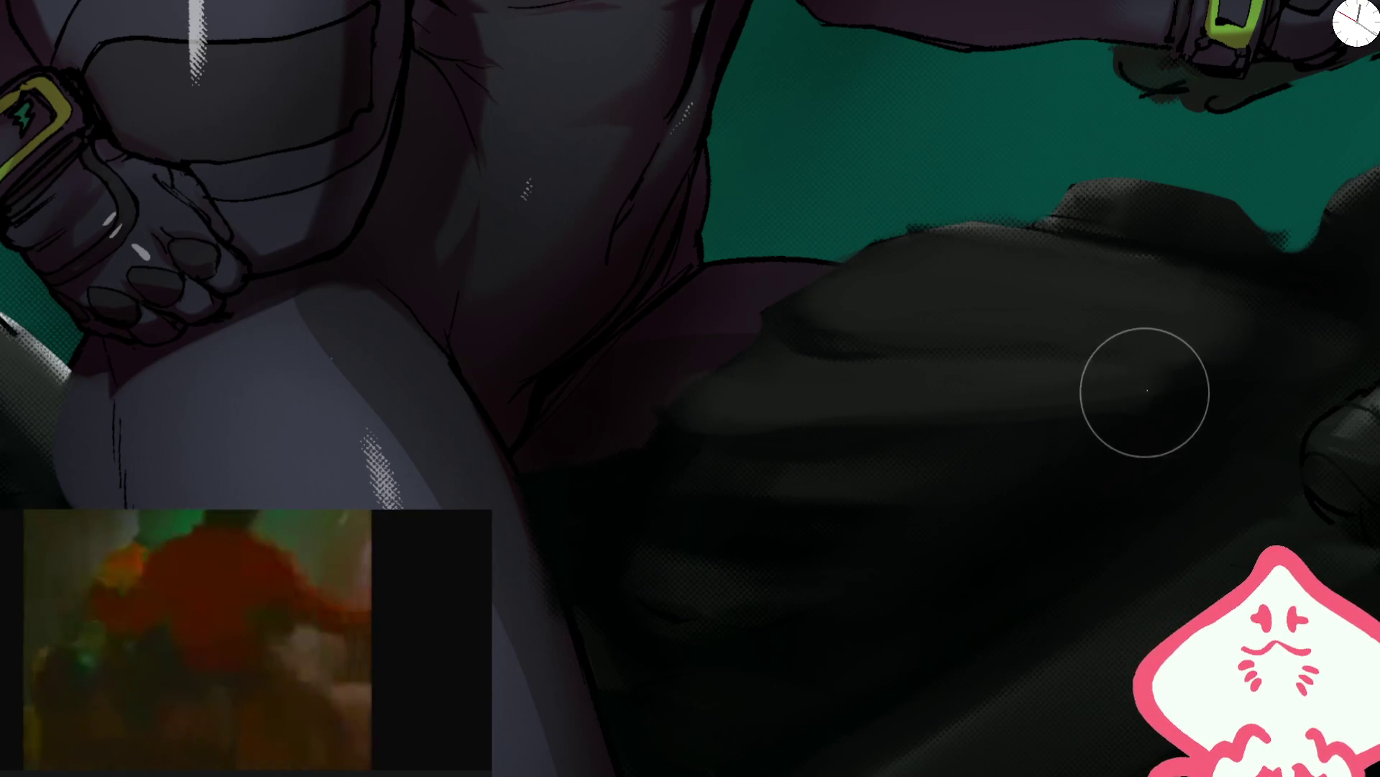
{"action": "scroll", "coordinate": [1294, 323], "scroll_direction": "down", "scroll_amount": 3}
{"action": "scroll", "coordinate": [1174, 184], "scroll_direction": "up", "scroll_amount": 3}
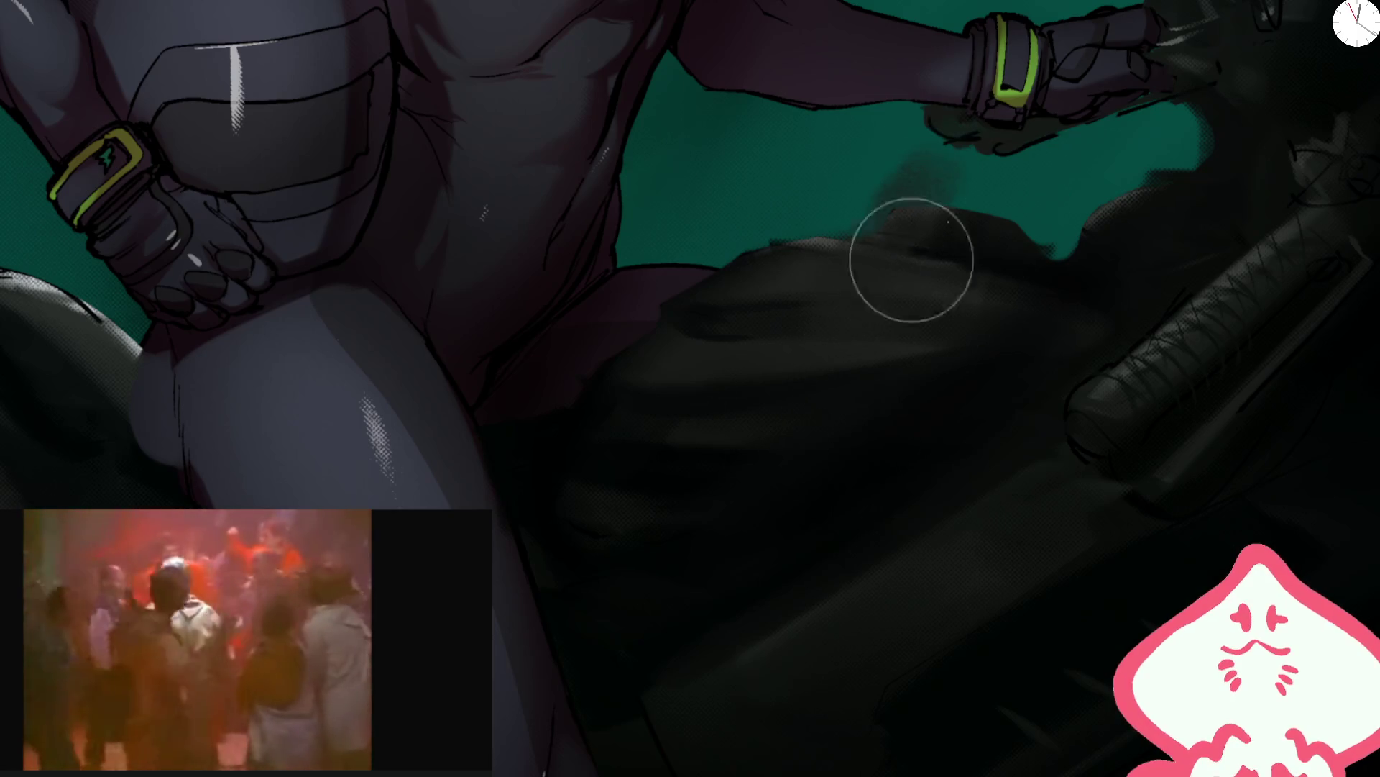
{"action": "left_click_drag", "start_coordinate": [892, 194], "coordinate": [1064, 155]}
{"action": "key", "text": "ctrl+z"}
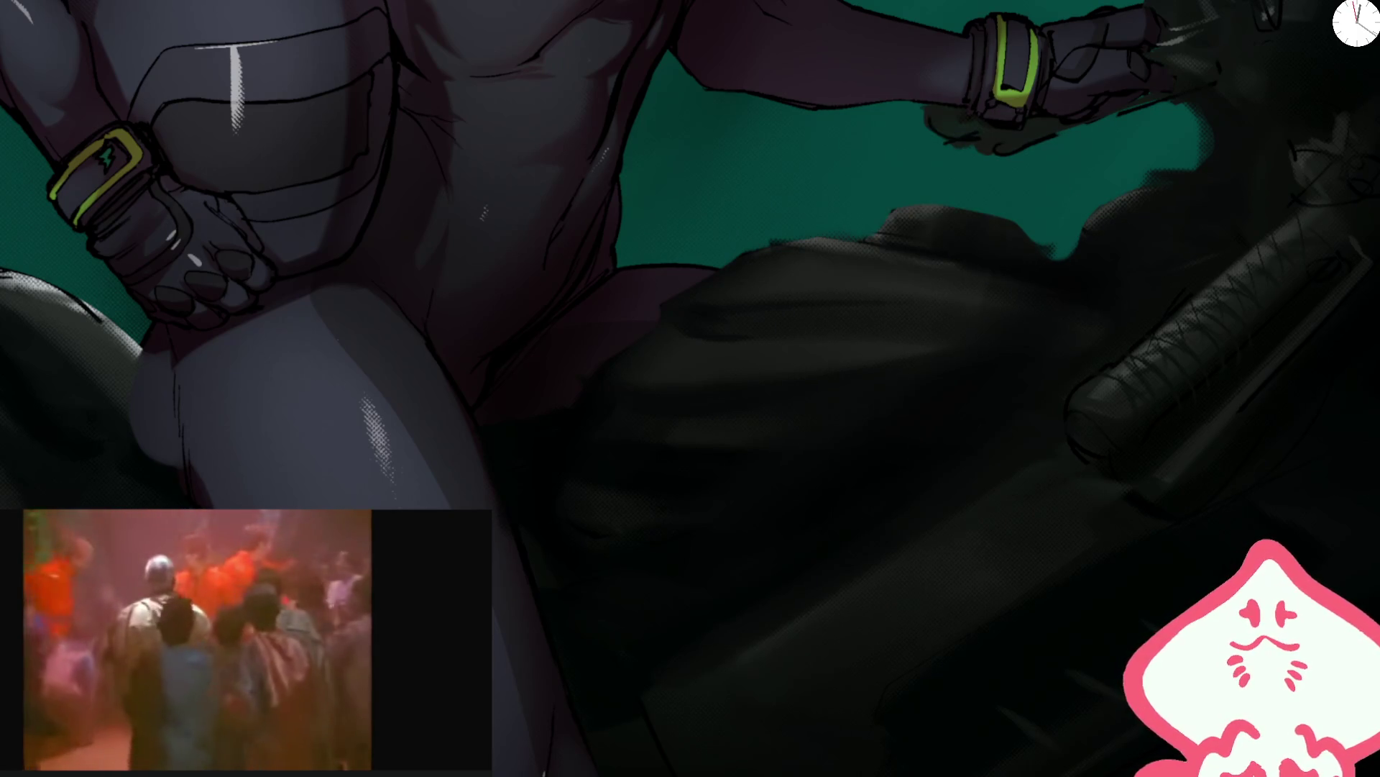
{"action": "mouse_move", "coordinate": [1233, 92]}
{"action": "left_mouse_down"}
{"action": "mouse_move", "coordinate": [1158, 185]}
{"action": "mouse_move", "coordinate": [684, 362]}
{"action": "left_mouse_up"}
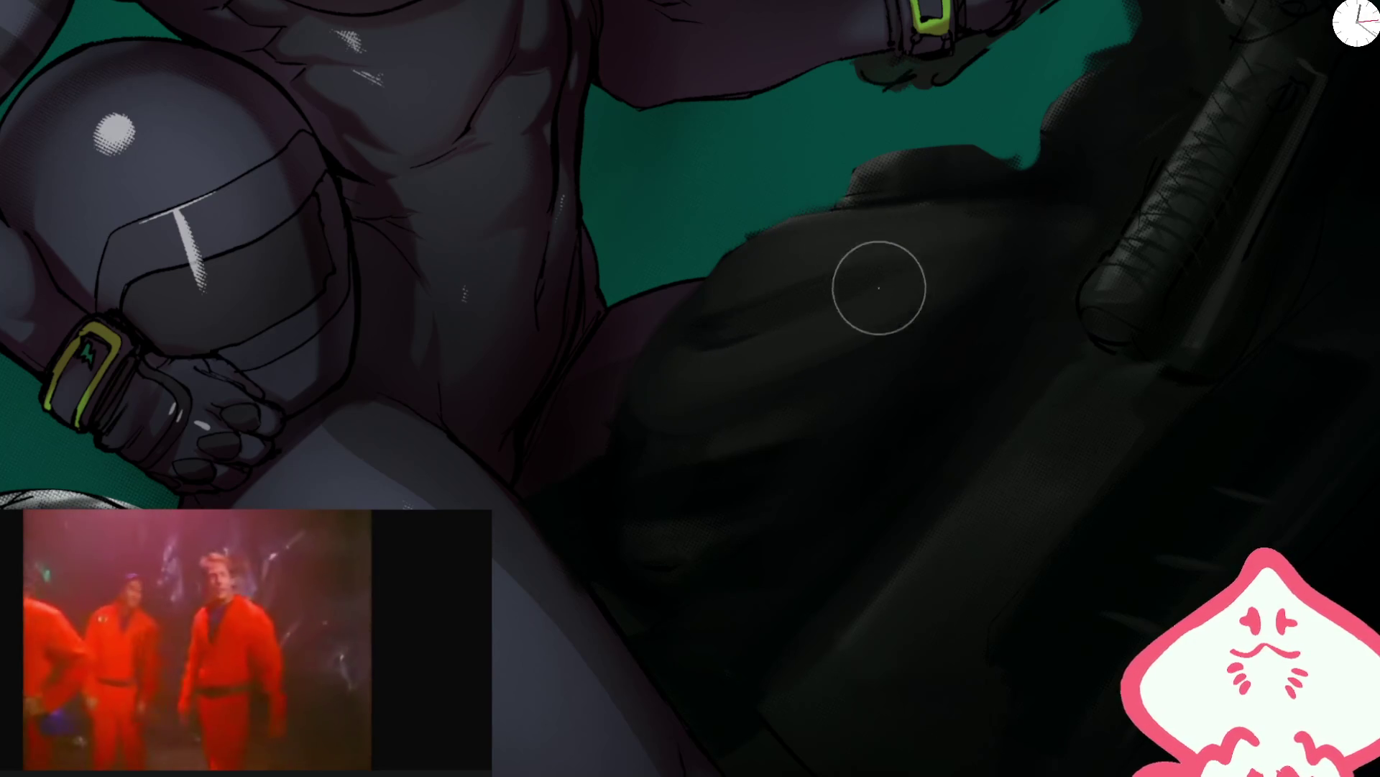
{"action": "key", "text": "bracketleft"}
{"action": "key", "text": "bracketright"}
{"action": "key", "text": "bracketright"}
{"action": "key", "text": "bracketright"}
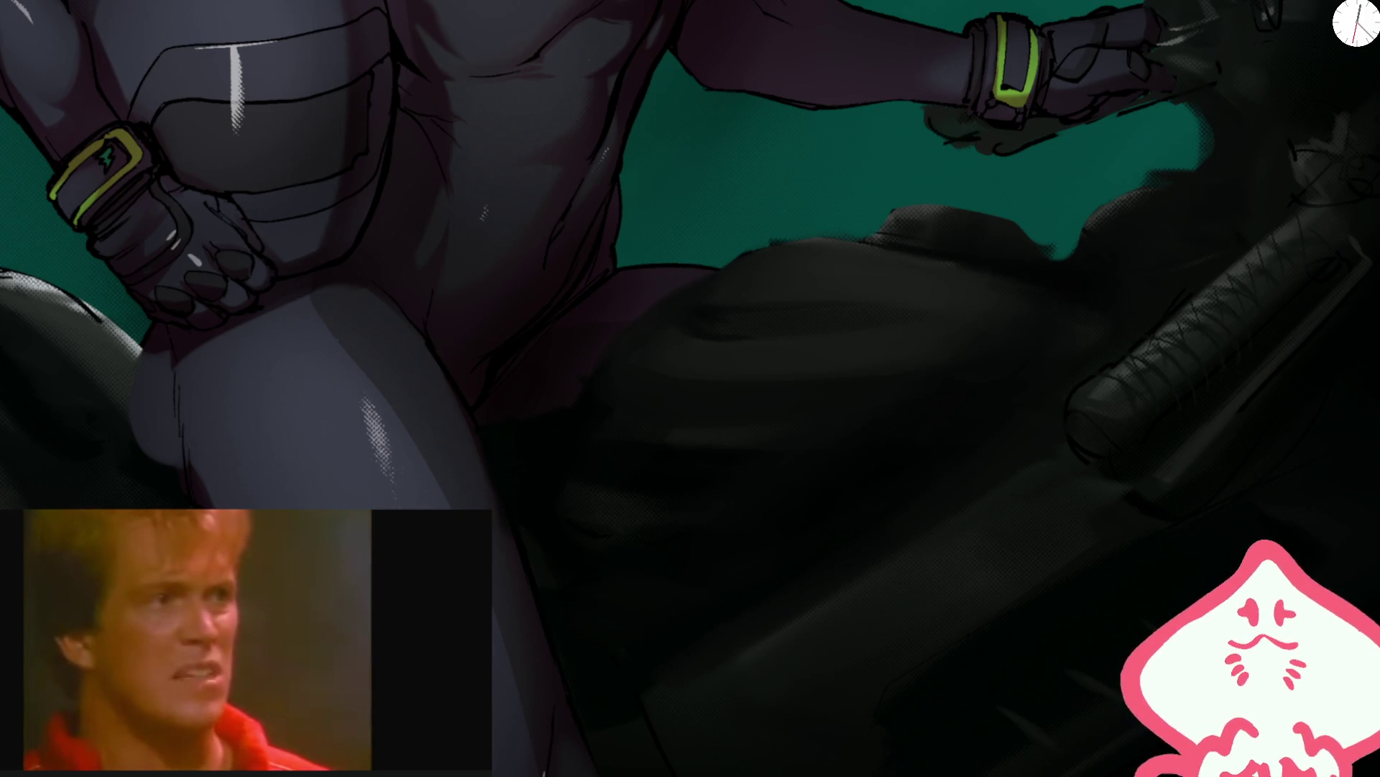
{"action": "mouse_move", "coordinate": [701, 442]}
{"action": "left_mouse_down"}
{"action": "mouse_move", "coordinate": [850, 148]}
{"action": "mouse_move", "coordinate": [1063, 99]}
{"action": "left_mouse_up"}
{"action": "key", "text": "ctrl+z"}
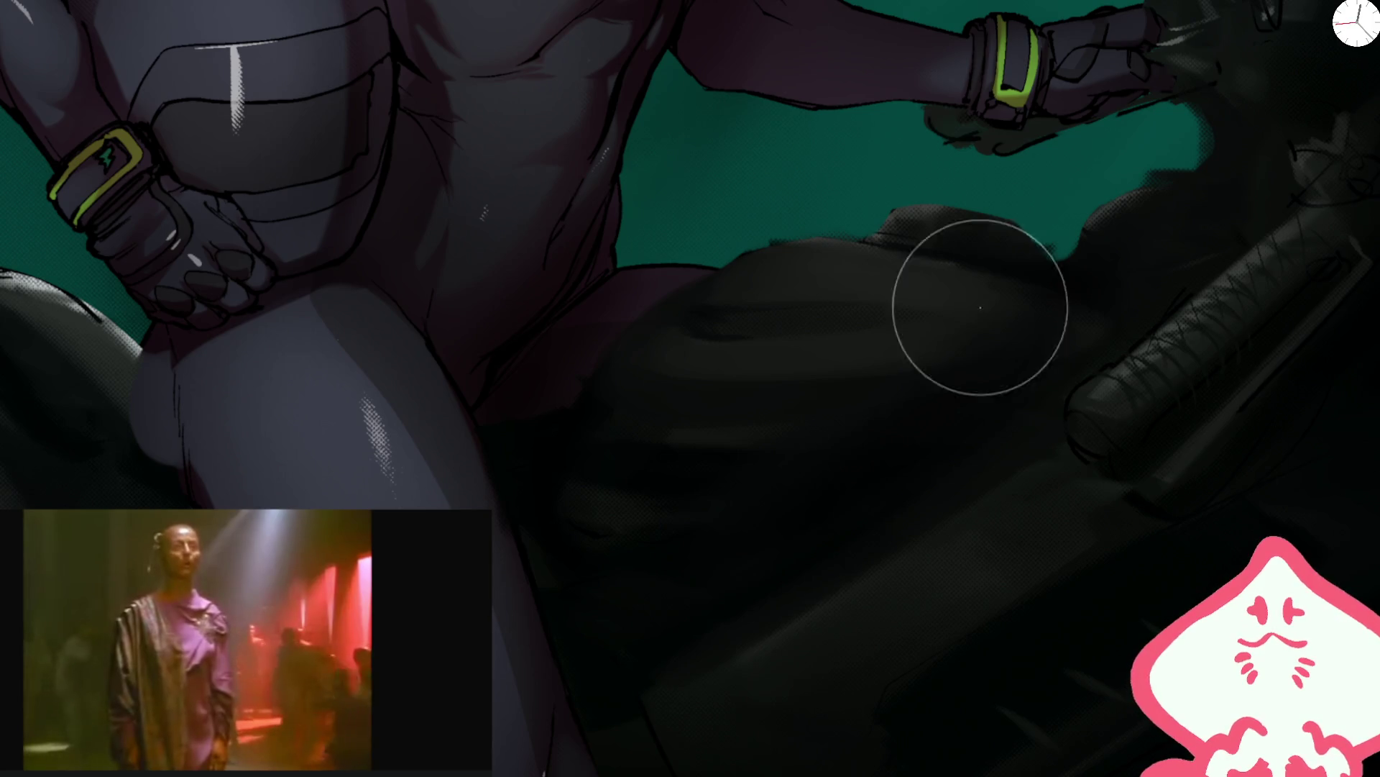
{"action": "mouse_move", "coordinate": [1001, 256]}
{"action": "left_mouse_down"}
{"action": "mouse_move", "coordinate": [865, 291]}
{"action": "mouse_move", "coordinate": [832, 183]}
{"action": "left_mouse_up"}
{"action": "mouse_move", "coordinate": [870, 316]}
{"action": "left_mouse_down"}
{"action": "mouse_move", "coordinate": [903, 247]}
{"action": "mouse_move", "coordinate": [701, 255]}
{"action": "left_mouse_up"}
{"action": "key", "text": "ctrl+z"}
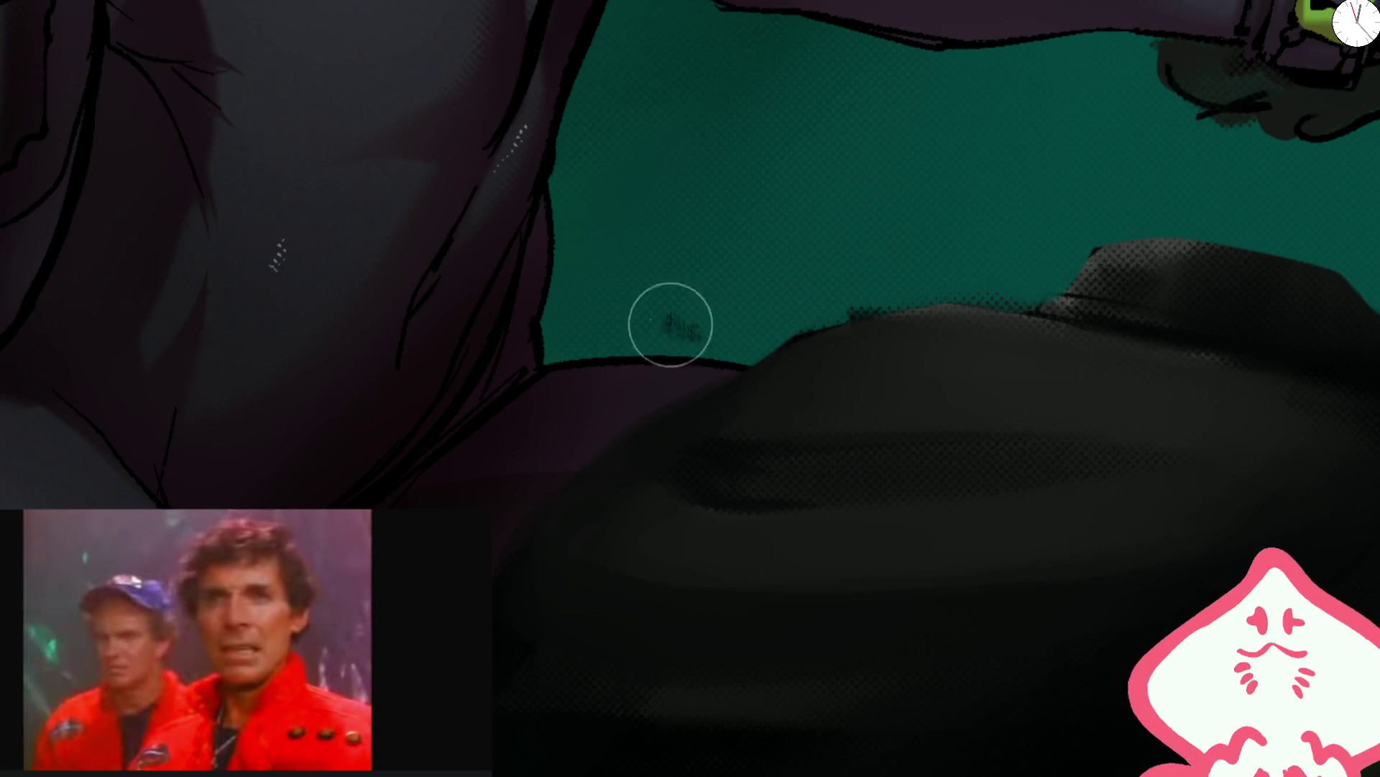
- Test dark strokes along the teal edge above the seat, undoing each attempt
{"action": "left_click_drag", "start_coordinate": [585, 333], "coordinate": [928, 137]}
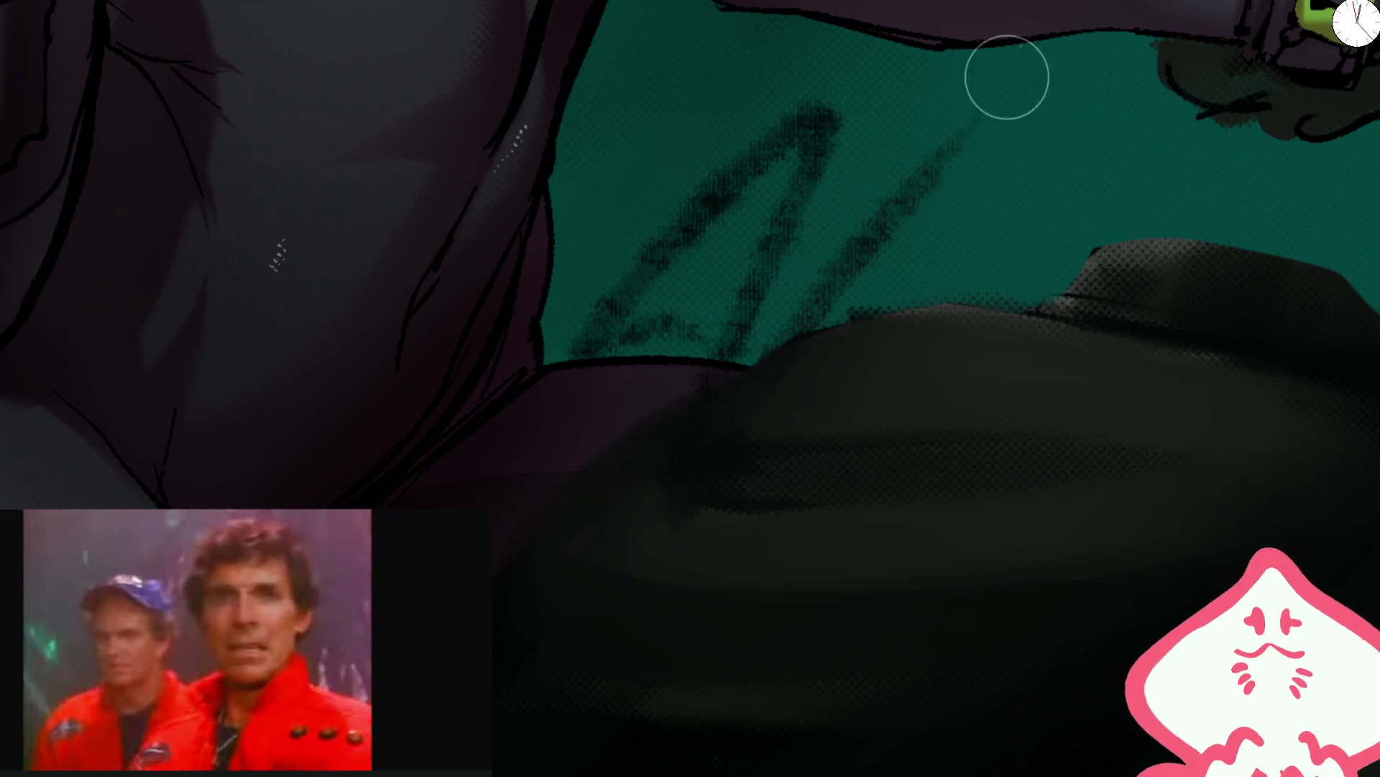
{"action": "key", "text": "ctrl+z"}
{"action": "mouse_move", "coordinate": [765, 411]}
{"action": "left_mouse_down"}
{"action": "mouse_move", "coordinate": [1048, 376]}
{"action": "mouse_move", "coordinate": [1057, 388]}
{"action": "left_mouse_up"}
{"action": "key", "text": "ctrl+z"}
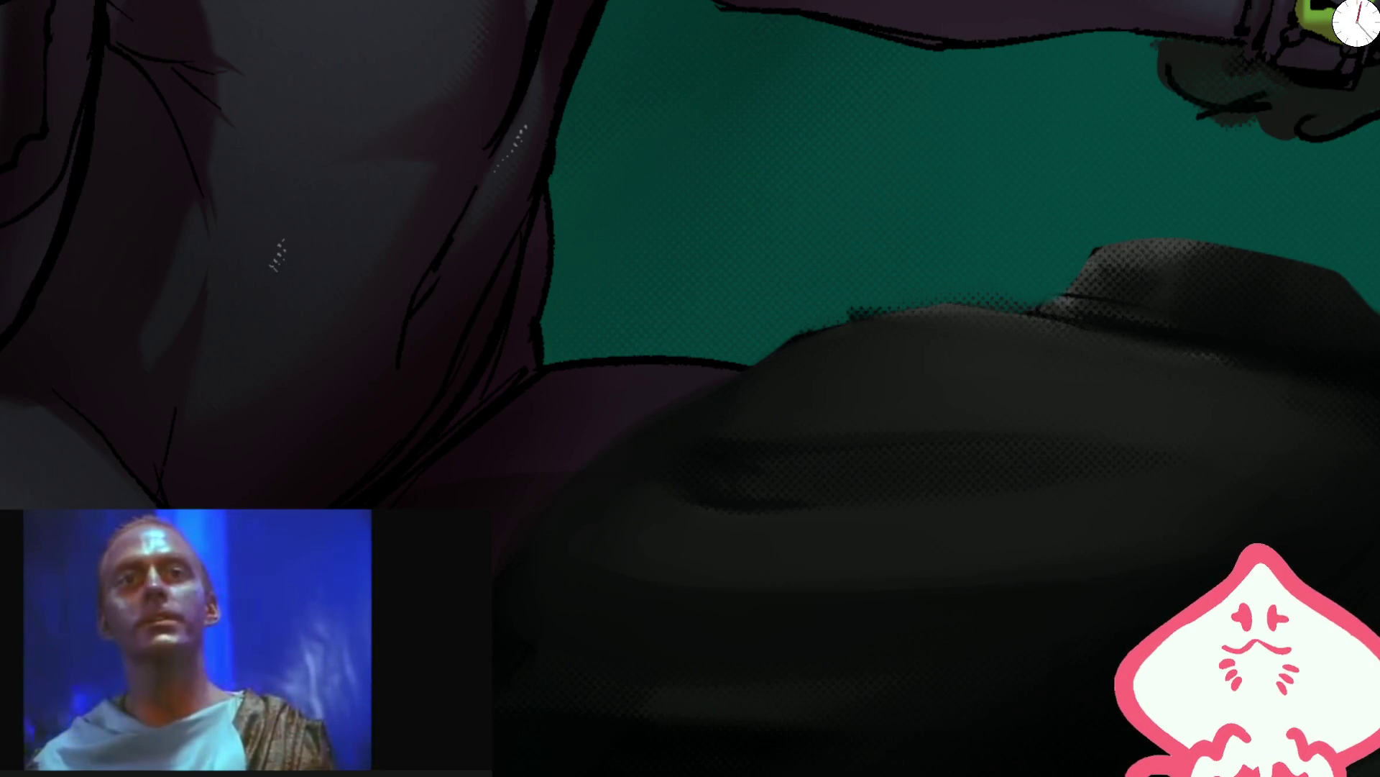
{"action": "left_click_drag", "start_coordinate": [788, 343], "coordinate": [1064, 331]}
{"action": "key", "text": "ctrl+z"}
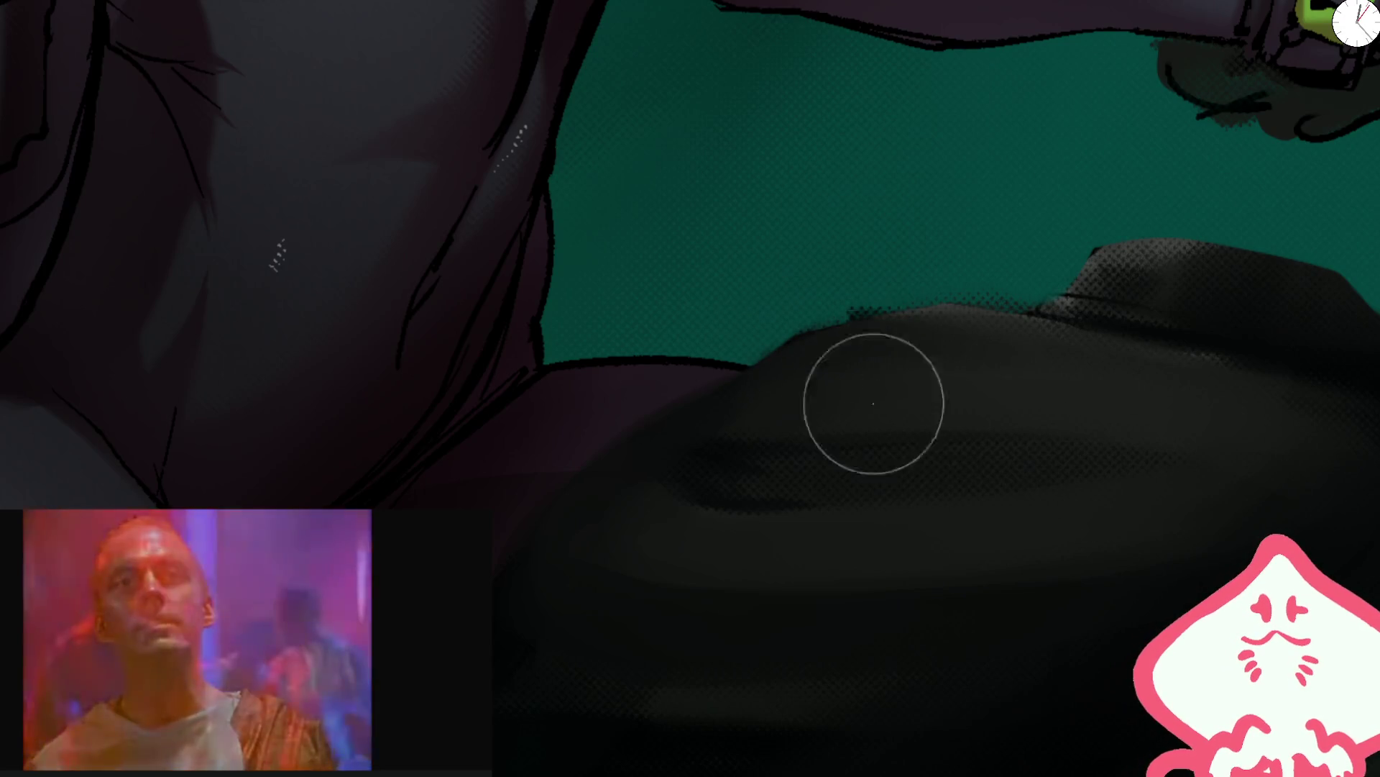
{"action": "left_click_drag", "start_coordinate": [827, 321], "coordinate": [1013, 323]}
{"action": "key", "text": "ctrl+z"}
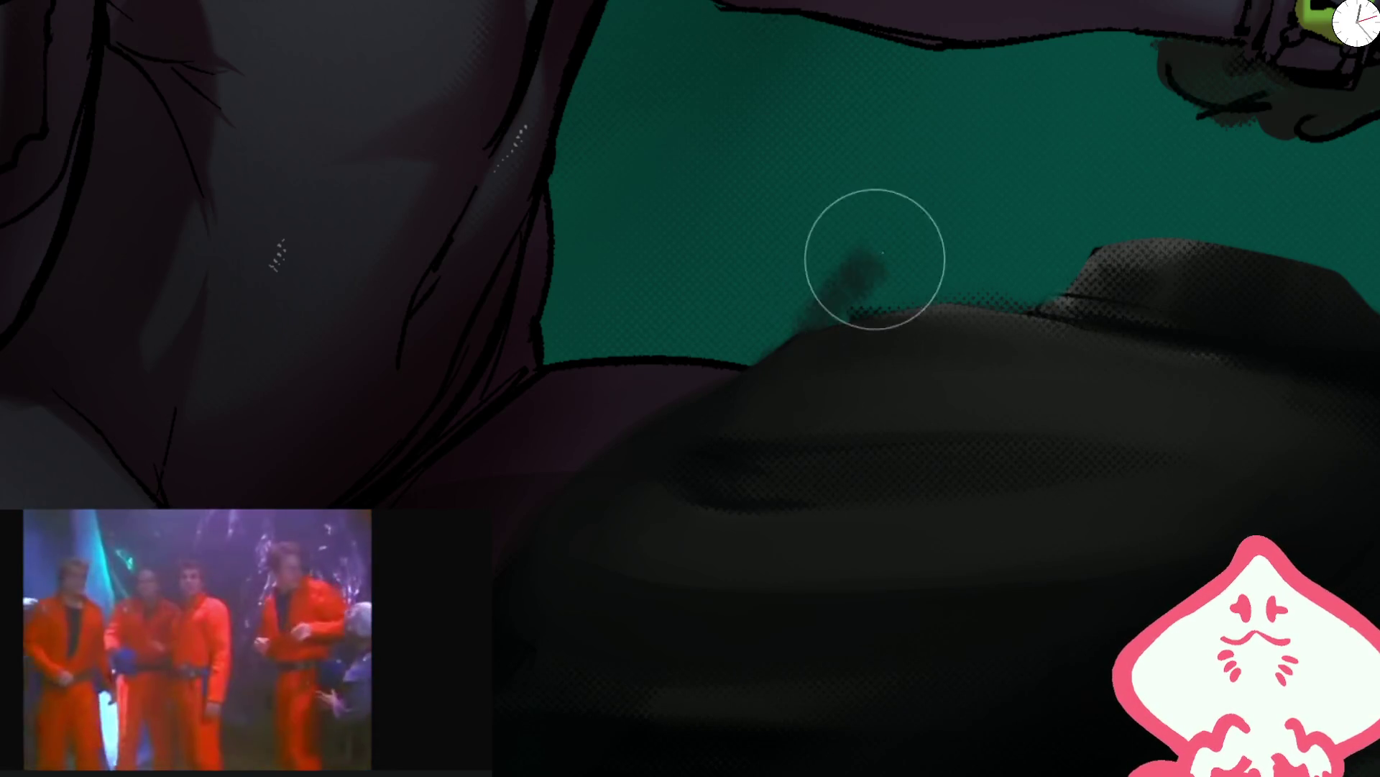
- Paint darker shading across the motorcycle seat and fit the whole artwork in view
{"action": "left_click_drag", "start_coordinate": [867, 265], "coordinate": [958, 291]}
{"action": "key", "text": "ctrl+z"}
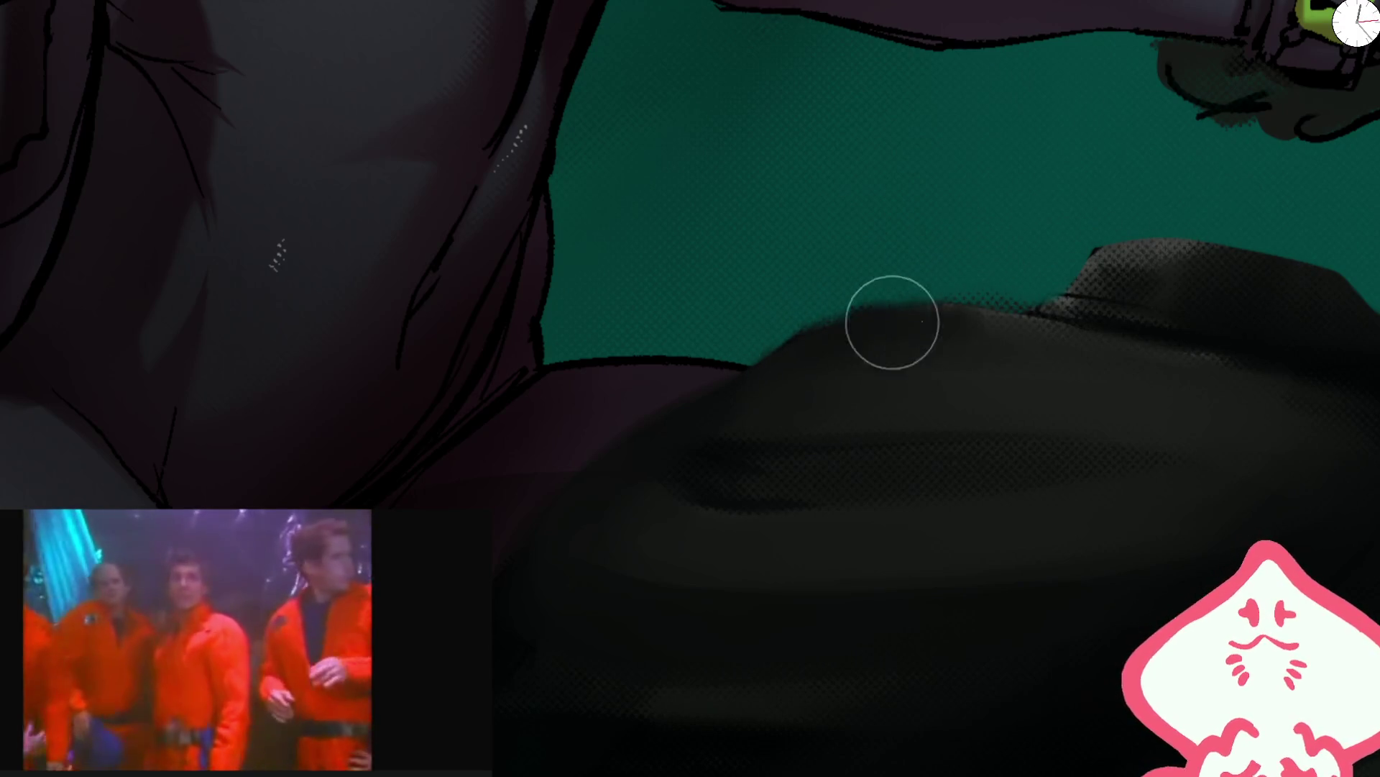
{"action": "left_click_drag", "start_coordinate": [855, 309], "coordinate": [1078, 316]}
{"action": "key", "text": "ctrl+z"}
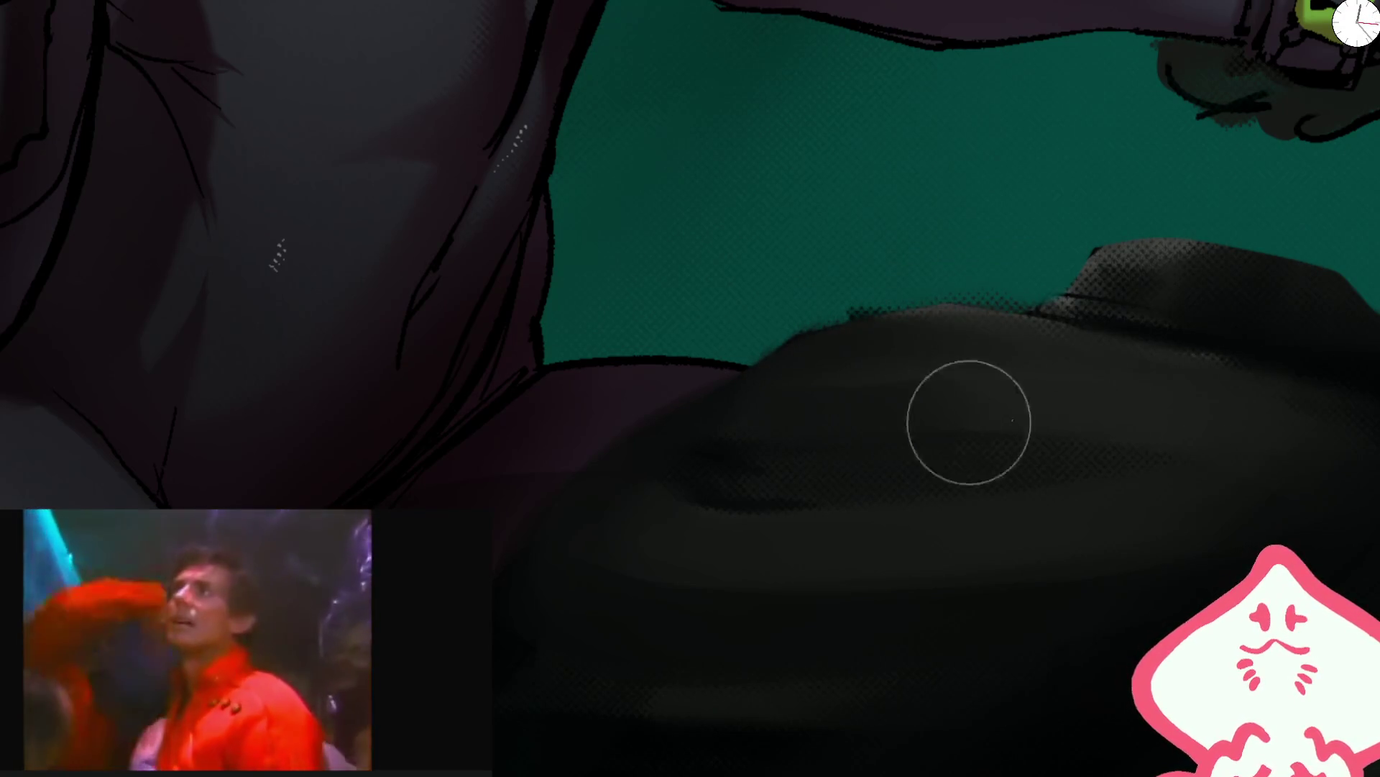
{"action": "left_click_drag", "start_coordinate": [928, 422], "coordinate": [1186, 435]}
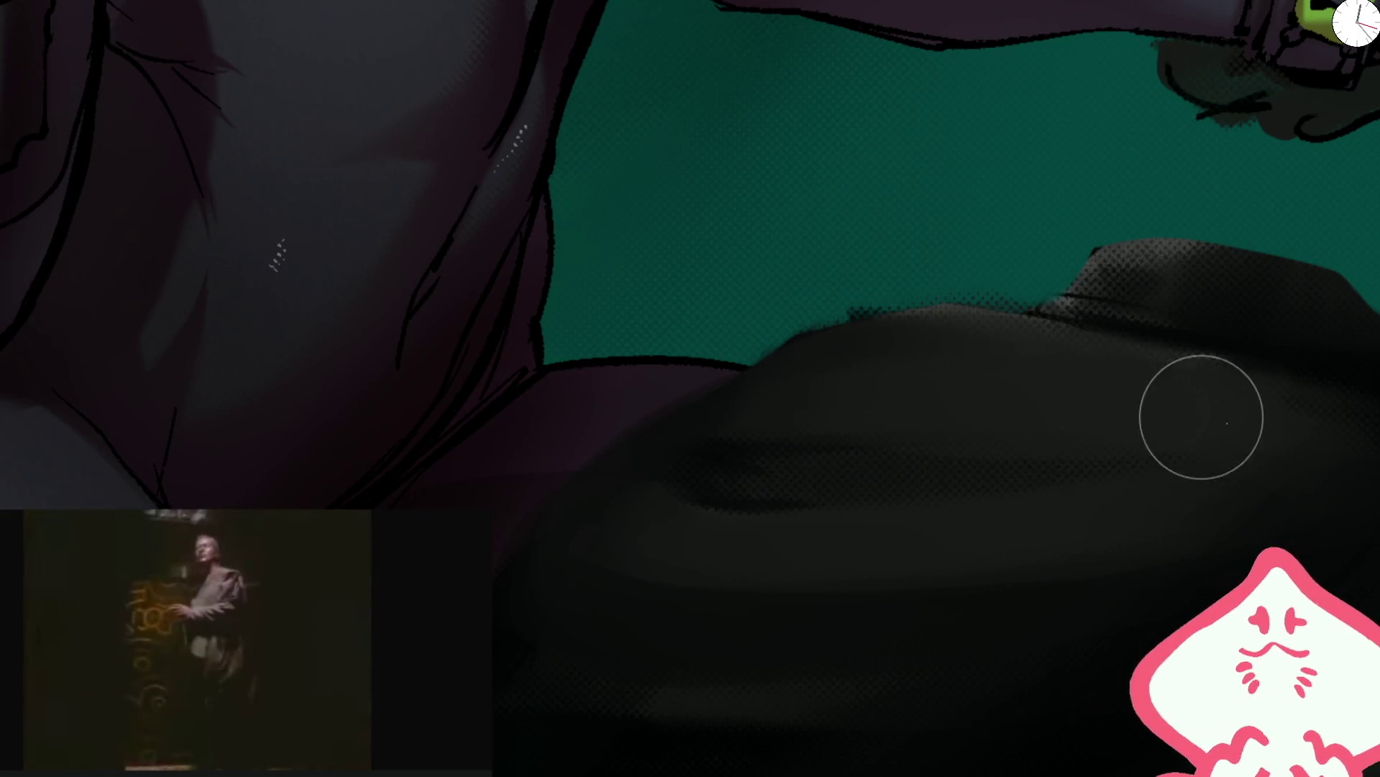
{"action": "key", "text": "ctrl+0"}
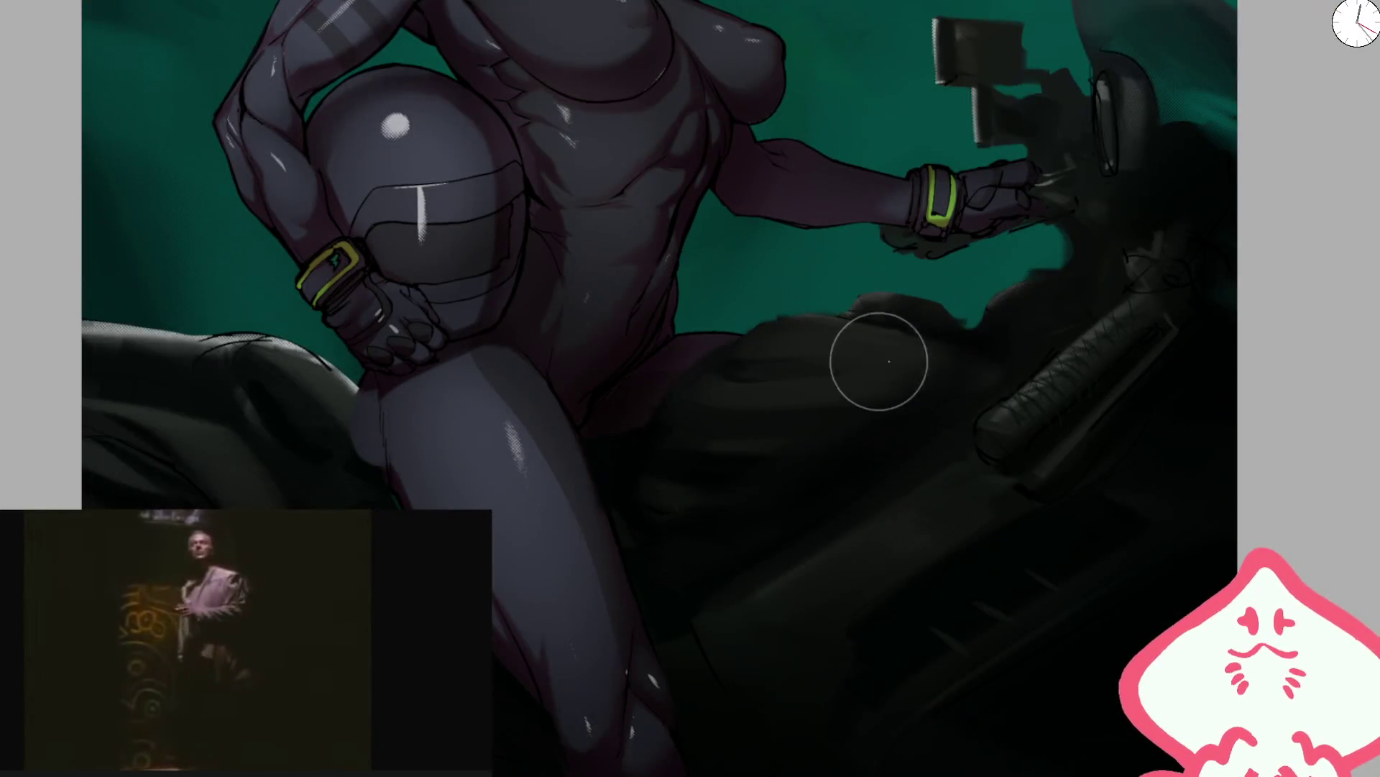
- Adjust the brush size and load a selection of the rider's figure outline
{"action": "scroll", "coordinate": [1048, 388], "scroll_direction": "down", "scroll_amount": 2}
{"action": "scroll", "coordinate": [539, 385], "scroll_direction": "up", "scroll_amount": 2}
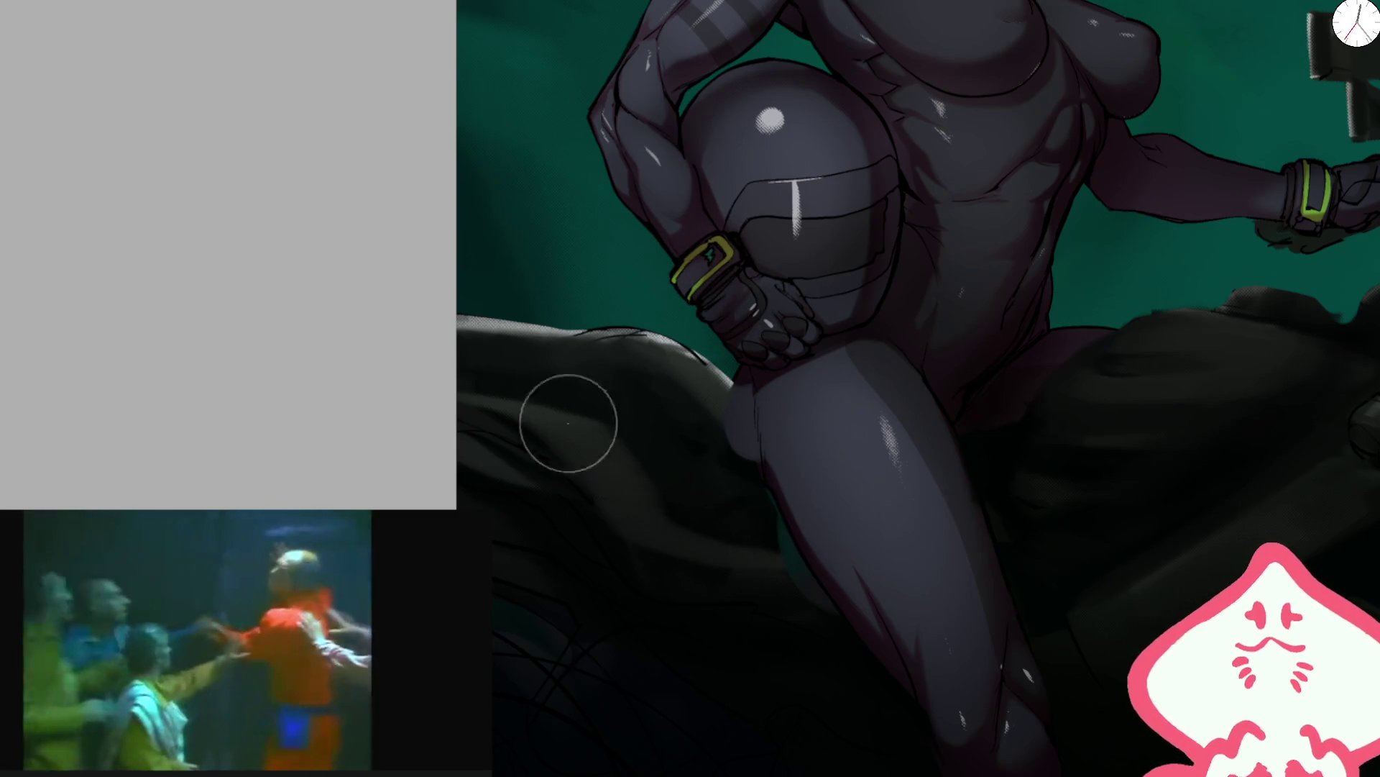
{"action": "key", "text": "bracketright"}
{"action": "key", "text": "bracketright"}
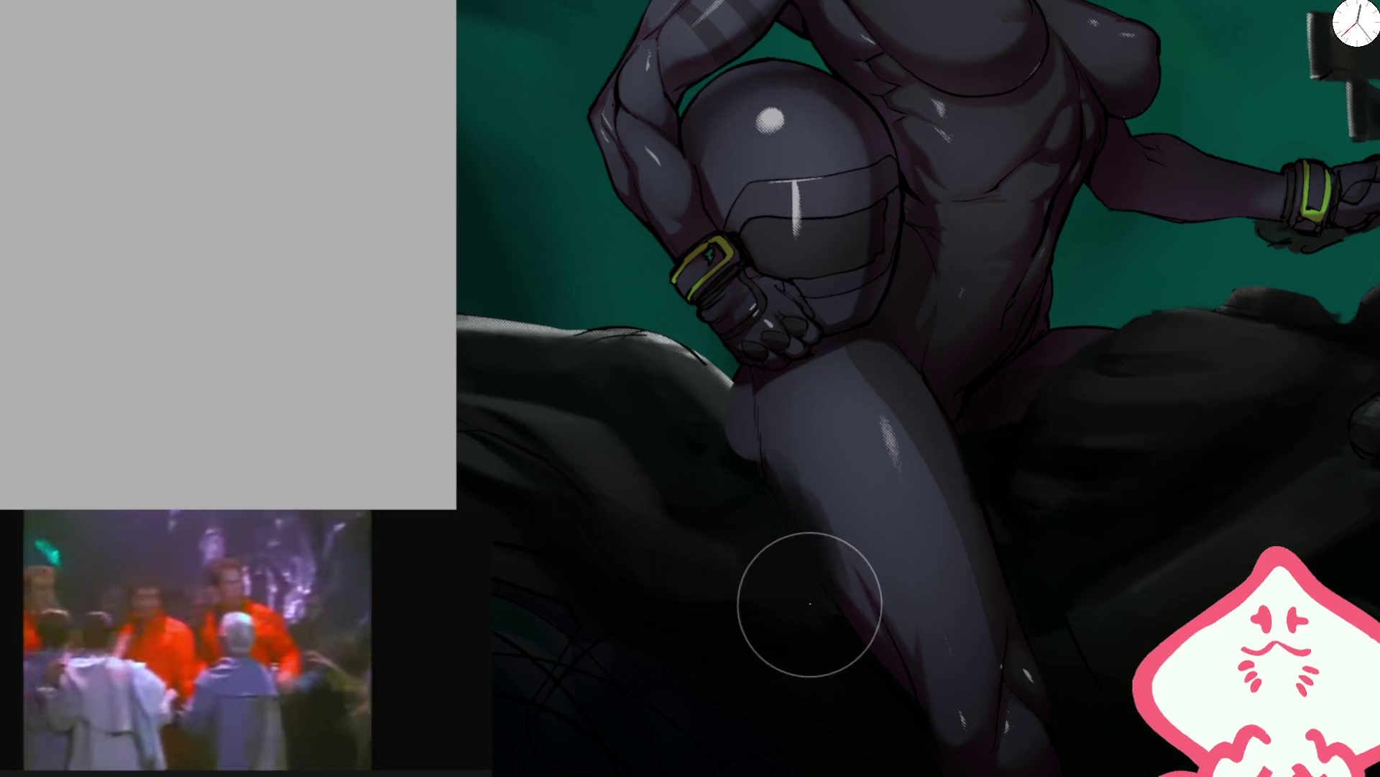
{"action": "key", "text": "bracketleft"}
{"action": "key", "text": "bracketleft"}
{"action": "key", "text": "bracketleft"}
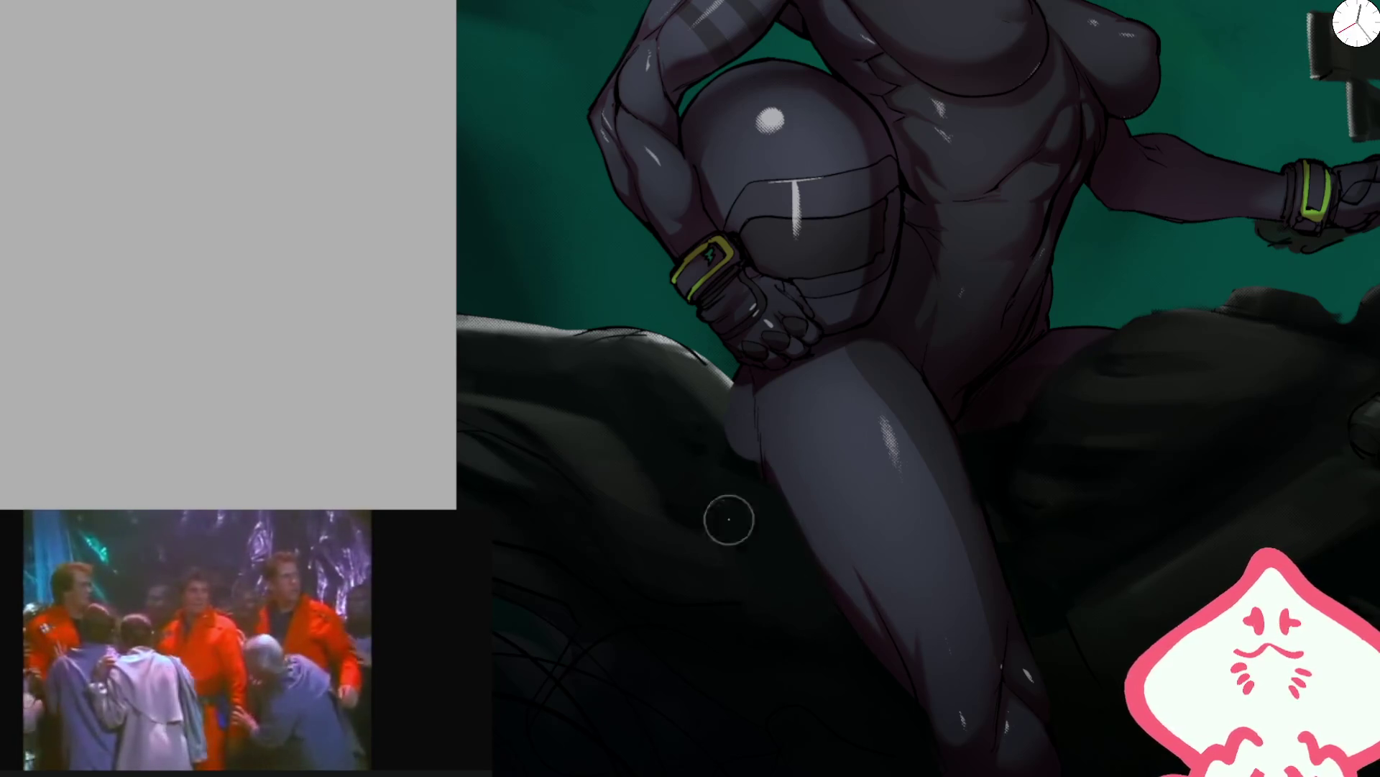
{"action": "key", "text": "ctrl+shift+d"}
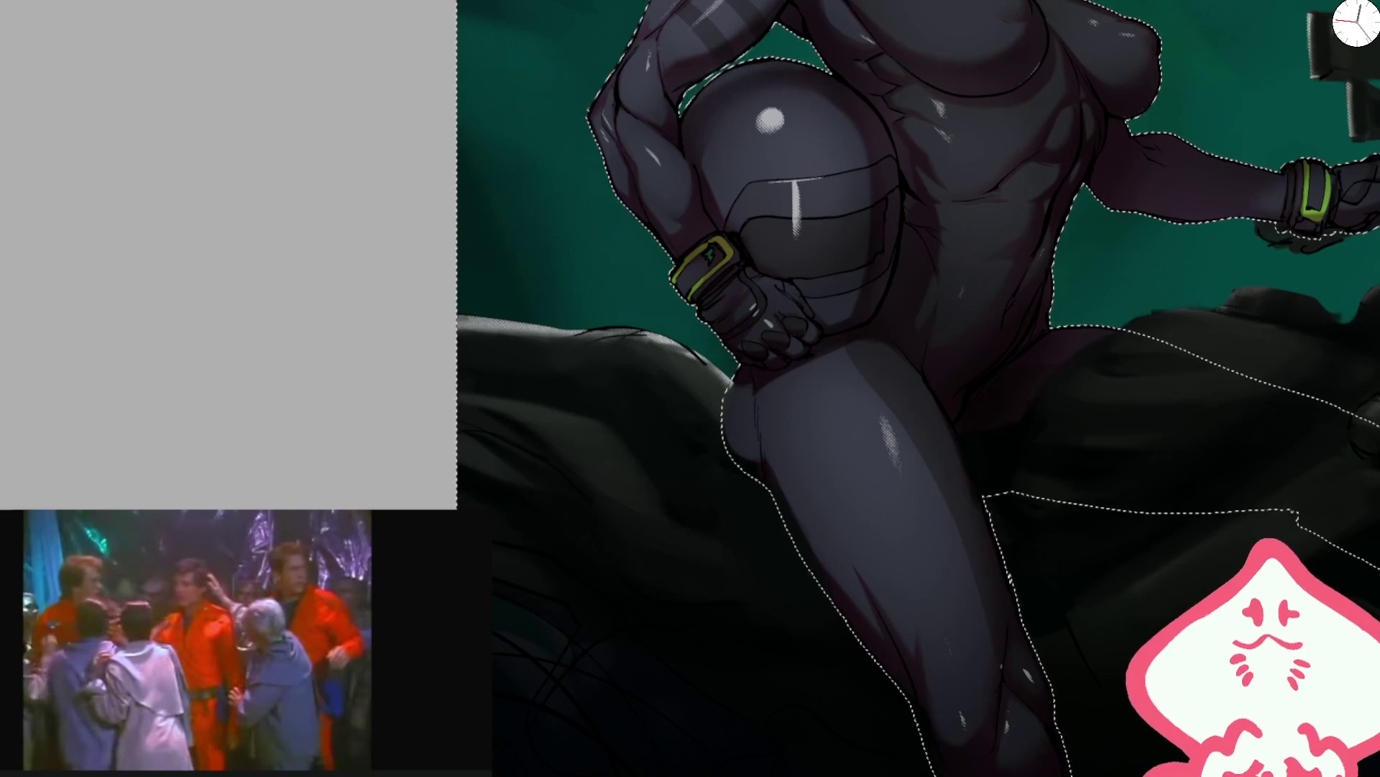
- Clear the selection and darken the rider's right thigh around the handle
{"action": "key", "text": "ctrl+d"}
{"action": "left_click_drag", "start_coordinate": [834, 570], "coordinate": [737, 408]}
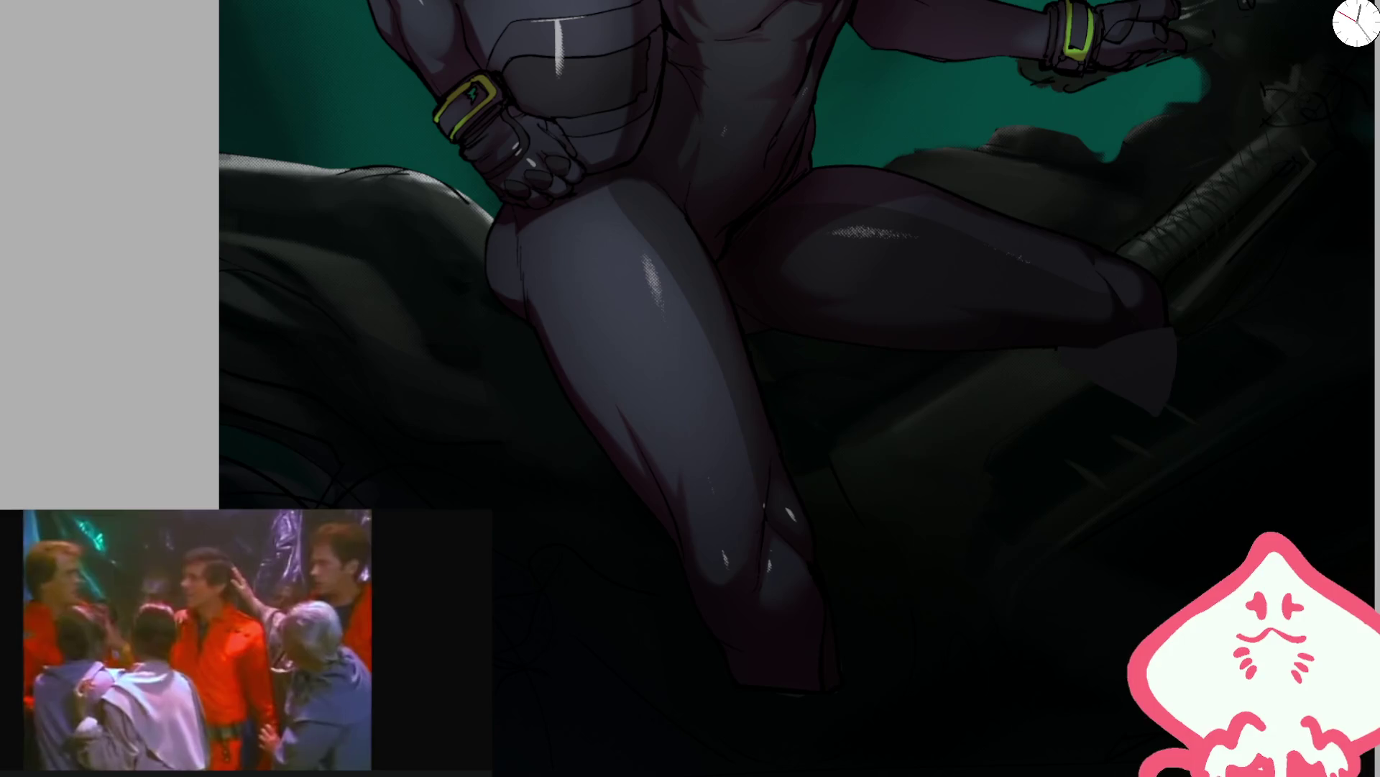
{"action": "key", "text": "bracketright"}
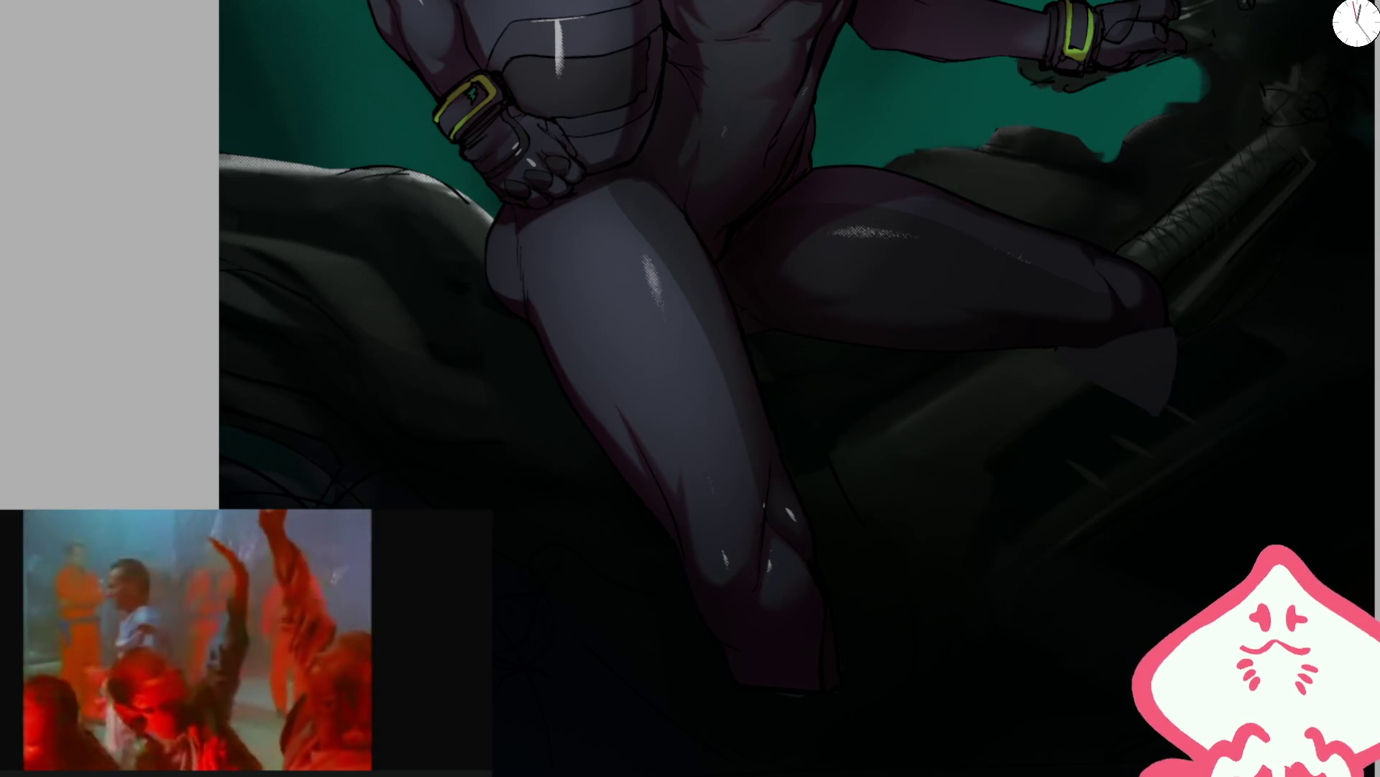
{"action": "left_click_drag", "start_coordinate": [1048, 253], "coordinate": [1295, 77]}
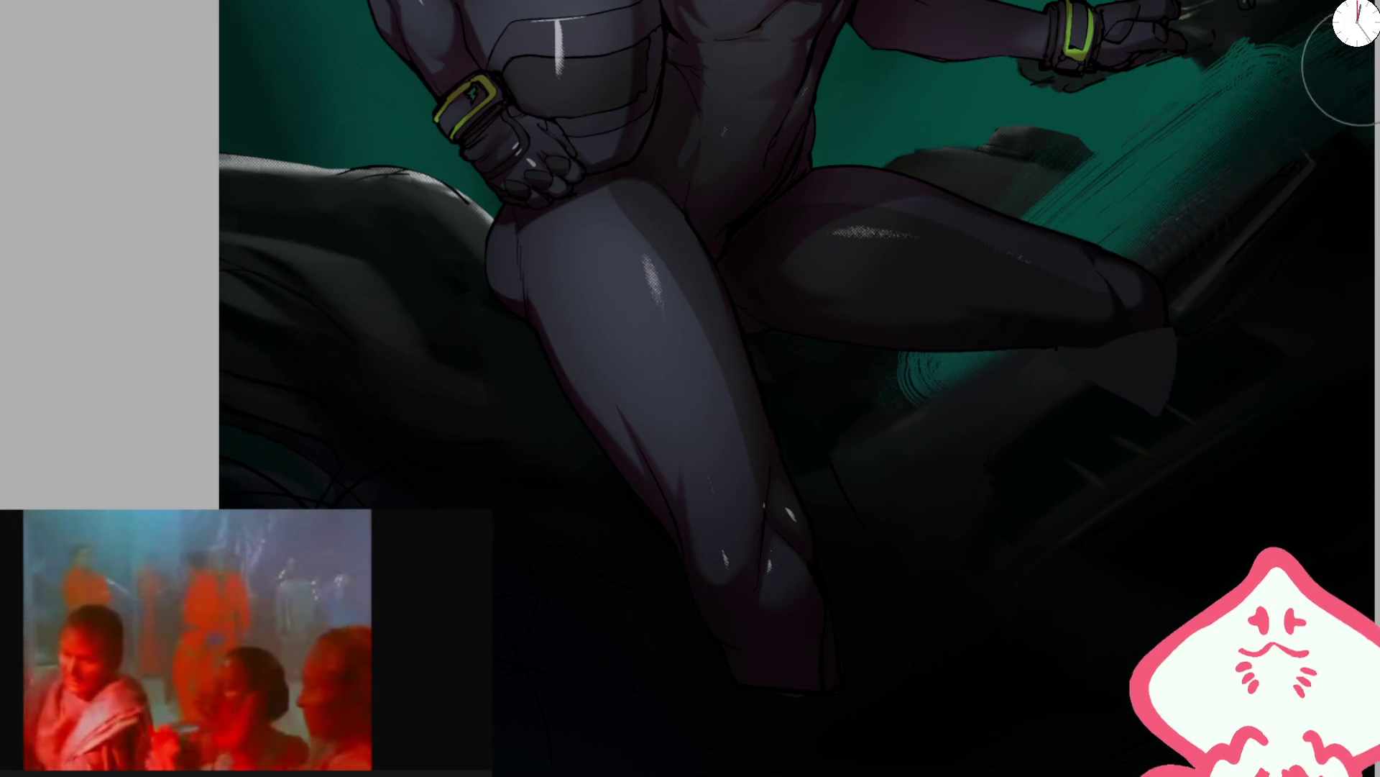
{"action": "key", "text": "ctrl+z"}
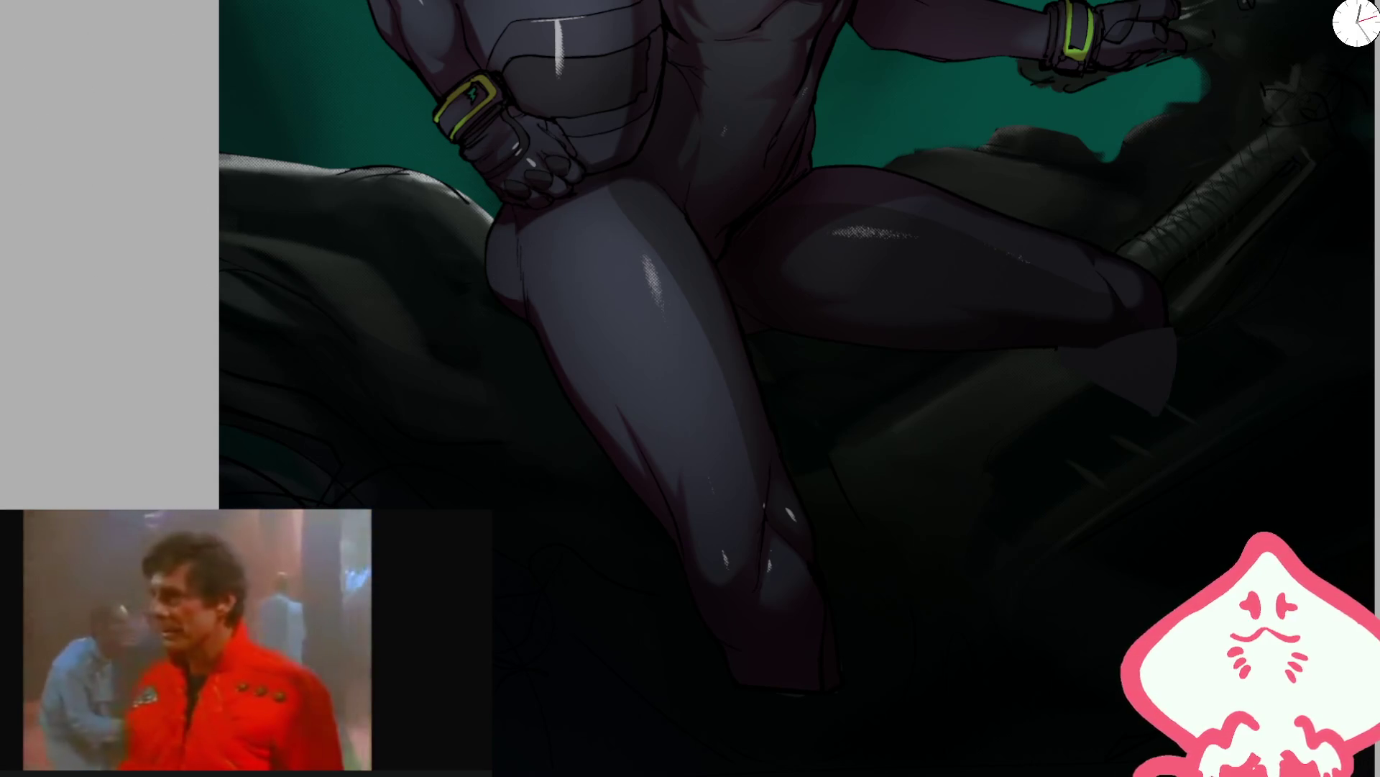
{"action": "mouse_move", "coordinate": [899, 234]}
{"action": "left_mouse_down"}
{"action": "mouse_move", "coordinate": [937, 274]}
{"action": "mouse_move", "coordinate": [1174, 246]}
{"action": "mouse_move", "coordinate": [1209, 326]}
{"action": "left_mouse_up"}
{"action": "scroll", "coordinate": [840, 243], "scroll_direction": "up", "scroll_amount": 2}
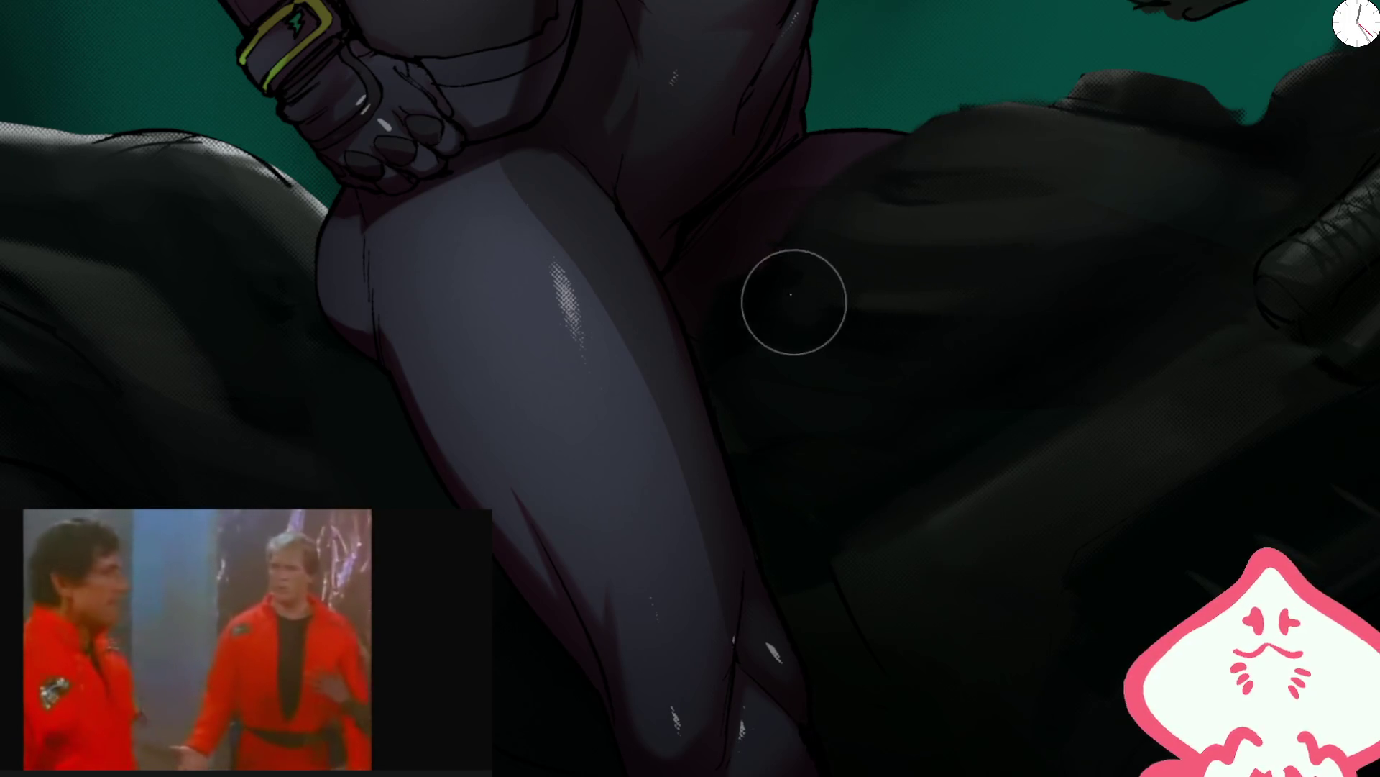
{"action": "key", "text": "bracketleft"}
{"action": "key", "text": "bracketleft"}
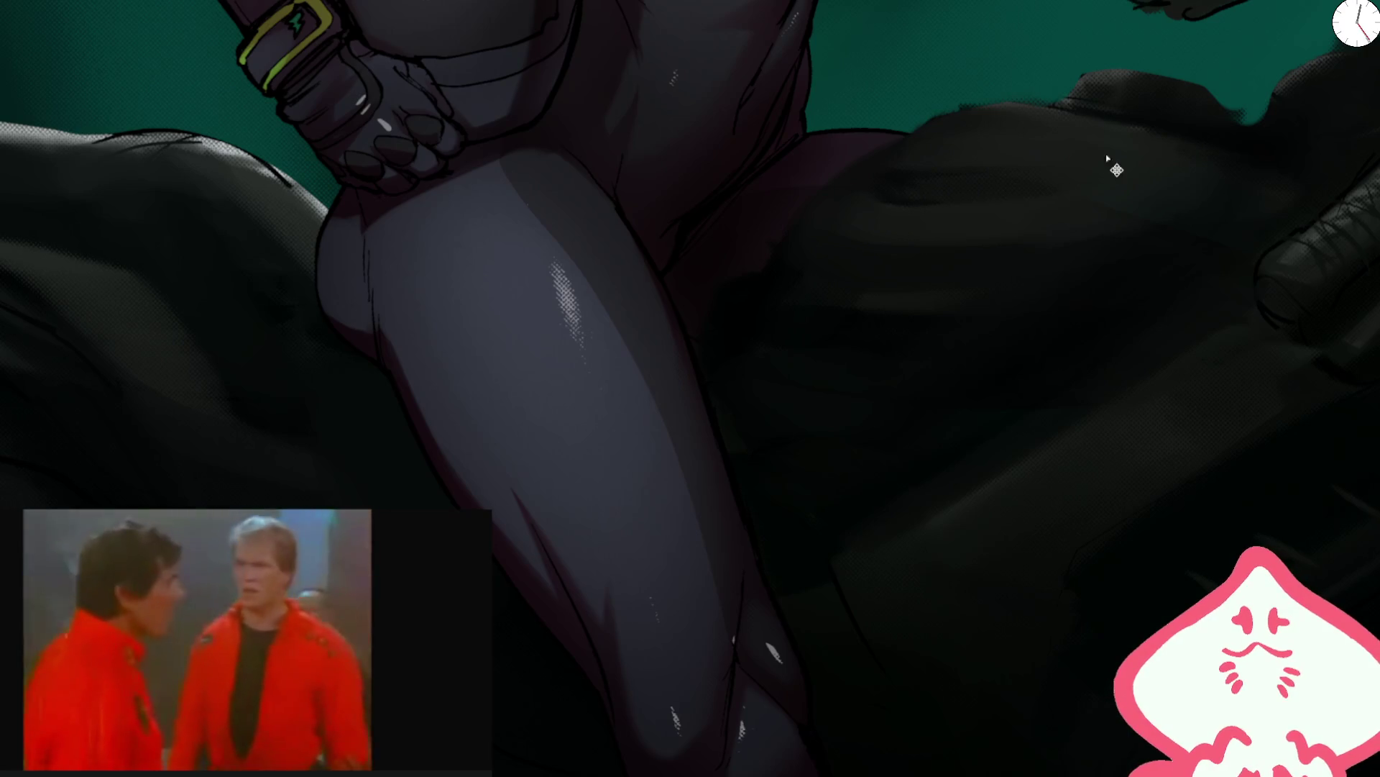
{"action": "key", "text": "bracketright"}
{"action": "key", "text": "bracketright"}
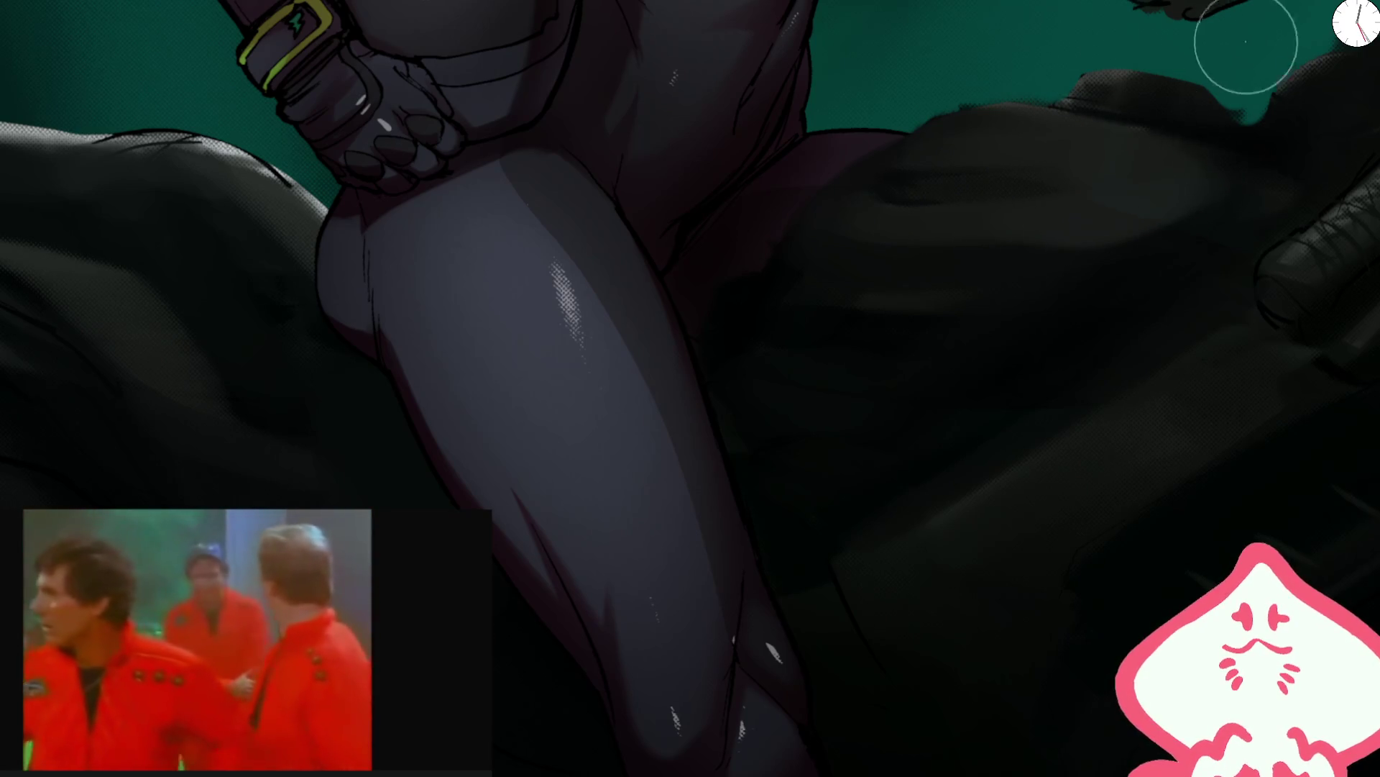
{"action": "scroll", "coordinate": [598, 97], "scroll_direction": "down", "scroll_amount": 2}
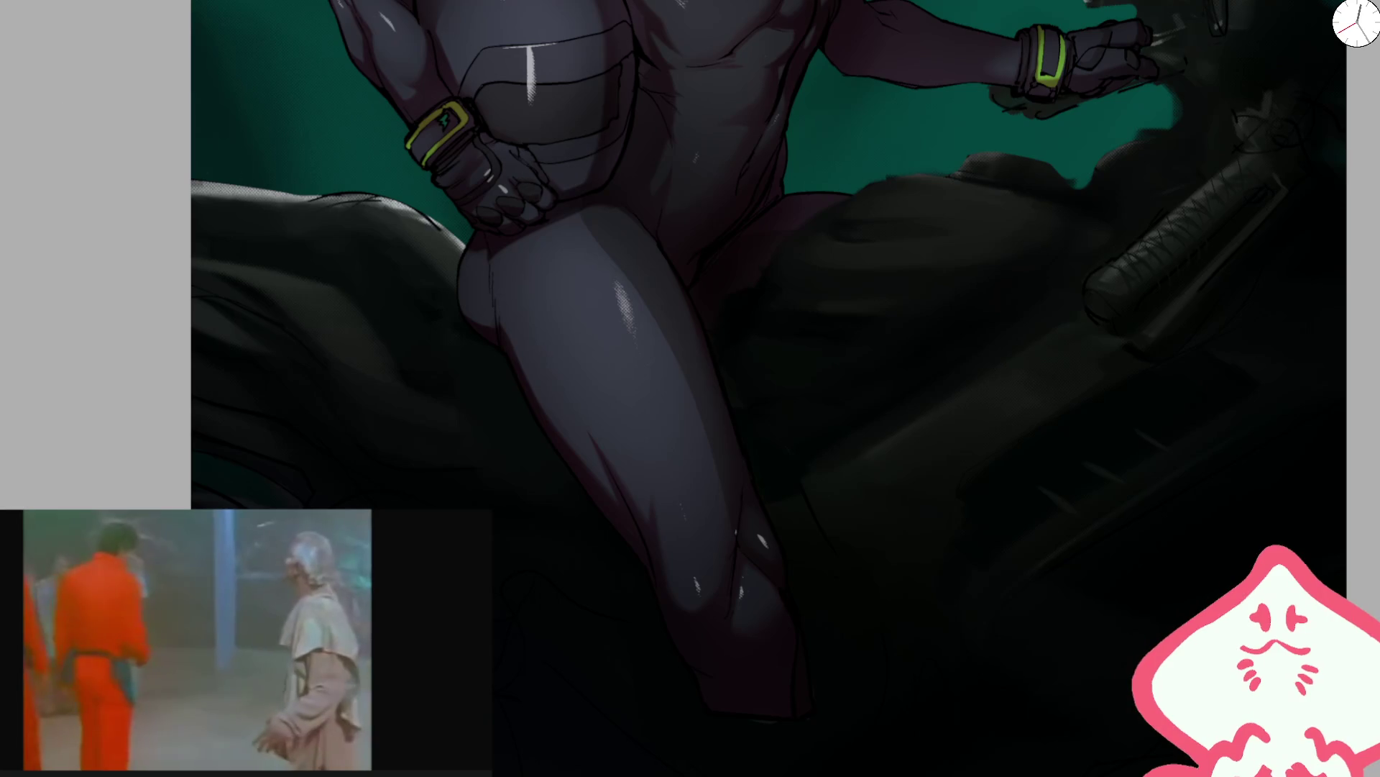
{"action": "scroll", "coordinate": [896, 222], "scroll_direction": "up", "scroll_amount": 3}
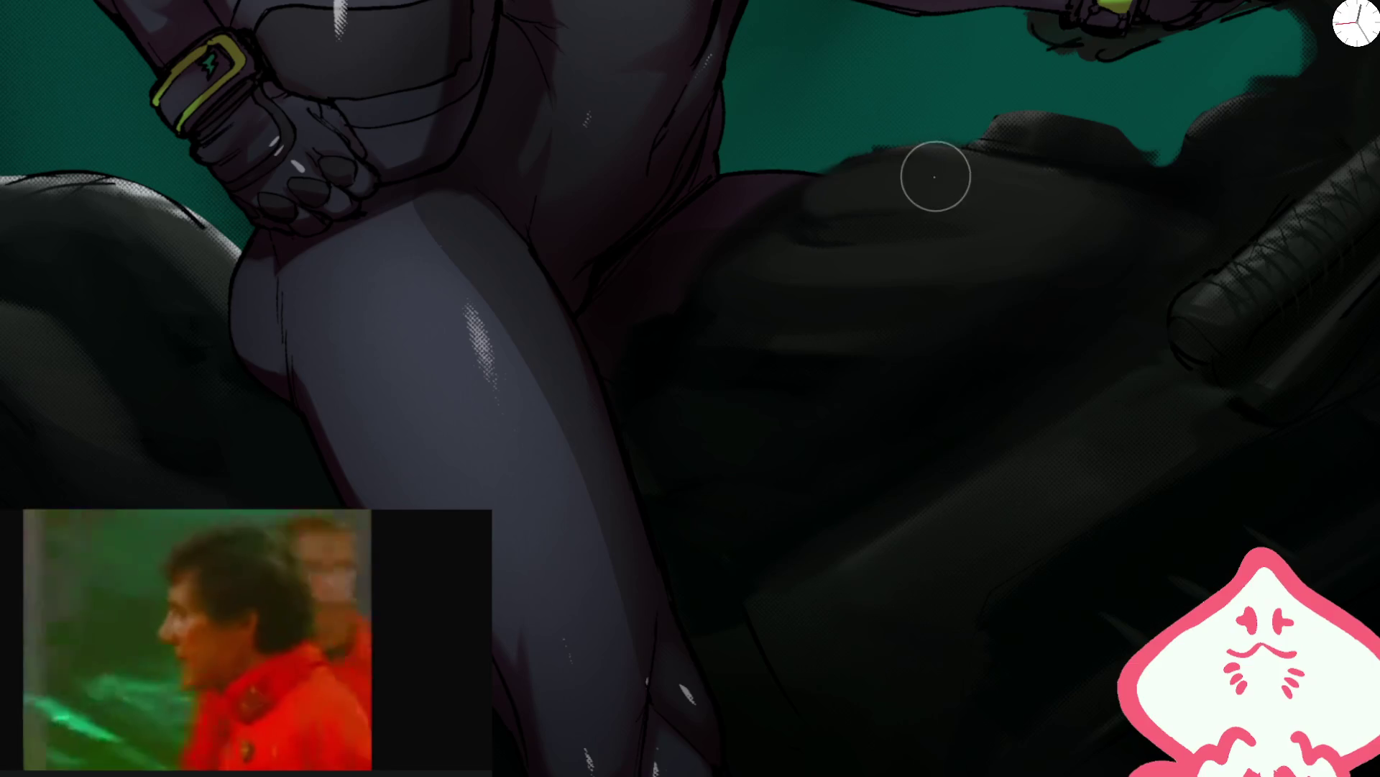
- Airbrush a soft lighter sheen across the dark bike body, then reset the view
{"action": "left_click", "coordinate": [804, 217]}
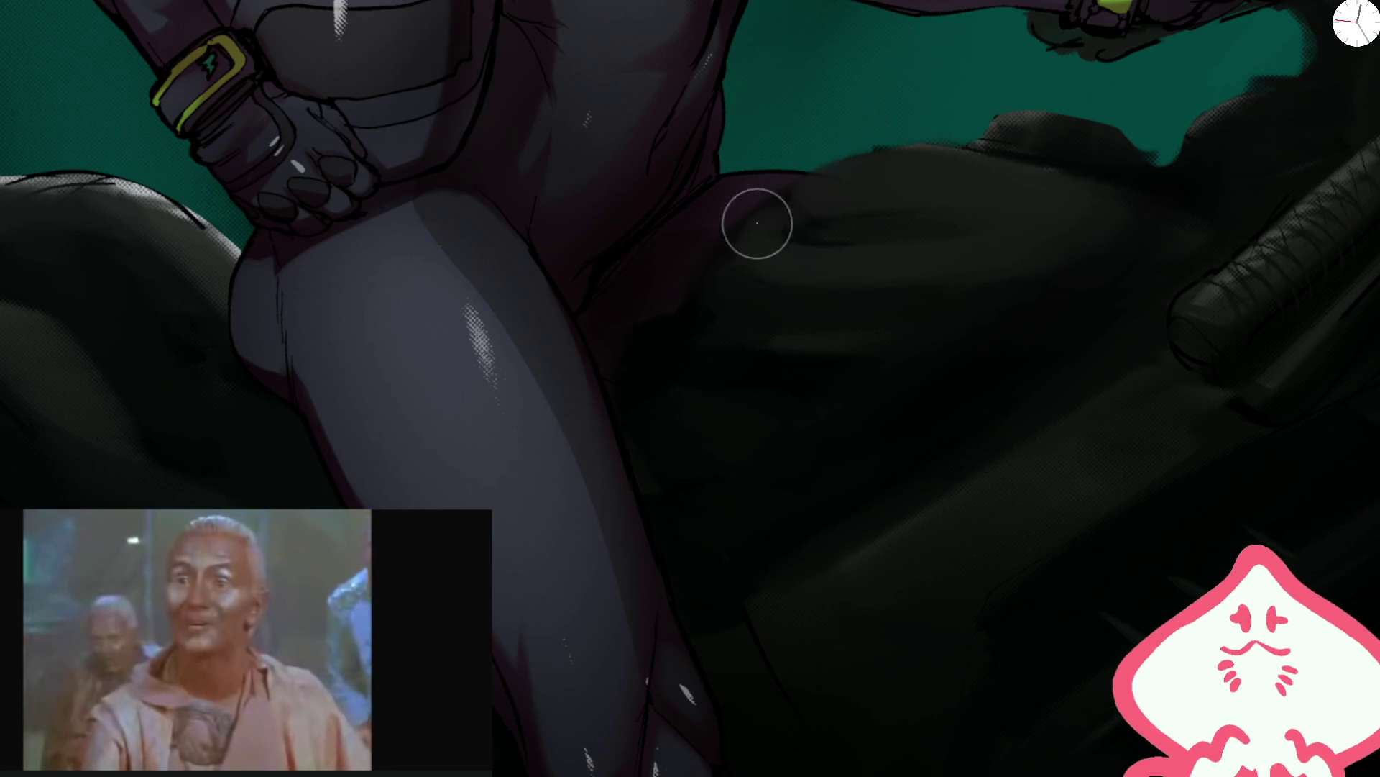
{"action": "mouse_move", "coordinate": [942, 195]}
{"action": "left_mouse_down"}
{"action": "mouse_move", "coordinate": [801, 210]}
{"action": "mouse_move", "coordinate": [839, 231]}
{"action": "mouse_move", "coordinate": [921, 158]}
{"action": "mouse_move", "coordinate": [1110, 175]}
{"action": "left_mouse_up"}
{"action": "mouse_move", "coordinate": [1002, 237]}
{"action": "left_mouse_down"}
{"action": "mouse_move", "coordinate": [817, 184]}
{"action": "mouse_move", "coordinate": [721, 253]}
{"action": "mouse_move", "coordinate": [821, 230]}
{"action": "mouse_move", "coordinate": [755, 314]}
{"action": "mouse_move", "coordinate": [863, 216]}
{"action": "mouse_move", "coordinate": [759, 238]}
{"action": "left_mouse_up"}
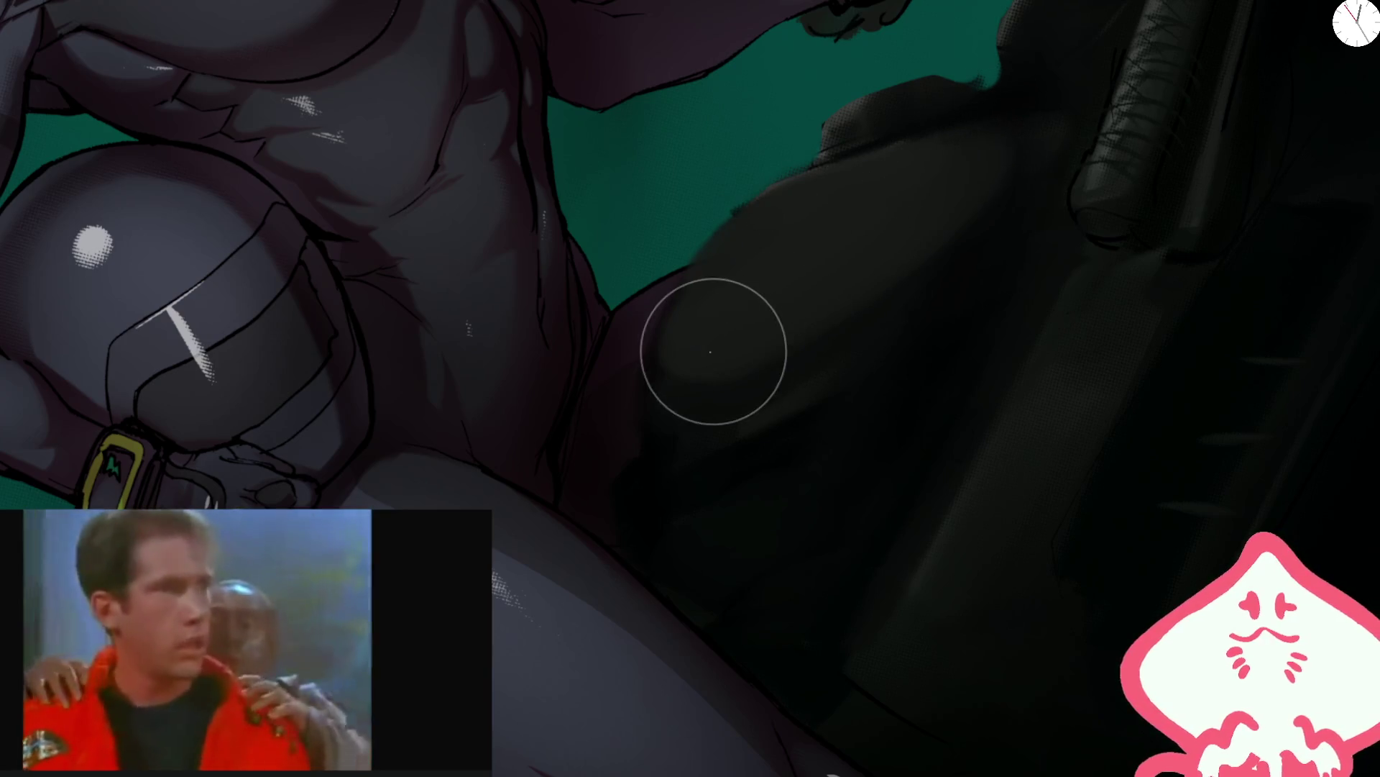
{"action": "key", "text": "bracketright"}
{"action": "key", "text": "bracketright"}
{"action": "key", "text": "bracketright"}
{"action": "key", "text": "bracketleft"}
{"action": "key", "text": "bracketleft"}
{"action": "key", "text": "bracketleft"}
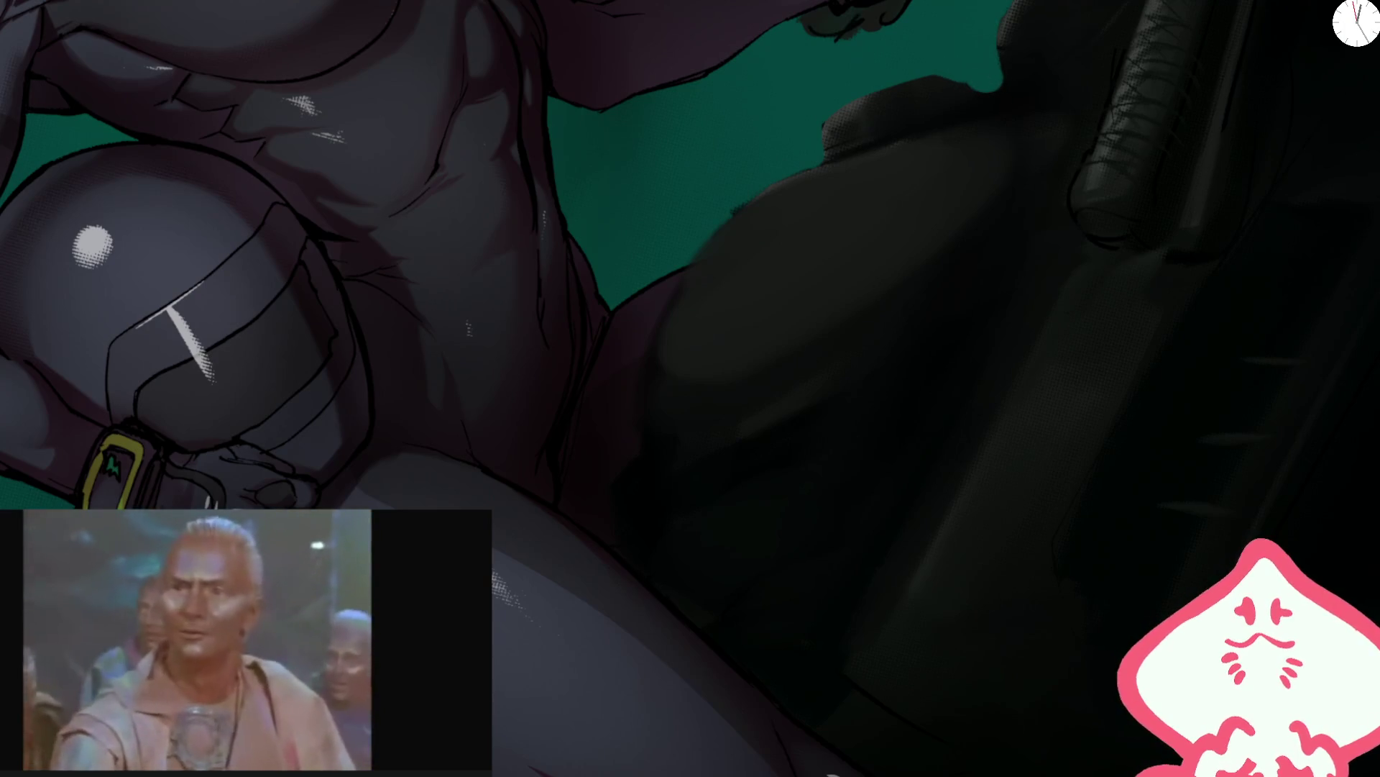
{"action": "key", "text": "bracketright"}
{"action": "key", "text": "bracketright"}
{"action": "key", "text": "bracketright"}
{"action": "key", "text": "bracketleft"}
{"action": "key", "text": "bracketleft"}
{"action": "key", "text": "bracketleft"}
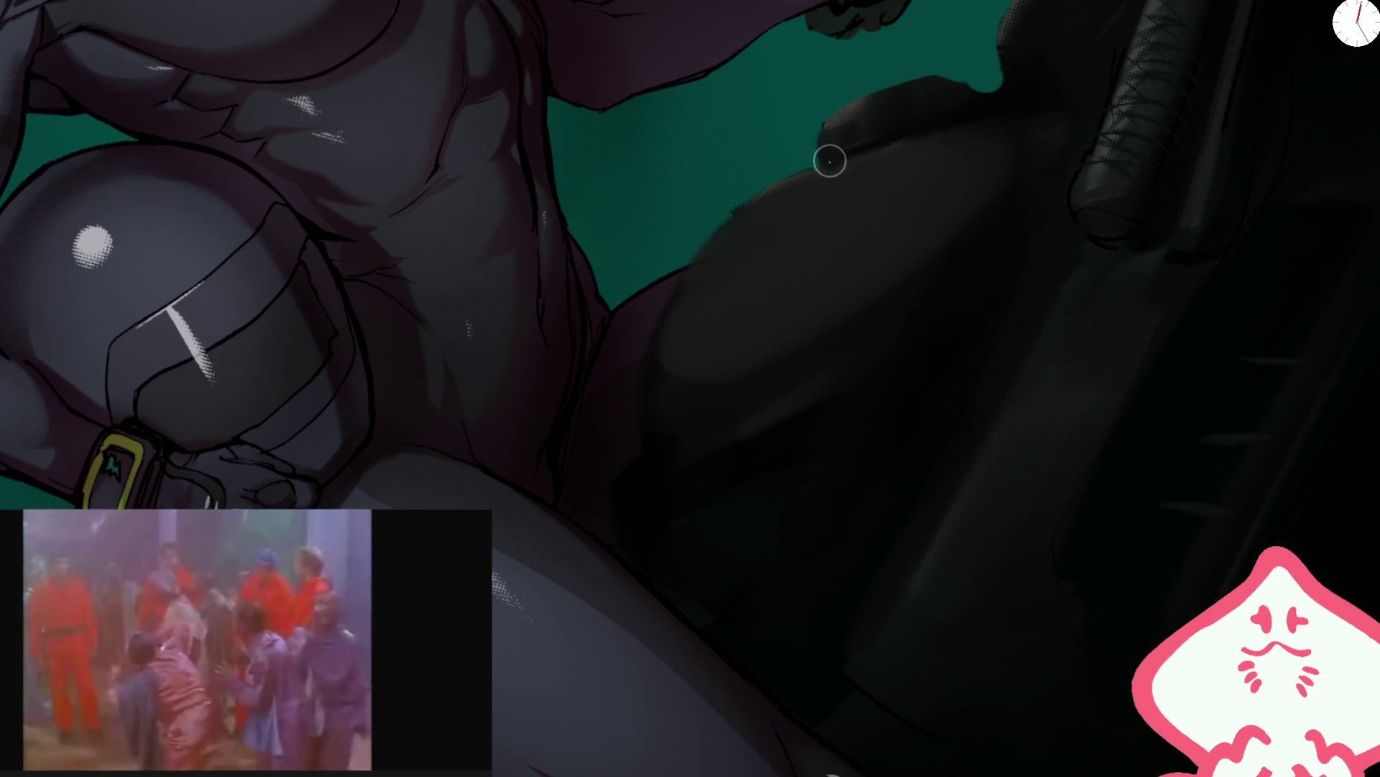
{"action": "key", "text": "ctrl+0"}
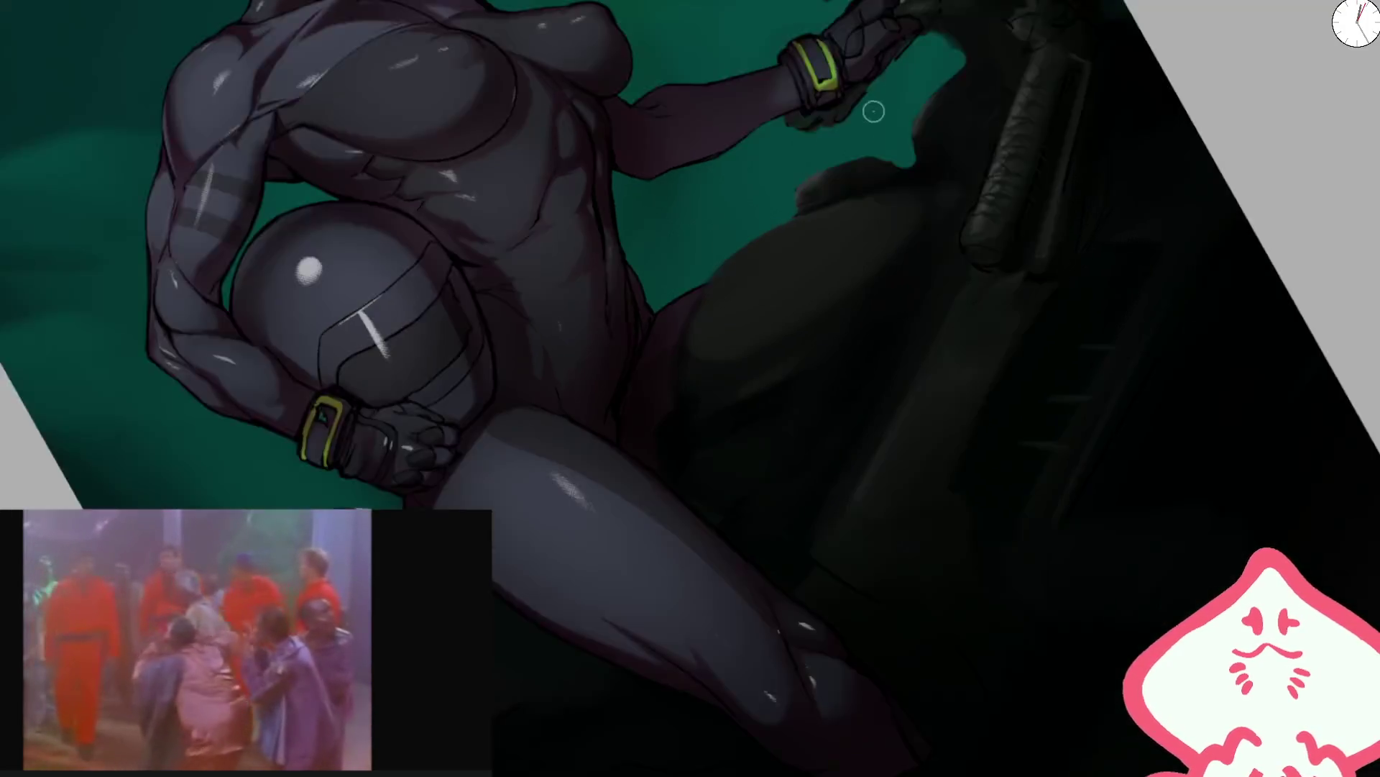
{"action": "scroll", "coordinate": [667, 299], "scroll_direction": "up", "scroll_amount": 2}
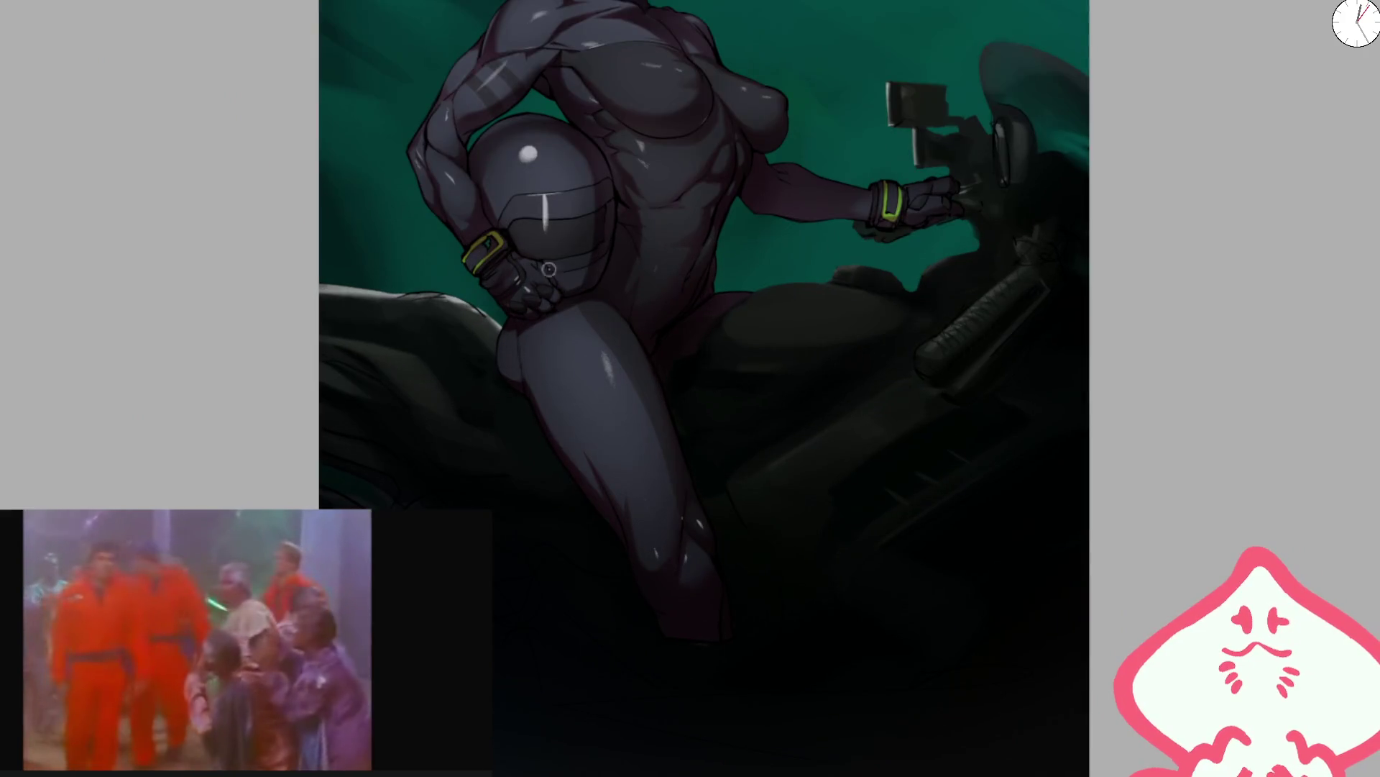
{"action": "key", "text": "bracketright"}
{"action": "key", "text": "bracketright"}
{"action": "key", "text": "bracketright"}
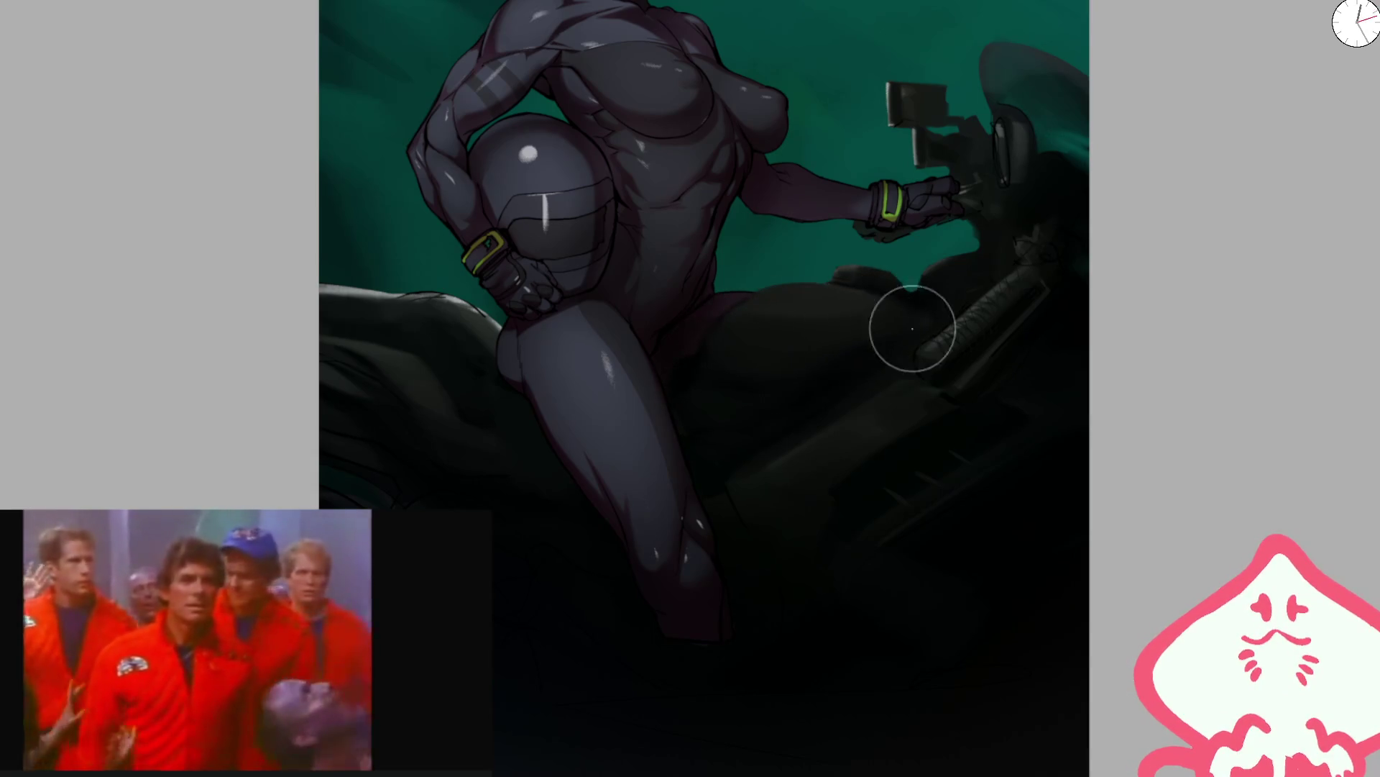
{"action": "key", "text": "bracketright"}
{"action": "key", "text": "bracketright"}
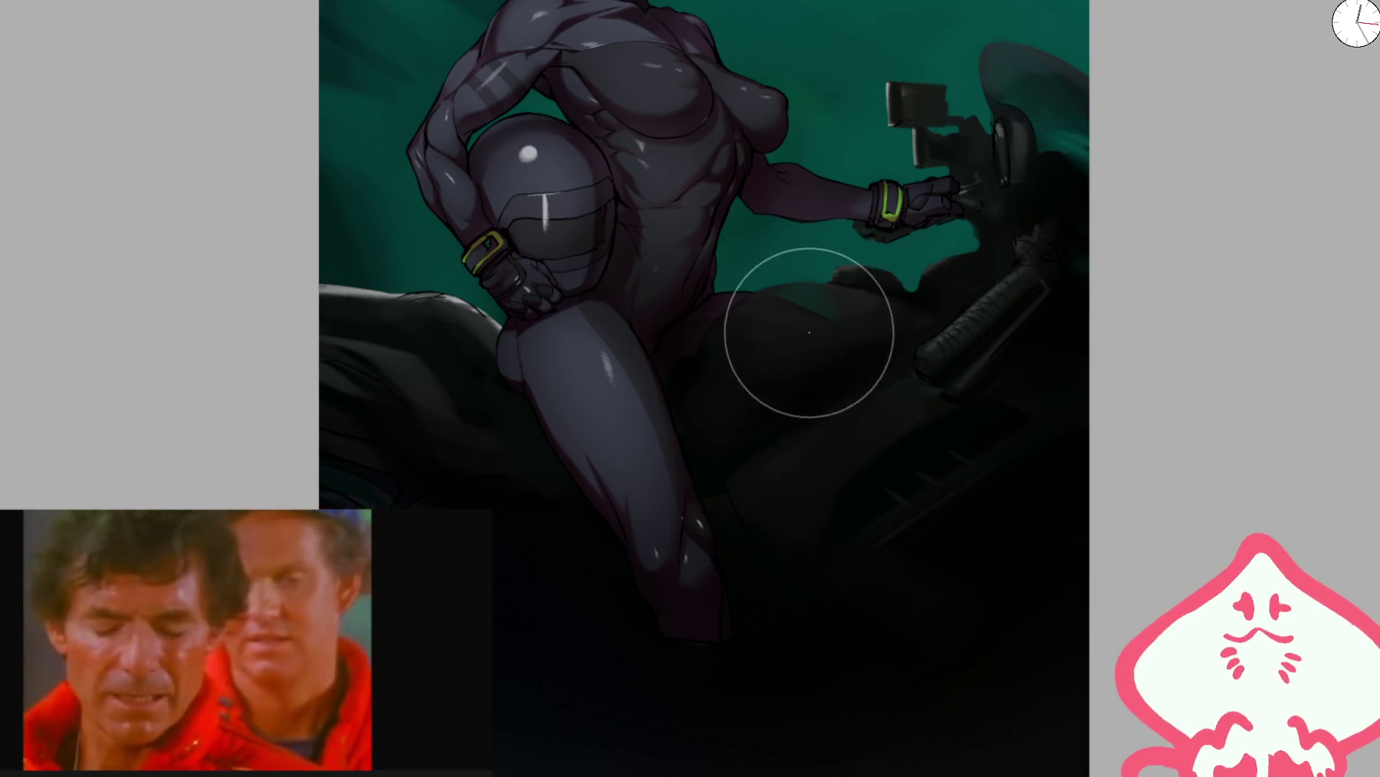
{"action": "key", "text": "bracketleft"}
{"action": "key", "text": "bracketleft"}
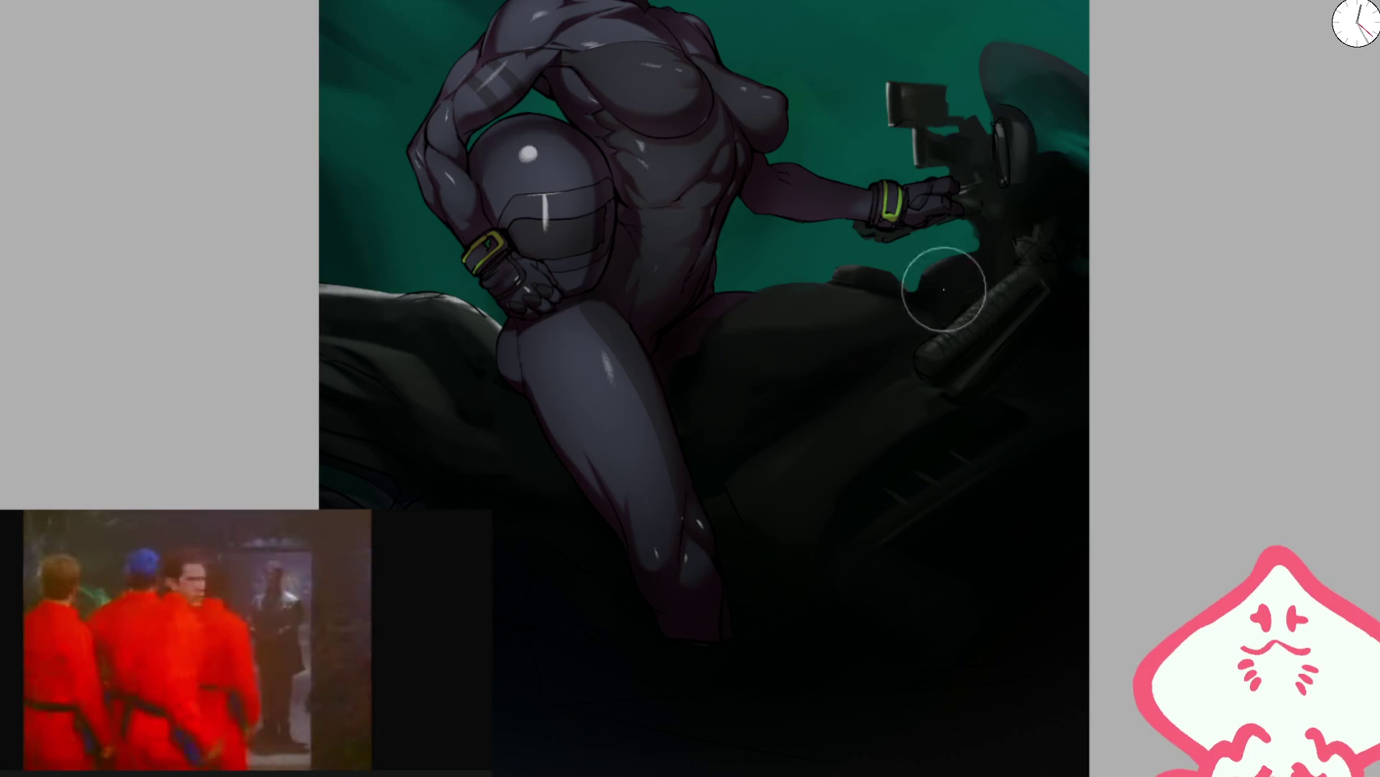
{"action": "scroll", "coordinate": [789, 302], "scroll_direction": "up", "scroll_amount": 5}
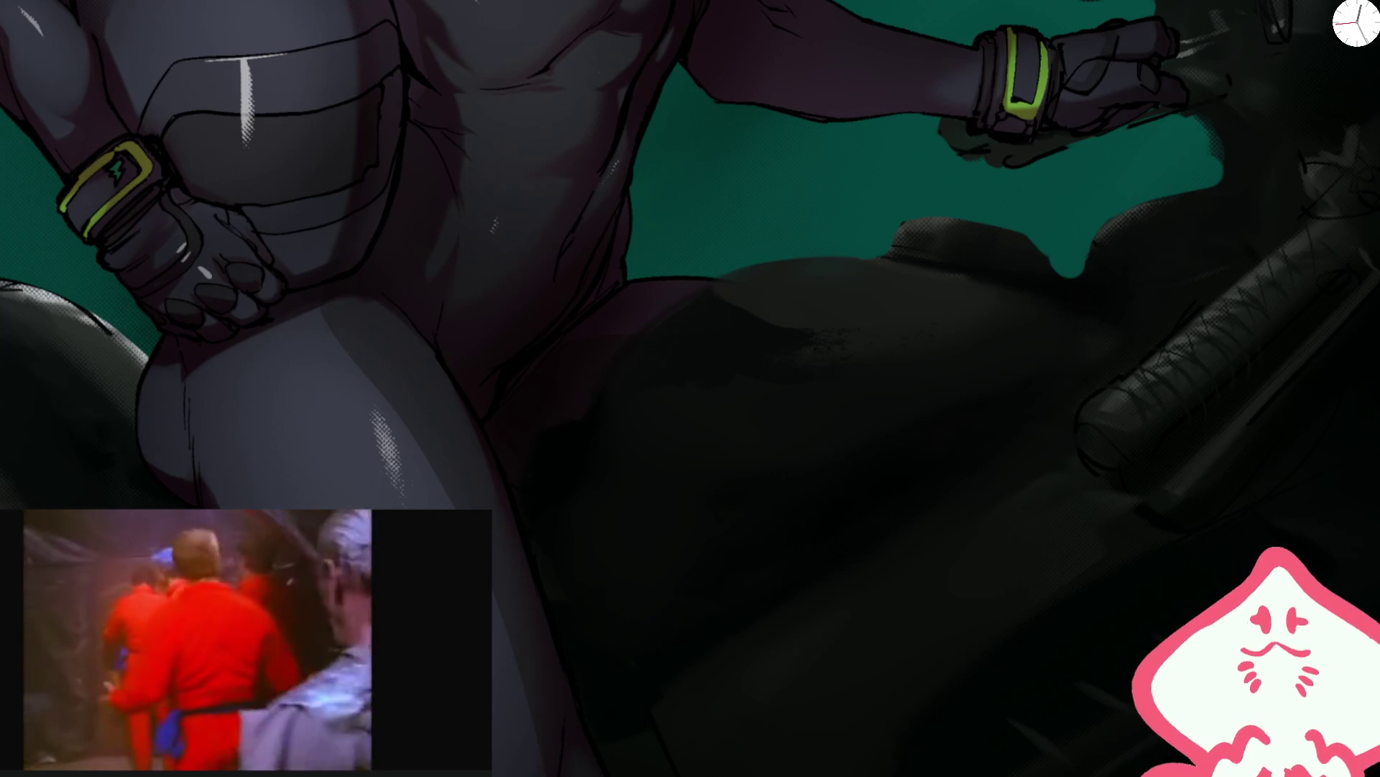
- Reshape the grey patch on the bike body and extend lighter shading across the tank
{"action": "mouse_move", "coordinate": [740, 324]}
{"action": "left_mouse_down"}
{"action": "mouse_move", "coordinate": [776, 317]}
{"action": "mouse_move", "coordinate": [841, 255]}
{"action": "left_mouse_up"}
{"action": "key", "text": "ctrl+z"}
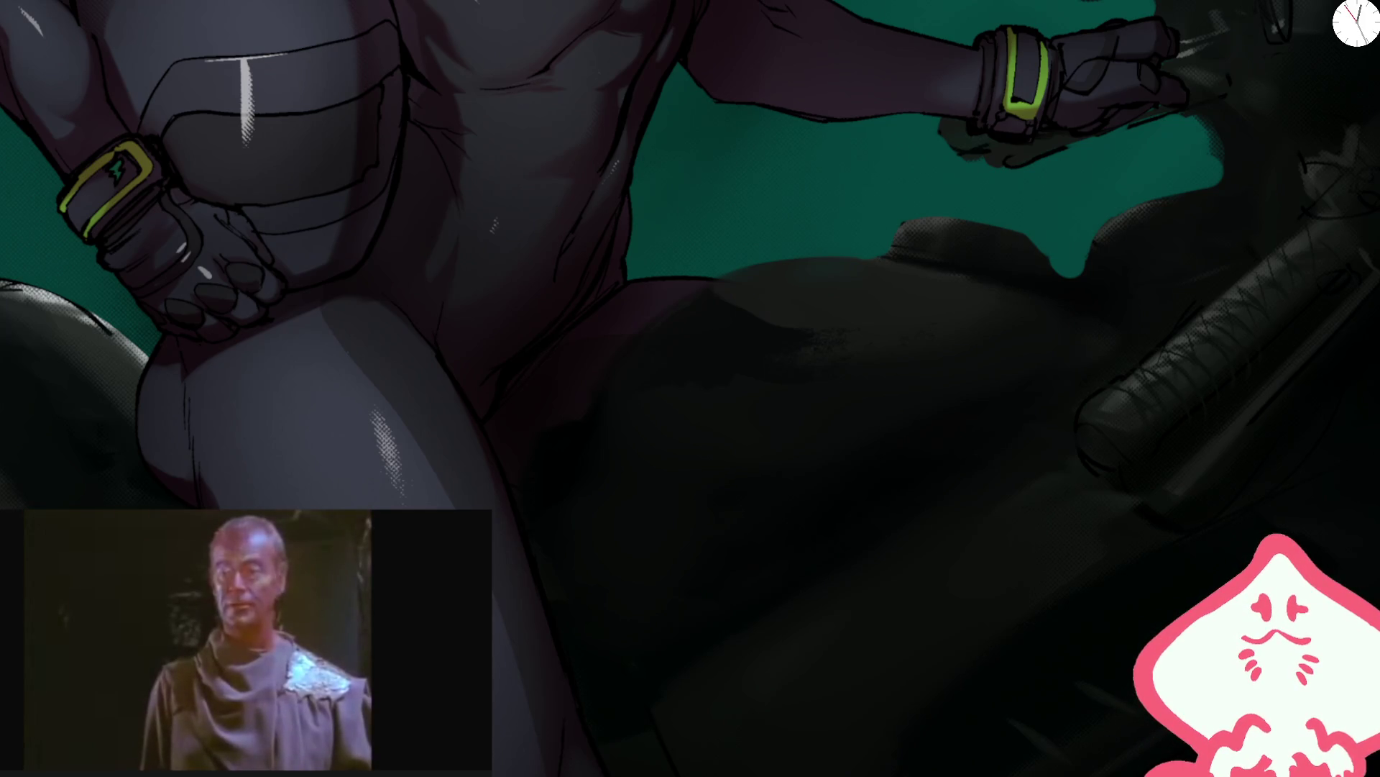
{"action": "left_click_drag", "start_coordinate": [1003, 273], "coordinate": [783, 345]}
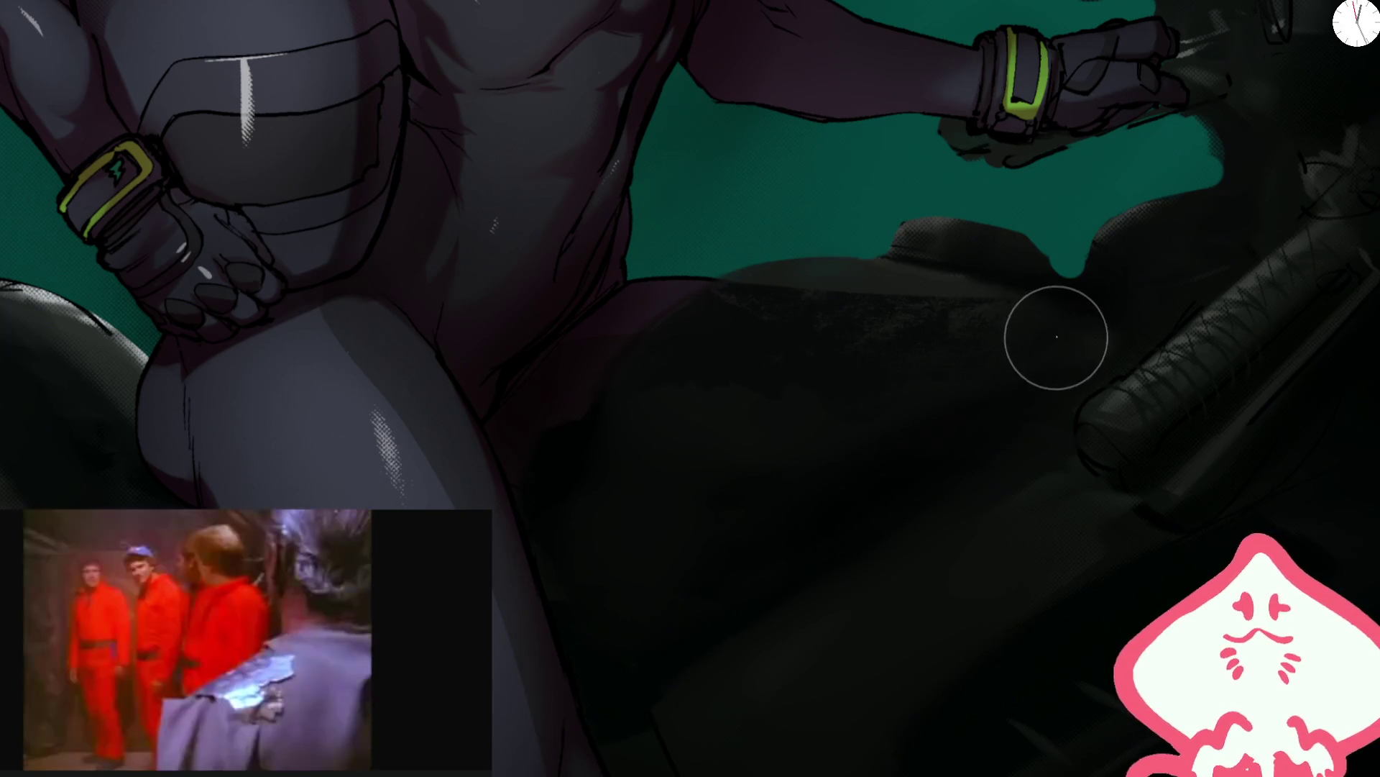
{"action": "scroll", "coordinate": [1062, 287], "scroll_direction": "down", "scroll_amount": 5}
{"action": "scroll", "coordinate": [765, 274], "scroll_direction": "up", "scroll_amount": 3}
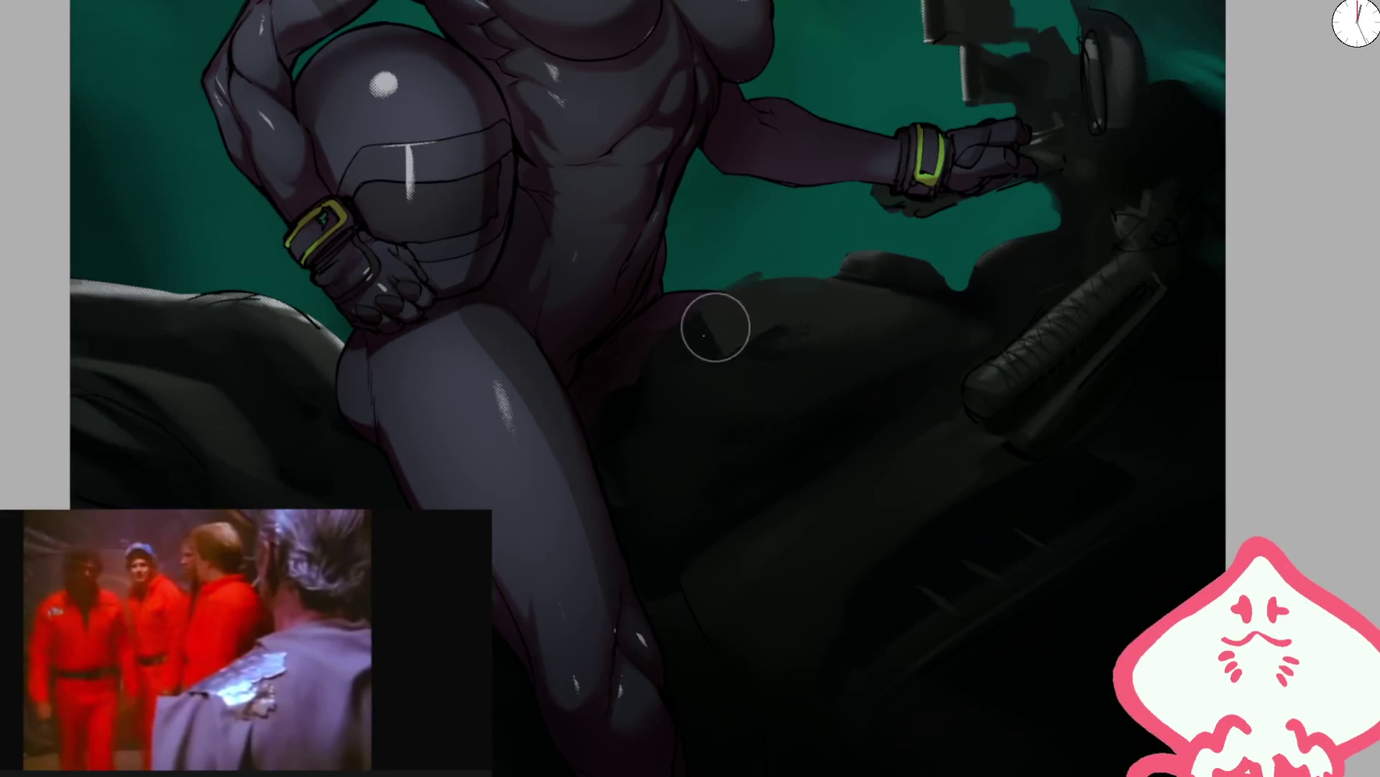
{"action": "mouse_move", "coordinate": [880, 324]}
{"action": "left_mouse_down"}
{"action": "mouse_move", "coordinate": [742, 308]}
{"action": "mouse_move", "coordinate": [745, 335]}
{"action": "mouse_move", "coordinate": [731, 326]}
{"action": "mouse_move", "coordinate": [994, 311]}
{"action": "left_mouse_up"}
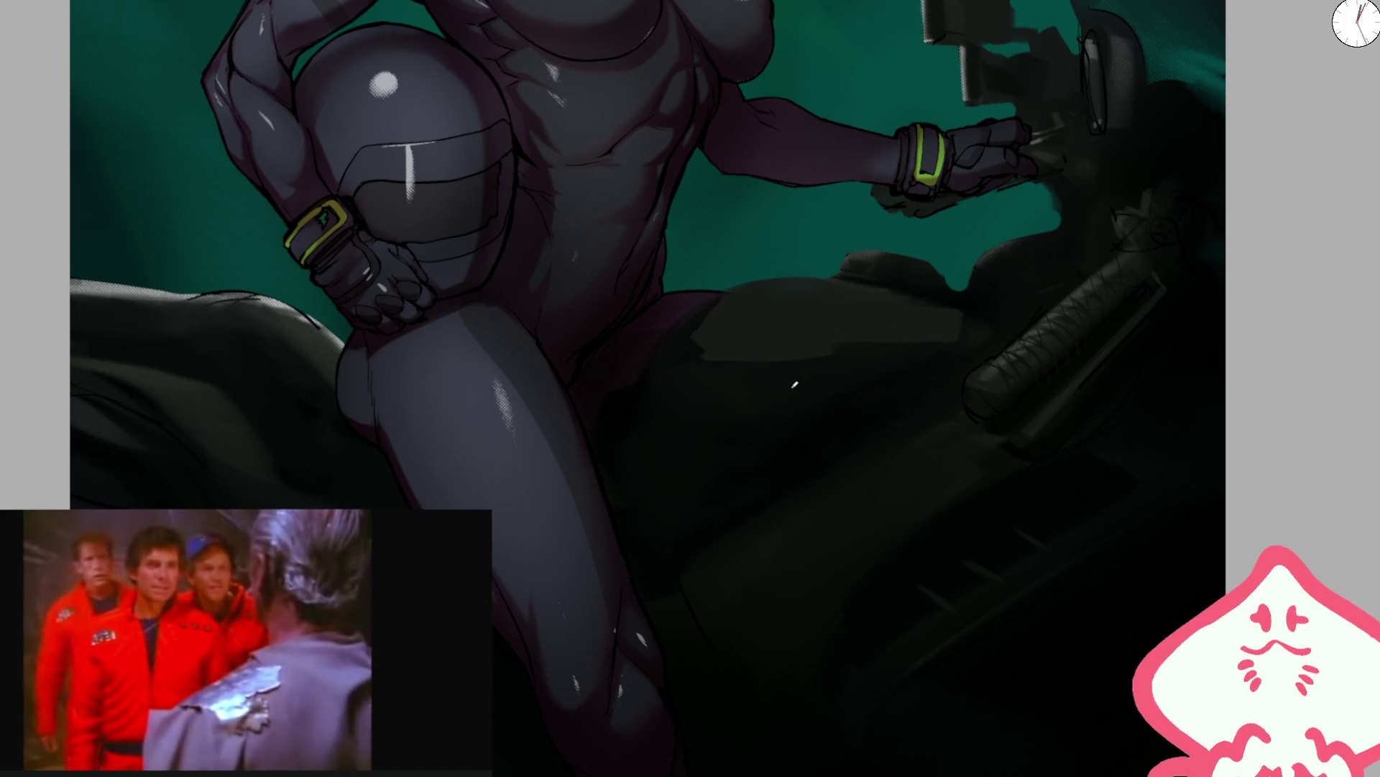
{"action": "left_click_drag", "start_coordinate": [696, 317], "coordinate": [813, 332]}
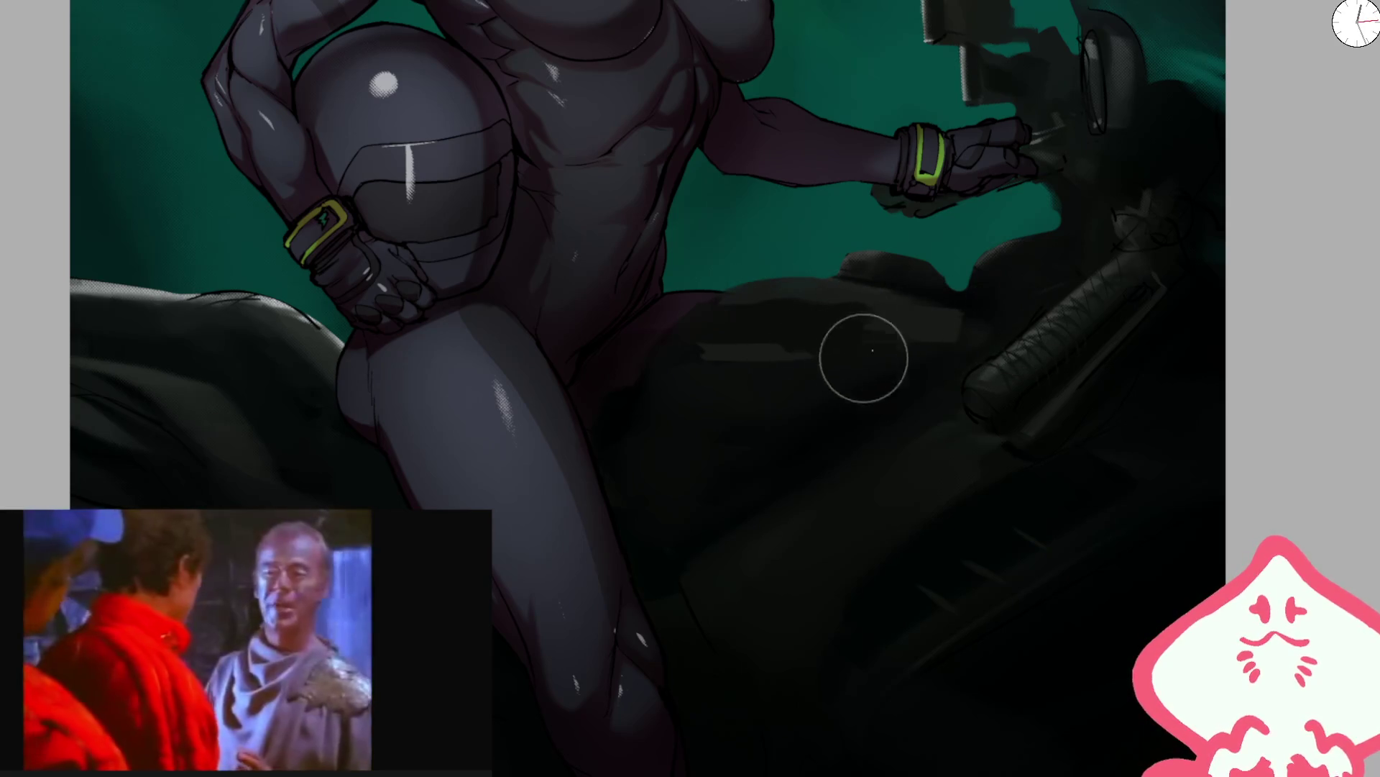
{"action": "mouse_move", "coordinate": [786, 346]}
{"action": "left_mouse_down"}
{"action": "mouse_move", "coordinate": [900, 321]}
{"action": "mouse_move", "coordinate": [858, 309]}
{"action": "mouse_move", "coordinate": [926, 338]}
{"action": "left_mouse_up"}
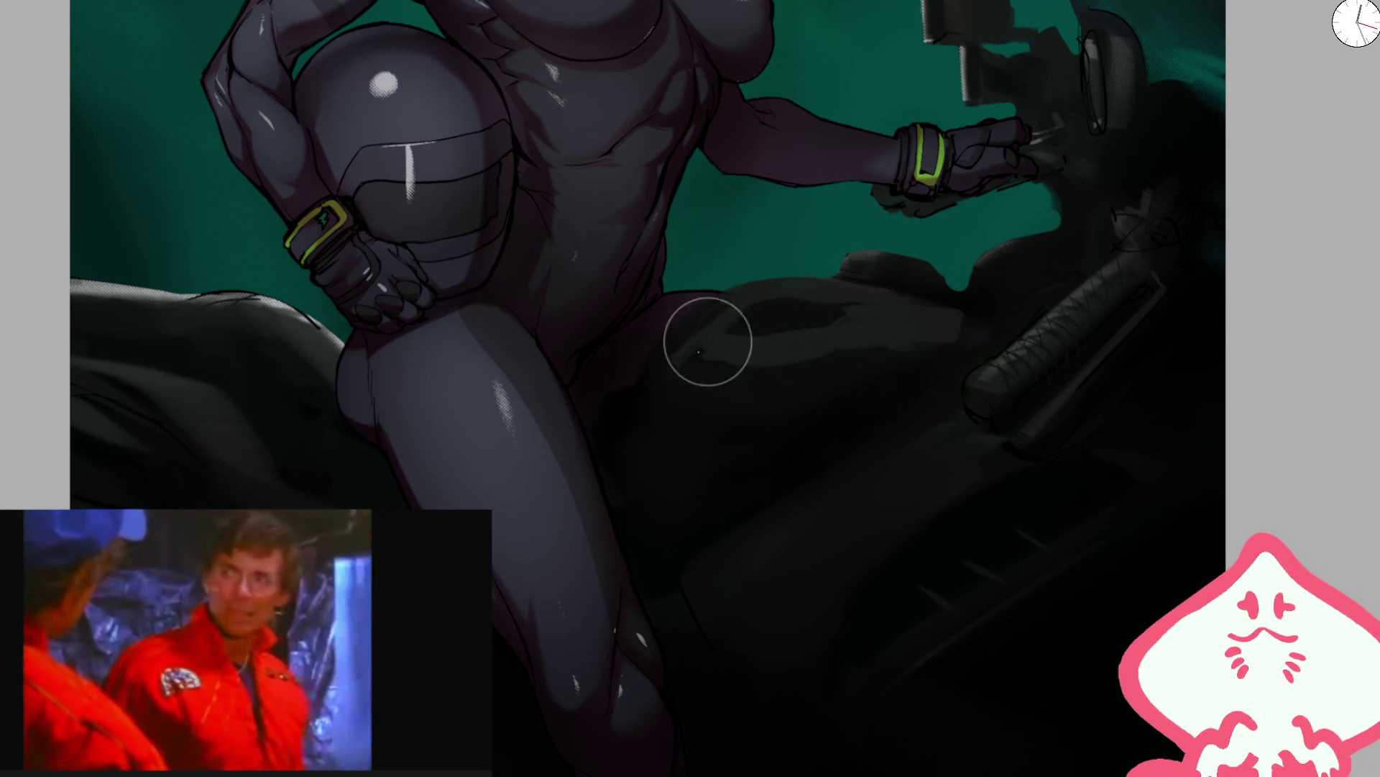
{"action": "scroll", "coordinate": [745, 346], "scroll_direction": "down", "scroll_amount": 3}
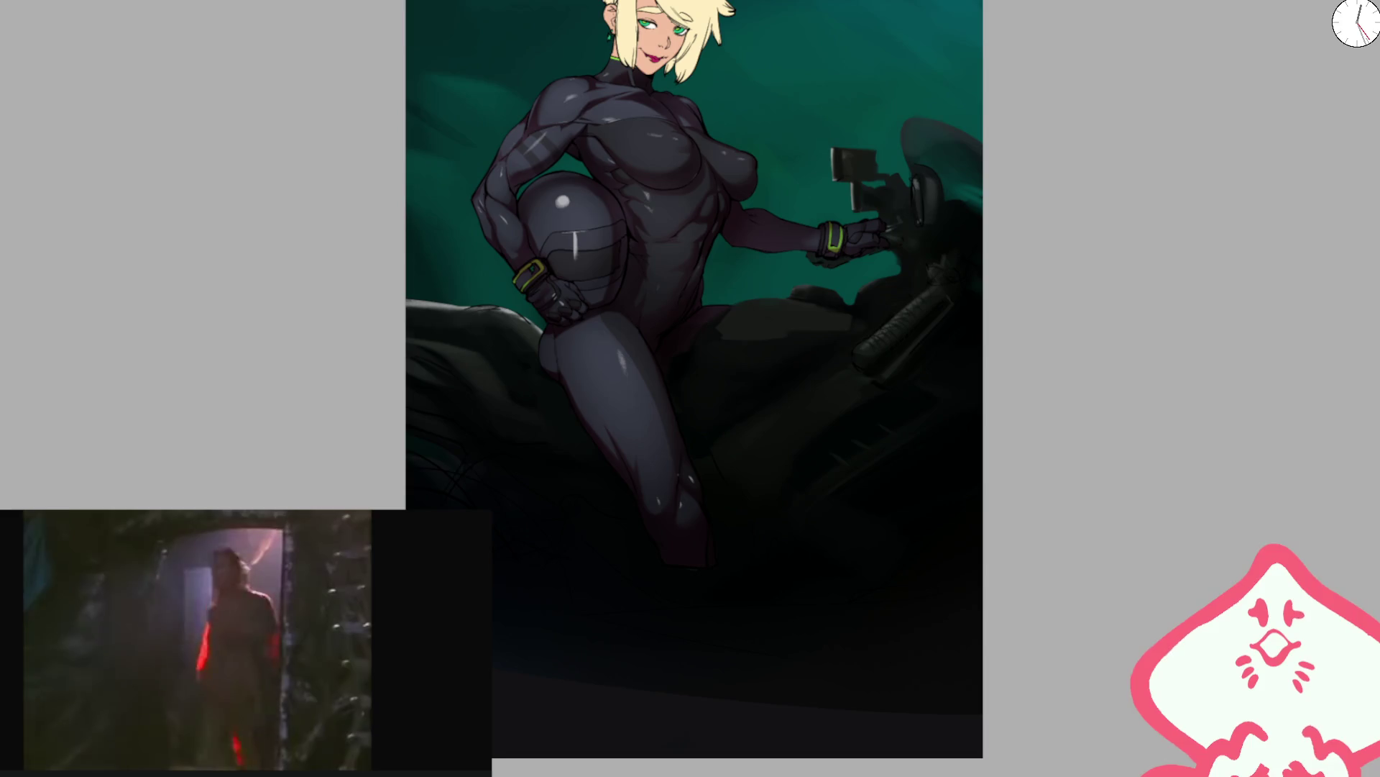
{"action": "scroll", "coordinate": [649, 308], "scroll_direction": "up", "scroll_amount": 3}
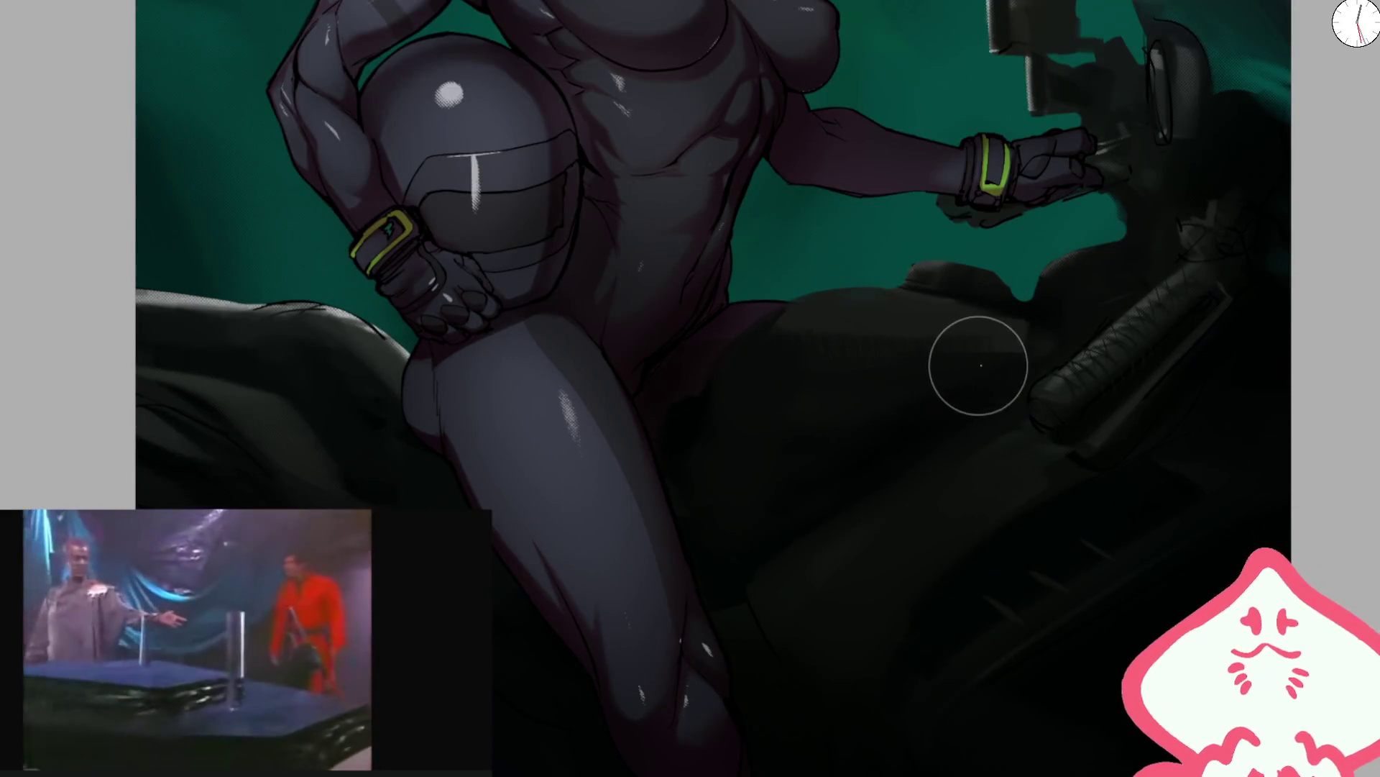
- Reframe the view on the leg, torso, arm and bike, adjusting the brush size
{"action": "left_click_drag", "start_coordinate": [762, 410], "coordinate": [1050, 384]}
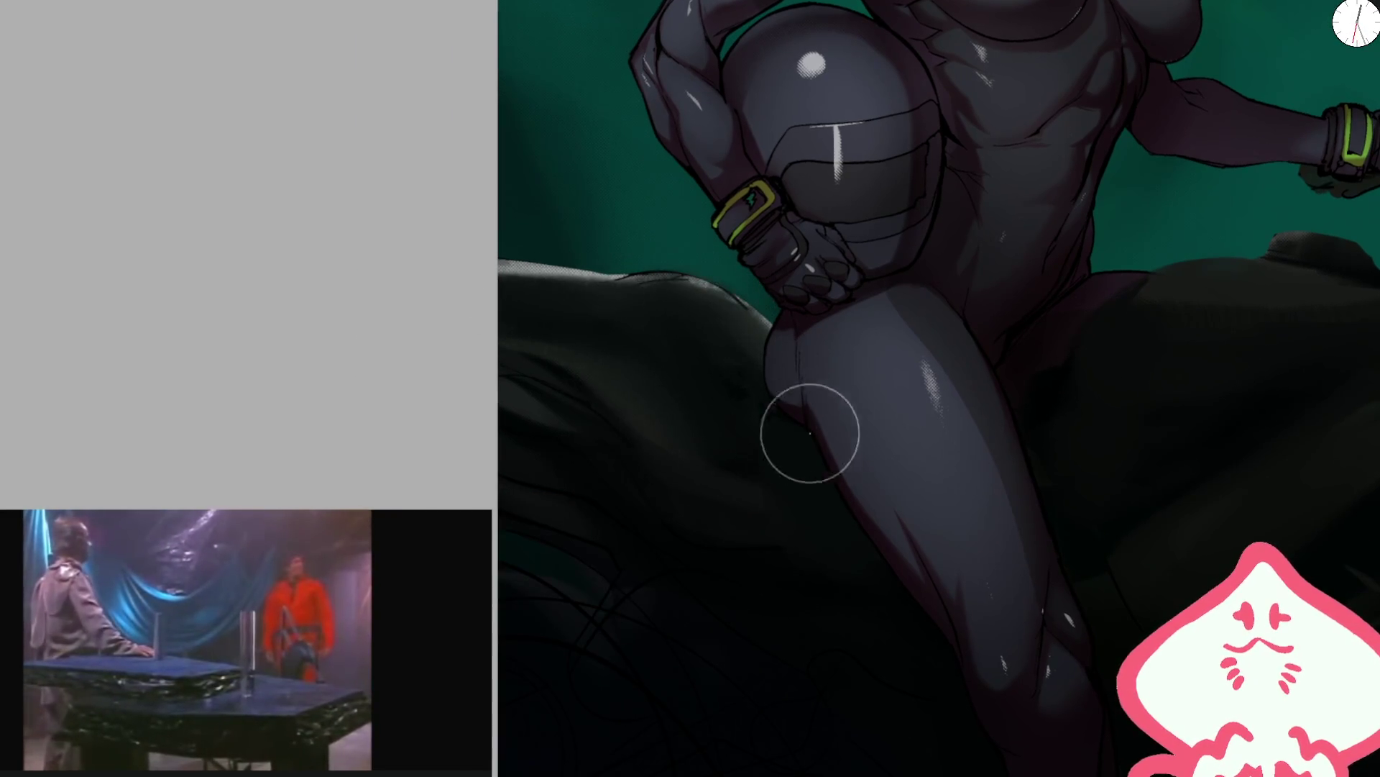
{"action": "scroll", "coordinate": [791, 403], "scroll_direction": "down", "scroll_amount": 3}
{"action": "scroll", "coordinate": [959, 297], "scroll_direction": "up", "scroll_amount": 3}
{"action": "left_click_drag", "start_coordinate": [921, 326], "coordinate": [530, 397]}
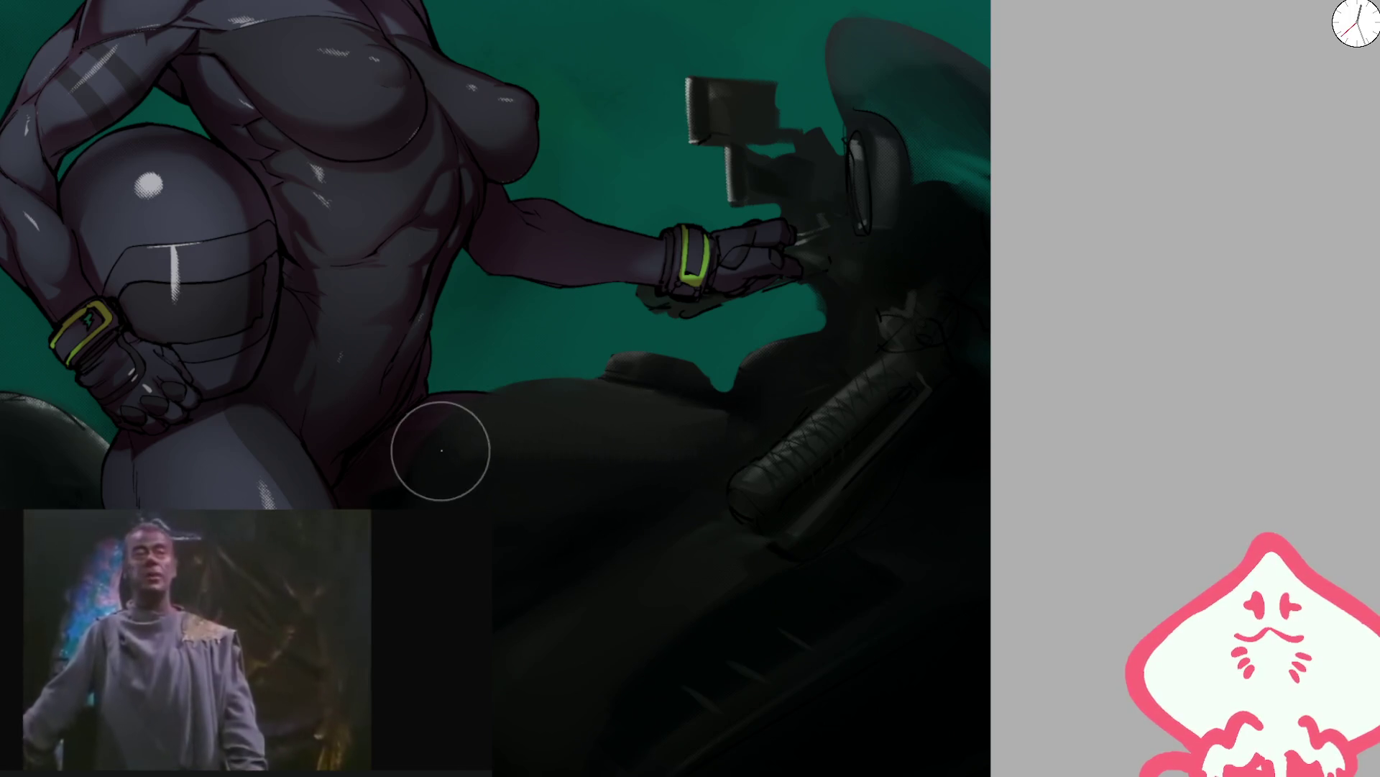
{"action": "key", "text": "bracketleft"}
{"action": "key", "text": "bracketleft"}
{"action": "key", "text": "bracketleft"}
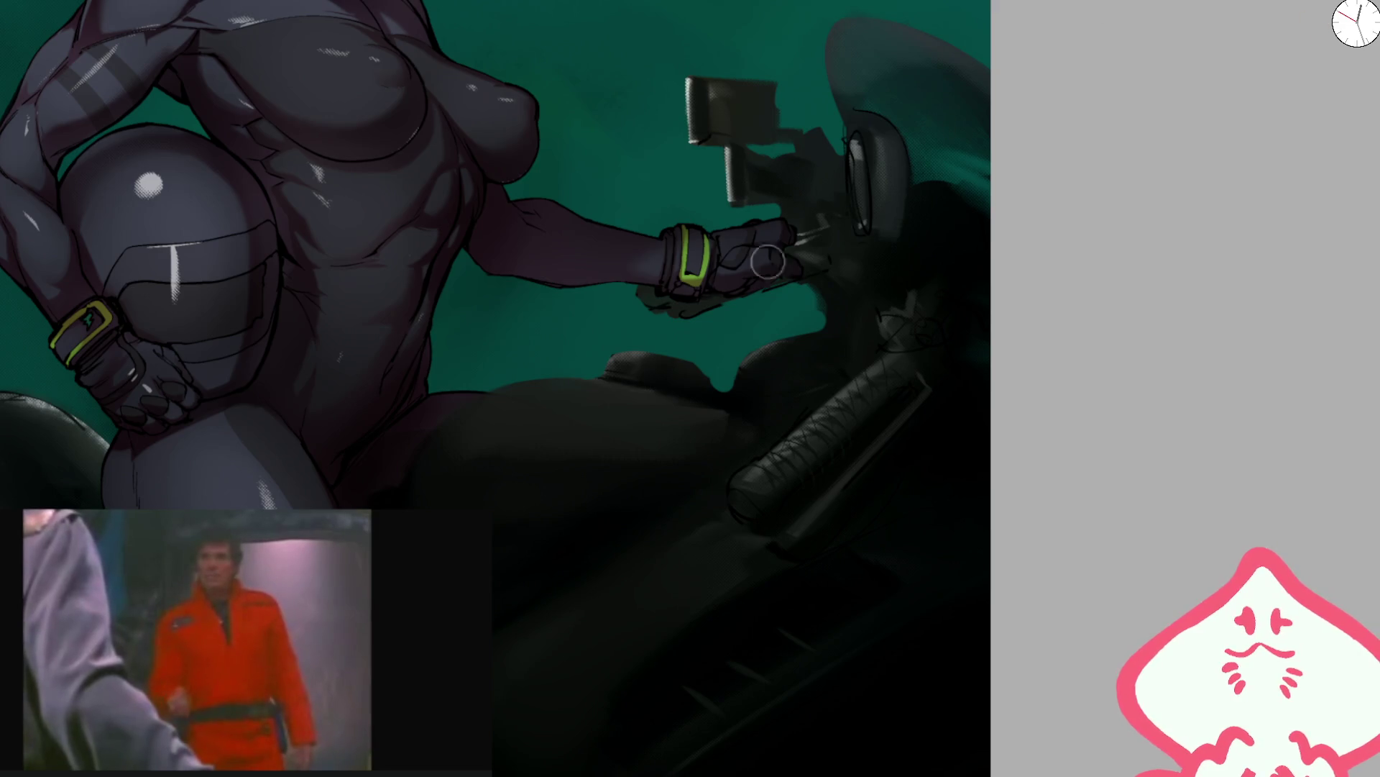
{"action": "scroll", "coordinate": [899, 335], "scroll_direction": "up", "scroll_amount": 2}
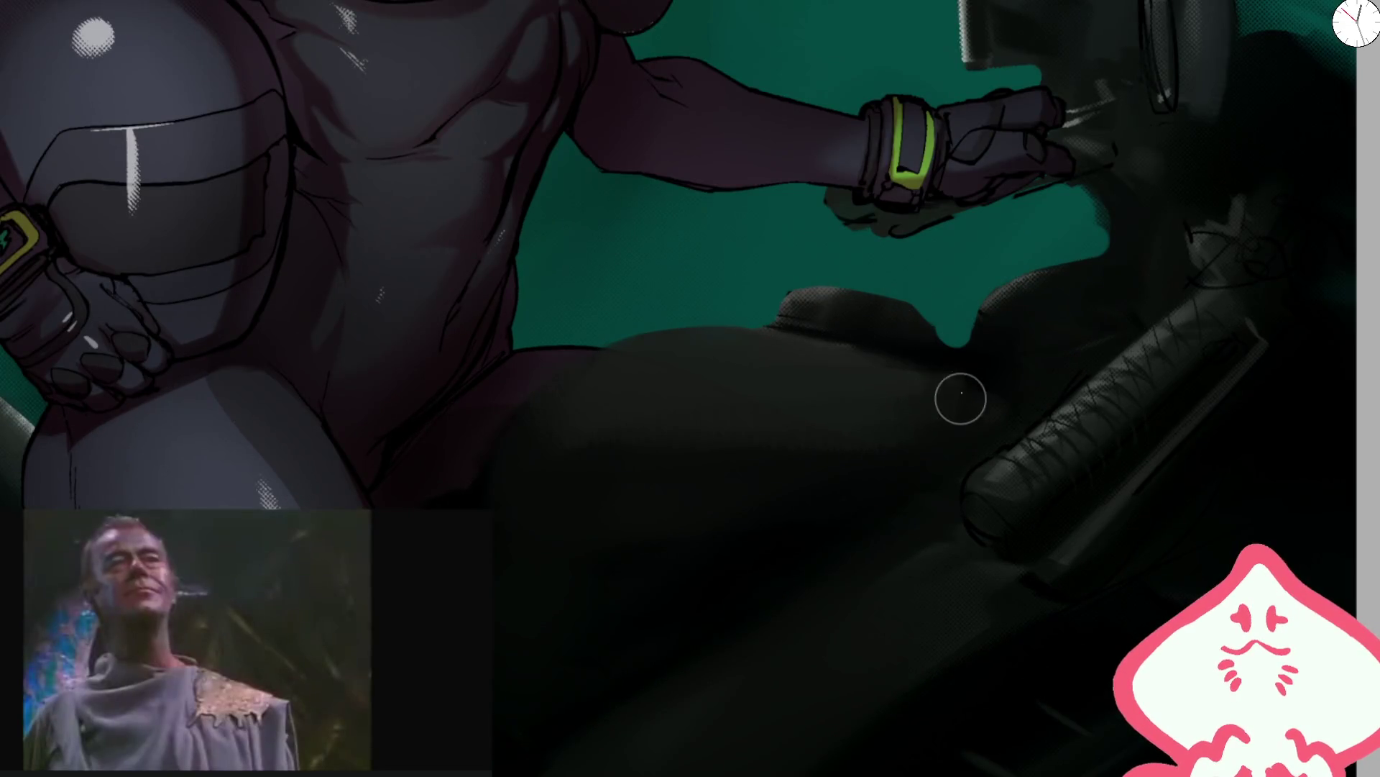
{"action": "key", "text": "bracketright"}
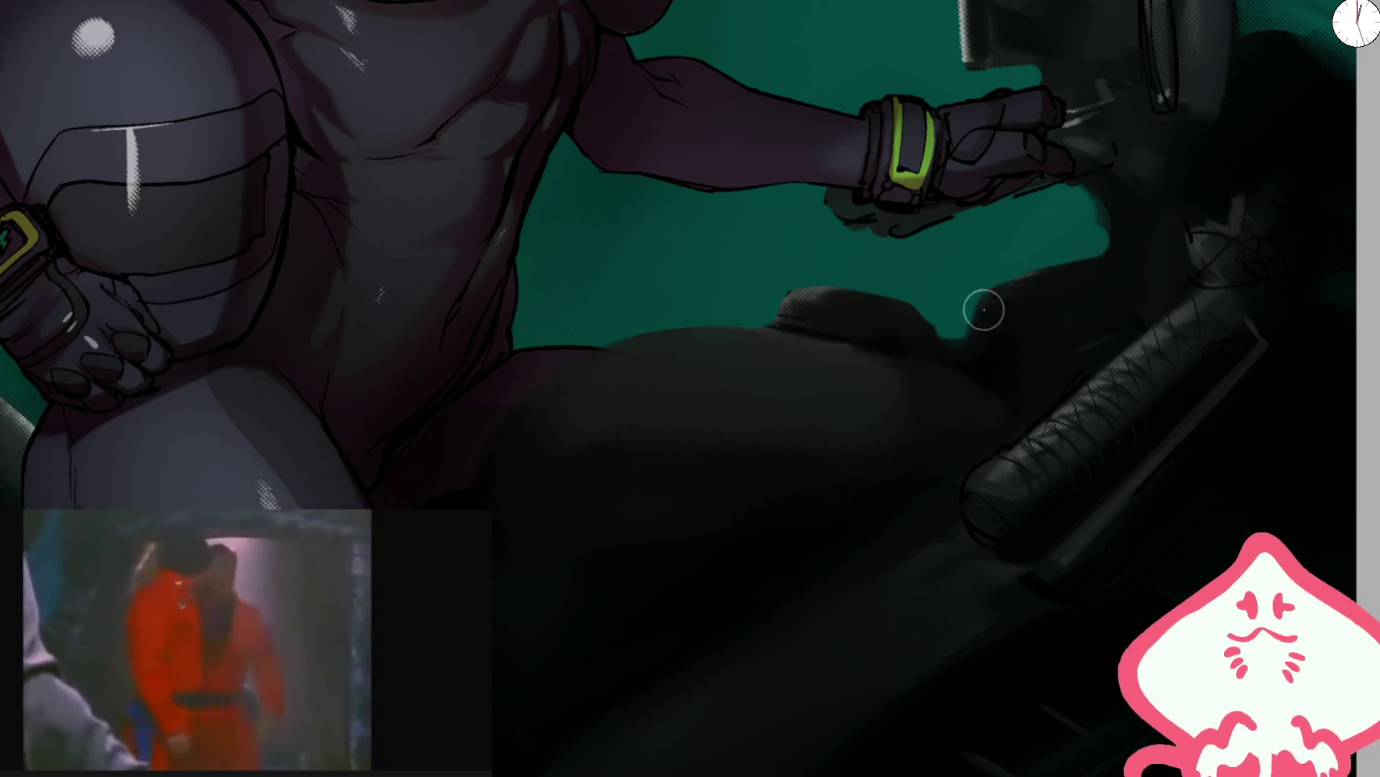
{"action": "scroll", "coordinate": [985, 314], "scroll_direction": "up", "scroll_amount": 5}
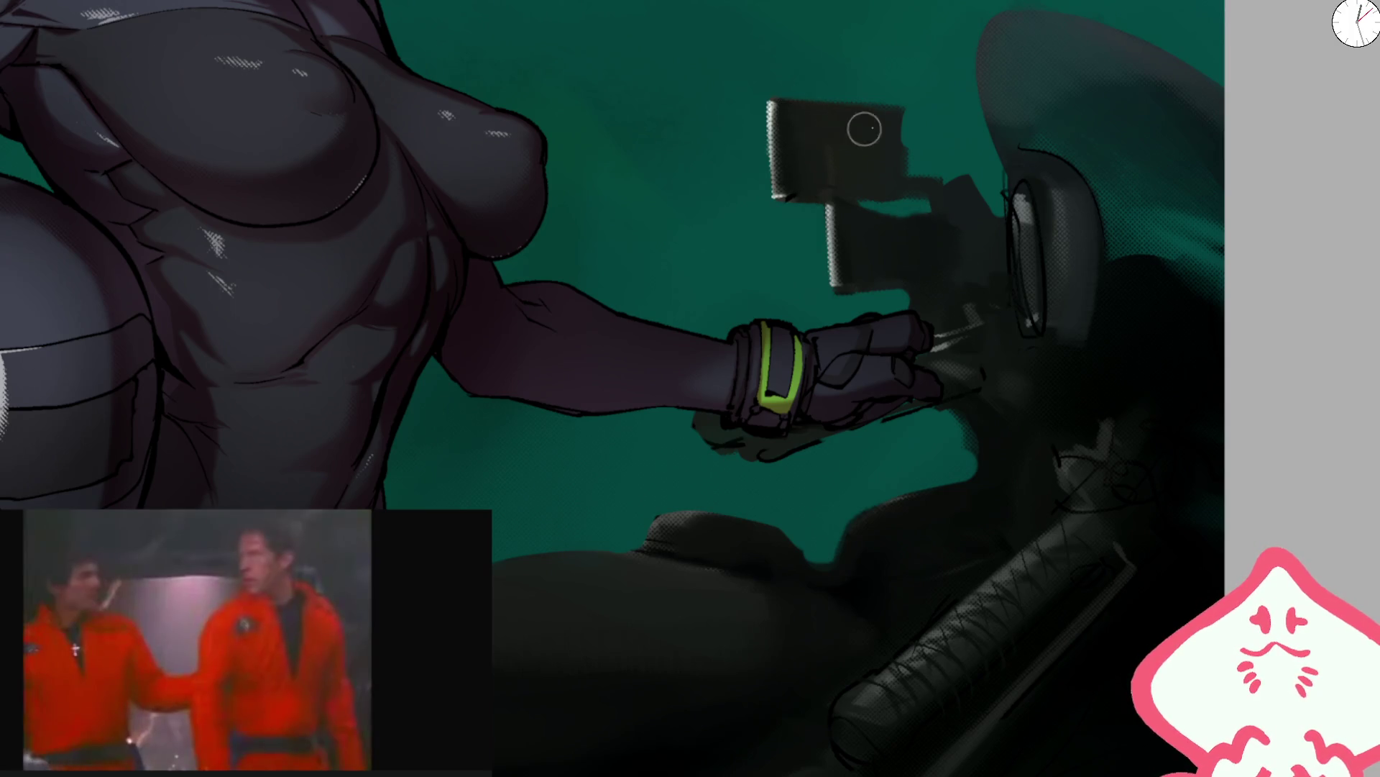
- Paint smooth grey over the bike's oval lens with dark shading inside it
{"action": "key", "text": "bracketright"}
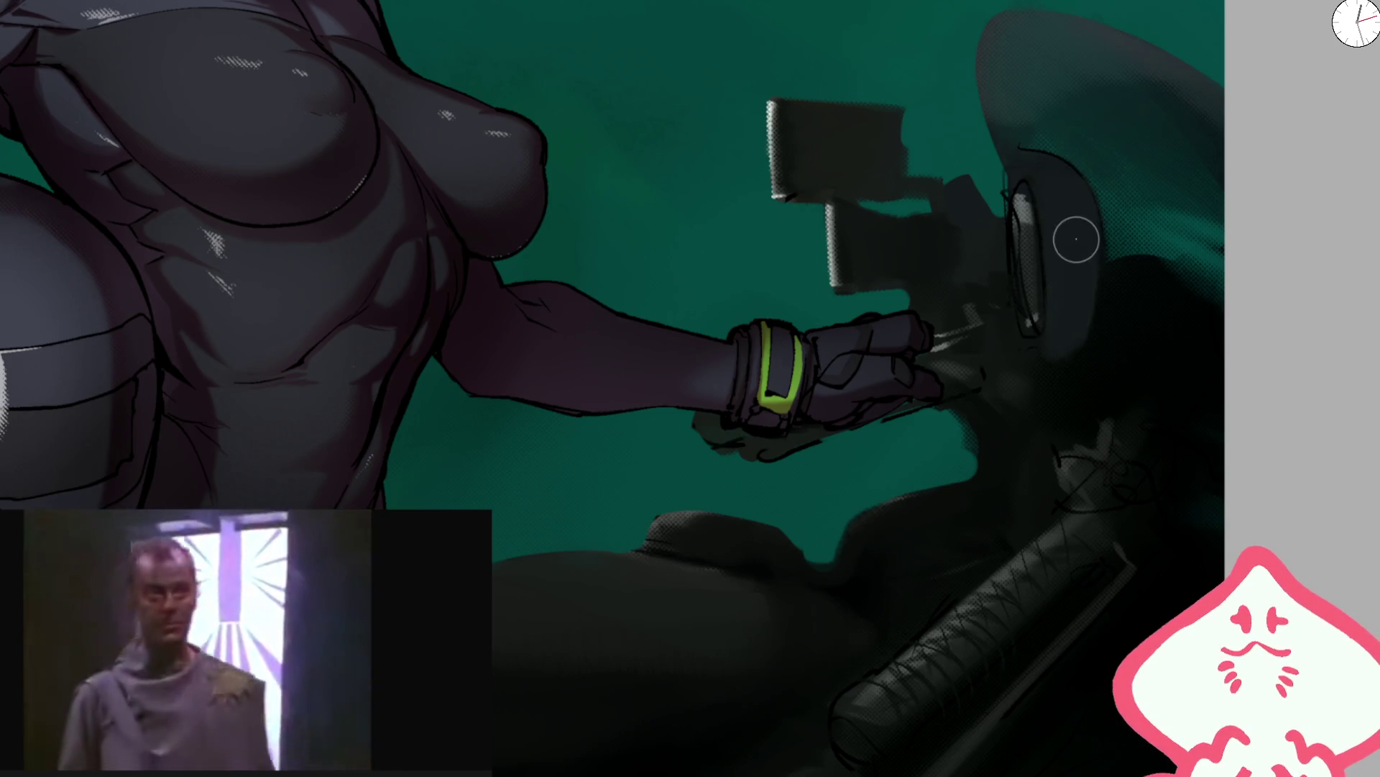
{"action": "left_click_drag", "start_coordinate": [1025, 203], "coordinate": [1034, 316]}
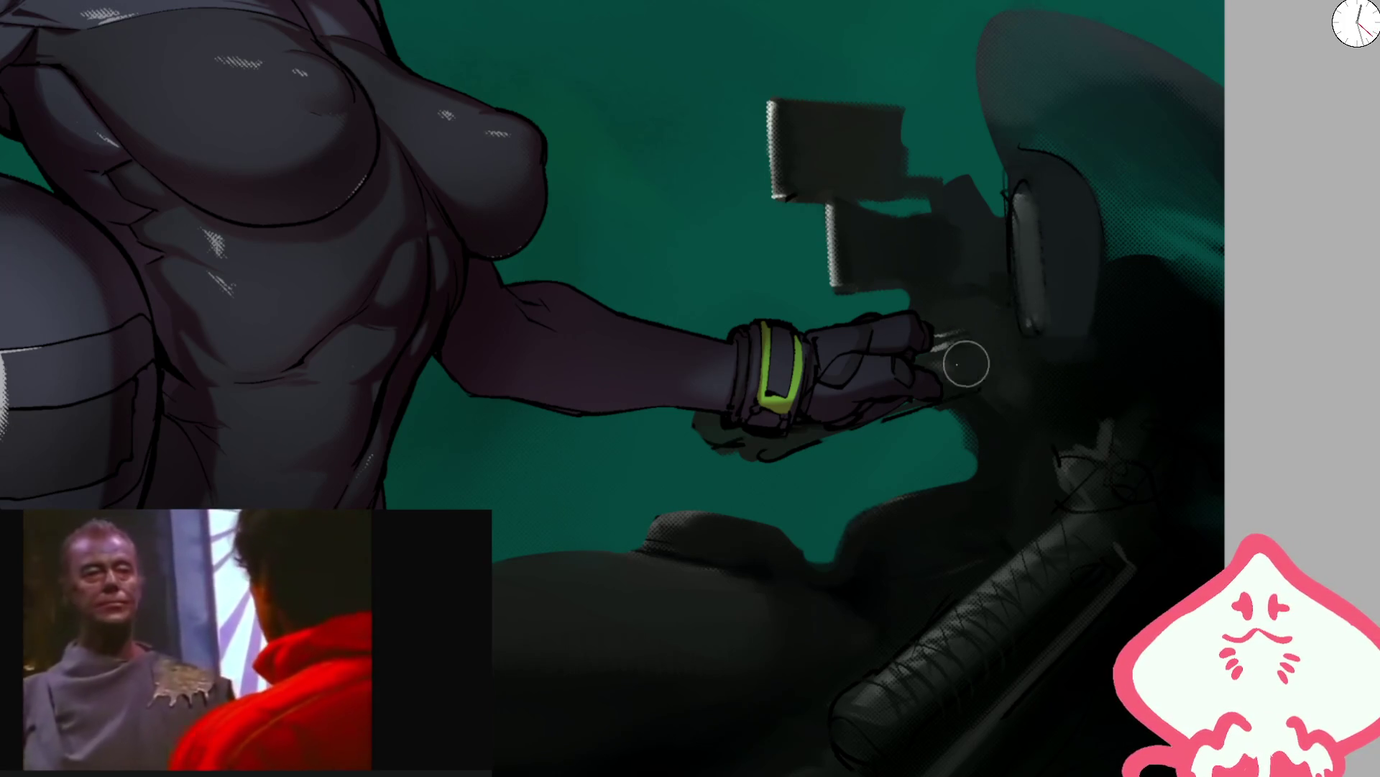
{"action": "key", "text": "bracketright"}
{"action": "key", "text": "bracketright"}
{"action": "key", "text": "bracketright"}
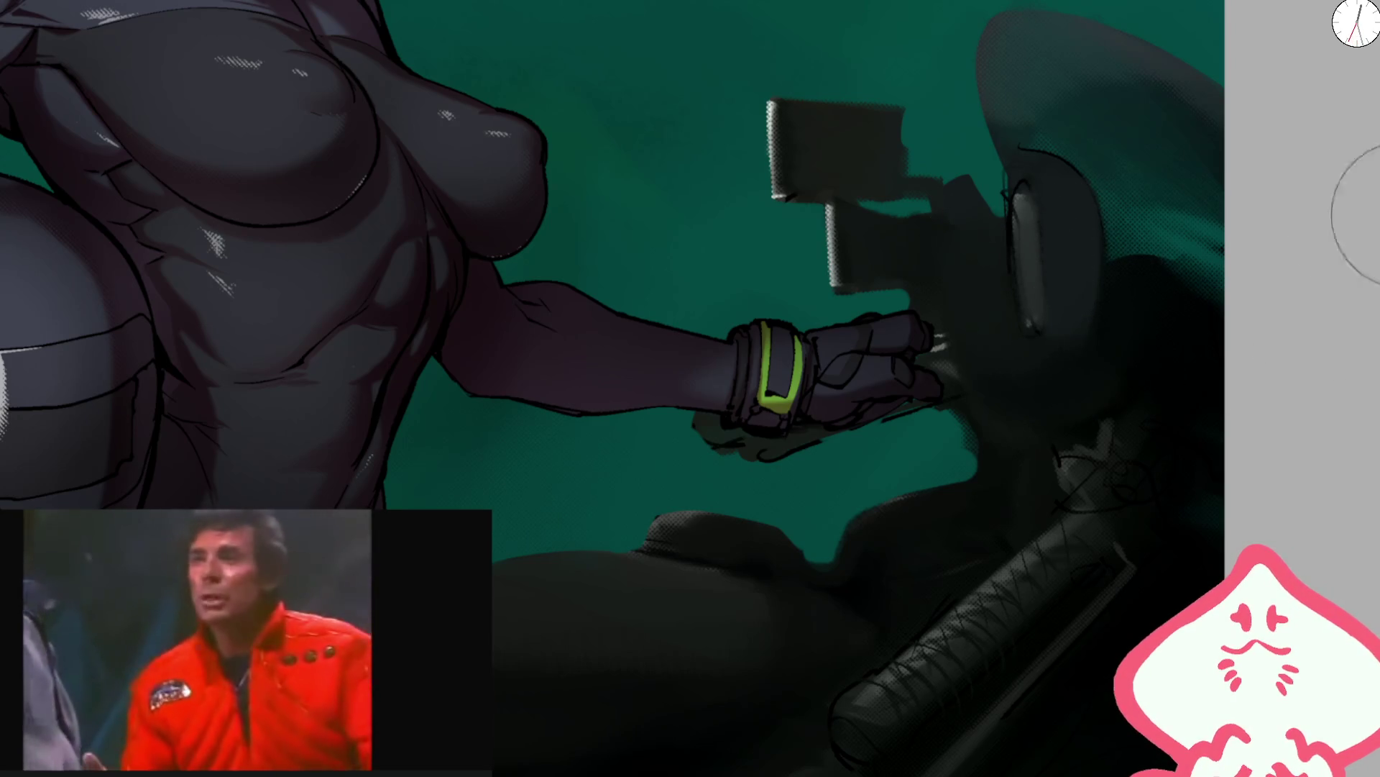
{"action": "left_click_drag", "start_coordinate": [1042, 231], "coordinate": [1073, 254]}
{"action": "key", "text": "ctrl+z"}
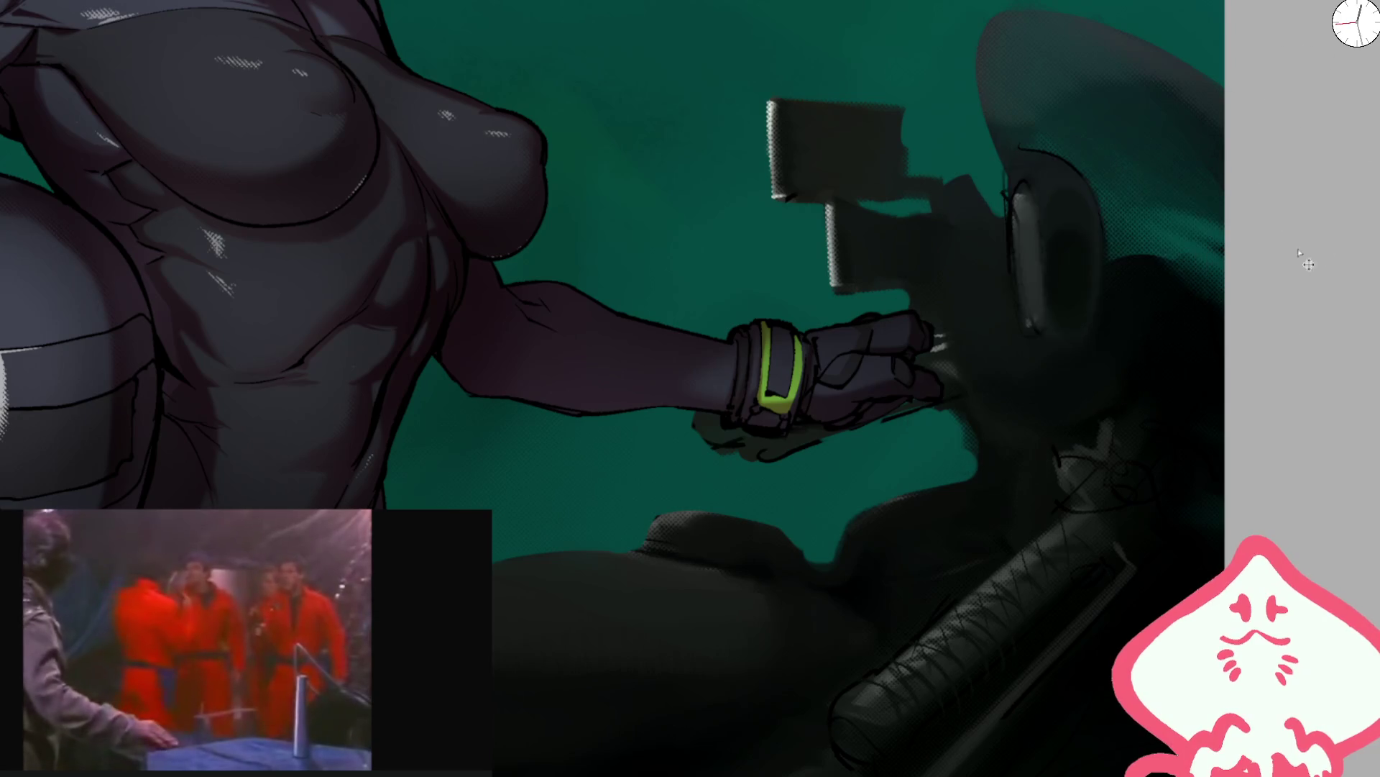
{"action": "key", "text": "ctrl+shift+z"}
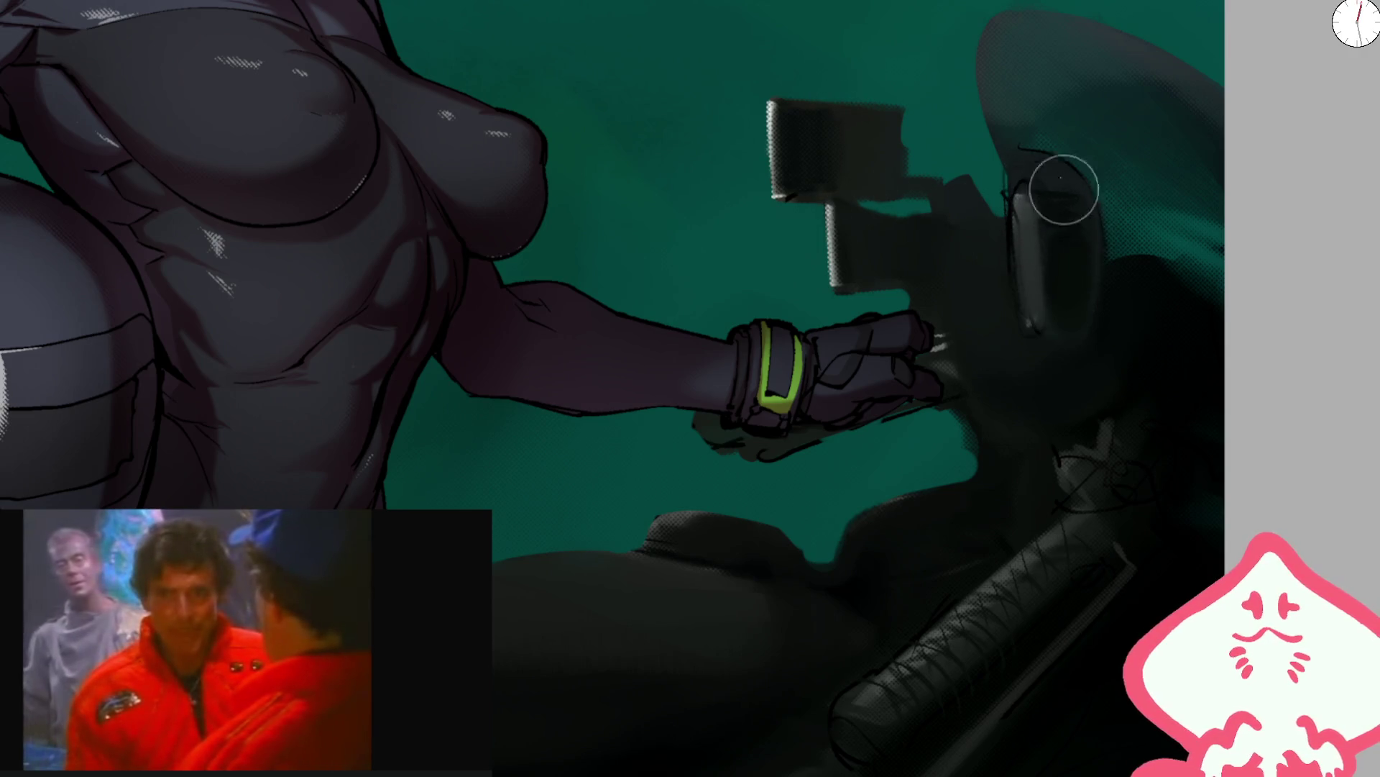
- At brush size 15, repaint the lens darker with a lighter left rim
{"action": "right_click", "coordinate": [1022, 216]}
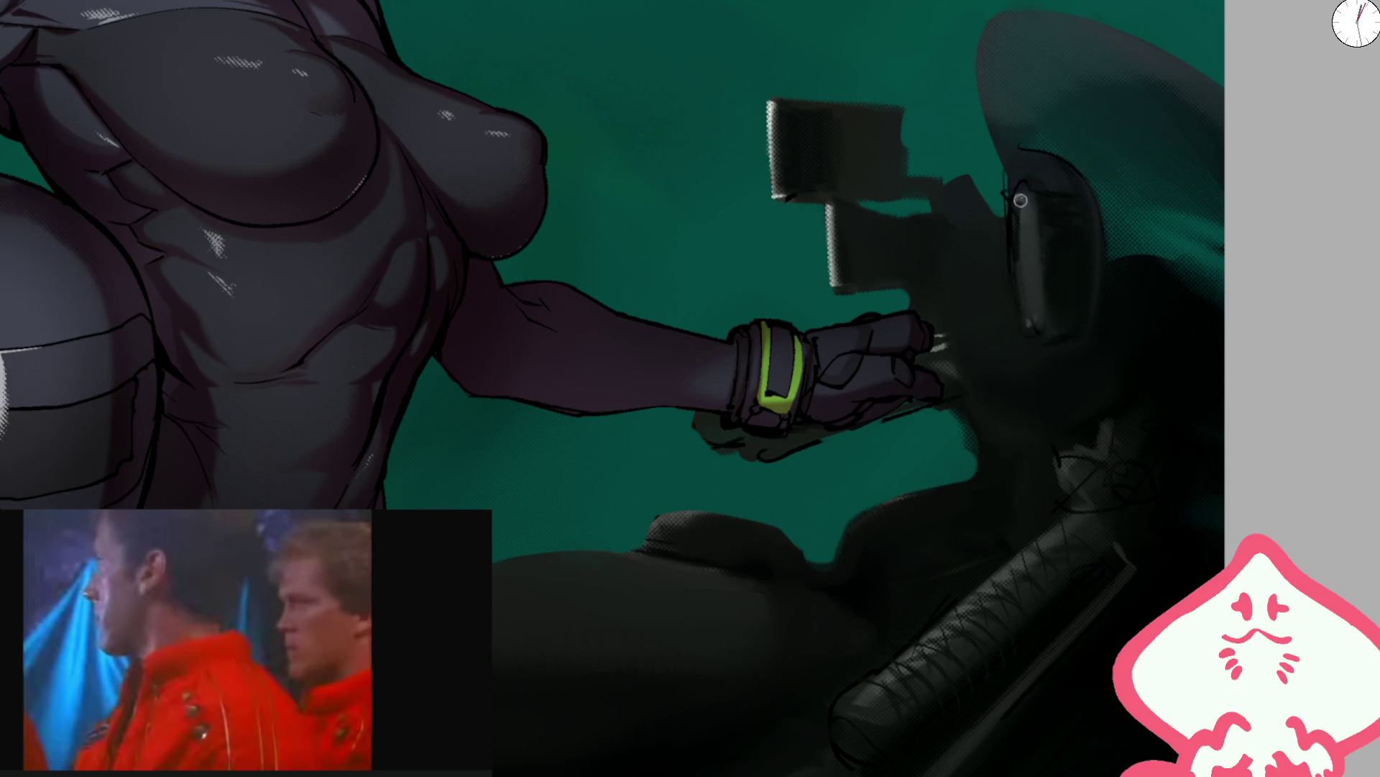
{"action": "left_click_drag", "start_coordinate": [1023, 195], "coordinate": [1025, 316]}
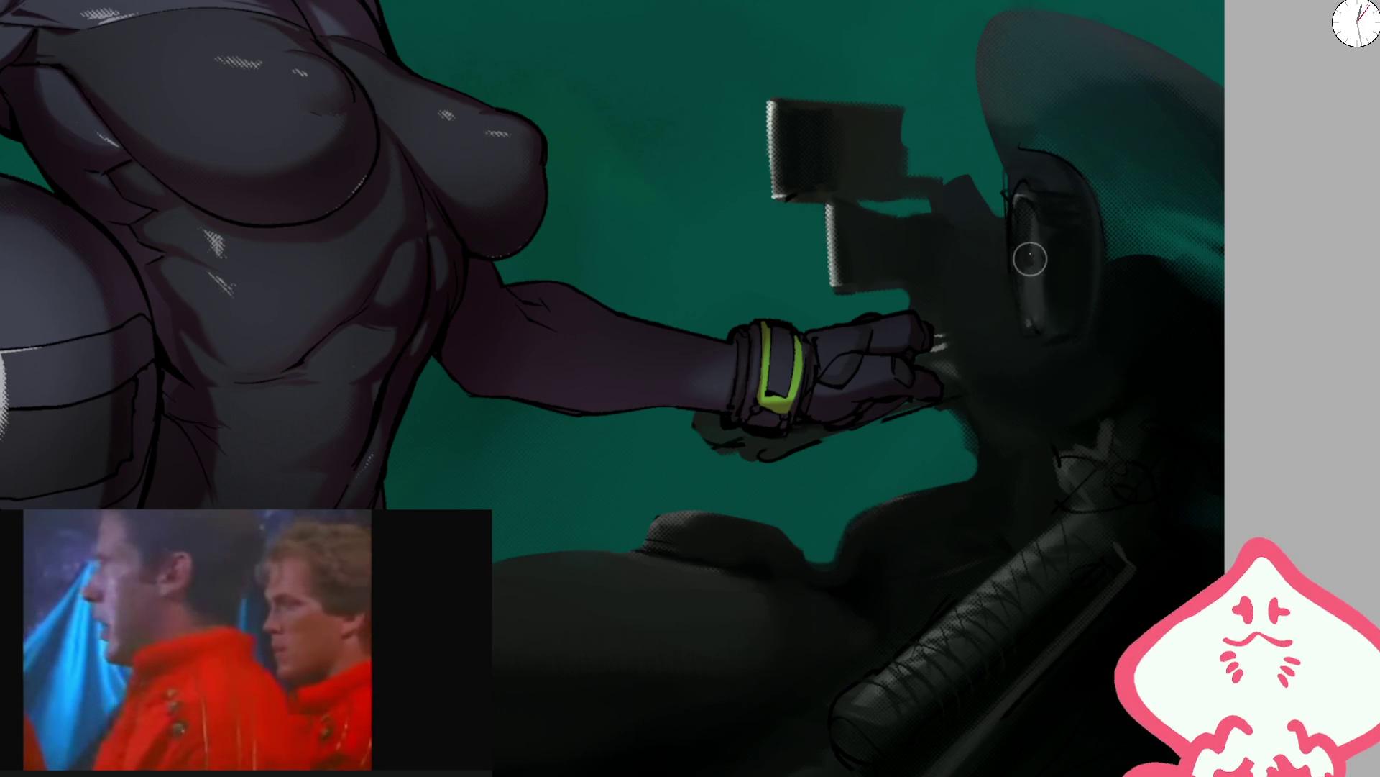
{"action": "key", "text": "ctrl+z"}
{"action": "left_click_drag", "start_coordinate": [1027, 192], "coordinate": [1033, 327]}
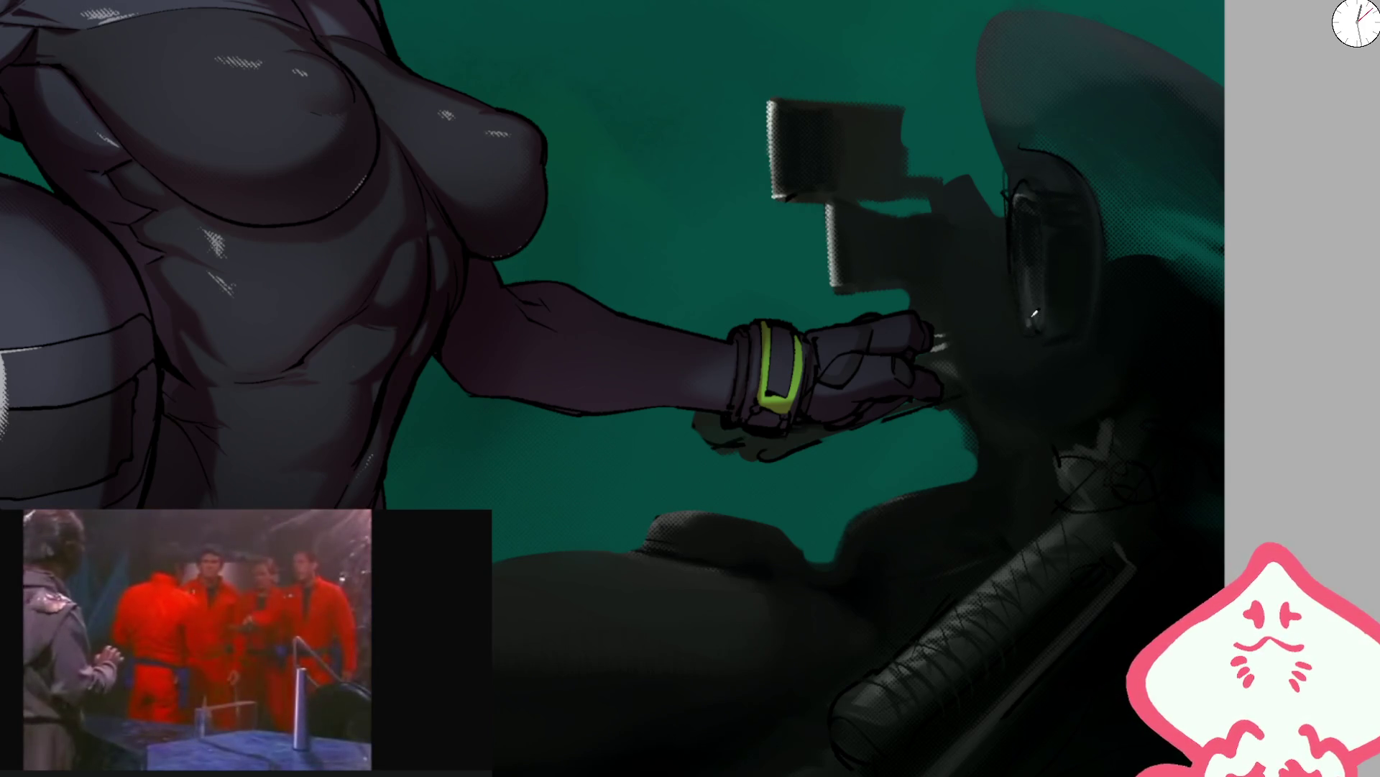
{"action": "scroll", "coordinate": [1031, 216], "scroll_direction": "down", "scroll_amount": 2}
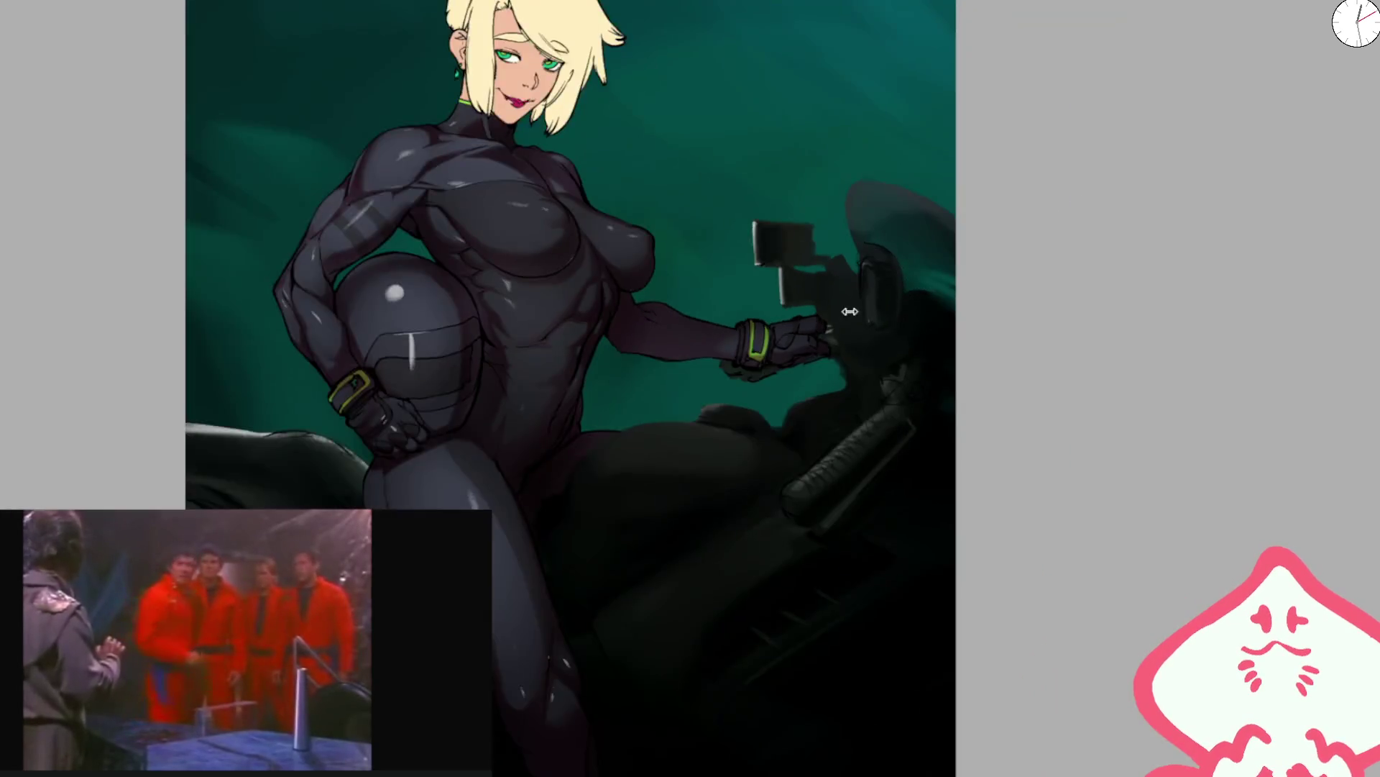
- Rework the grey shading on the bike seat beside the figure's hip
{"action": "scroll", "coordinate": [910, 173], "scroll_direction": "up", "scroll_amount": 2}
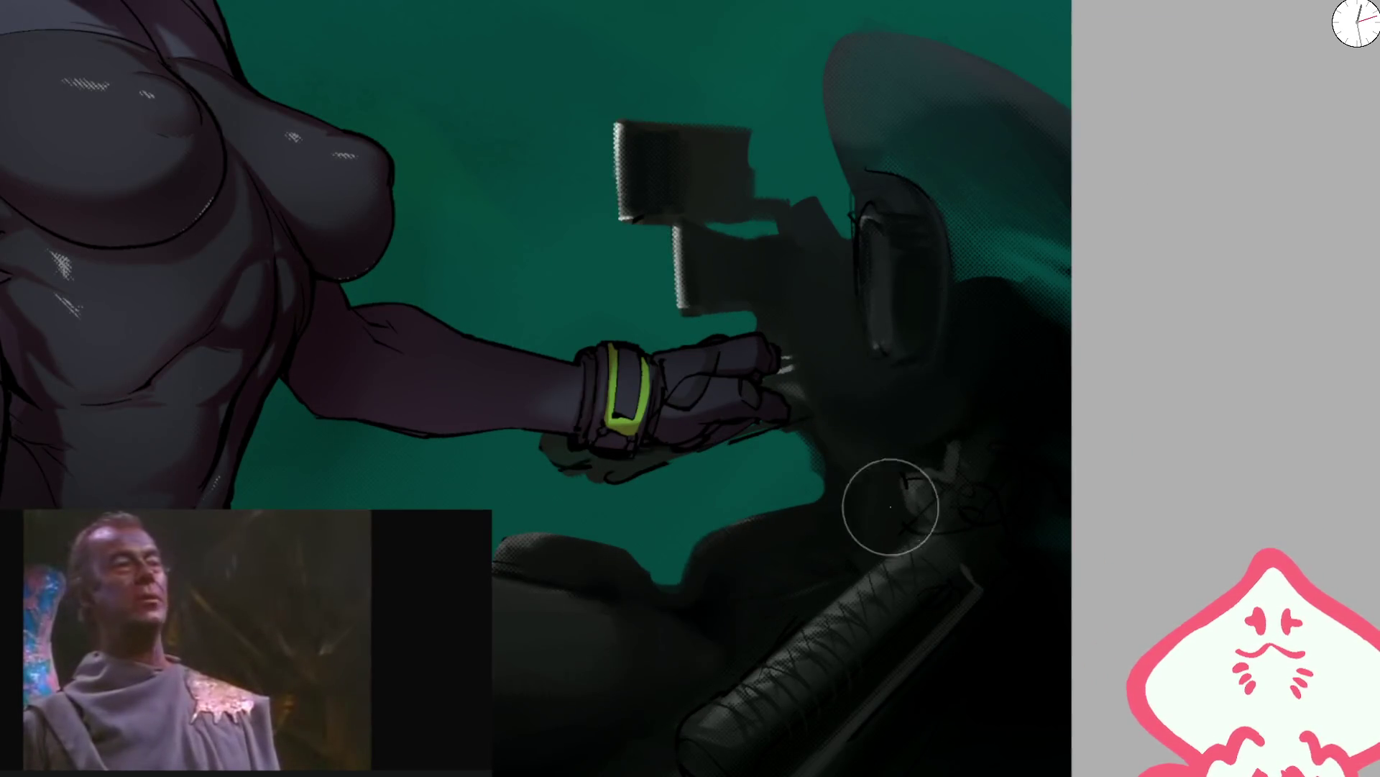
{"action": "scroll", "coordinate": [980, 440], "scroll_direction": "down", "scroll_amount": 4}
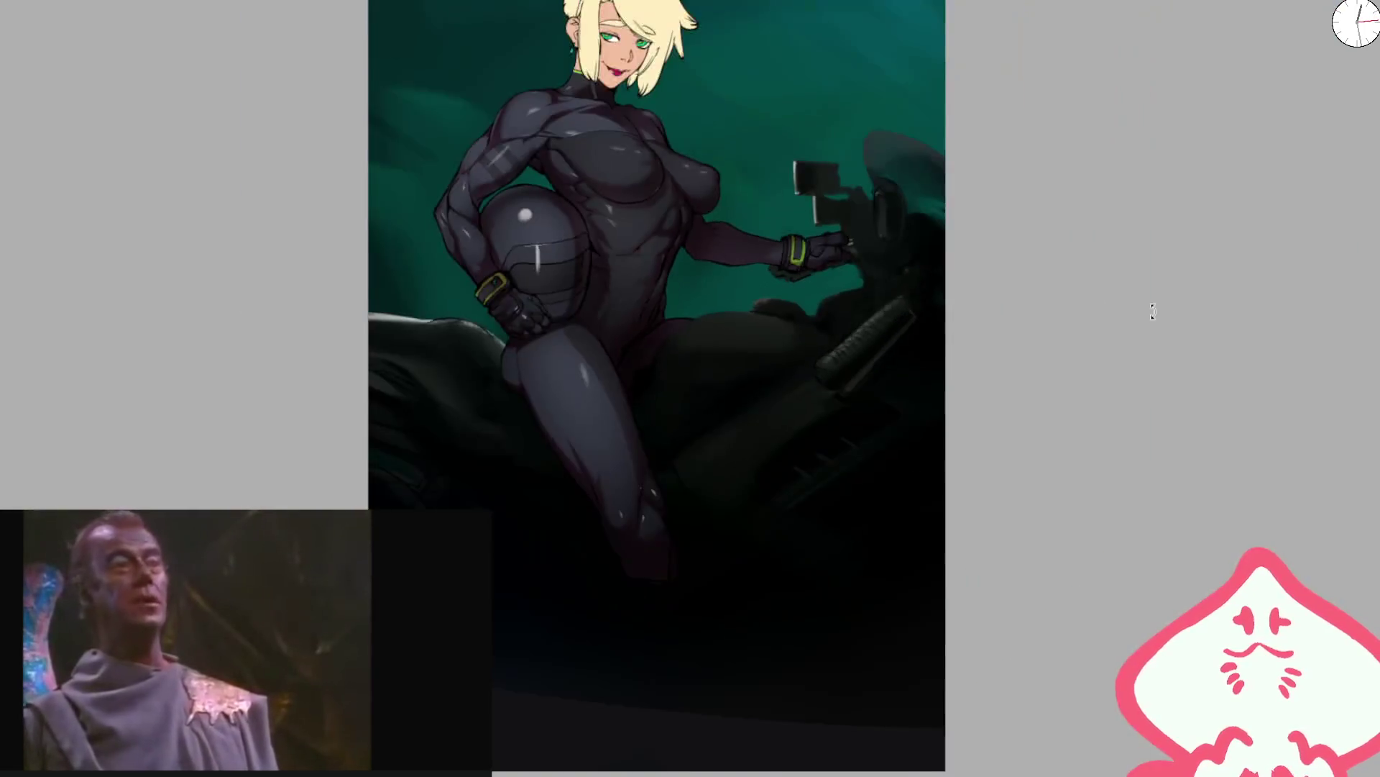
{"action": "left_click_drag", "start_coordinate": [1138, 311], "coordinate": [808, 291]}
{"action": "key", "text": "bracketright"}
{"action": "key", "text": "bracketright"}
{"action": "key", "text": "bracketright"}
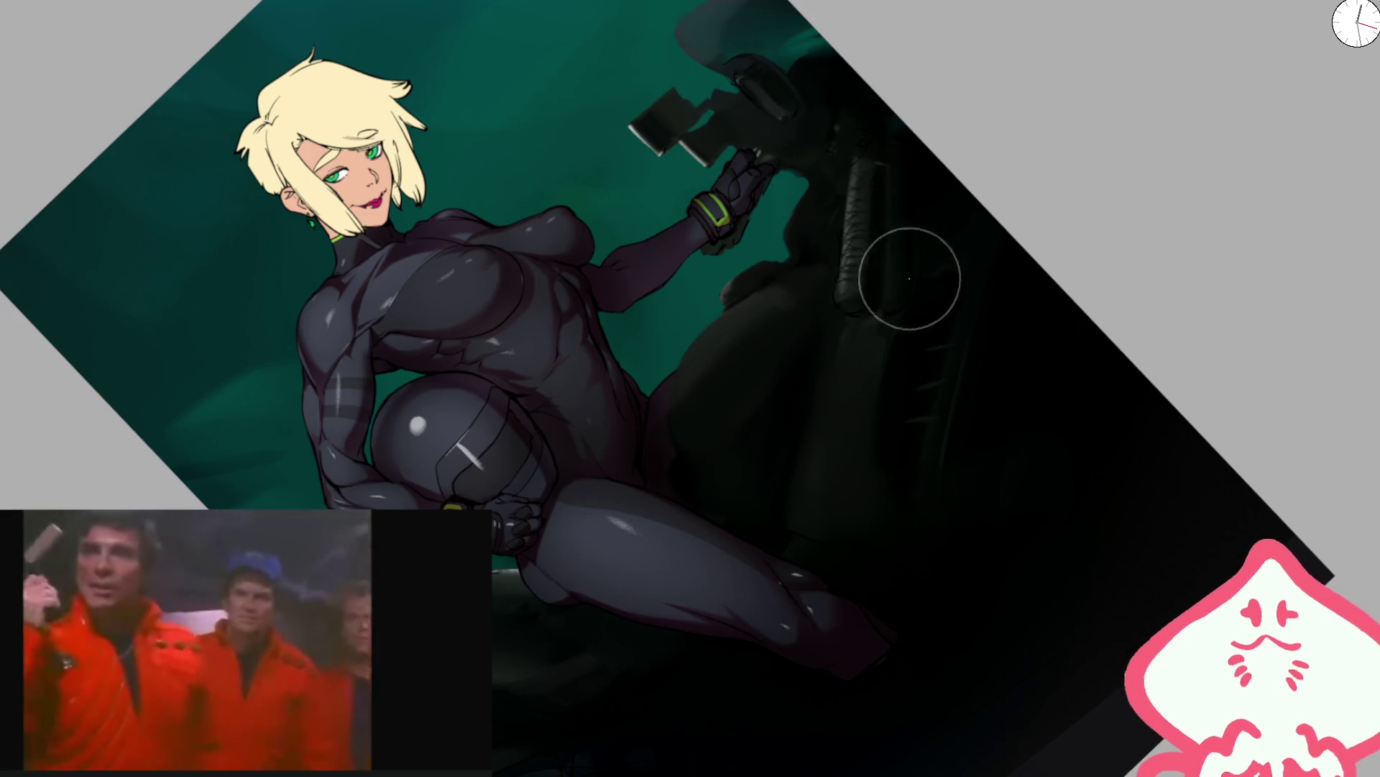
{"action": "key", "text": "ctrl+0"}
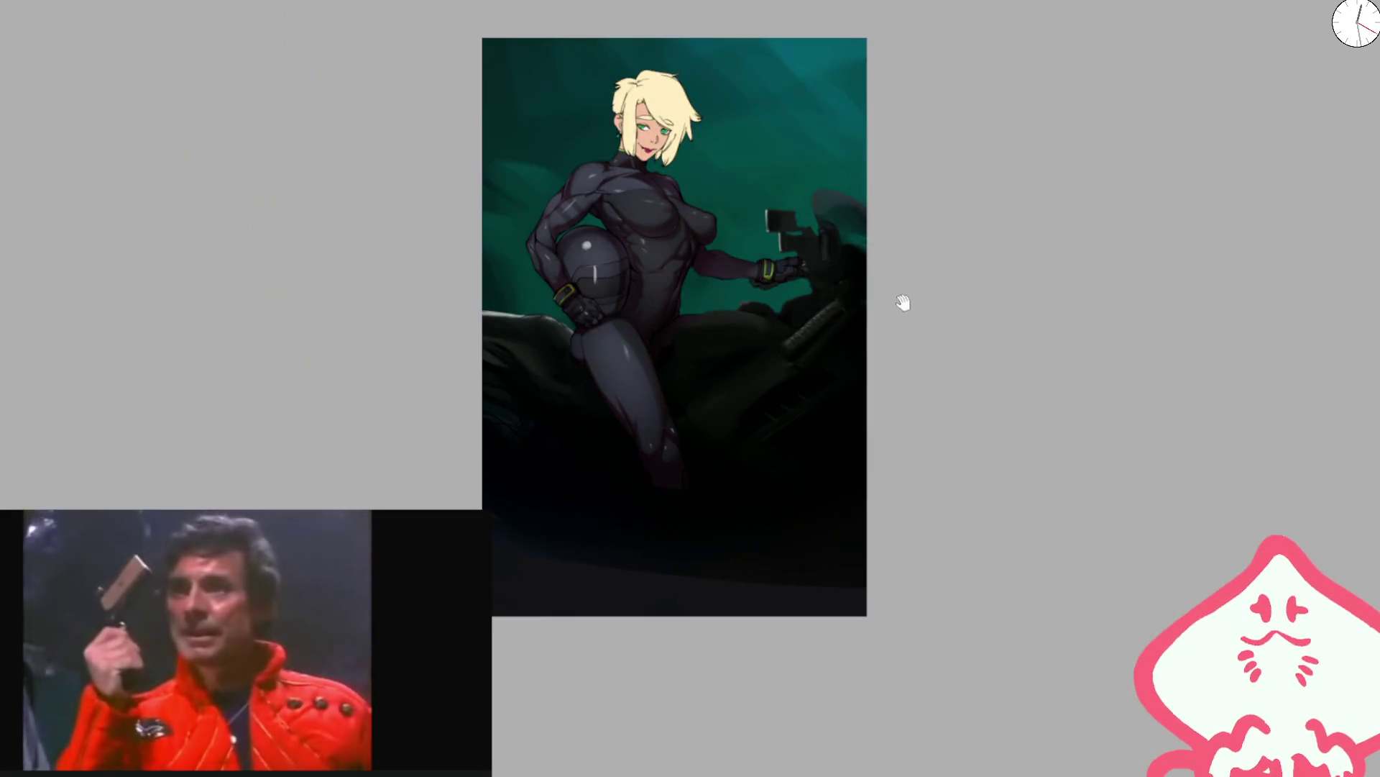
{"action": "scroll", "coordinate": [748, 395], "scroll_direction": "up", "scroll_amount": 5}
{"action": "mouse_move", "coordinate": [664, 414]}
{"action": "left_mouse_down"}
{"action": "mouse_move", "coordinate": [826, 311]}
{"action": "mouse_move", "coordinate": [860, 339]}
{"action": "mouse_move", "coordinate": [724, 309]}
{"action": "mouse_move", "coordinate": [709, 321]}
{"action": "mouse_move", "coordinate": [770, 348]}
{"action": "mouse_move", "coordinate": [865, 345]}
{"action": "mouse_move", "coordinate": [881, 364]}
{"action": "mouse_move", "coordinate": [718, 399]}
{"action": "mouse_move", "coordinate": [709, 340]}
{"action": "left_mouse_up"}
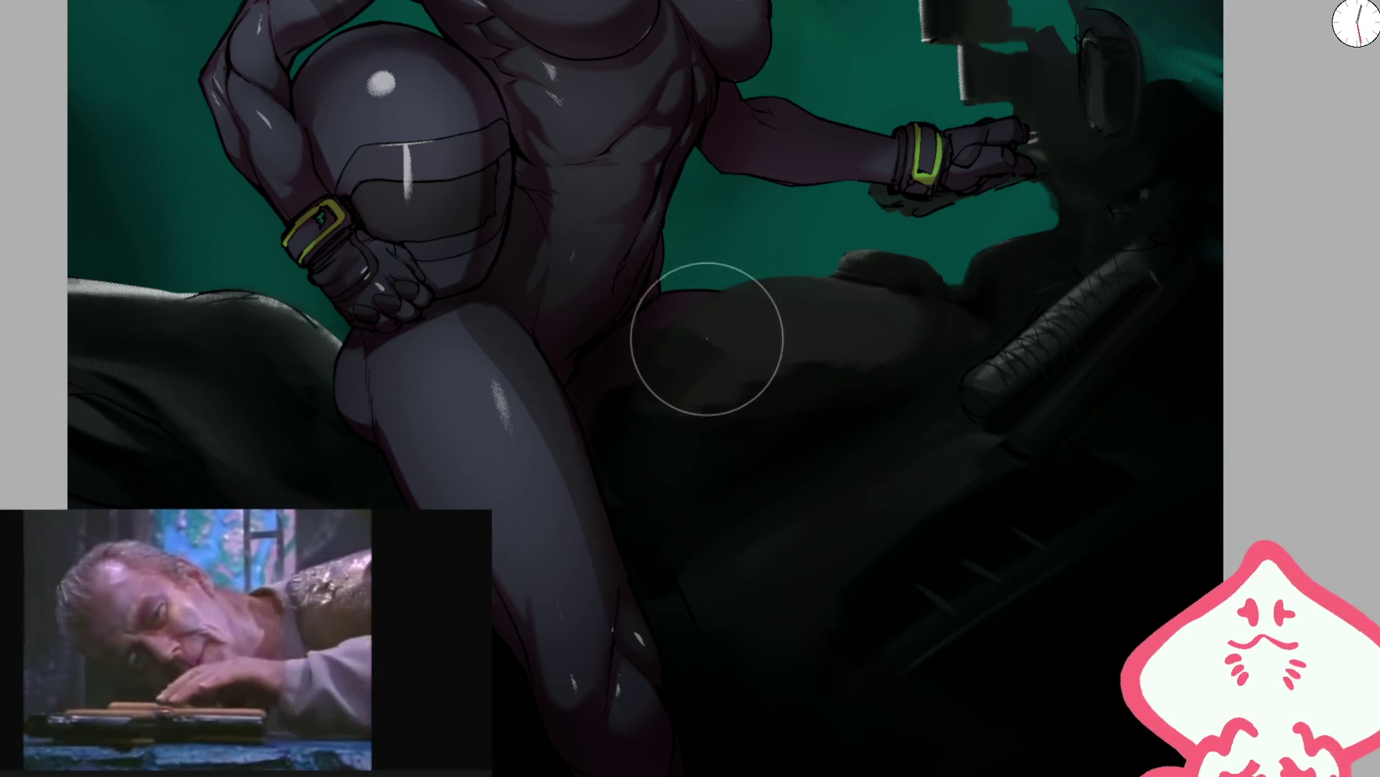
{"action": "key", "text": "minus"}
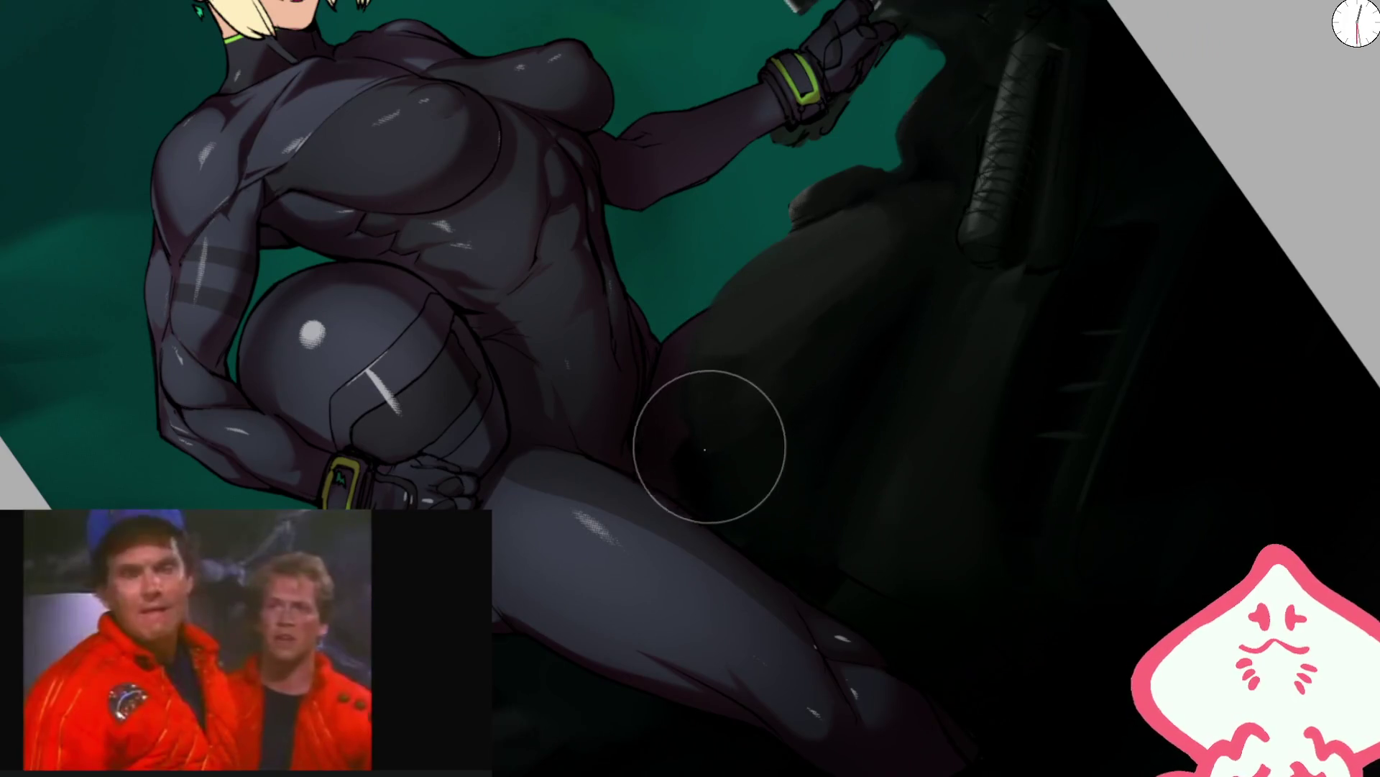
- Darken the bike seat with a few dark streaks and patches
{"action": "key", "text": "plus"}
{"action": "mouse_move", "coordinate": [787, 330]}
{"action": "left_mouse_down"}
{"action": "mouse_move", "coordinate": [684, 332]}
{"action": "mouse_move", "coordinate": [728, 323]}
{"action": "left_mouse_up"}
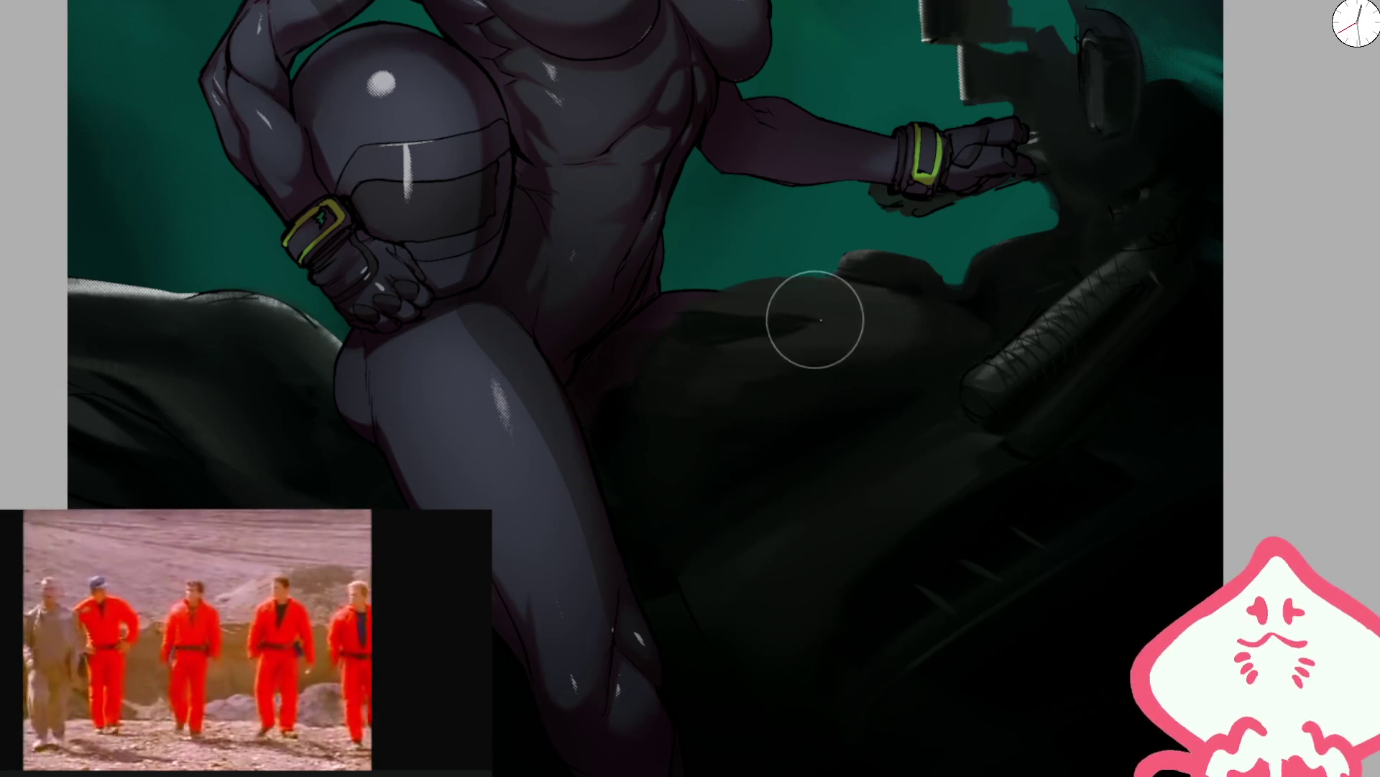
{"action": "mouse_move", "coordinate": [826, 321]}
{"action": "left_mouse_down"}
{"action": "mouse_move", "coordinate": [690, 338]}
{"action": "mouse_move", "coordinate": [813, 360]}
{"action": "mouse_move", "coordinate": [755, 353]}
{"action": "mouse_move", "coordinate": [856, 349]}
{"action": "left_mouse_up"}
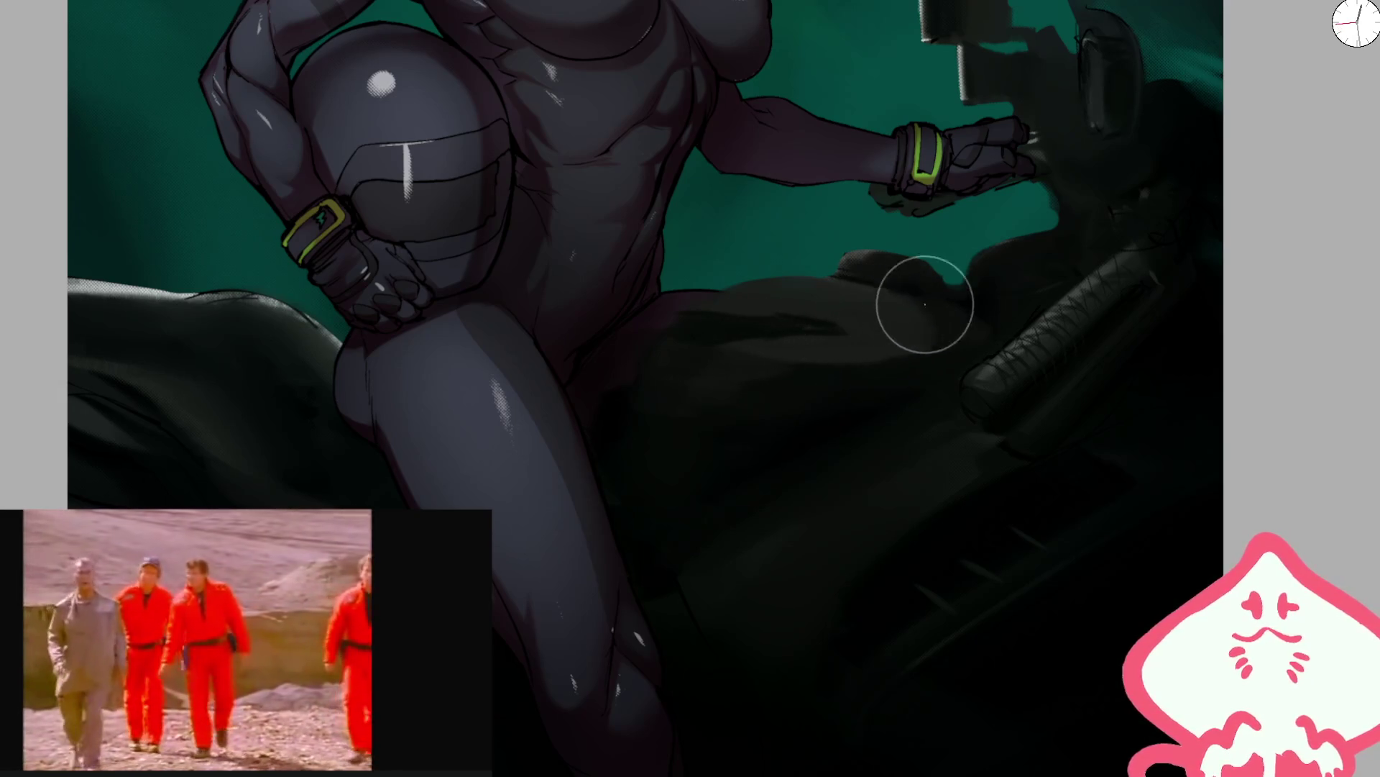
{"action": "mouse_move", "coordinate": [884, 314]}
{"action": "left_mouse_down"}
{"action": "mouse_move", "coordinate": [884, 283]}
{"action": "mouse_move", "coordinate": [832, 320]}
{"action": "mouse_move", "coordinate": [921, 330]}
{"action": "mouse_move", "coordinate": [826, 363]}
{"action": "mouse_move", "coordinate": [750, 350]}
{"action": "left_mouse_up"}
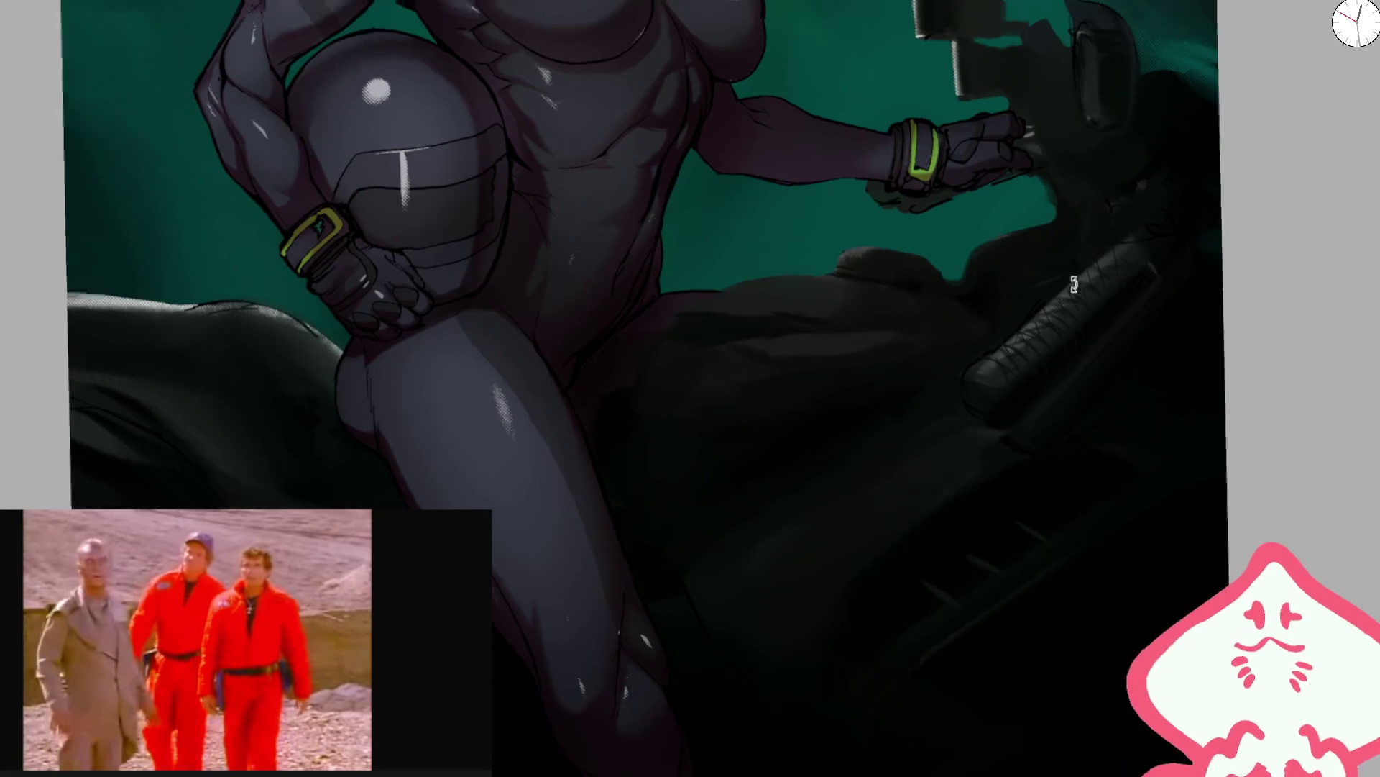
{"action": "key", "text": "4"}
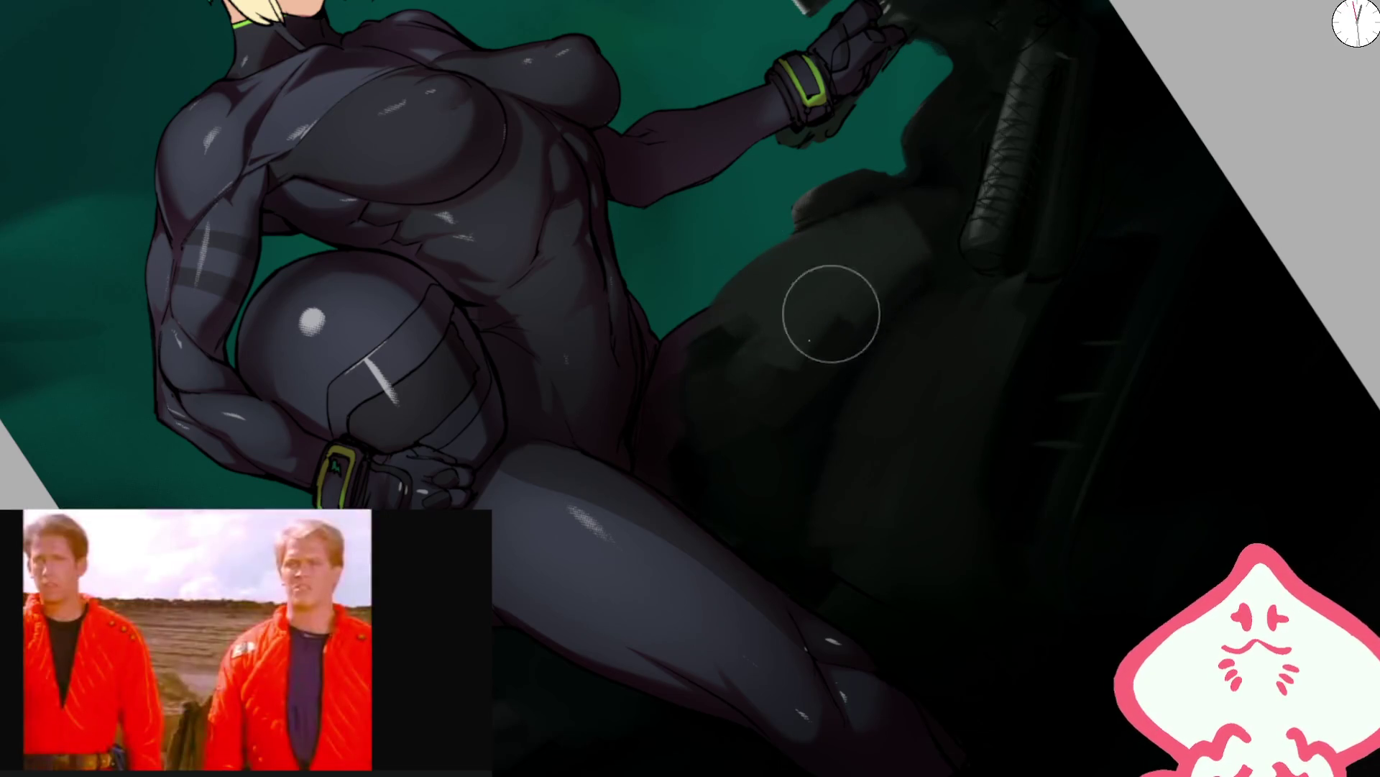
{"action": "key", "text": "Delete"}
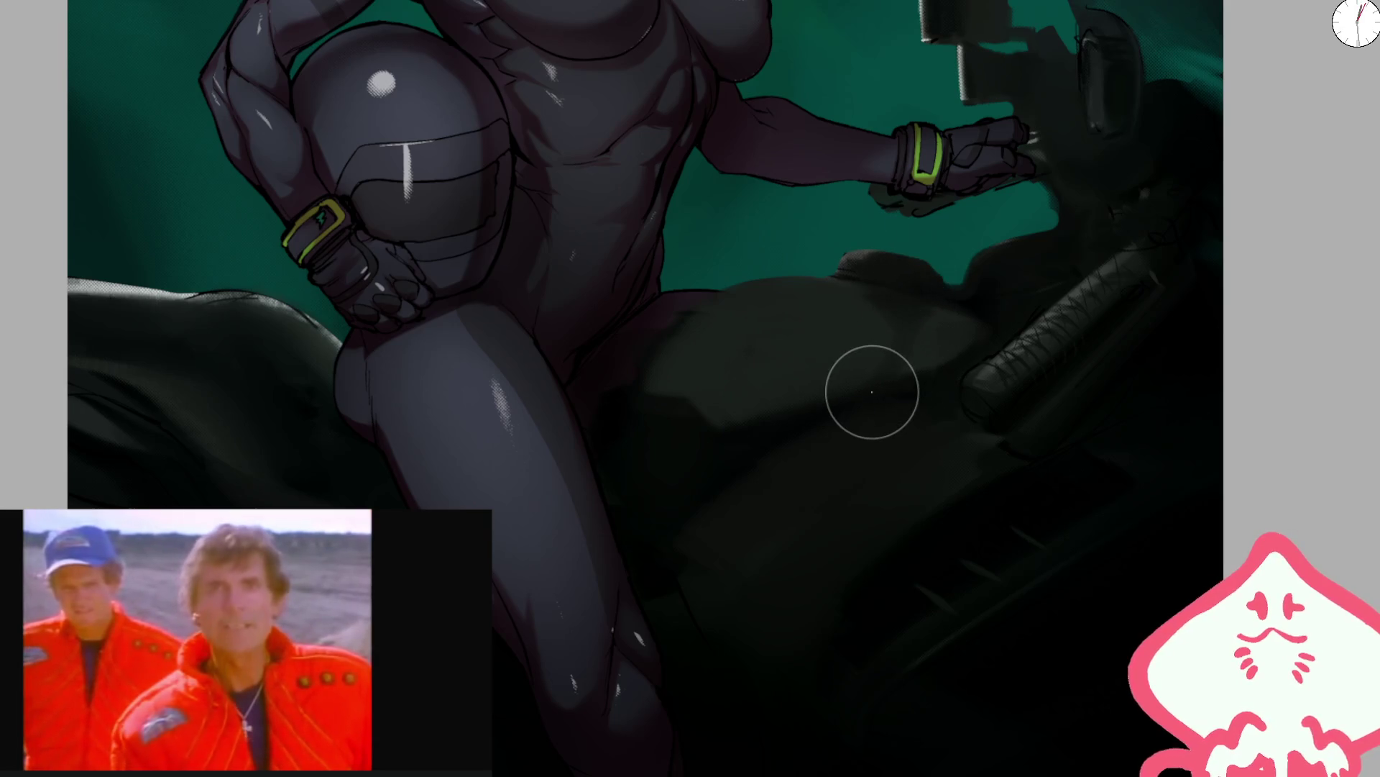
{"action": "key", "text": "Delete"}
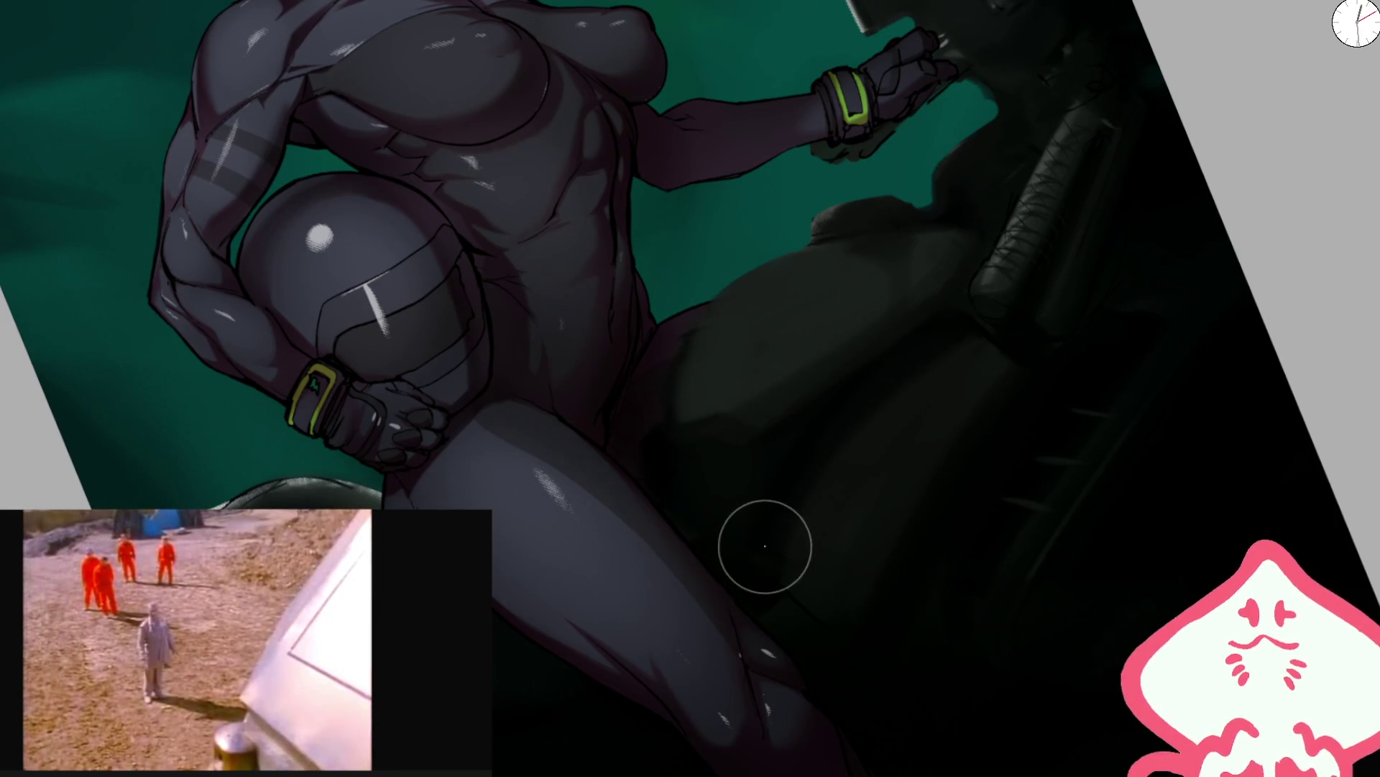
{"action": "key", "text": "ctrl+0"}
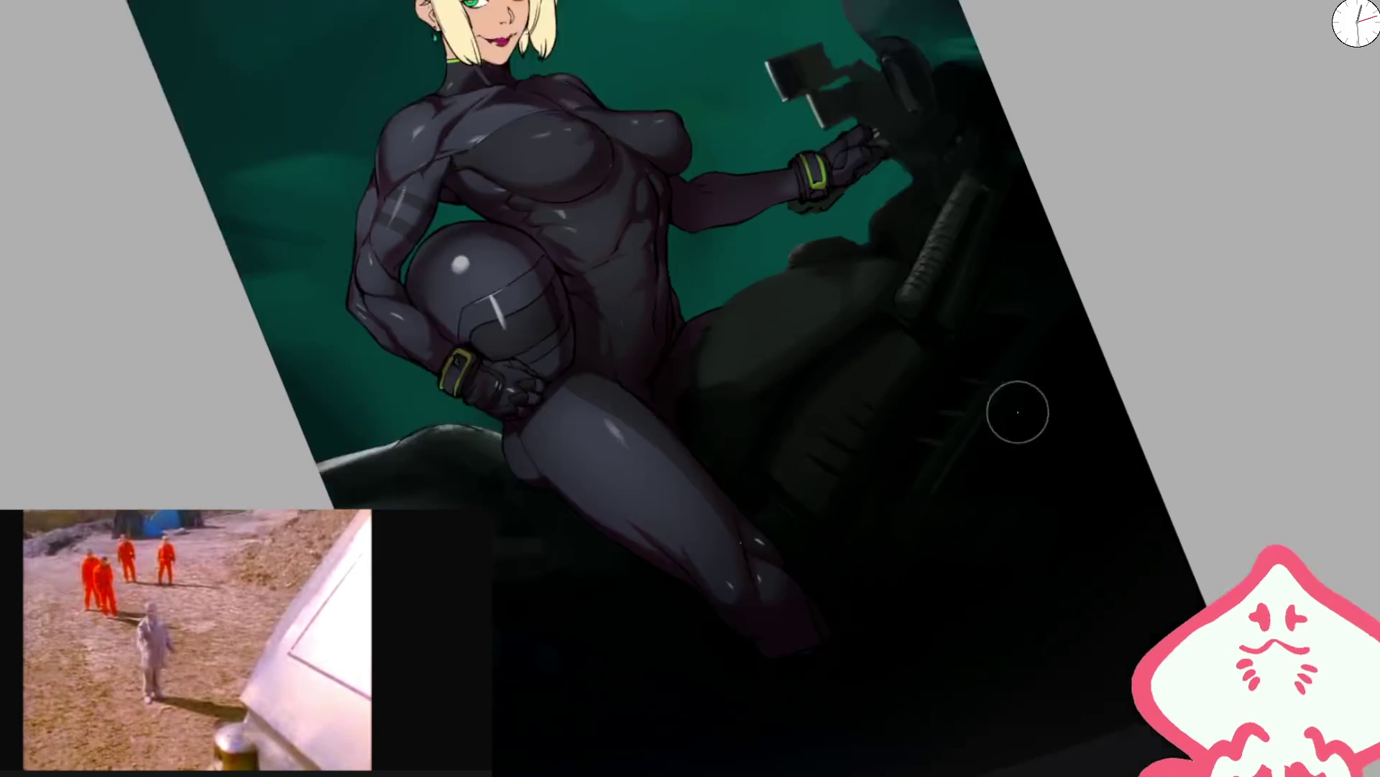
- Add a dark tapered stroke across the seat using a smaller brush
{"action": "scroll", "coordinate": [760, 380], "scroll_direction": "up", "scroll_amount": 3}
{"action": "scroll", "coordinate": [760, 380], "scroll_direction": "up", "scroll_amount": 2}
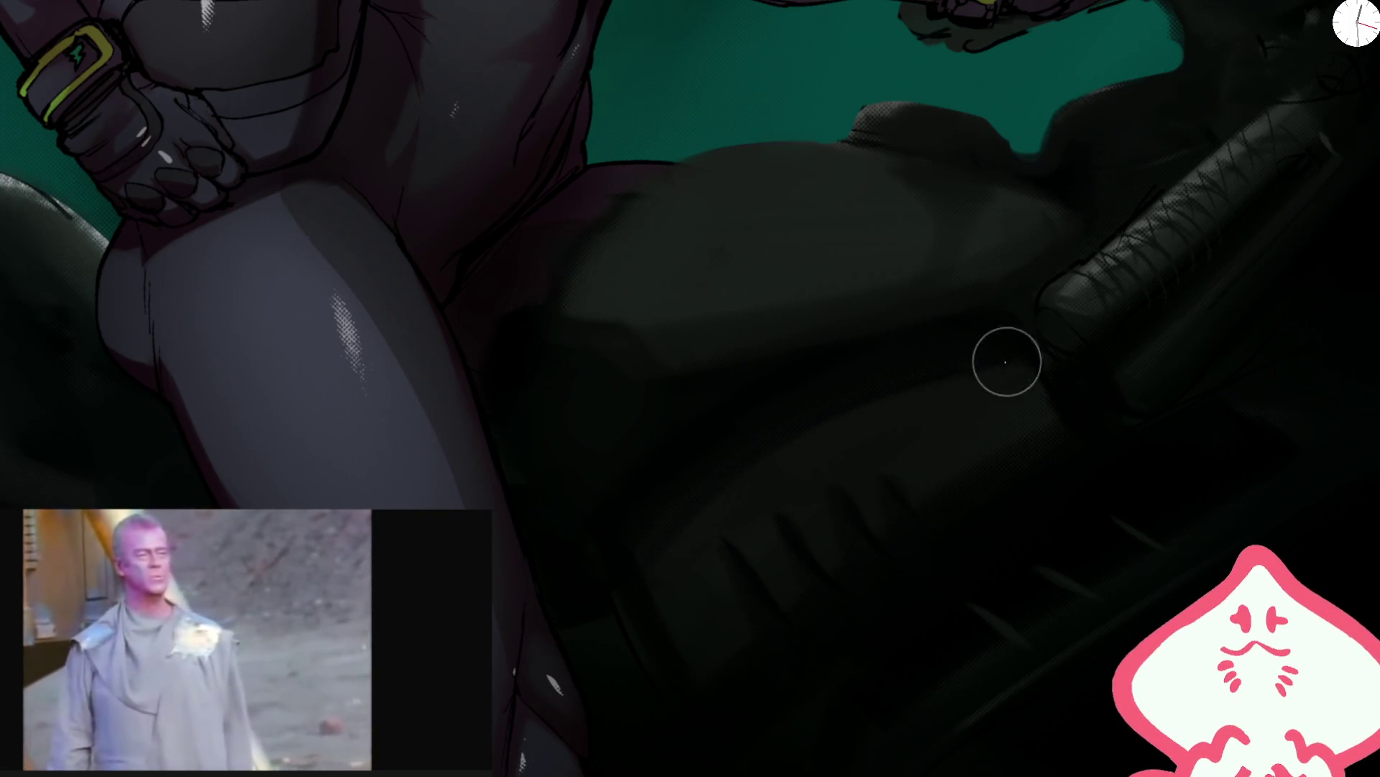
{"action": "mouse_move", "coordinate": [615, 298]}
{"action": "left_mouse_down"}
{"action": "mouse_move", "coordinate": [854, 280]}
{"action": "mouse_move", "coordinate": [603, 306]}
{"action": "left_mouse_up"}
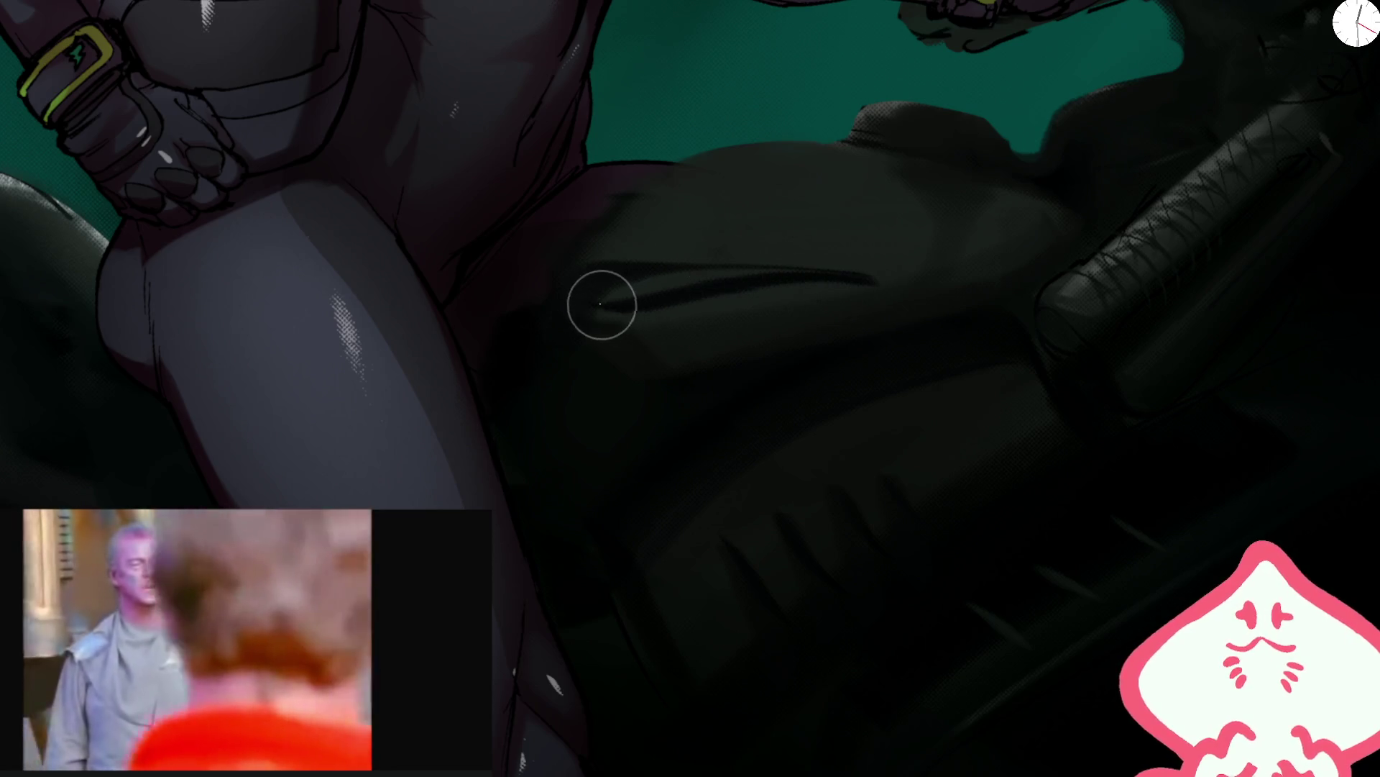
{"action": "left_click_drag", "start_coordinate": [1001, 271], "coordinate": [632, 406]}
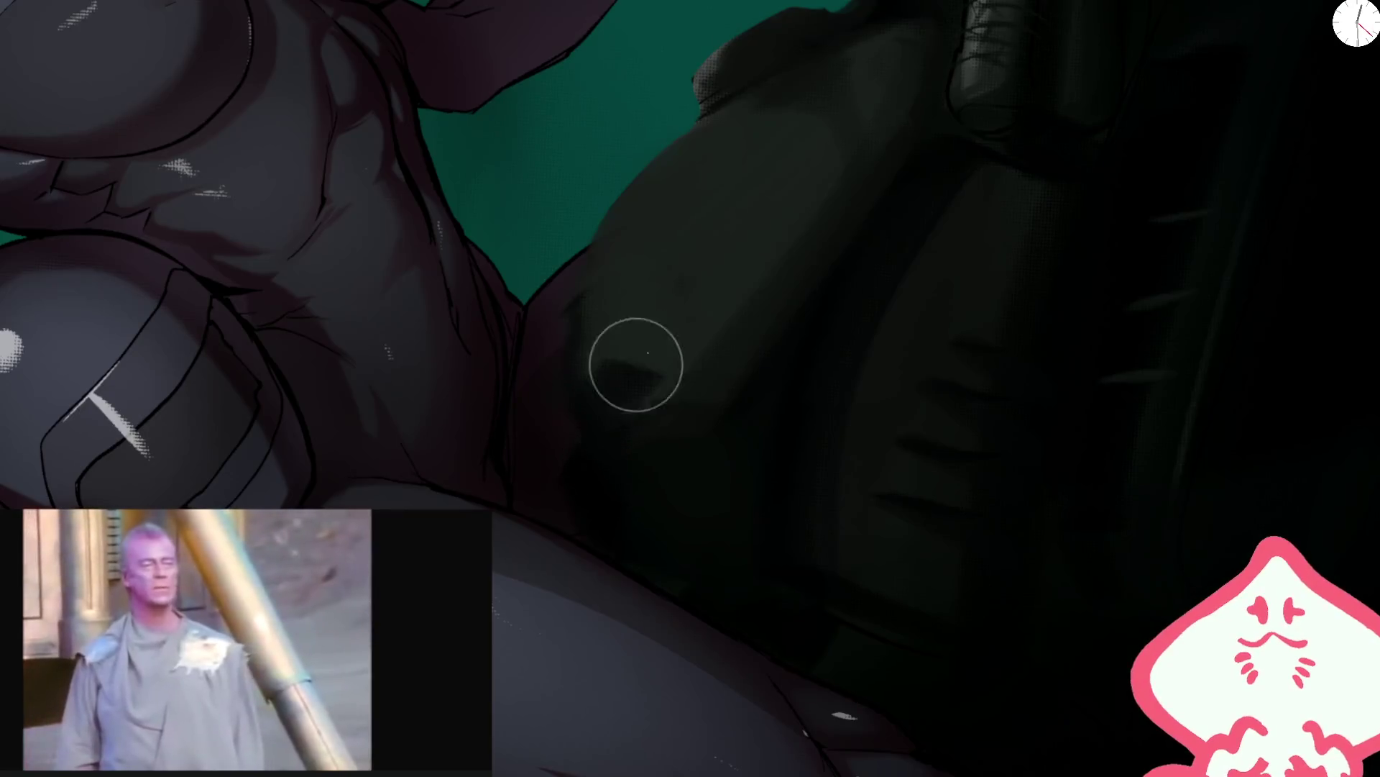
{"action": "key", "text": "bracketleft"}
{"action": "key", "text": "bracketleft"}
{"action": "key", "text": "bracketleft"}
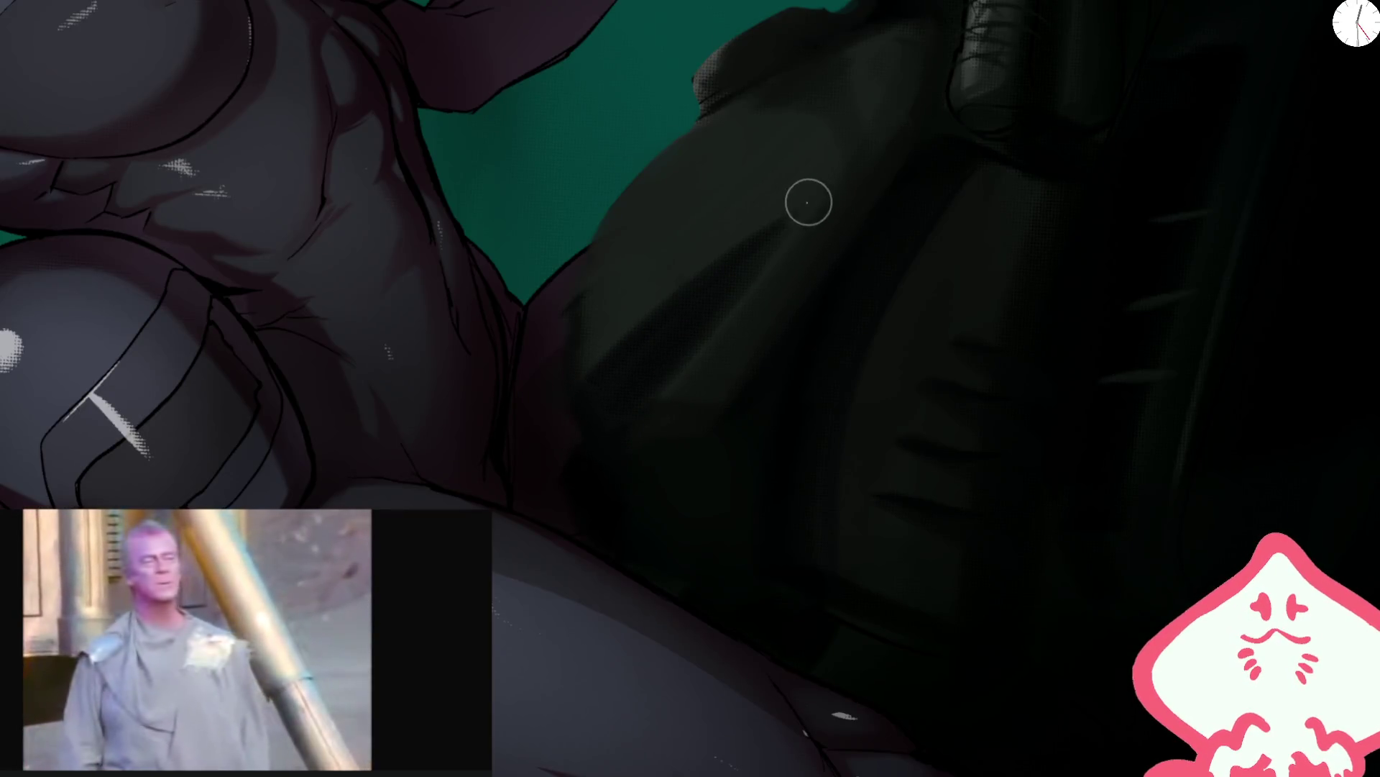
{"action": "key", "text": "ctrl+0"}
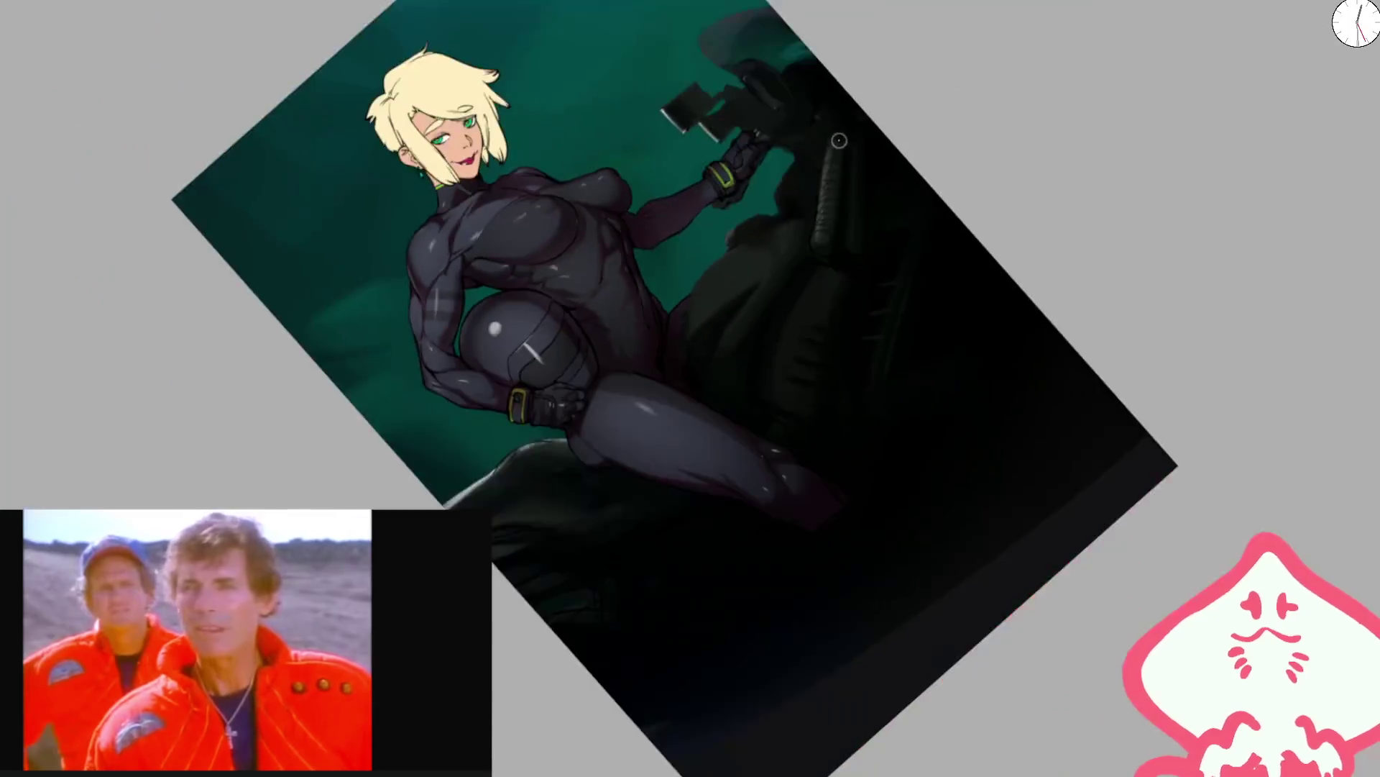
{"action": "scroll", "coordinate": [745, 205], "scroll_direction": "up", "scroll_amount": 5}
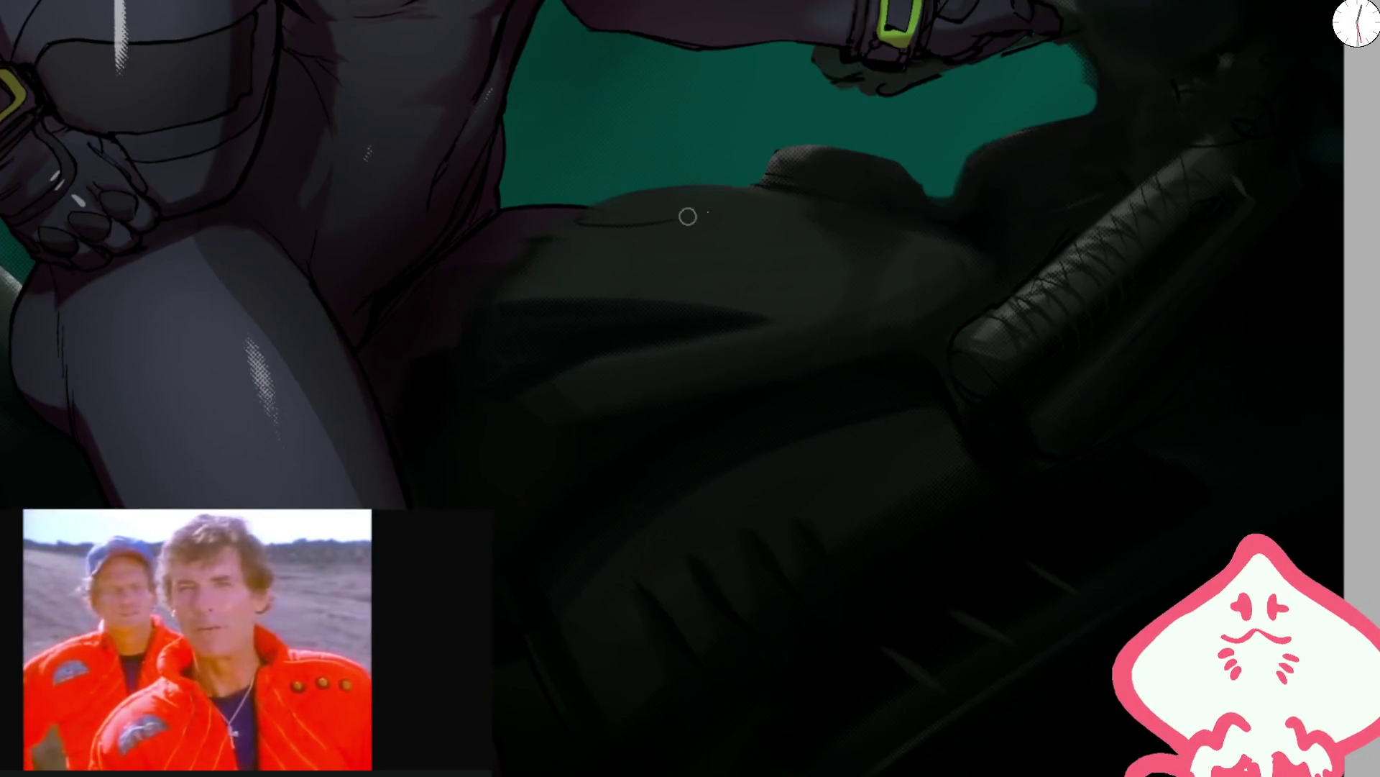
{"action": "left_click_drag", "start_coordinate": [669, 220], "coordinate": [711, 165]}
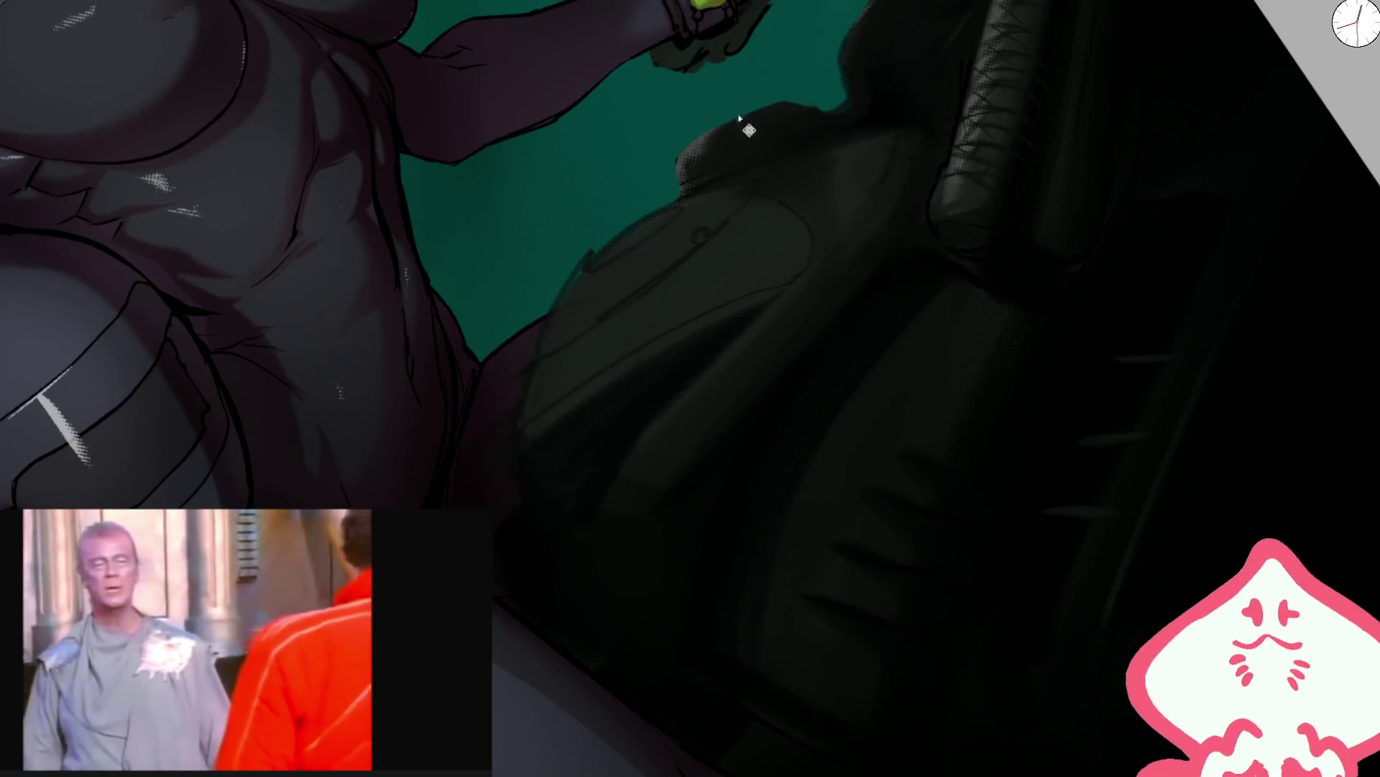
{"action": "key", "text": "ctrl+0"}
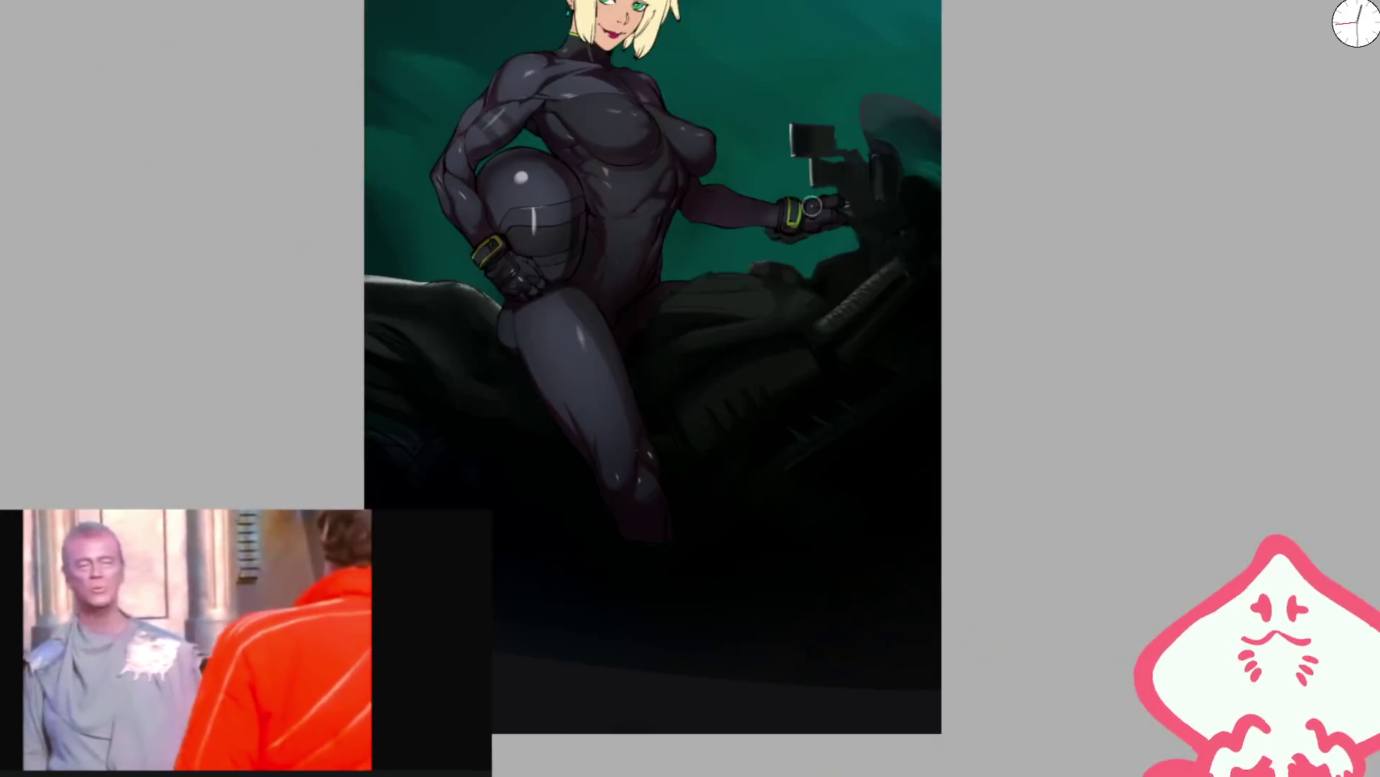
- Paint dark shading behind the mirrors and a lighter oval highlight on the front fairing
{"action": "scroll", "coordinate": [758, 336], "scroll_direction": "up", "scroll_amount": 5}
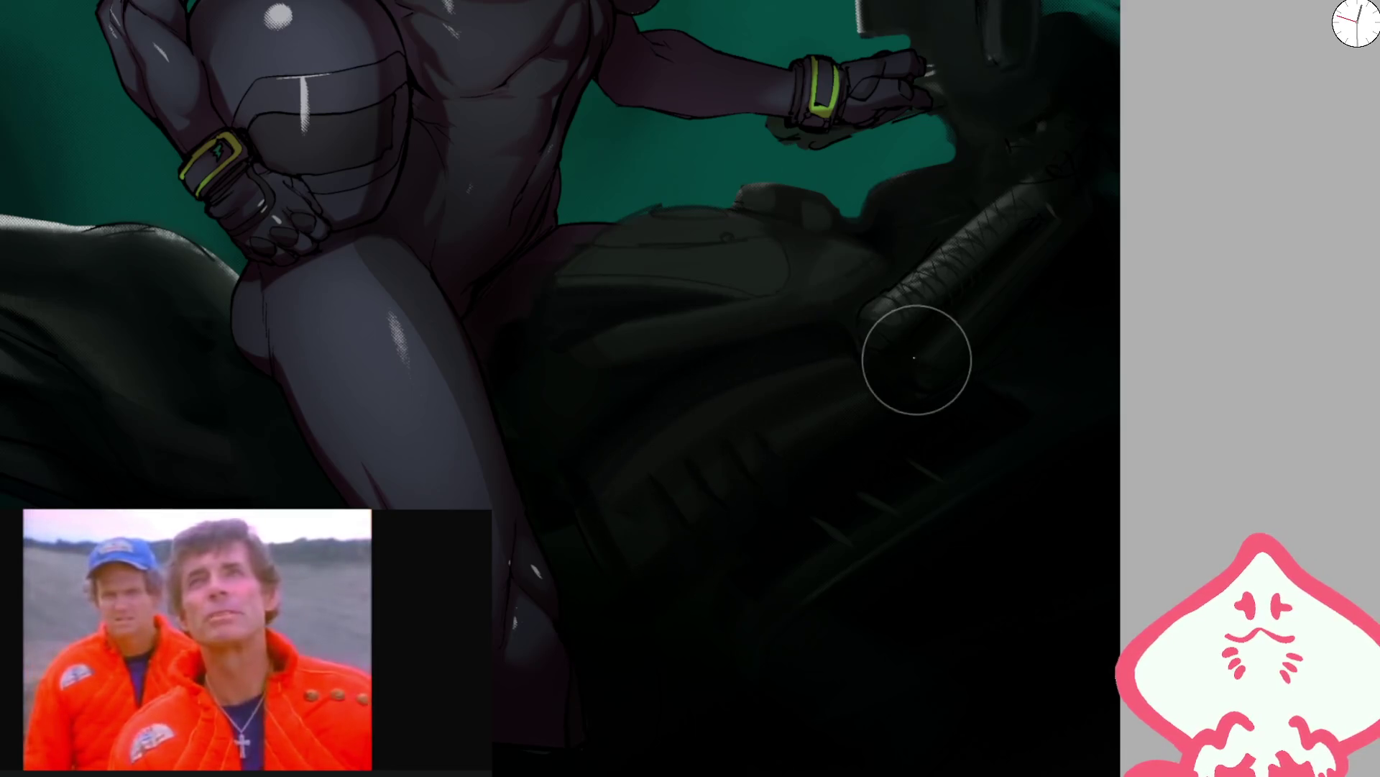
{"action": "scroll", "coordinate": [872, 287], "scroll_direction": "up", "scroll_amount": 3}
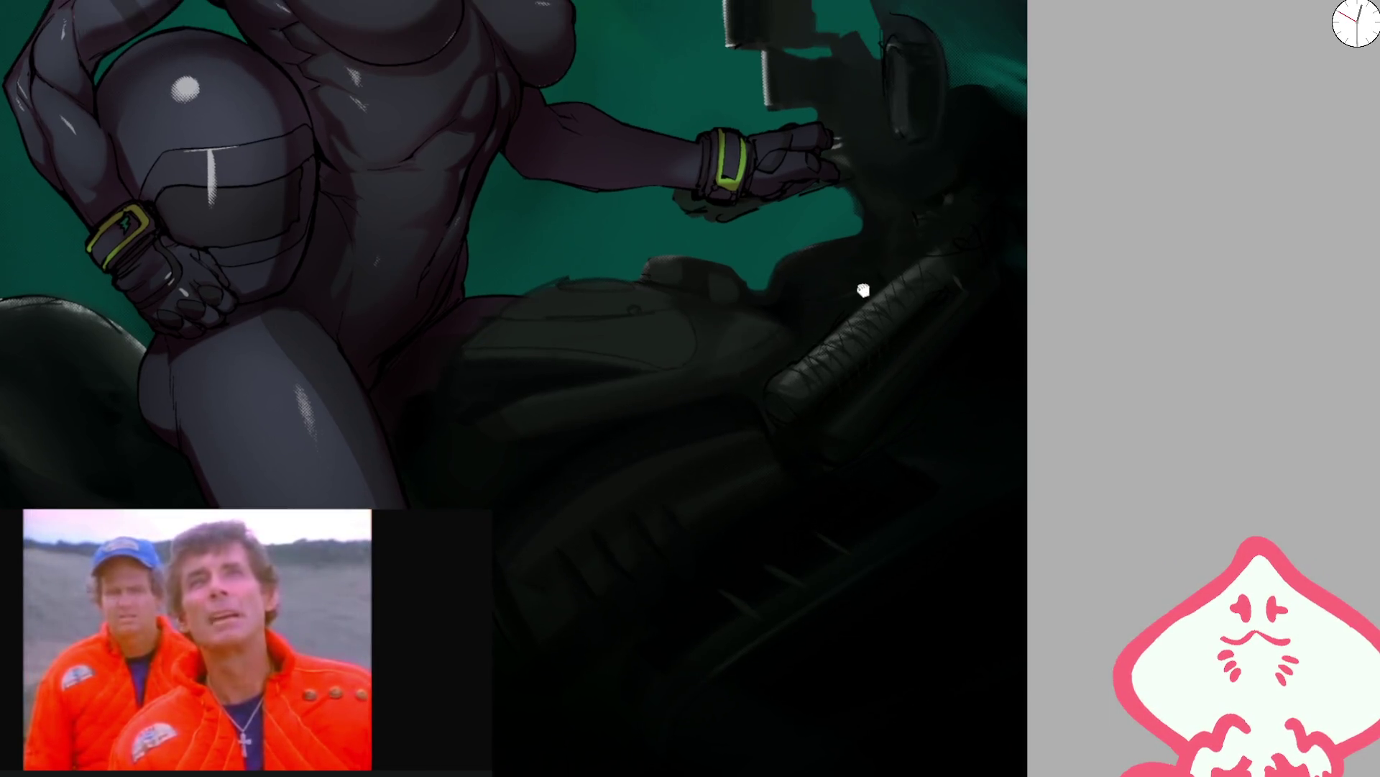
{"action": "key", "text": "bracketleft"}
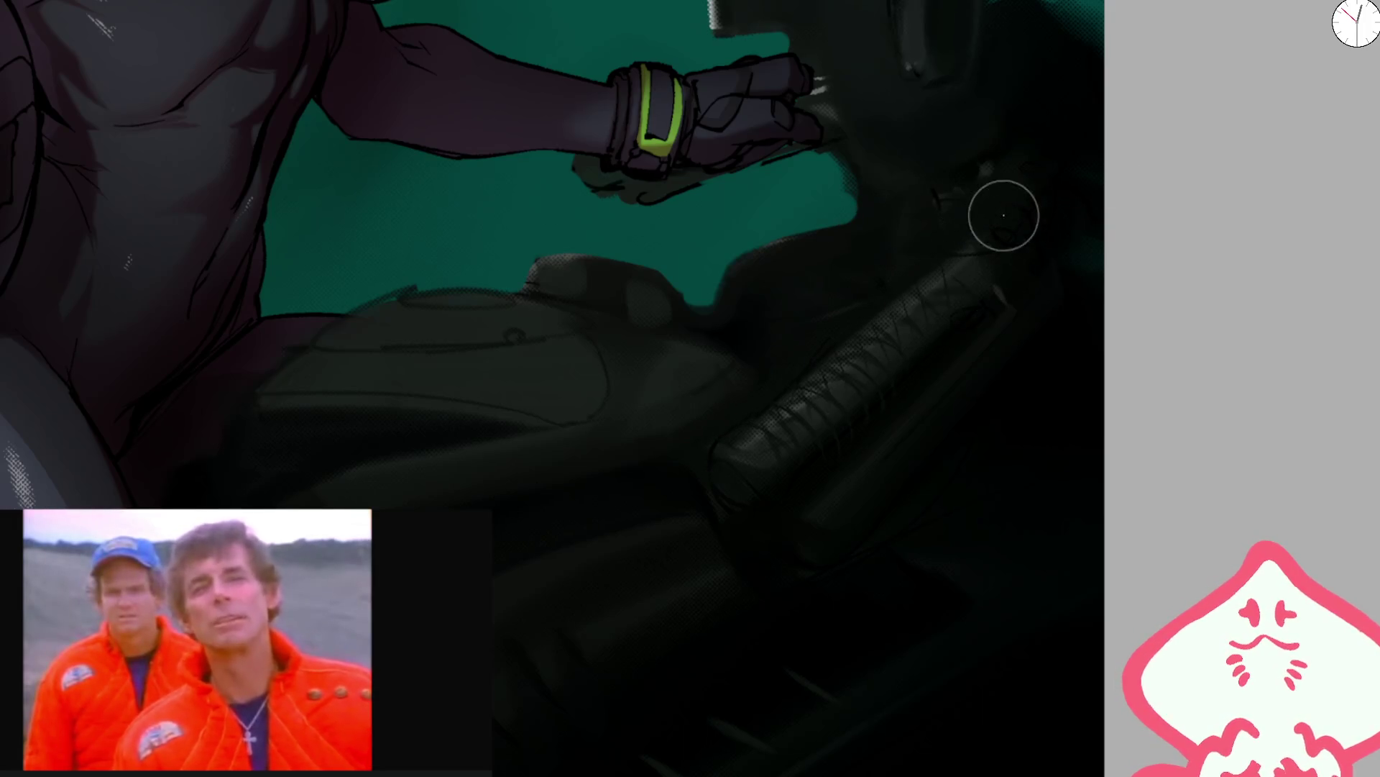
{"action": "scroll", "coordinate": [1000, 237], "scroll_direction": "down", "scroll_amount": 3}
{"action": "scroll", "coordinate": [913, 238], "scroll_direction": "up", "scroll_amount": 4}
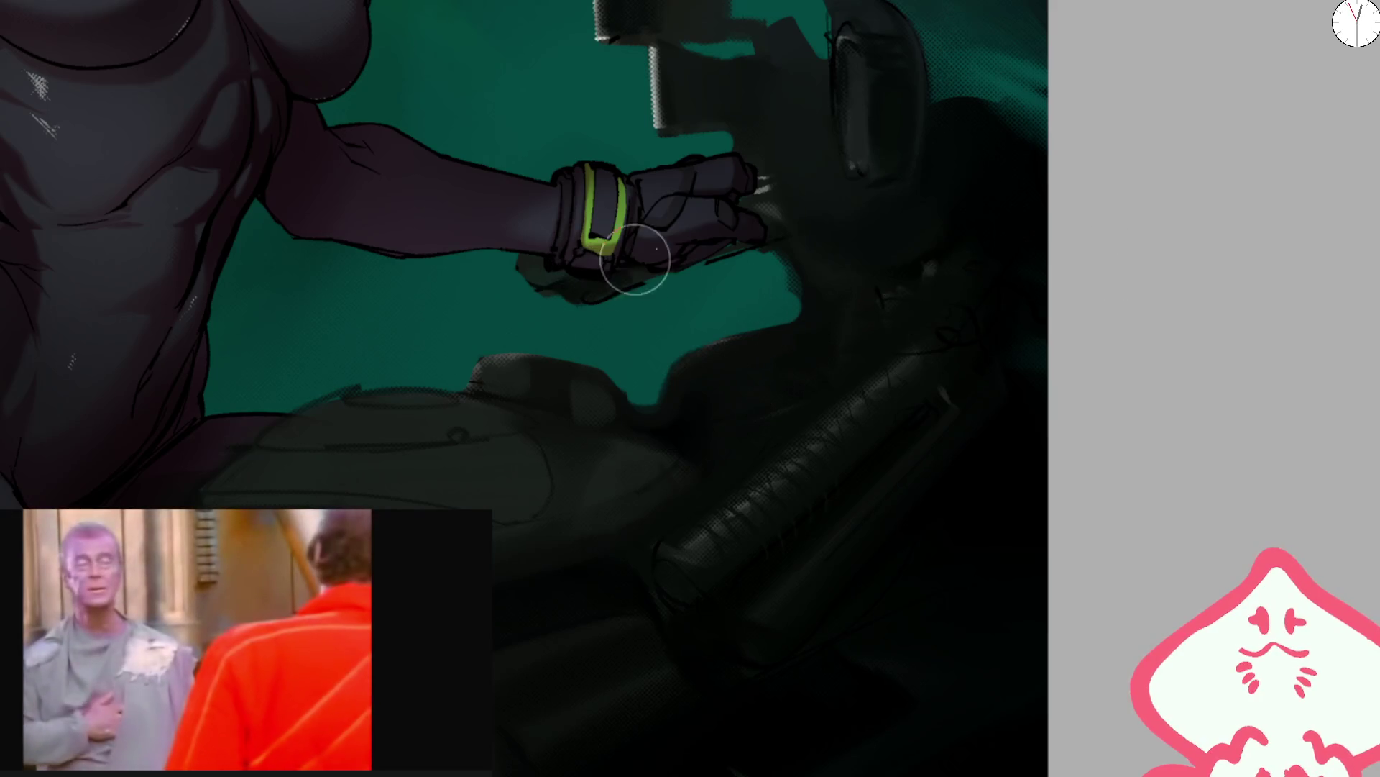
{"action": "left_click_drag", "start_coordinate": [765, 113], "coordinate": [732, 235]}
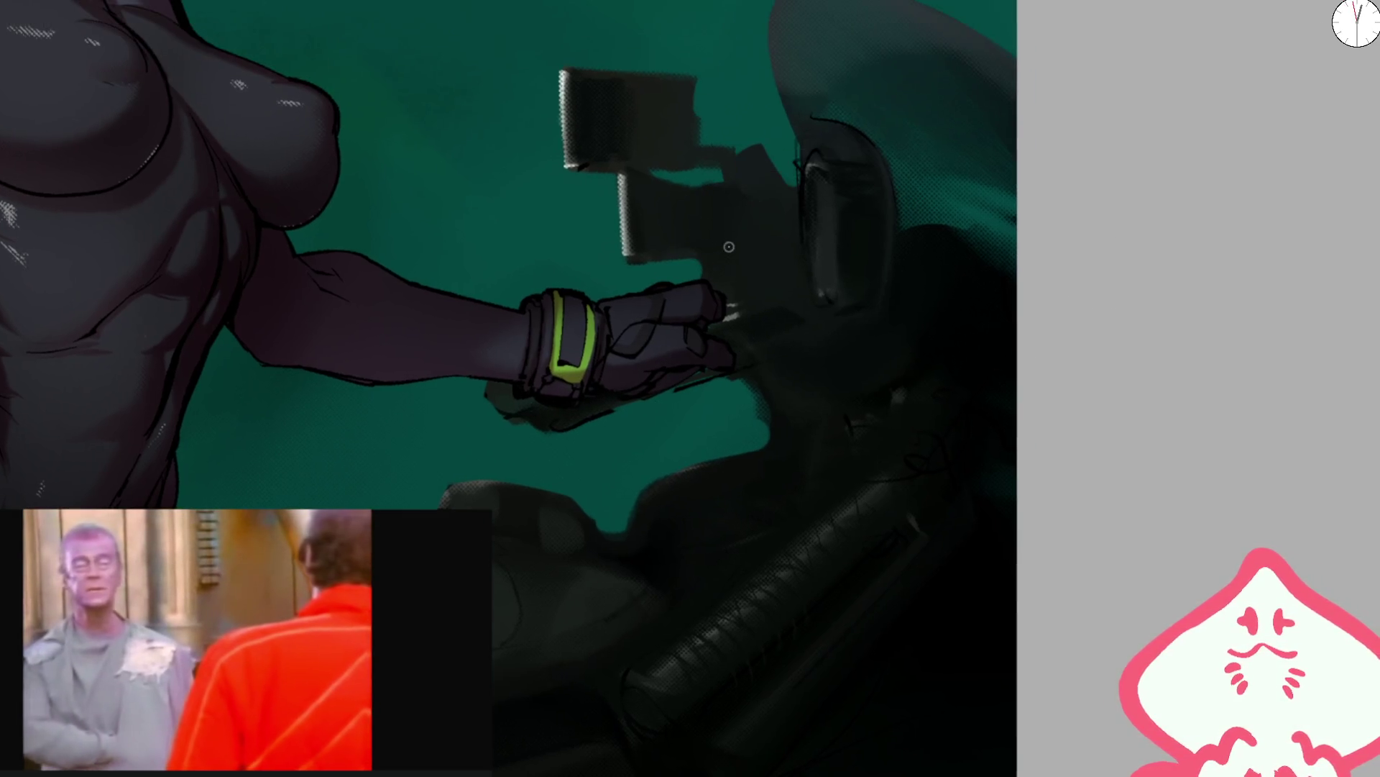
{"action": "left_click", "coordinate": [728, 264]}
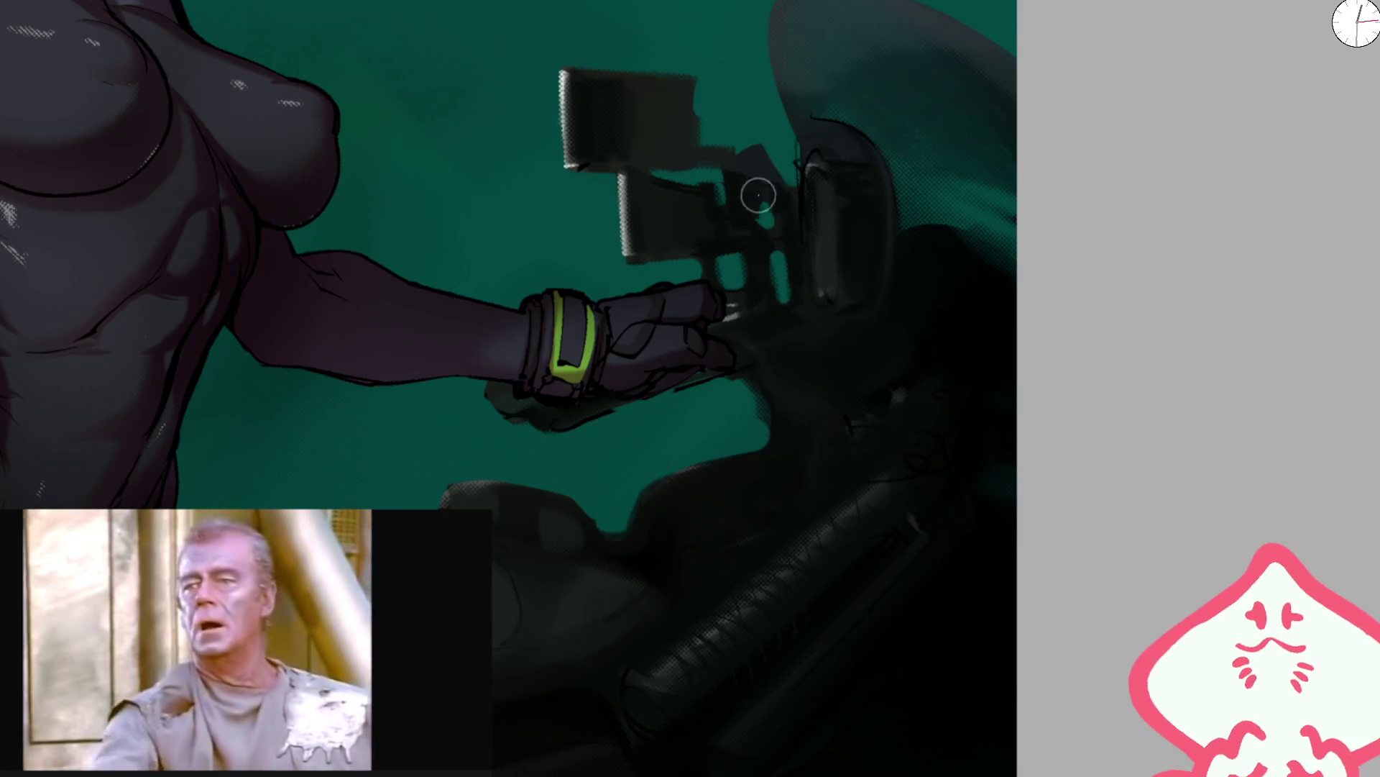
{"action": "left_click_drag", "start_coordinate": [760, 157], "coordinate": [752, 160]}
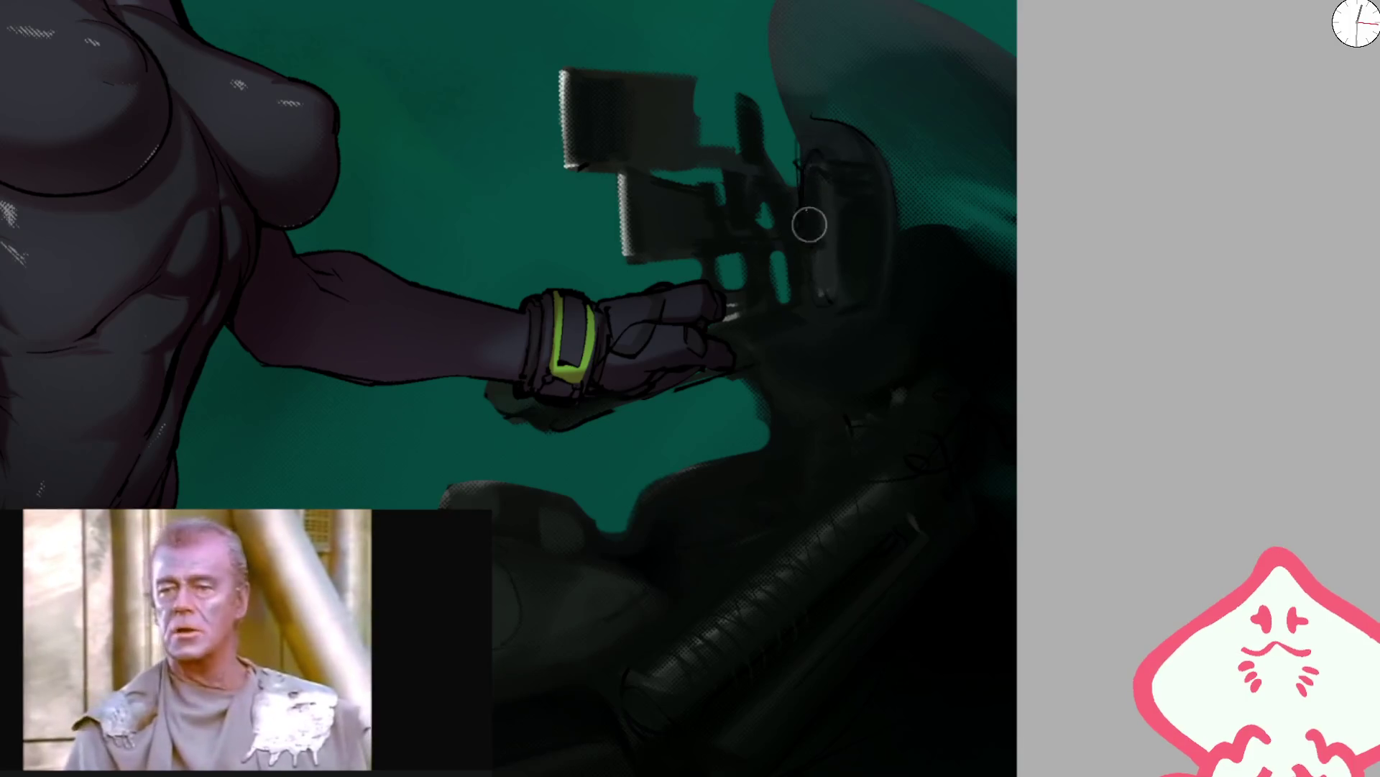
{"action": "mouse_move", "coordinate": [832, 274]}
{"action": "left_mouse_down"}
{"action": "mouse_move", "coordinate": [807, 178]}
{"action": "mouse_move", "coordinate": [827, 280]}
{"action": "left_mouse_up"}
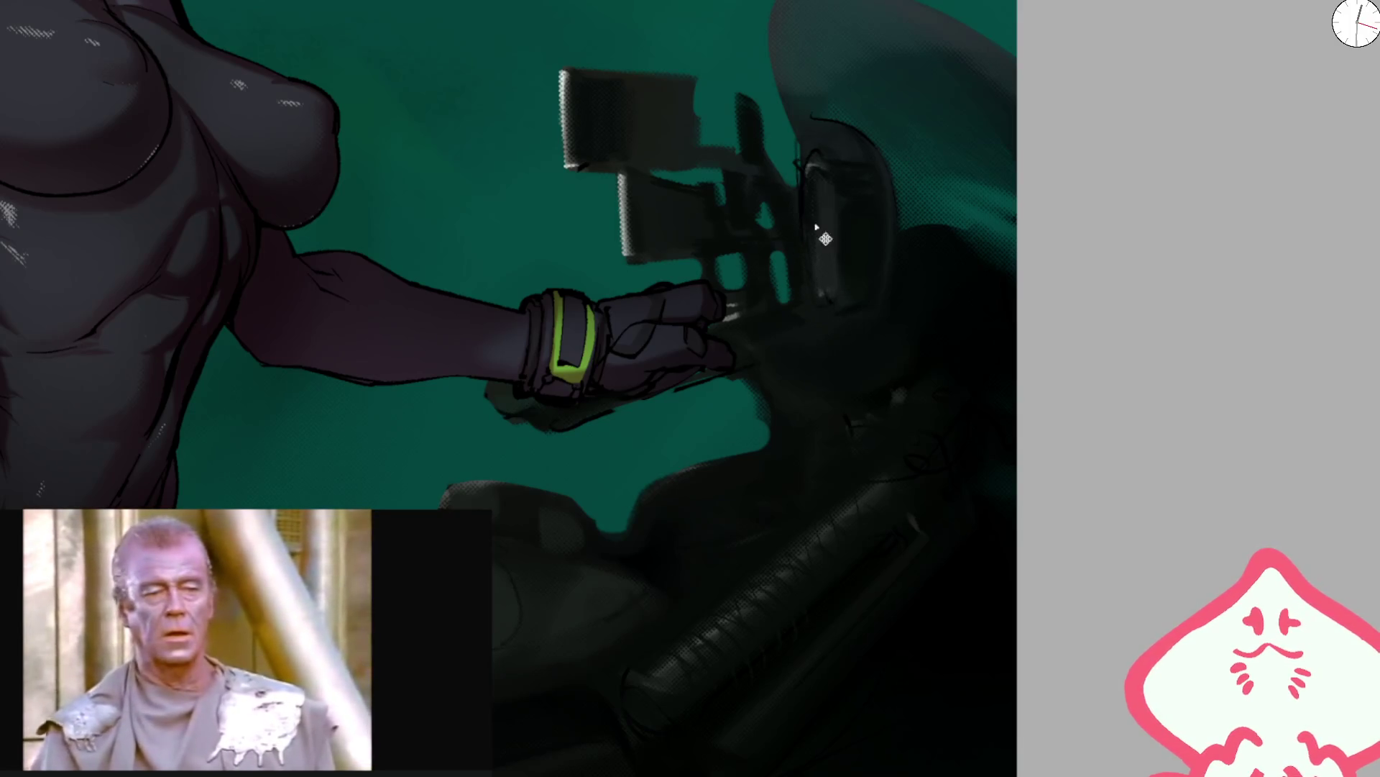
{"action": "left_click_drag", "start_coordinate": [817, 145], "coordinate": [822, 167]}
{"action": "left_click_drag", "start_coordinate": [823, 293], "coordinate": [818, 200]}
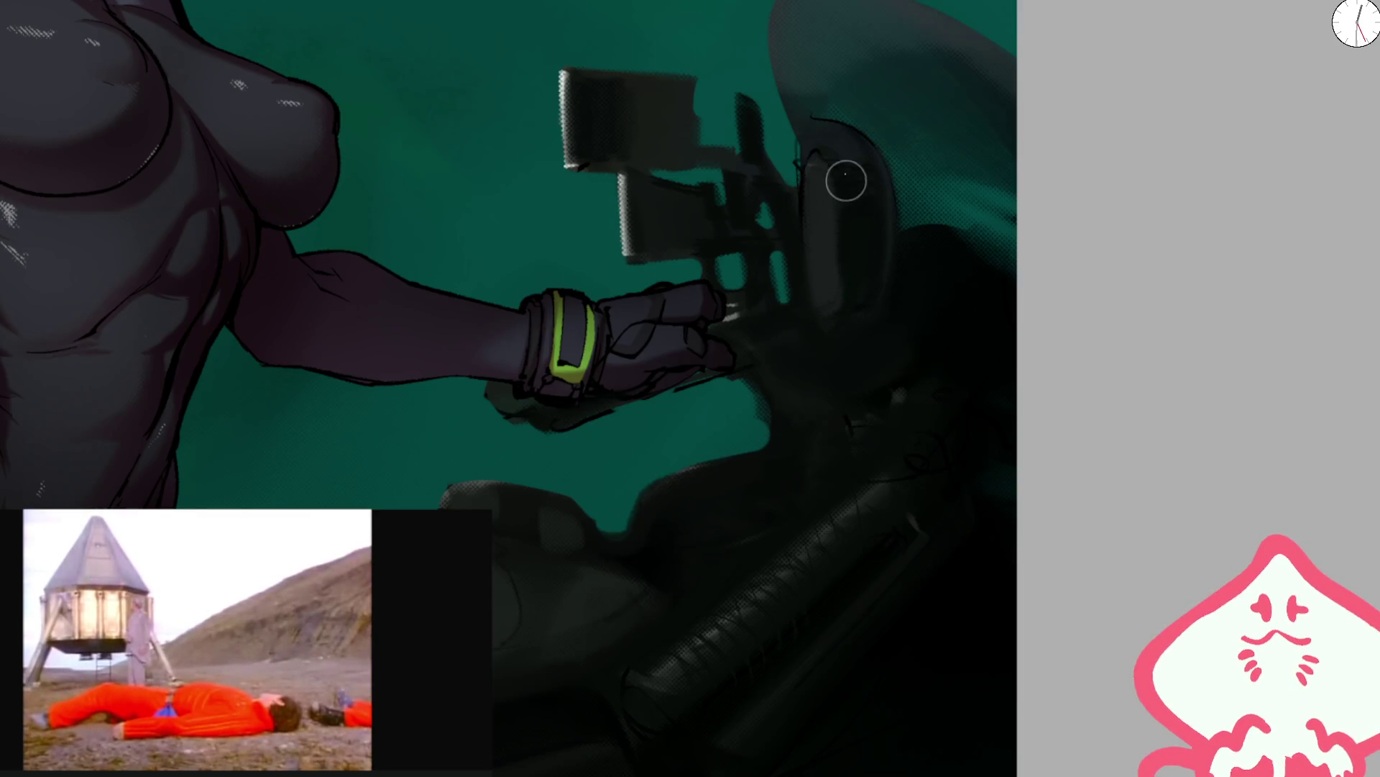
- Rotate and straighten the canvas, then pan onto the torso and bike front
{"action": "key", "text": "bracketright"}
{"action": "key", "text": "bracketright"}
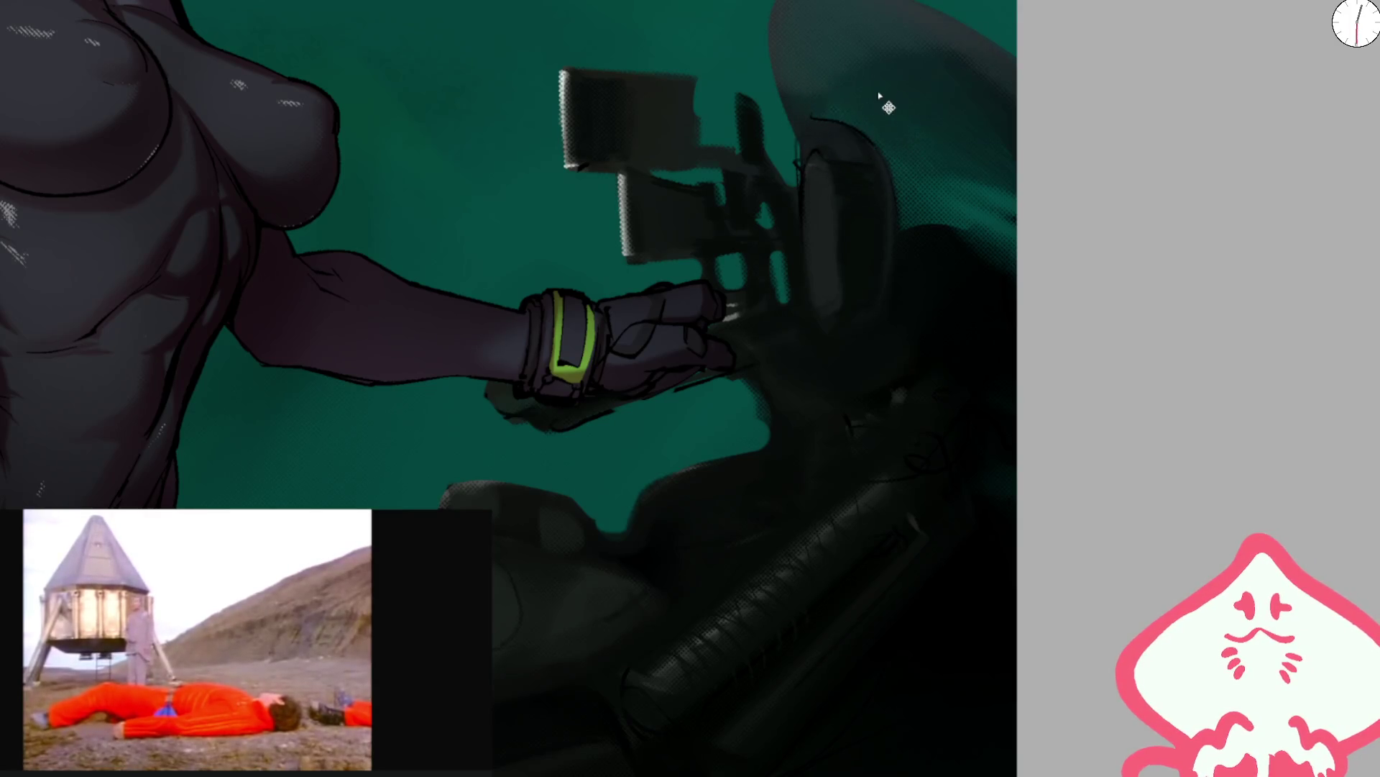
{"action": "left_click_drag", "start_coordinate": [882, 93], "coordinate": [1016, 348]}
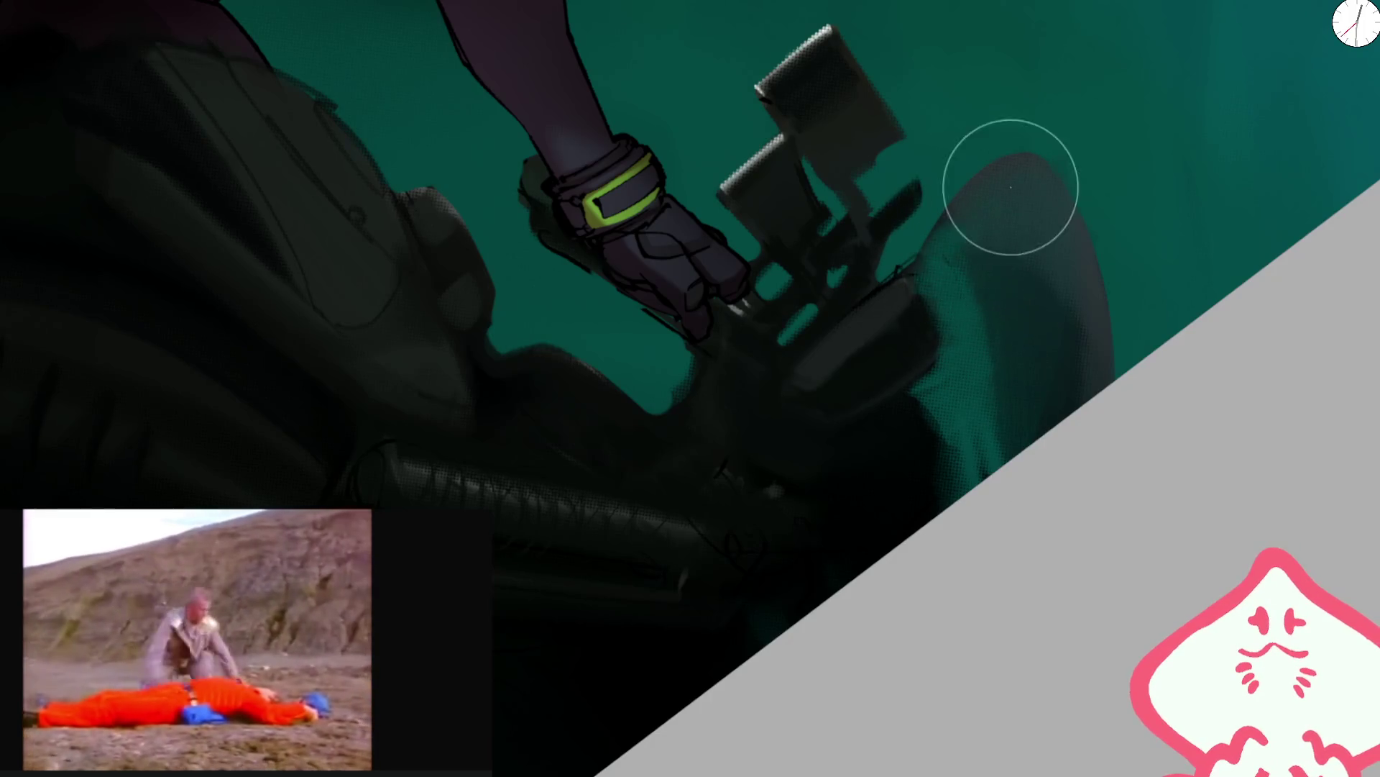
{"action": "key", "text": "4"}
{"action": "key", "text": "4"}
{"action": "key", "text": "4"}
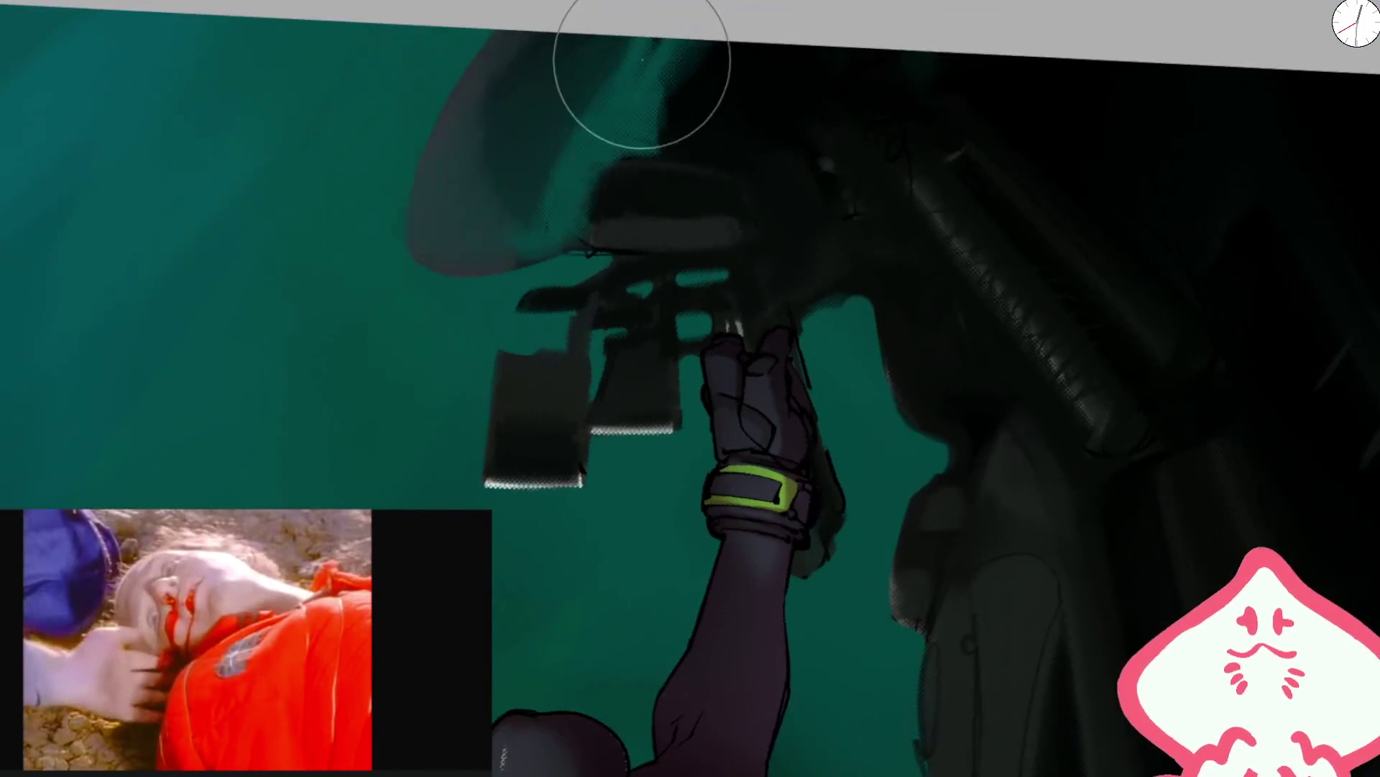
{"action": "key", "text": "bracketleft"}
{"action": "key", "text": "bracketleft"}
{"action": "key", "text": "bracketleft"}
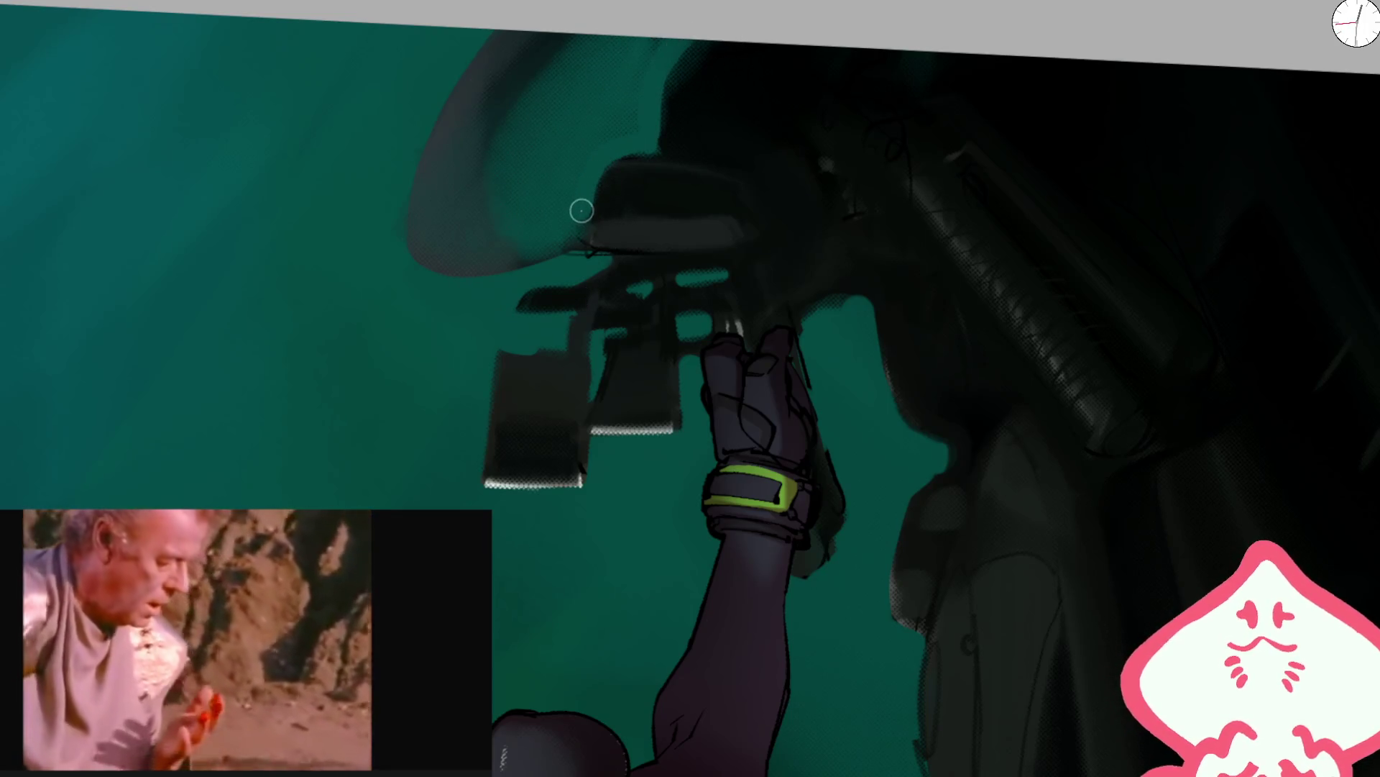
{"action": "key", "text": "bracketright"}
{"action": "key", "text": "bracketright"}
{"action": "key", "text": "bracketright"}
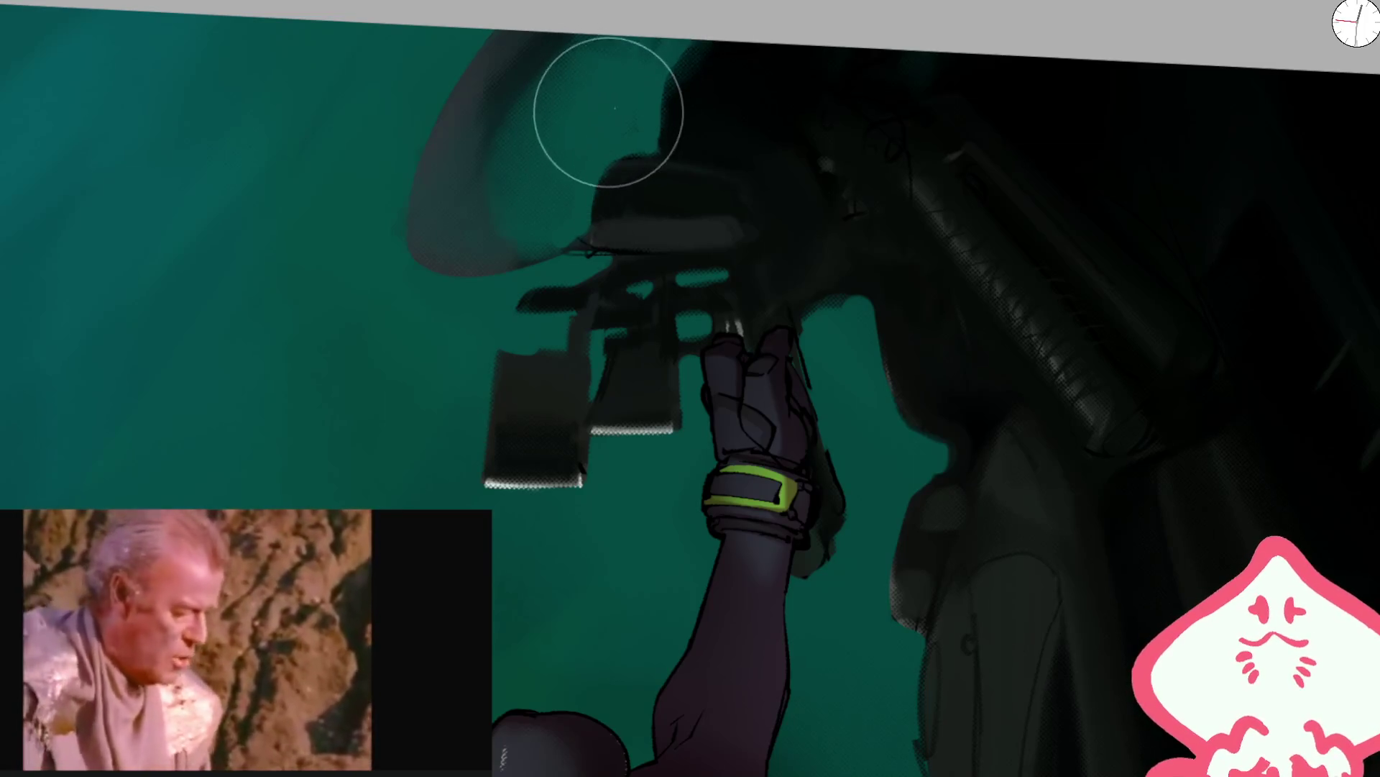
{"action": "key", "text": "5"}
{"action": "key", "text": "2"}
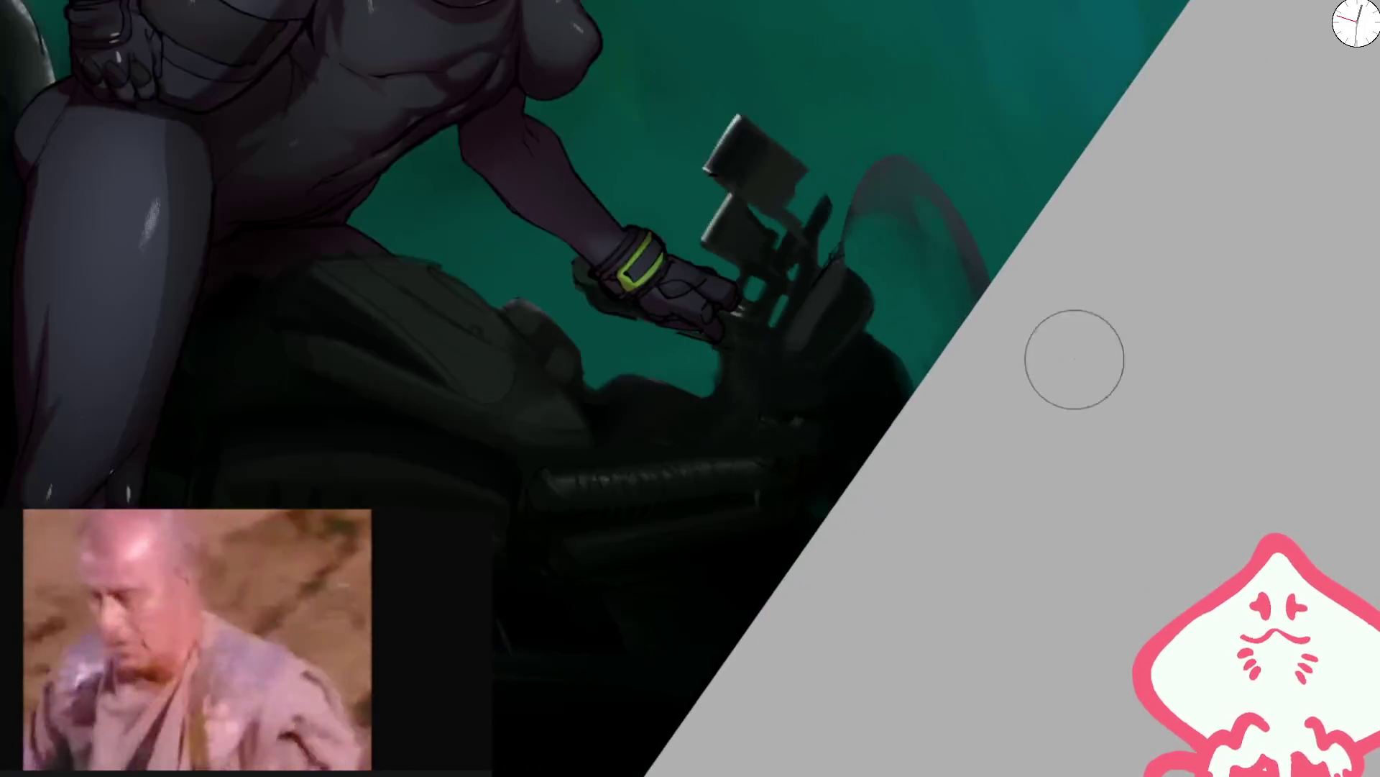
{"action": "scroll", "coordinate": [1059, 285], "scroll_direction": "up", "scroll_amount": 5}
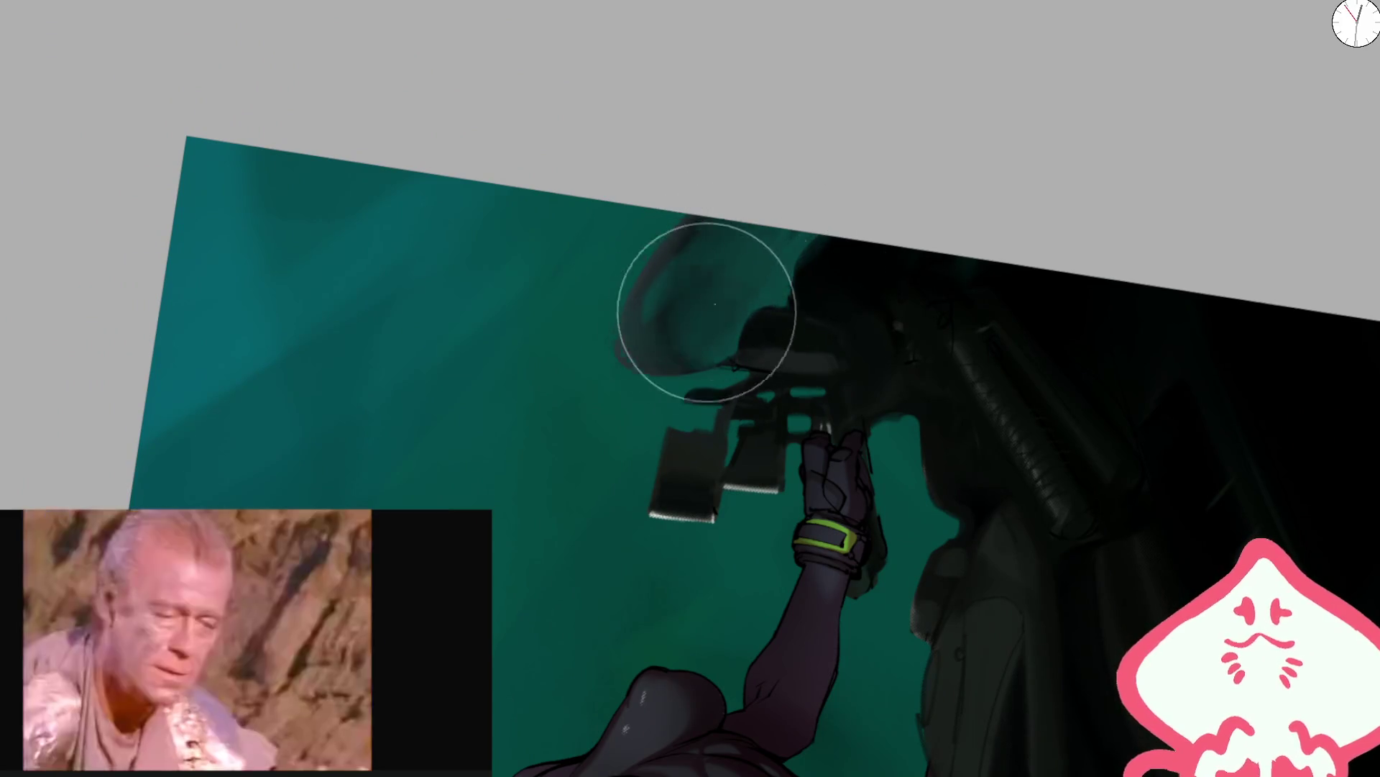
{"action": "key", "text": "5"}
{"action": "left_click_drag", "start_coordinate": [894, 271], "coordinate": [933, 237]}
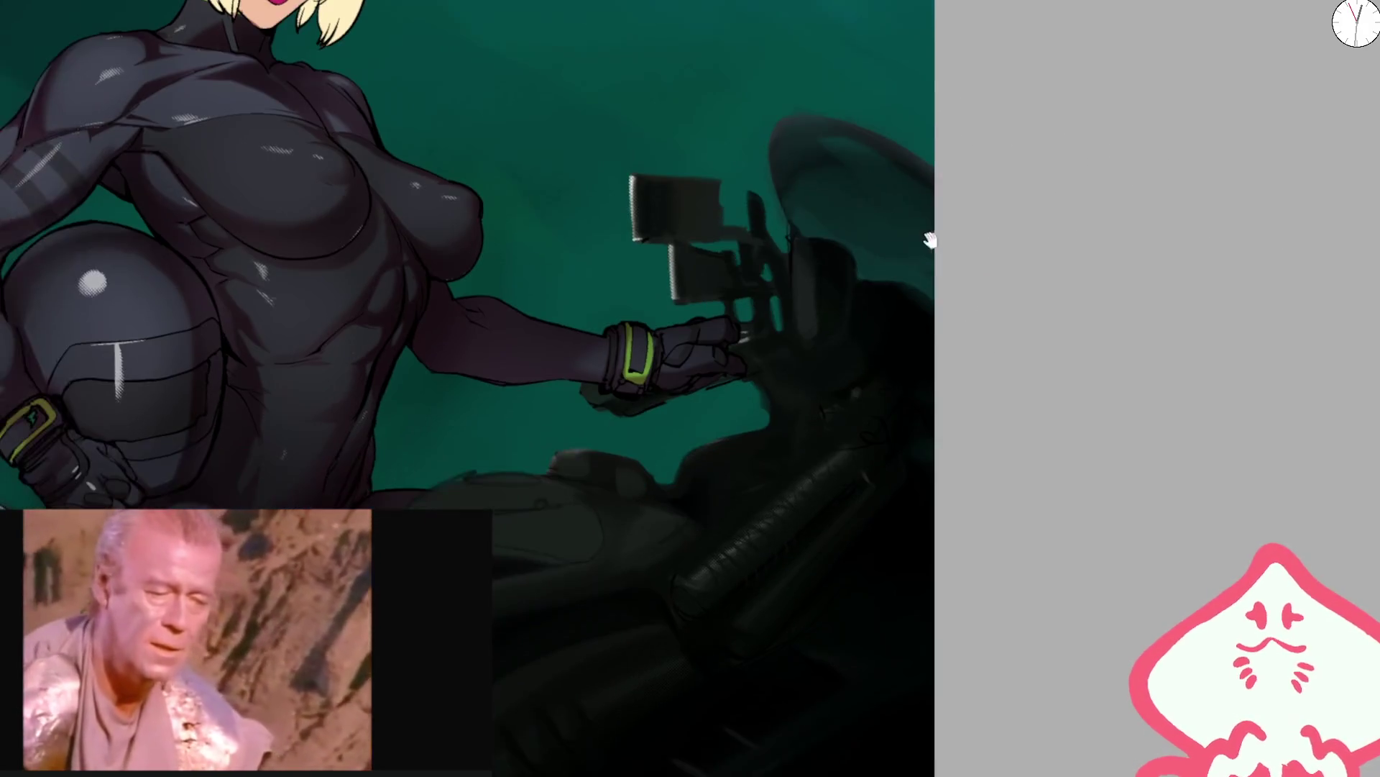
{"action": "scroll", "coordinate": [834, 317], "scroll_direction": "down", "scroll_amount": 5}
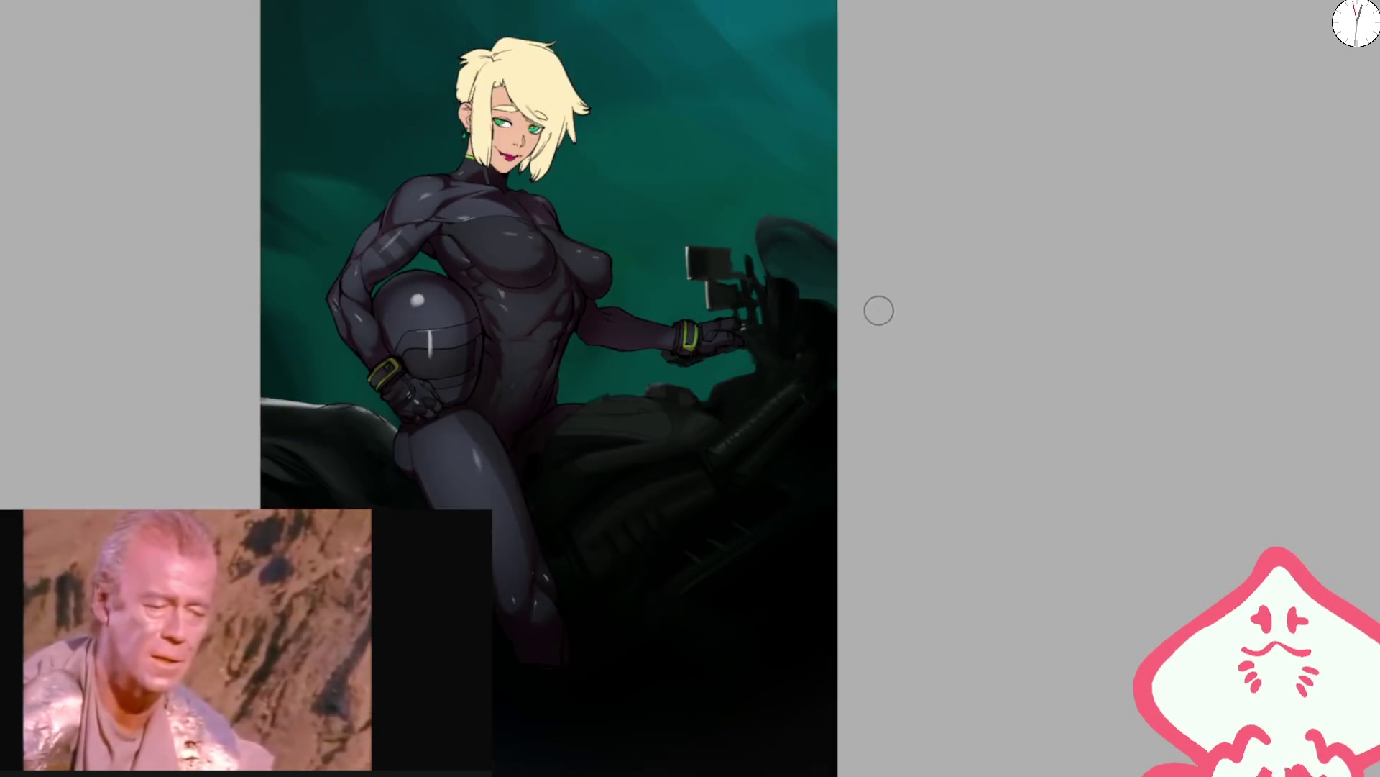
- Paint a lighter band along the seat's left edge, replacing an undone darker stroke
{"action": "scroll", "coordinate": [597, 291], "scroll_direction": "up", "scroll_amount": 6}
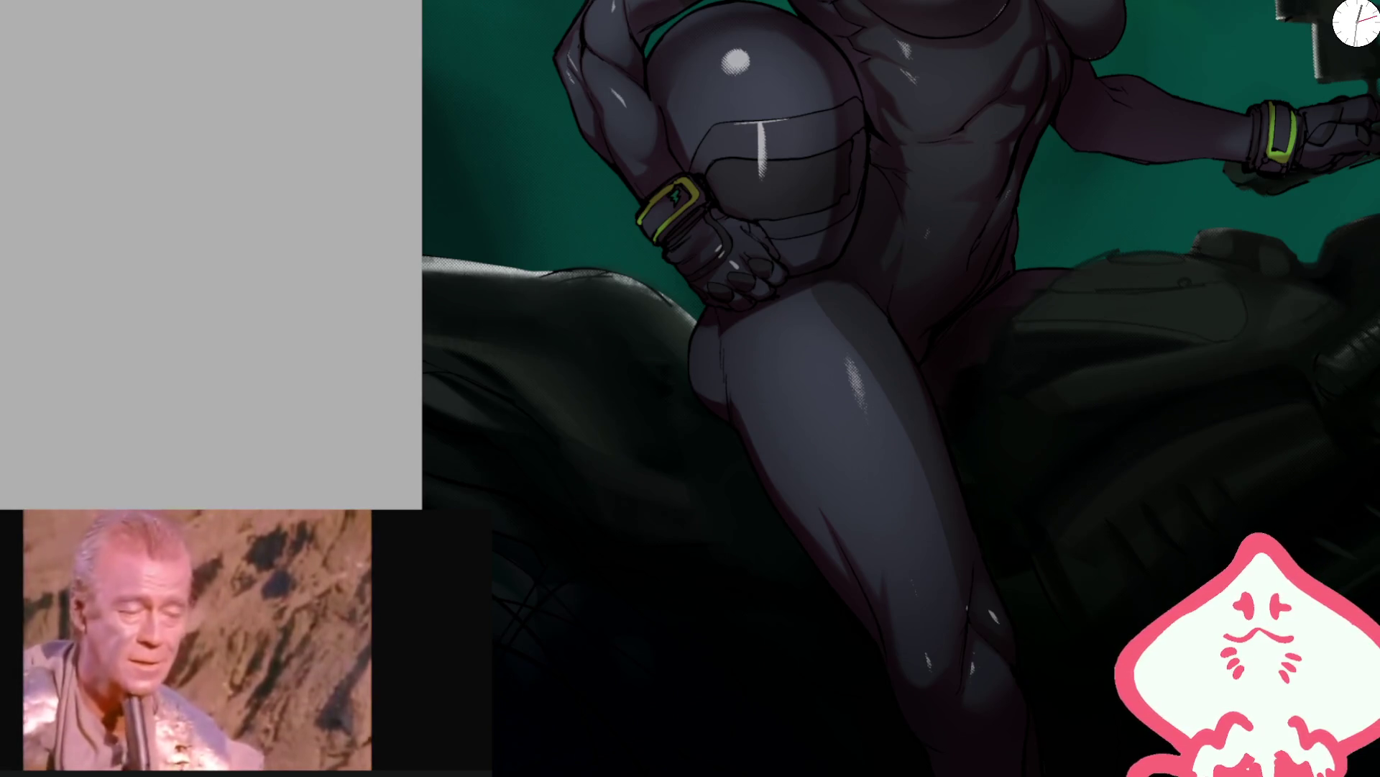
{"action": "left_click_drag", "start_coordinate": [517, 410], "coordinate": [872, 142]}
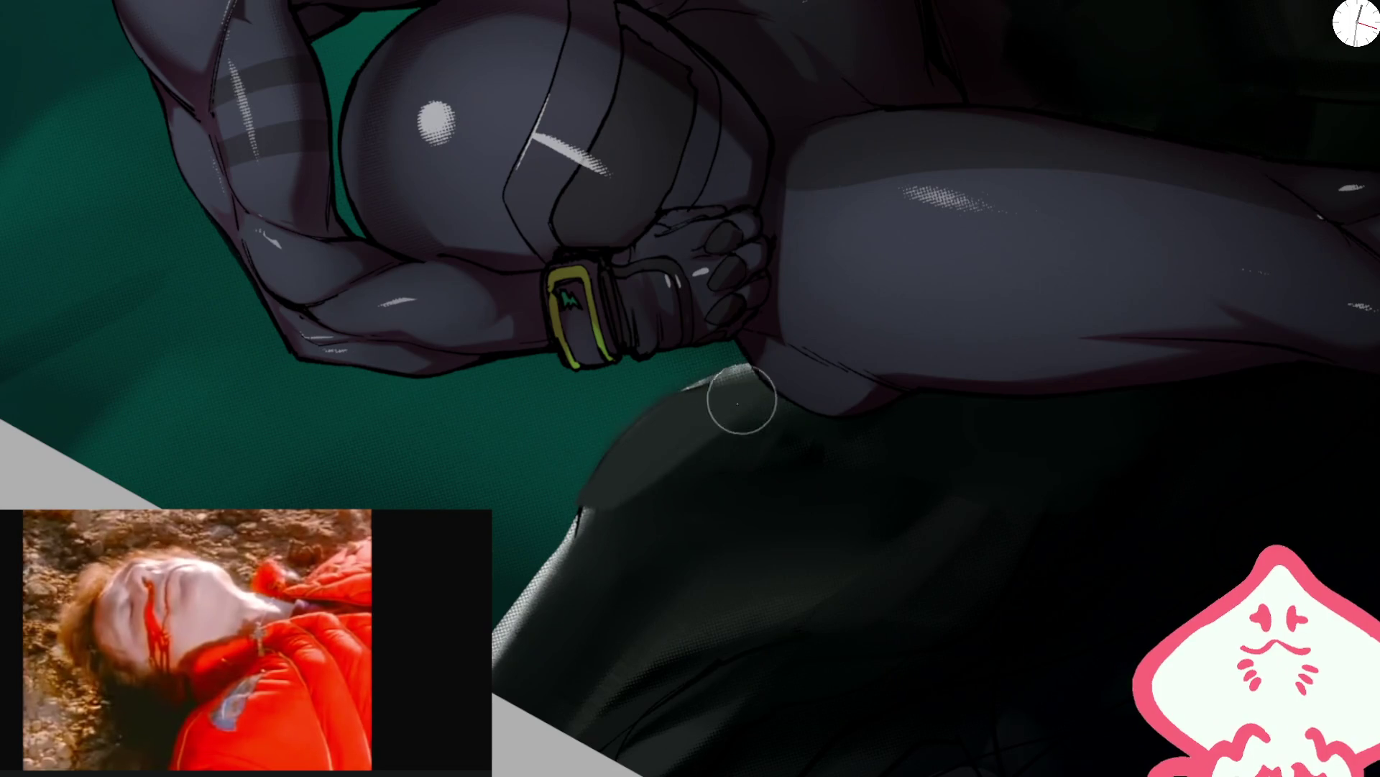
{"action": "left_click_drag", "start_coordinate": [561, 549], "coordinate": [517, 633]}
{"action": "key", "text": "ctrl+z"}
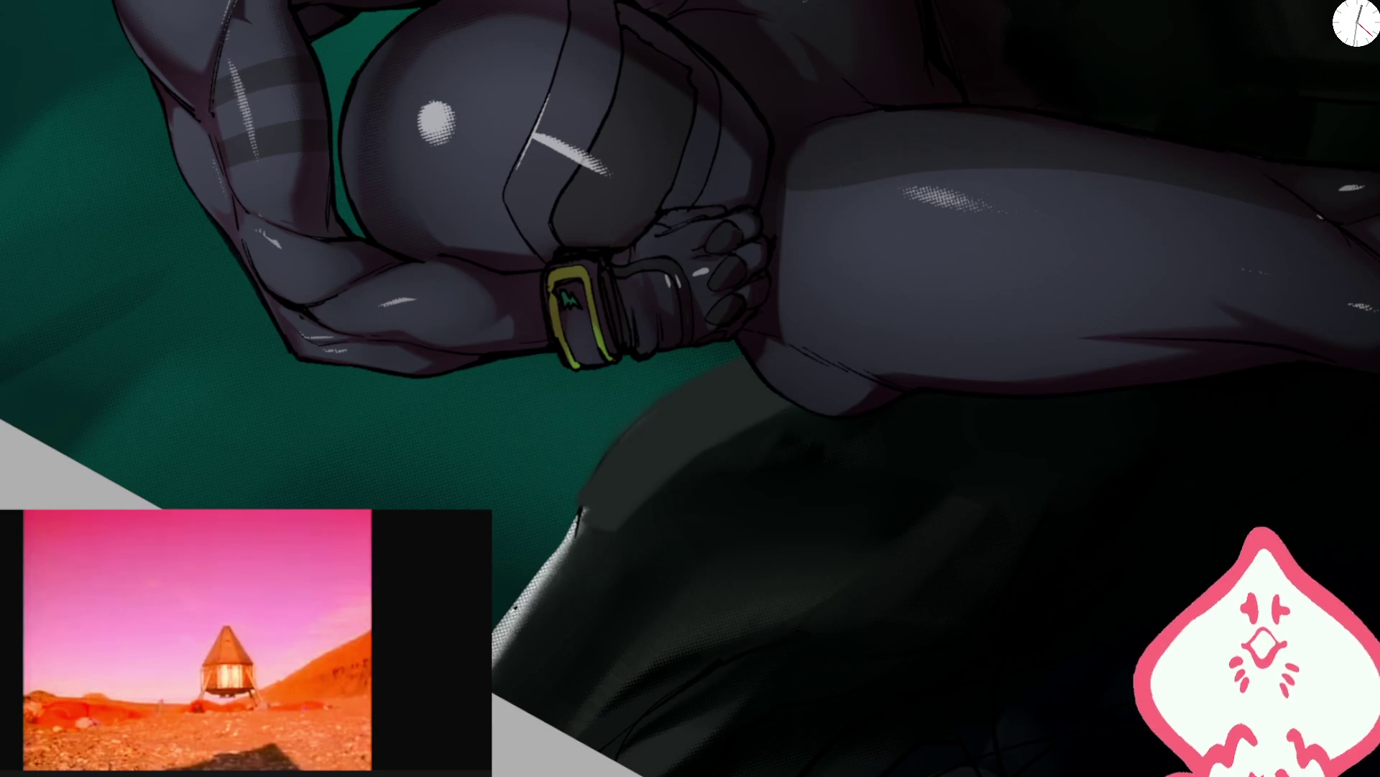
{"action": "left_click_drag", "start_coordinate": [571, 521], "coordinate": [509, 617]}
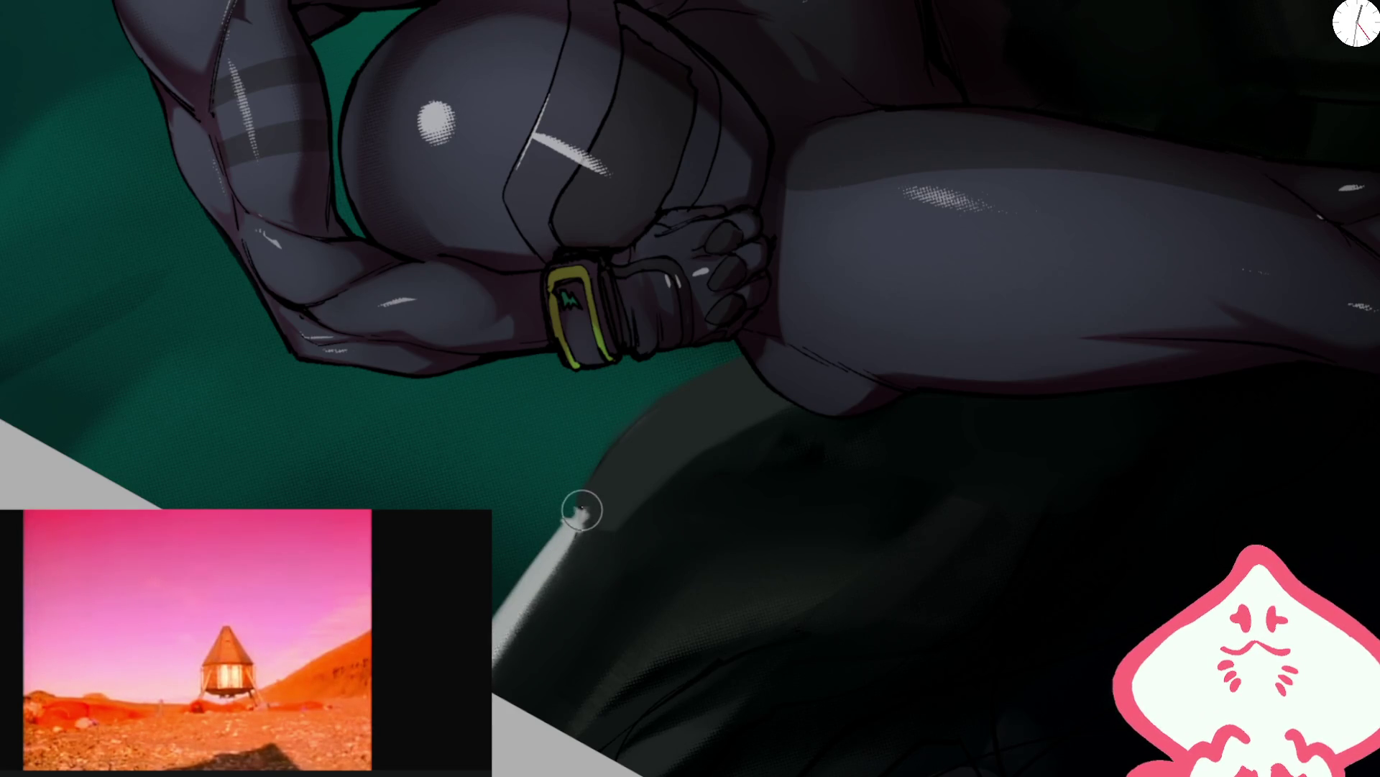
- Mirror the view to check, then paint a light highlight along the seat's top edge
{"action": "key", "text": "h"}
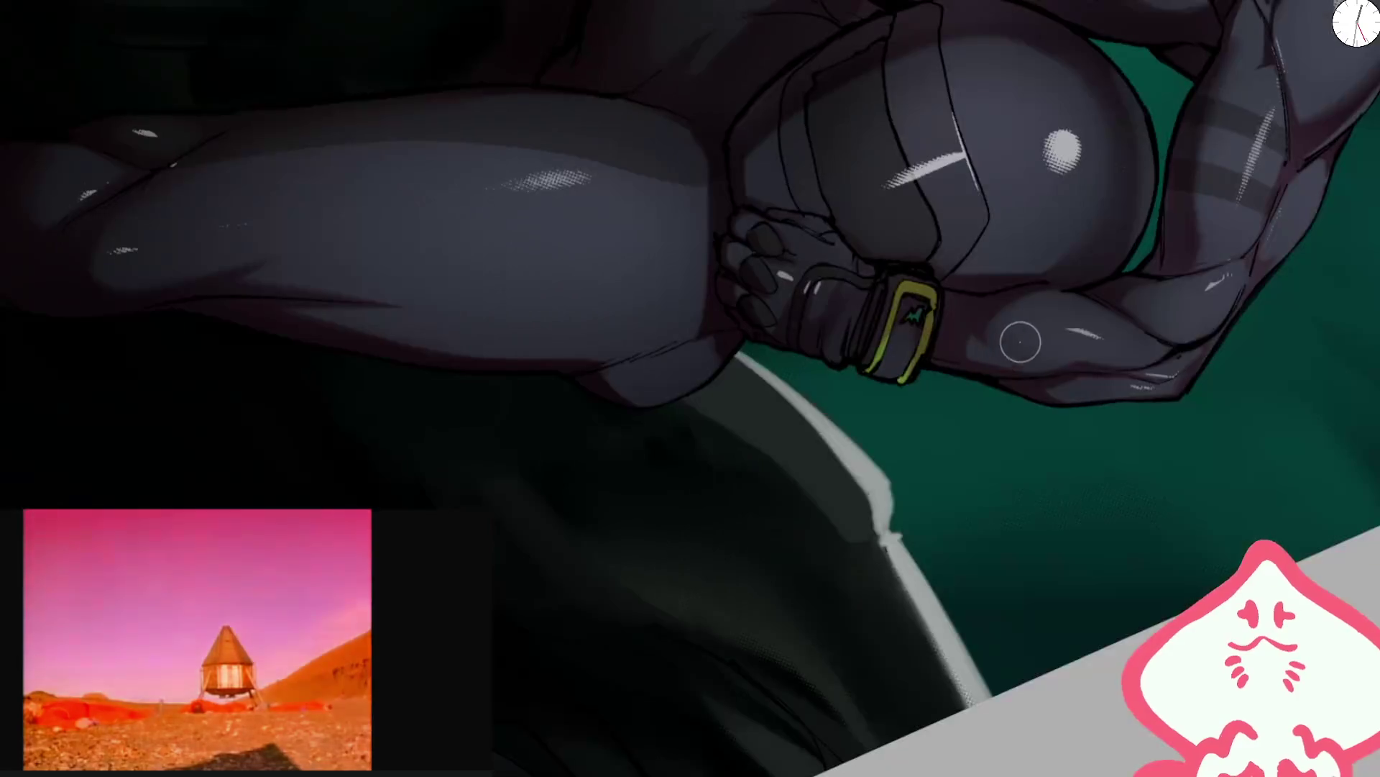
{"action": "key", "text": "ctrl+0"}
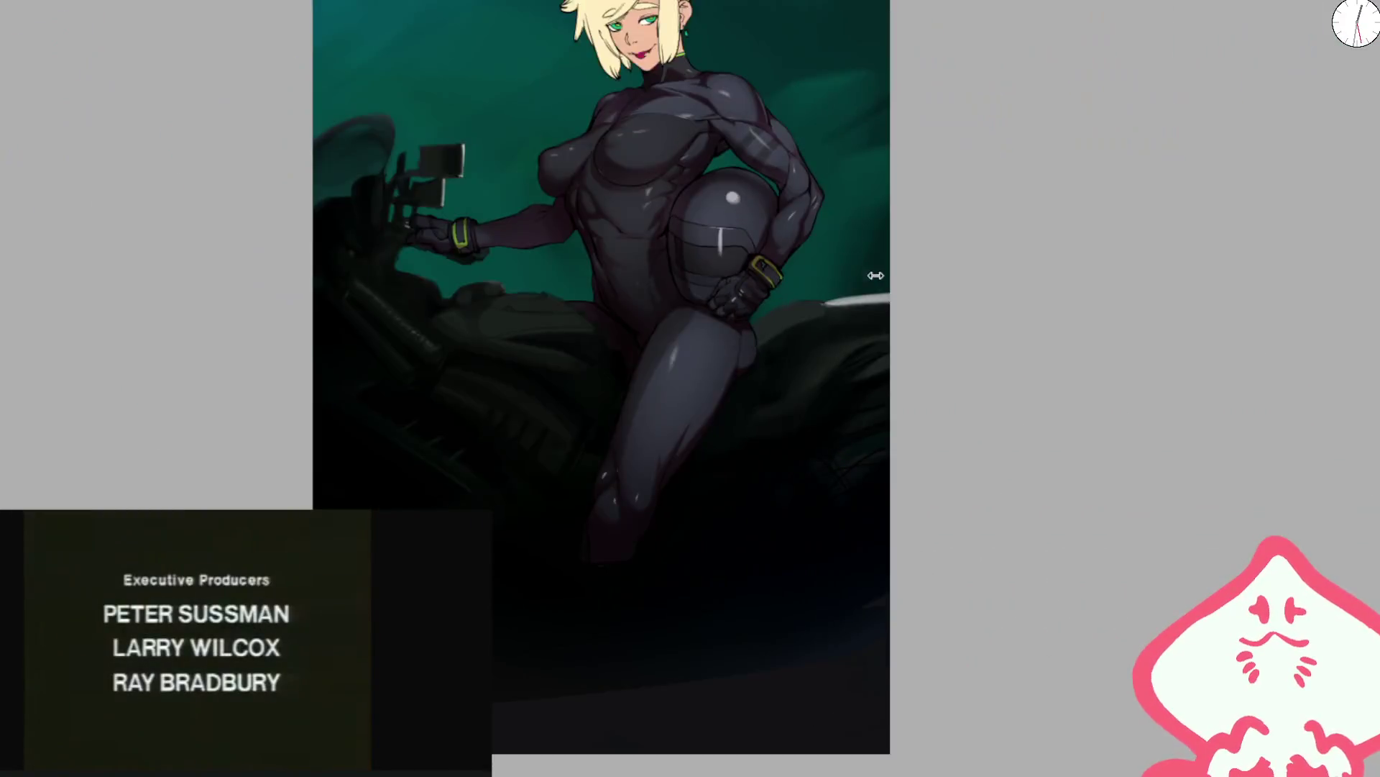
{"action": "key", "text": "ctrl+0"}
{"action": "mouse_move", "coordinate": [644, 388]}
{"action": "left_mouse_down"}
{"action": "mouse_move", "coordinate": [705, 321]}
{"action": "mouse_move", "coordinate": [812, 298]}
{"action": "left_mouse_up"}
- Enlarge the brush and darken part of the seat's light highlight band
{"action": "key", "text": "bracketright"}
{"action": "key", "text": "bracketright"}
{"action": "key", "text": "bracketright"}
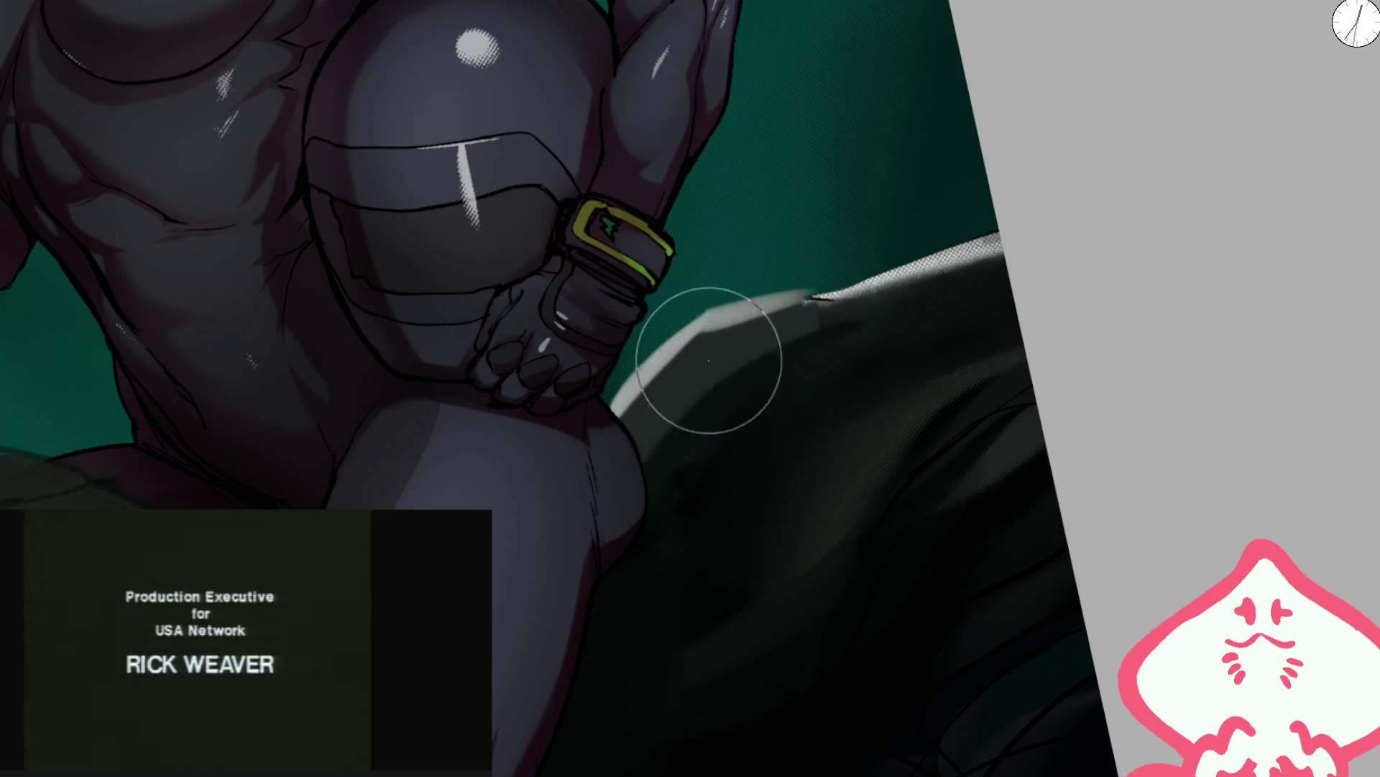
{"action": "key", "text": "h"}
{"action": "key", "text": "minus"}
{"action": "key", "text": "minus"}
{"action": "key", "text": "minus"}
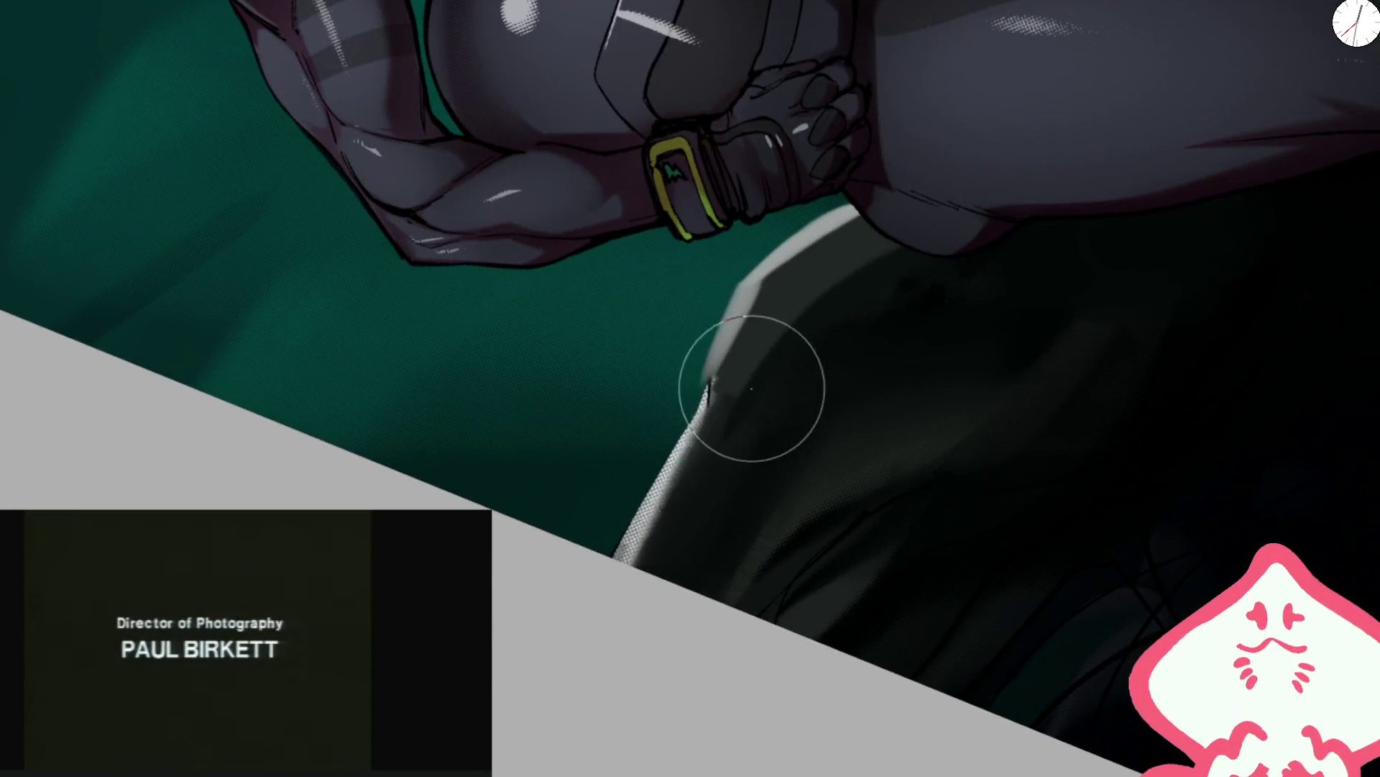
{"action": "mouse_move", "coordinate": [749, 395]}
{"action": "left_mouse_down"}
{"action": "mouse_move", "coordinate": [913, 249]}
{"action": "mouse_move", "coordinate": [800, 277]}
{"action": "left_mouse_up"}
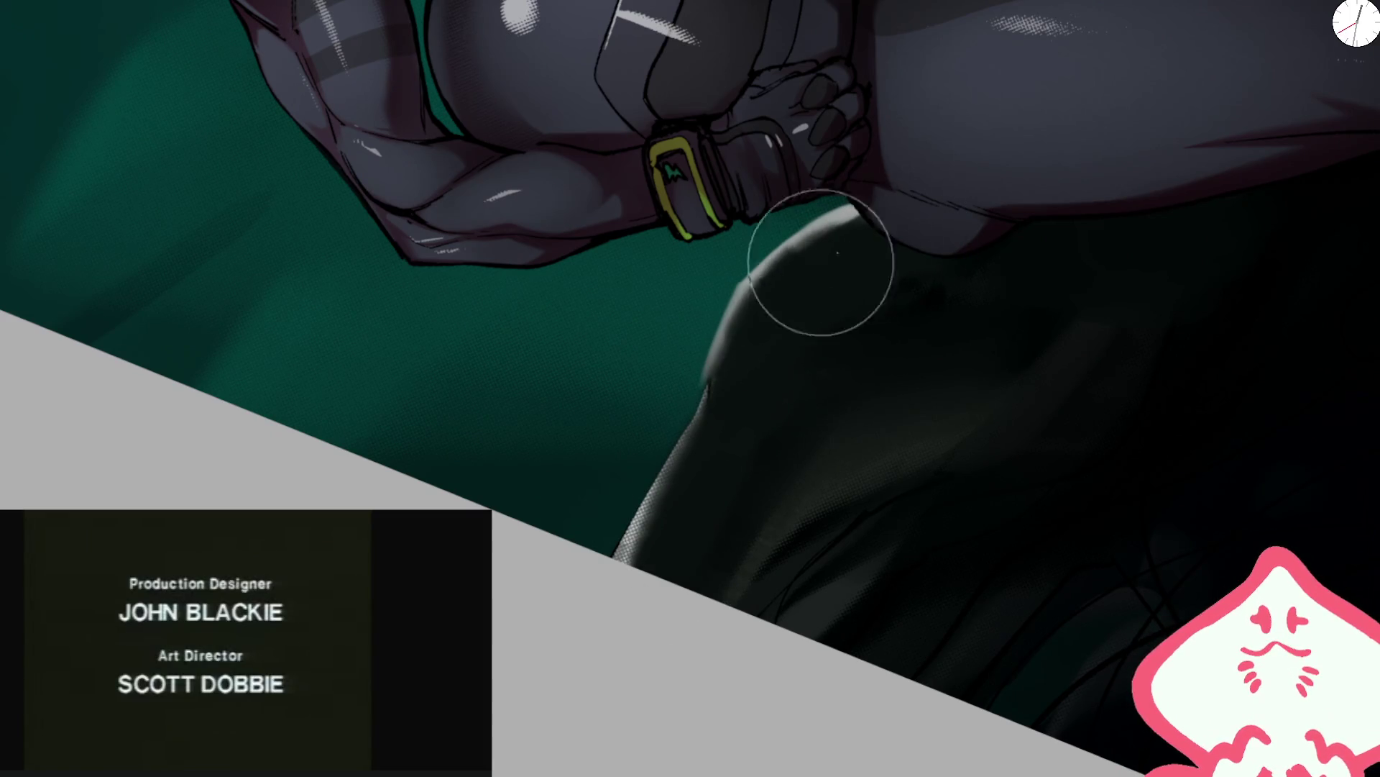
{"action": "key", "text": "Home"}
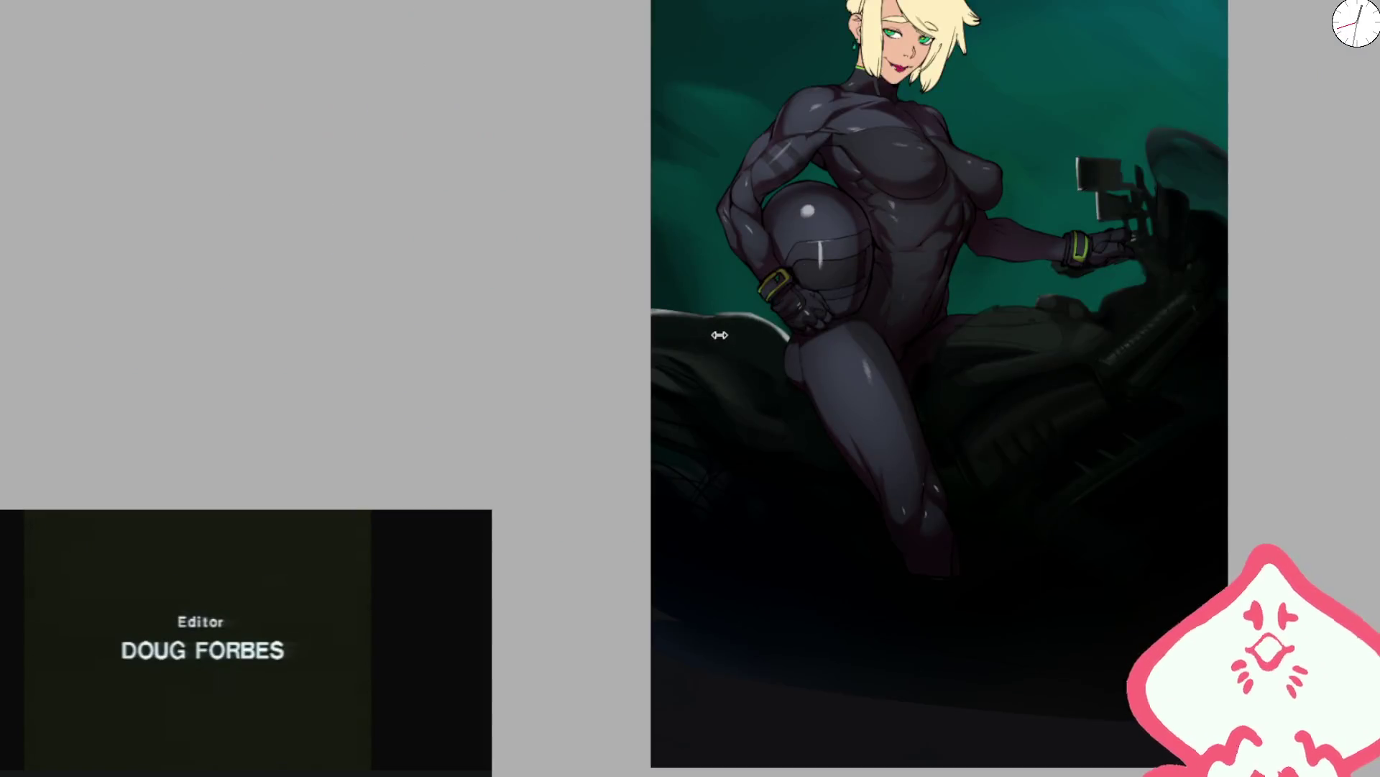
{"action": "scroll", "coordinate": [719, 333], "scroll_direction": "up", "scroll_amount": 3}
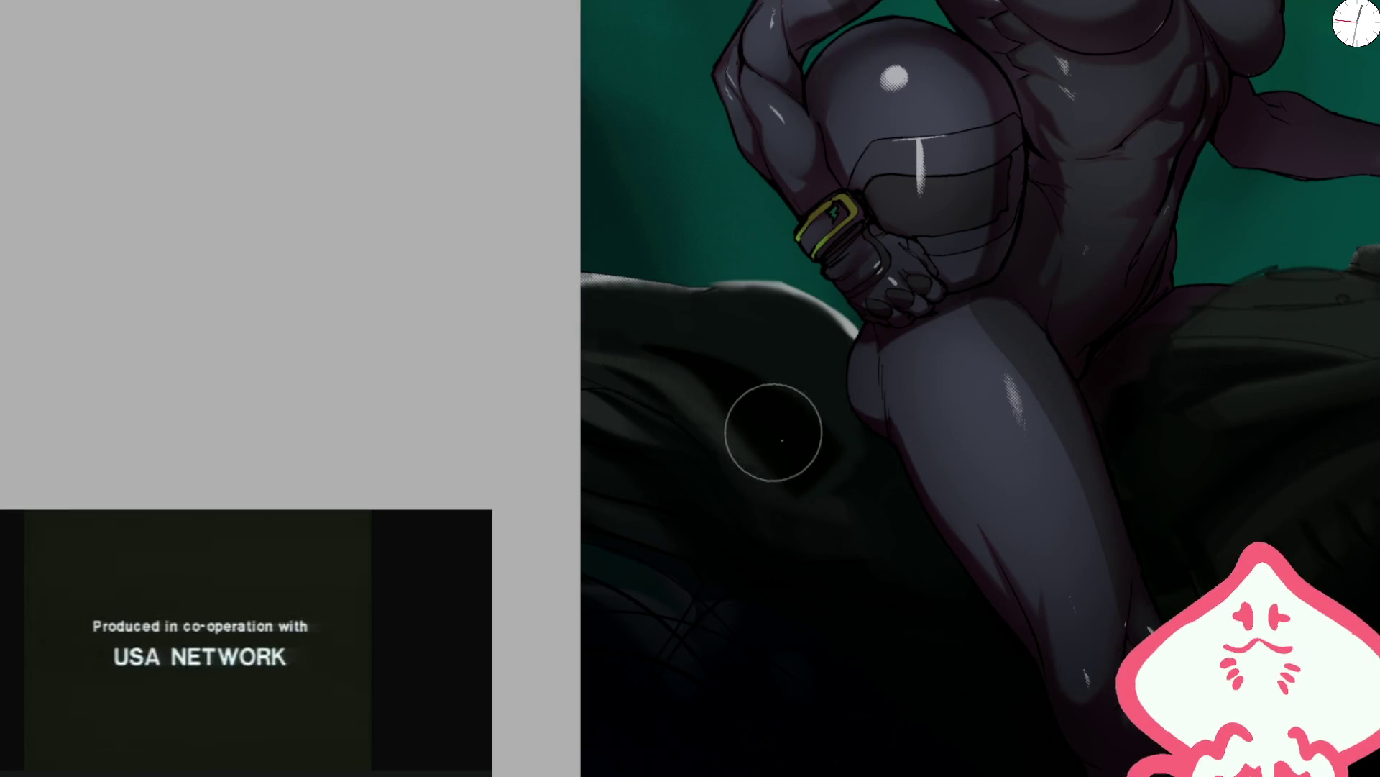
{"action": "mouse_move", "coordinate": [915, 477]}
{"action": "left_mouse_down"}
{"action": "mouse_move", "coordinate": [836, 653]}
{"action": "mouse_move", "coordinate": [1012, 264]}
{"action": "left_mouse_up"}
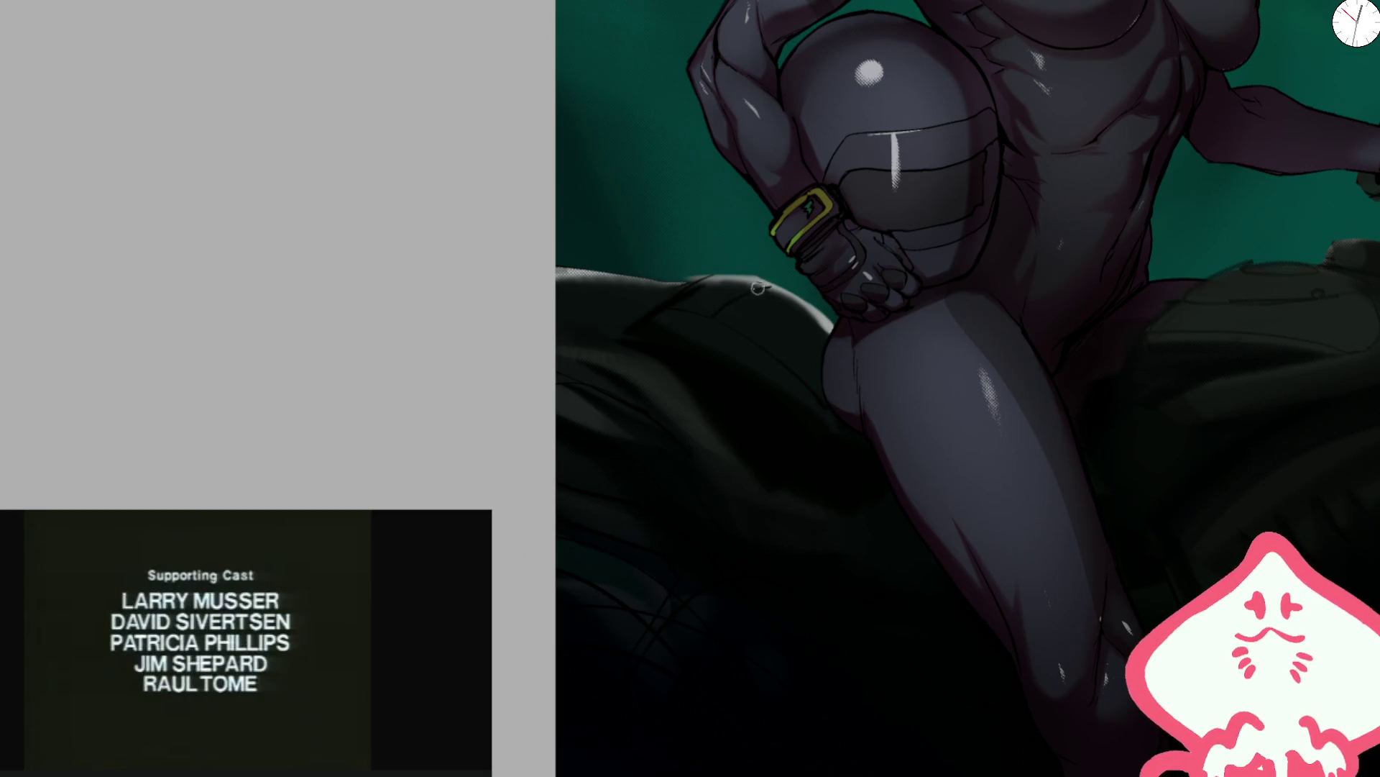
- Resize the brush and rotate, pan and mirror the view to review the seat rim
{"action": "key", "text": "bracketright"}
{"action": "key", "text": "bracketright"}
{"action": "key", "text": "bracketright"}
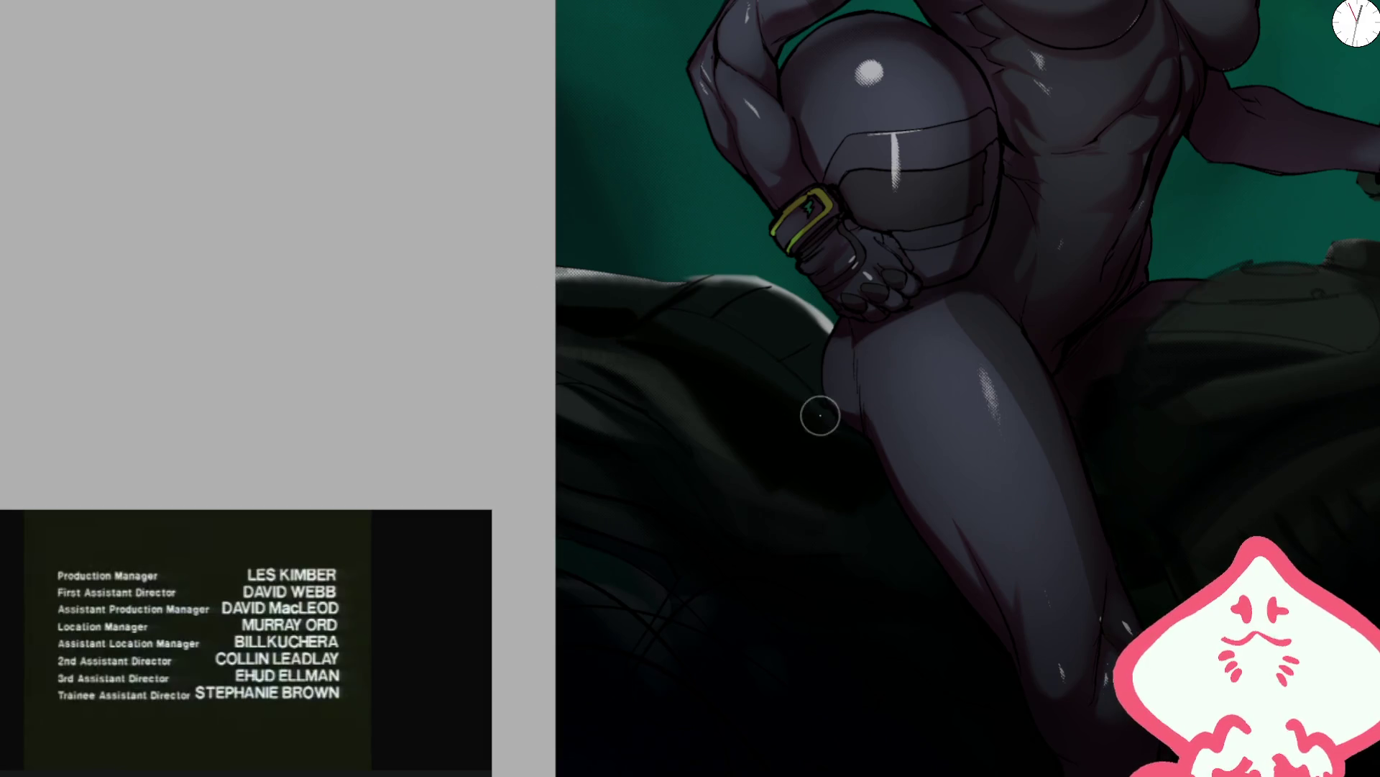
{"action": "key", "text": "5"}
{"action": "key", "text": "bracketright"}
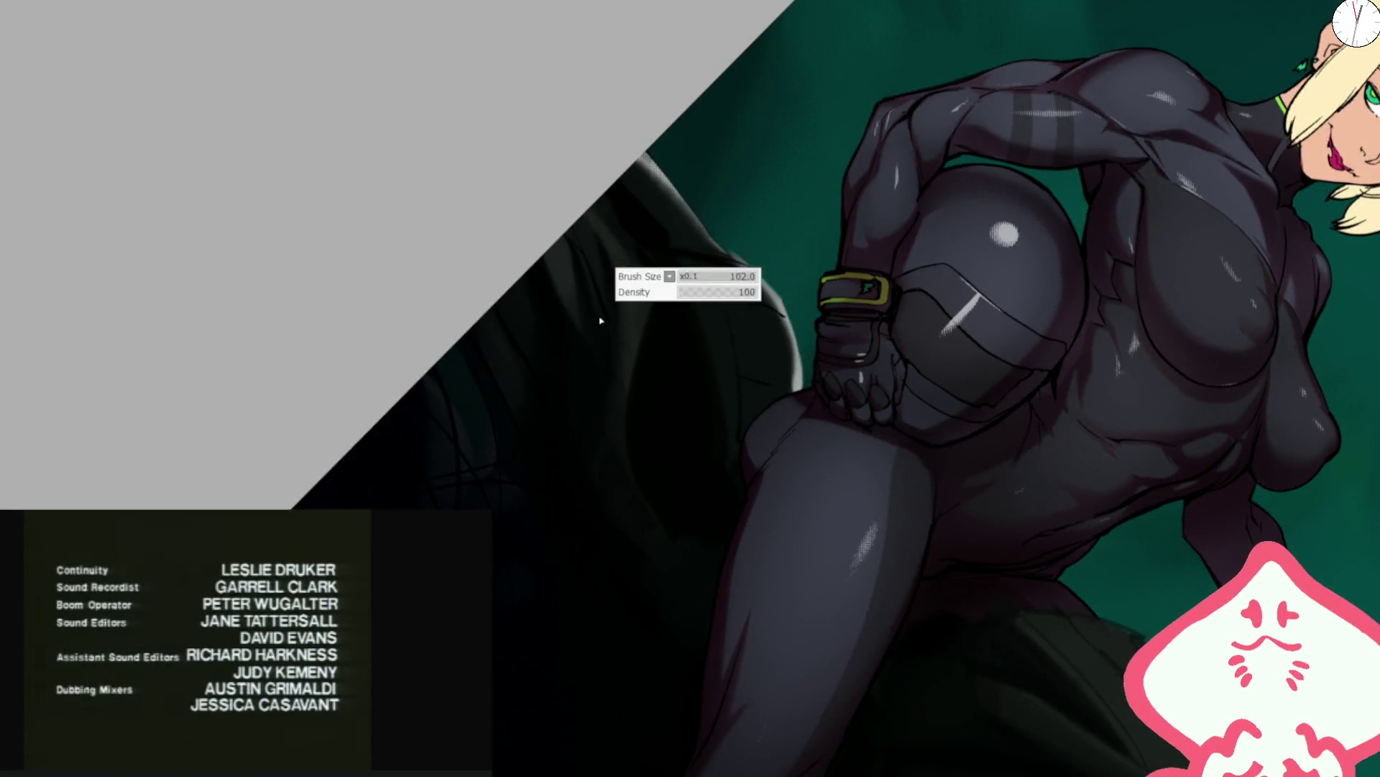
{"action": "key", "text": "5"}
{"action": "key", "text": "bracketright"}
{"action": "key", "text": "bracketright"}
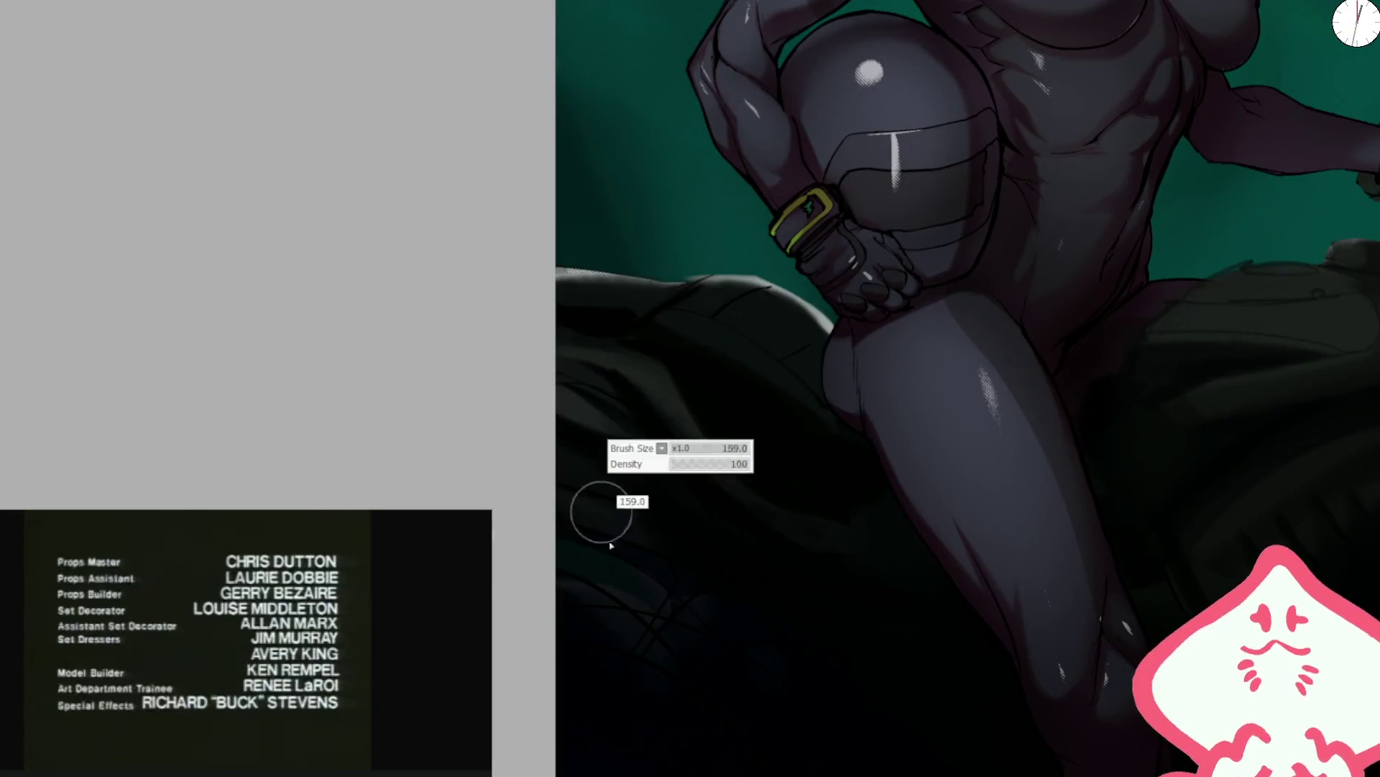
{"action": "left_click_drag", "start_coordinate": [632, 558], "coordinate": [797, 379]}
{"action": "key", "text": "4"}
{"action": "key", "text": "4"}
{"action": "key", "text": "4"}
{"action": "key", "text": "5"}
{"action": "key", "text": "bracketleft"}
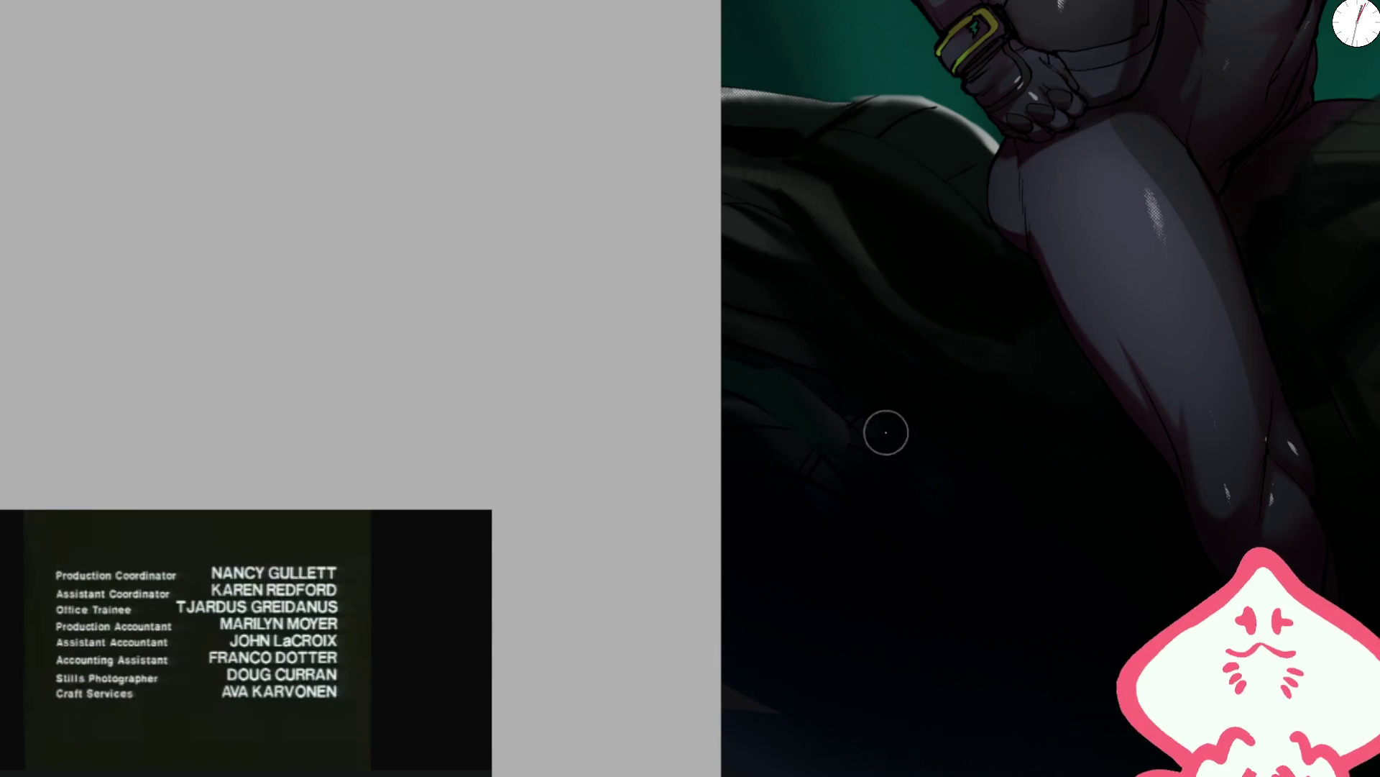
{"action": "key", "text": "bracketright"}
{"action": "key", "text": "bracketright"}
{"action": "key", "text": "bracketright"}
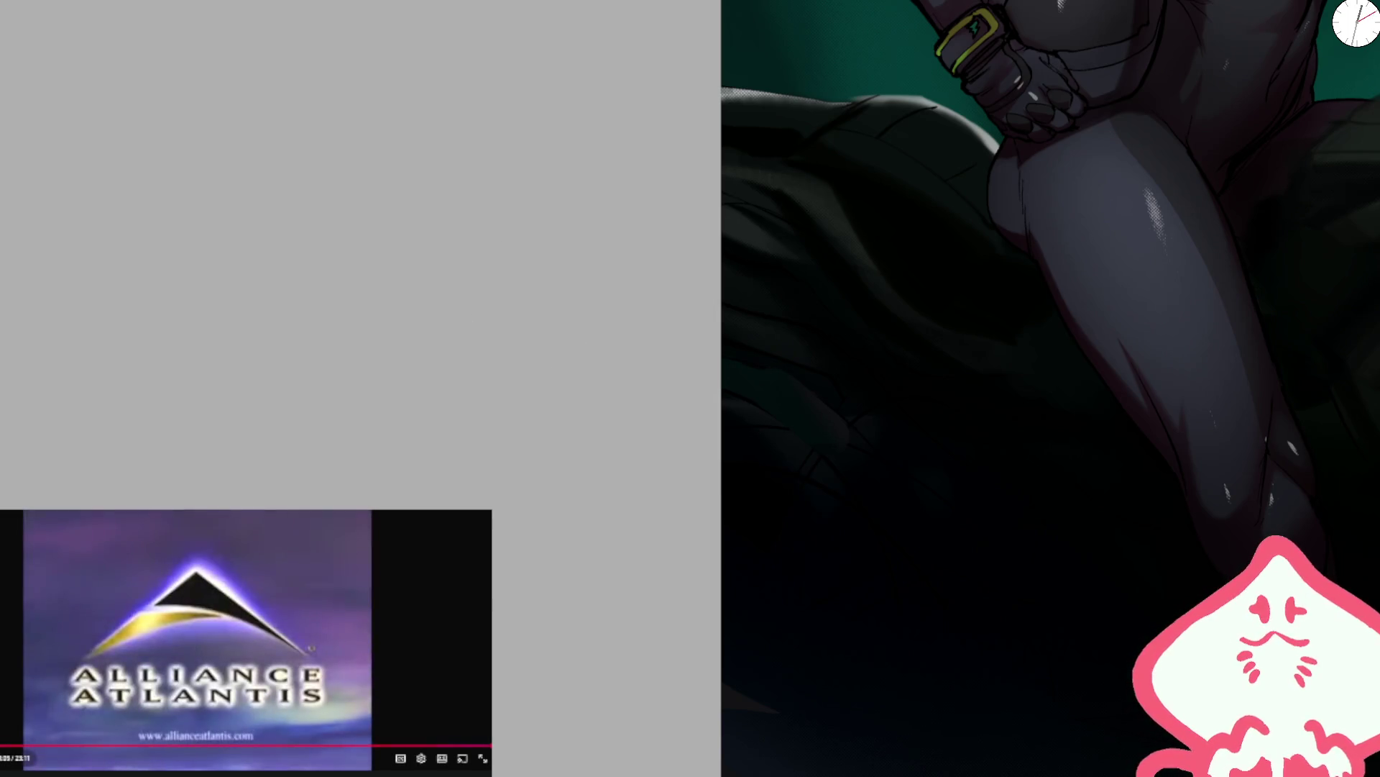
{"action": "key", "text": "m"}
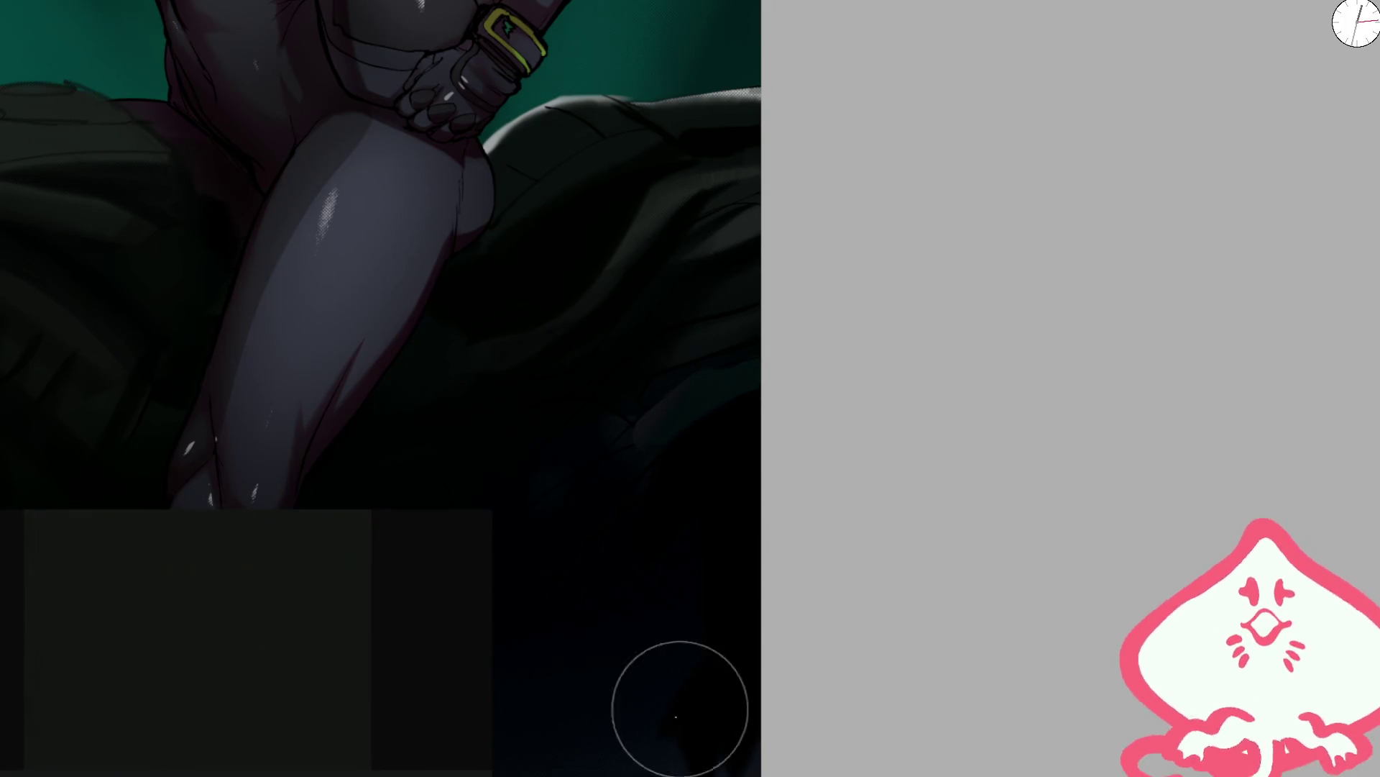
{"action": "key", "text": "bracketleft"}
{"action": "key", "text": "bracketleft"}
{"action": "key", "text": "bracketleft"}
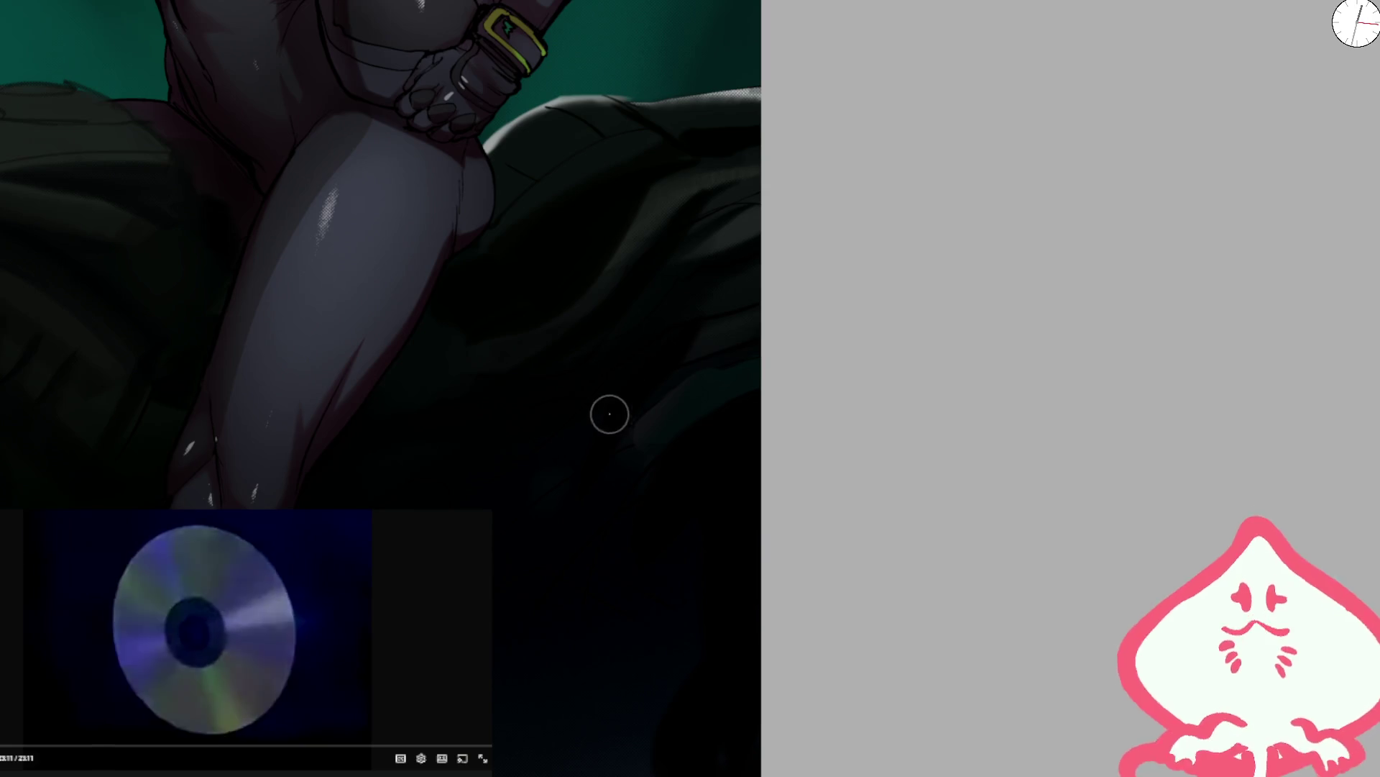
{"action": "key", "text": "minus"}
{"action": "key", "text": "minus"}
{"action": "key", "text": "minus"}
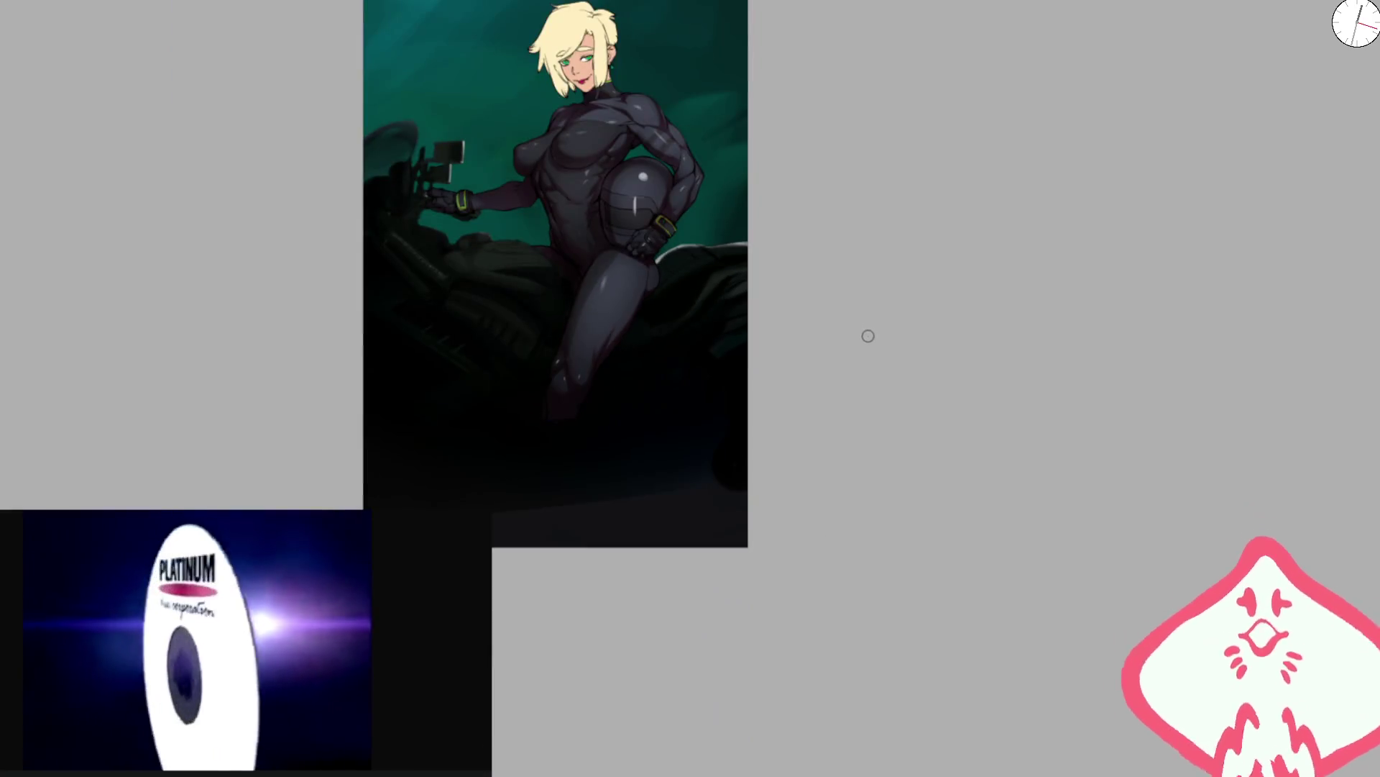
{"action": "key", "text": "m"}
{"action": "scroll", "coordinate": [829, 271], "scroll_direction": "up", "scroll_amount": 5}
- Shade the seat edge below the buckle and the seat area near the thigh darker
{"action": "key", "text": "4"}
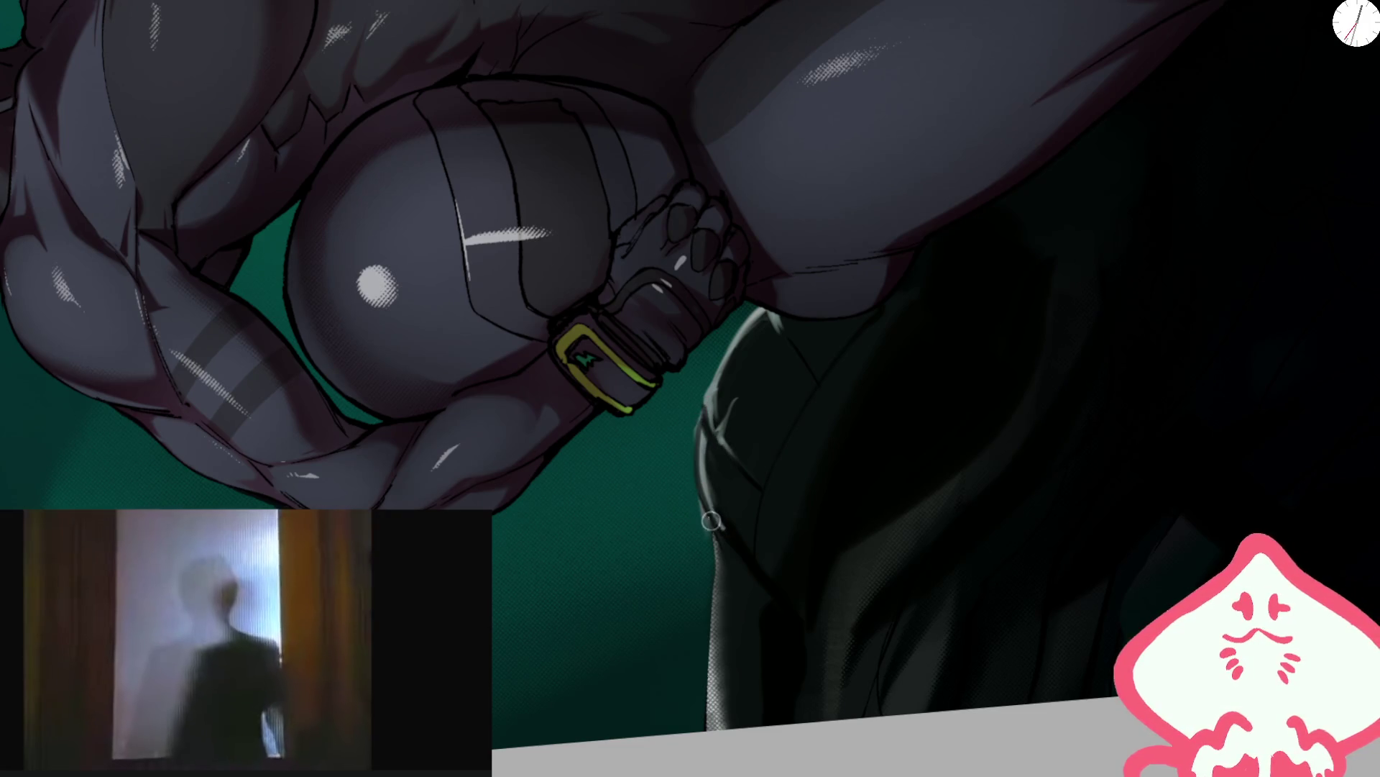
{"action": "scroll", "coordinate": [706, 396], "scroll_direction": "down", "scroll_amount": 5}
{"action": "scroll", "coordinate": [650, 331], "scroll_direction": "up", "scroll_amount": 6}
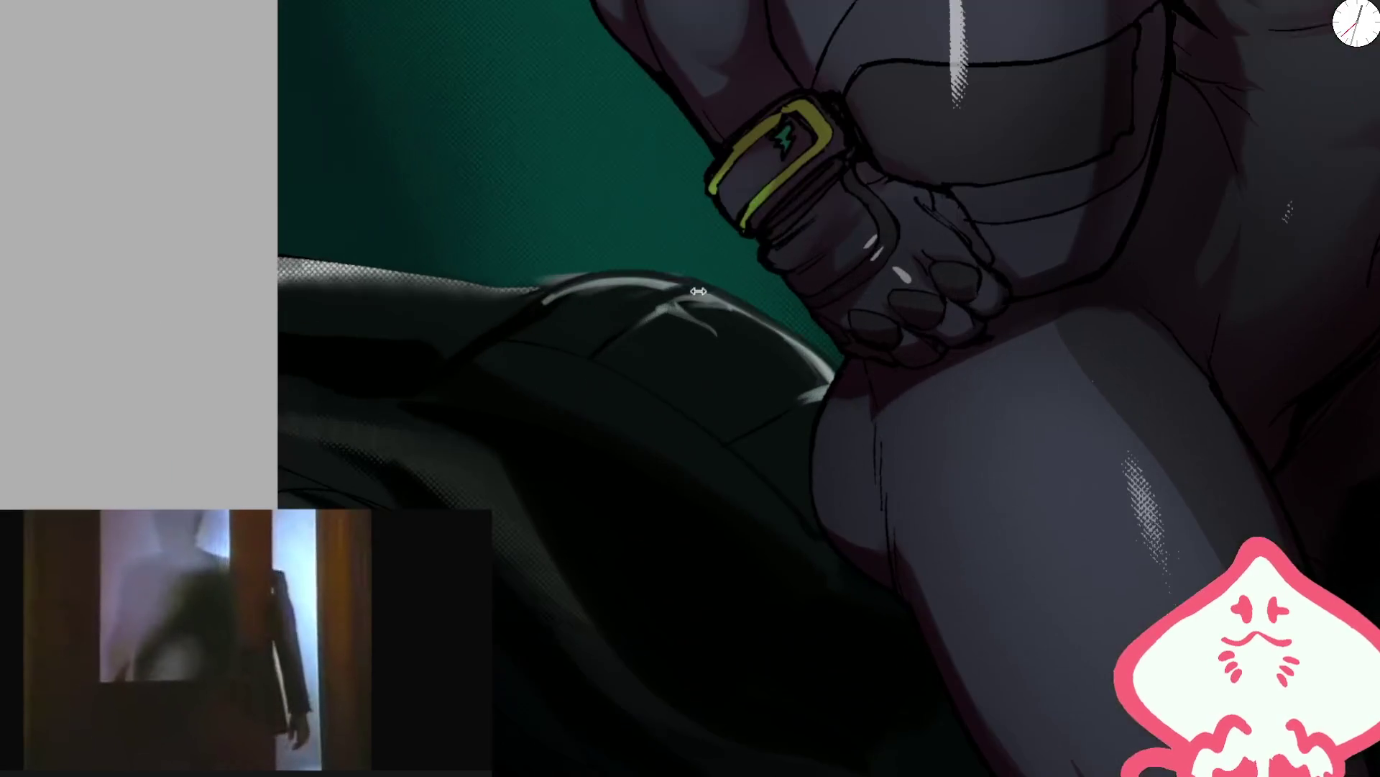
{"action": "key", "text": "4"}
{"action": "key", "text": "4"}
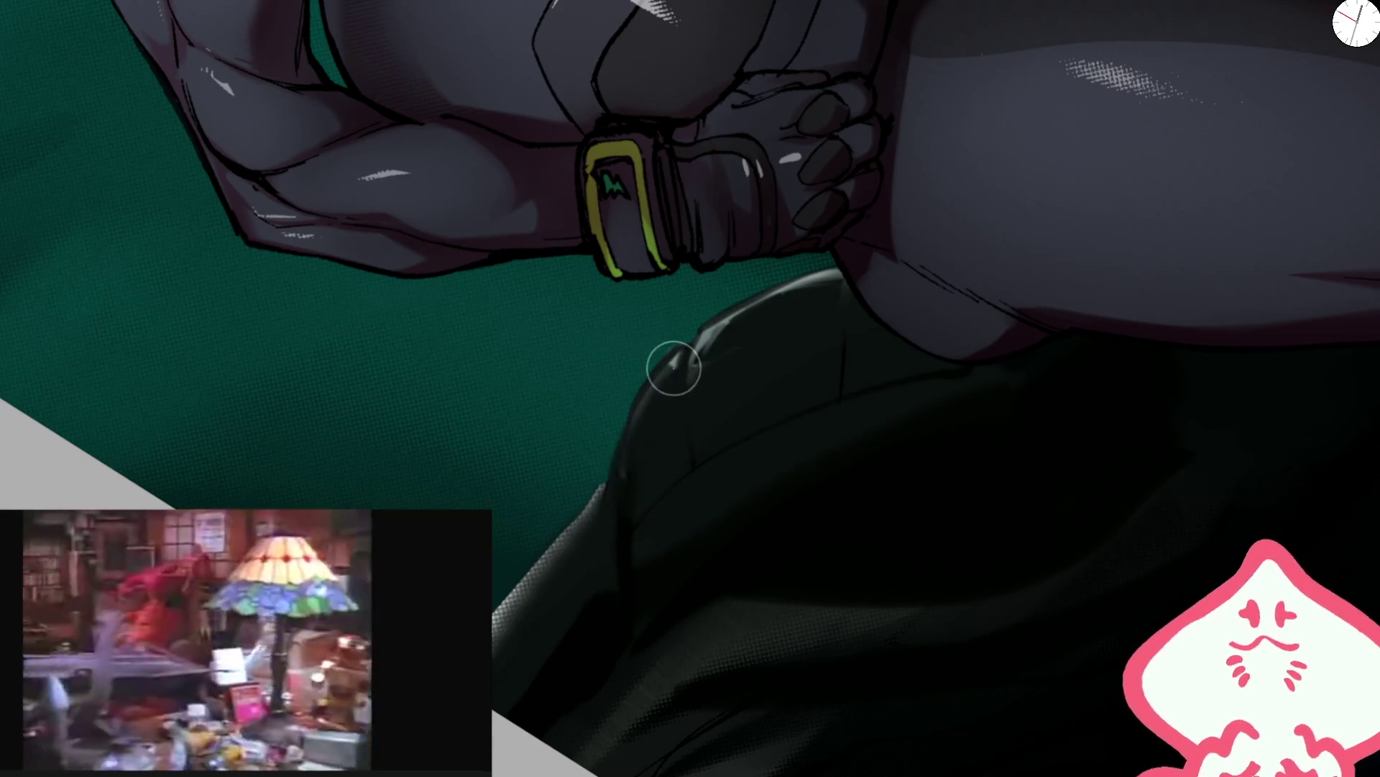
{"action": "mouse_move", "coordinate": [602, 503]}
{"action": "left_mouse_down"}
{"action": "mouse_move", "coordinate": [507, 644]}
{"action": "mouse_move", "coordinate": [612, 497]}
{"action": "left_mouse_up"}
{"action": "mouse_move", "coordinate": [704, 458]}
{"action": "left_mouse_down"}
{"action": "mouse_move", "coordinate": [816, 342]}
{"action": "mouse_move", "coordinate": [952, 305]}
{"action": "mouse_move", "coordinate": [692, 369]}
{"action": "mouse_move", "coordinate": [680, 601]}
{"action": "left_mouse_up"}
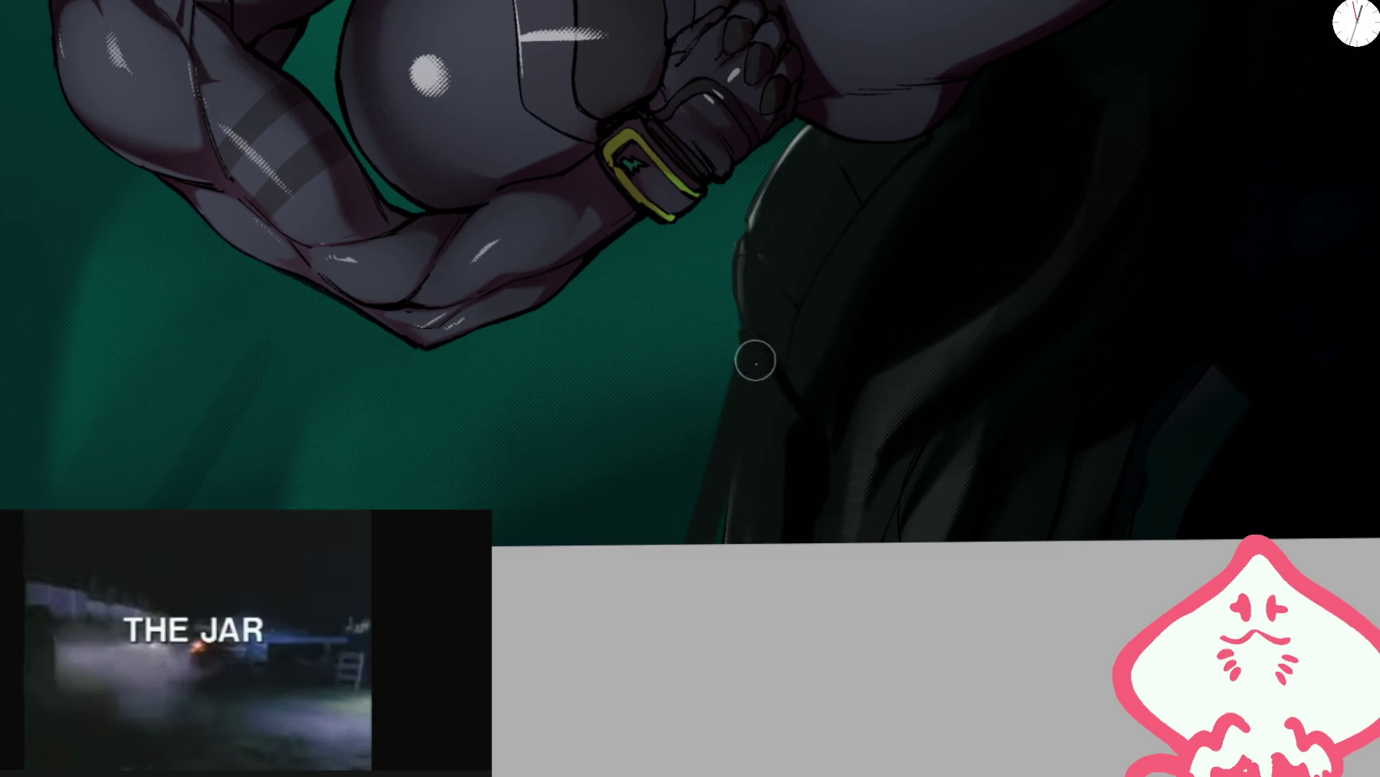
{"action": "left_click_drag", "start_coordinate": [796, 467], "coordinate": [695, 577]}
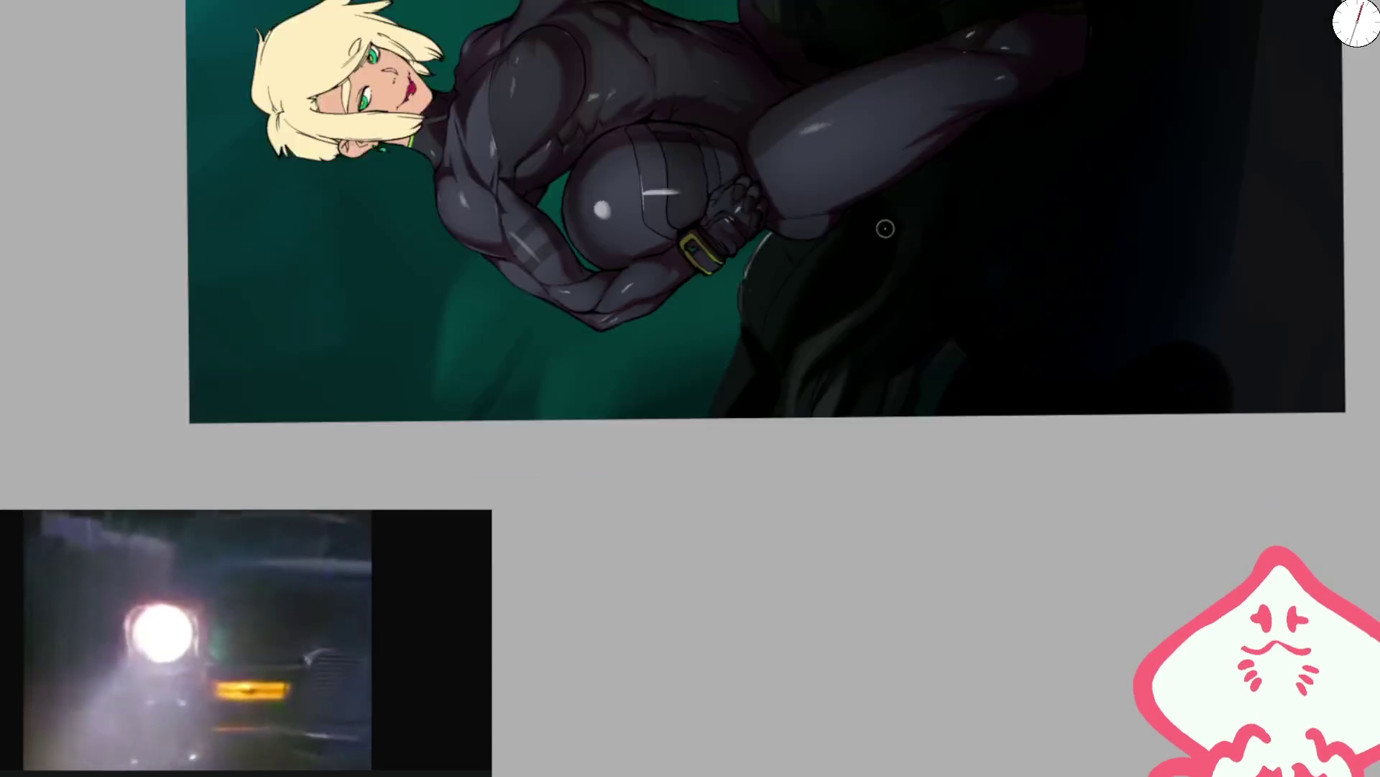
- Rotate and zoom out the view and resize the brush to review the seat shading
{"action": "left_click_drag", "start_coordinate": [754, 367], "coordinate": [709, 323]}
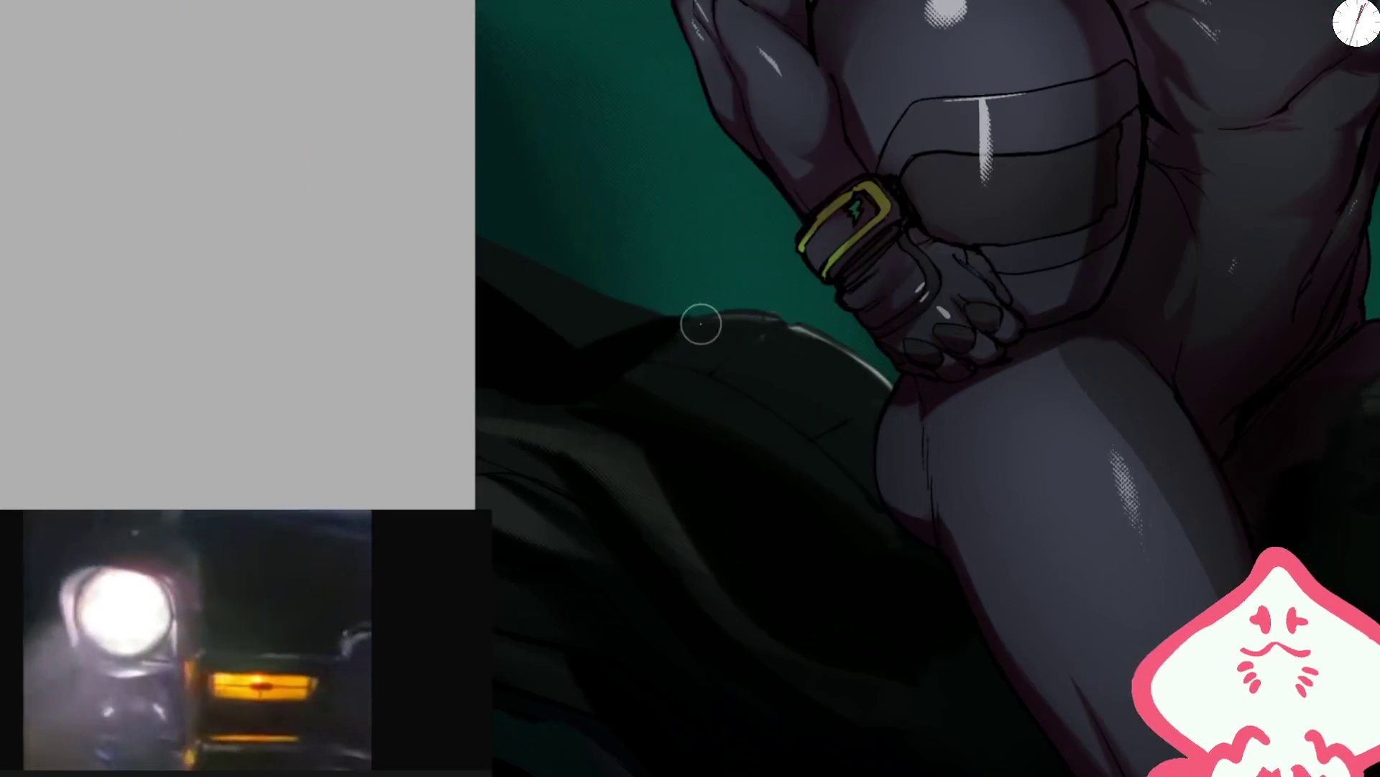
{"action": "left_click_drag", "start_coordinate": [584, 280], "coordinate": [739, 330]}
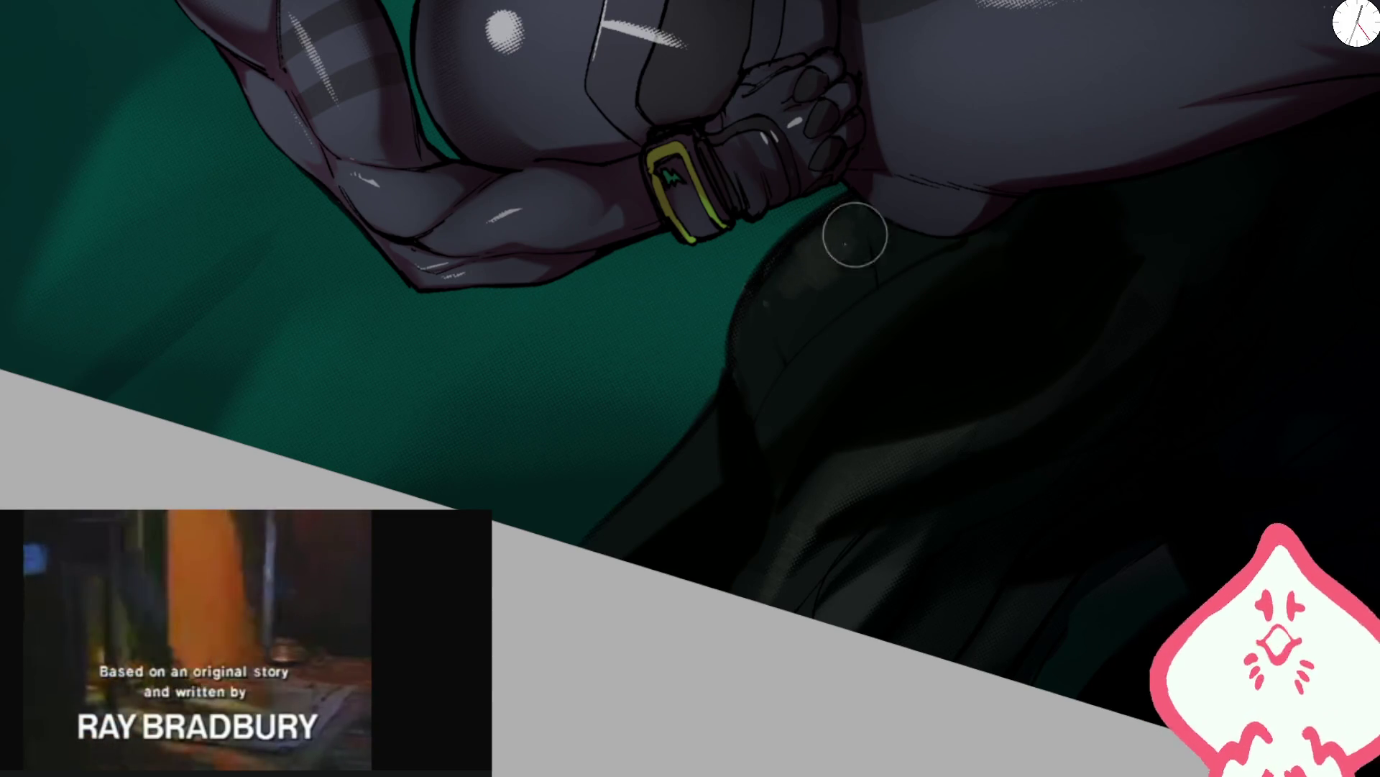
{"action": "key", "text": "5"}
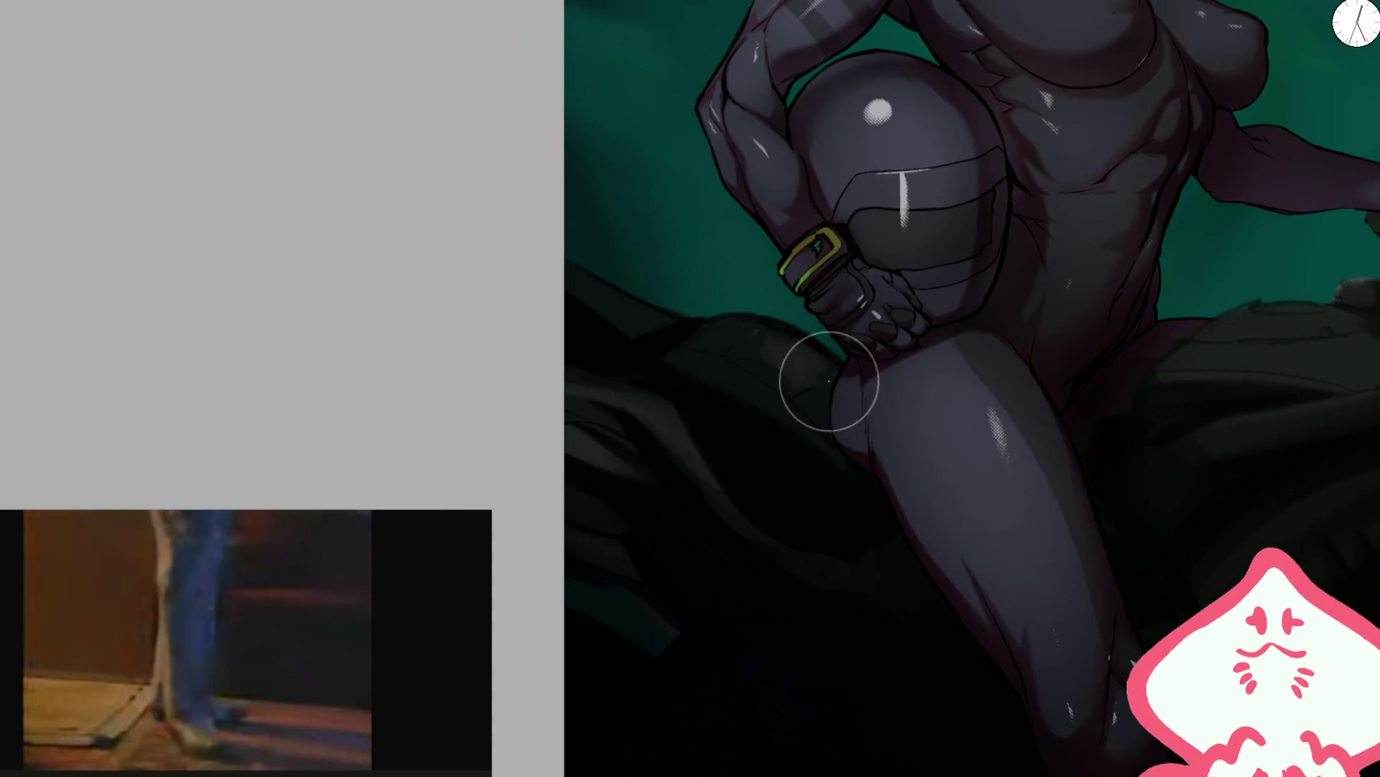
{"action": "key", "text": "bracketleft"}
{"action": "key", "text": "bracketleft"}
{"action": "key", "text": "bracketleft"}
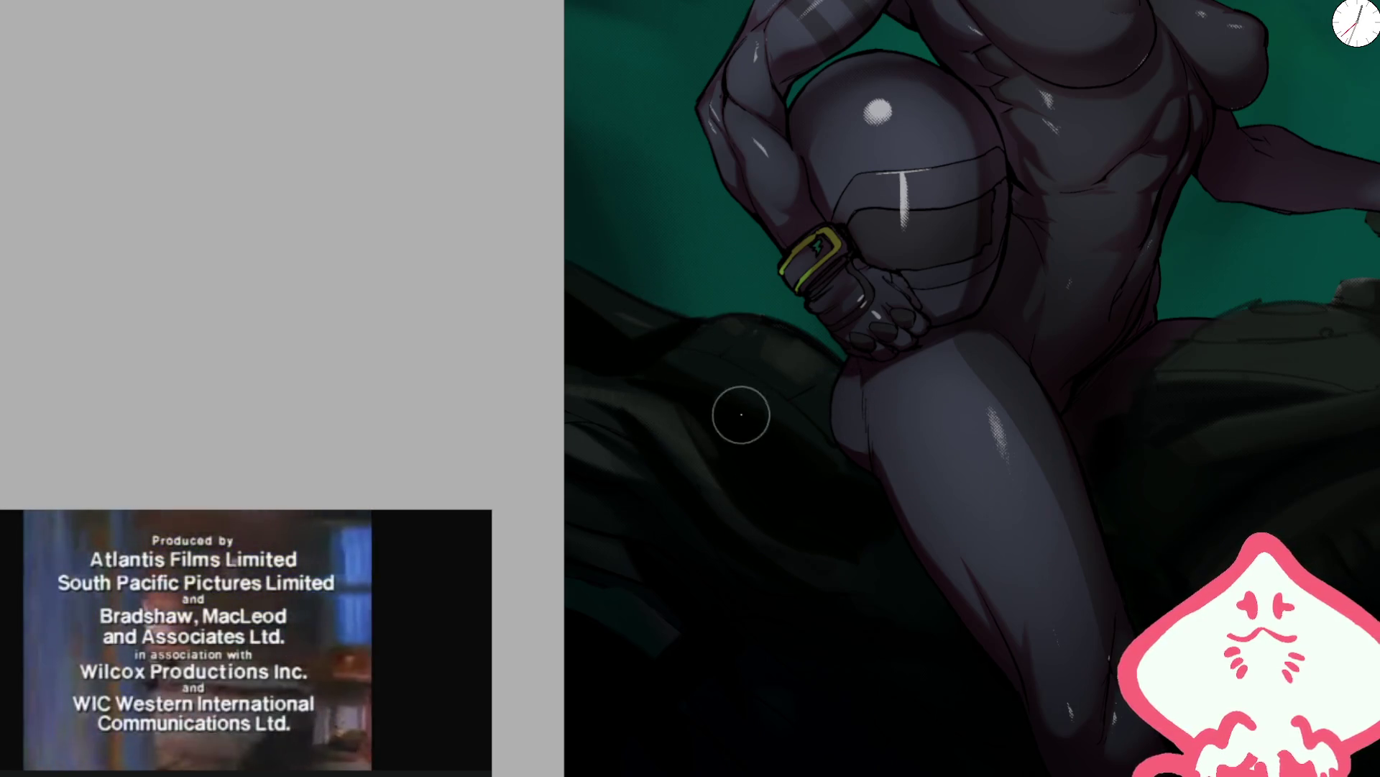
{"action": "key", "text": "]"}
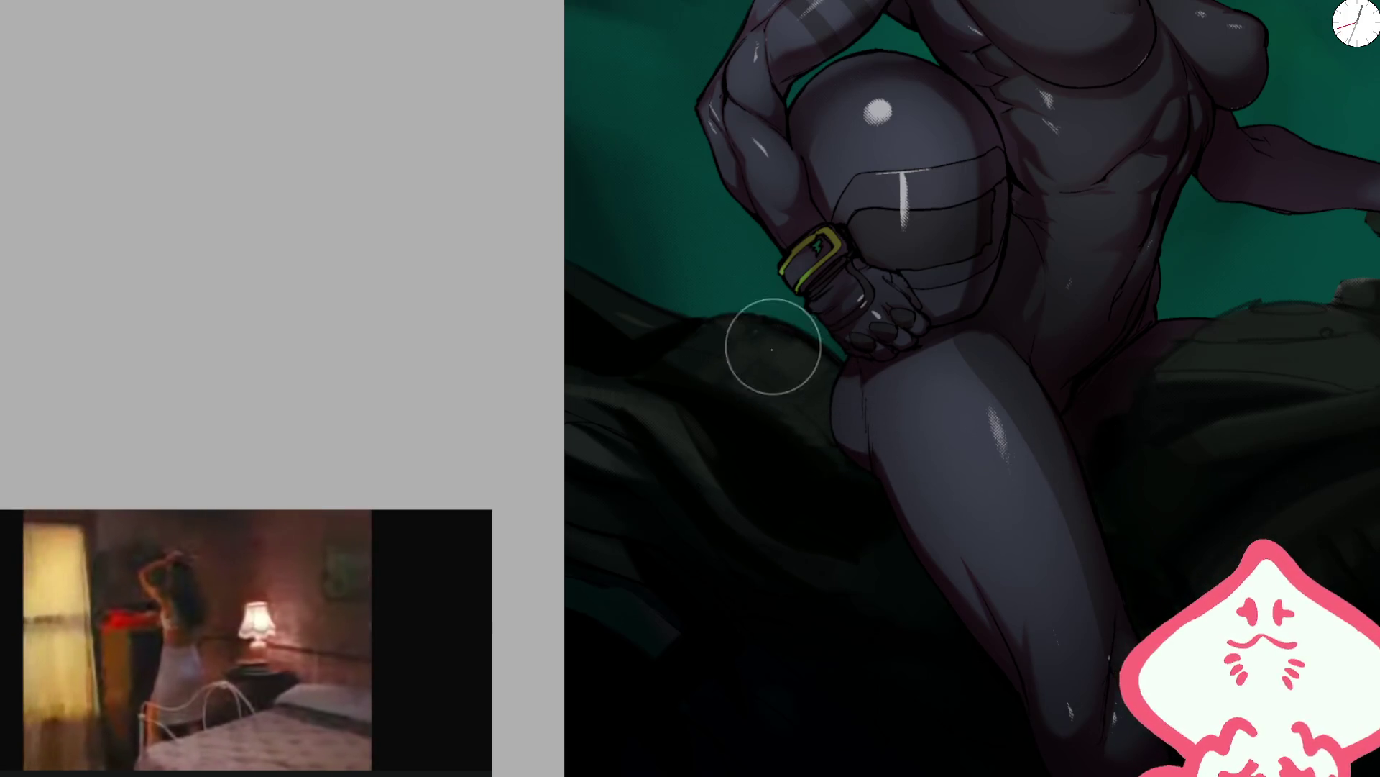
{"action": "key", "text": "ctrl+minus"}
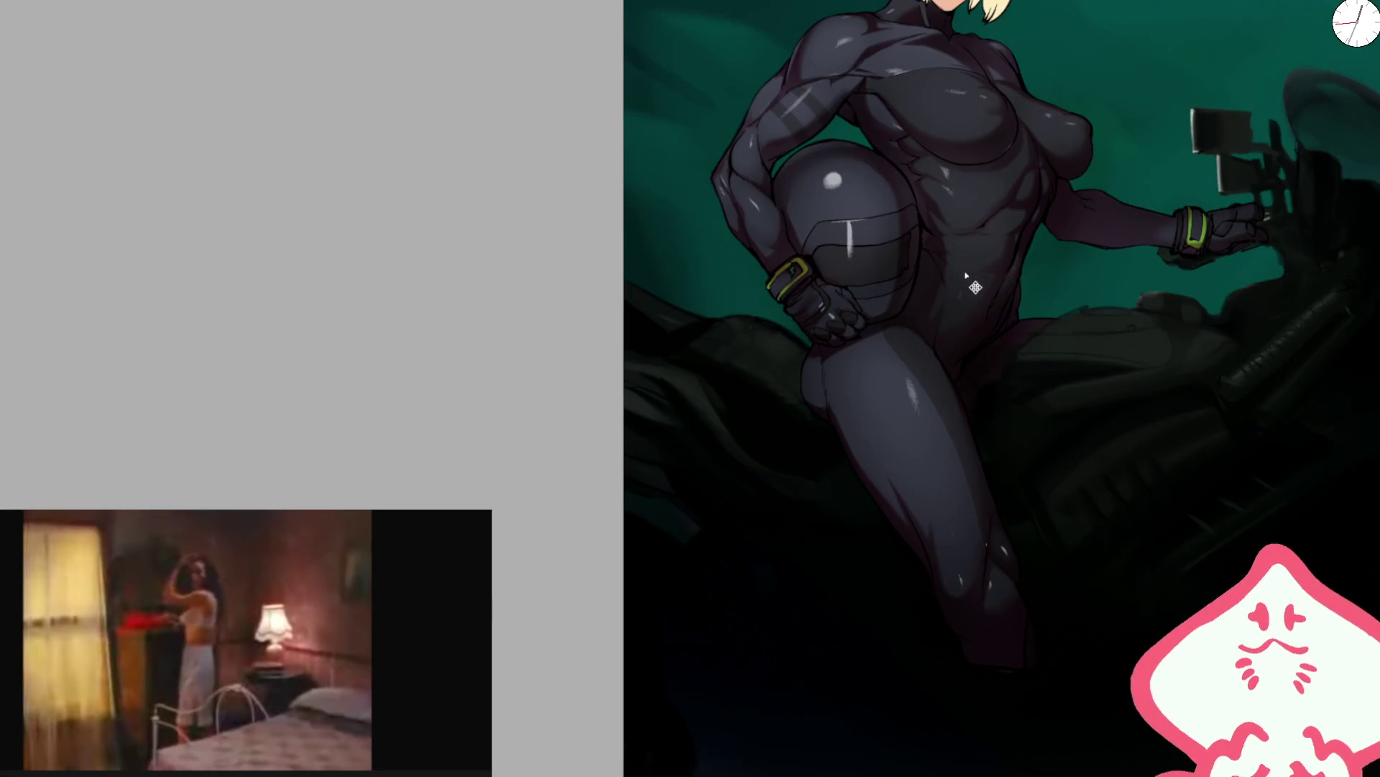
{"action": "left_click_drag", "start_coordinate": [1025, 364], "coordinate": [770, 283]}
- Paint a dark patch on the fuel tank with an enlarged brush, then undo it
{"action": "scroll", "coordinate": [773, 309], "scroll_direction": "up", "scroll_amount": 2}
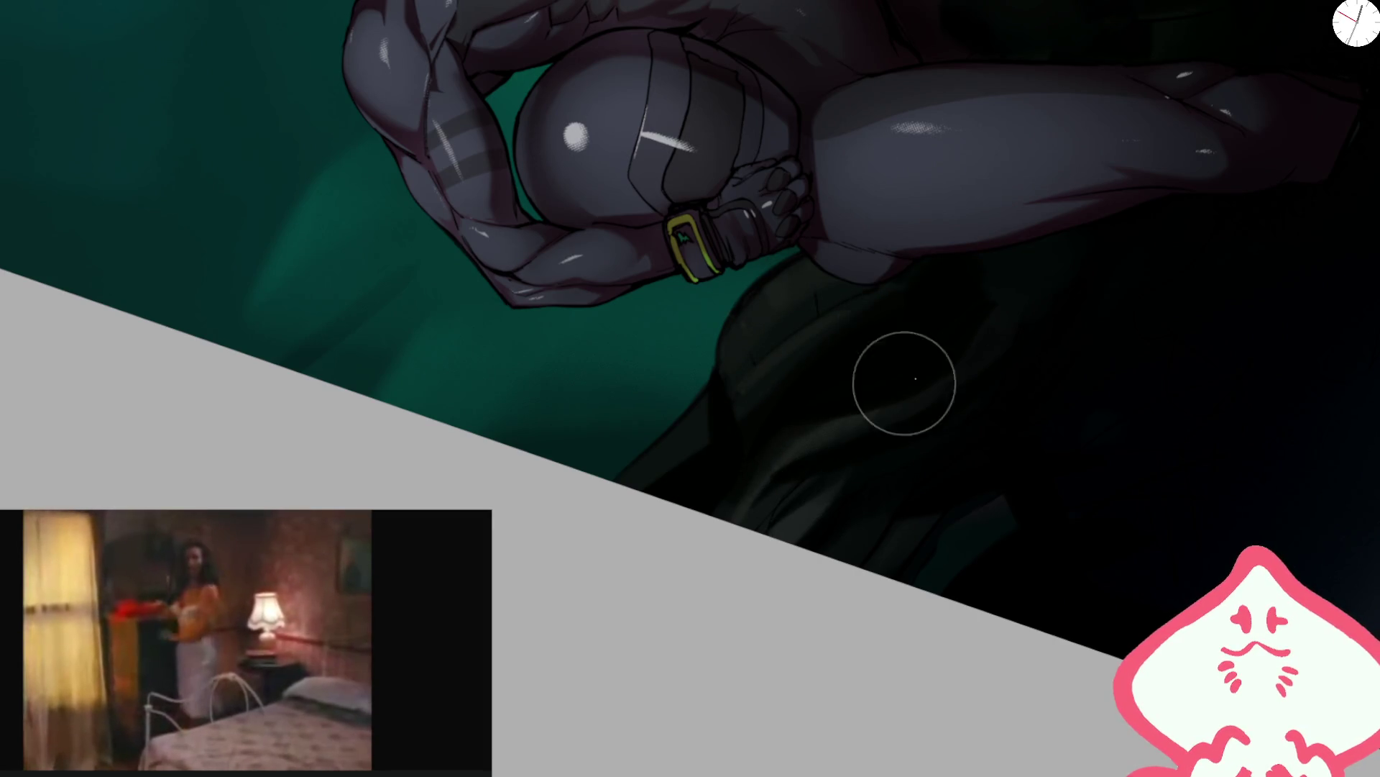
{"action": "key", "text": "5"}
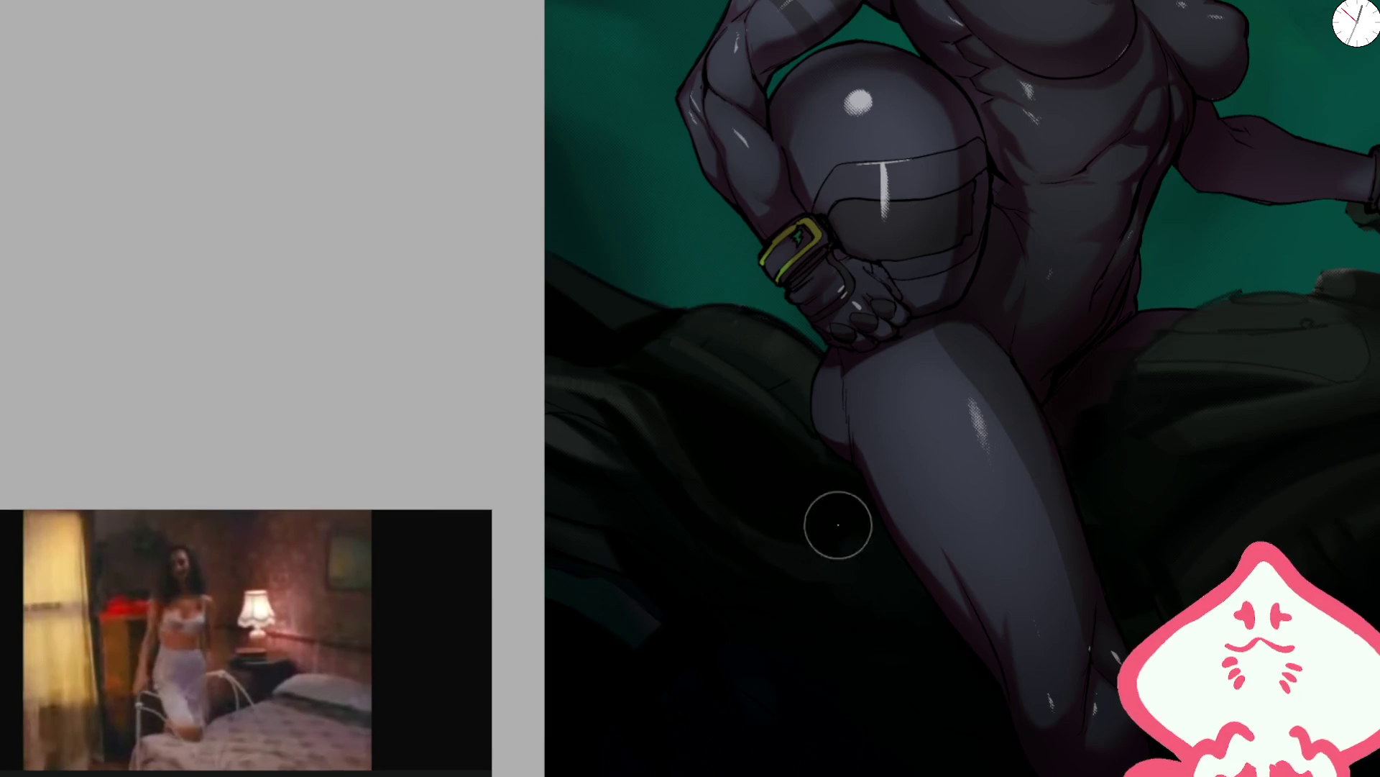
{"action": "key", "text": "ctrl+plus"}
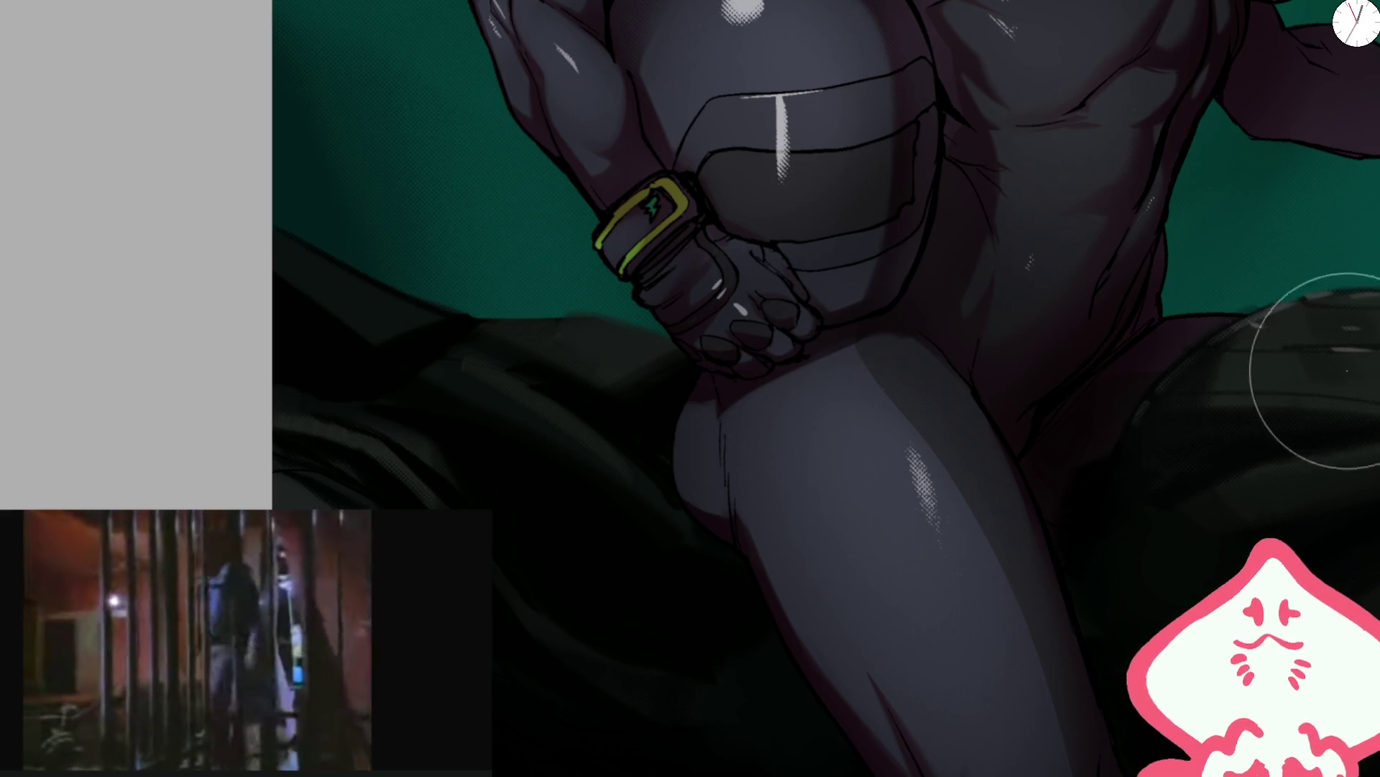
{"action": "mouse_move", "coordinate": [1325, 364]}
{"action": "left_mouse_down"}
{"action": "mouse_move", "coordinate": [919, 401]}
{"action": "mouse_move", "coordinate": [876, 498]}
{"action": "left_mouse_up"}
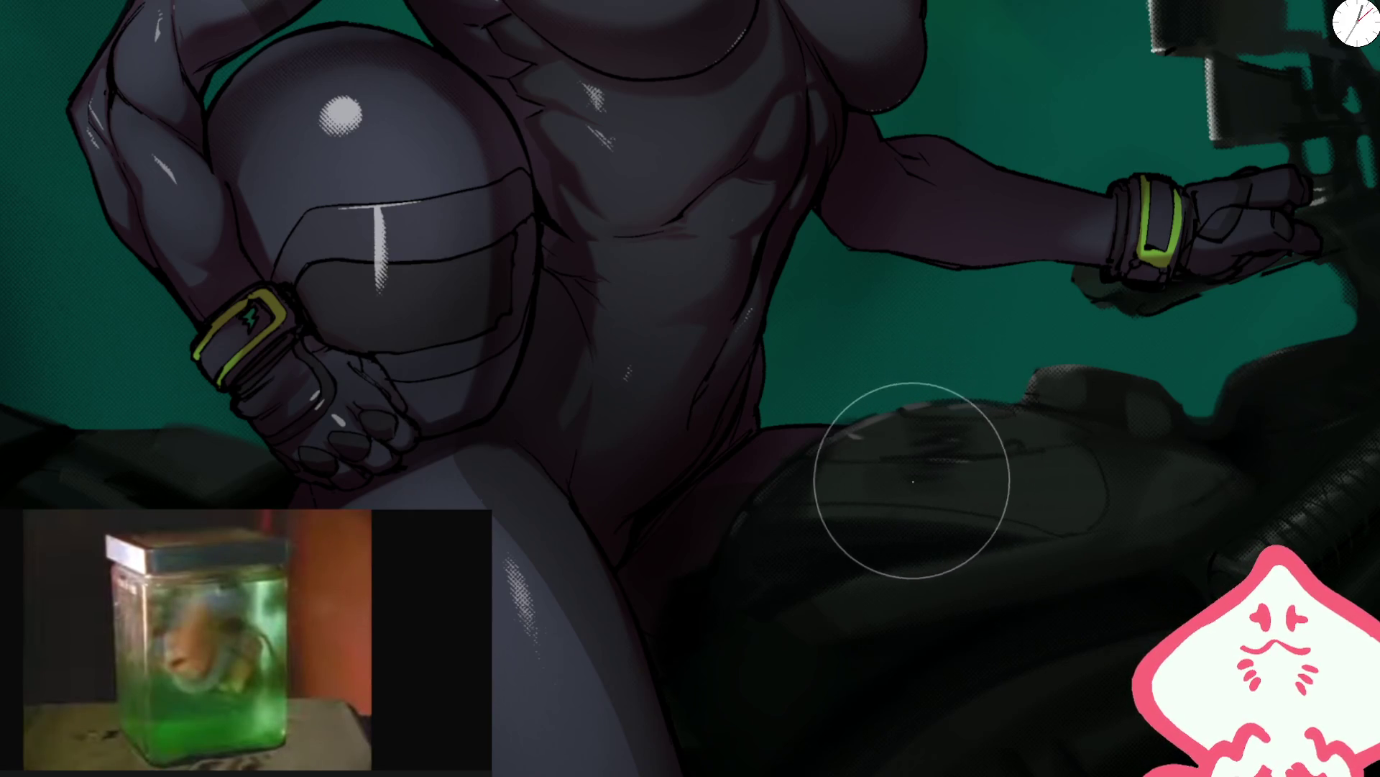
{"action": "key", "text": "ctrl+minus"}
{"action": "key", "text": "ctrl+plus"}
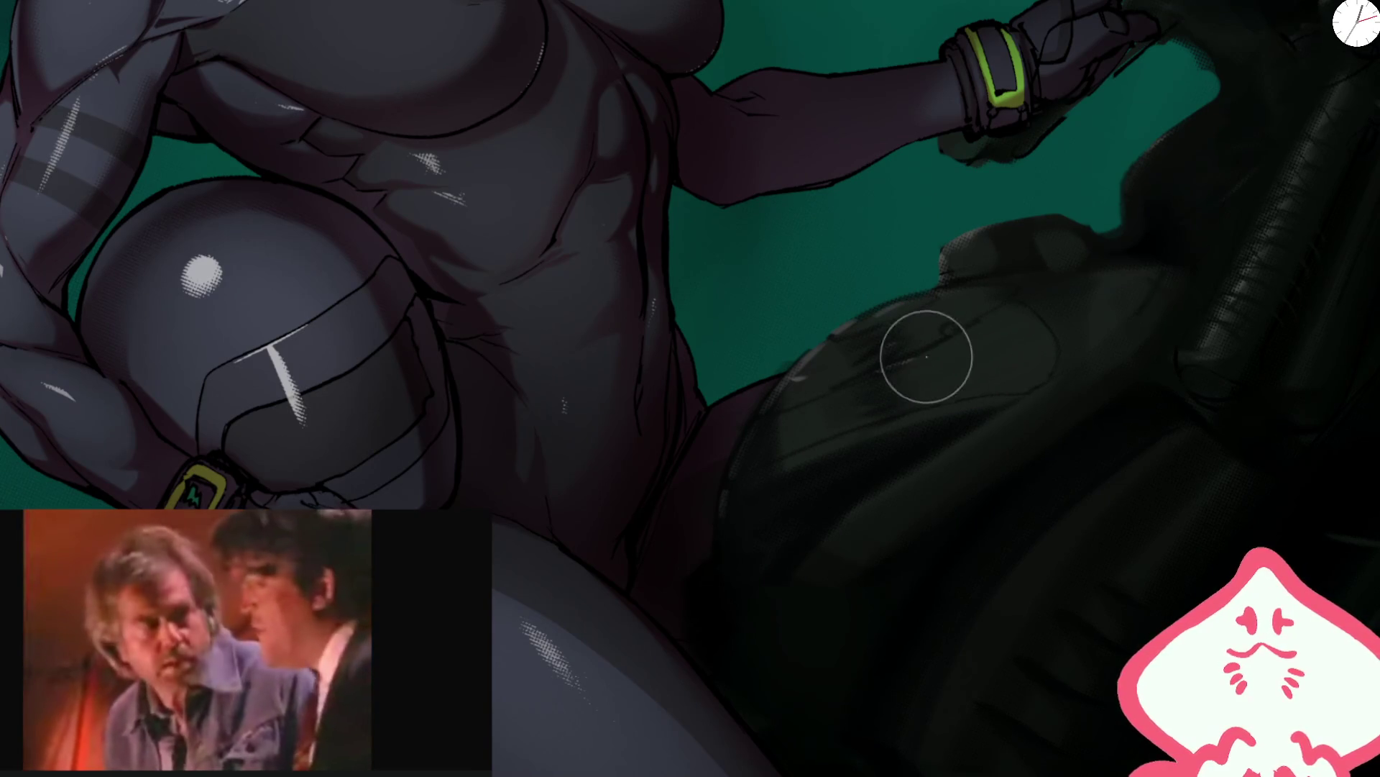
{"action": "key", "text": "Delete"}
{"action": "key", "text": "6"}
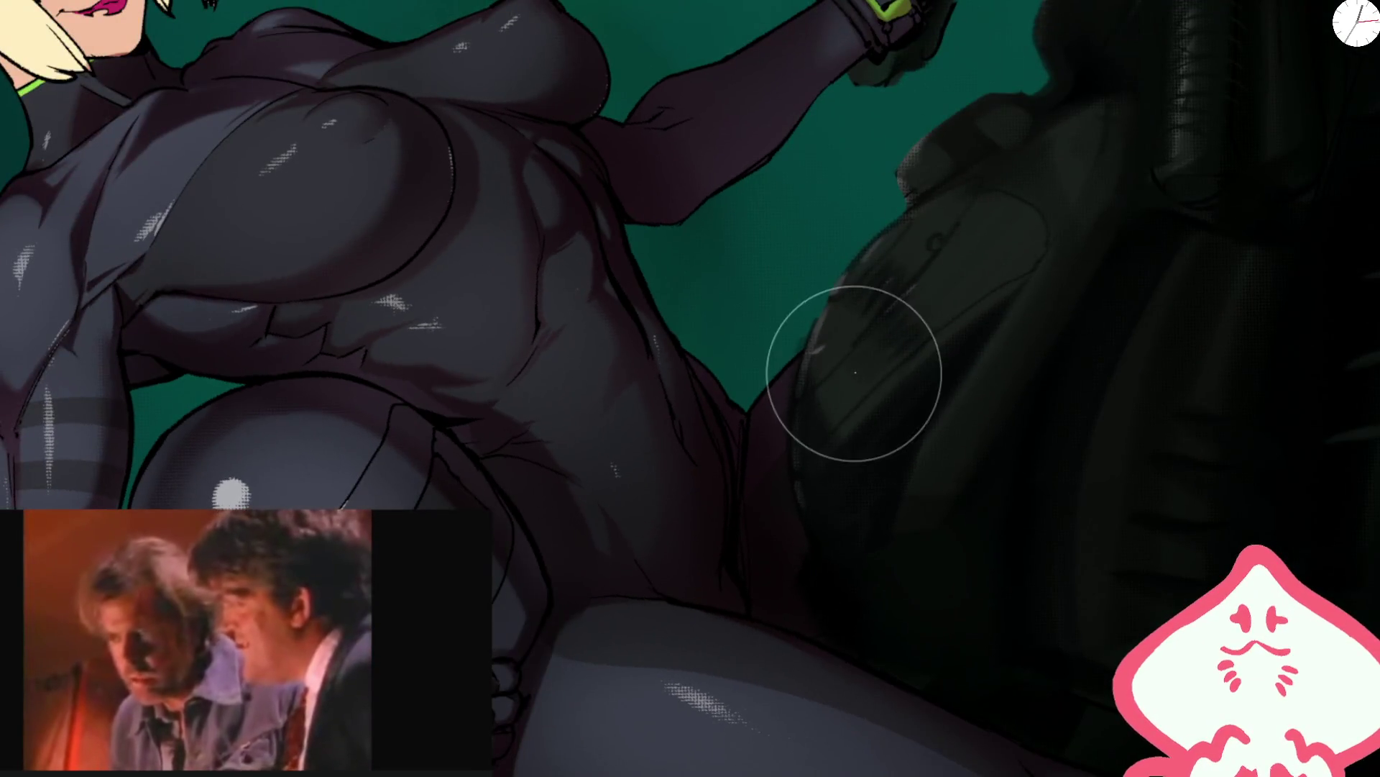
{"action": "key", "text": "bracketleft"}
{"action": "key", "text": "bracketleft"}
{"action": "key", "text": "bracketleft"}
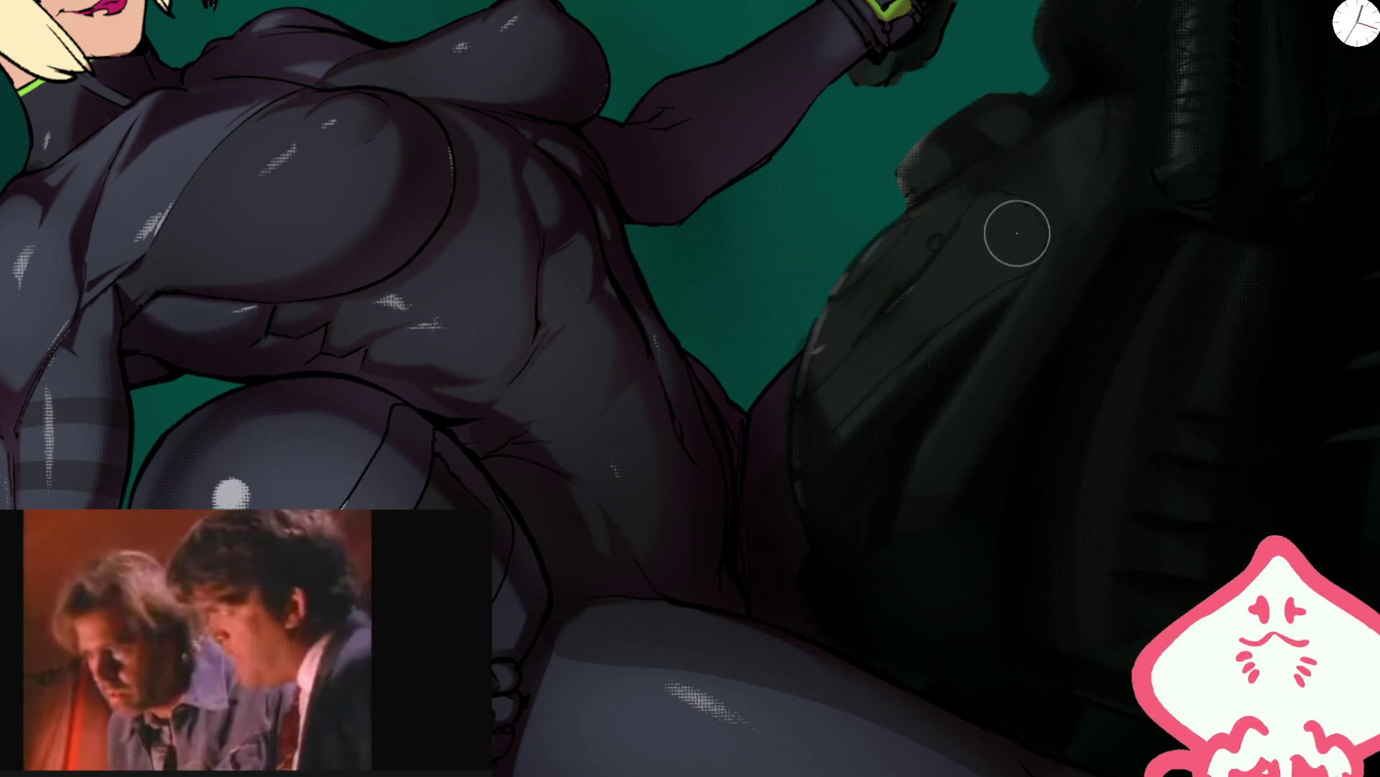
{"action": "key", "text": "bracketright"}
{"action": "key", "text": "bracketright"}
{"action": "key", "text": "bracketright"}
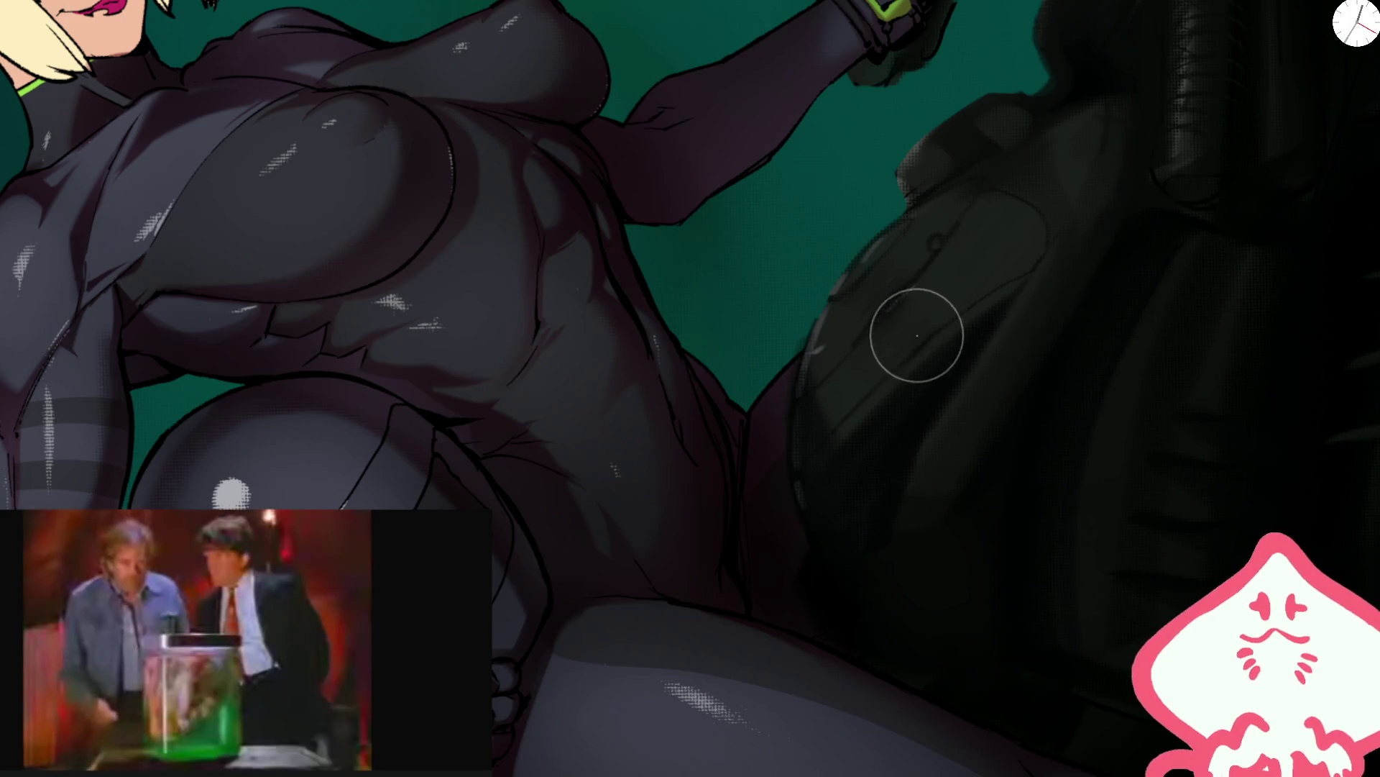
{"action": "left_click_drag", "start_coordinate": [832, 299], "coordinate": [950, 243]}
{"action": "key", "text": "ctrl+z"}
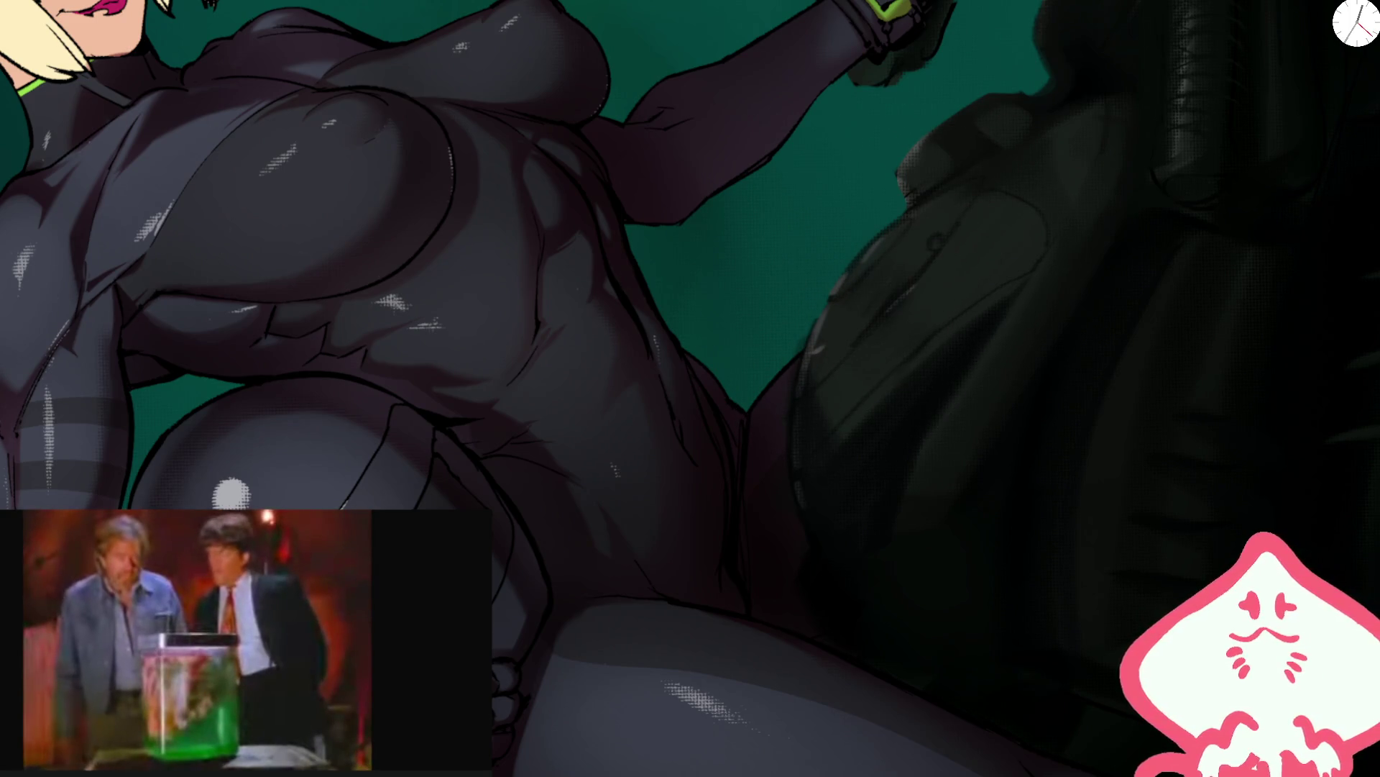
- Resize the brush and reposition the view over the tank and figure
{"action": "left_click", "coordinate": [614, 173]}
{"action": "key", "text": "5"}
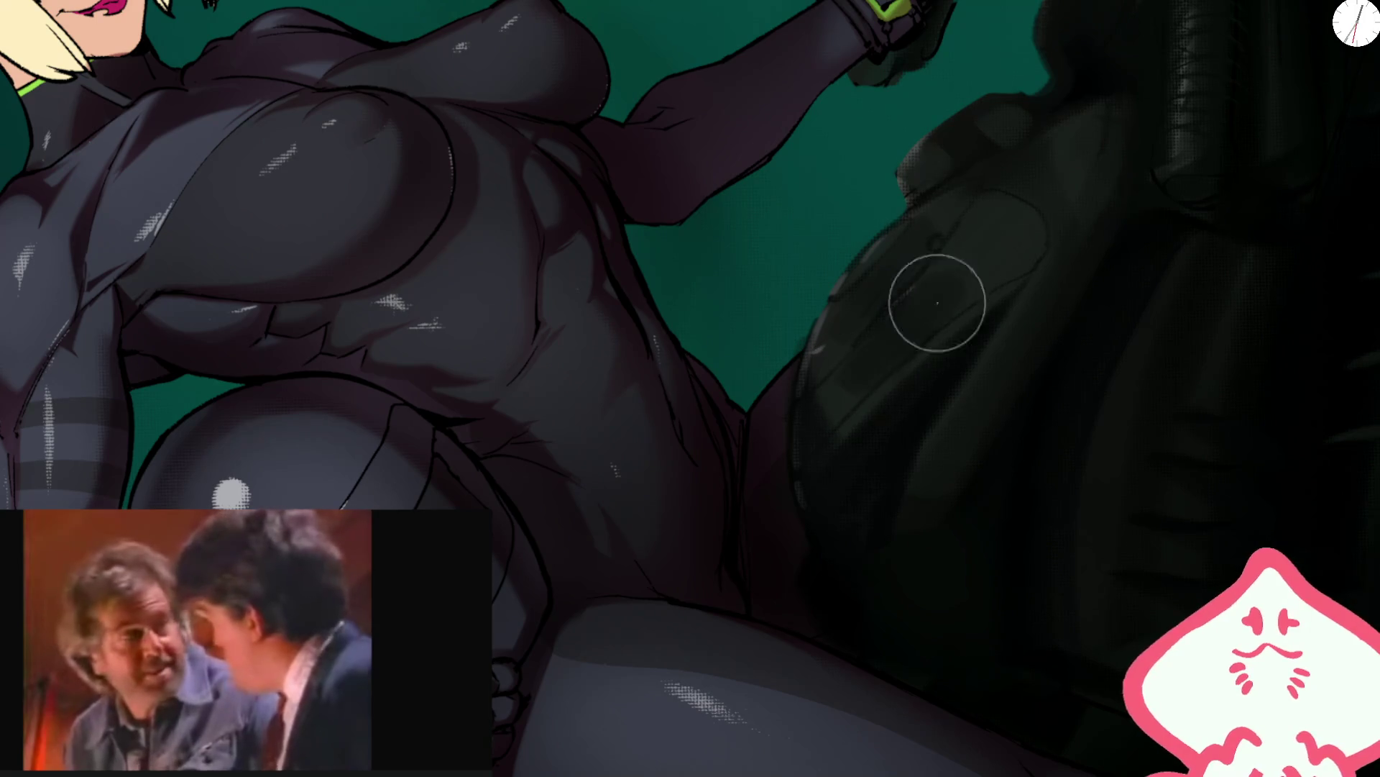
{"action": "key", "text": "bracketright"}
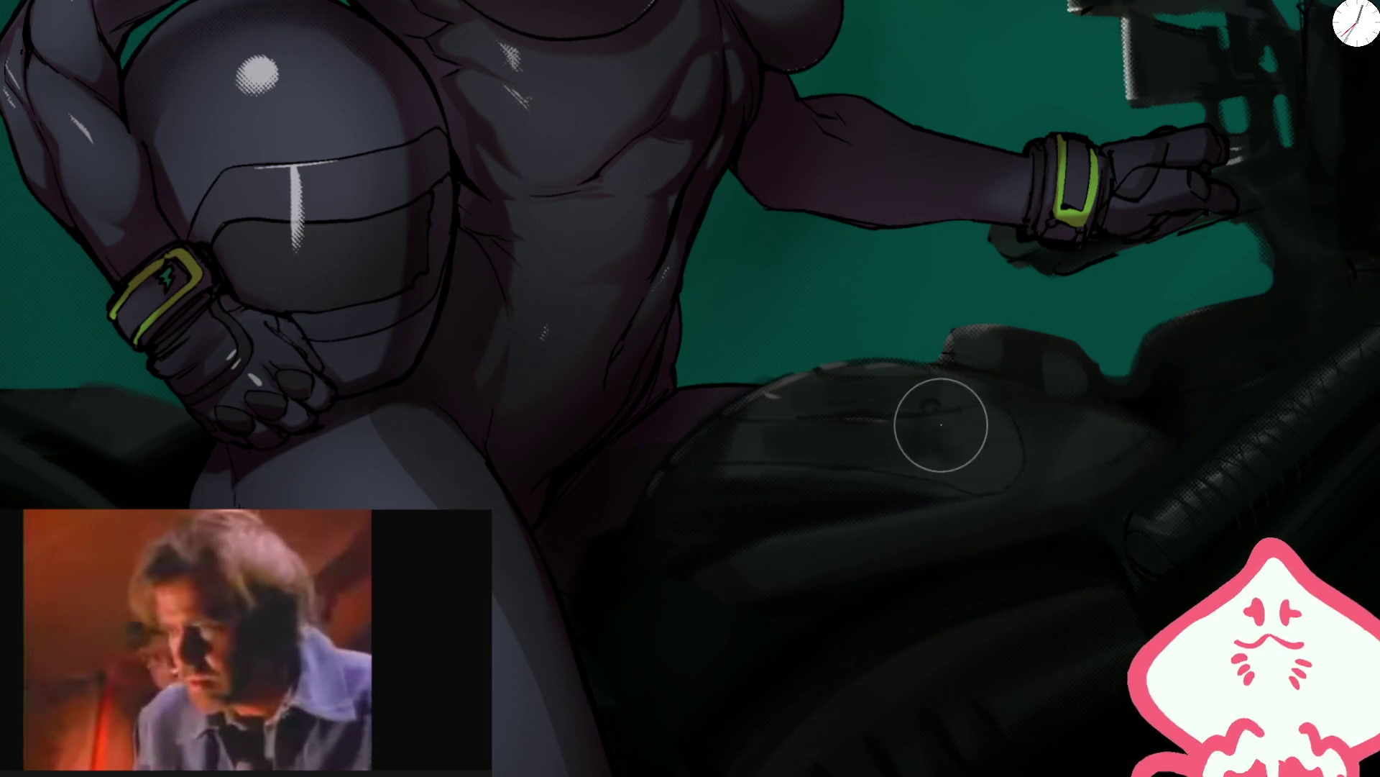
{"action": "key", "text": "bracketright"}
{"action": "key", "text": "bracketright"}
{"action": "key", "text": "bracketright"}
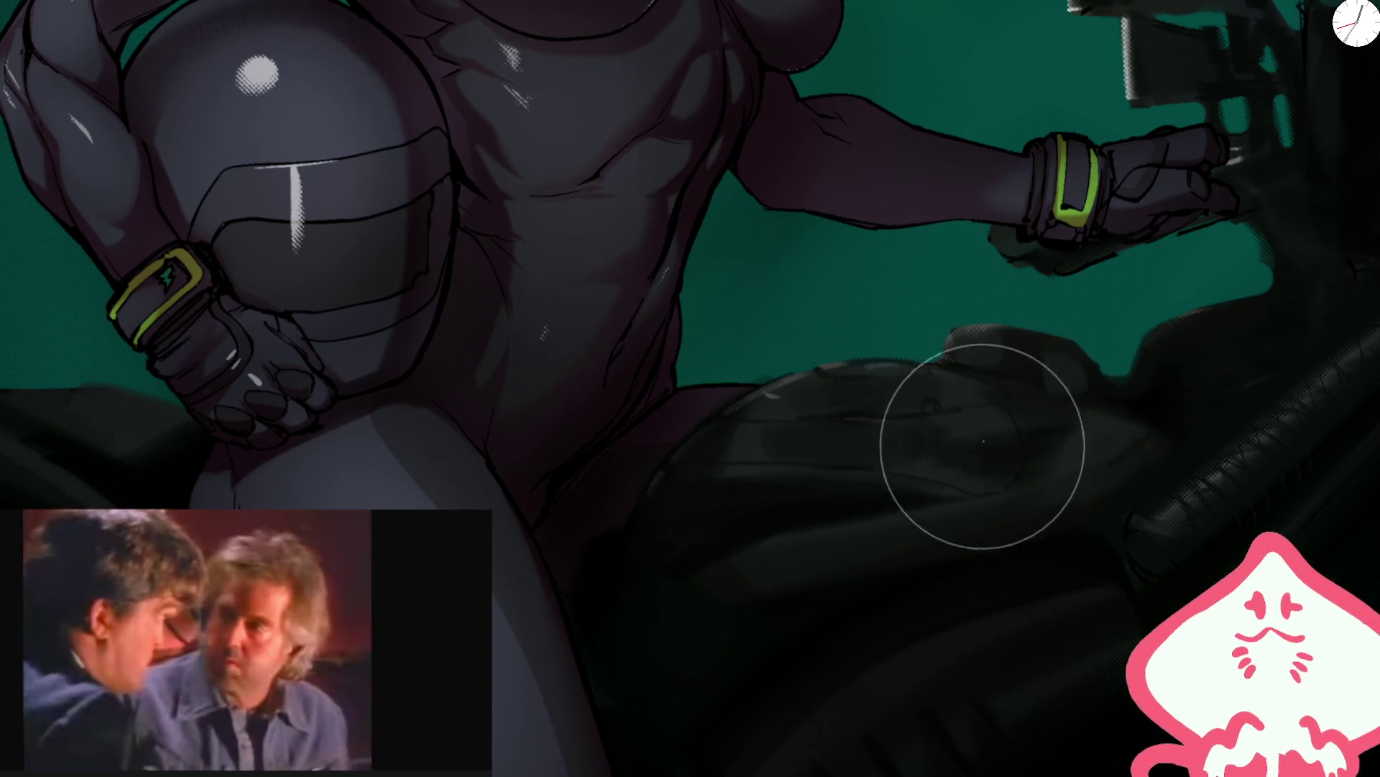
{"action": "left_click_drag", "start_coordinate": [1242, 382], "coordinate": [1060, 271]}
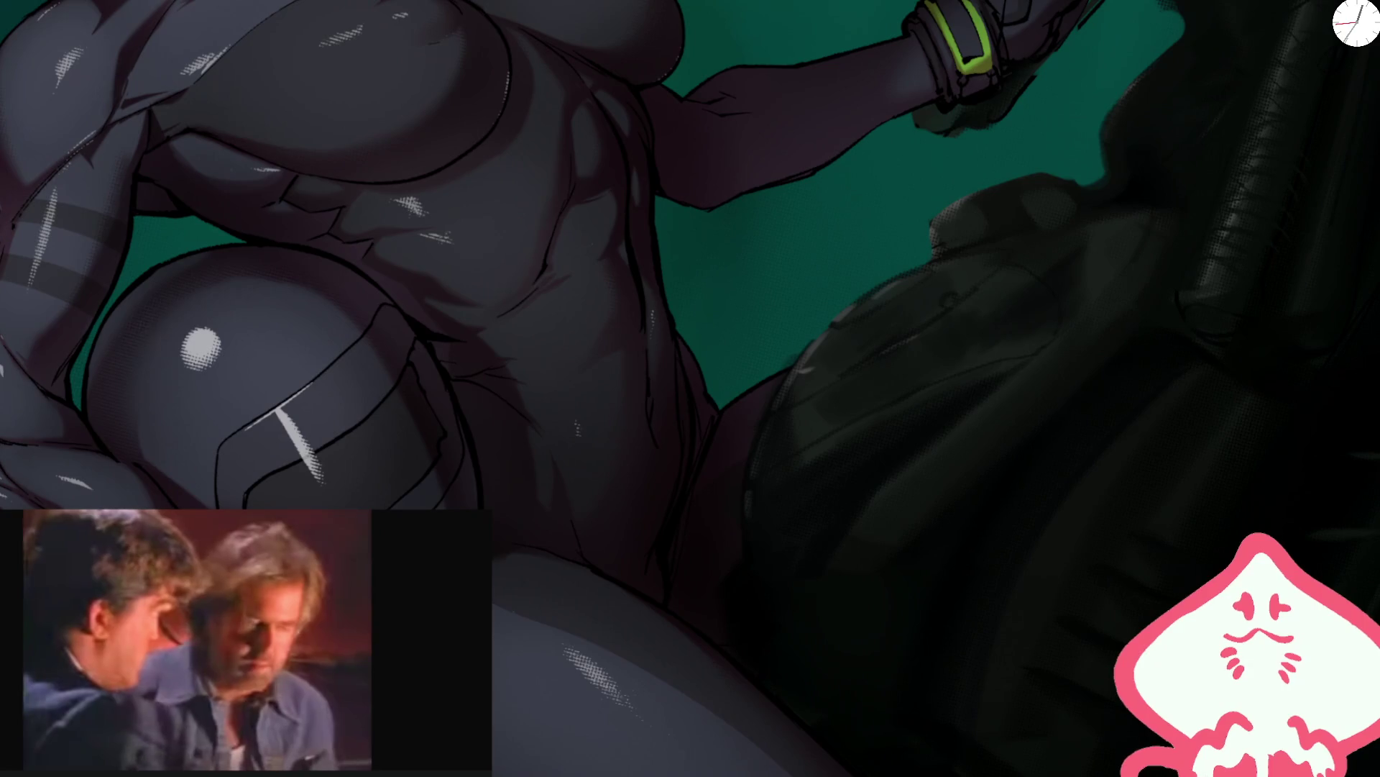
{"action": "key", "text": "bracketleft"}
{"action": "key", "text": "bracketleft"}
{"action": "key", "text": "bracketleft"}
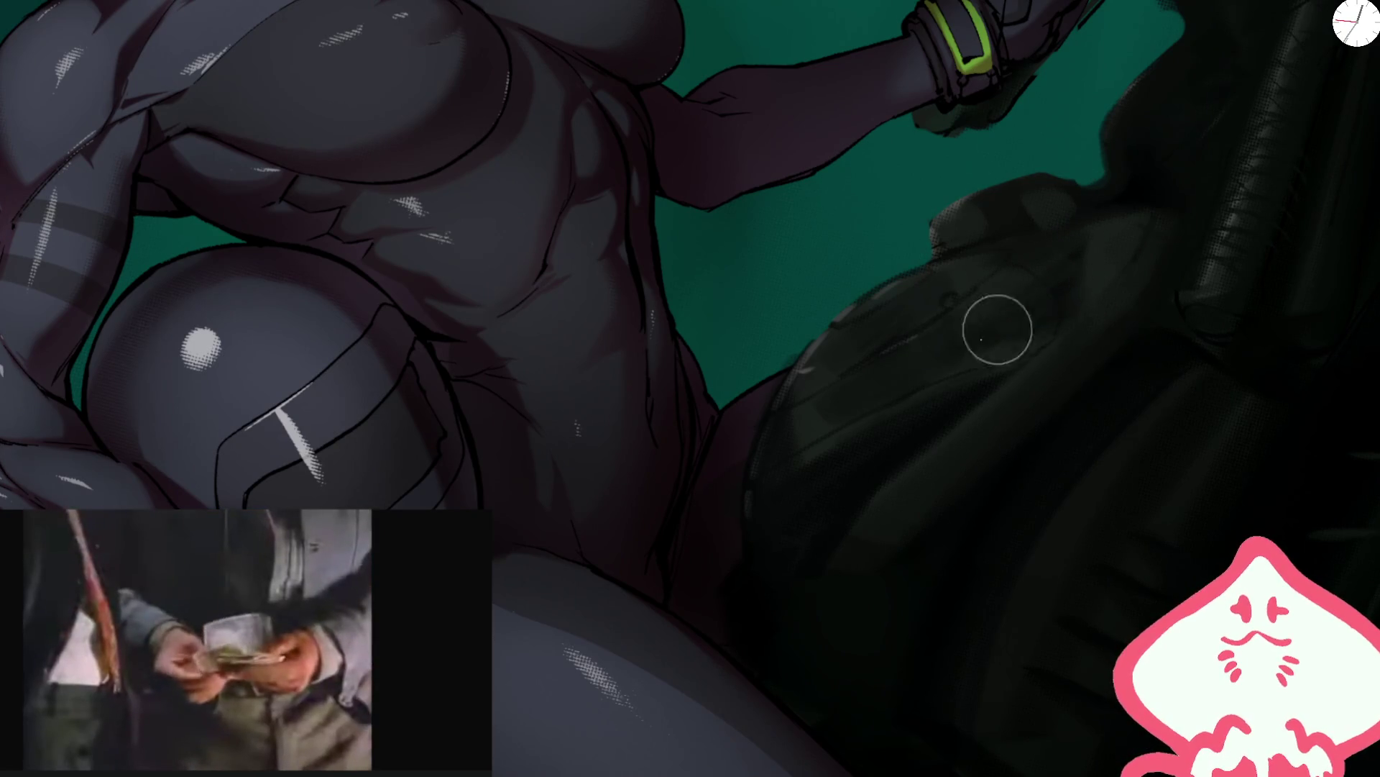
{"action": "left_click_drag", "start_coordinate": [1198, 235], "coordinate": [988, 450]}
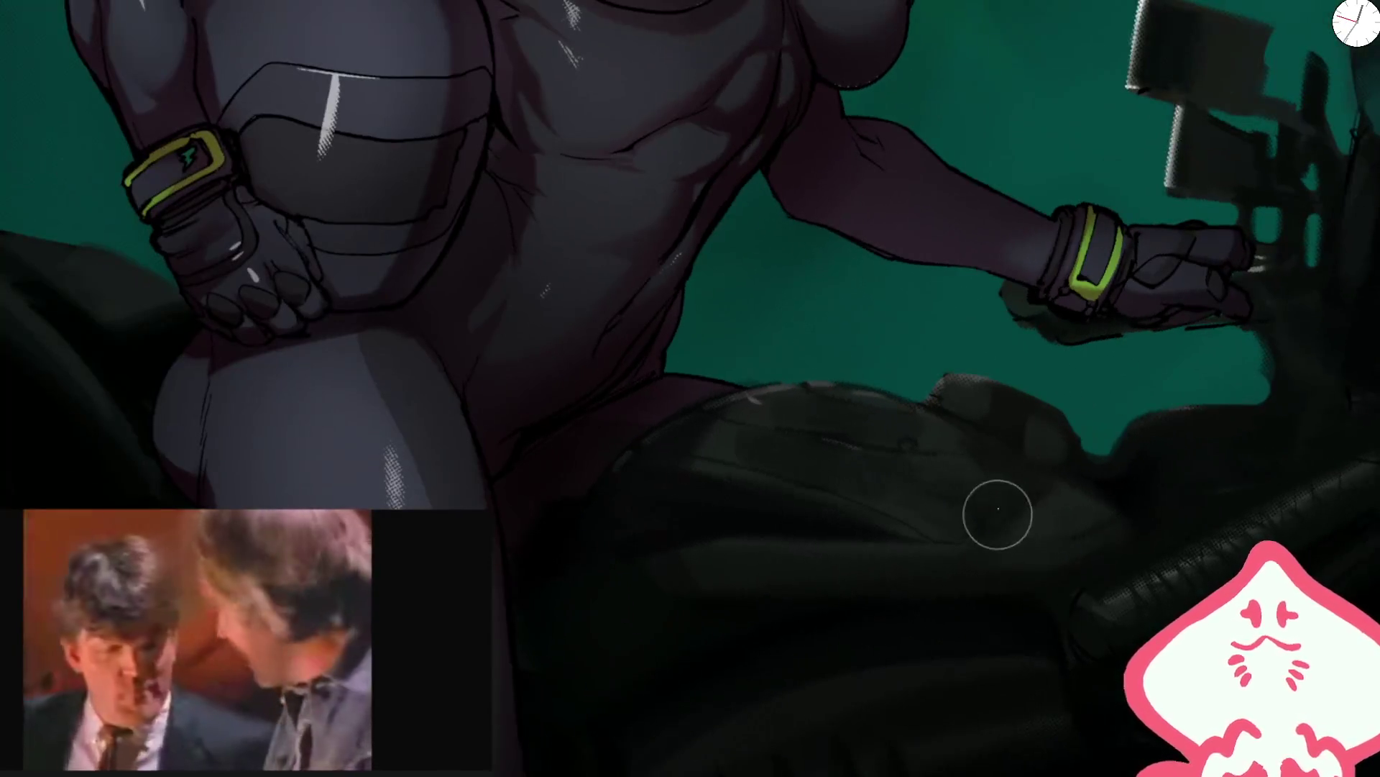
{"action": "scroll", "coordinate": [1140, 277], "scroll_direction": "down", "scroll_amount": 5}
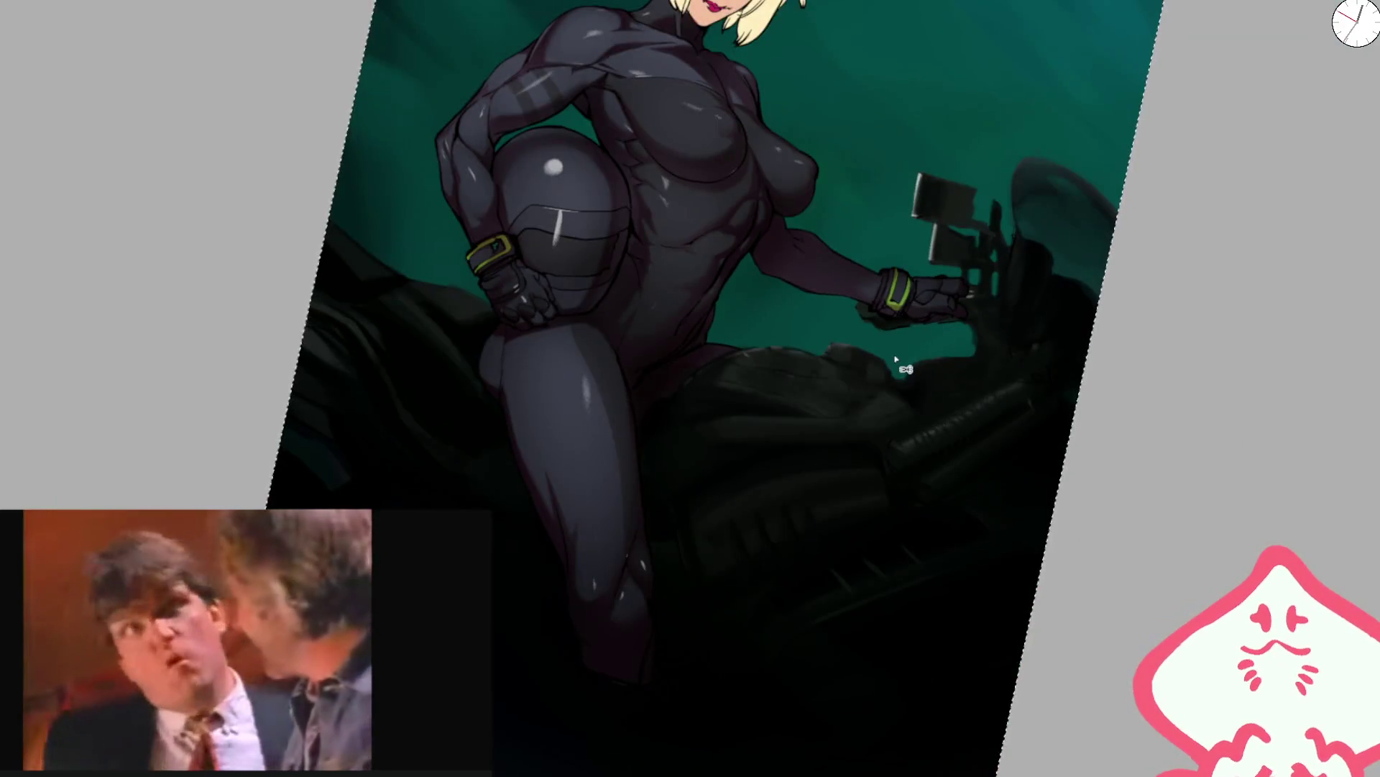
- Rotate and zoom the view onto the motorcycle tank and set the brush size
{"action": "scroll", "coordinate": [892, 356], "scroll_direction": "up", "scroll_amount": 4}
{"action": "scroll", "coordinate": [862, 368], "scroll_direction": "up", "scroll_amount": 3}
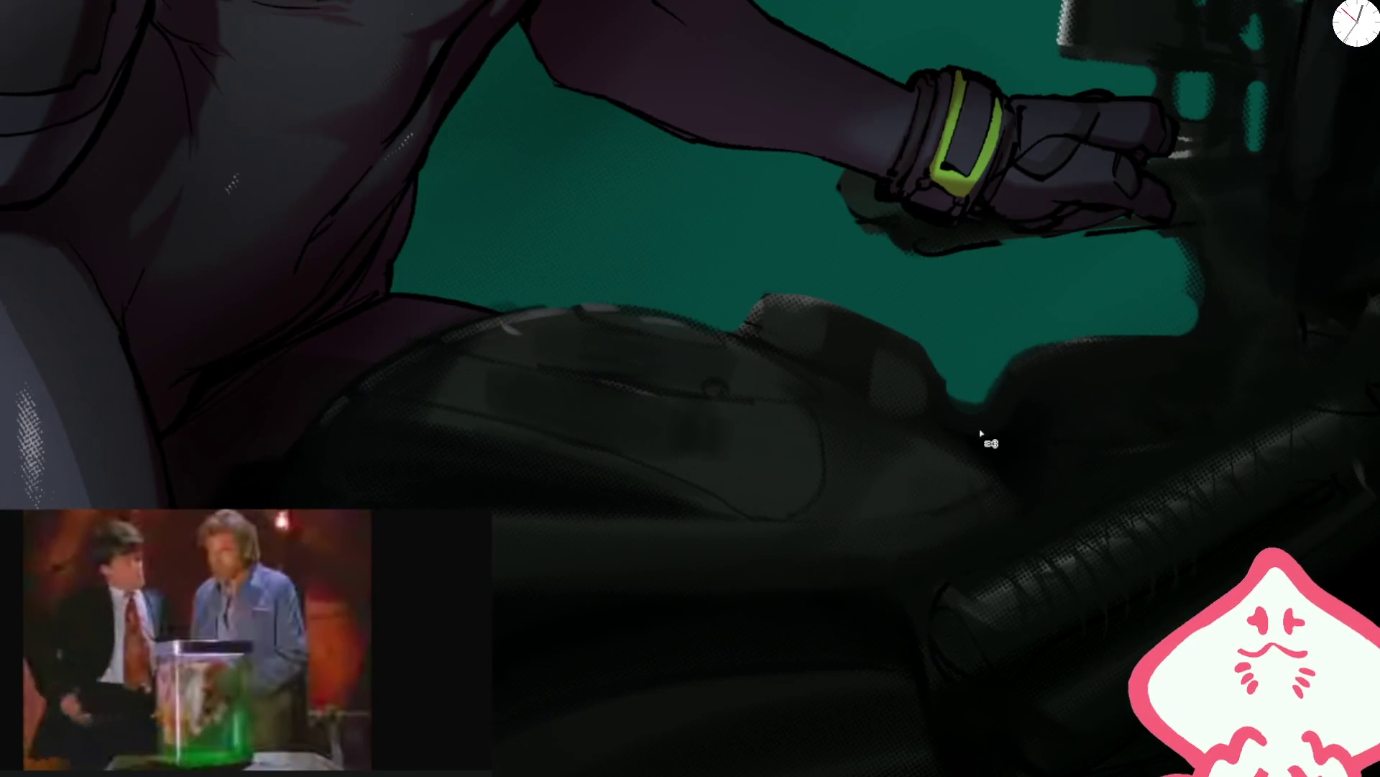
{"action": "key", "text": "bracketright"}
{"action": "key", "text": "bracketright"}
{"action": "key", "text": "bracketright"}
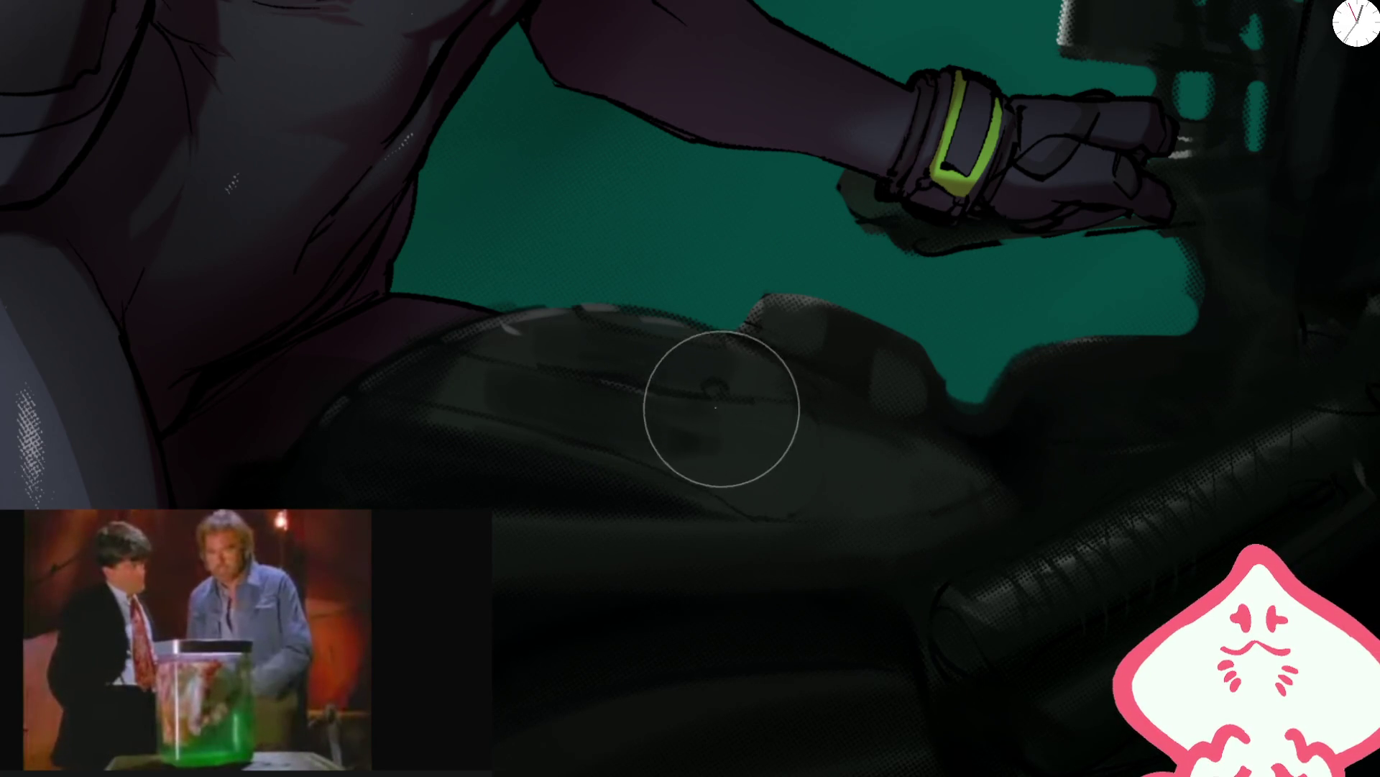
{"action": "key", "text": "bracketleft"}
{"action": "key", "text": "bracketleft"}
{"action": "key", "text": "bracketleft"}
{"action": "left_click_drag", "start_coordinate": [1108, 350], "coordinate": [633, 228]}
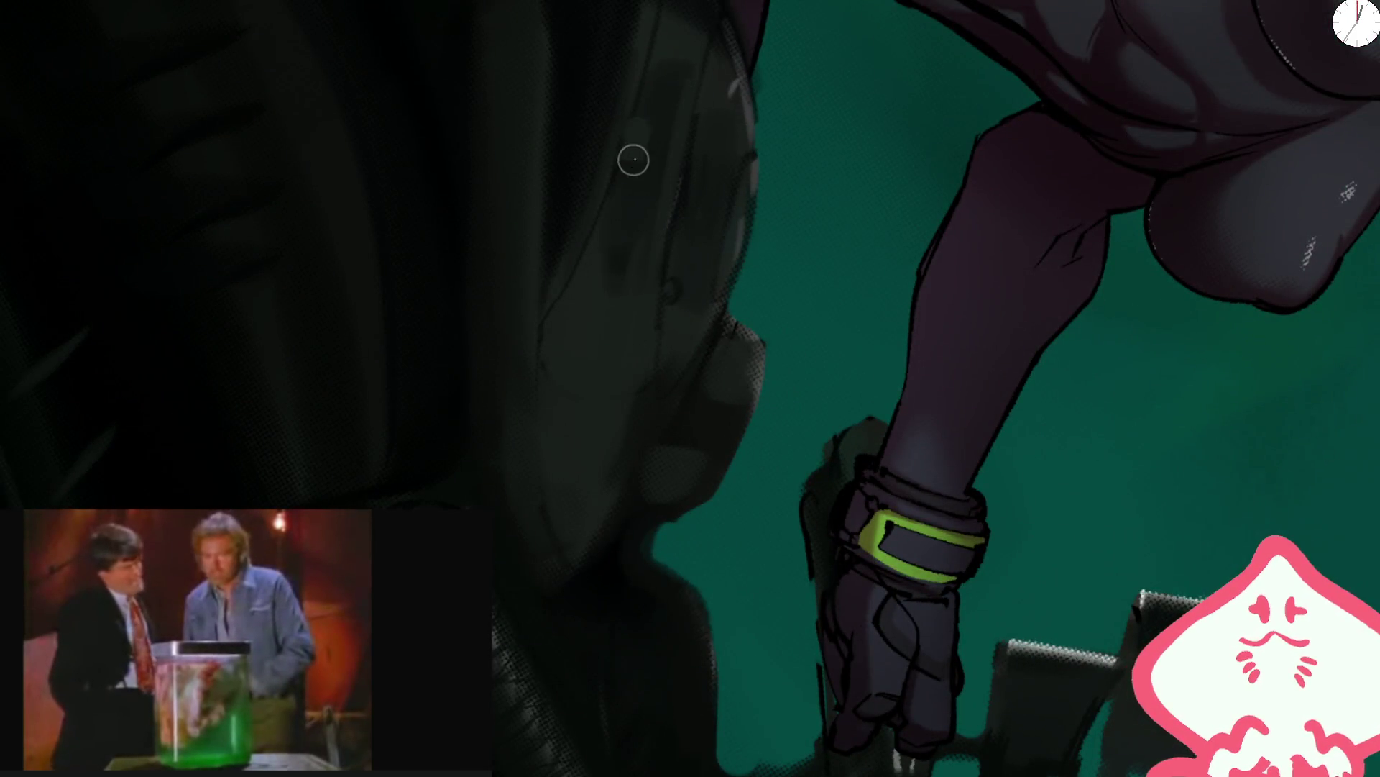
{"action": "left_click_drag", "start_coordinate": [685, 227], "coordinate": [719, 339]}
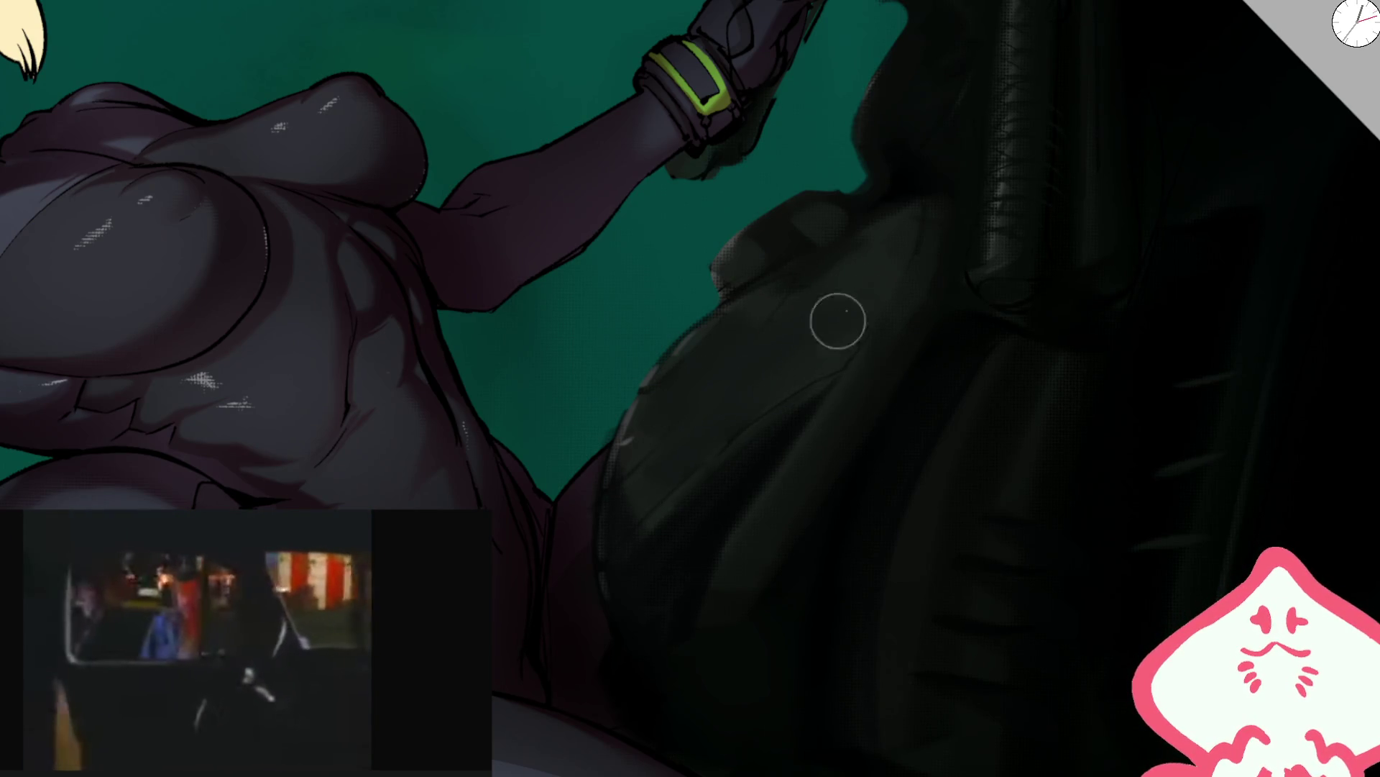
{"action": "scroll", "coordinate": [751, 371], "scroll_direction": "down", "scroll_amount": 3}
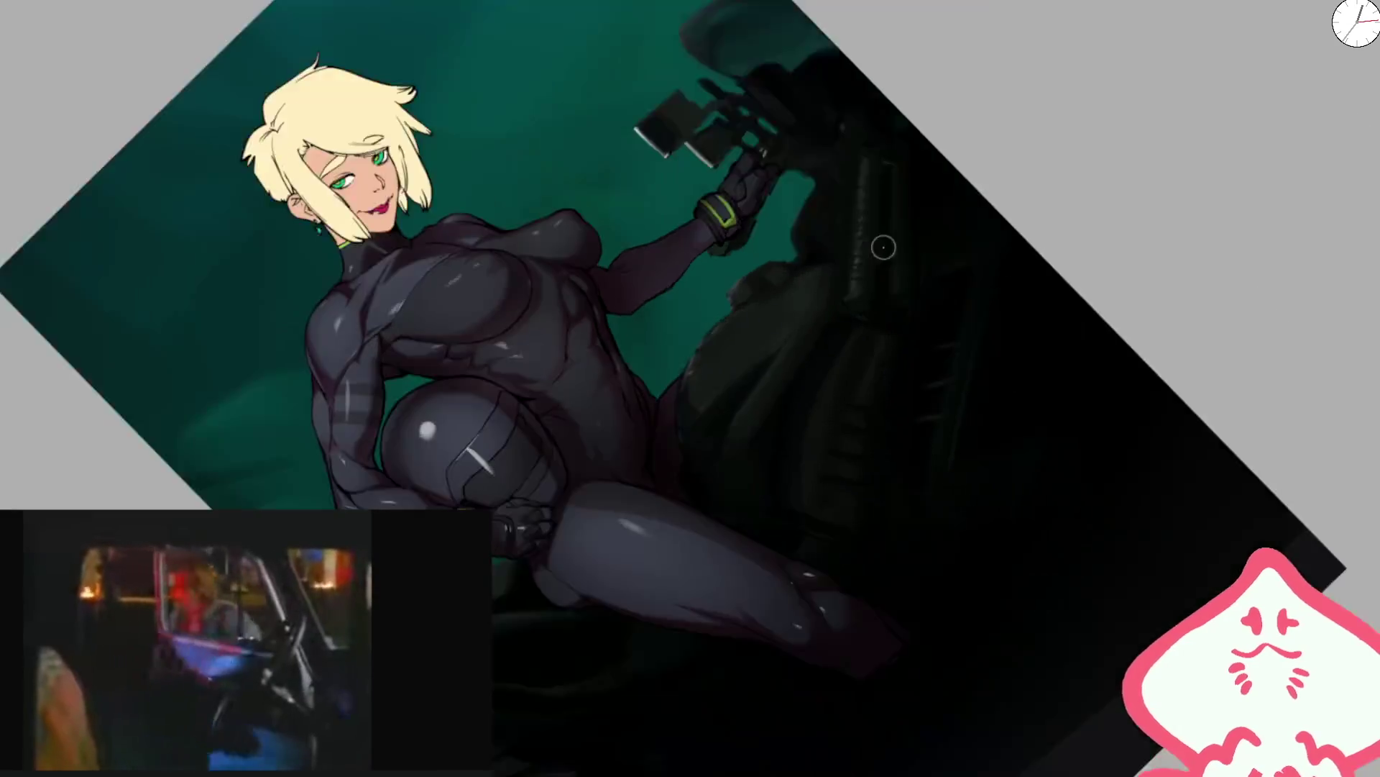
{"action": "scroll", "coordinate": [728, 309], "scroll_direction": "up", "scroll_amount": 5}
{"action": "key", "text": "bracketright"}
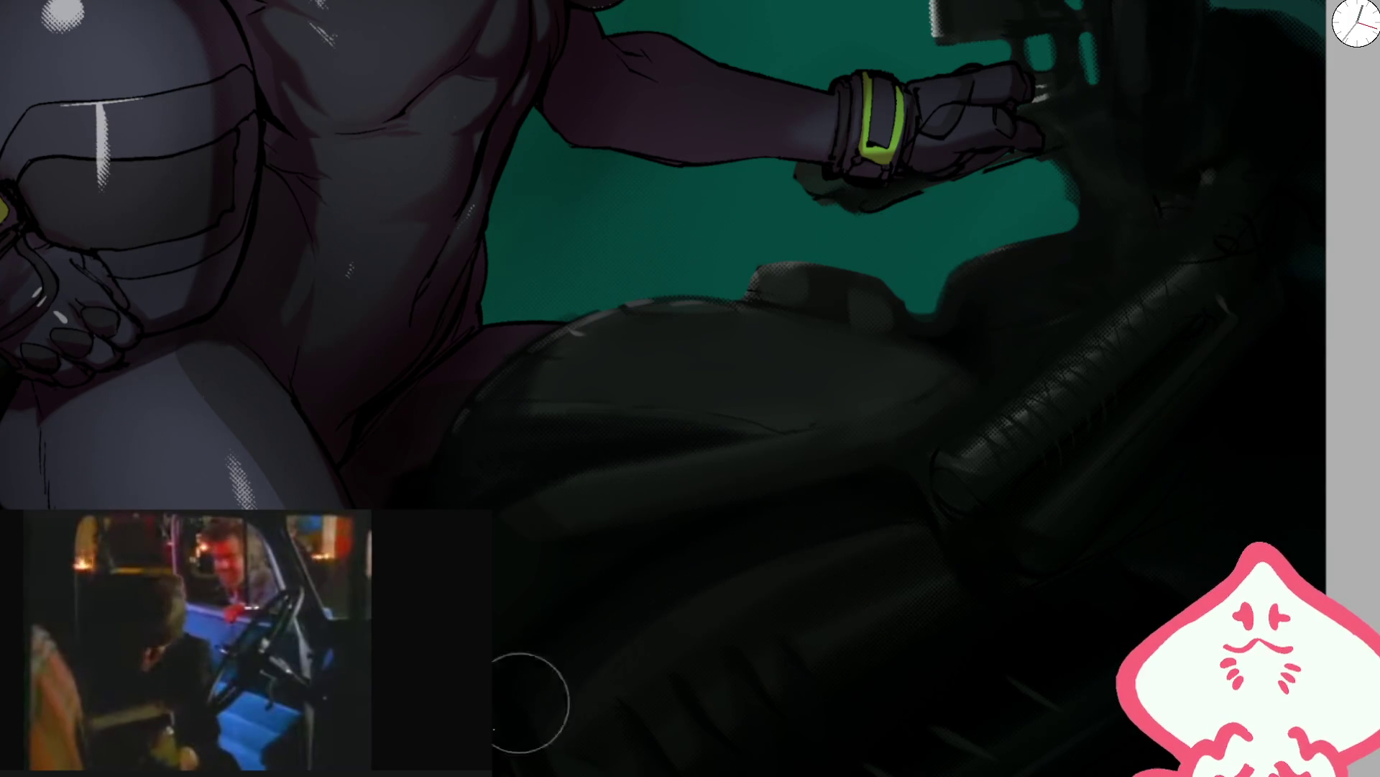
{"action": "key", "text": "bracketright"}
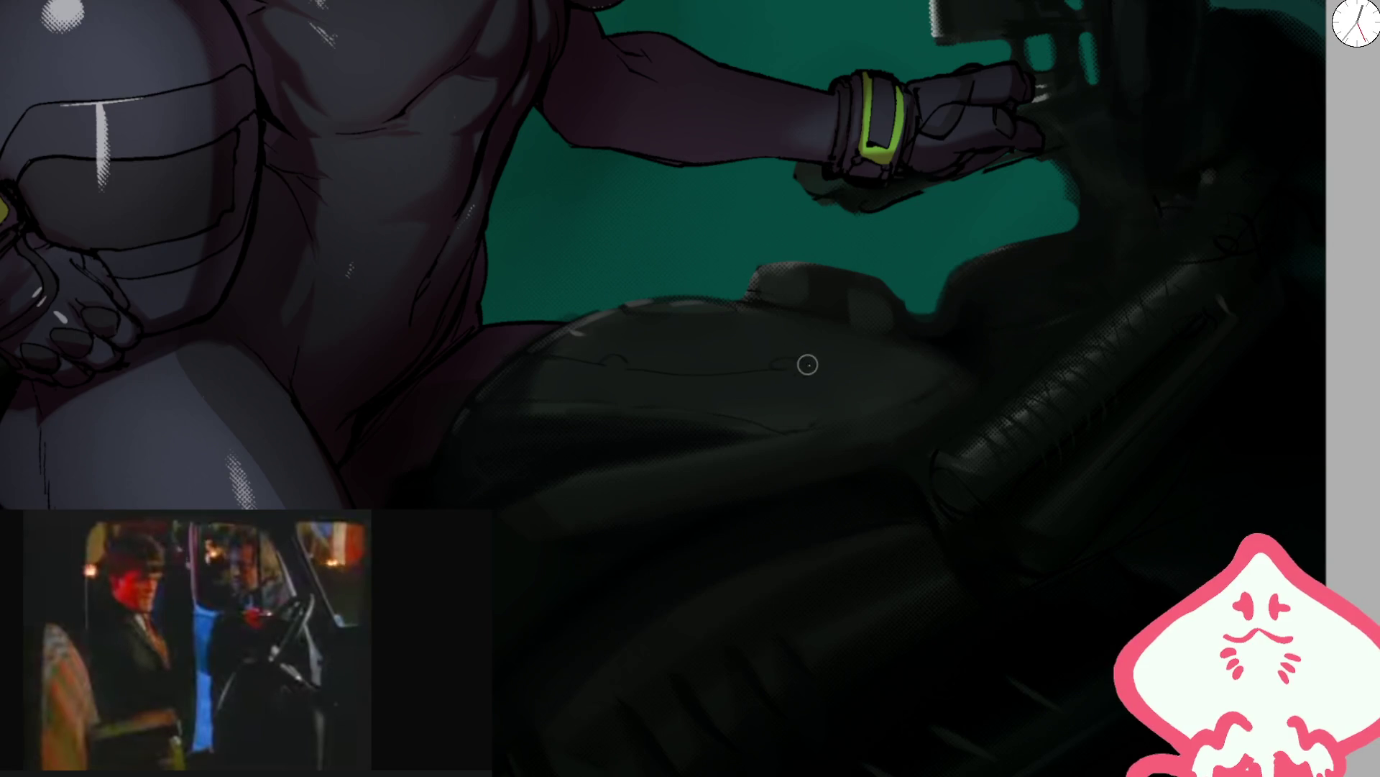
- Stroke a faint highlight along the tank's upper rim and check it in full view
{"action": "mouse_move", "coordinate": [769, 296]}
{"action": "left_mouse_down"}
{"action": "mouse_move", "coordinate": [715, 265]}
{"action": "mouse_move", "coordinate": [628, 385]}
{"action": "left_mouse_up"}
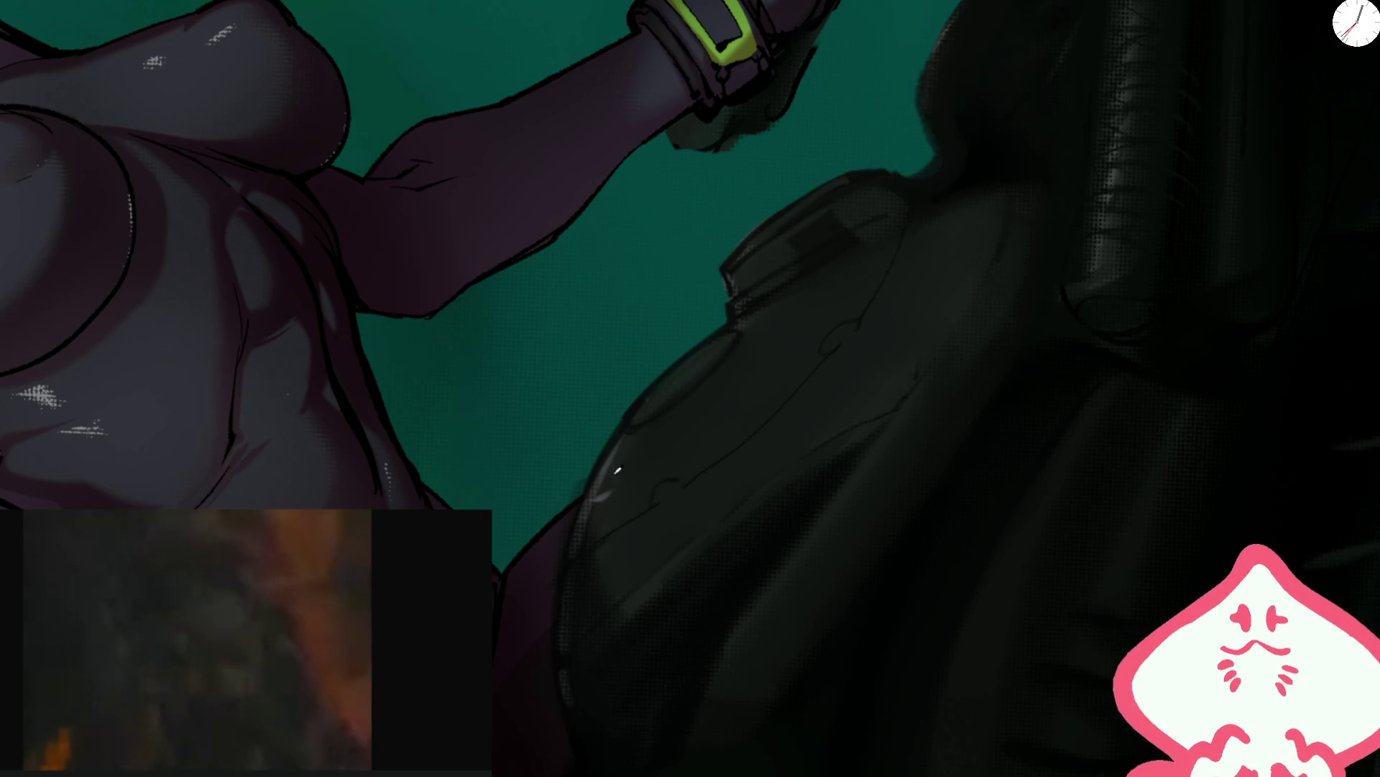
{"action": "left_click_drag", "start_coordinate": [724, 340], "coordinate": [651, 401]}
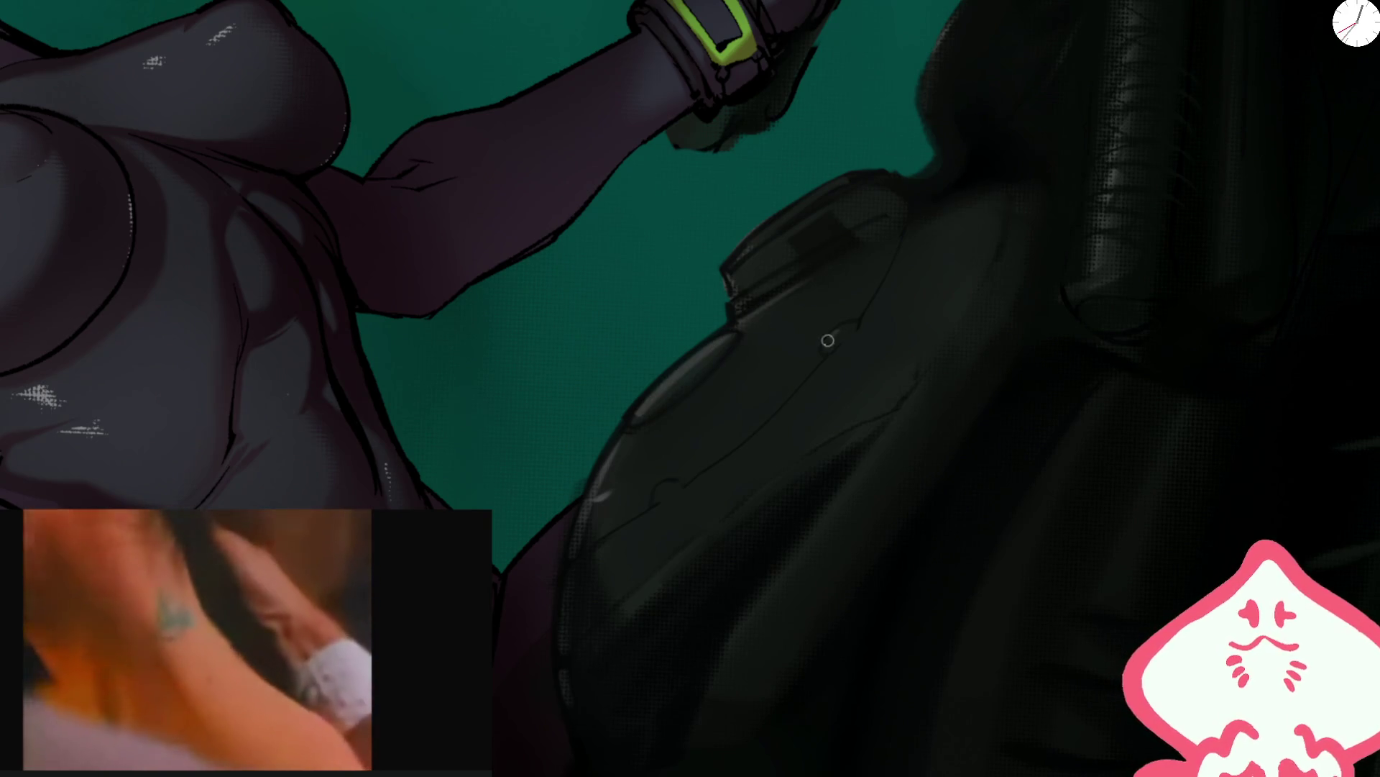
{"action": "key", "text": "ctrl+0"}
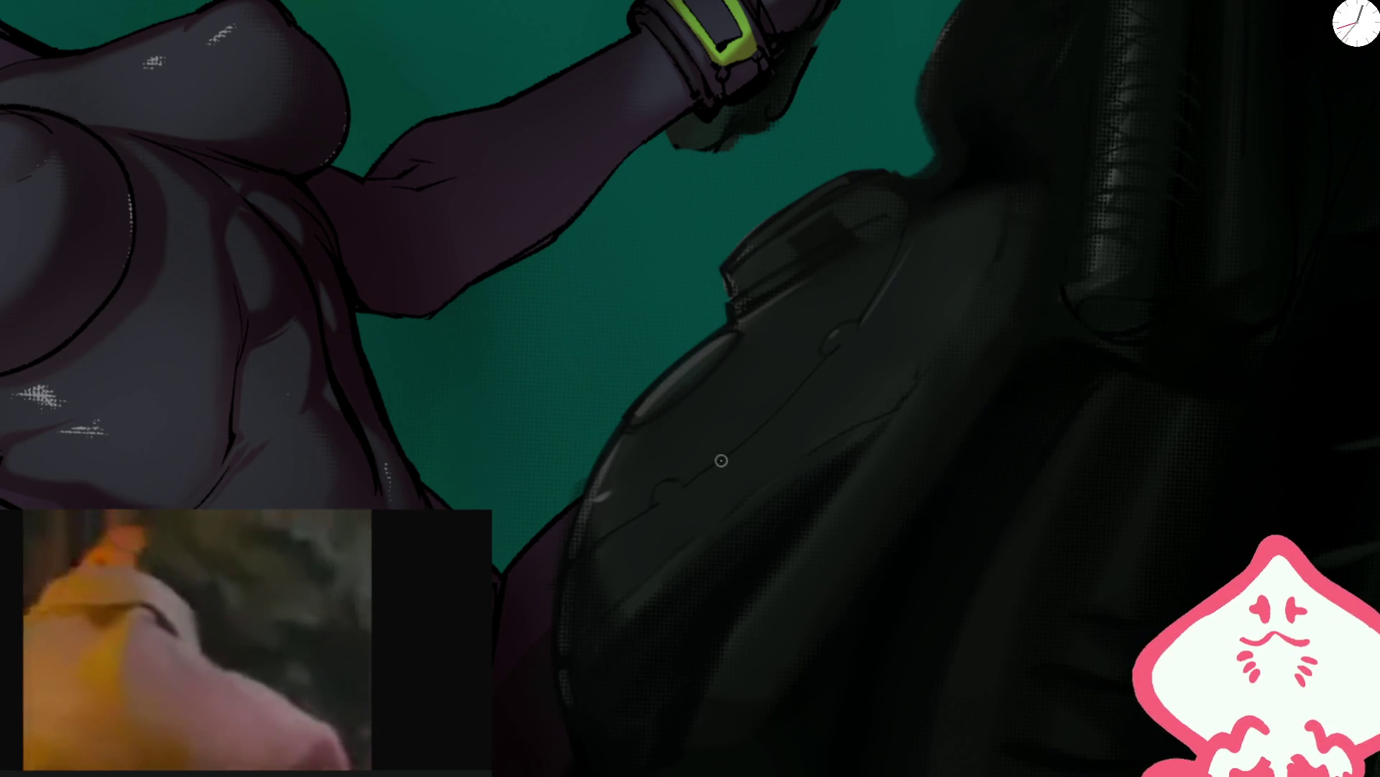
{"action": "key", "text": "ctrl+0"}
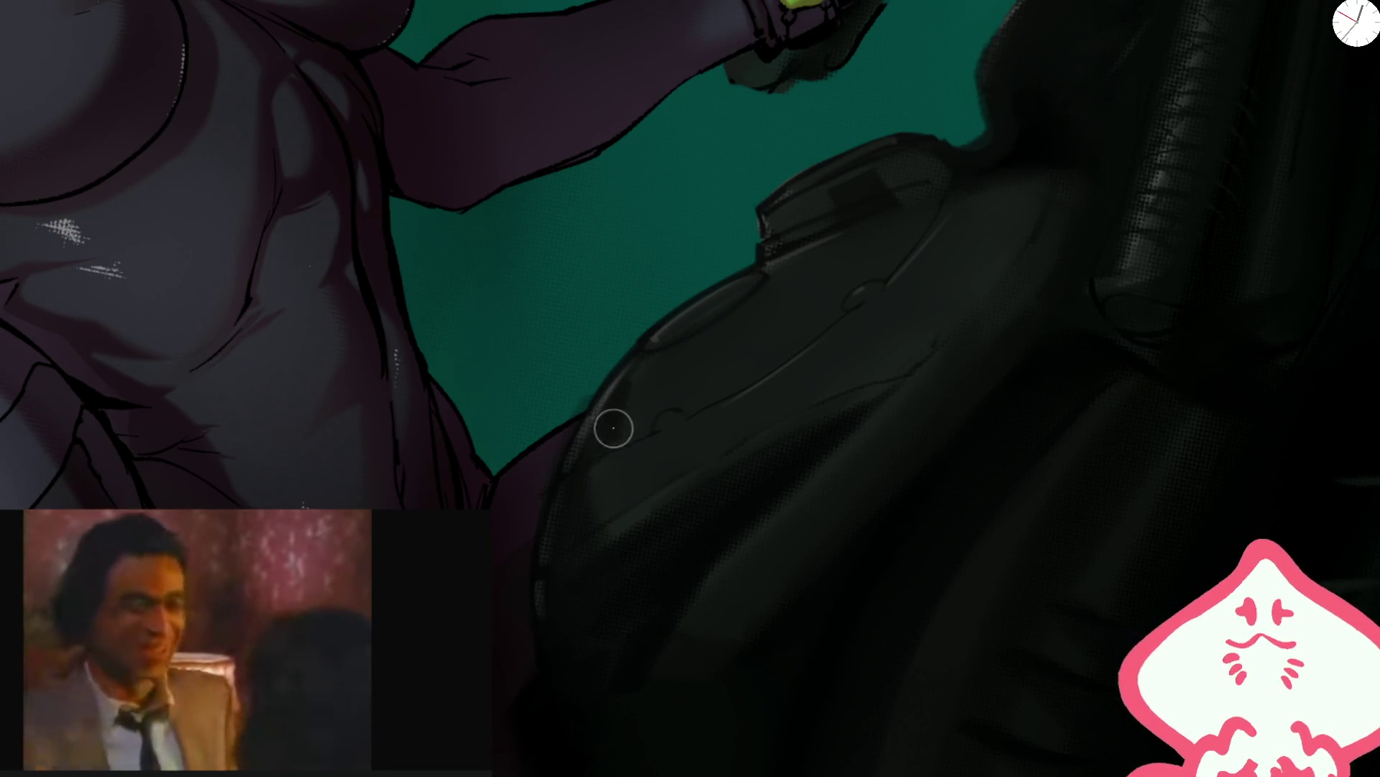
{"action": "key", "text": "bracketright"}
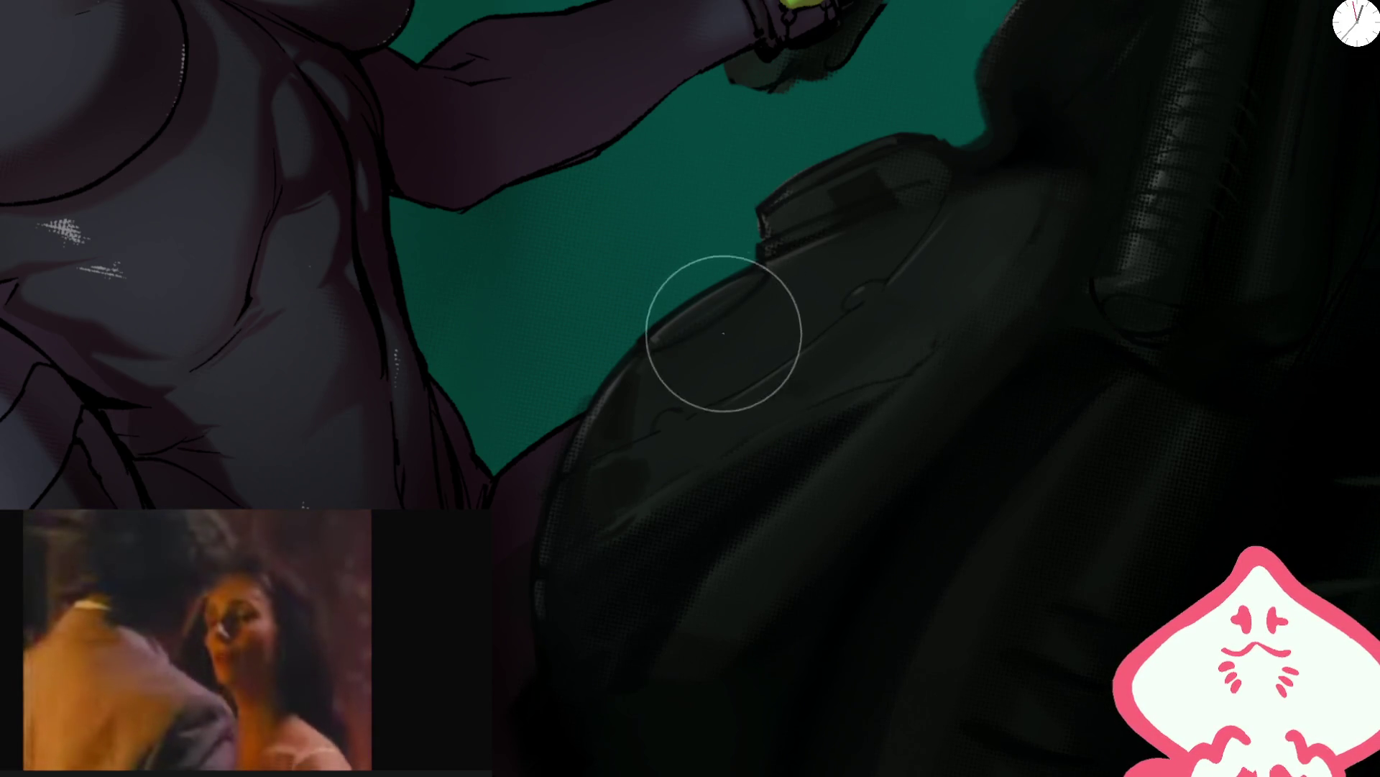
{"action": "scroll", "coordinate": [729, 329], "scroll_direction": "down", "scroll_amount": 3}
{"action": "scroll", "coordinate": [992, 160], "scroll_direction": "up", "scroll_amount": 2}
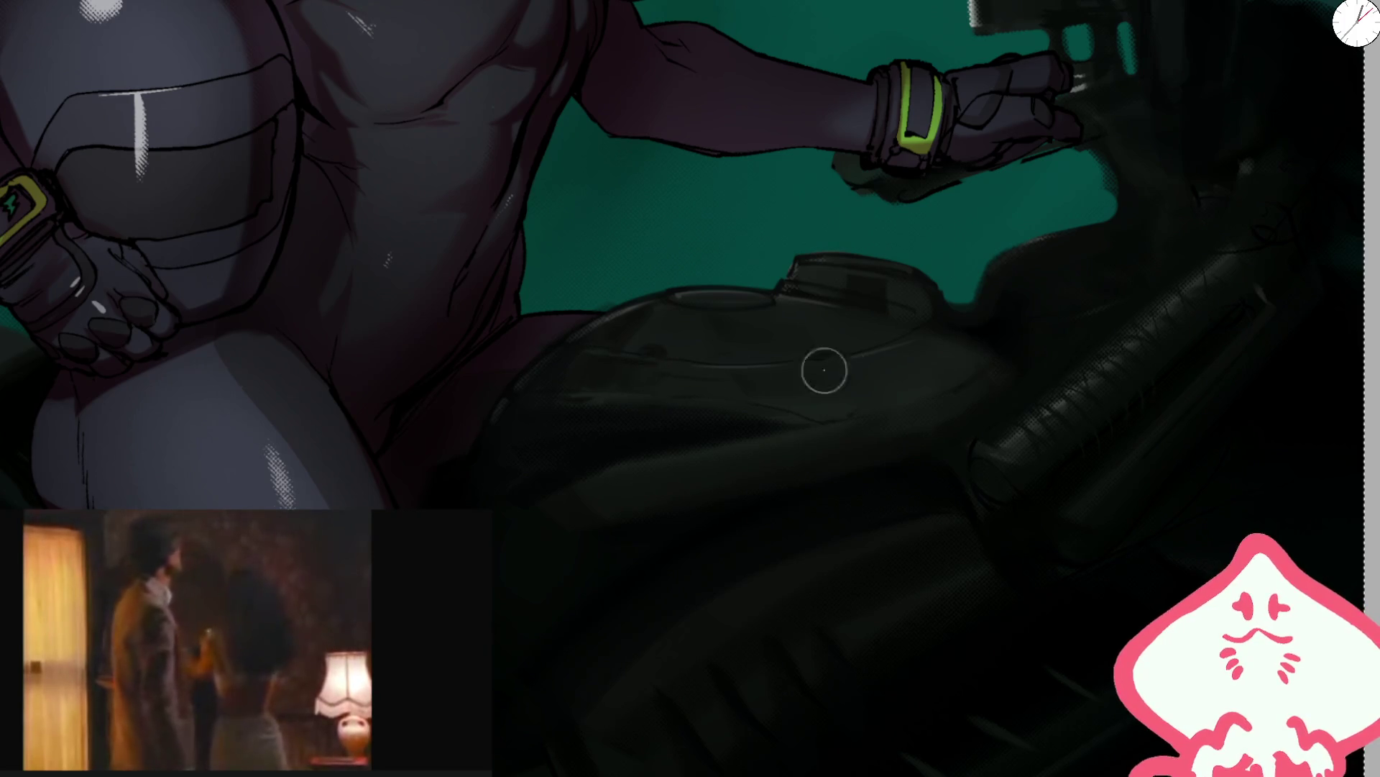
- Paint darker, smoother shading across the fuel tank and undo a smudge on its rim
{"action": "left_click_drag", "start_coordinate": [805, 372], "coordinate": [847, 395]}
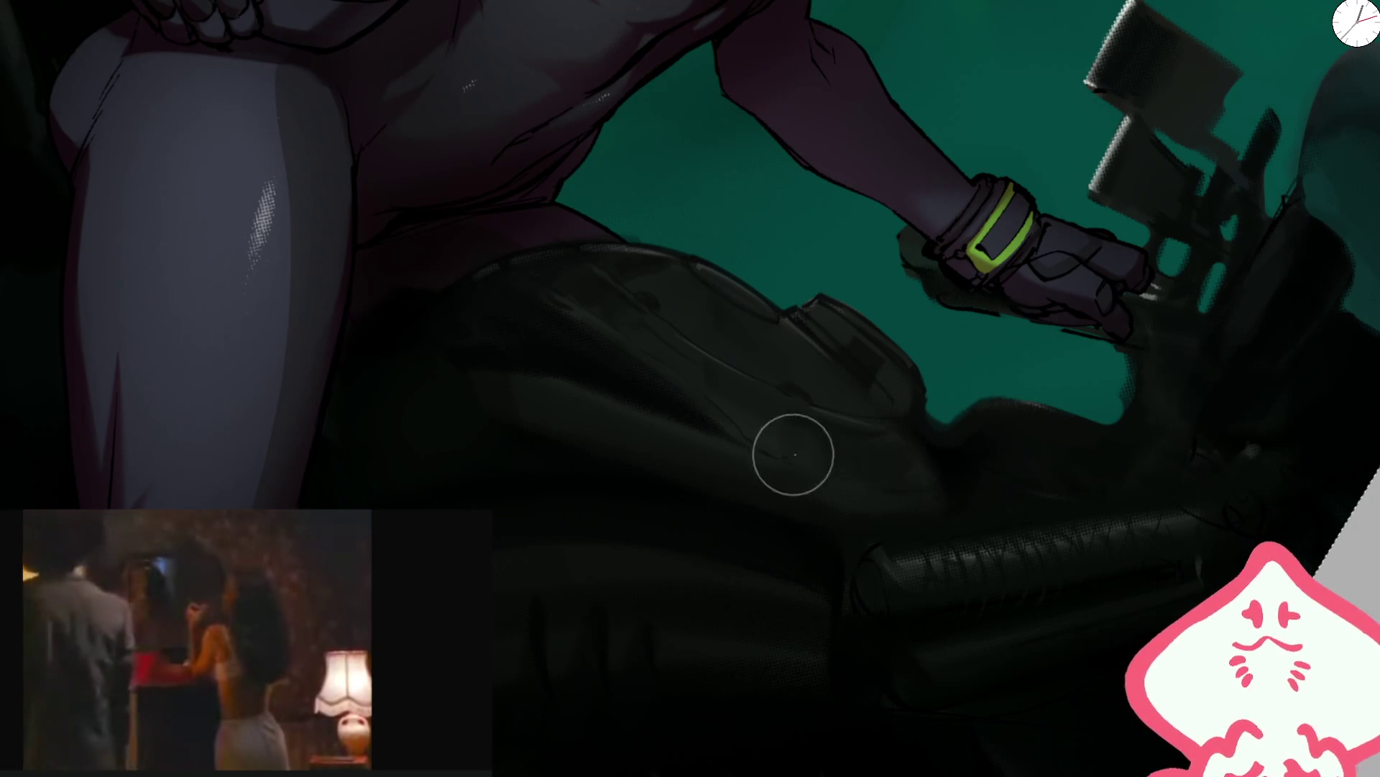
{"action": "left_click_drag", "start_coordinate": [772, 411], "coordinate": [1026, 240]}
{"action": "left_click_drag", "start_coordinate": [1121, 320], "coordinate": [950, 256]}
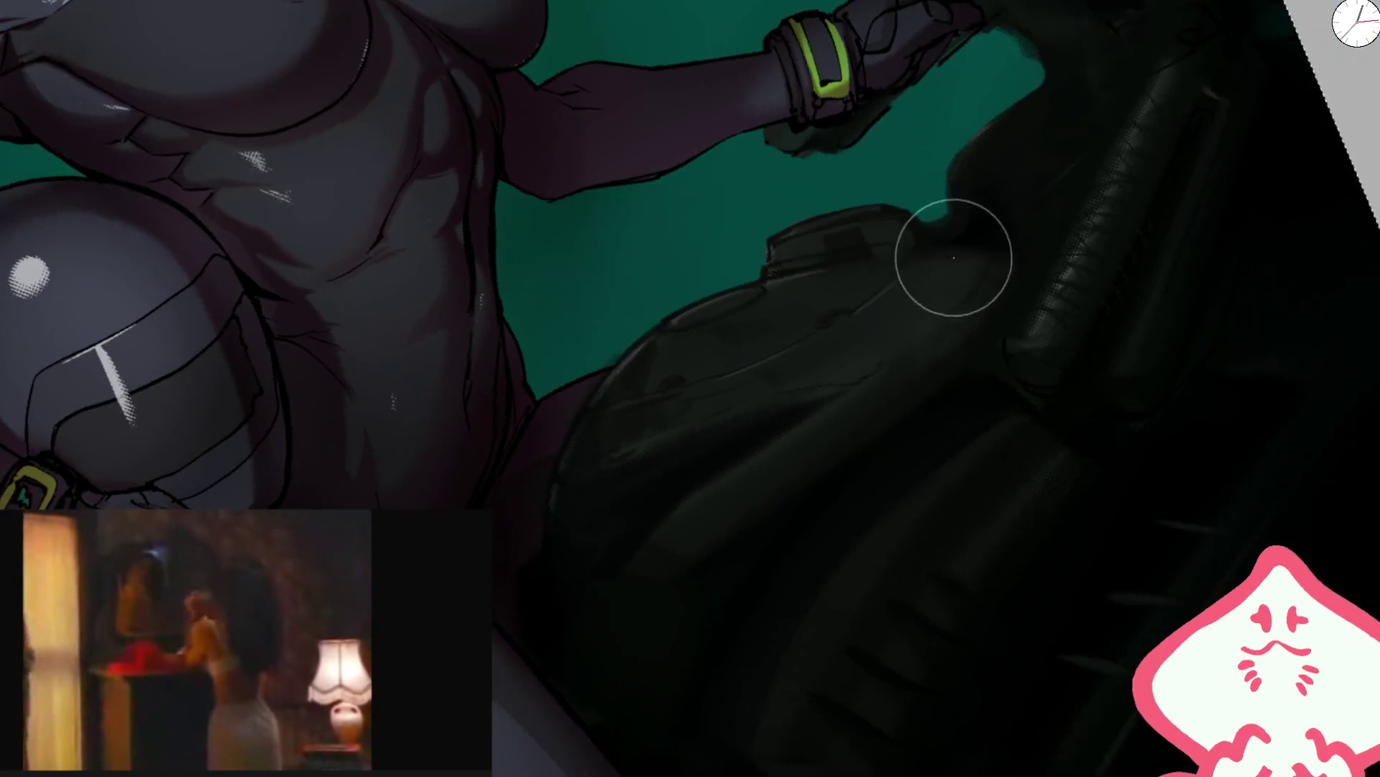
{"action": "mouse_move", "coordinate": [1033, 291]}
{"action": "left_mouse_down"}
{"action": "mouse_move", "coordinate": [1193, 200]}
{"action": "mouse_move", "coordinate": [715, 373]}
{"action": "mouse_move", "coordinate": [900, 333]}
{"action": "left_mouse_up"}
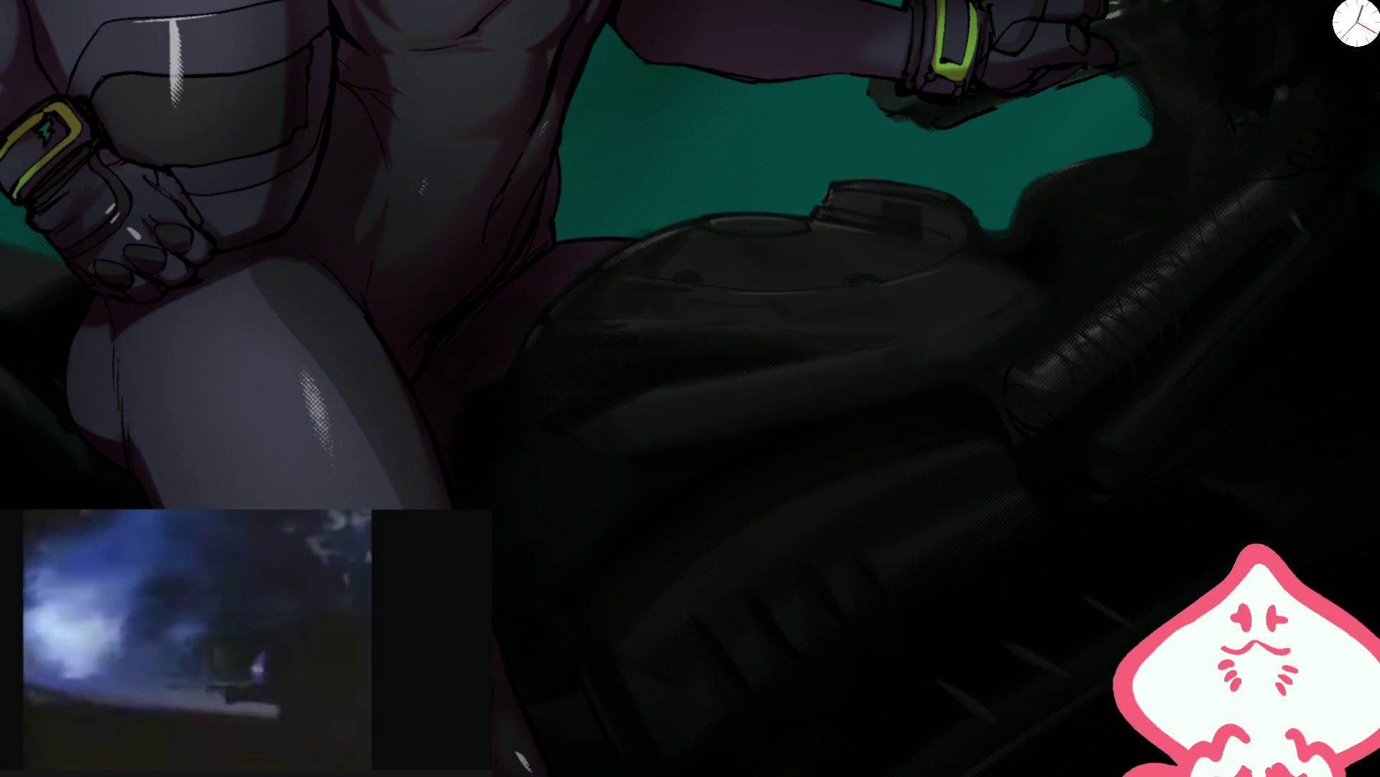
{"action": "key", "text": "bracketright"}
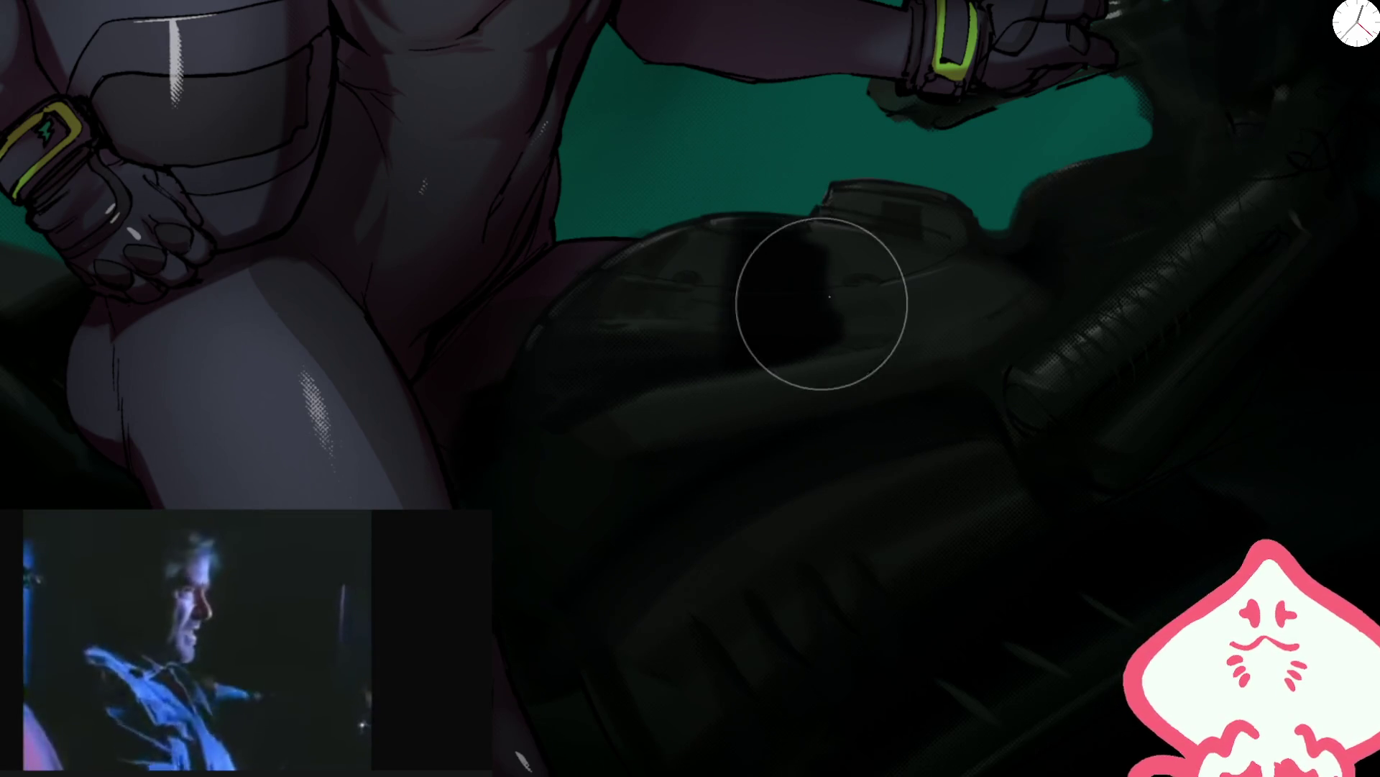
{"action": "left_click_drag", "start_coordinate": [650, 296], "coordinate": [826, 364]}
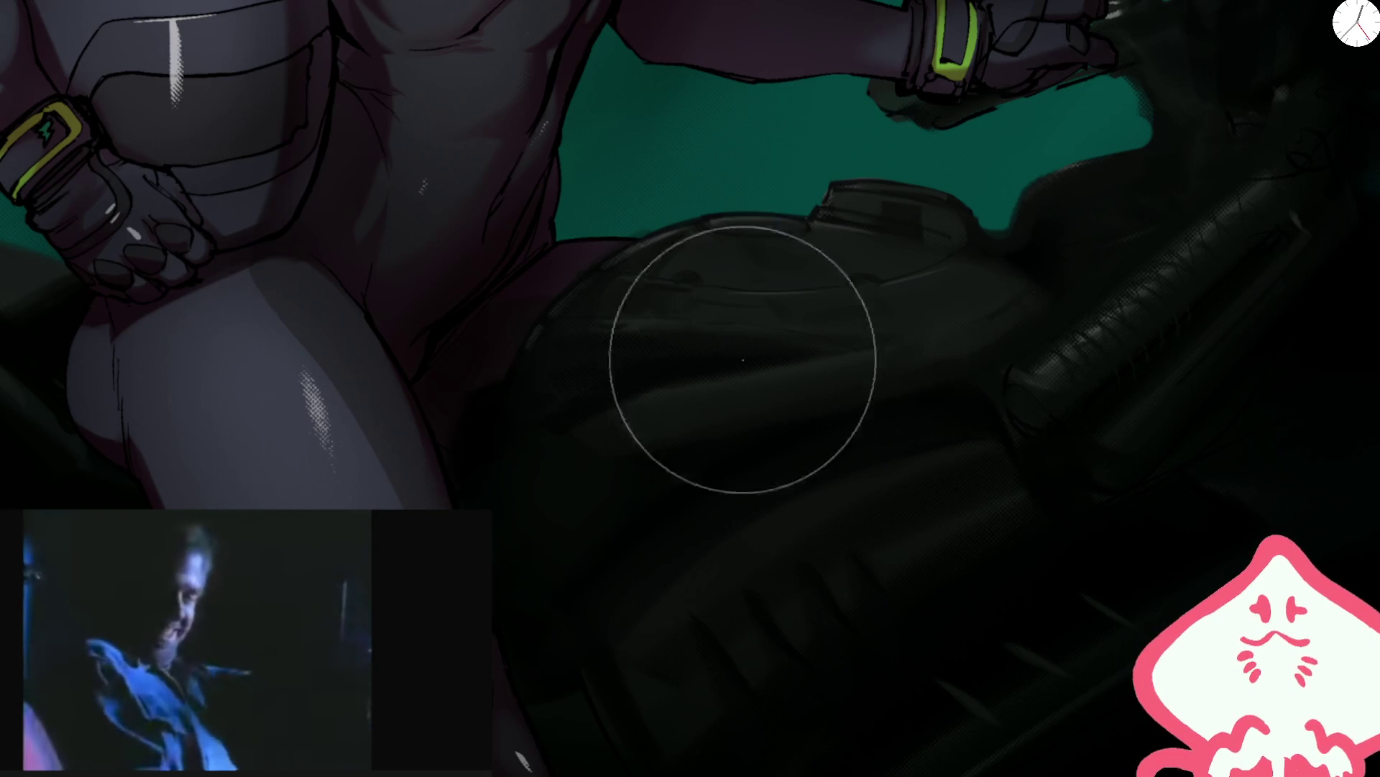
{"action": "left_click_drag", "start_coordinate": [745, 389], "coordinate": [776, 341]}
{"action": "key", "text": "bracketleft"}
{"action": "key", "text": "bracketleft"}
{"action": "key", "text": "bracketleft"}
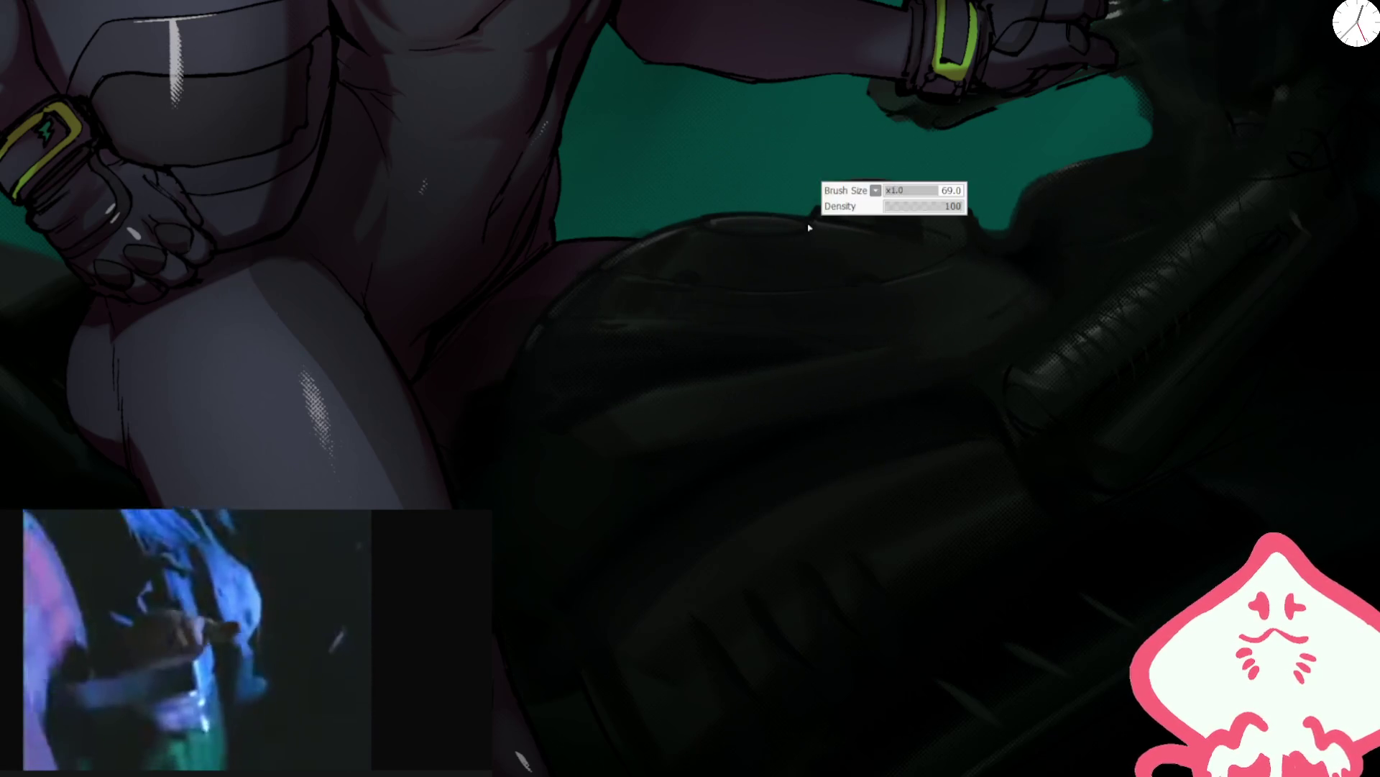
{"action": "key", "text": "bracketright"}
{"action": "key", "text": "bracketright"}
{"action": "key", "text": "bracketright"}
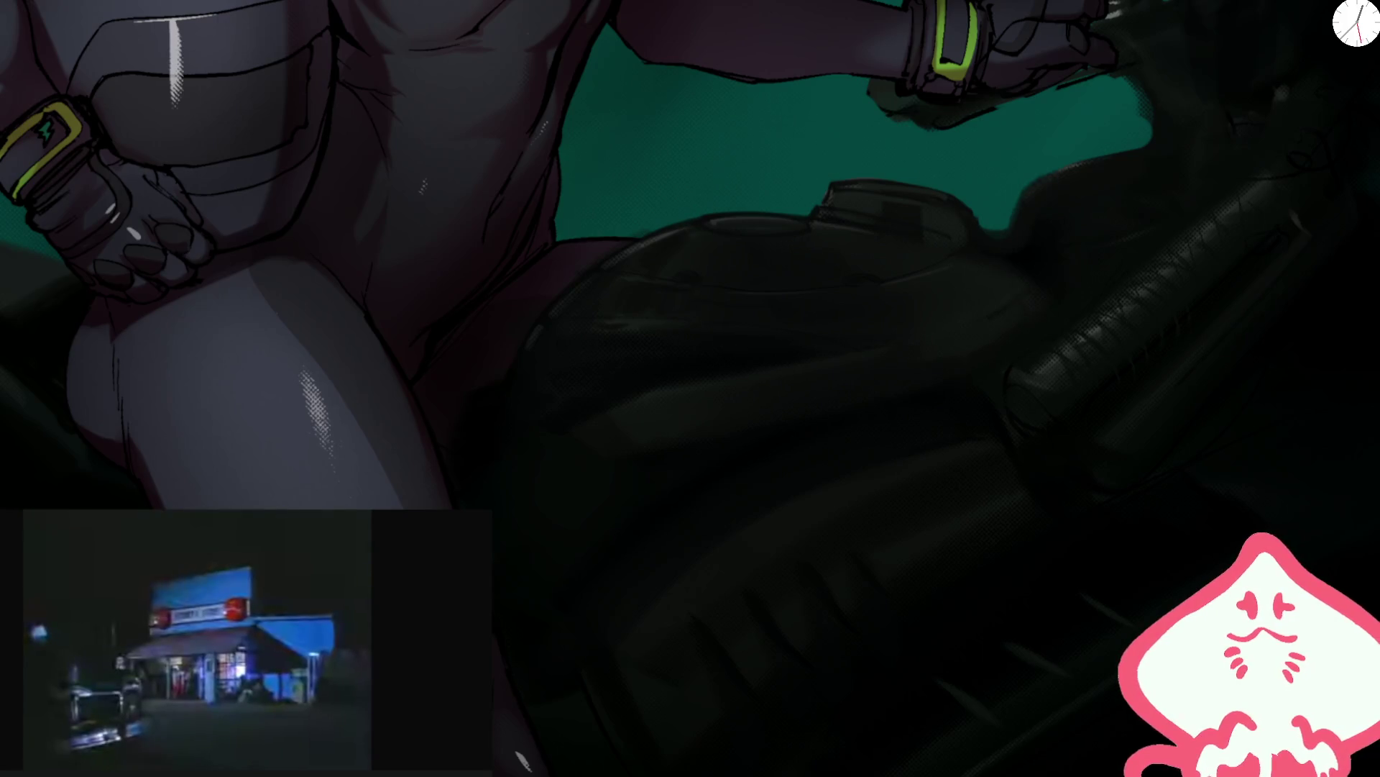
{"action": "key", "text": "ctrl+z"}
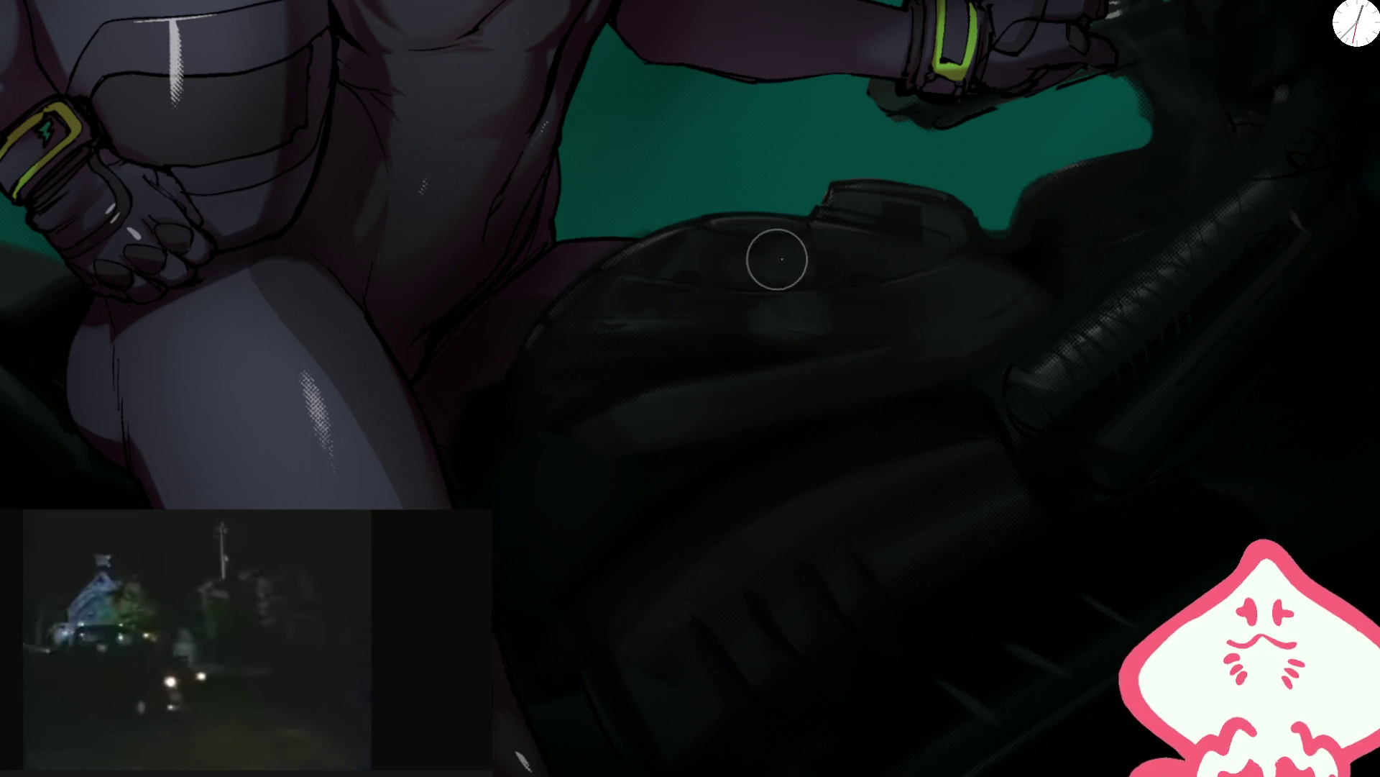
- Shrink the brush and reset the view rotation to see the whole page
{"action": "scroll", "coordinate": [775, 258], "scroll_direction": "down", "scroll_amount": 5}
{"action": "scroll", "coordinate": [924, 138], "scroll_direction": "up", "scroll_amount": 4}
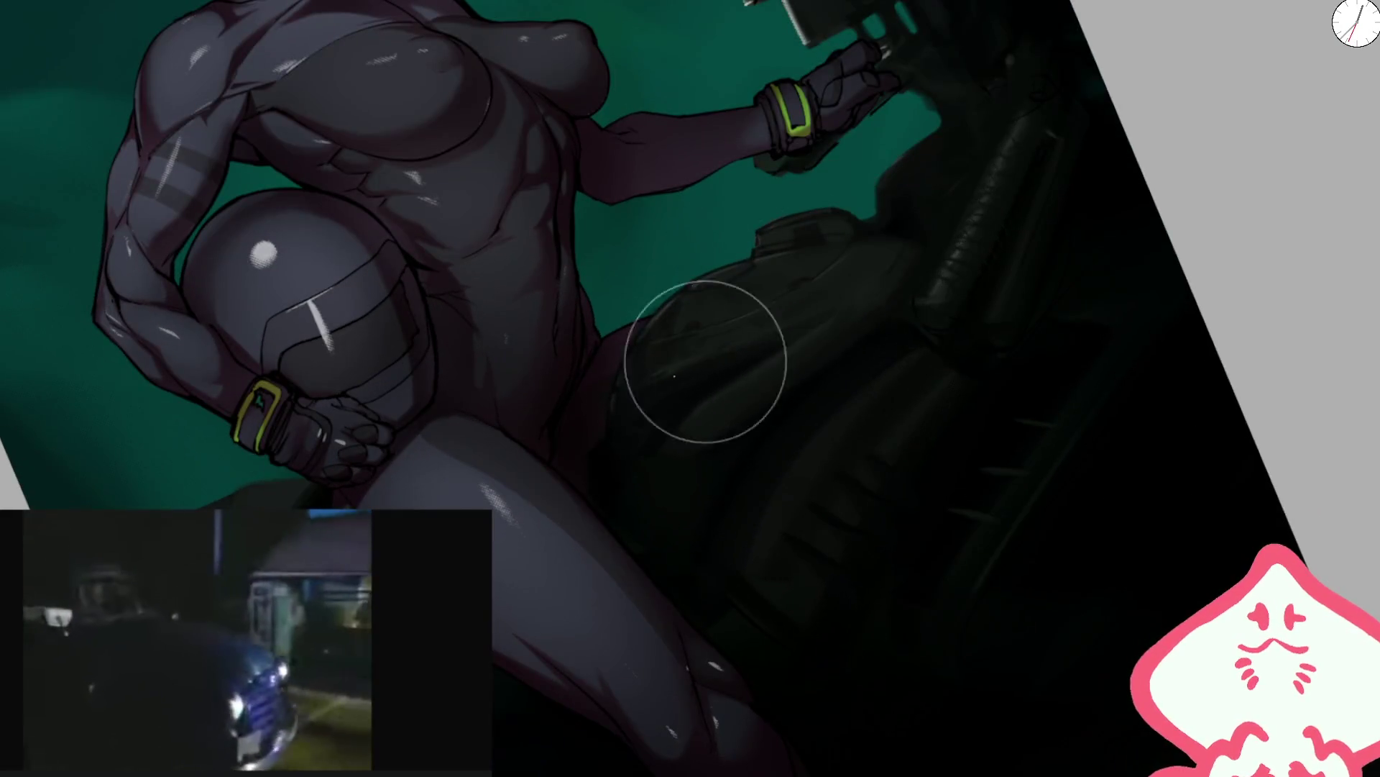
{"action": "key", "text": "bracketleft"}
{"action": "key", "text": "bracketleft"}
{"action": "key", "text": "bracketleft"}
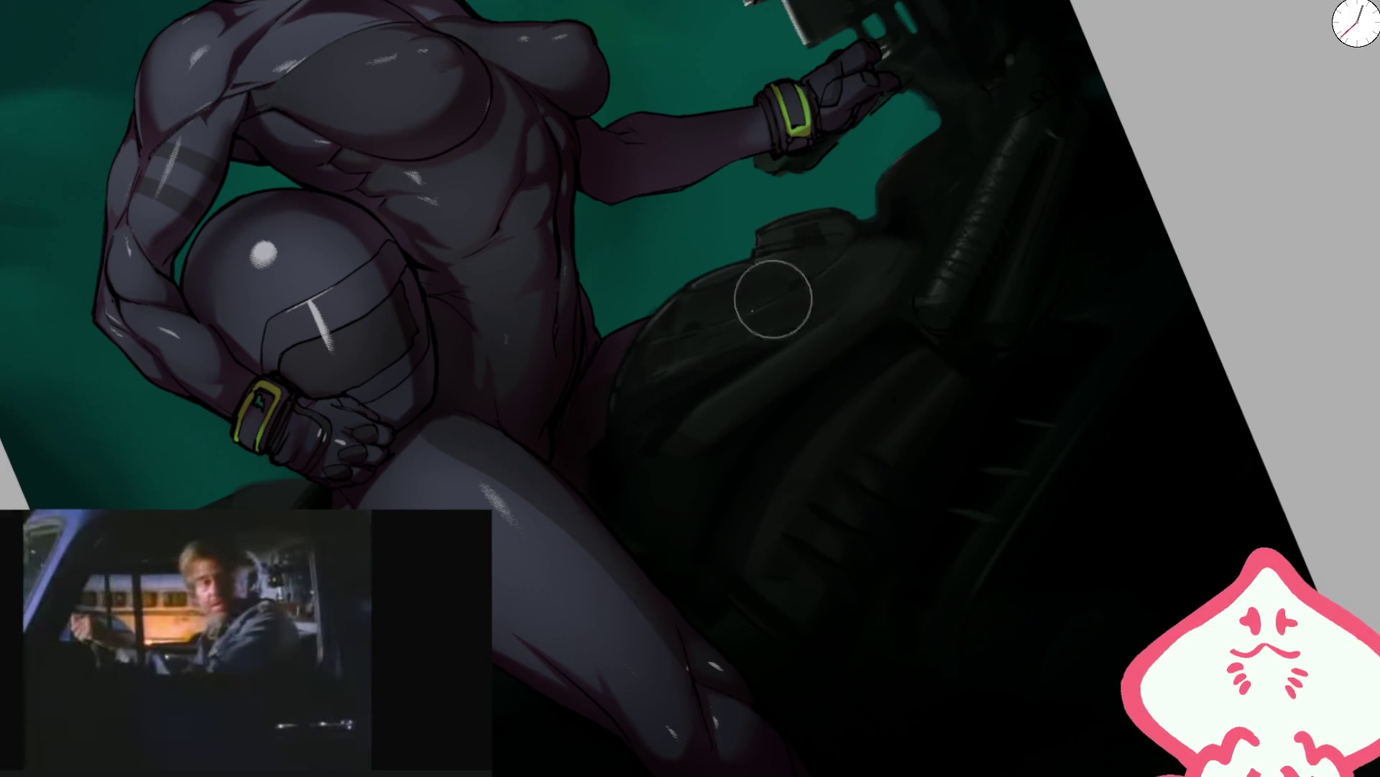
{"action": "key", "text": "5"}
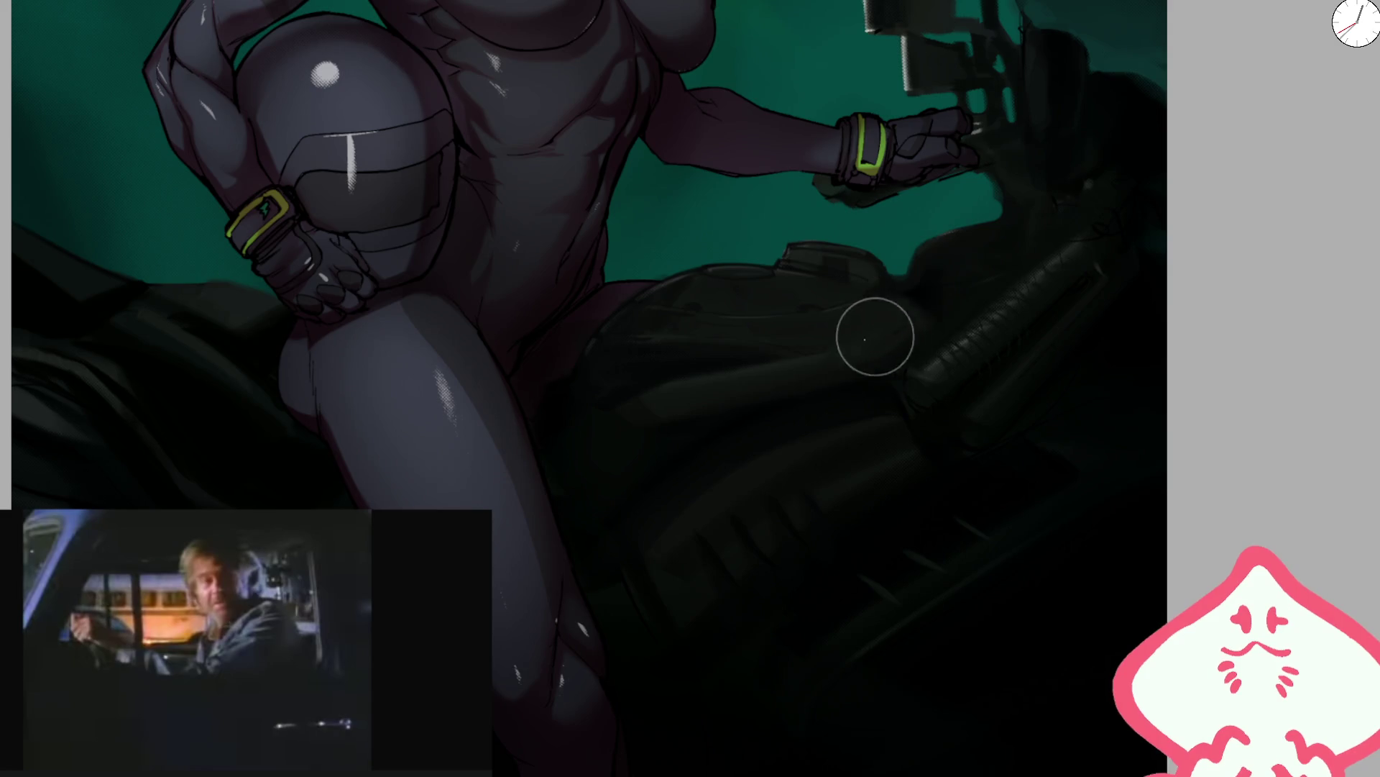
{"action": "key", "text": "2"}
{"action": "scroll", "coordinate": [770, 287], "scroll_direction": "up", "scroll_amount": 5}
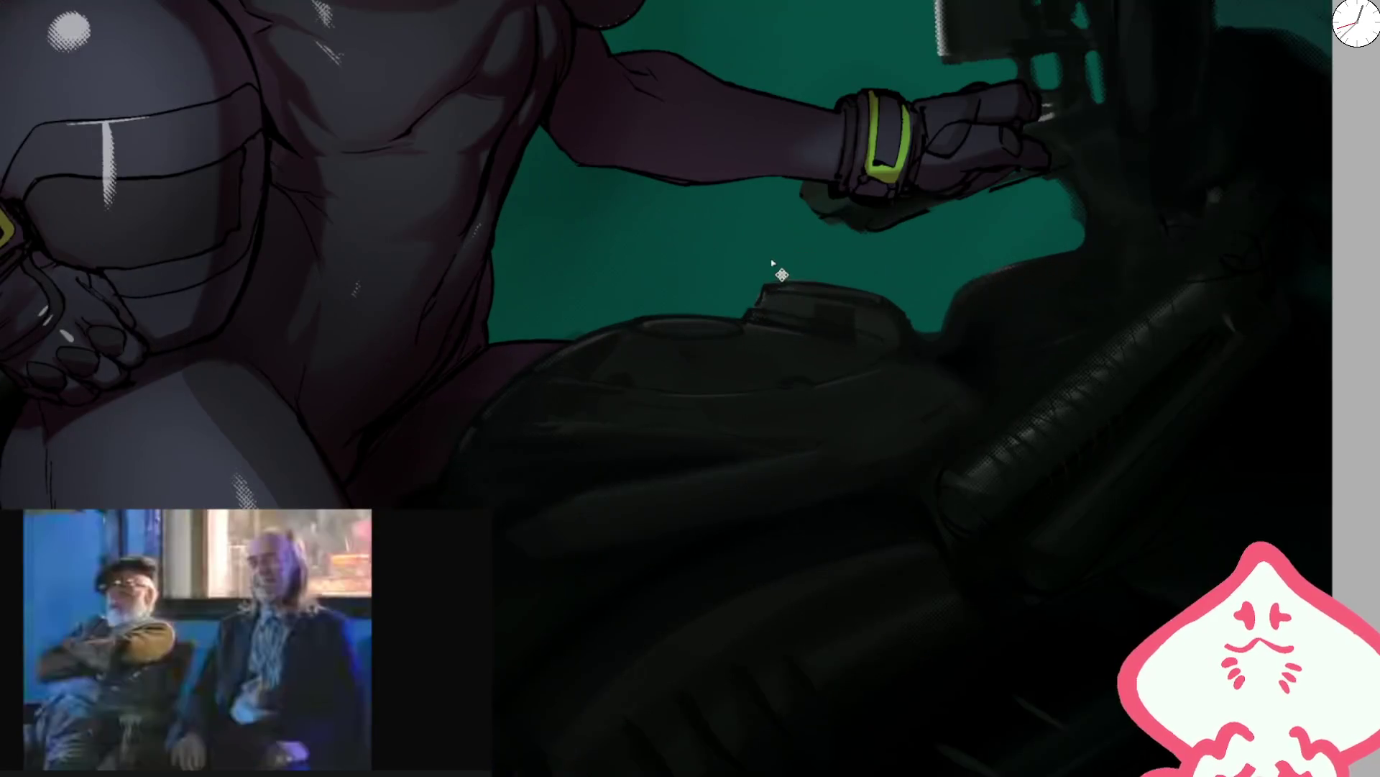
{"action": "key", "text": "4"}
{"action": "key", "text": "4"}
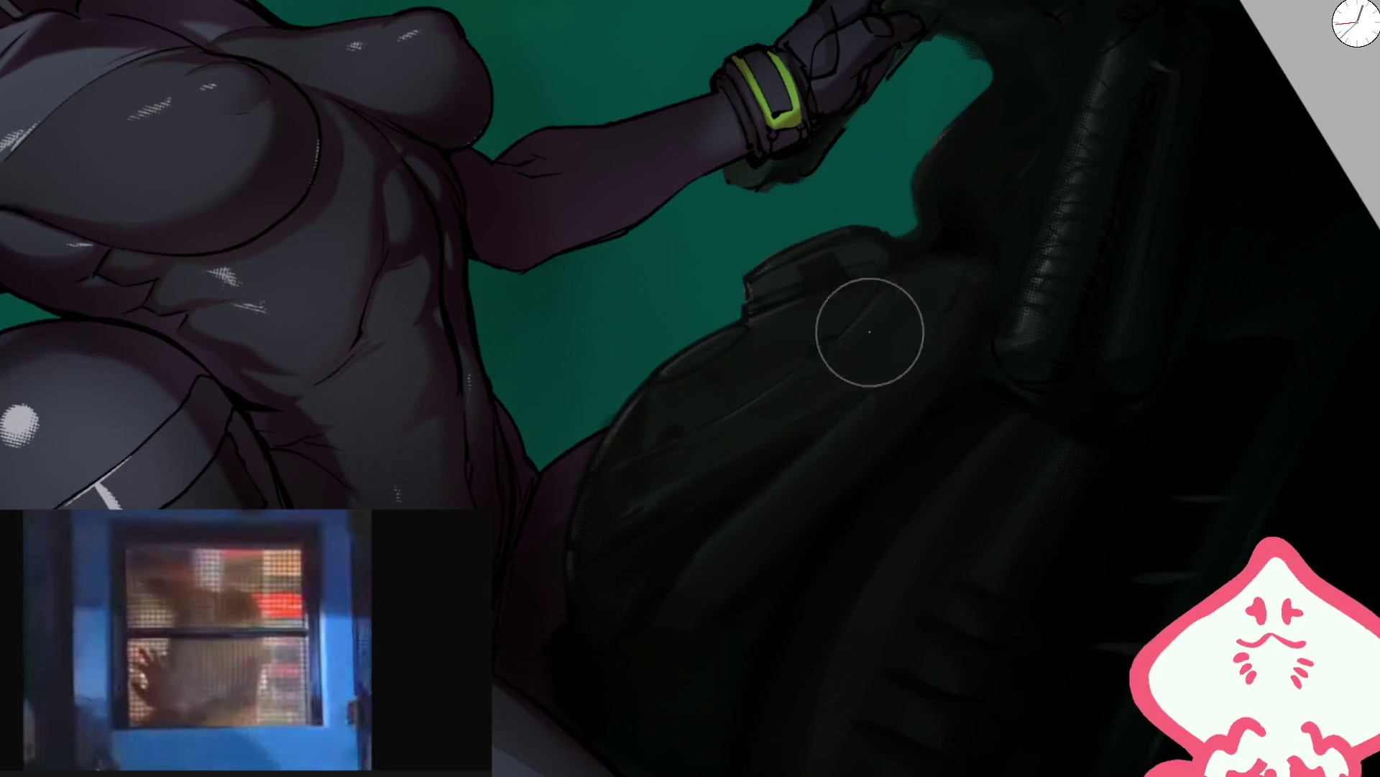
{"action": "key", "text": "bracketleft"}
{"action": "key", "text": "bracketleft"}
{"action": "key", "text": "bracketleft"}
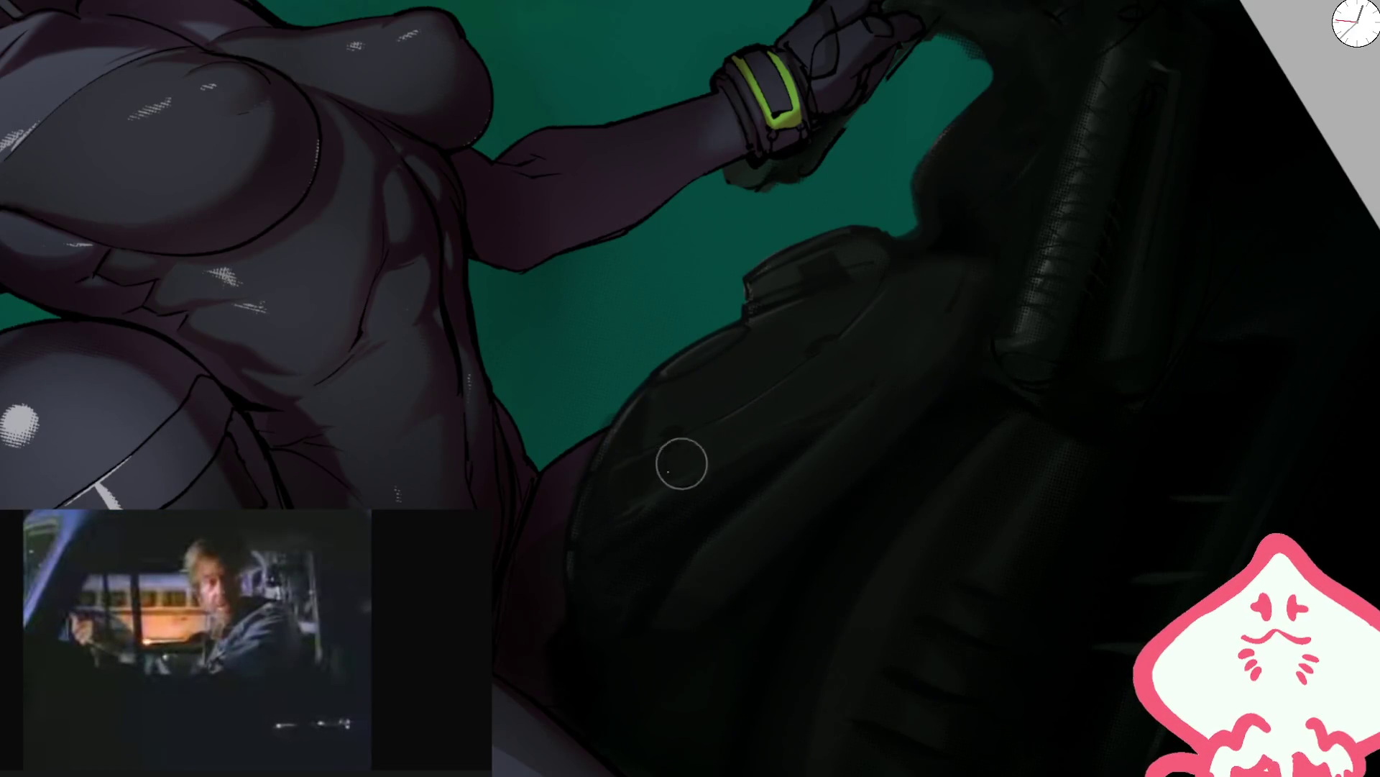
{"action": "key", "text": "2"}
{"action": "key", "text": "5"}
{"action": "scroll", "coordinate": [684, 338], "scroll_direction": "up", "scroll_amount": 5}
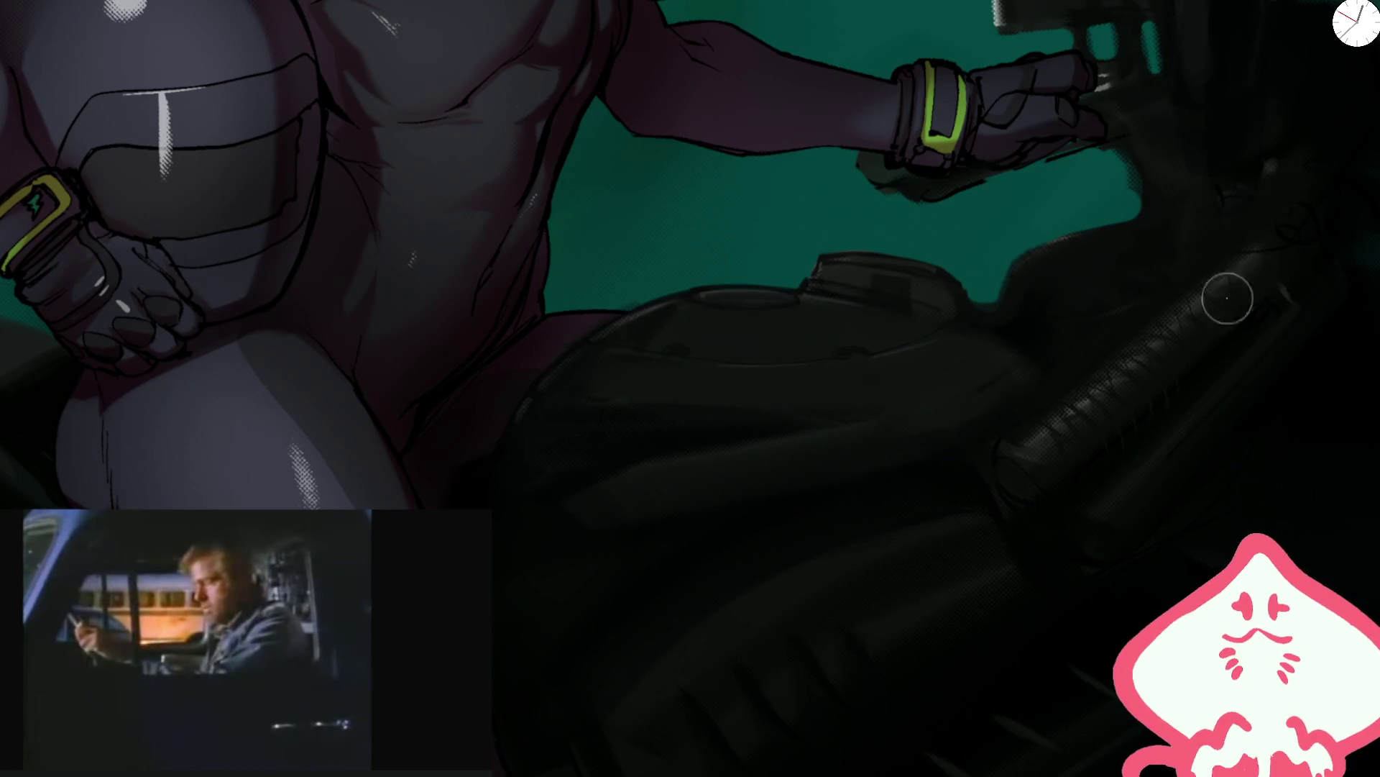
- Darken the top edge of the tank and fit the whole artwork in view
{"action": "key", "text": "4"}
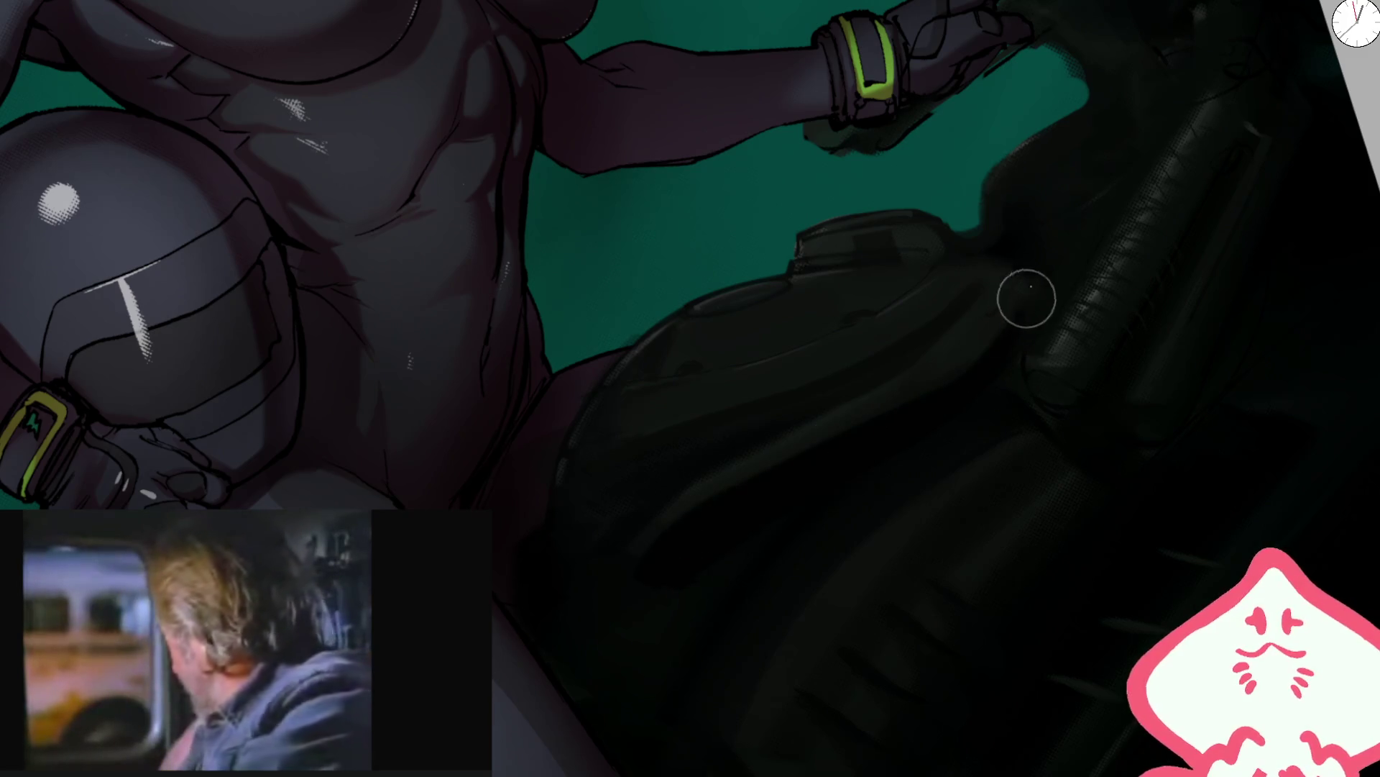
{"action": "left_click_drag", "start_coordinate": [908, 234], "coordinate": [901, 227]}
{"action": "key", "text": "ctrl+0"}
{"action": "scroll", "coordinate": [938, 299], "scroll_direction": "up", "scroll_amount": 5}
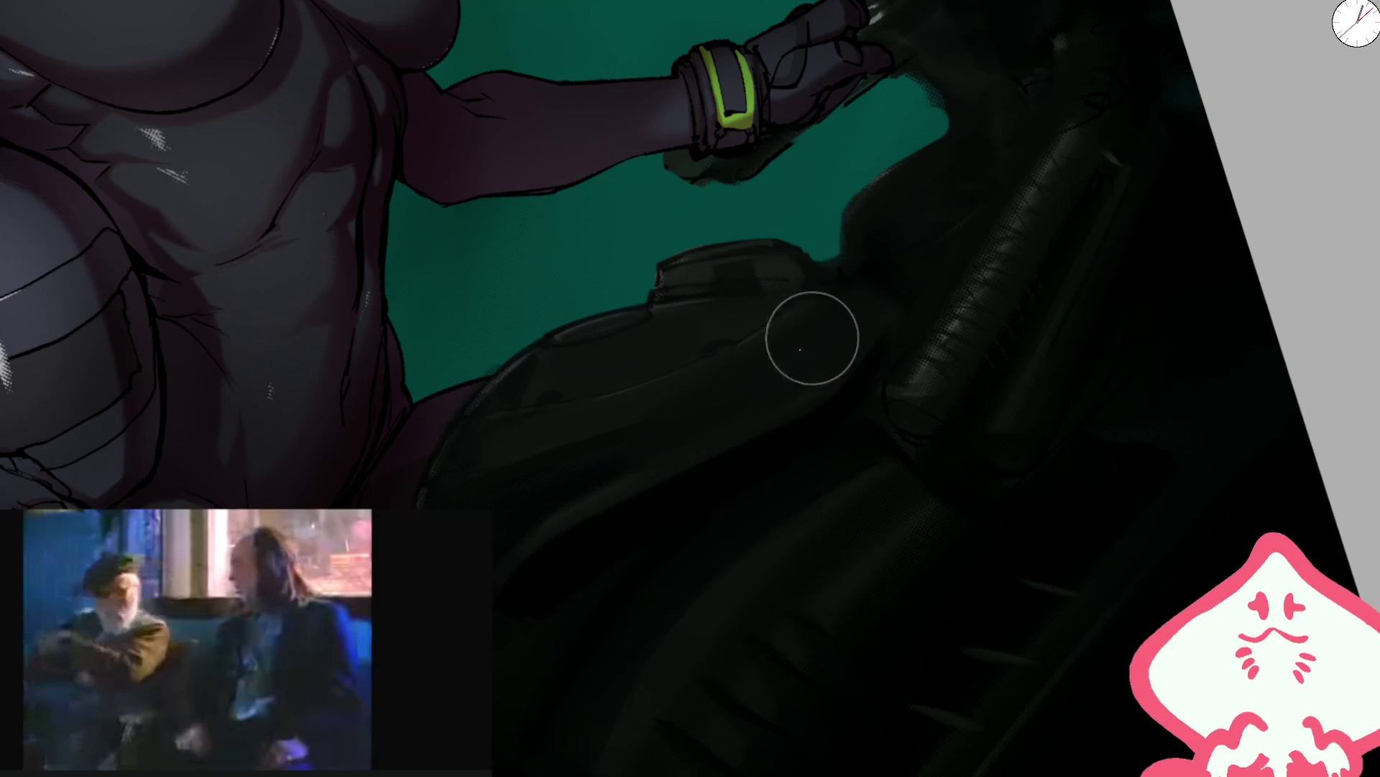
{"action": "scroll", "coordinate": [896, 274], "scroll_direction": "down", "scroll_amount": 5}
{"action": "scroll", "coordinate": [786, 312], "scroll_direction": "up", "scroll_amount": 5}
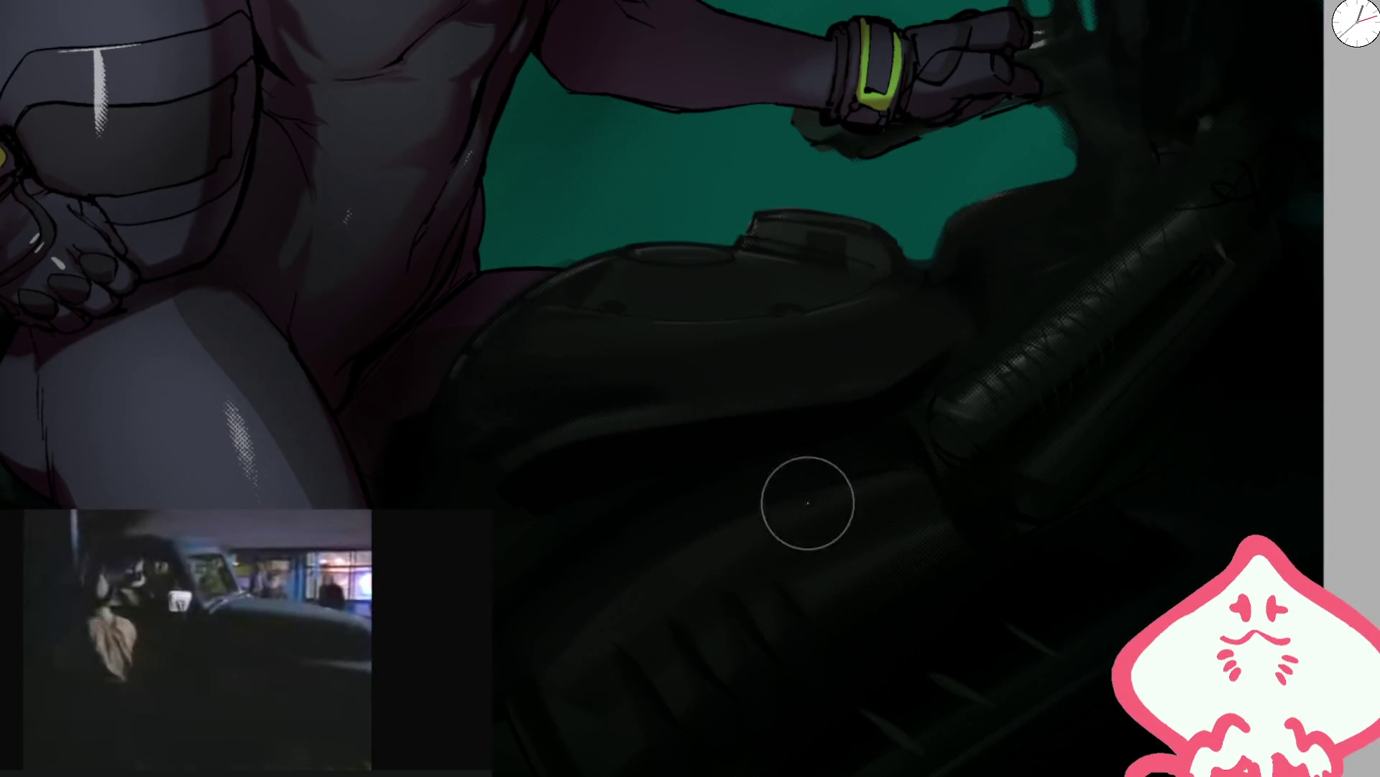
{"action": "left_click_drag", "start_coordinate": [823, 515], "coordinate": [933, 410]}
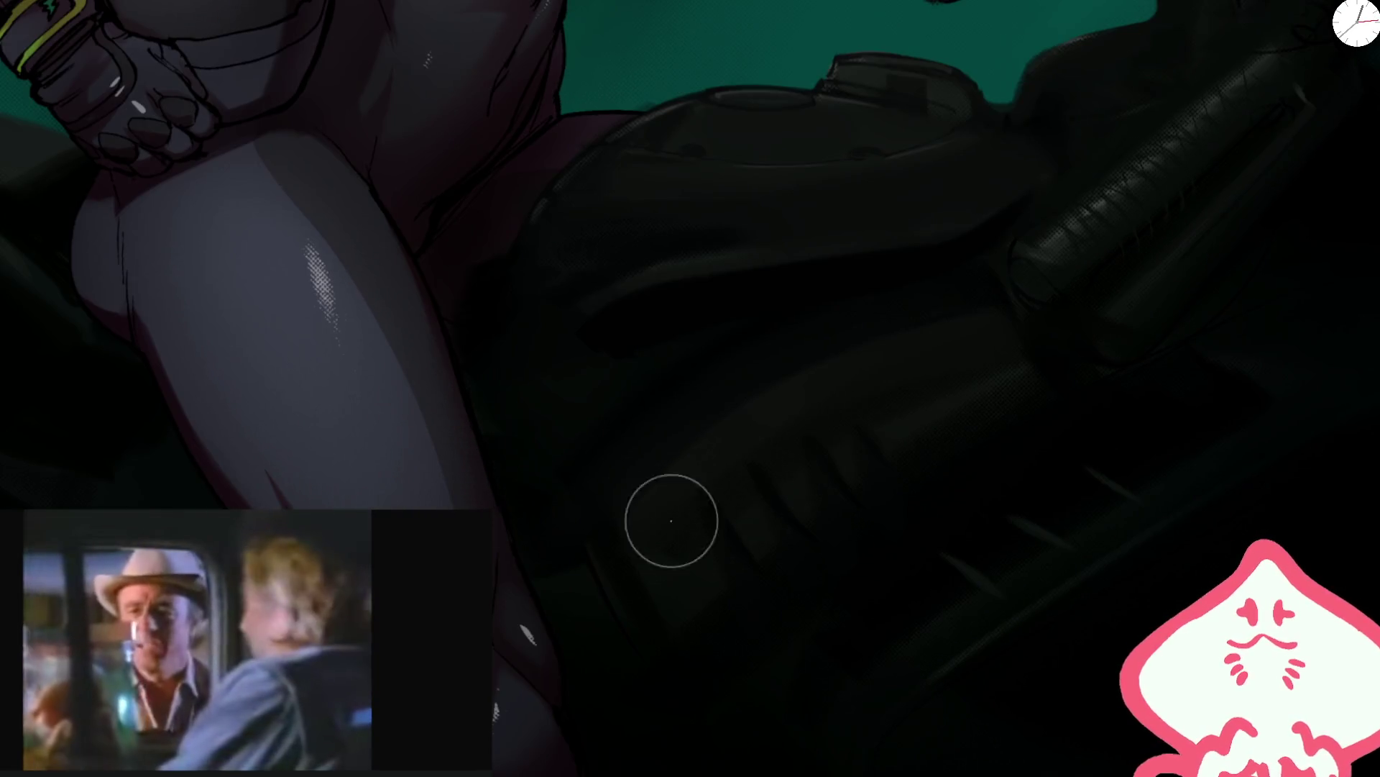
{"action": "scroll", "coordinate": [1056, 245], "scroll_direction": "down", "scroll_amount": 2}
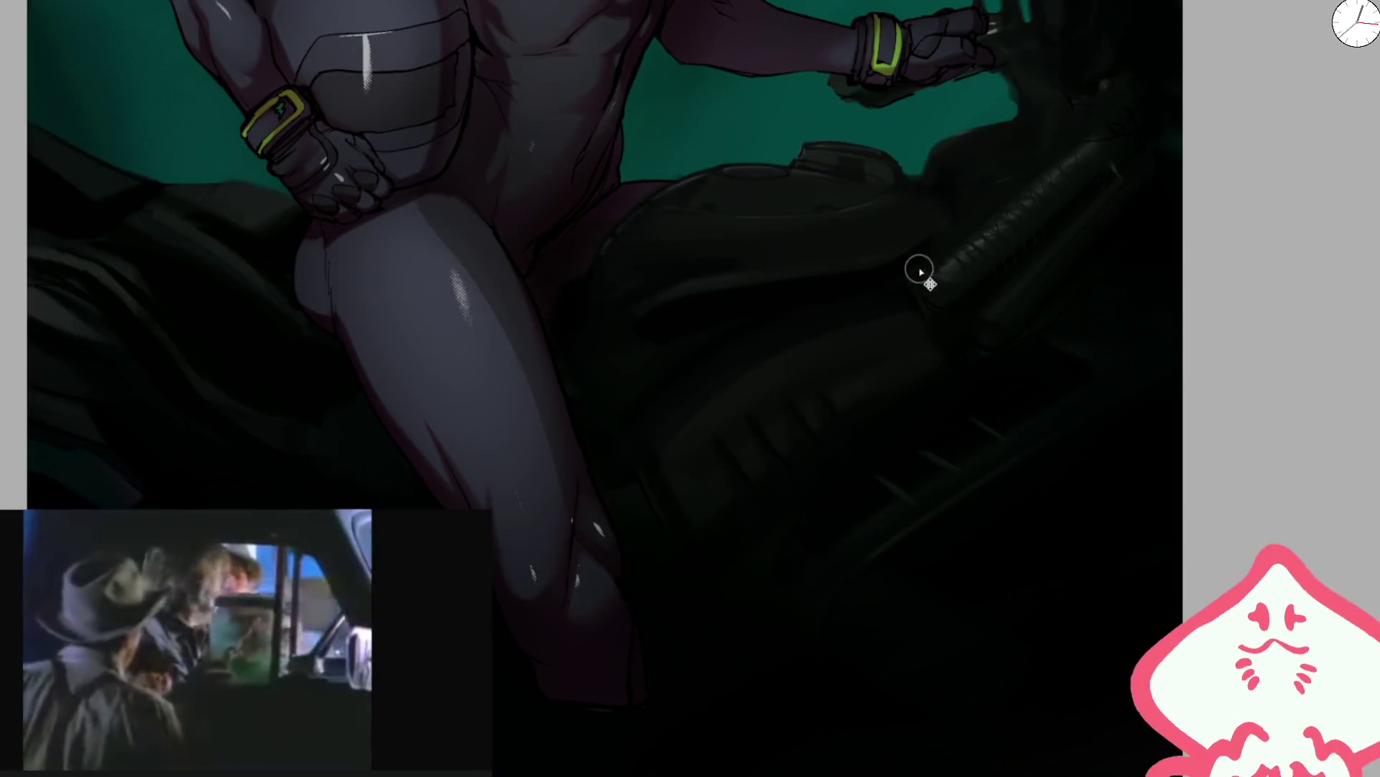
{"action": "scroll", "coordinate": [921, 273], "scroll_direction": "up", "scroll_amount": 2}
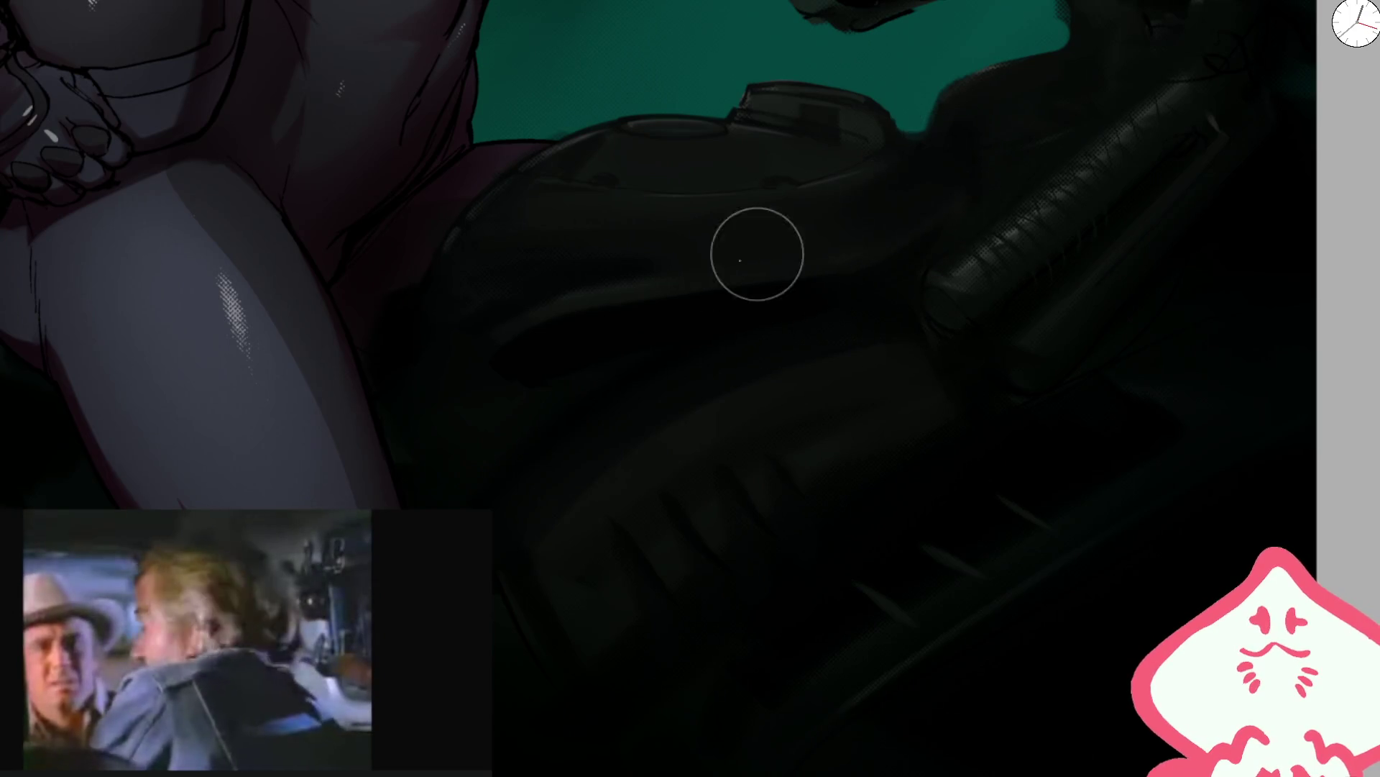
{"action": "scroll", "coordinate": [1020, 145], "scroll_direction": "down", "scroll_amount": 4}
{"action": "scroll", "coordinate": [850, 269], "scroll_direction": "up", "scroll_amount": 4}
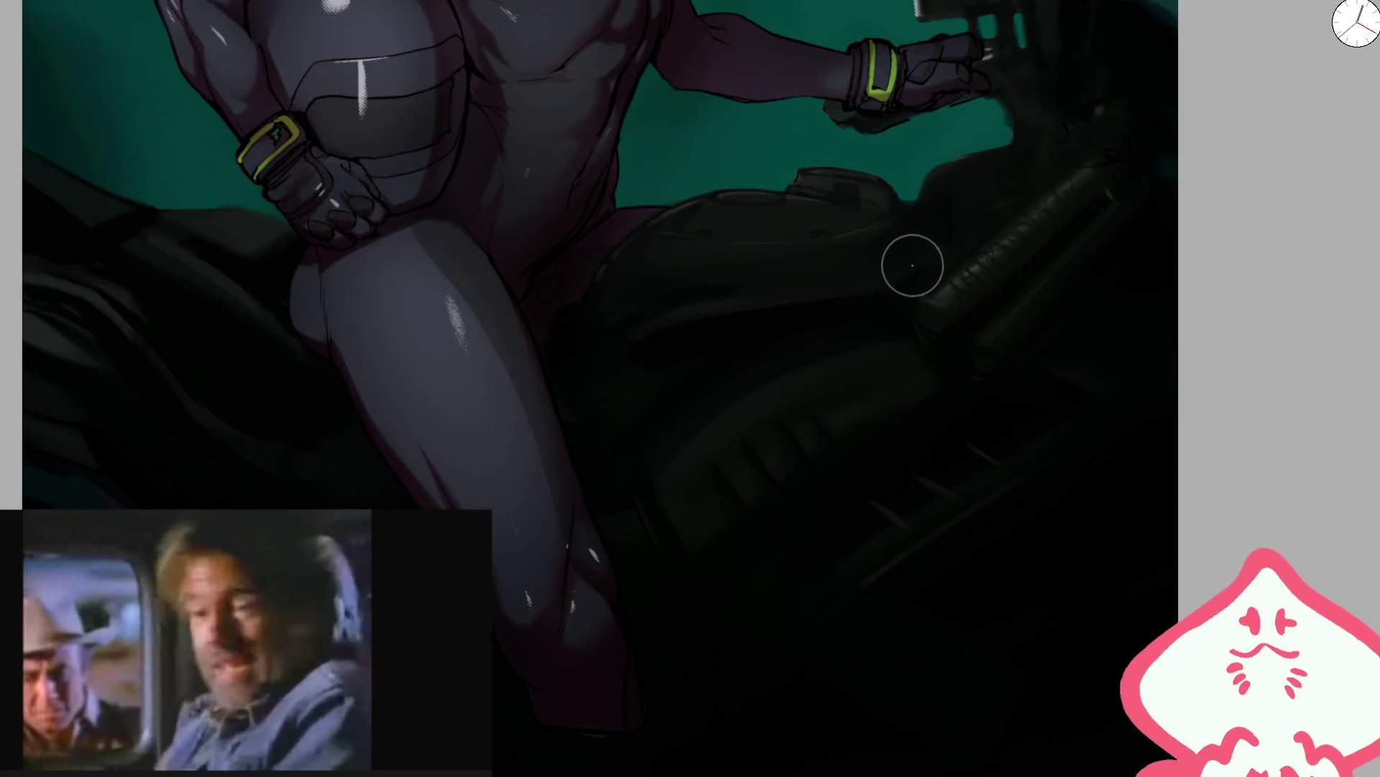
{"action": "scroll", "coordinate": [960, 215], "scroll_direction": "down", "scroll_amount": 2}
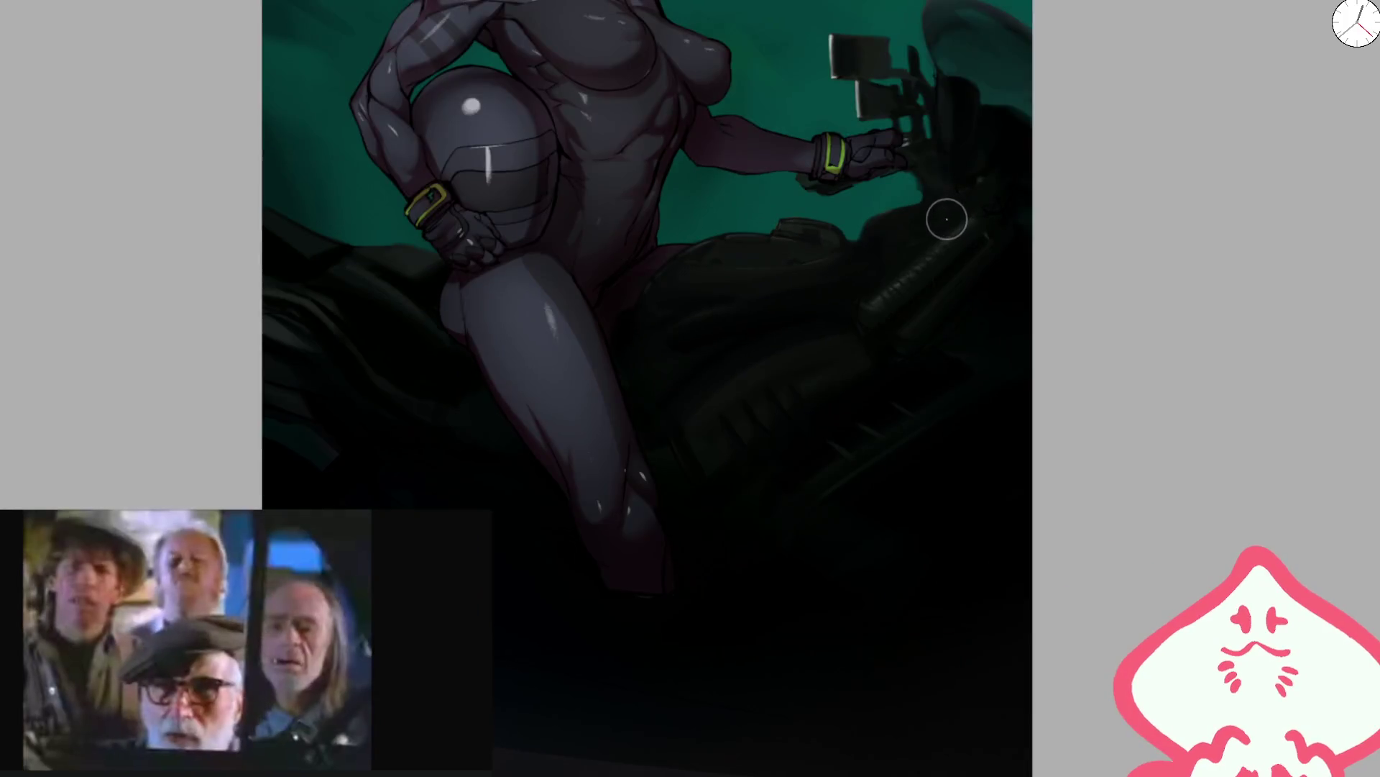
{"action": "scroll", "coordinate": [769, 364], "scroll_direction": "up", "scroll_amount": 3}
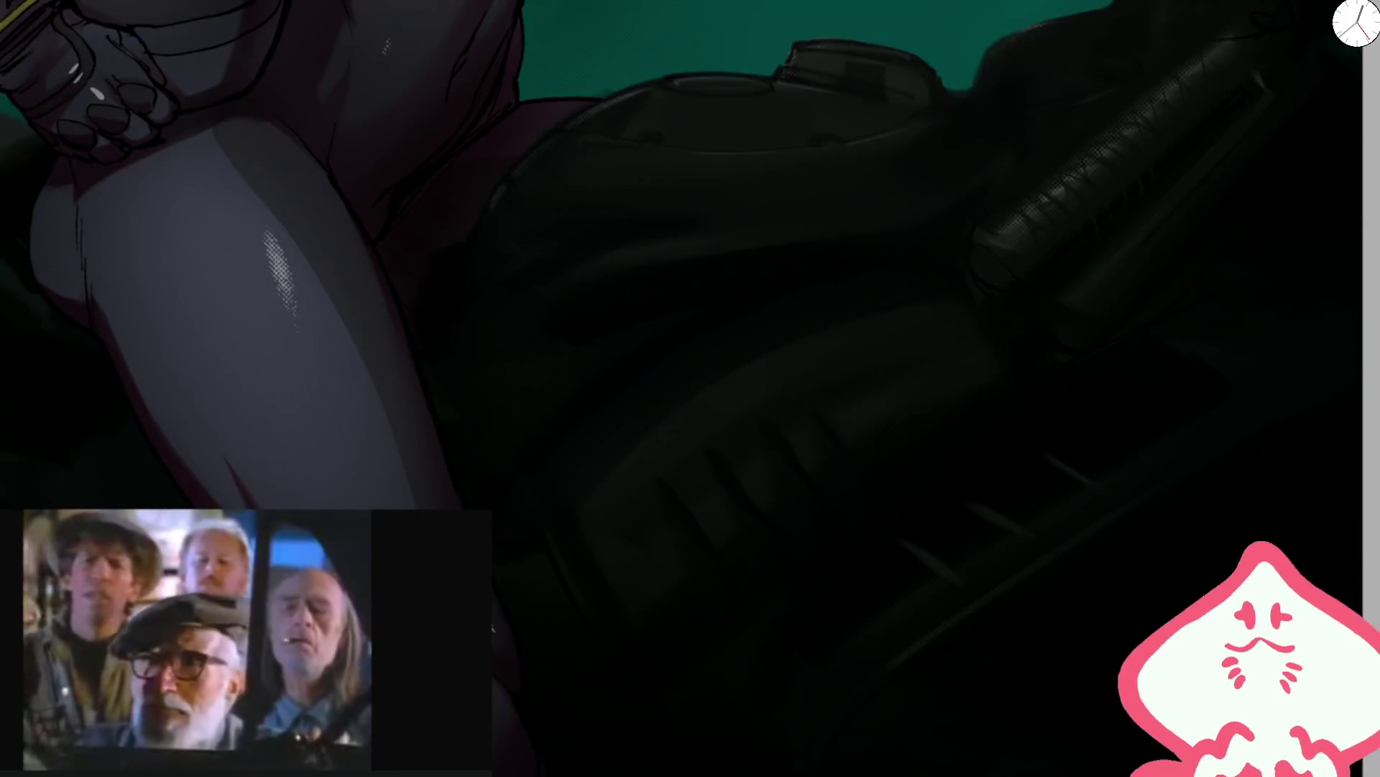
{"action": "scroll", "coordinate": [813, 317], "scroll_direction": "down", "scroll_amount": 2}
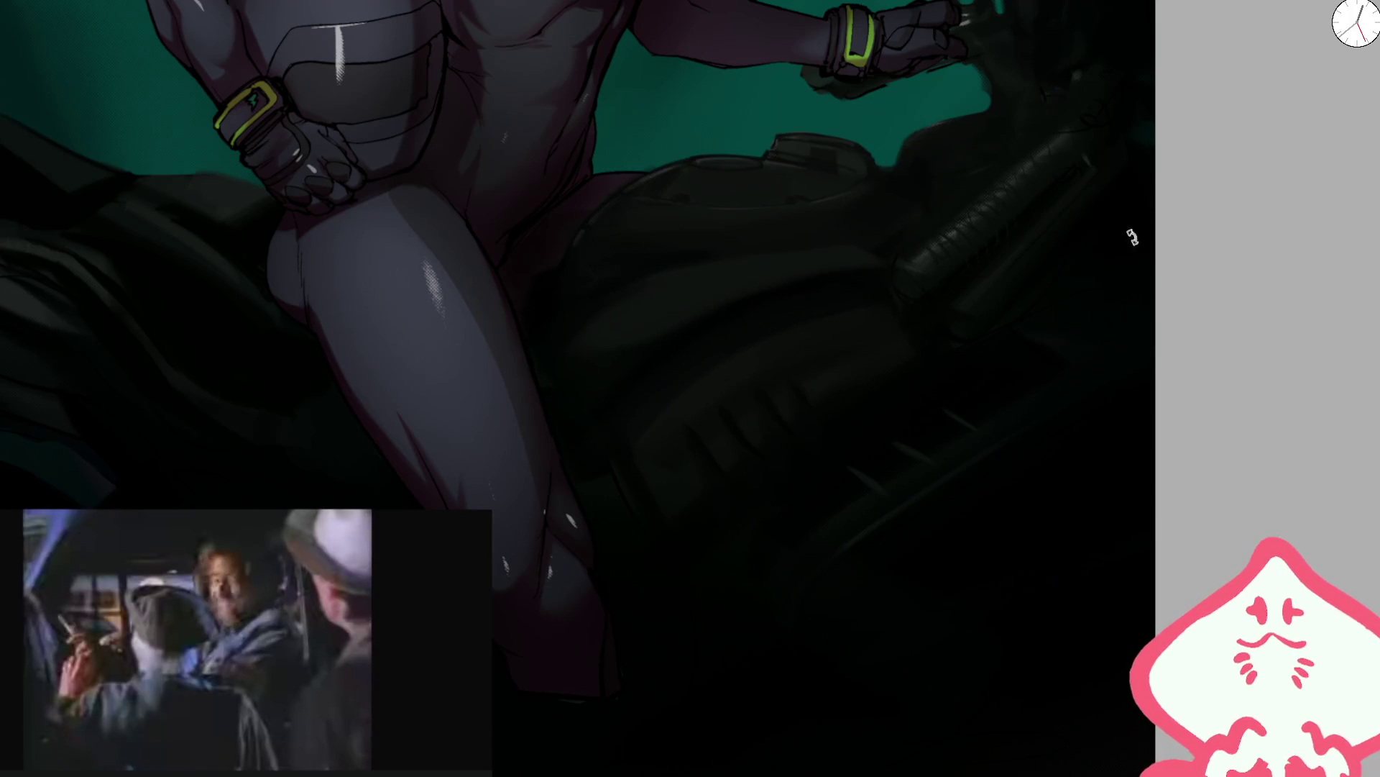
{"action": "key", "text": "4"}
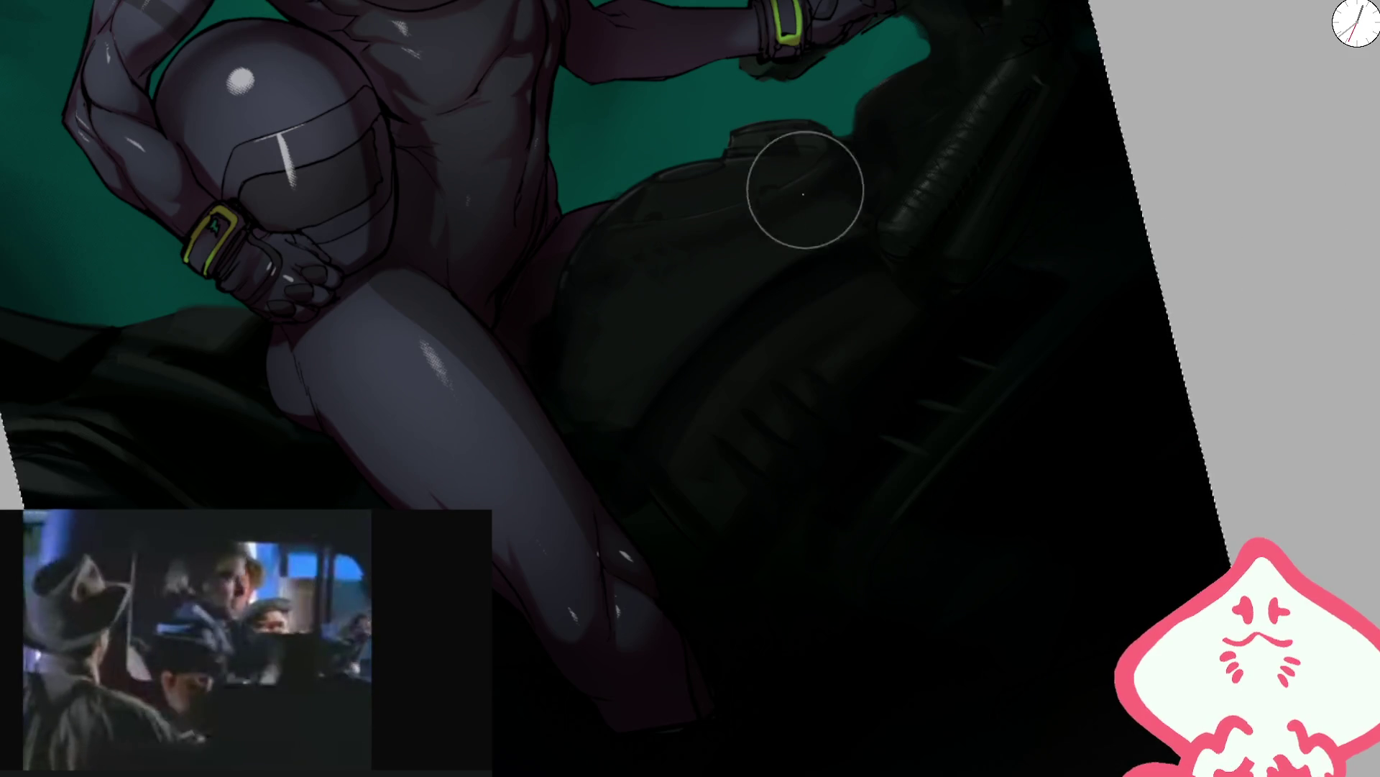
{"action": "key", "text": "bracketleft"}
{"action": "key", "text": "bracketleft"}
{"action": "key", "text": "bracketleft"}
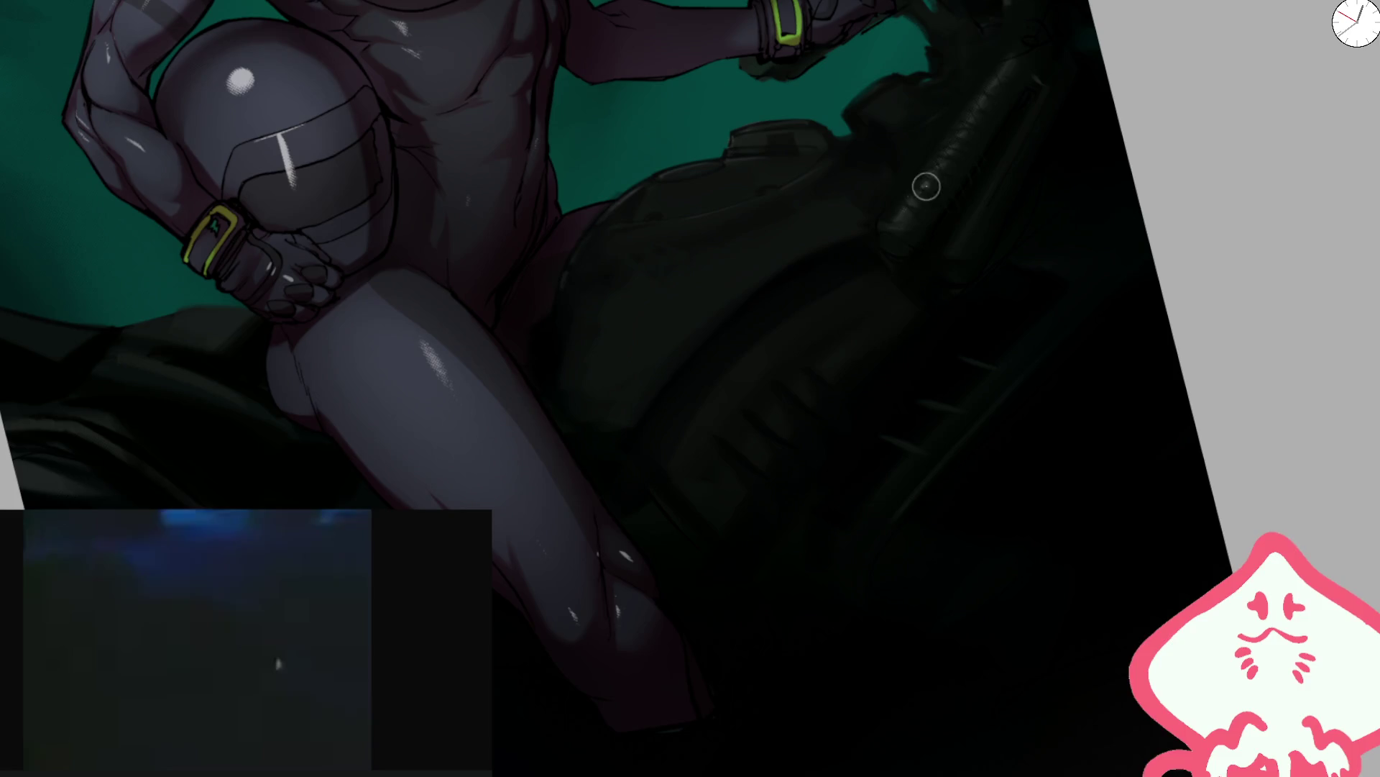
{"action": "key", "text": "bracketright"}
{"action": "key", "text": "bracketright"}
{"action": "key", "text": "bracketright"}
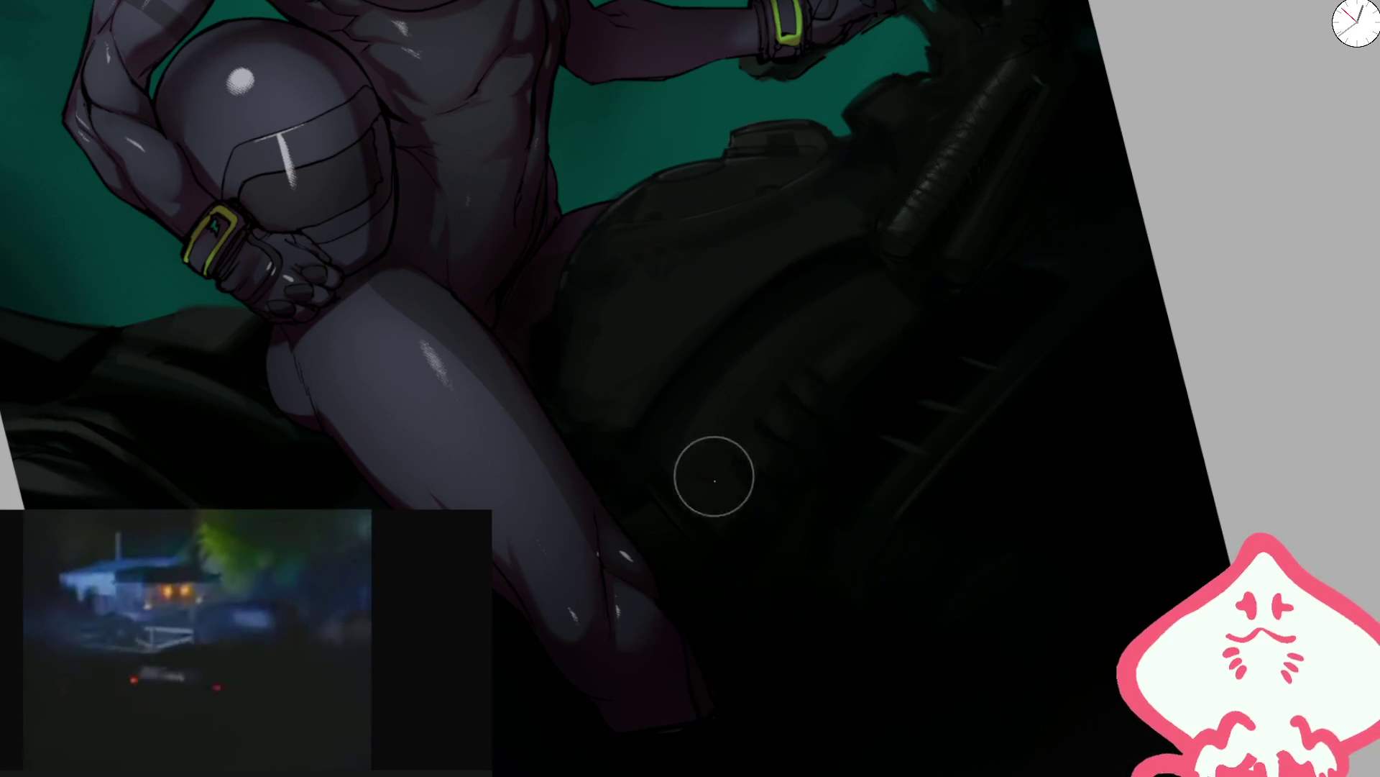
{"action": "key", "text": "5"}
{"action": "scroll", "coordinate": [750, 375], "scroll_direction": "up", "scroll_amount": 2}
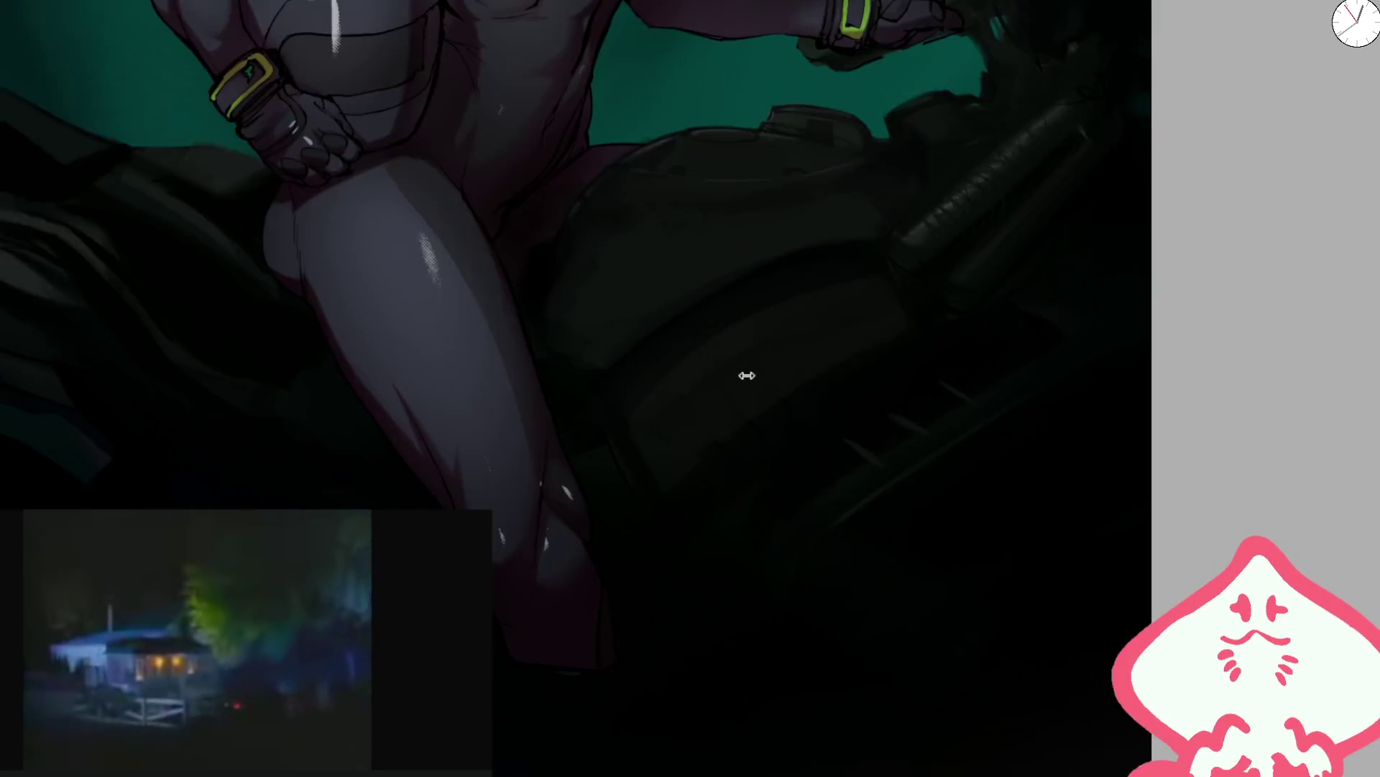
{"action": "key", "text": "bracketright"}
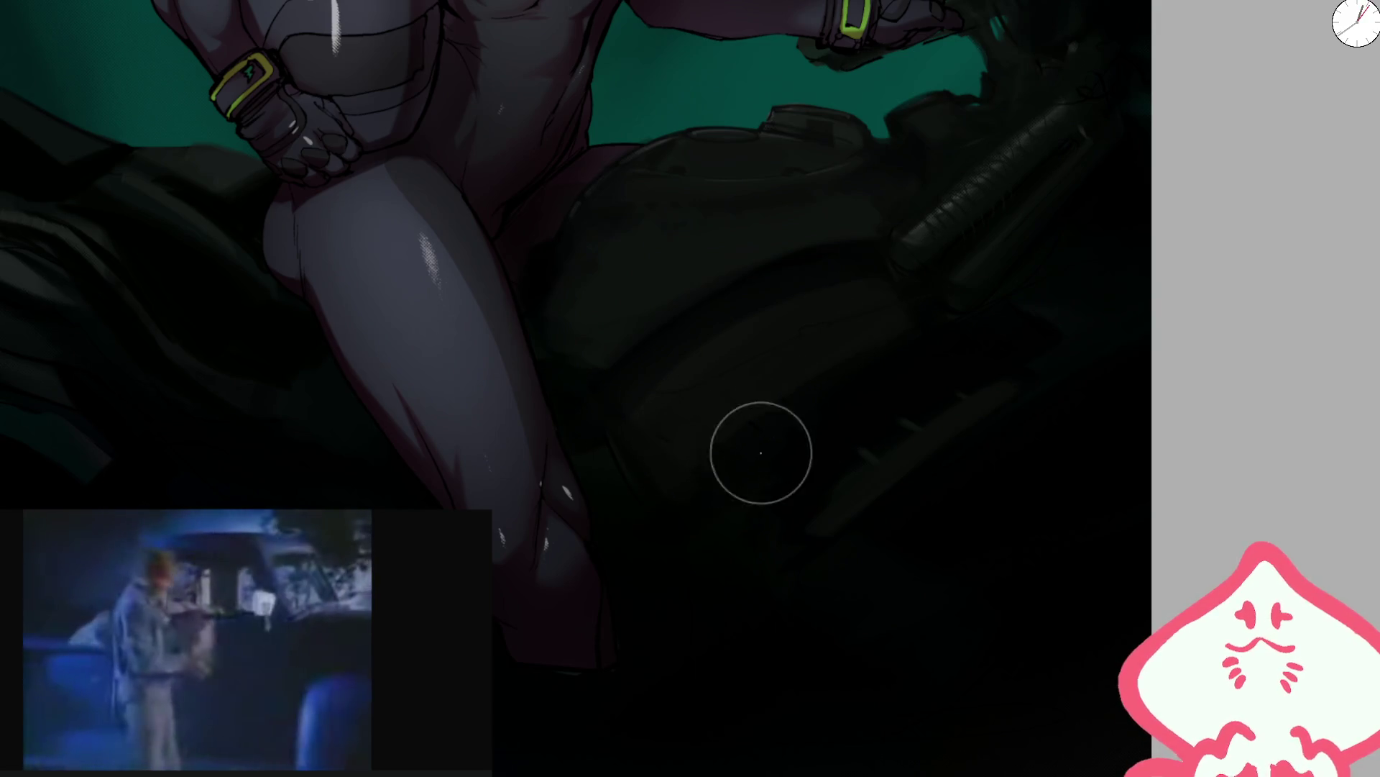
{"action": "scroll", "coordinate": [748, 353], "scroll_direction": "down", "scroll_amount": 2}
{"action": "scroll", "coordinate": [859, 324], "scroll_direction": "up", "scroll_amount": 2}
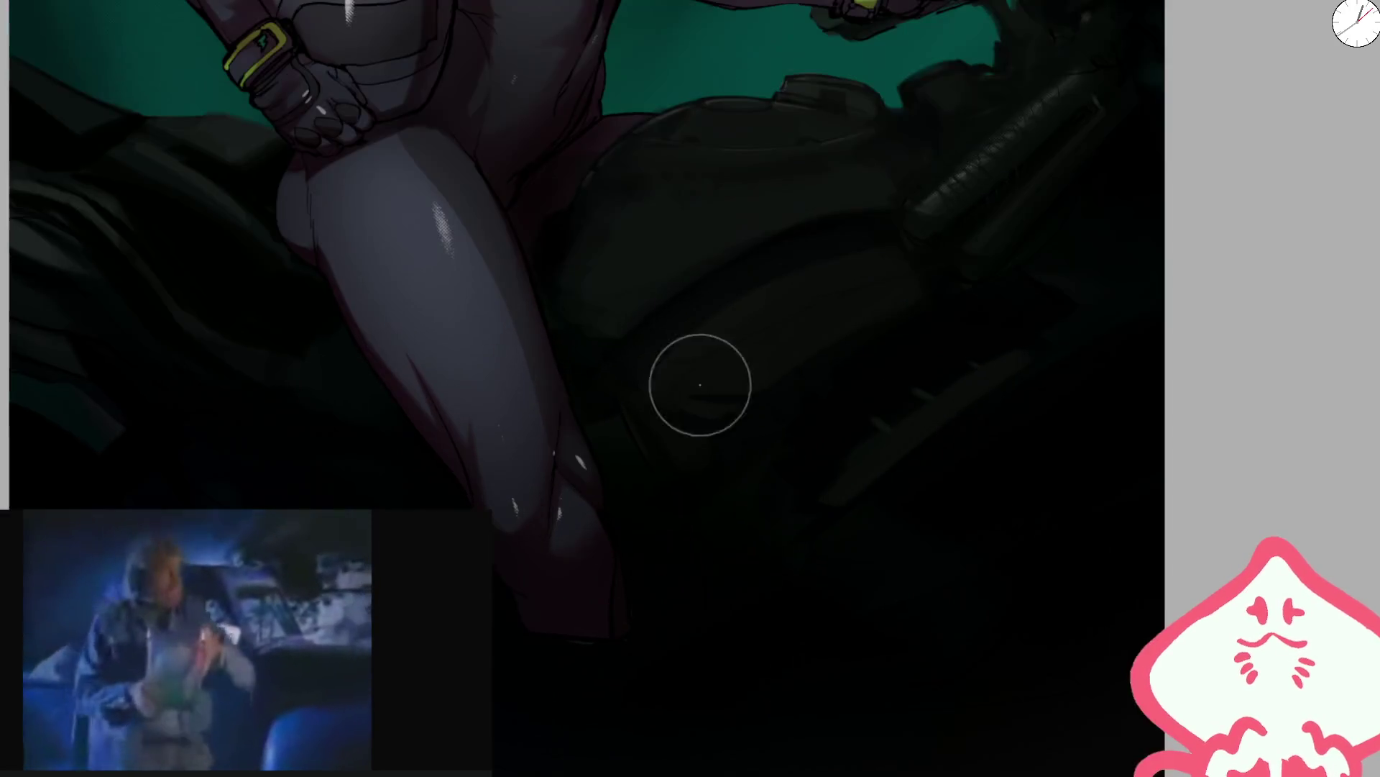
{"action": "scroll", "coordinate": [934, 302], "scroll_direction": "down", "scroll_amount": 3}
{"action": "scroll", "coordinate": [758, 345], "scroll_direction": "up", "scroll_amount": 3}
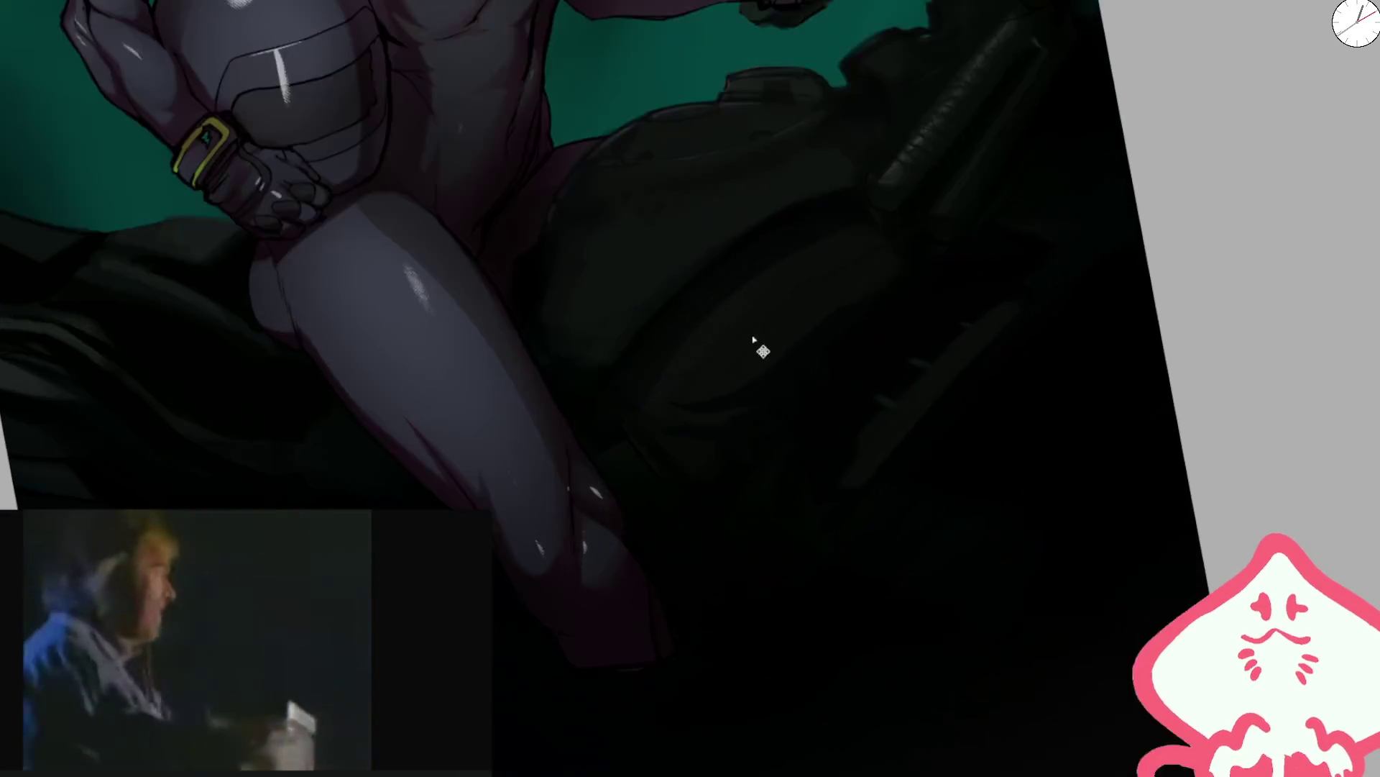
{"action": "scroll", "coordinate": [779, 249], "scroll_direction": "down", "scroll_amount": 3}
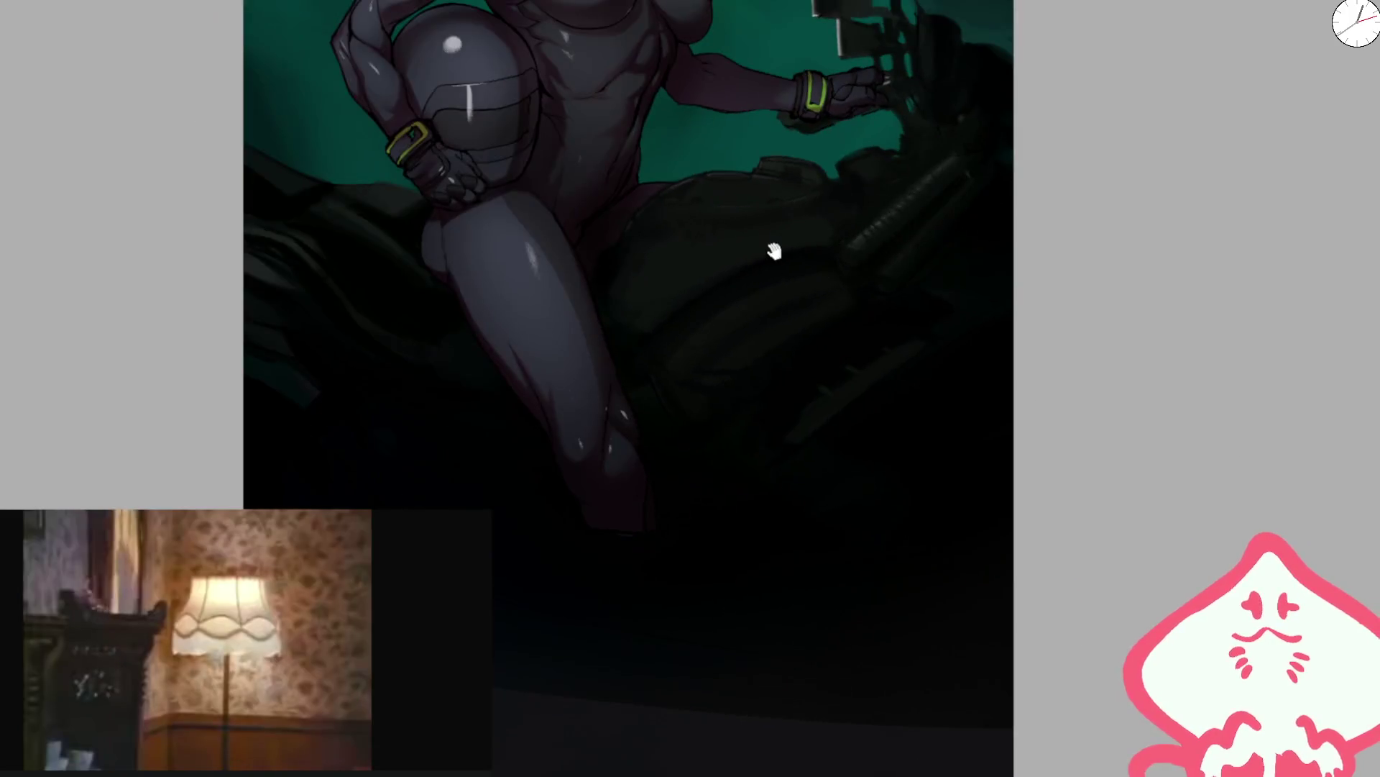
{"action": "scroll", "coordinate": [754, 287], "scroll_direction": "up", "scroll_amount": 2}
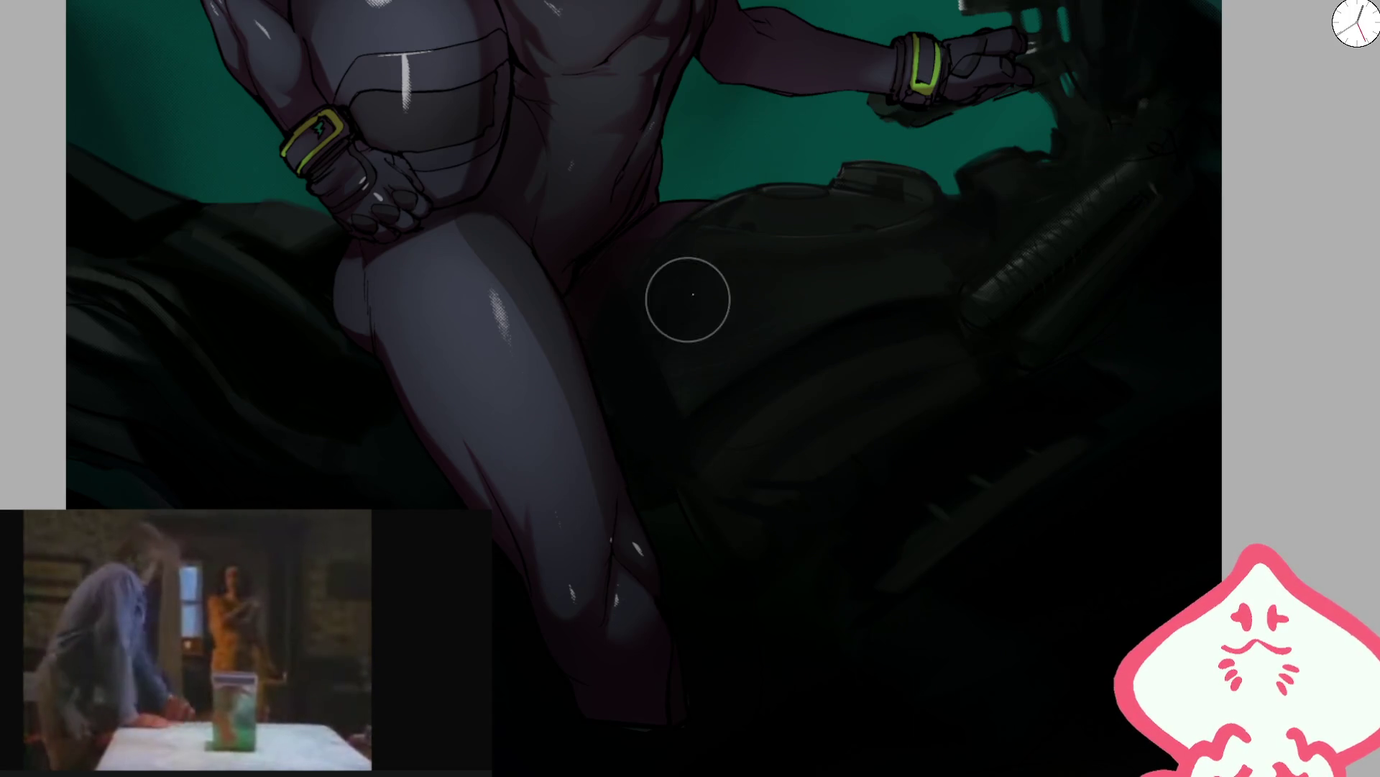
{"action": "scroll", "coordinate": [502, 338], "scroll_direction": "down", "scroll_amount": 2}
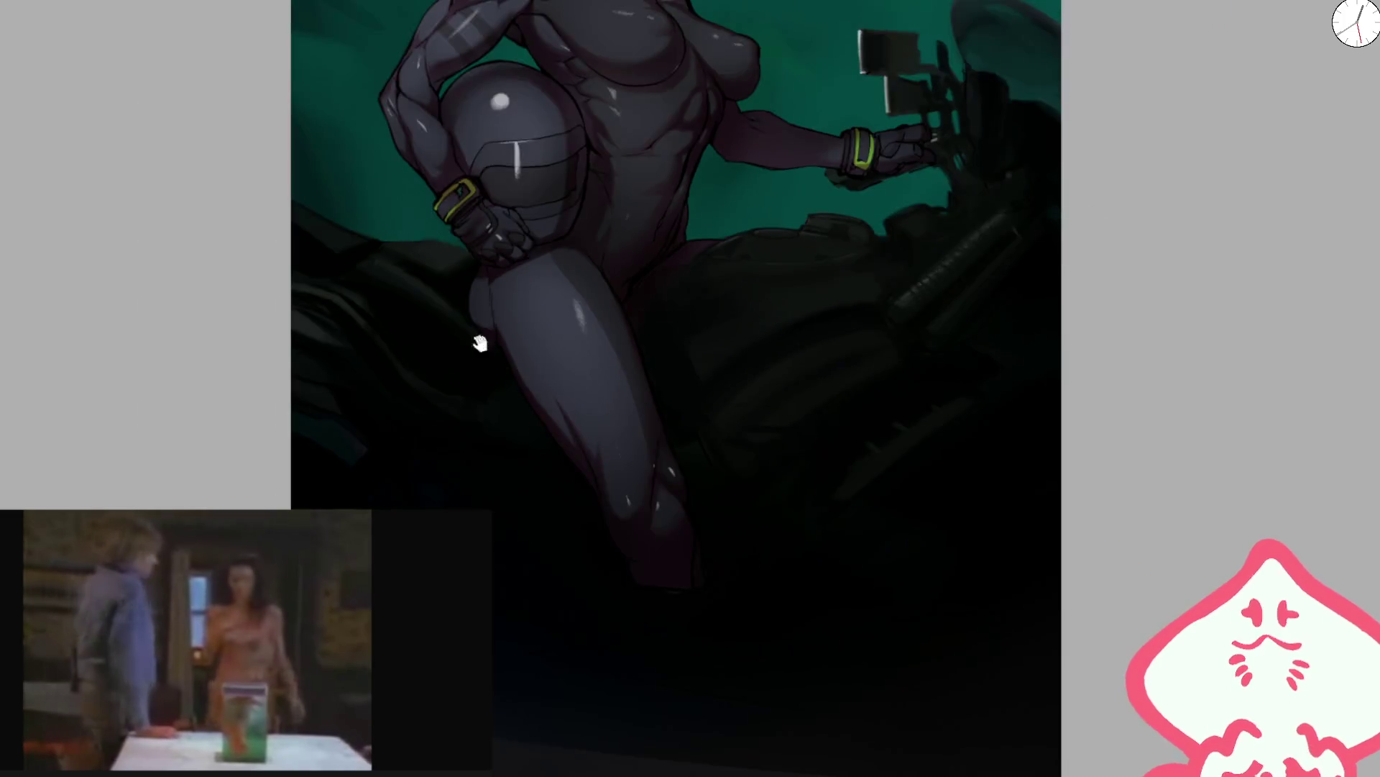
{"action": "scroll", "coordinate": [518, 298], "scroll_direction": "up", "scroll_amount": 2}
{"action": "left_click_drag", "start_coordinate": [558, 262], "coordinate": [719, 206]}
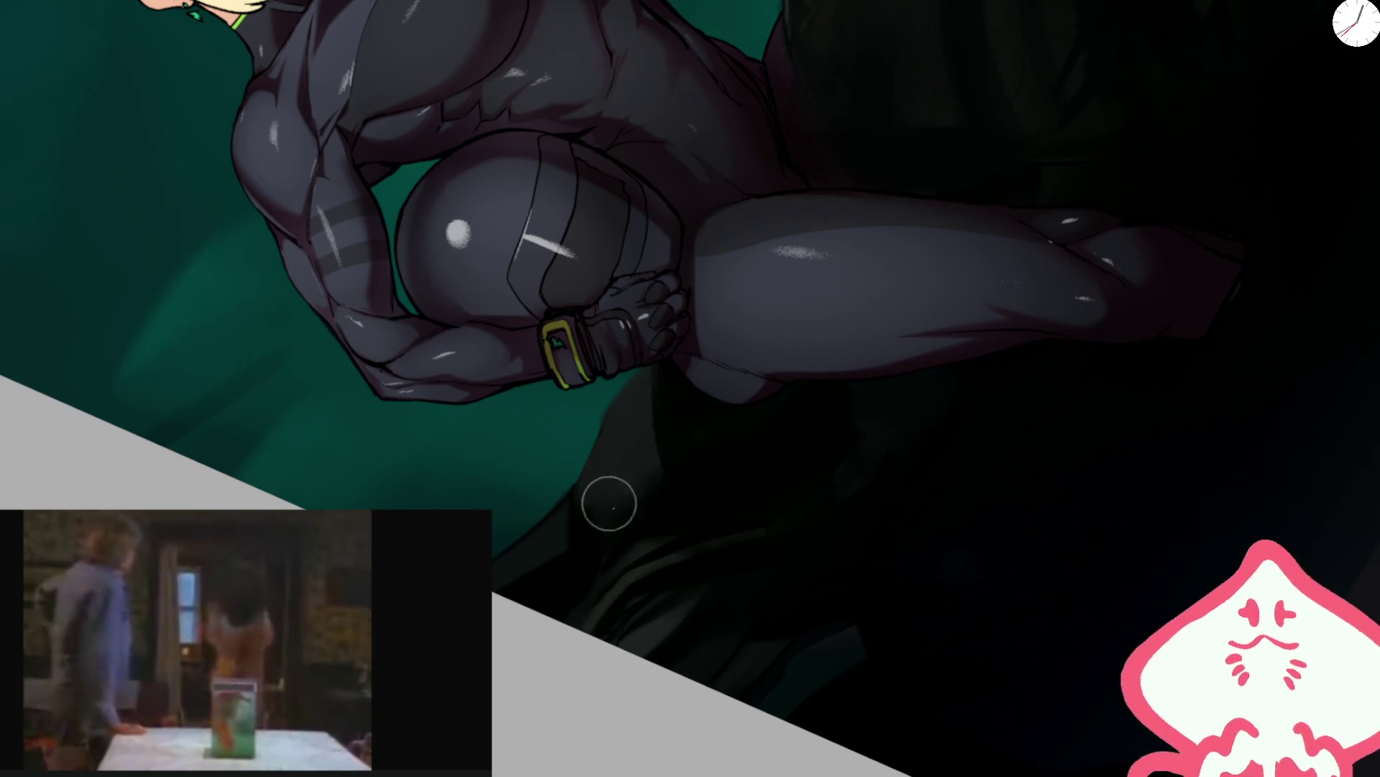
{"action": "key", "text": "5"}
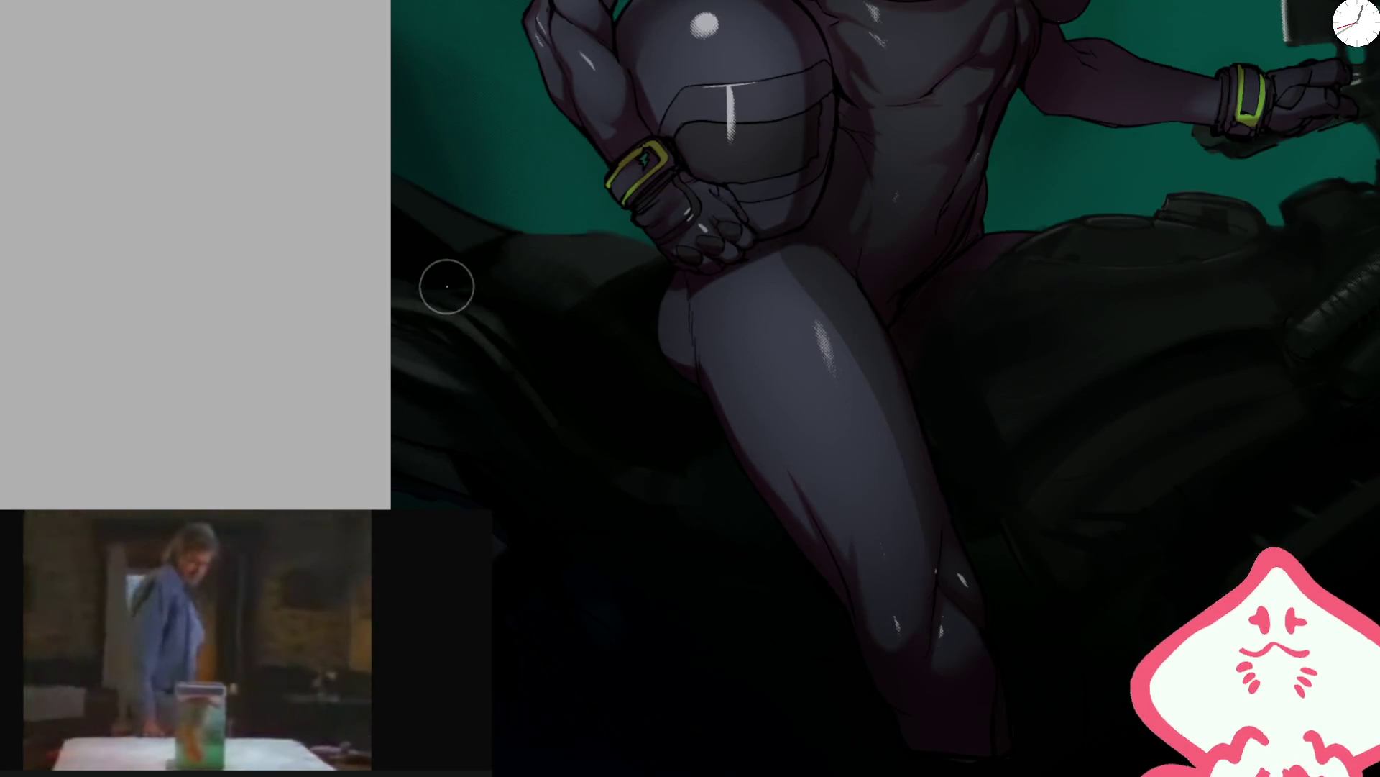
{"action": "scroll", "coordinate": [738, 290], "scroll_direction": "down", "scroll_amount": 1}
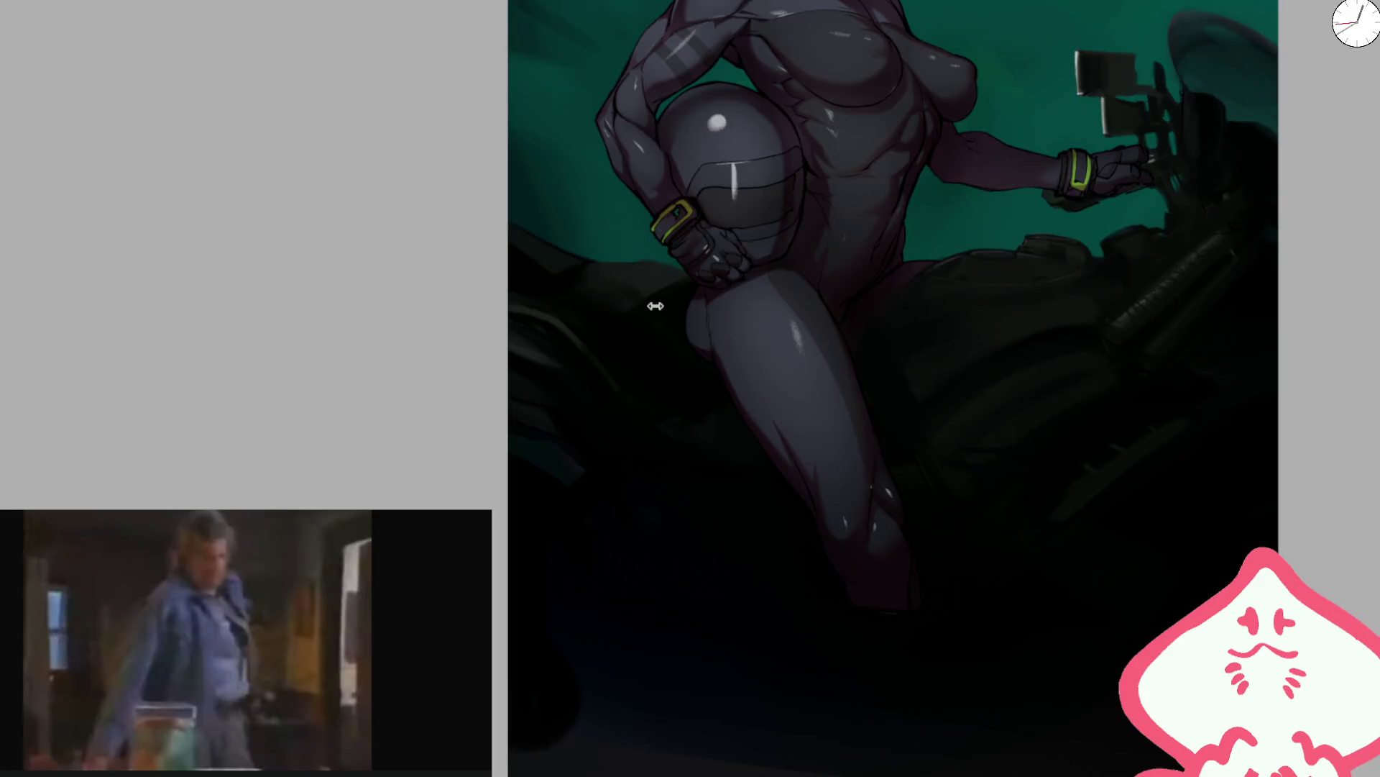
{"action": "scroll", "coordinate": [683, 306], "scroll_direction": "up", "scroll_amount": 3}
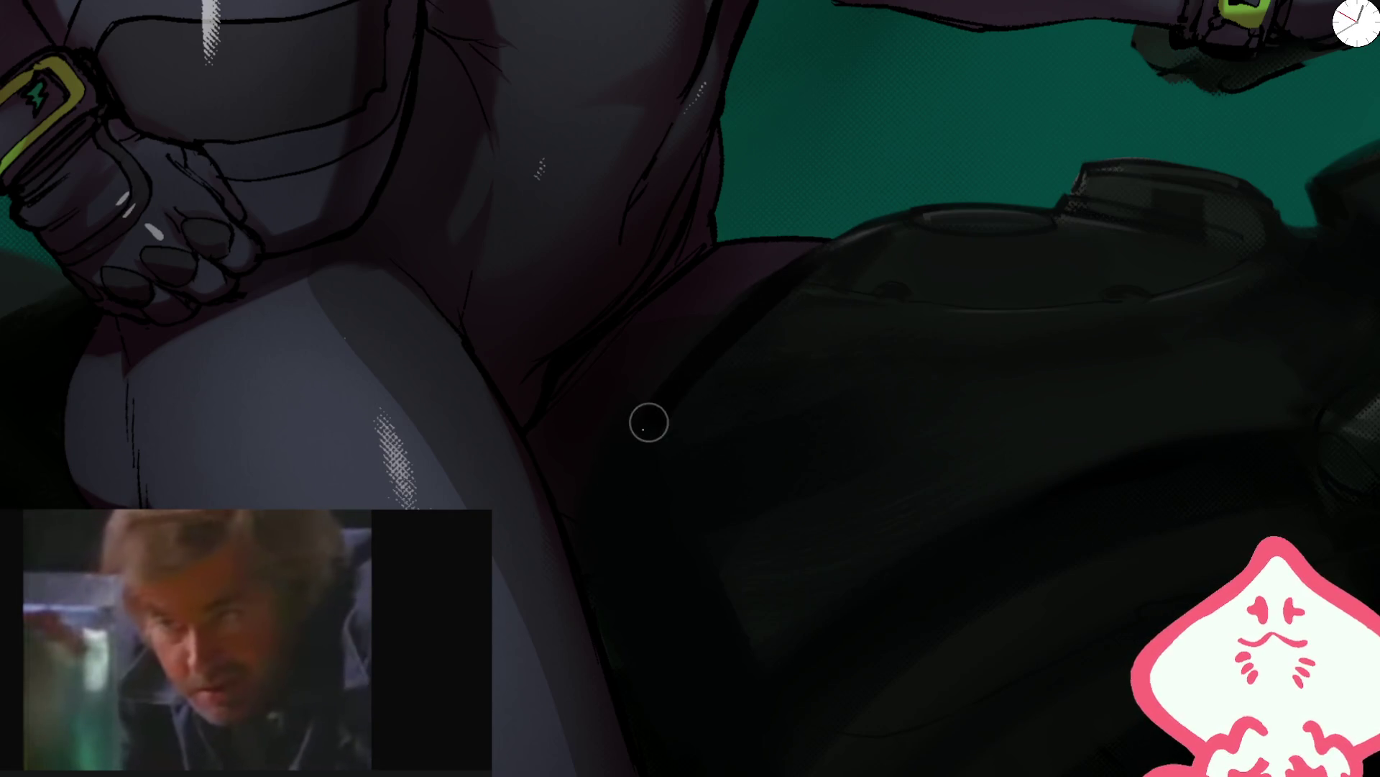
{"action": "key", "text": "ctrl+minus"}
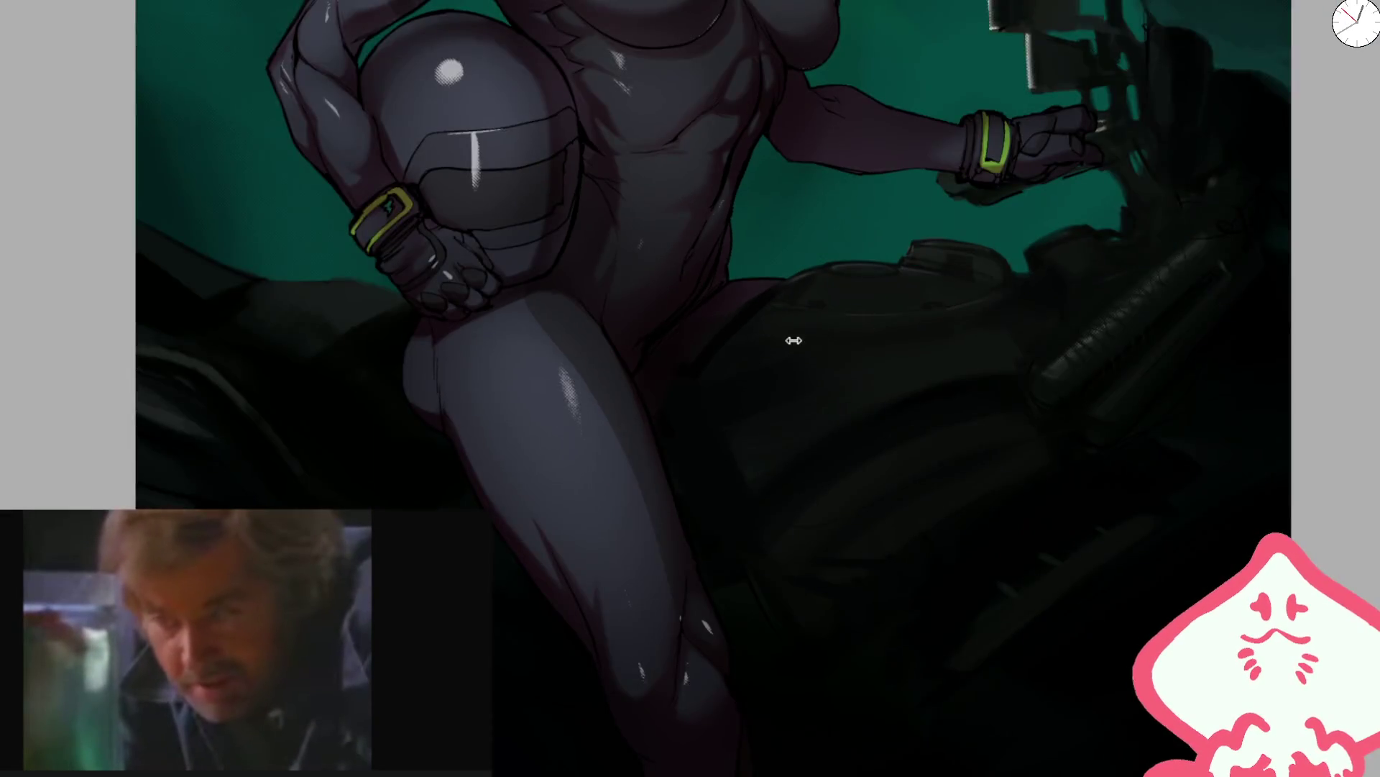
{"action": "scroll", "coordinate": [798, 339], "scroll_direction": "up", "scroll_amount": 3}
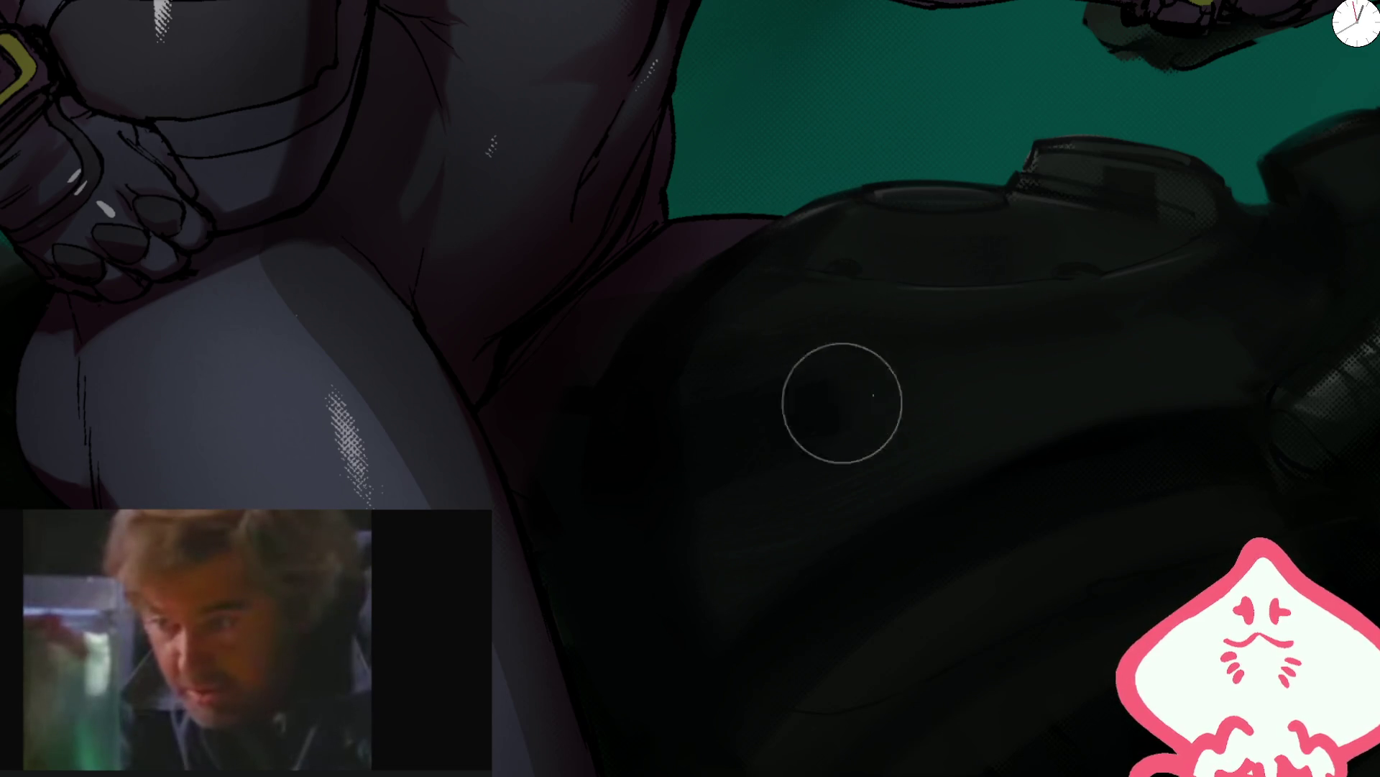
{"action": "scroll", "coordinate": [776, 478], "scroll_direction": "down", "scroll_amount": 5}
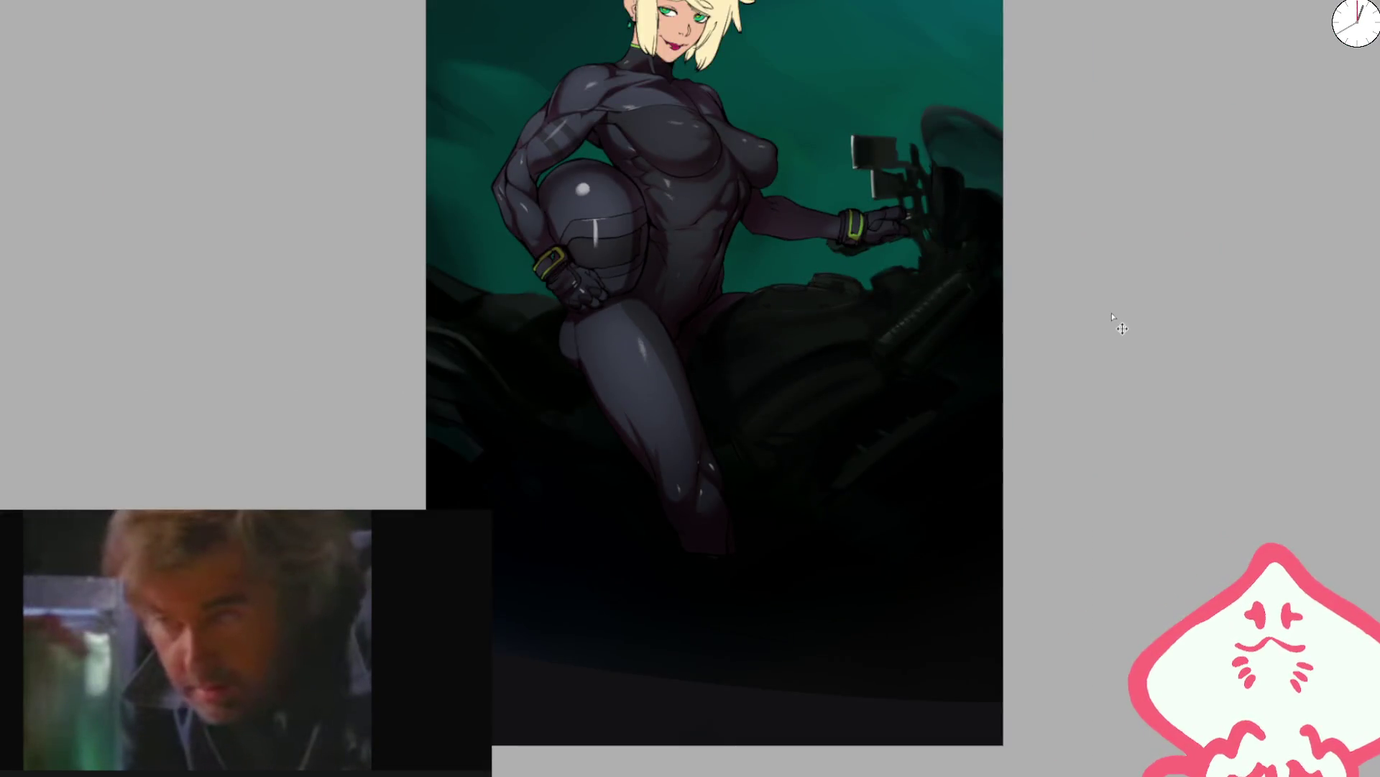
{"action": "scroll", "coordinate": [481, 306], "scroll_direction": "up", "scroll_amount": 4}
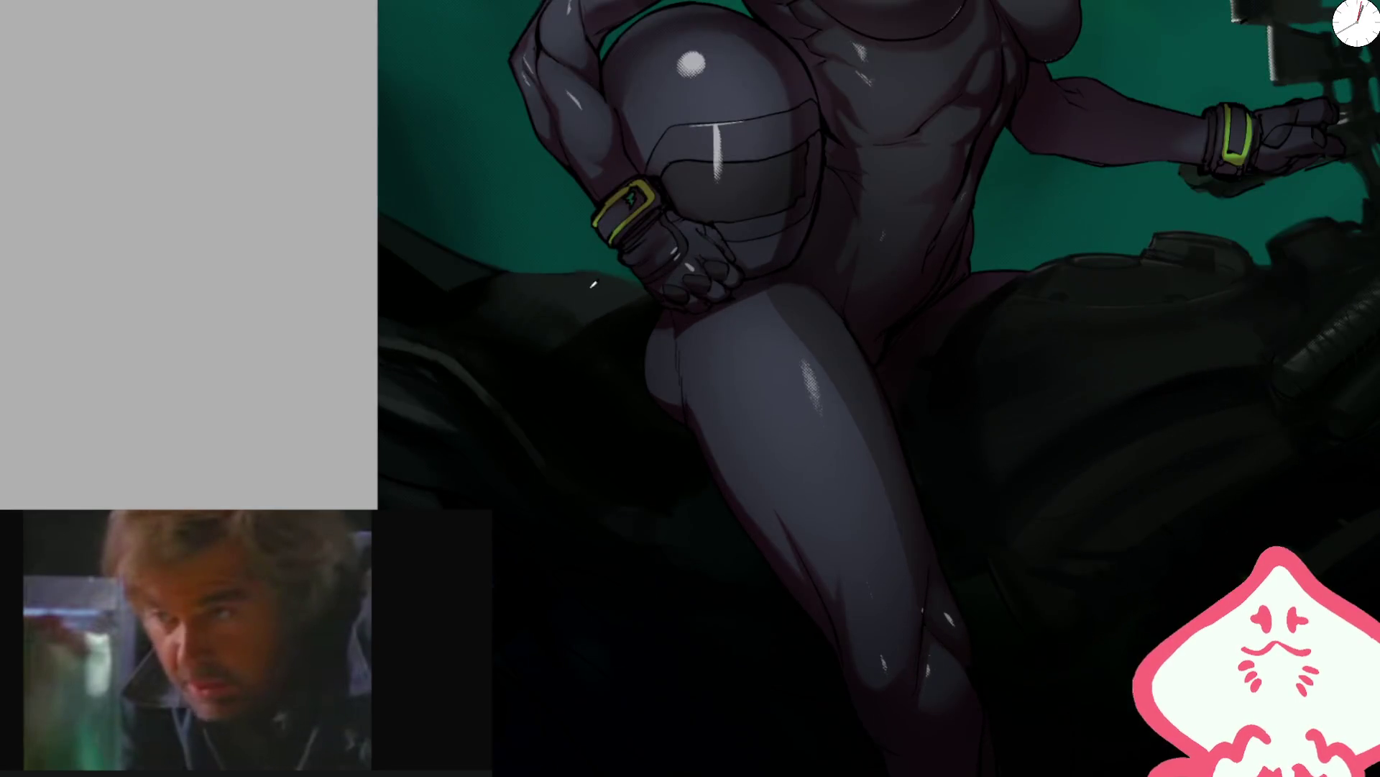
{"action": "scroll", "coordinate": [550, 325], "scroll_direction": "up", "scroll_amount": 2}
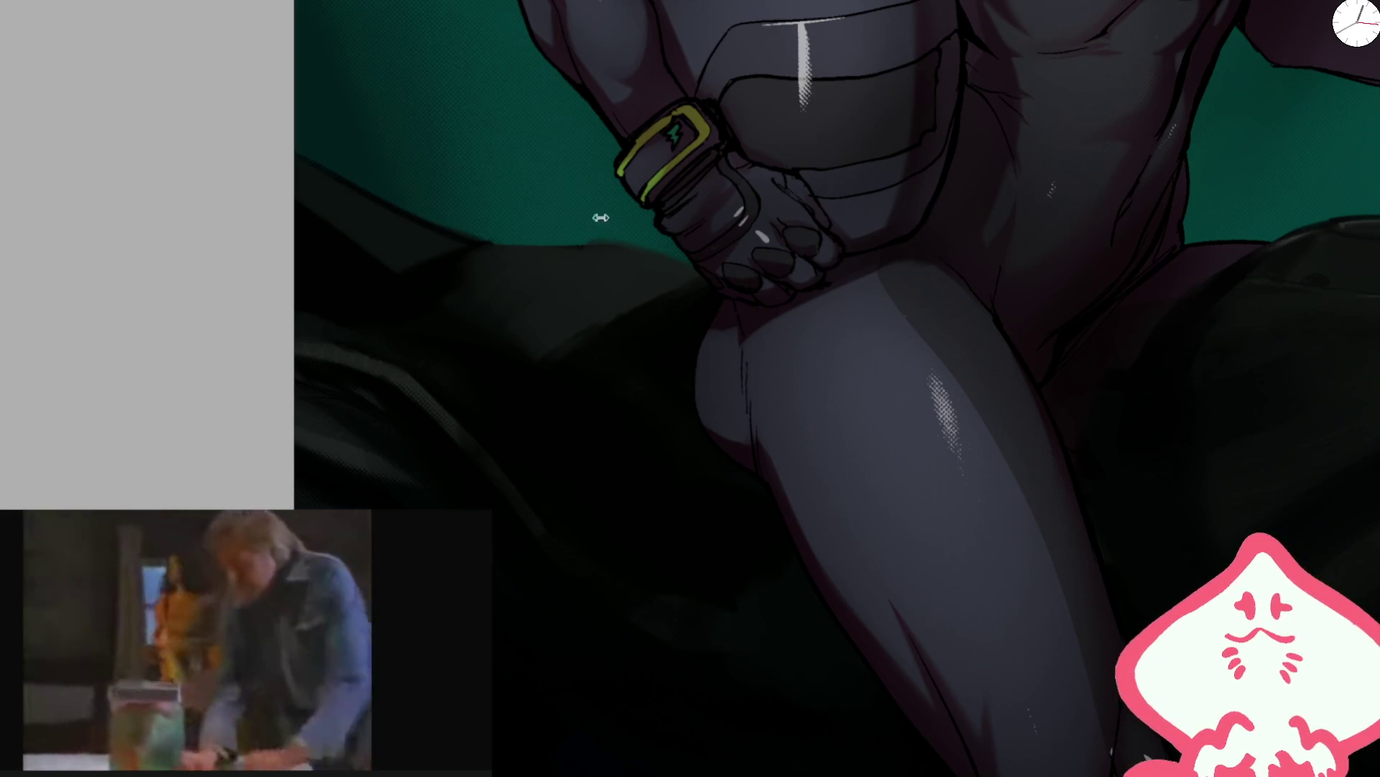
- Draw three dark curved strokes outlining the seat edge toward the rider's thigh
{"action": "scroll", "coordinate": [532, 237], "scroll_direction": "up", "scroll_amount": 3}
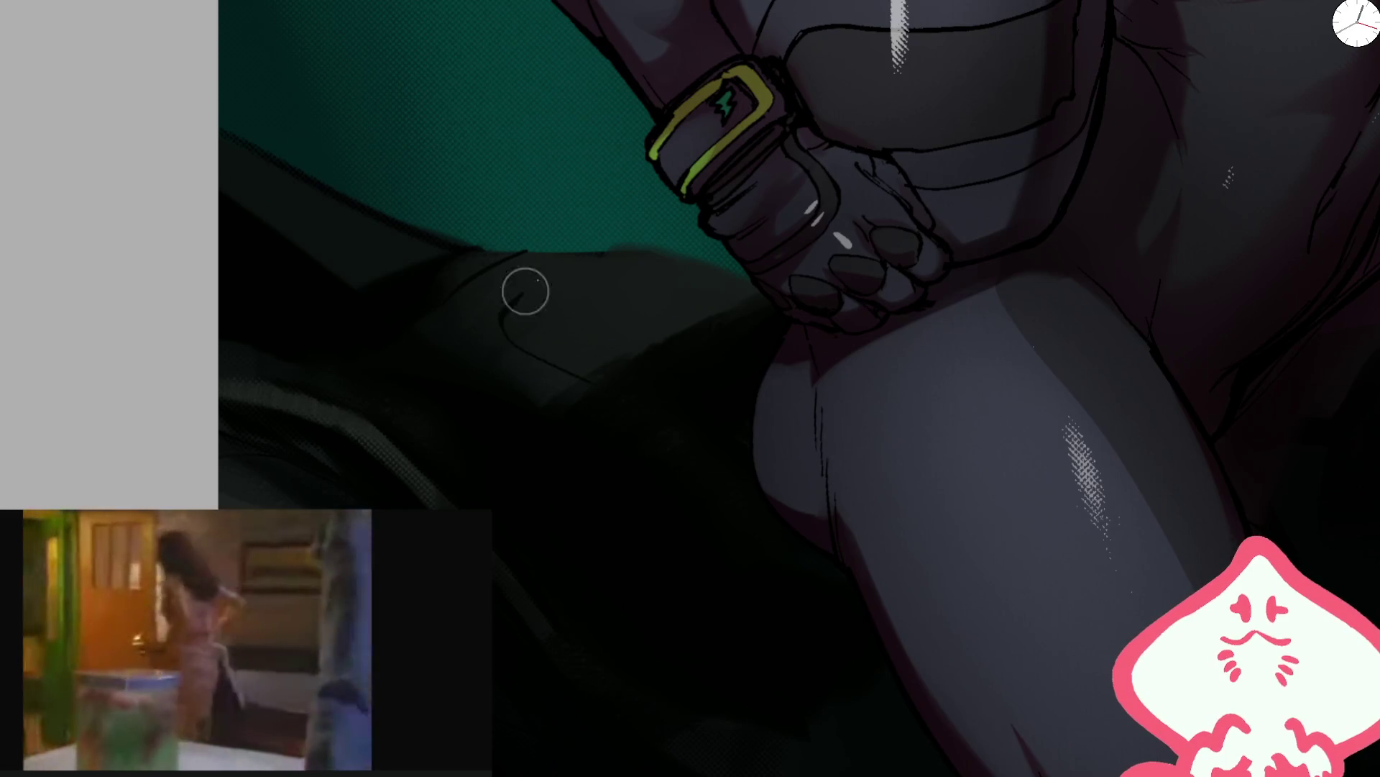
{"action": "left_click_drag", "start_coordinate": [538, 272], "coordinate": [633, 248]}
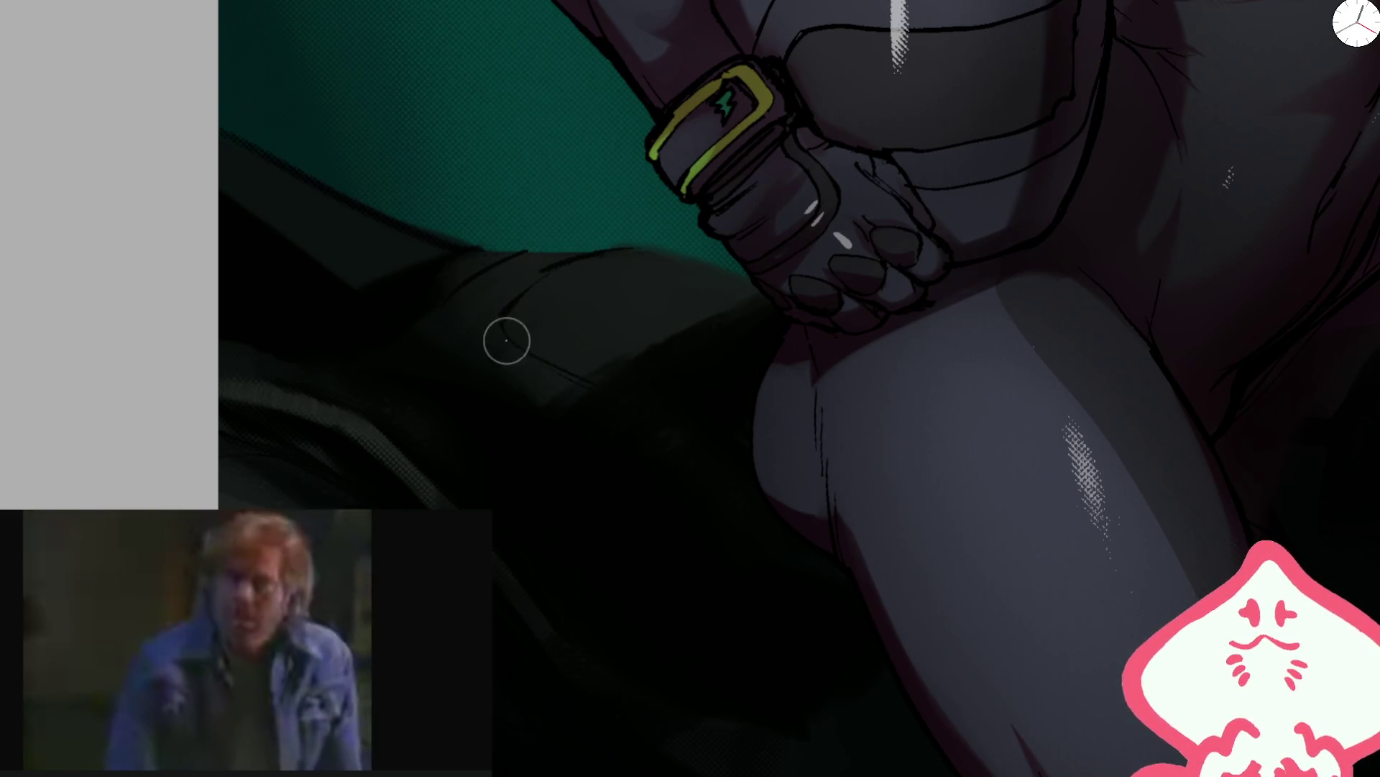
{"action": "left_click_drag", "start_coordinate": [504, 340], "coordinate": [516, 281]}
{"action": "mouse_move", "coordinate": [582, 252]}
{"action": "left_mouse_down"}
{"action": "mouse_move", "coordinate": [757, 291]}
{"action": "mouse_move", "coordinate": [620, 355]}
{"action": "left_mouse_up"}
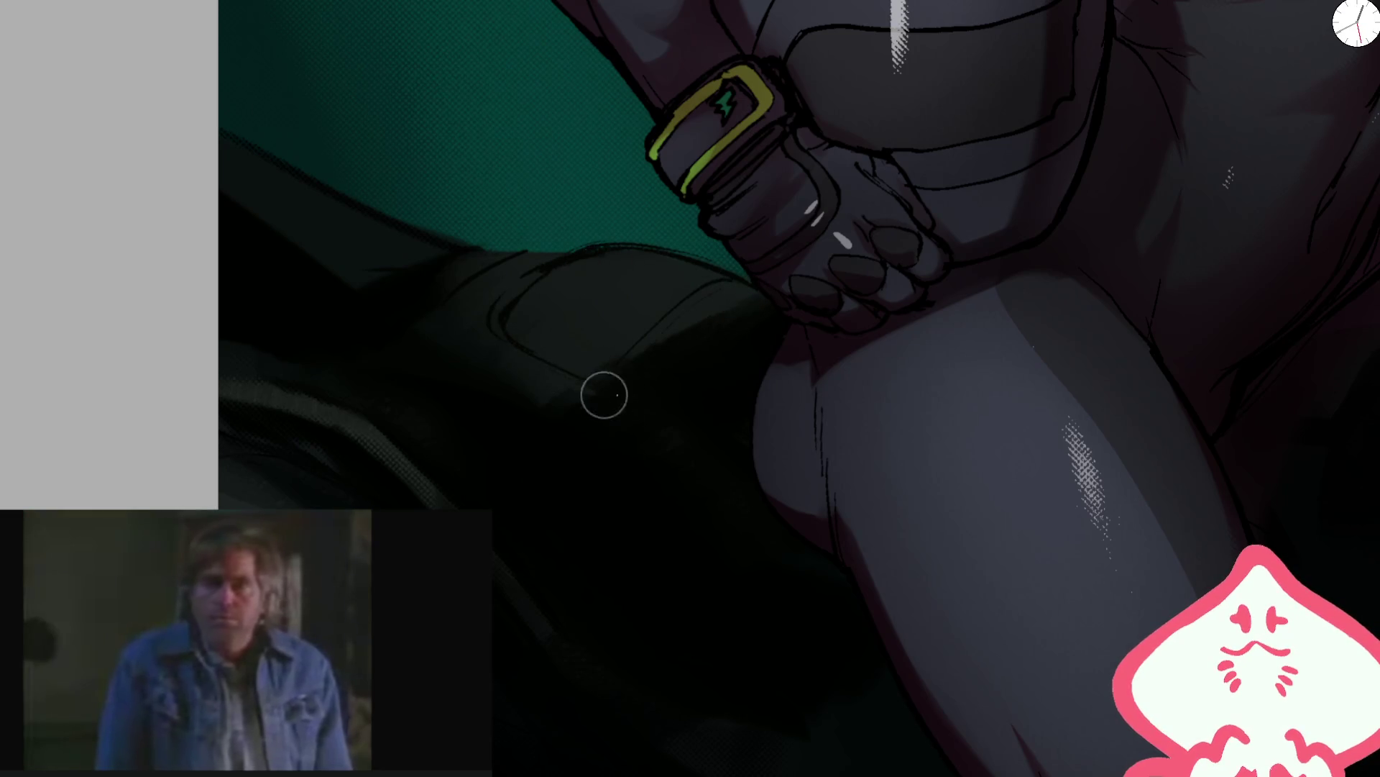
{"action": "scroll", "coordinate": [725, 293], "scroll_direction": "down", "scroll_amount": 5}
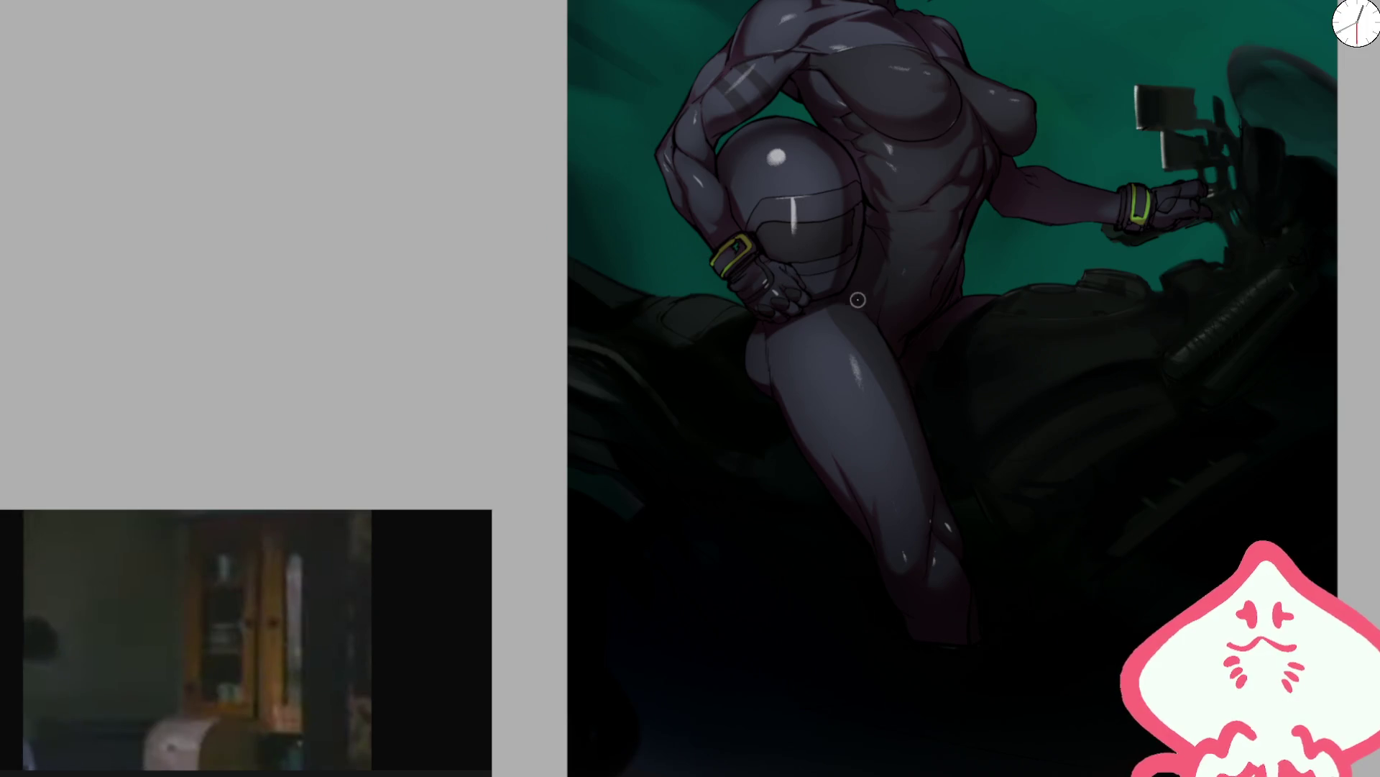
{"action": "scroll", "coordinate": [750, 396], "scroll_direction": "up", "scroll_amount": 3}
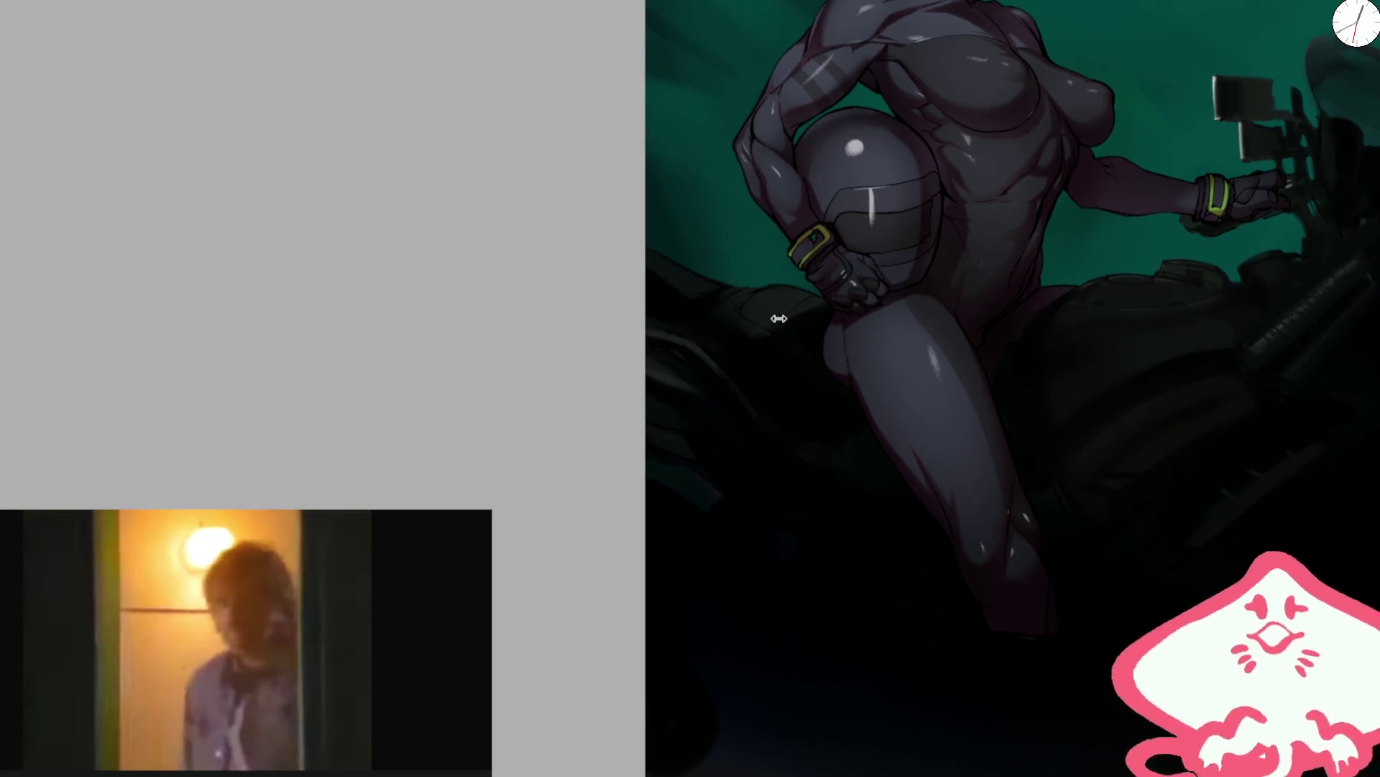
{"action": "scroll", "coordinate": [798, 273], "scroll_direction": "down", "scroll_amount": 2}
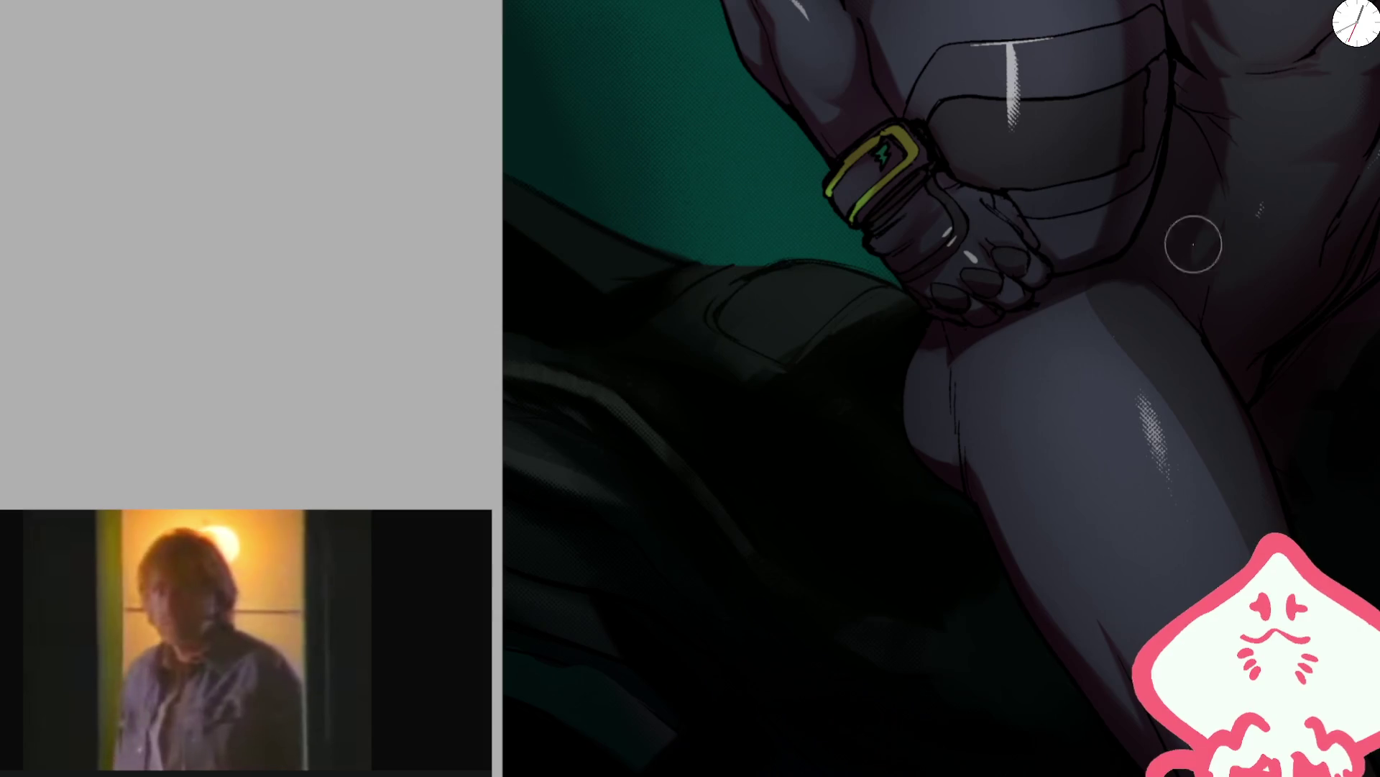
{"action": "scroll", "coordinate": [1126, 428], "scroll_direction": "up", "scroll_amount": 3}
{"action": "left_click_drag", "start_coordinate": [1127, 428], "coordinate": [751, 324]}
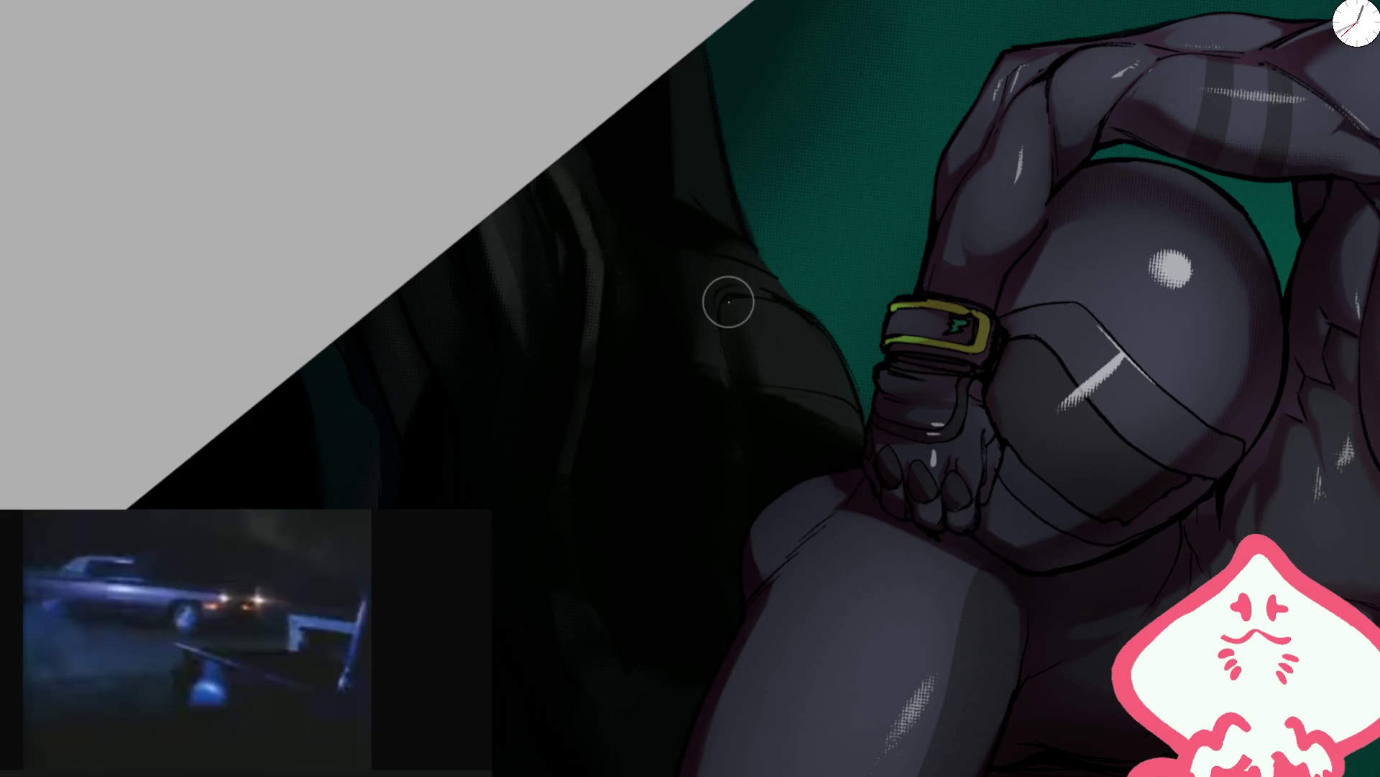
{"action": "key", "text": "bracketright"}
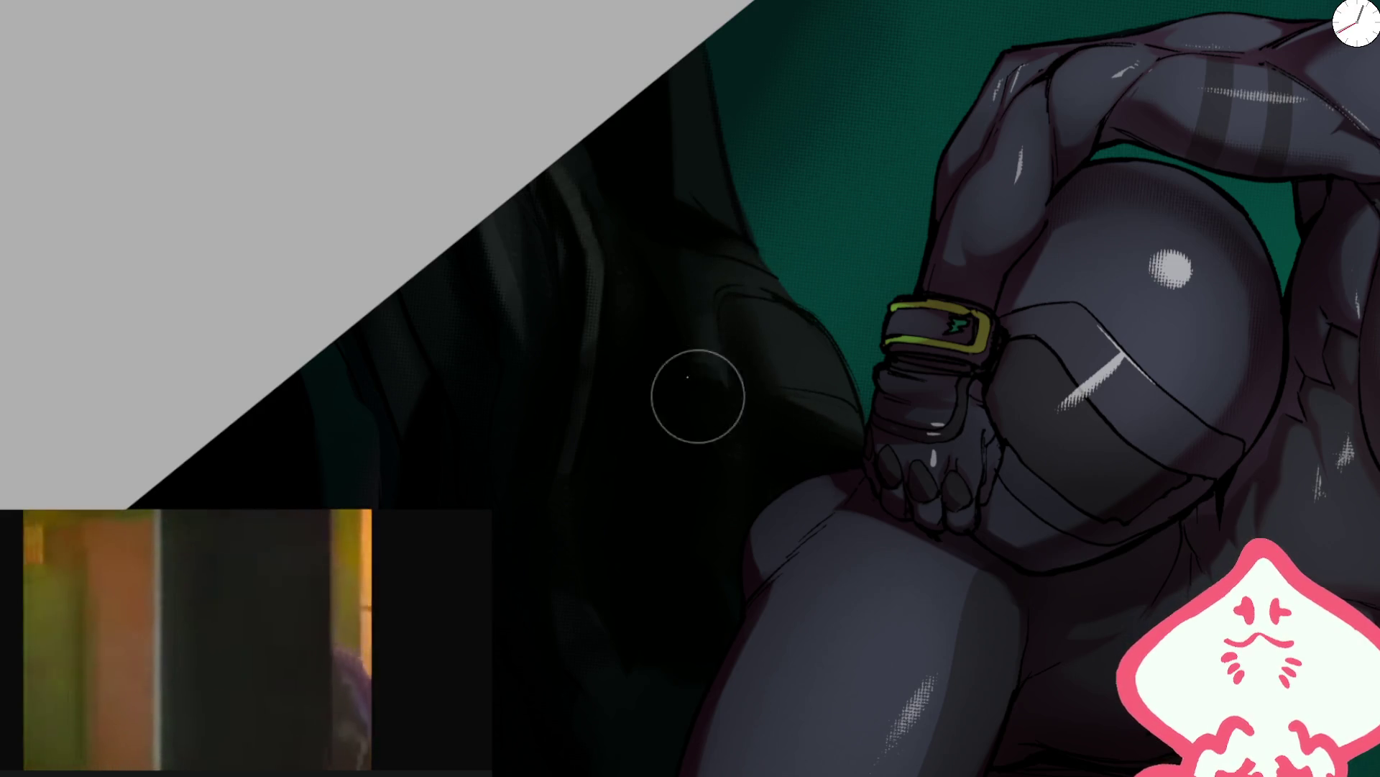
{"action": "mouse_move", "coordinate": [529, 367]}
{"action": "left_mouse_down"}
{"action": "mouse_move", "coordinate": [619, 194]}
{"action": "mouse_move", "coordinate": [712, 332]}
{"action": "left_mouse_up"}
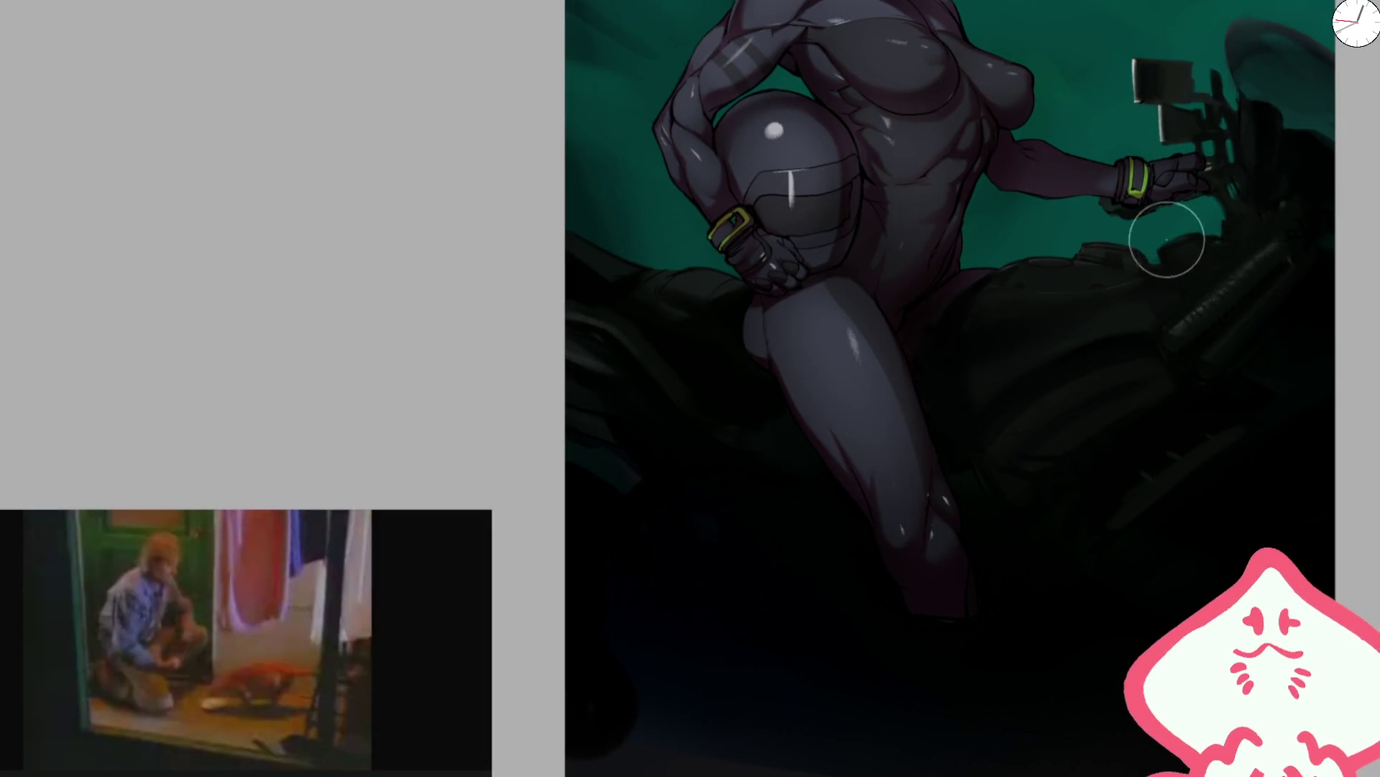
- Paint white highlights on the fuel tank, redoing one as a thin highlight
{"action": "scroll", "coordinate": [1098, 263], "scroll_direction": "up", "scroll_amount": 5}
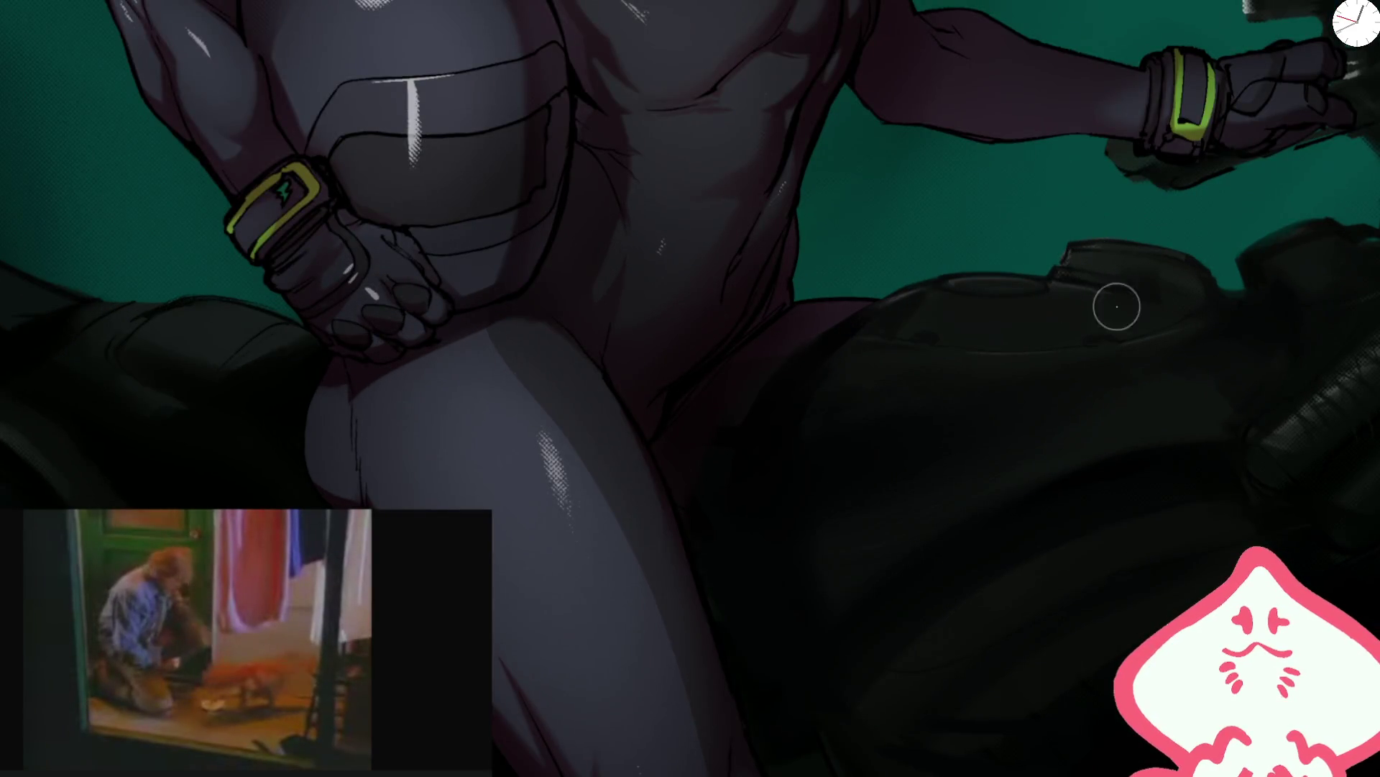
{"action": "left_click_drag", "start_coordinate": [1136, 282], "coordinate": [1071, 232]}
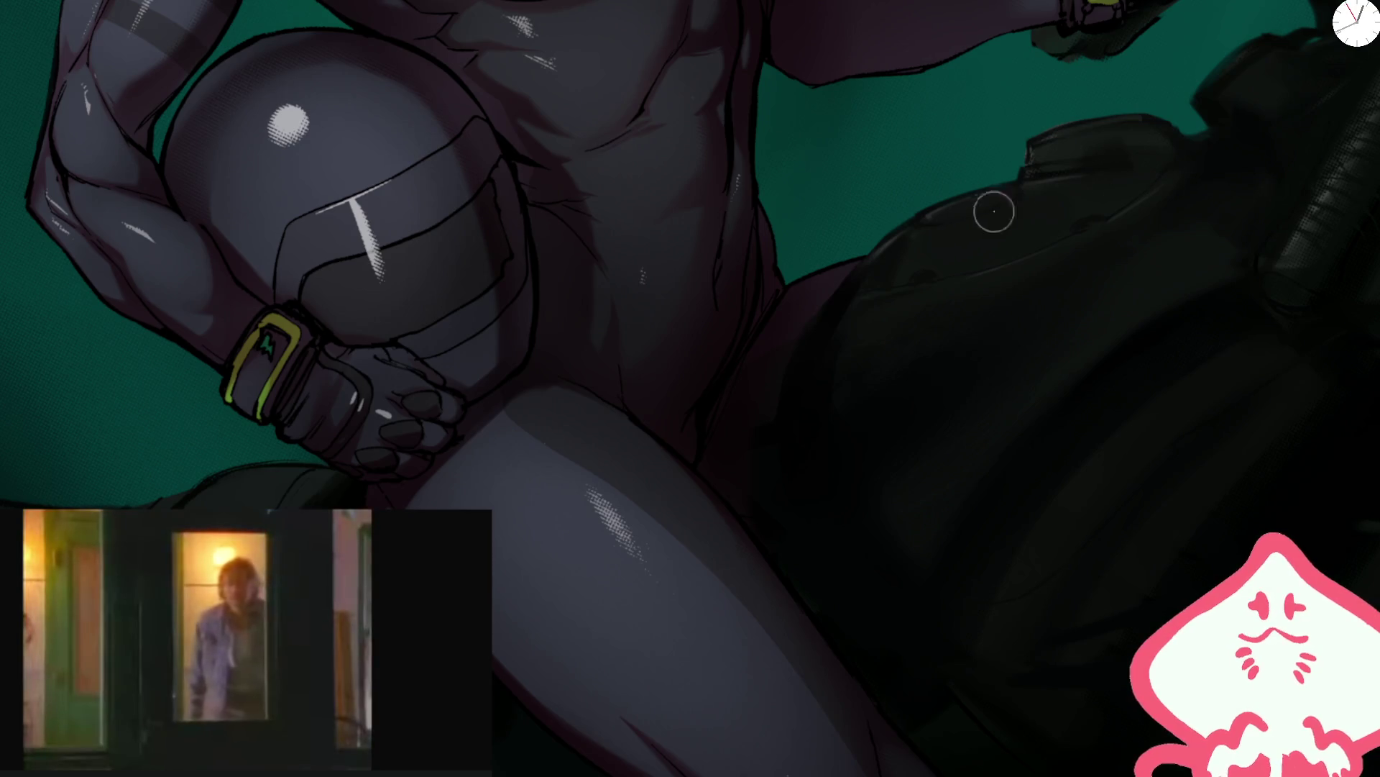
{"action": "mouse_move", "coordinate": [994, 211]}
{"action": "left_mouse_down"}
{"action": "mouse_move", "coordinate": [980, 209]}
{"action": "mouse_move", "coordinate": [1042, 210]}
{"action": "mouse_move", "coordinate": [960, 262]}
{"action": "mouse_move", "coordinate": [1069, 253]}
{"action": "mouse_move", "coordinate": [992, 309]}
{"action": "mouse_move", "coordinate": [1075, 273]}
{"action": "left_mouse_up"}
{"action": "key", "text": "ctrl+z"}
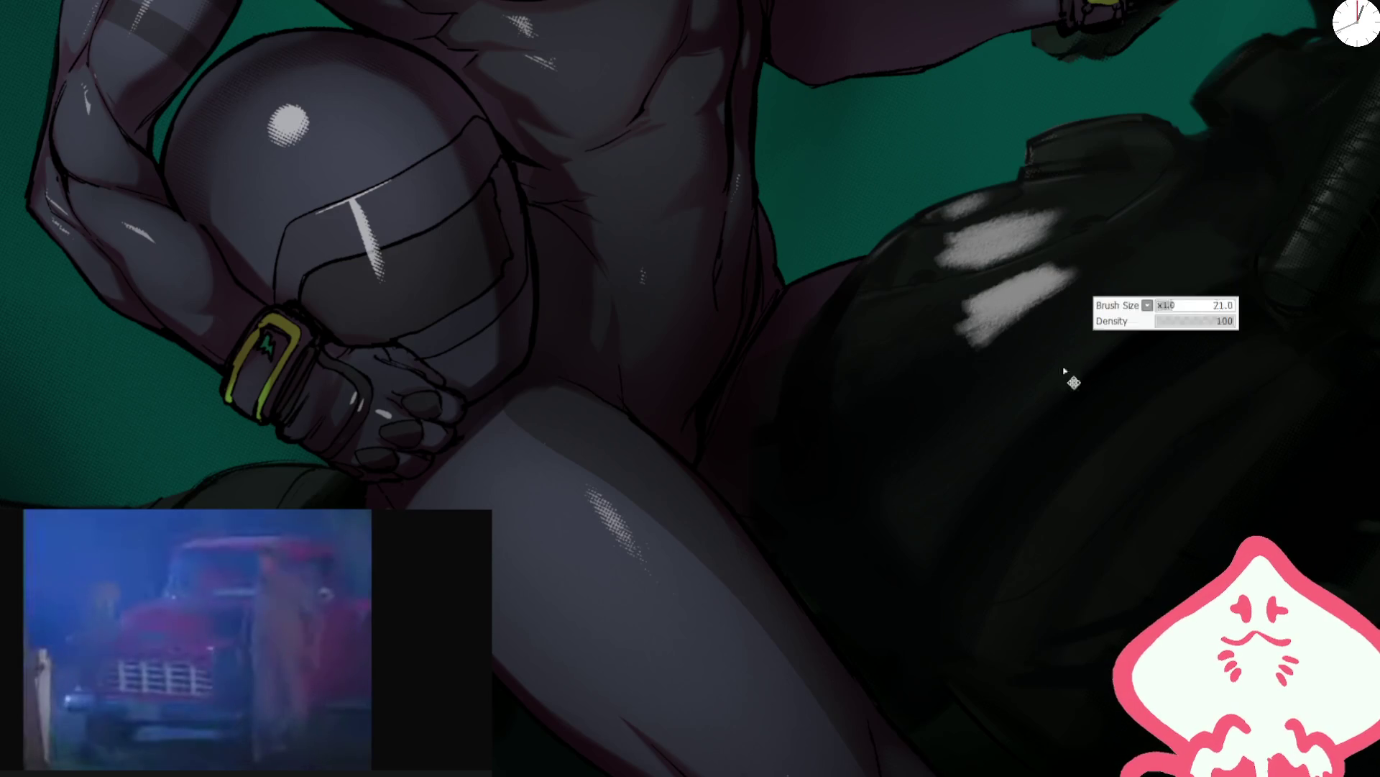
{"action": "left_click_drag", "start_coordinate": [1023, 410], "coordinate": [1117, 333]}
- Tone down the tank's white highlights with smaller dark strokes
{"action": "mouse_move", "coordinate": [978, 323]}
{"action": "left_mouse_down"}
{"action": "mouse_move", "coordinate": [995, 299]}
{"action": "mouse_move", "coordinate": [1048, 287]}
{"action": "mouse_move", "coordinate": [1115, 314]}
{"action": "left_mouse_up"}
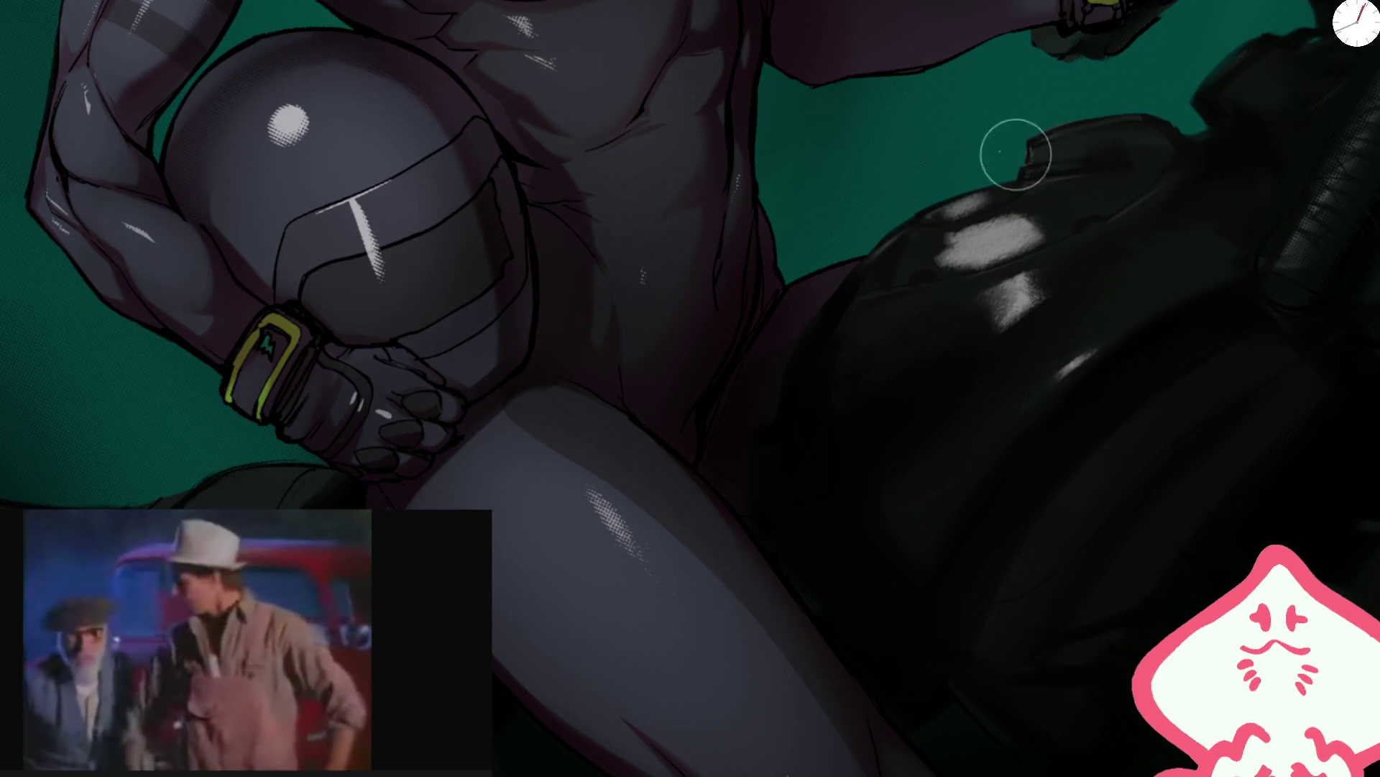
{"action": "key", "text": "bracketleft"}
{"action": "key", "text": "bracketleft"}
{"action": "left_click_drag", "start_coordinate": [948, 239], "coordinate": [1033, 229]}
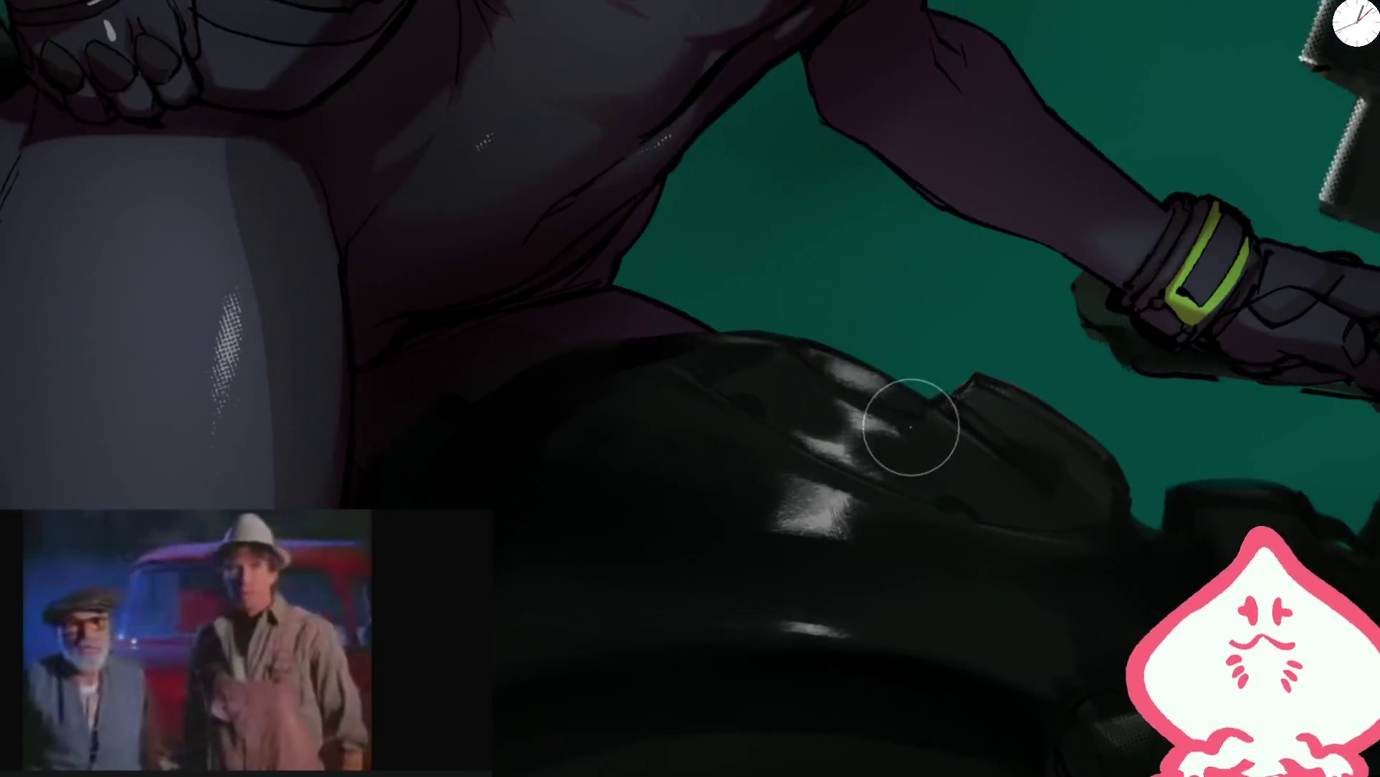
{"action": "left_click_drag", "start_coordinate": [909, 429], "coordinate": [834, 505]}
{"action": "scroll", "coordinate": [955, 249], "scroll_direction": "down", "scroll_amount": 5}
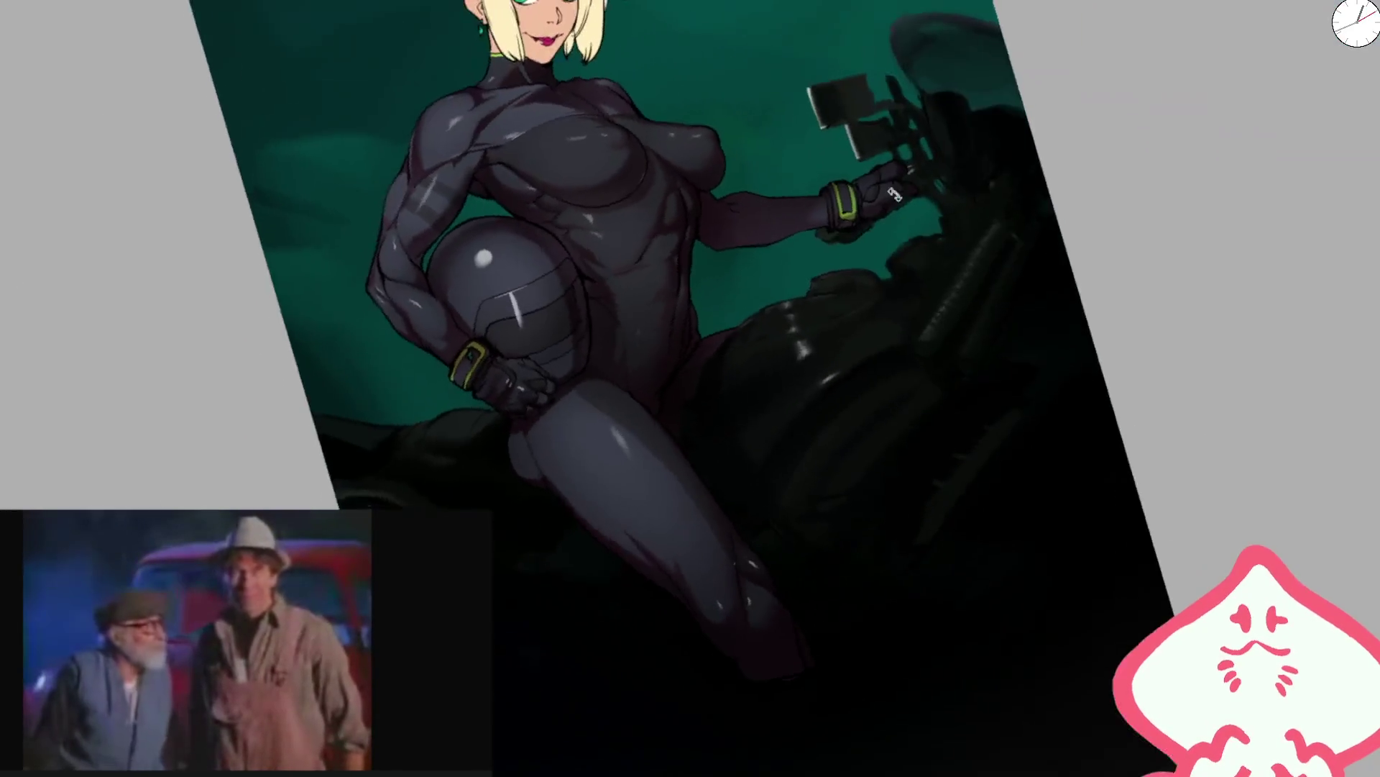
{"action": "scroll", "coordinate": [792, 332], "scroll_direction": "up", "scroll_amount": 5}
{"action": "left_click_drag", "start_coordinate": [761, 368], "coordinate": [772, 409]}
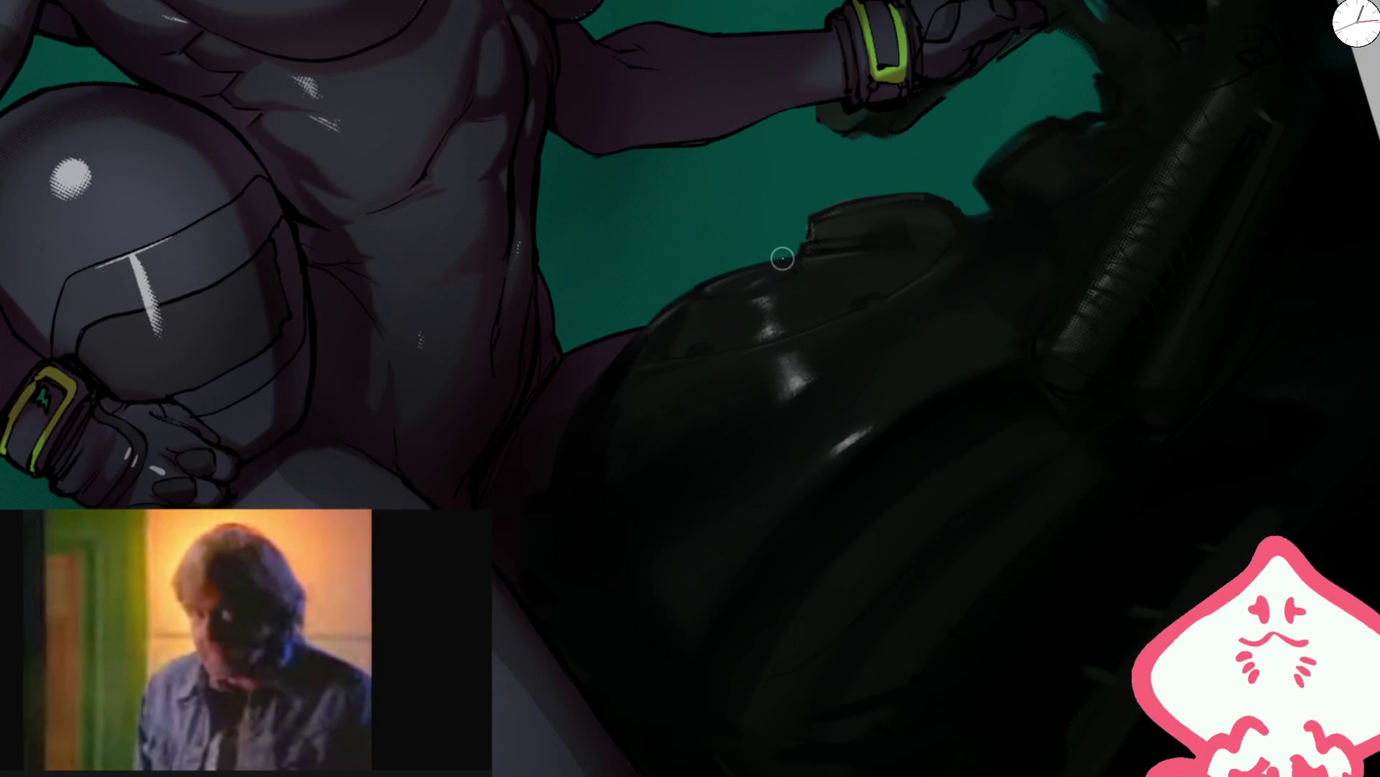
{"action": "key", "text": "bracketleft"}
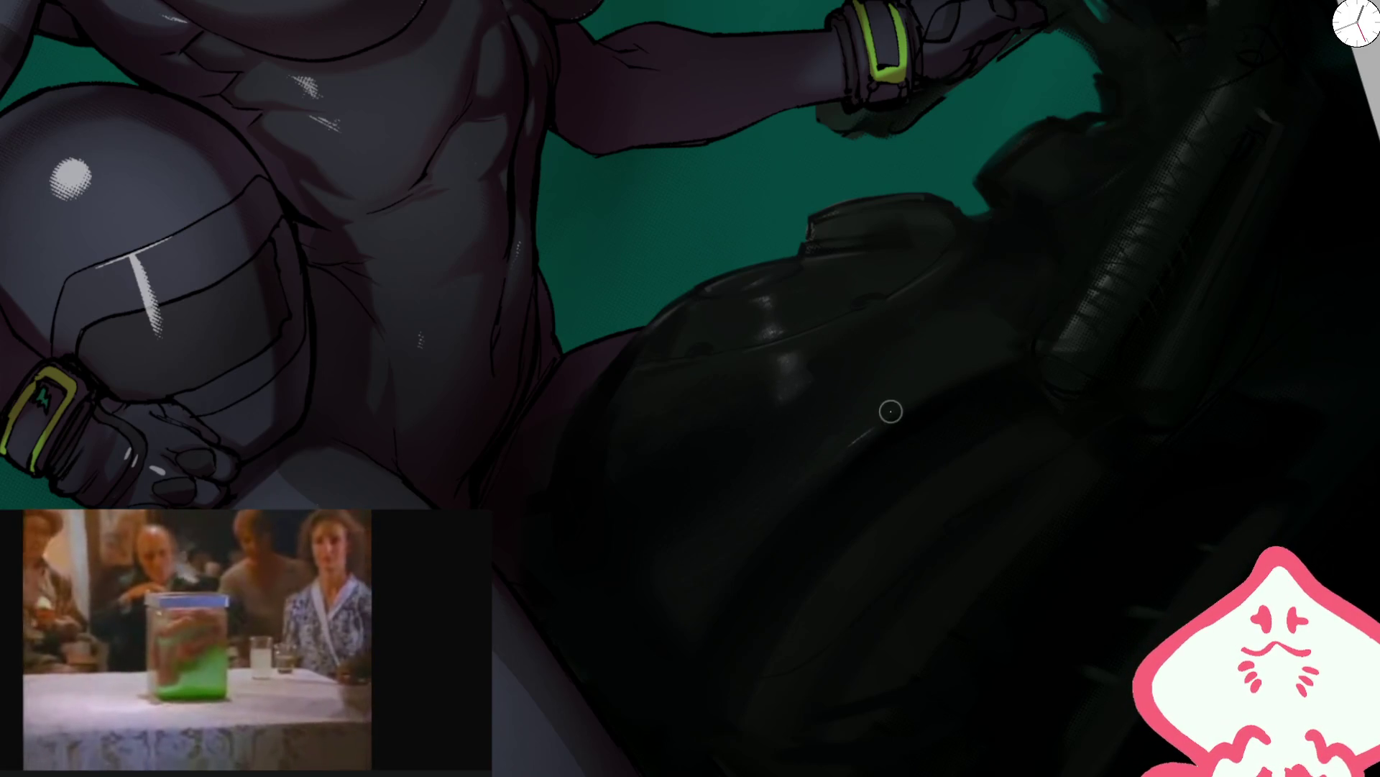
{"action": "scroll", "coordinate": [892, 411], "scroll_direction": "down", "scroll_amount": 3}
{"action": "scroll", "coordinate": [748, 314], "scroll_direction": "up", "scroll_amount": 3}
{"action": "left_click_drag", "start_coordinate": [749, 314], "coordinate": [717, 369]}
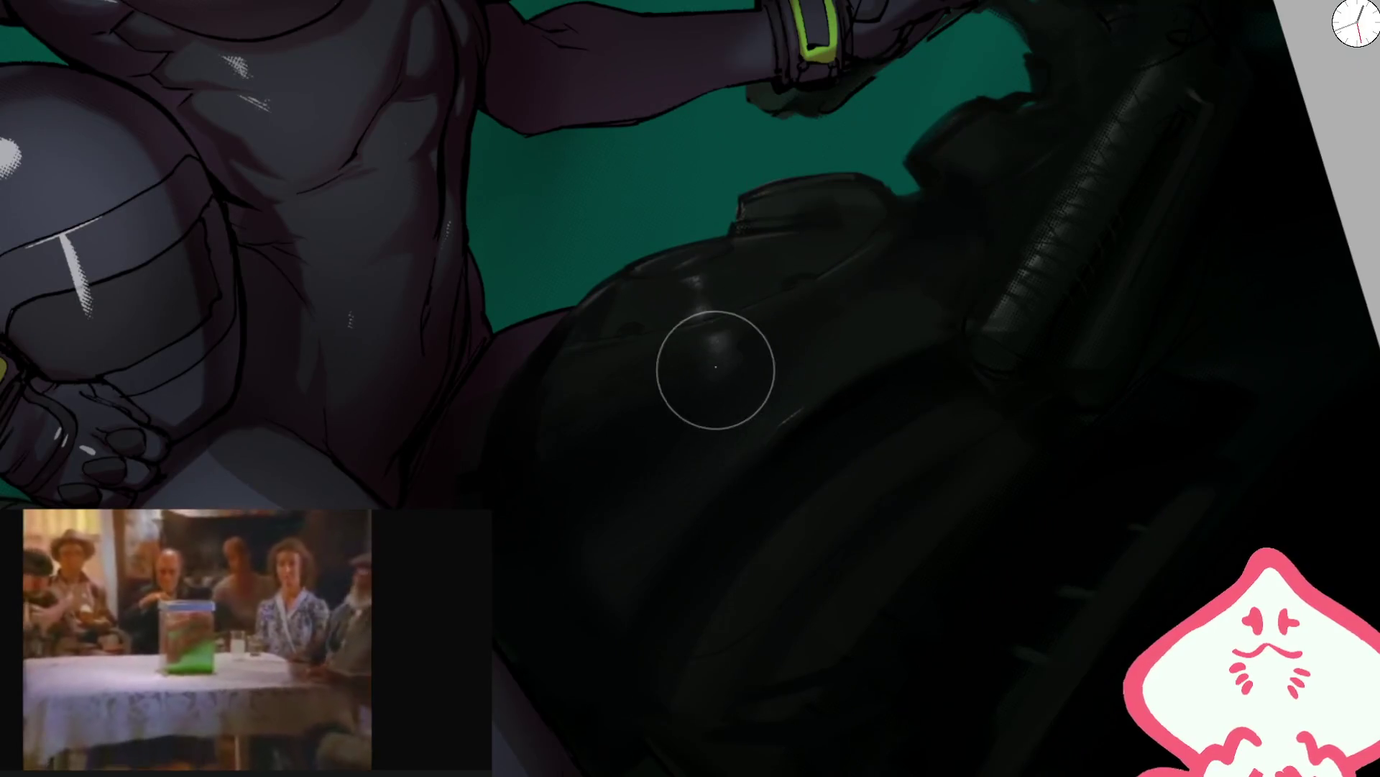
- Paint light highlights along the bike's diagonal bar, reshade its stippling, and undo one dark dab
{"action": "scroll", "coordinate": [1044, 312], "scroll_direction": "down", "scroll_amount": 5}
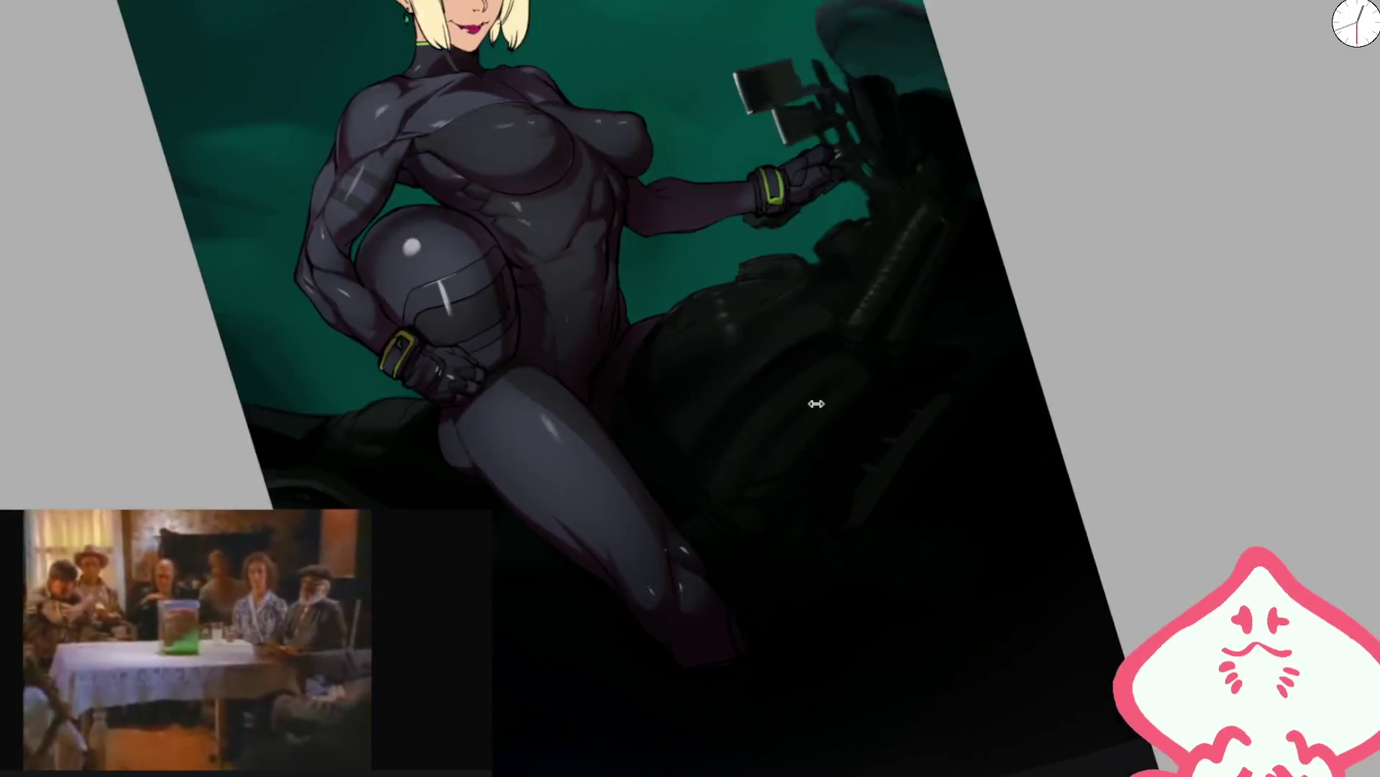
{"action": "scroll", "coordinate": [815, 405], "scroll_direction": "up", "scroll_amount": 2}
{"action": "mouse_move", "coordinate": [755, 404]}
{"action": "left_mouse_down"}
{"action": "mouse_move", "coordinate": [731, 382]}
{"action": "mouse_move", "coordinate": [744, 412]}
{"action": "left_mouse_up"}
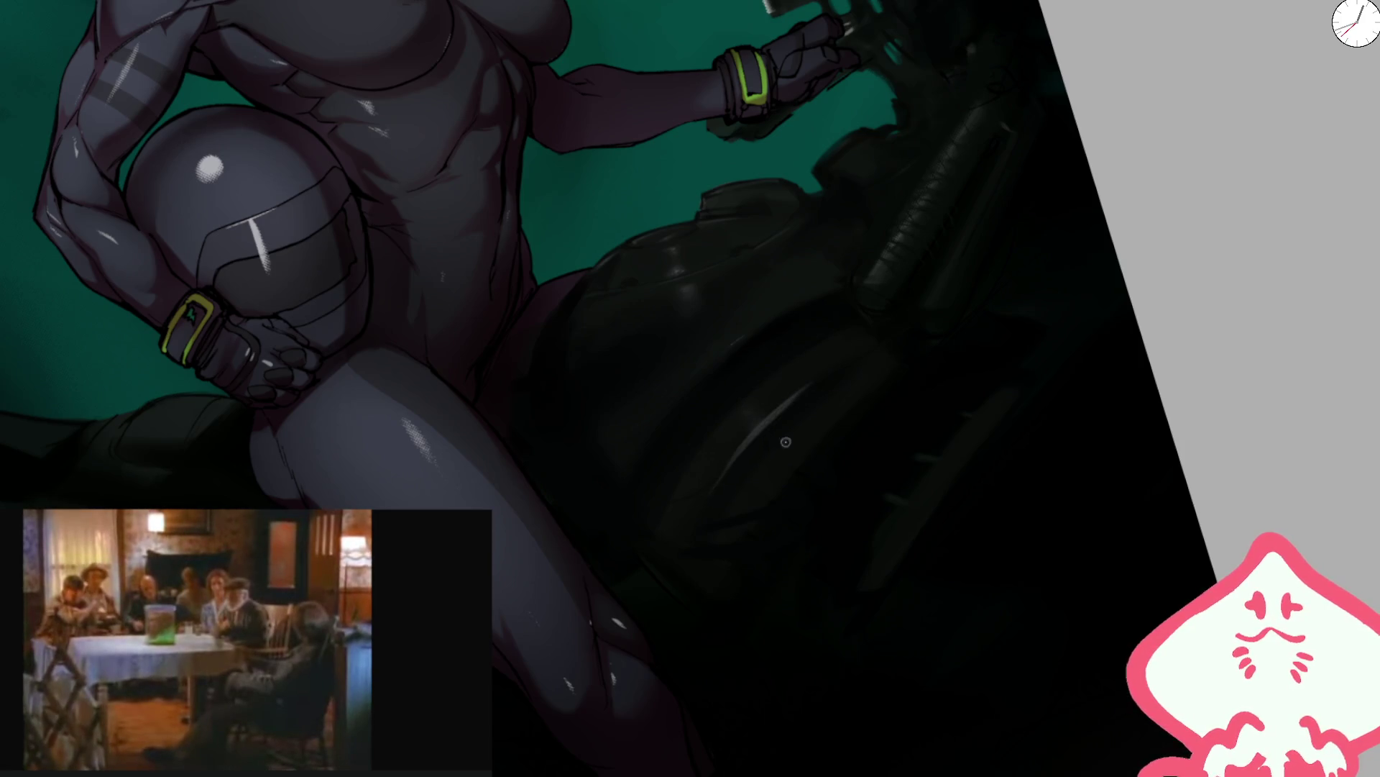
{"action": "left_click_drag", "start_coordinate": [932, 268], "coordinate": [796, 361]}
{"action": "scroll", "coordinate": [765, 441], "scroll_direction": "up", "scroll_amount": 2}
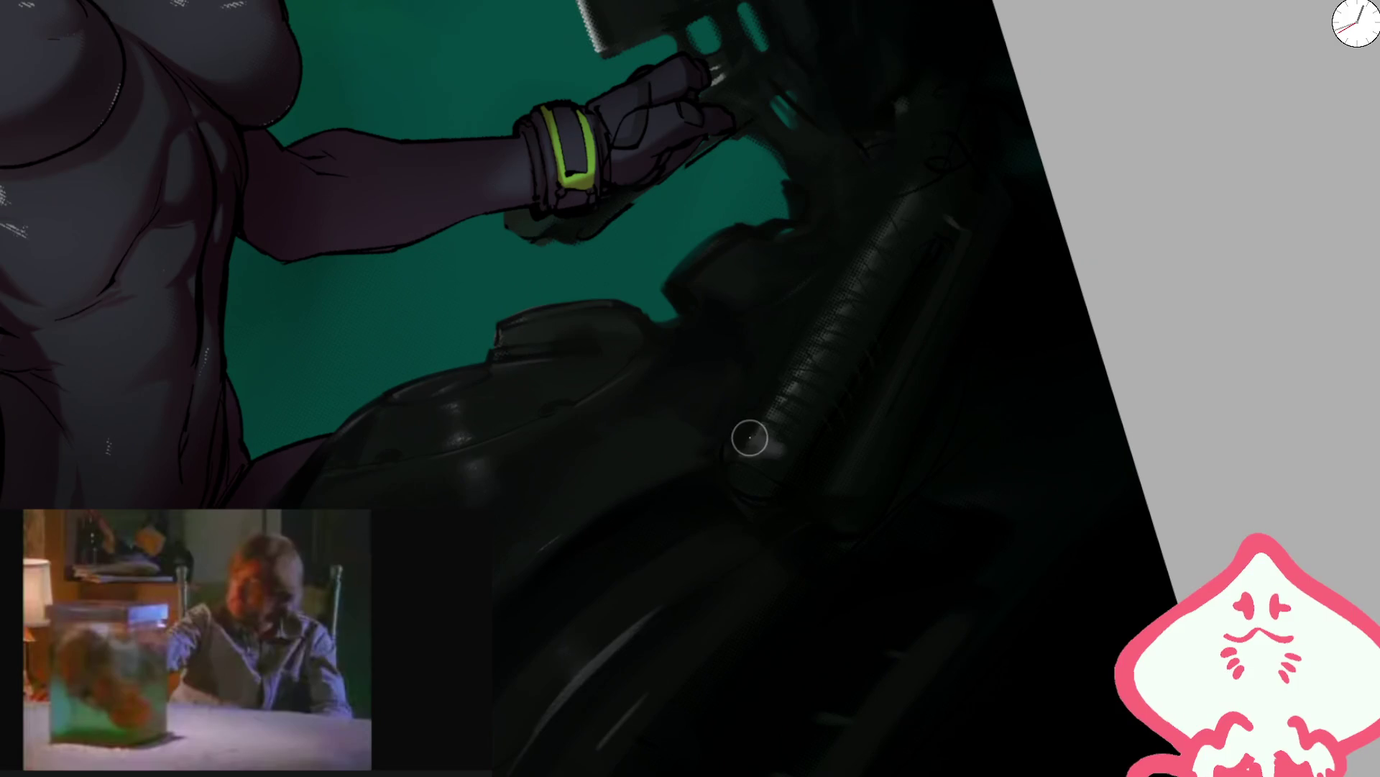
{"action": "mouse_move", "coordinate": [747, 437]}
{"action": "left_mouse_down"}
{"action": "mouse_move", "coordinate": [896, 246]}
{"action": "mouse_move", "coordinate": [748, 446]}
{"action": "mouse_move", "coordinate": [753, 483]}
{"action": "mouse_move", "coordinate": [850, 296]}
{"action": "left_mouse_up"}
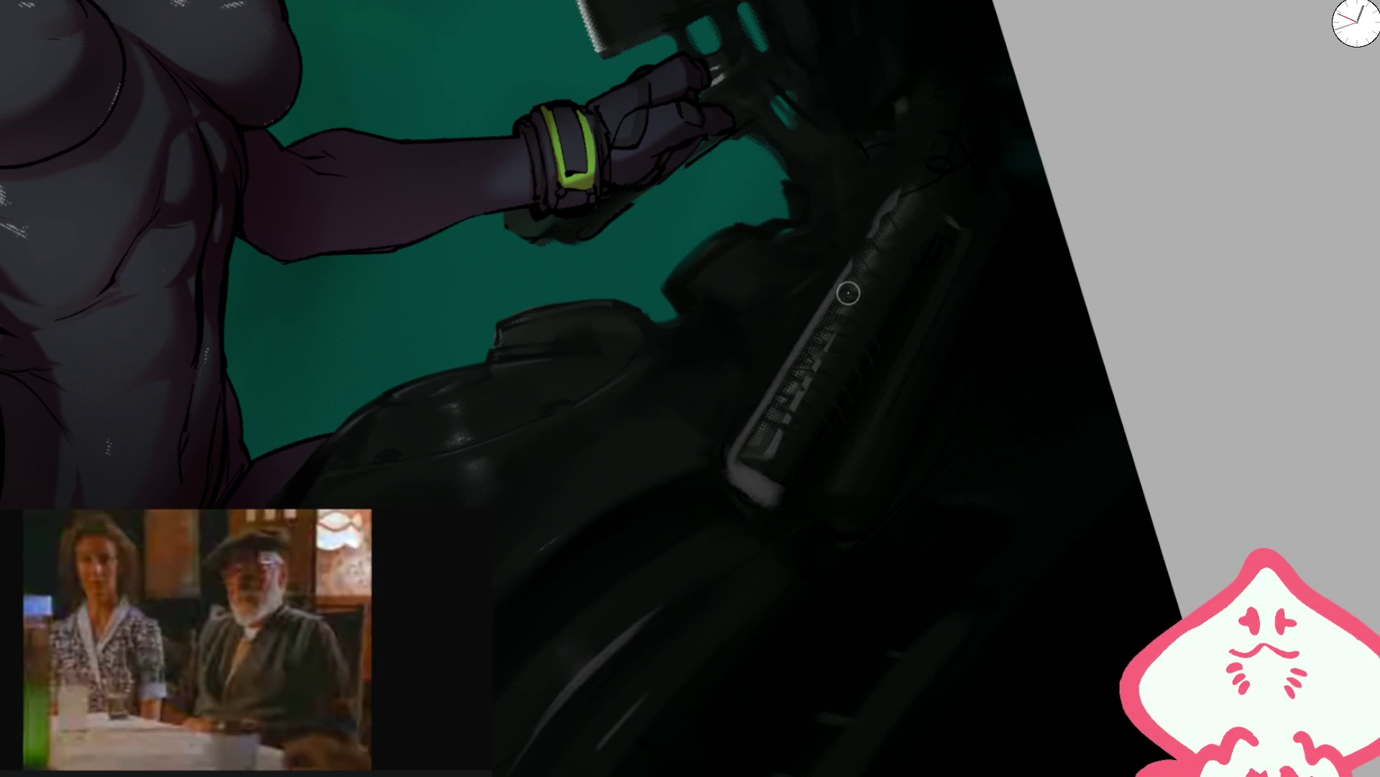
{"action": "left_click_drag", "start_coordinate": [848, 294], "coordinate": [817, 331]}
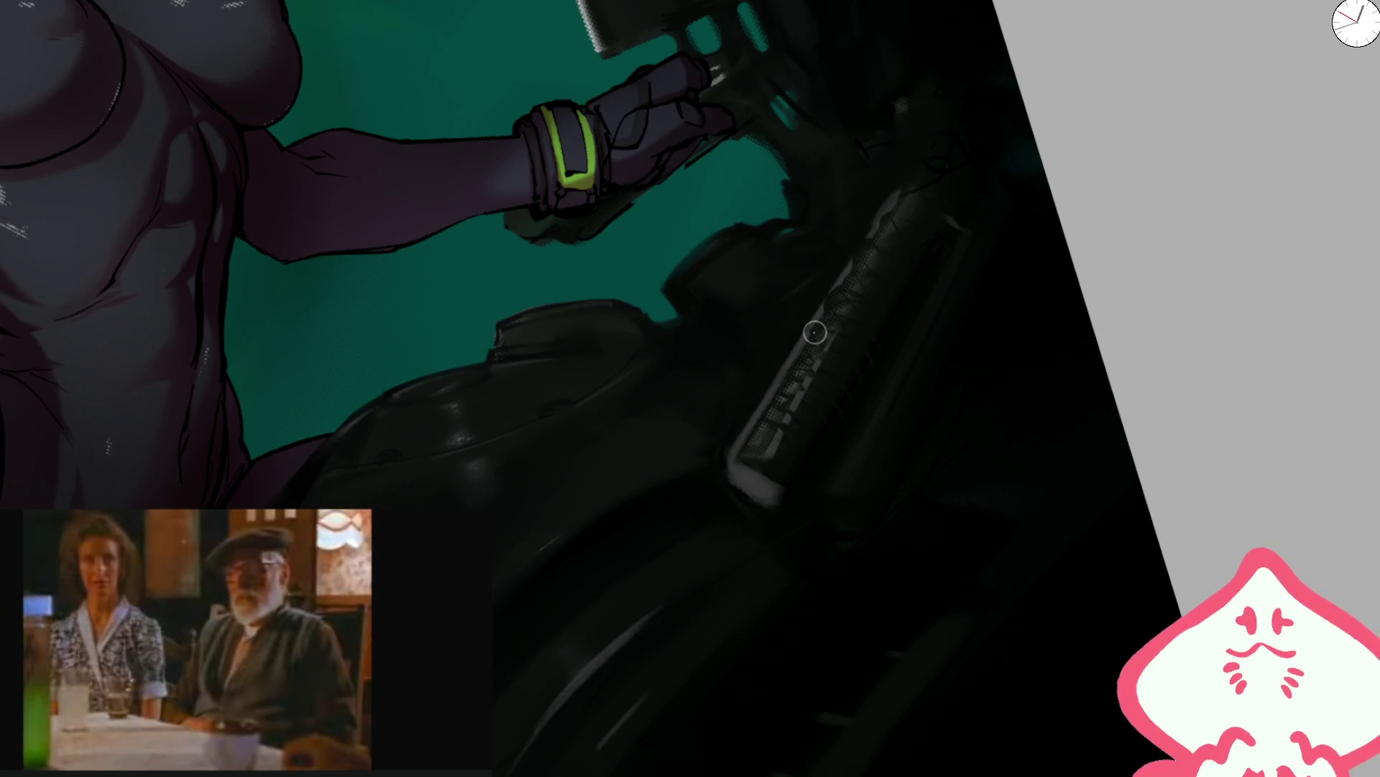
{"action": "left_click_drag", "start_coordinate": [757, 441], "coordinate": [794, 356]}
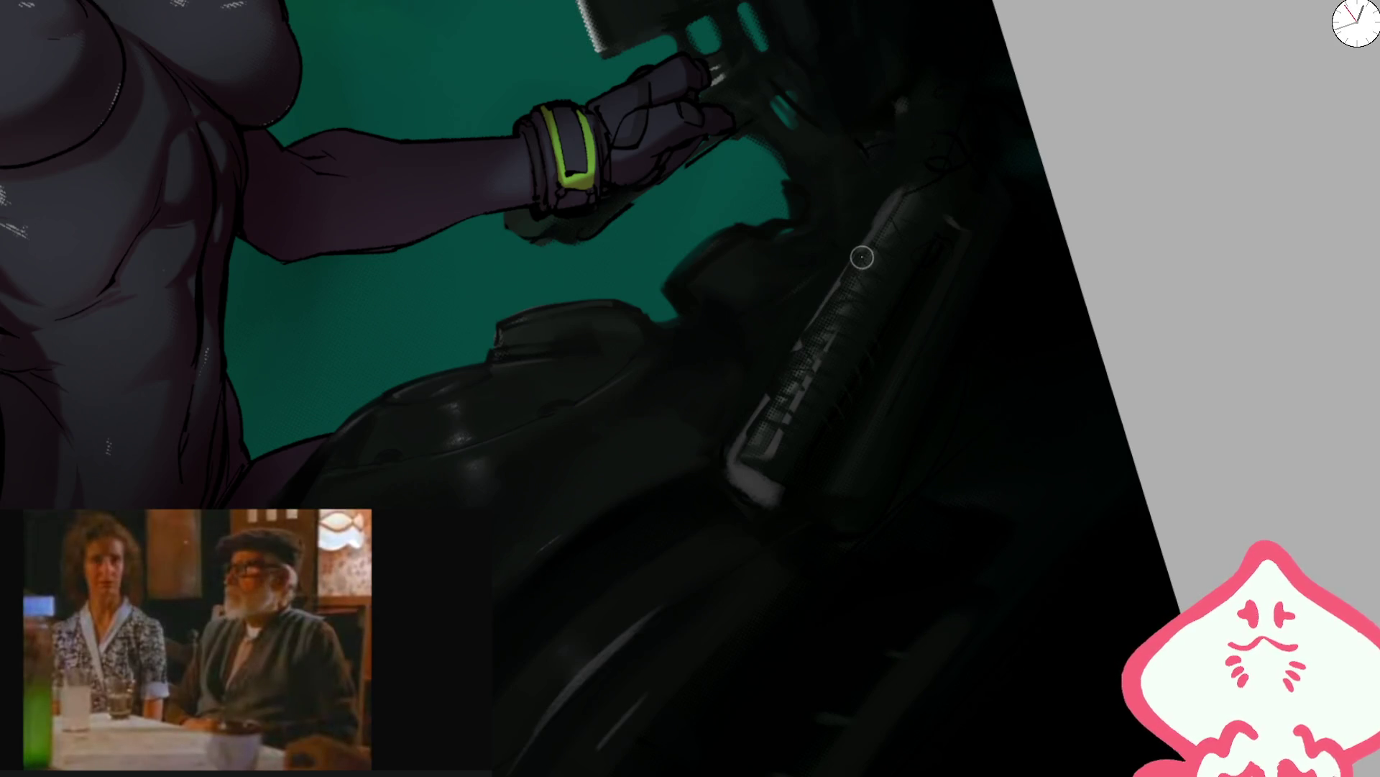
{"action": "mouse_move", "coordinate": [897, 207]}
{"action": "left_mouse_down"}
{"action": "mouse_move", "coordinate": [750, 430]}
{"action": "mouse_move", "coordinate": [844, 288]}
{"action": "left_mouse_up"}
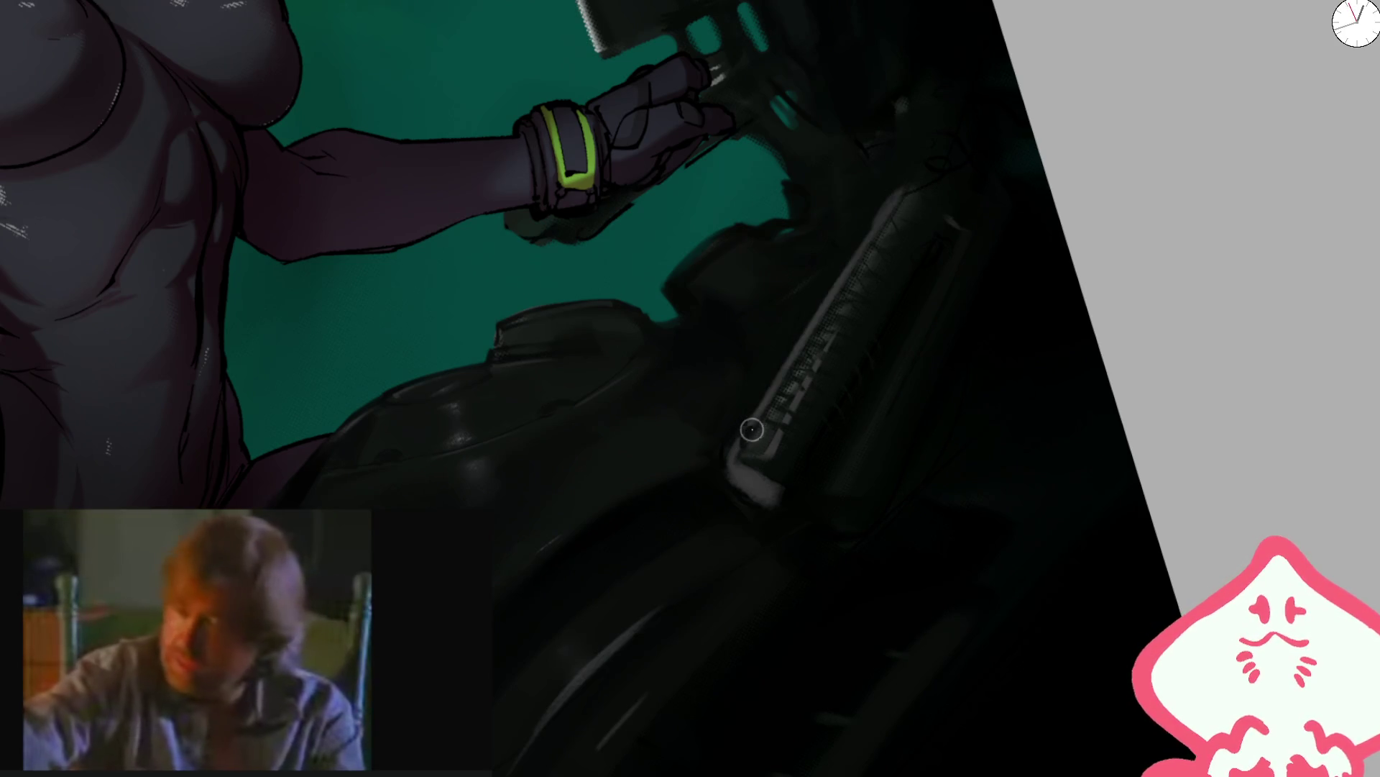
{"action": "left_click_drag", "start_coordinate": [752, 473], "coordinate": [746, 468]}
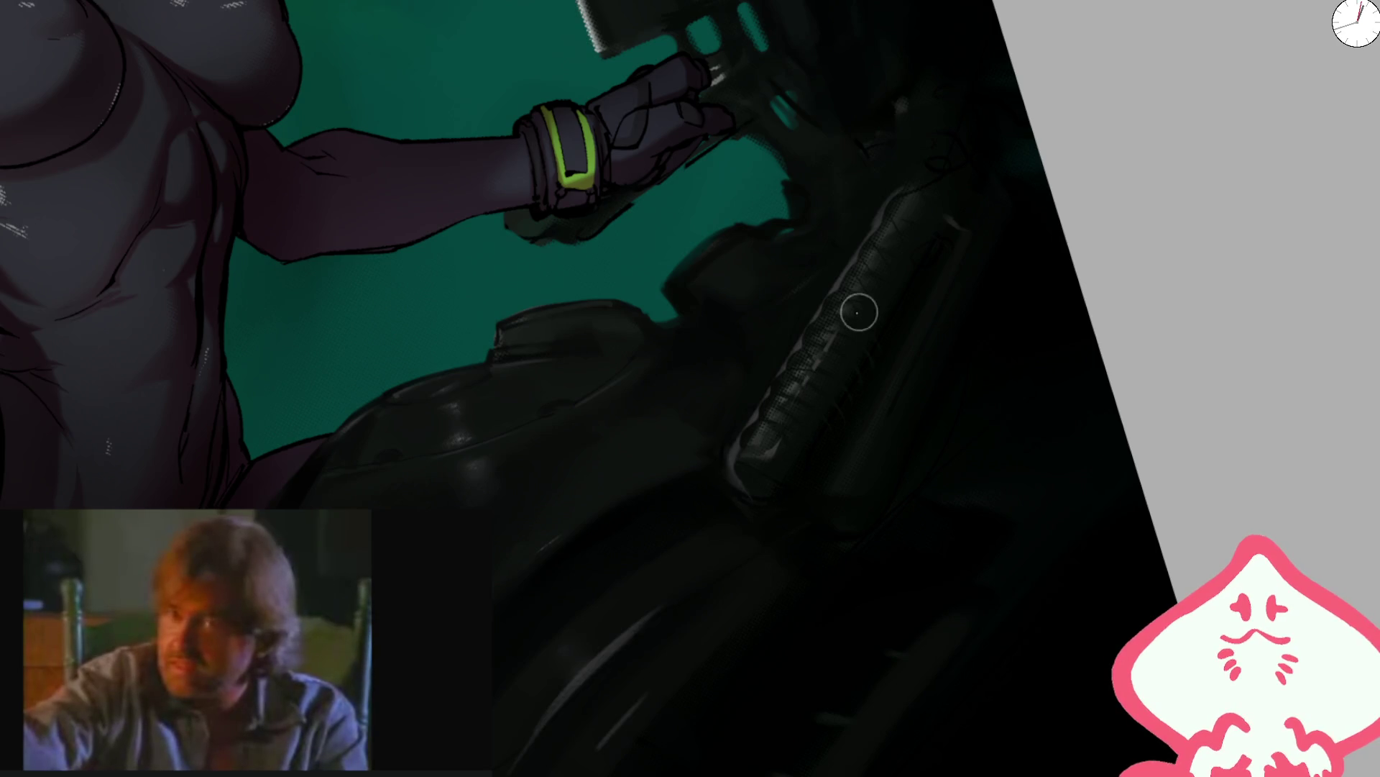
{"action": "key", "text": "ctrl+z"}
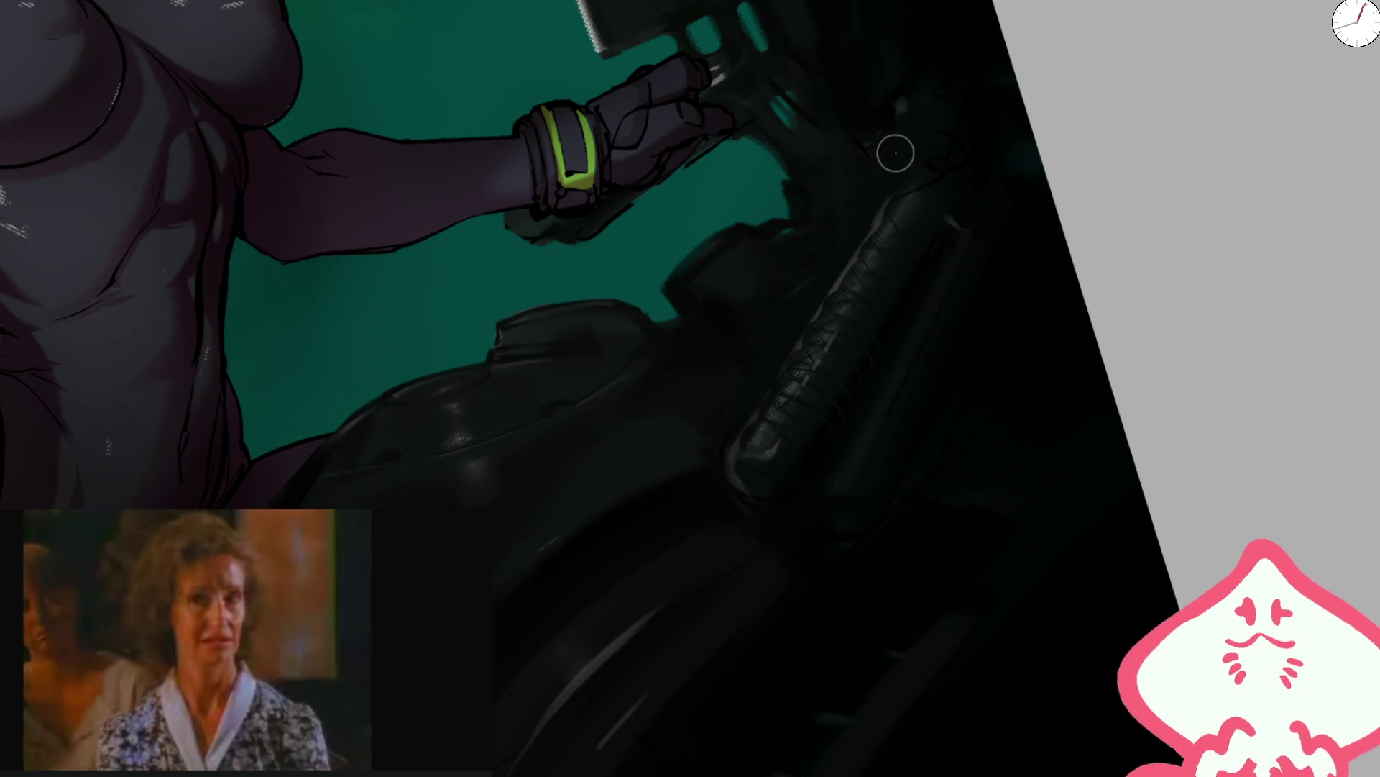
- Add a light stroke near the handlebar and a faint highlight on the dark armour panel
{"action": "left_click_drag", "start_coordinate": [908, 175], "coordinate": [927, 144]}
{"action": "left_click_drag", "start_coordinate": [813, 27], "coordinate": [791, 286]}
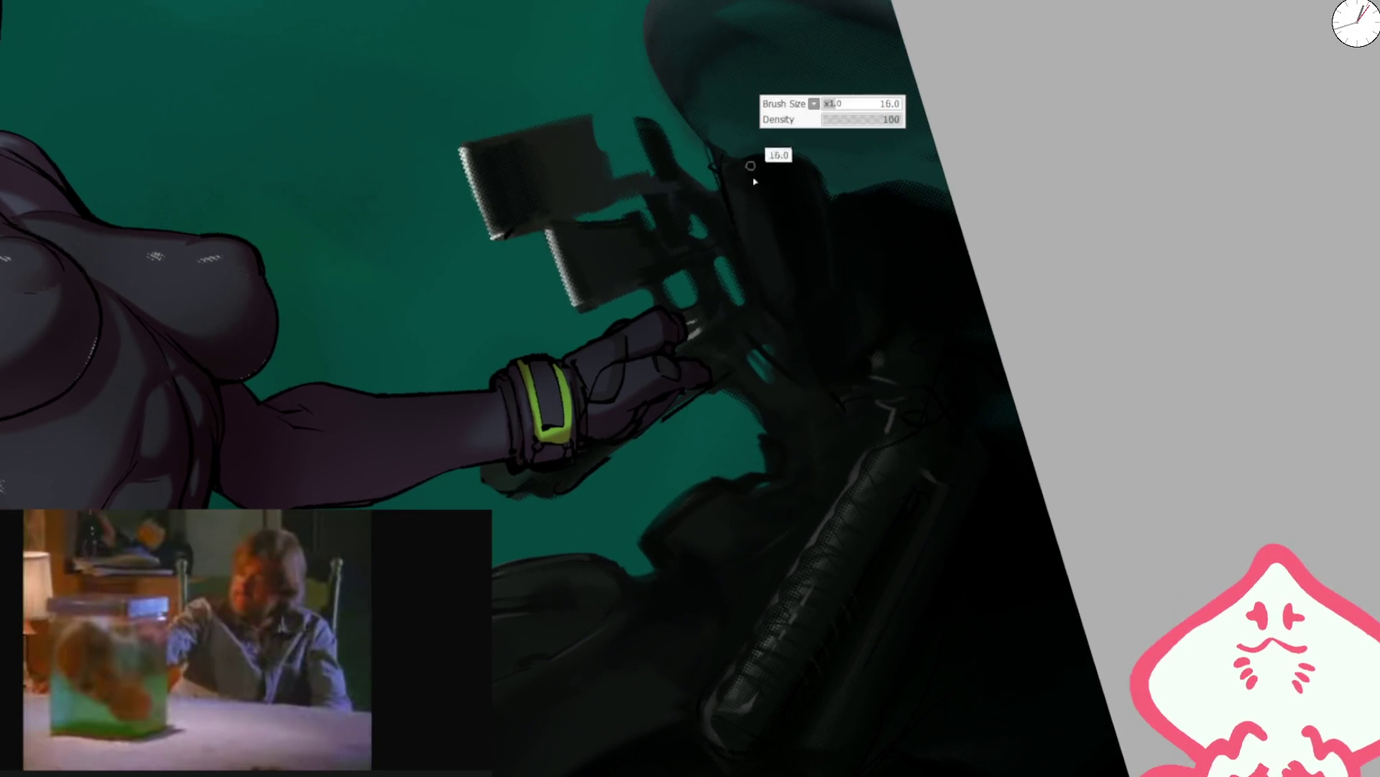
{"action": "scroll", "coordinate": [552, 190], "scroll_direction": "down", "scroll_amount": 5}
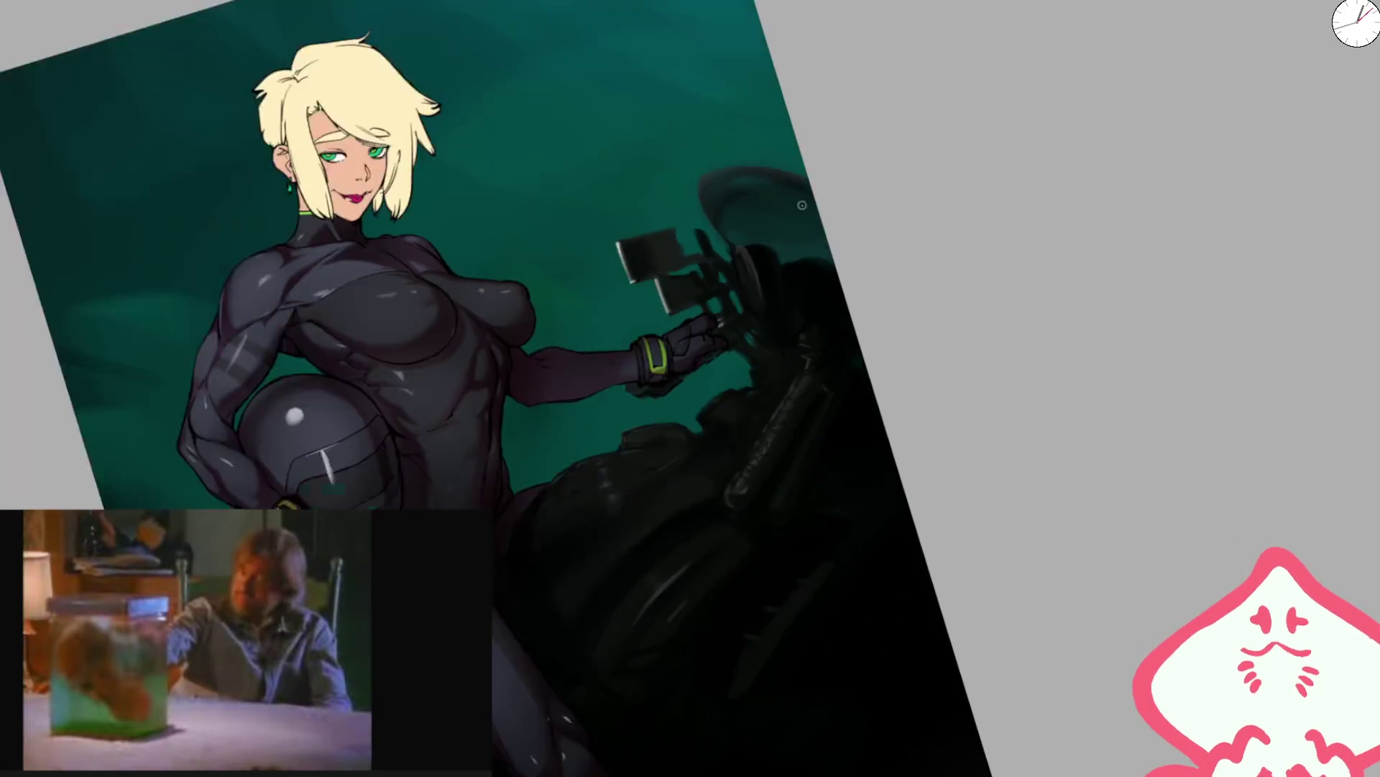
{"action": "scroll", "coordinate": [682, 489], "scroll_direction": "up", "scroll_amount": 5}
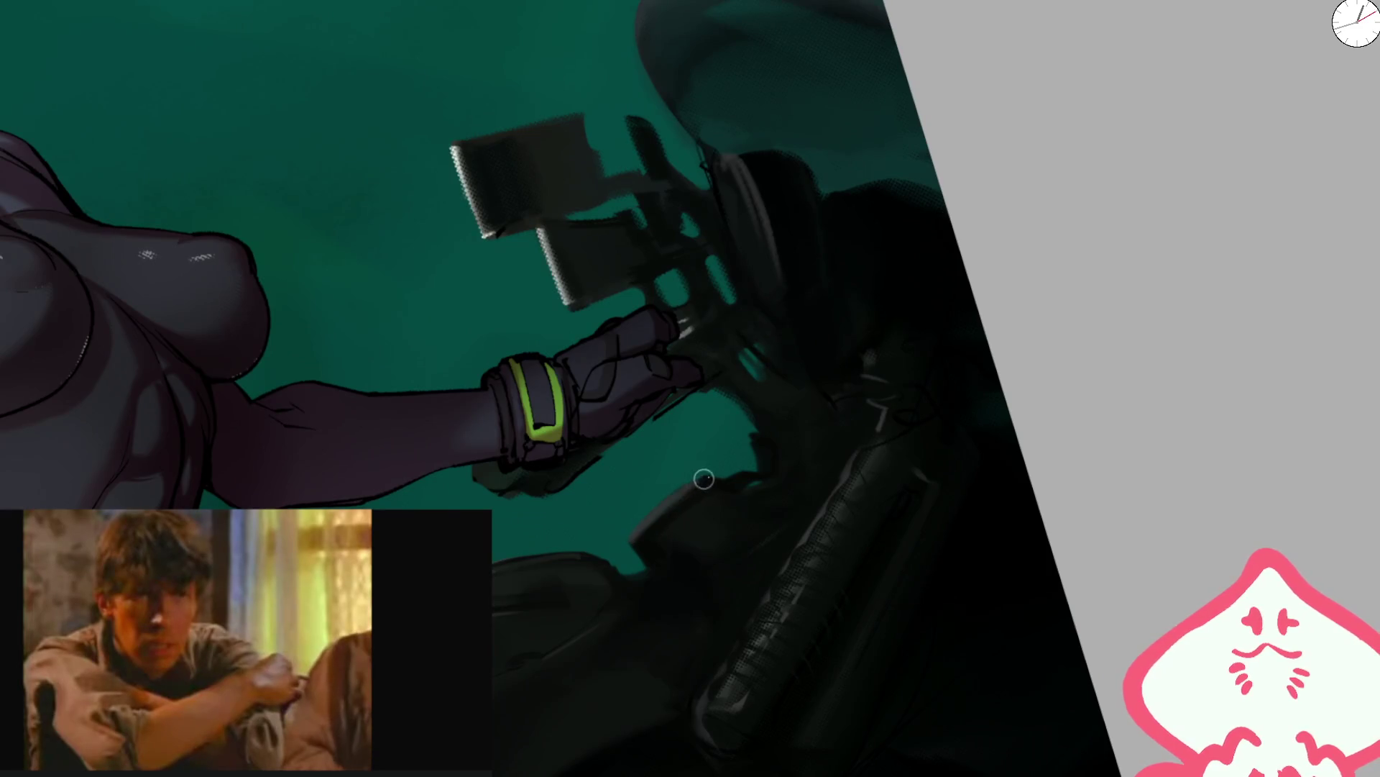
{"action": "scroll", "coordinate": [719, 404], "scroll_direction": "up", "scroll_amount": 2}
{"action": "left_click_drag", "start_coordinate": [719, 404], "coordinate": [716, 515]}
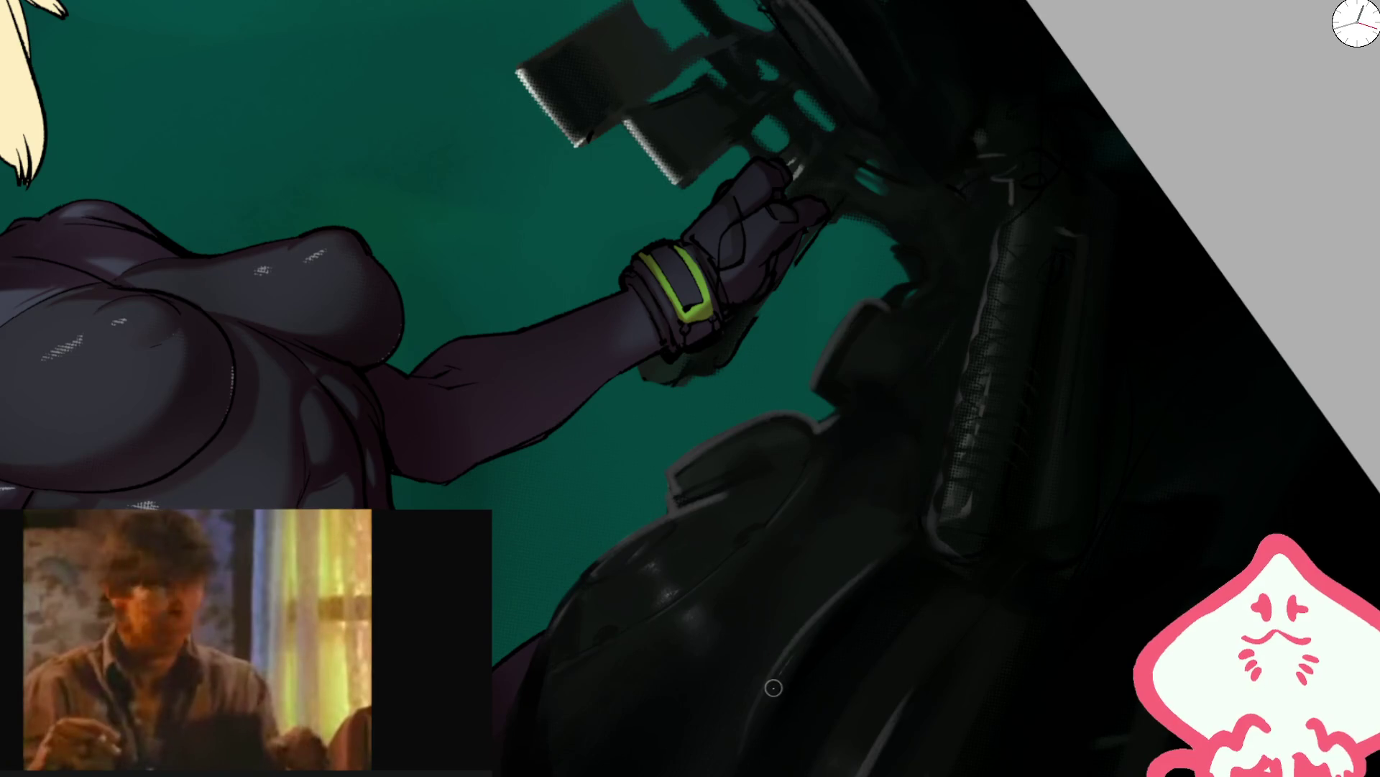
{"action": "left_click_drag", "start_coordinate": [867, 617], "coordinate": [871, 343]}
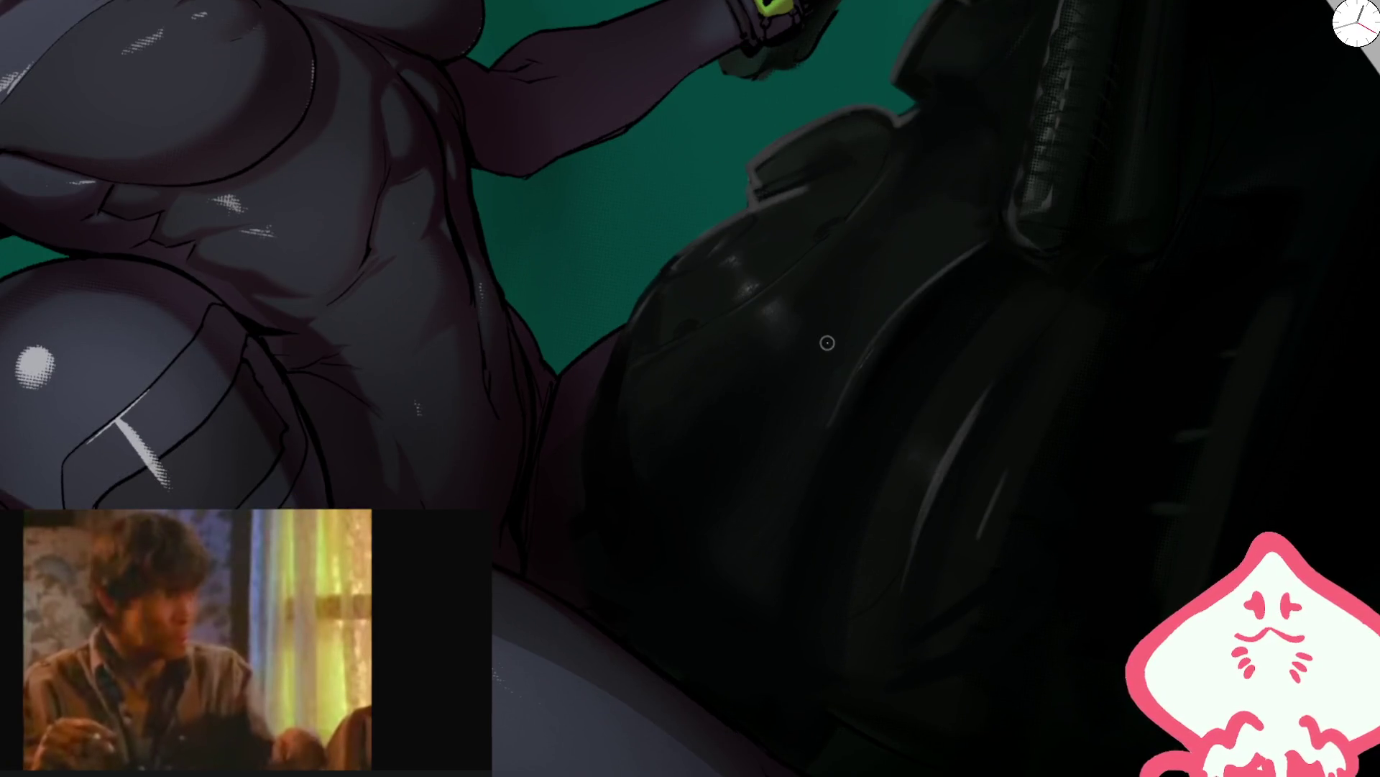
{"action": "left_click_drag", "start_coordinate": [884, 581], "coordinate": [914, 525]}
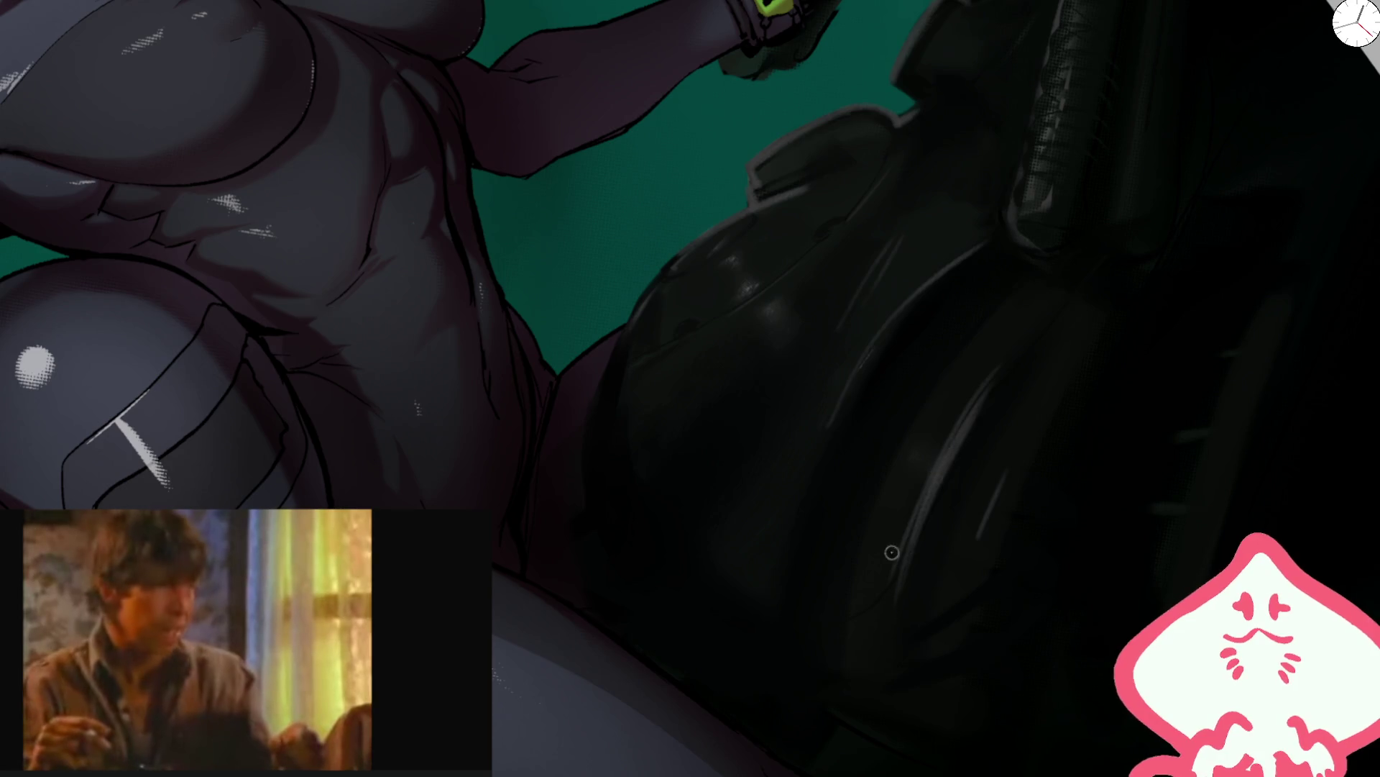
{"action": "key", "text": "bracketright"}
{"action": "key", "text": "bracketright"}
{"action": "key", "text": "bracketright"}
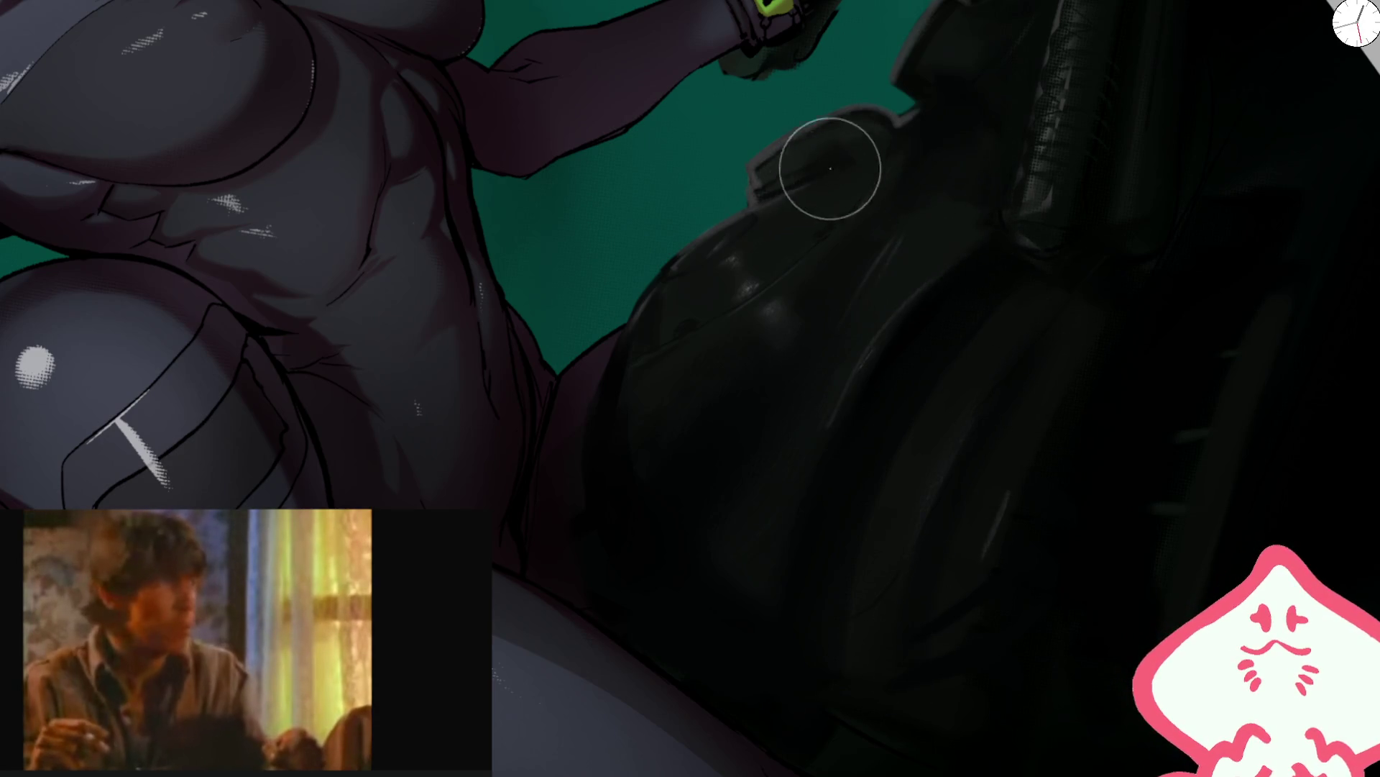
{"action": "left_click_drag", "start_coordinate": [823, 166], "coordinate": [757, 309]}
{"action": "scroll", "coordinate": [769, 284], "scroll_direction": "up", "scroll_amount": 1}
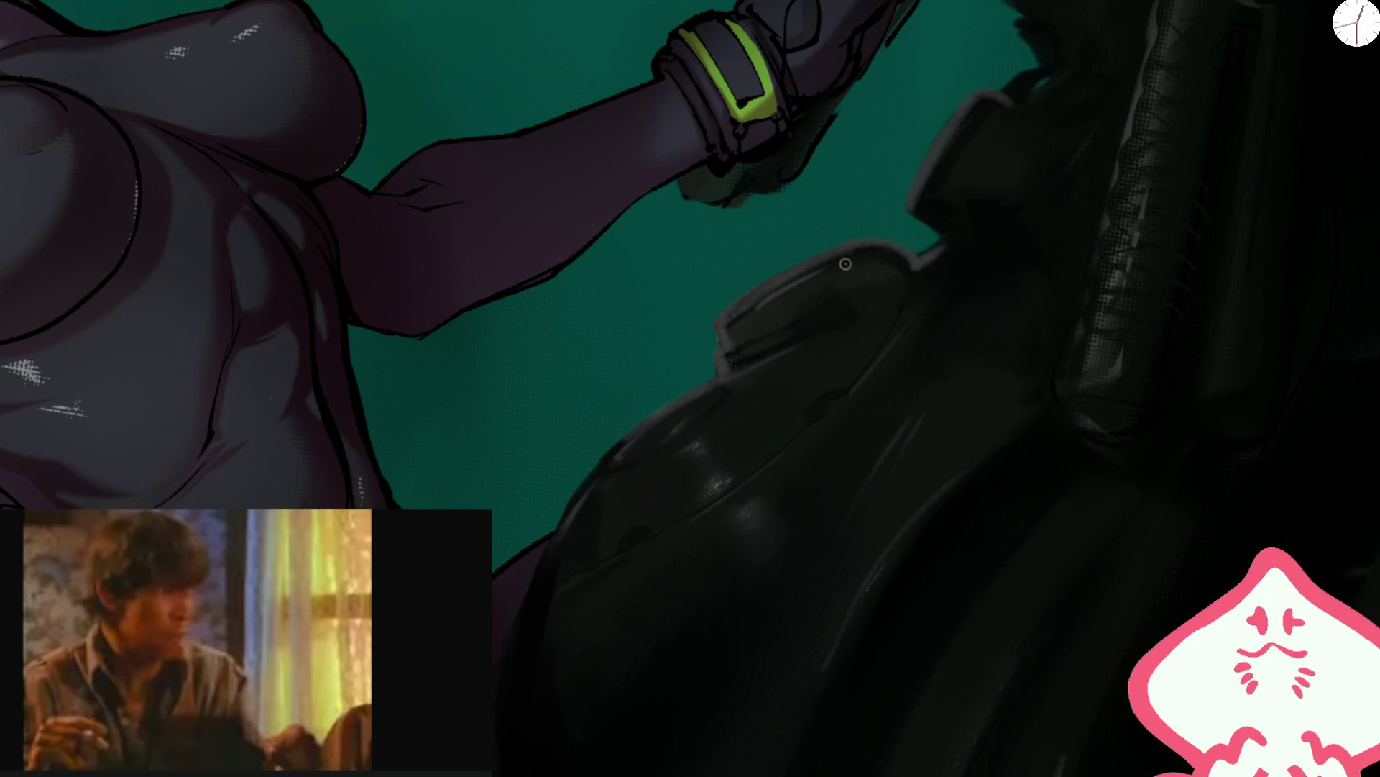
{"action": "key", "text": "p"}
- Ink dark outlines and light rims on the rounded housings beneath the gloved hand
{"action": "mouse_move", "coordinate": [980, 215]}
{"action": "left_mouse_down"}
{"action": "mouse_move", "coordinate": [965, 206]}
{"action": "mouse_move", "coordinate": [824, 319]}
{"action": "mouse_move", "coordinate": [791, 417]}
{"action": "mouse_move", "coordinate": [697, 354]}
{"action": "mouse_move", "coordinate": [656, 363]}
{"action": "left_mouse_up"}
{"action": "mouse_move", "coordinate": [640, 412]}
{"action": "left_mouse_down"}
{"action": "mouse_move", "coordinate": [748, 391]}
{"action": "mouse_move", "coordinate": [774, 317]}
{"action": "mouse_move", "coordinate": [616, 462]}
{"action": "left_mouse_up"}
{"action": "key", "text": "t"}
{"action": "key", "text": "b"}
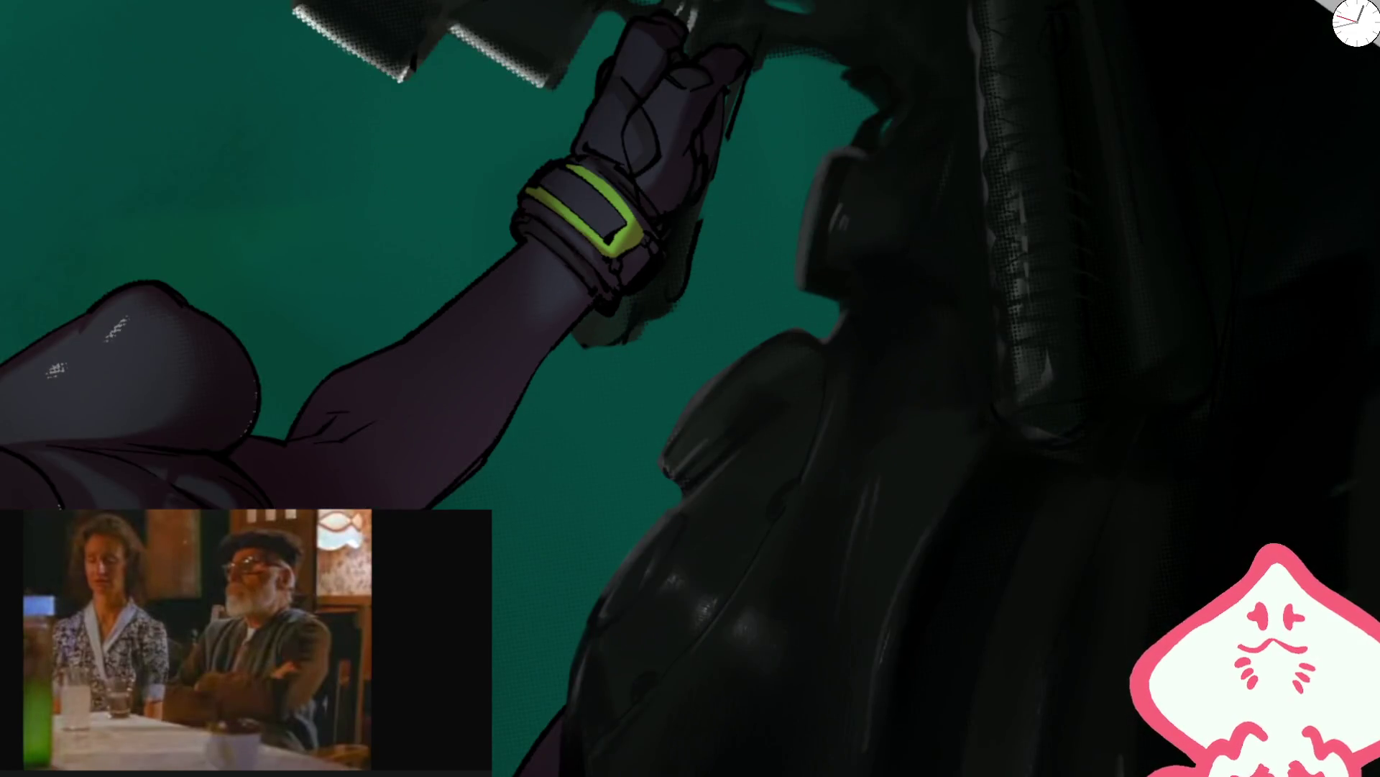
{"action": "scroll", "coordinate": [832, 347], "scroll_direction": "up", "scroll_amount": 2}
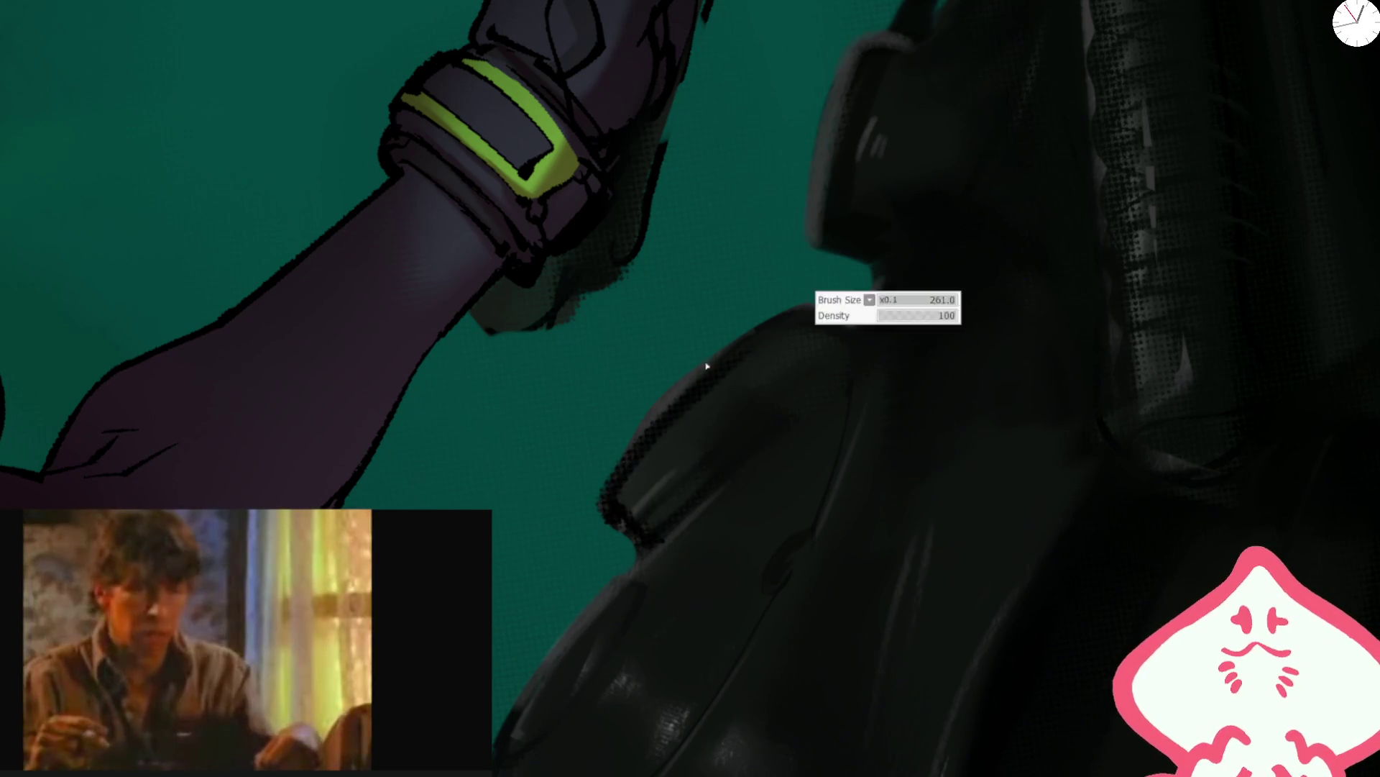
{"action": "mouse_move", "coordinate": [654, 546]}
{"action": "left_mouse_down"}
{"action": "mouse_move", "coordinate": [607, 496]}
{"action": "mouse_move", "coordinate": [688, 388]}
{"action": "mouse_move", "coordinate": [767, 326]}
{"action": "mouse_move", "coordinate": [848, 330]}
{"action": "left_mouse_up"}
{"action": "left_click_drag", "start_coordinate": [855, 381], "coordinate": [885, 274]}
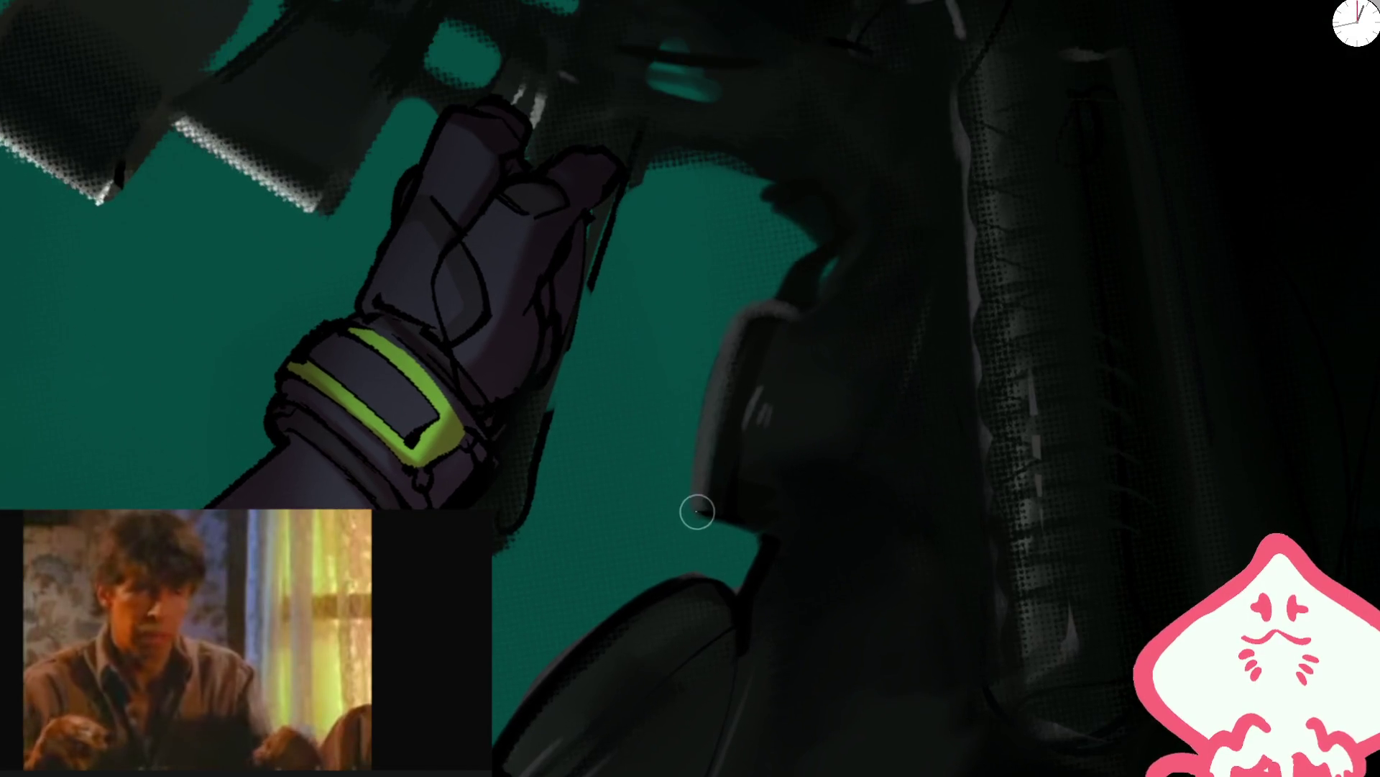
{"action": "mouse_move", "coordinate": [697, 485]}
{"action": "left_mouse_down"}
{"action": "mouse_move", "coordinate": [740, 312]}
{"action": "mouse_move", "coordinate": [688, 513]}
{"action": "left_mouse_up"}
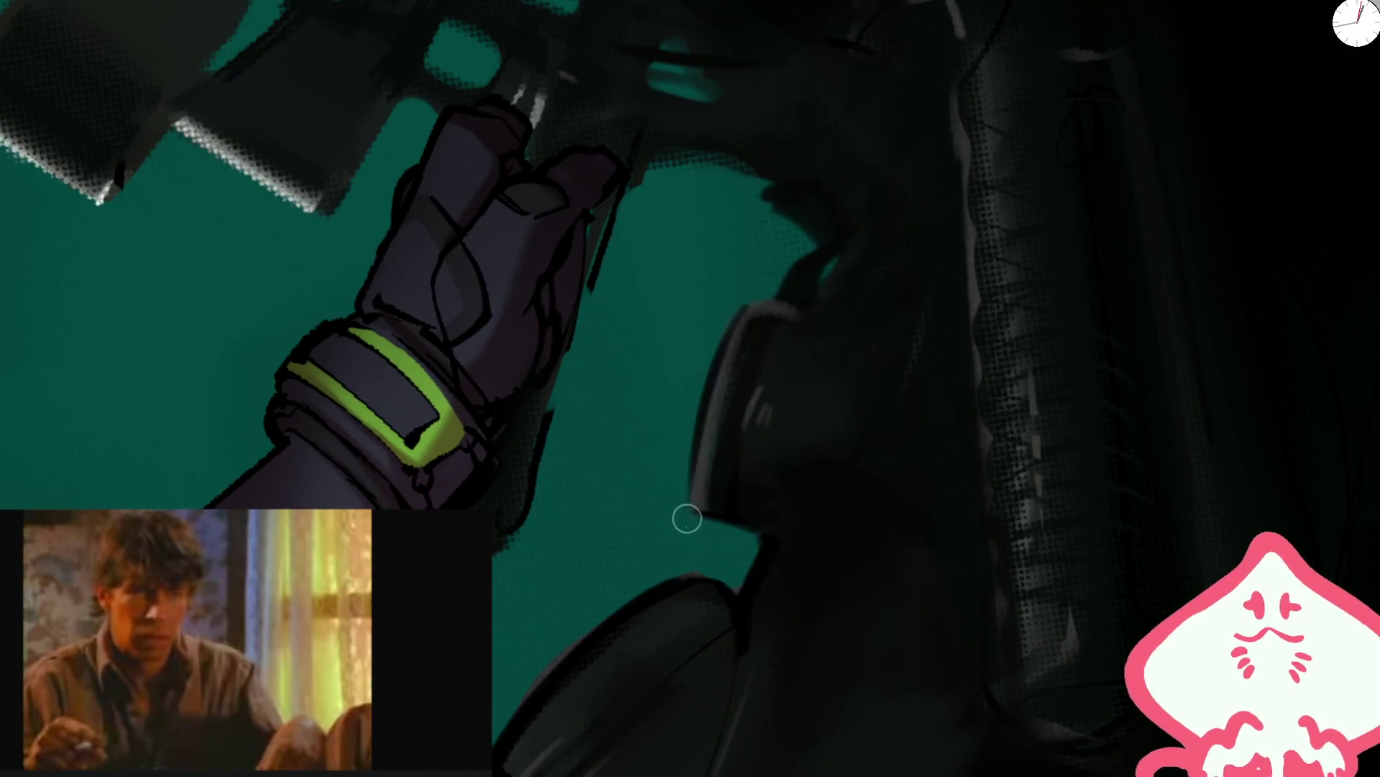
{"action": "left_click_drag", "start_coordinate": [746, 295], "coordinate": [792, 304]}
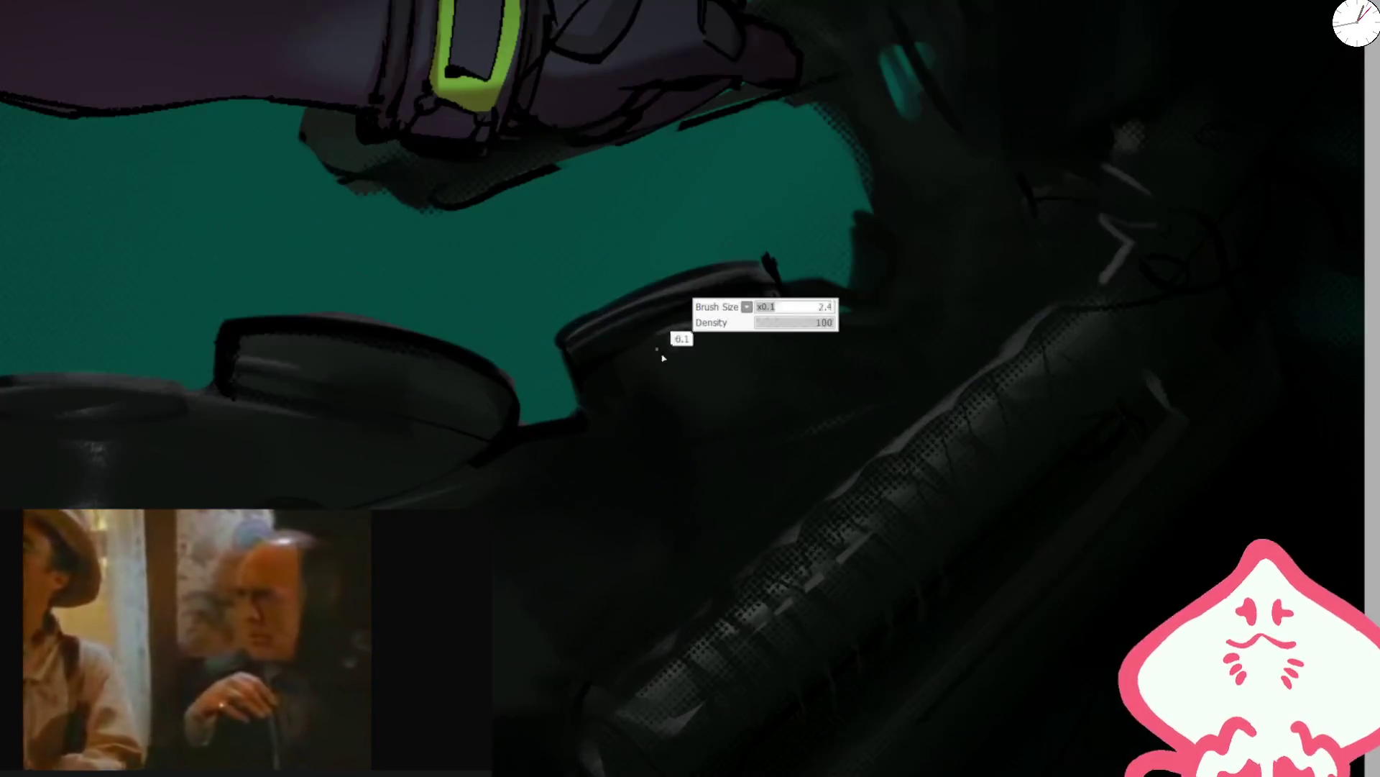
{"action": "mouse_move", "coordinate": [669, 345]}
{"action": "left_mouse_down"}
{"action": "mouse_move", "coordinate": [700, 404]}
{"action": "mouse_move", "coordinate": [755, 373]}
{"action": "left_mouse_up"}
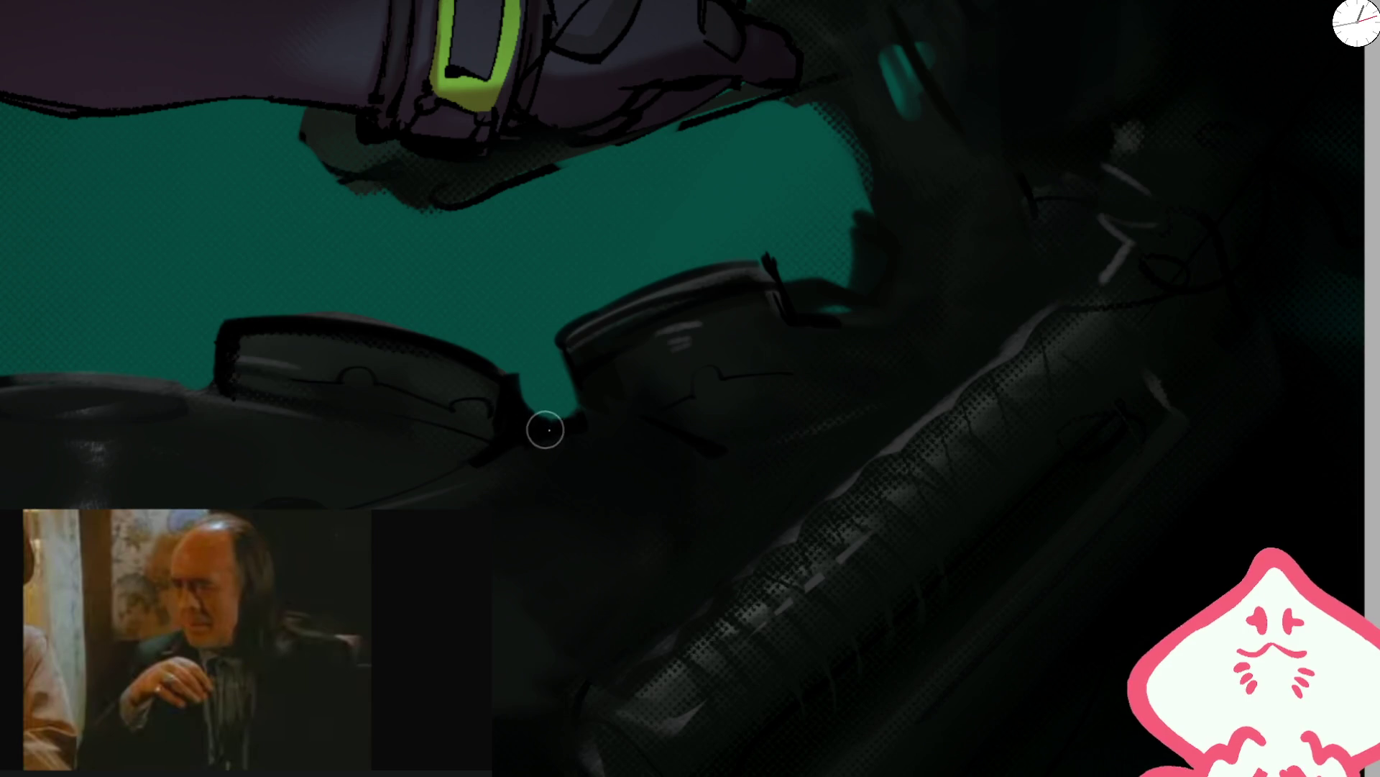
{"action": "scroll", "coordinate": [620, 461], "scroll_direction": "down", "scroll_amount": 5}
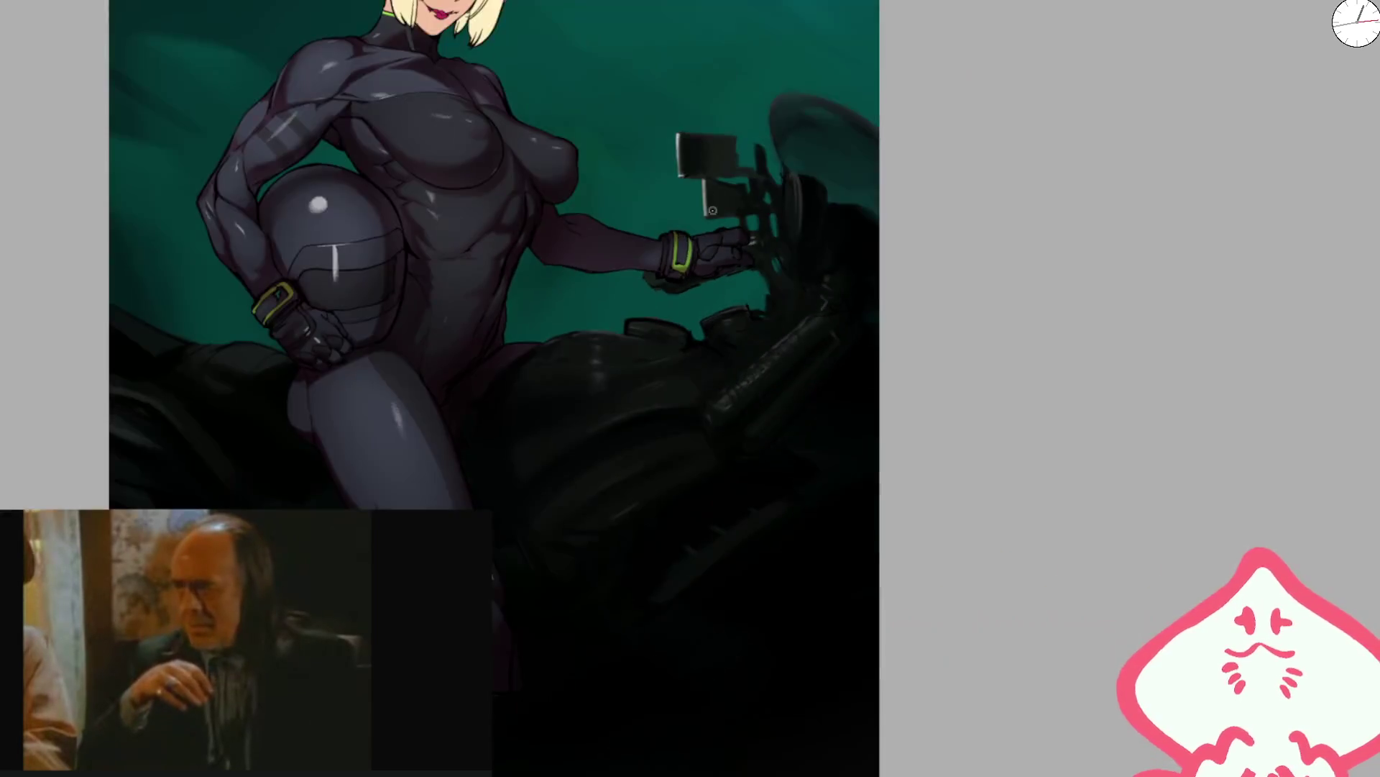
- Brighten the front tire's rim highlight near the handlebar
{"action": "scroll", "coordinate": [749, 238], "scroll_direction": "up", "scroll_amount": 5}
{"action": "left_click_drag", "start_coordinate": [695, 128], "coordinate": [613, 308]}
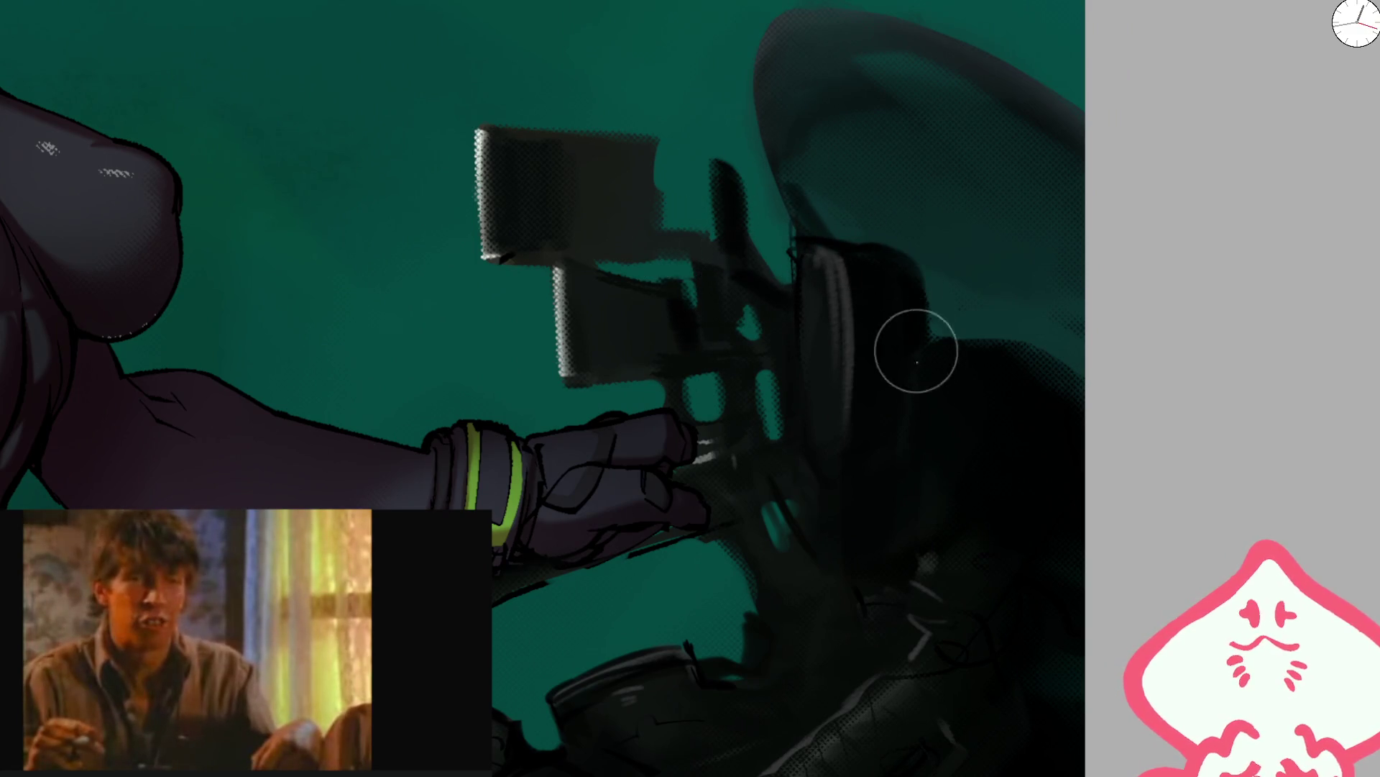
{"action": "left_click_drag", "start_coordinate": [810, 302], "coordinate": [830, 288]}
{"action": "scroll", "coordinate": [832, 401], "scroll_direction": "down", "scroll_amount": 5}
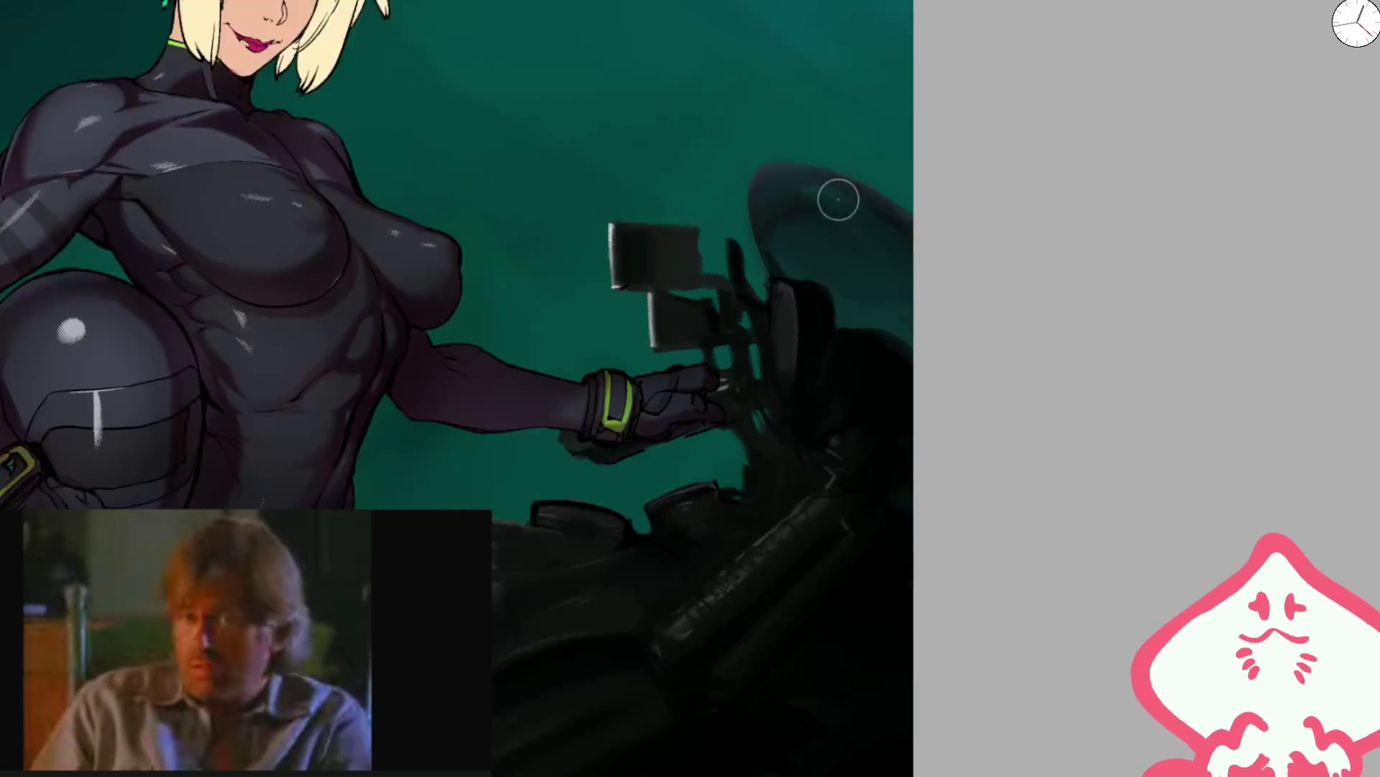
{"action": "scroll", "coordinate": [807, 256], "scroll_direction": "up", "scroll_amount": 4}
{"action": "scroll", "coordinate": [783, 325], "scroll_direction": "up", "scroll_amount": 2}
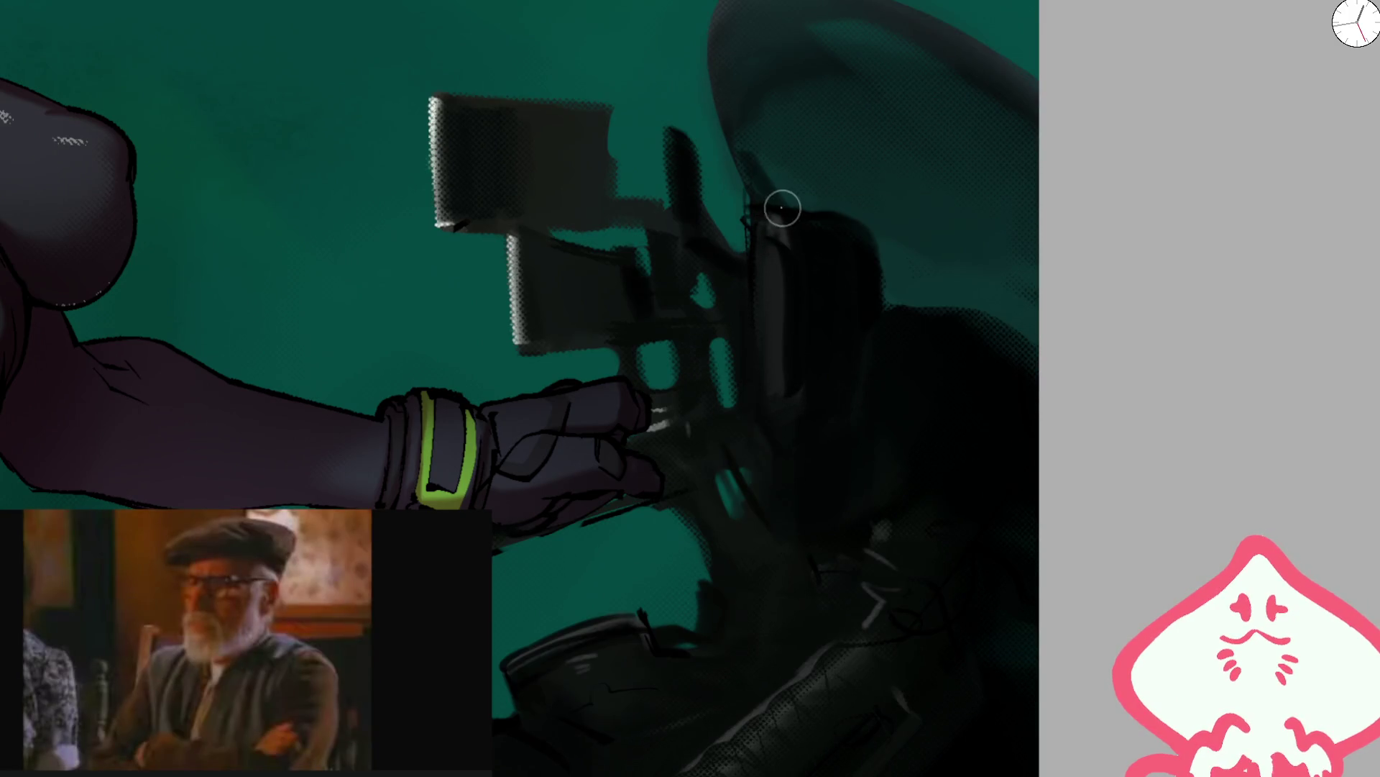
- Darken the bike's front cowl with dark strokes while checking it in a mirrored view
{"action": "key", "text": "m"}
{"action": "mouse_move", "coordinate": [685, 246]}
{"action": "left_mouse_down"}
{"action": "mouse_move", "coordinate": [690, 278]}
{"action": "mouse_move", "coordinate": [703, 258]}
{"action": "mouse_move", "coordinate": [697, 240]}
{"action": "mouse_move", "coordinate": [705, 391]}
{"action": "left_mouse_up"}
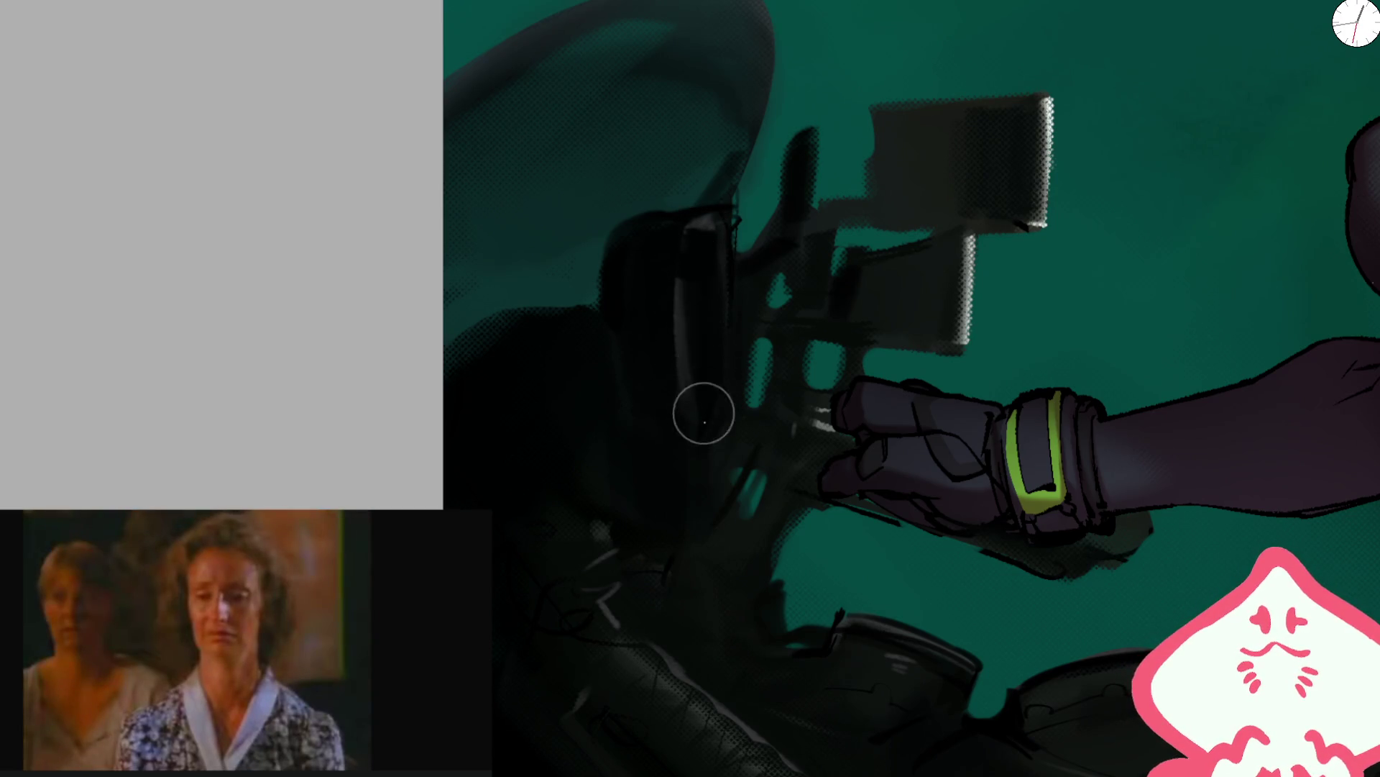
{"action": "scroll", "coordinate": [777, 203], "scroll_direction": "down", "scroll_amount": 3}
{"action": "scroll", "coordinate": [718, 271], "scroll_direction": "up", "scroll_amount": 3}
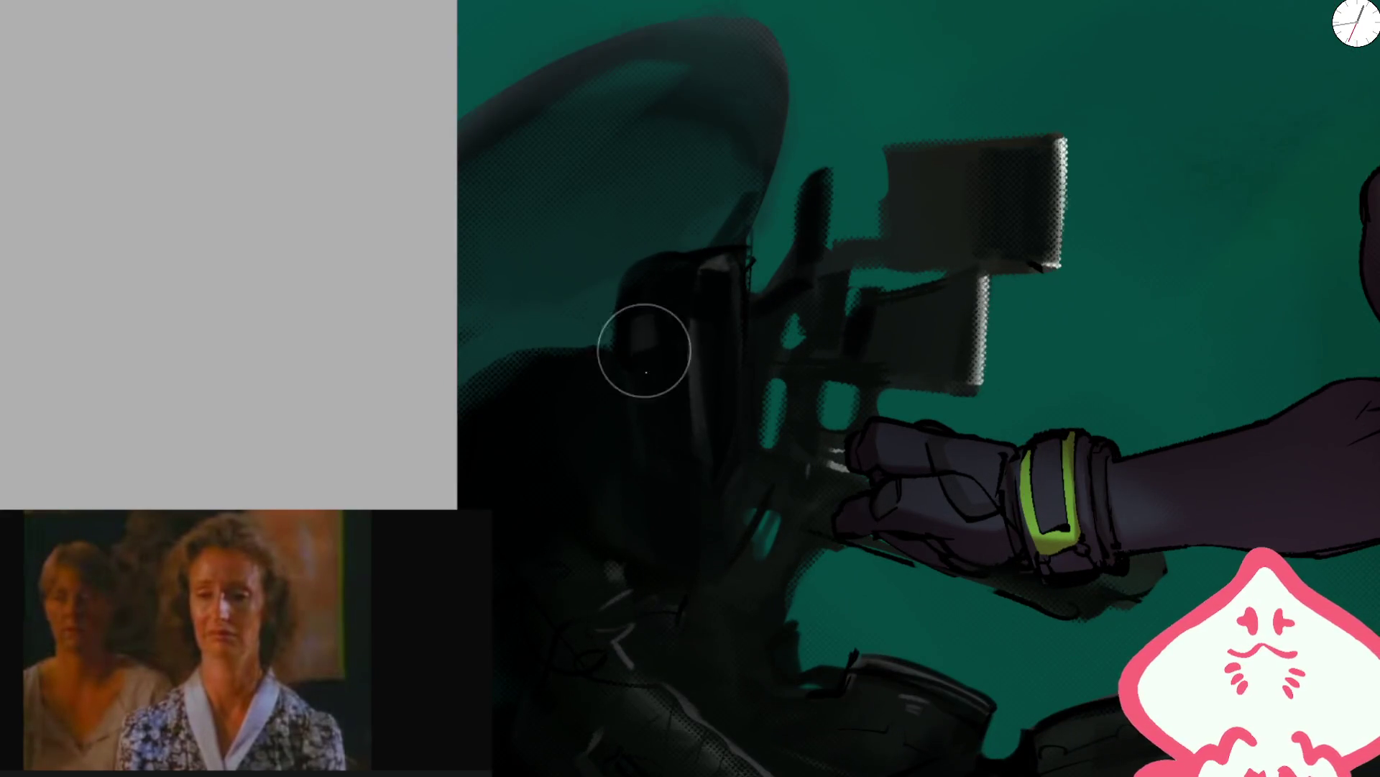
{"action": "mouse_move", "coordinate": [640, 348]}
{"action": "left_mouse_down"}
{"action": "mouse_move", "coordinate": [666, 419]}
{"action": "mouse_move", "coordinate": [666, 358]}
{"action": "left_mouse_up"}
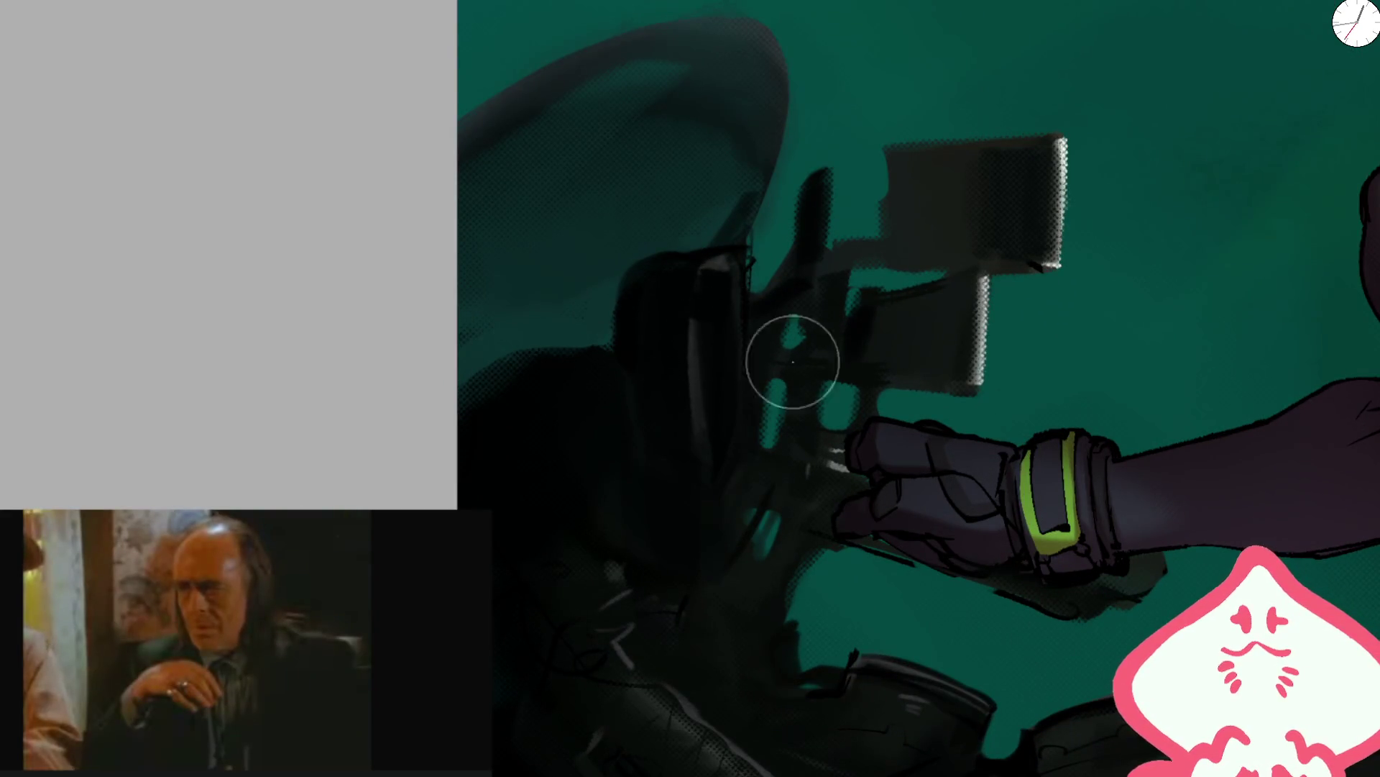
{"action": "key", "text": "m"}
{"action": "key", "text": "6"}
{"action": "key", "text": "6"}
{"action": "key", "text": "6"}
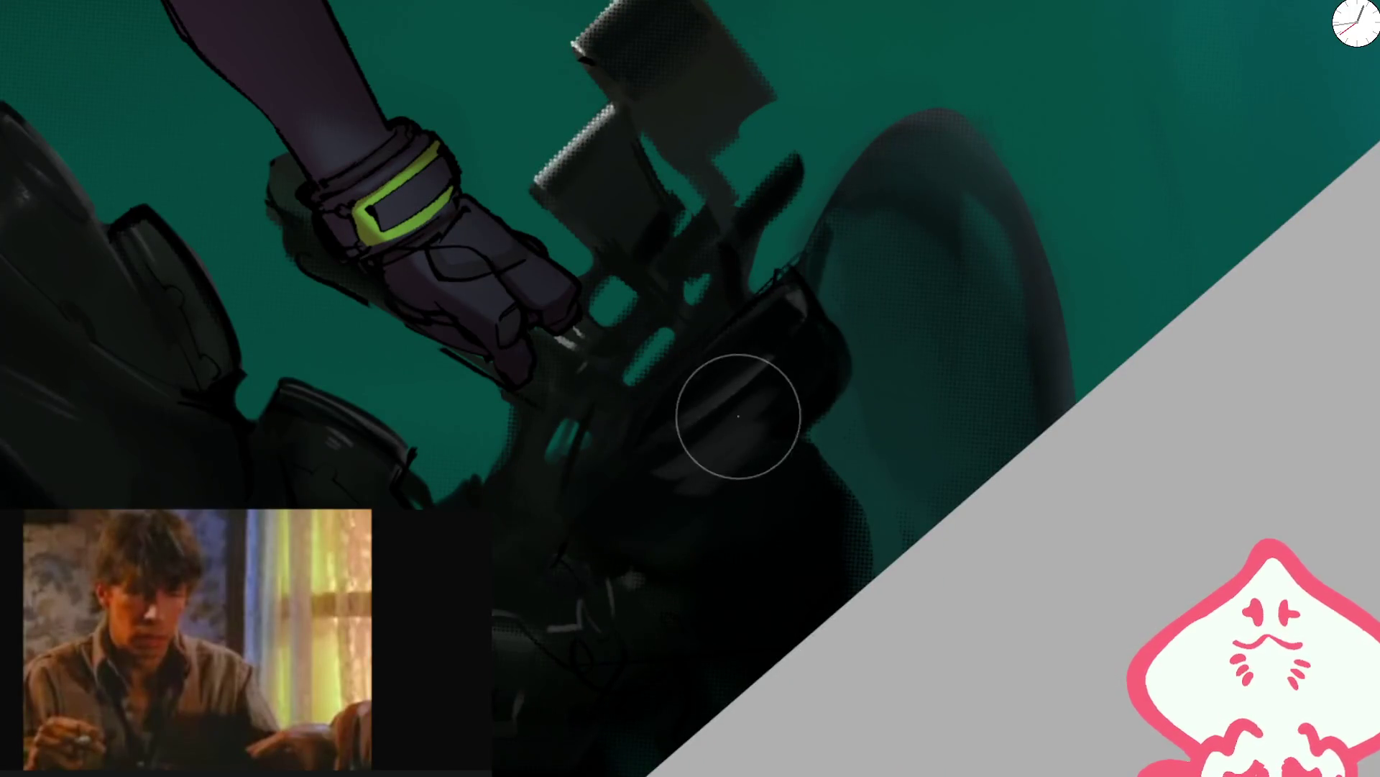
{"action": "key", "text": "]"}
{"action": "key", "text": "]"}
{"action": "key", "text": "]"}
{"action": "mouse_move", "coordinate": [676, 467]}
{"action": "left_mouse_down"}
{"action": "mouse_move", "coordinate": [798, 401]}
{"action": "mouse_move", "coordinate": [780, 398]}
{"action": "mouse_move", "coordinate": [715, 456]}
{"action": "mouse_move", "coordinate": [685, 452]}
{"action": "left_mouse_up"}
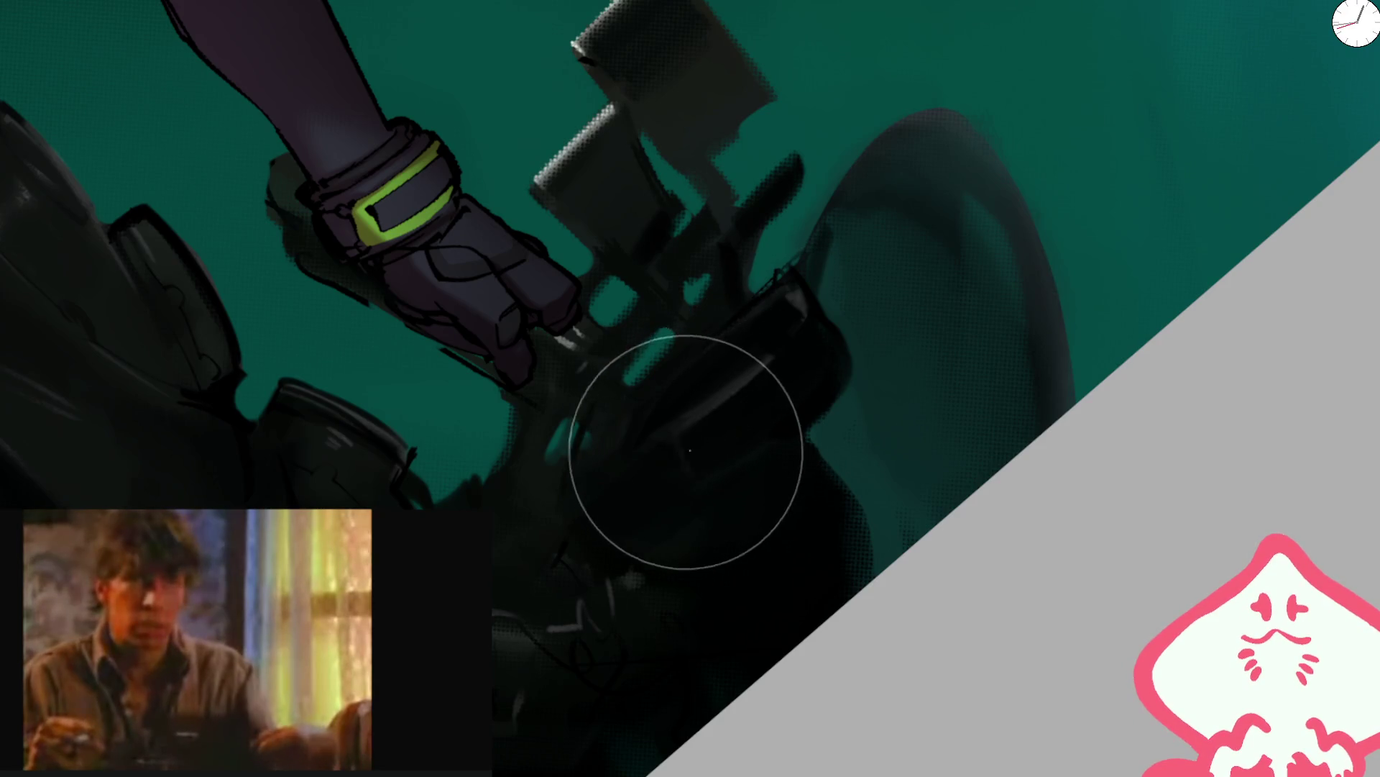
- Undo the stroke that darkened the handlebar area and reset to an upright full view
{"action": "key", "text": "ctrl+z"}
{"action": "key", "text": "["}
{"action": "key", "text": "["}
{"action": "key", "text": "["}
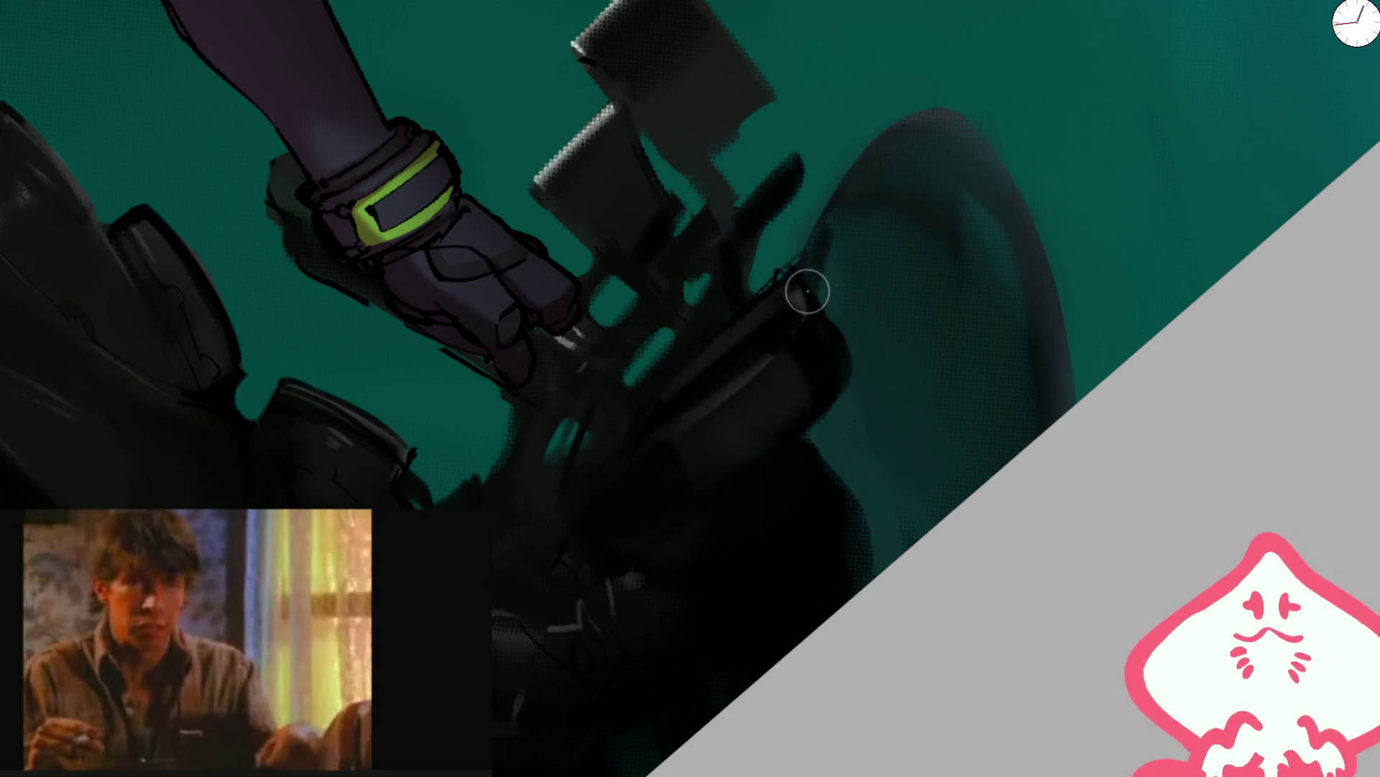
{"action": "key", "text": "]"}
{"action": "key", "text": "]"}
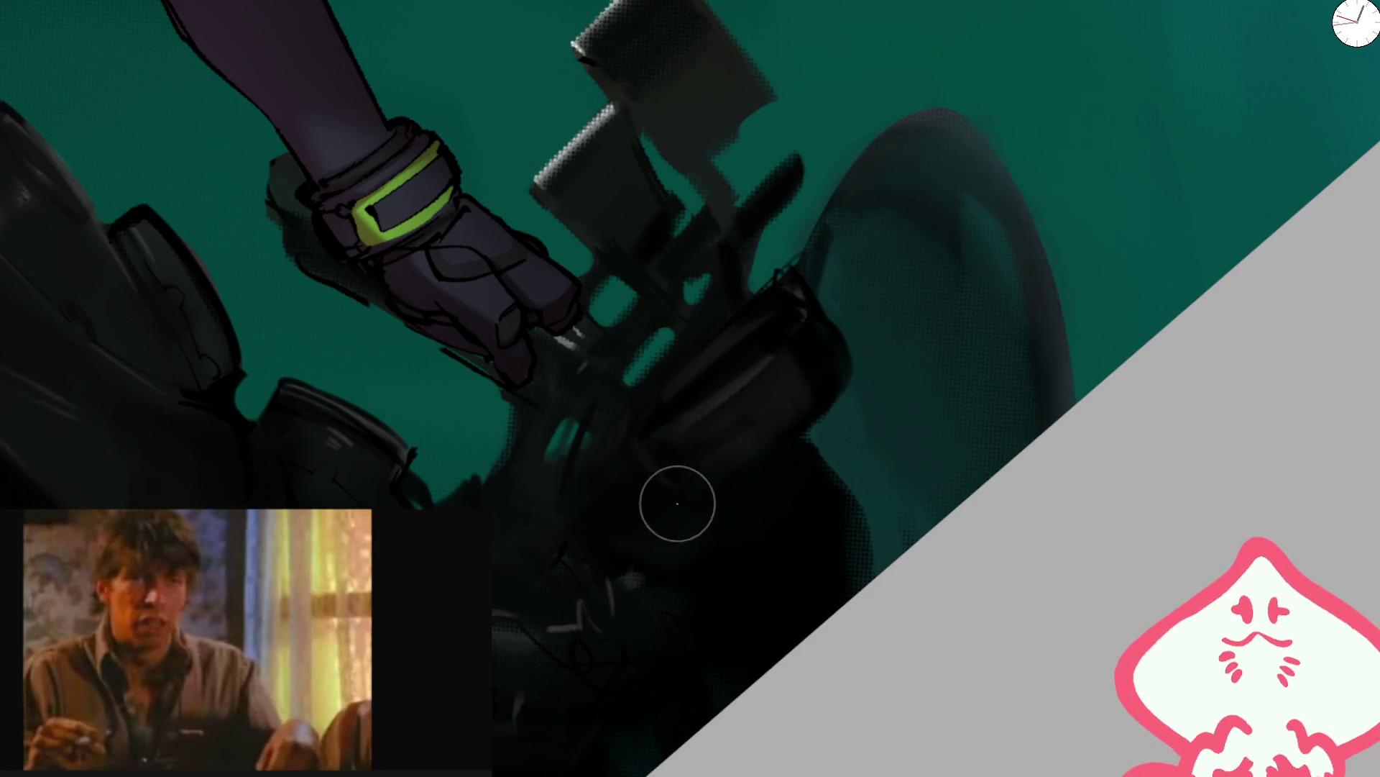
{"action": "key", "text": "ctrl+0"}
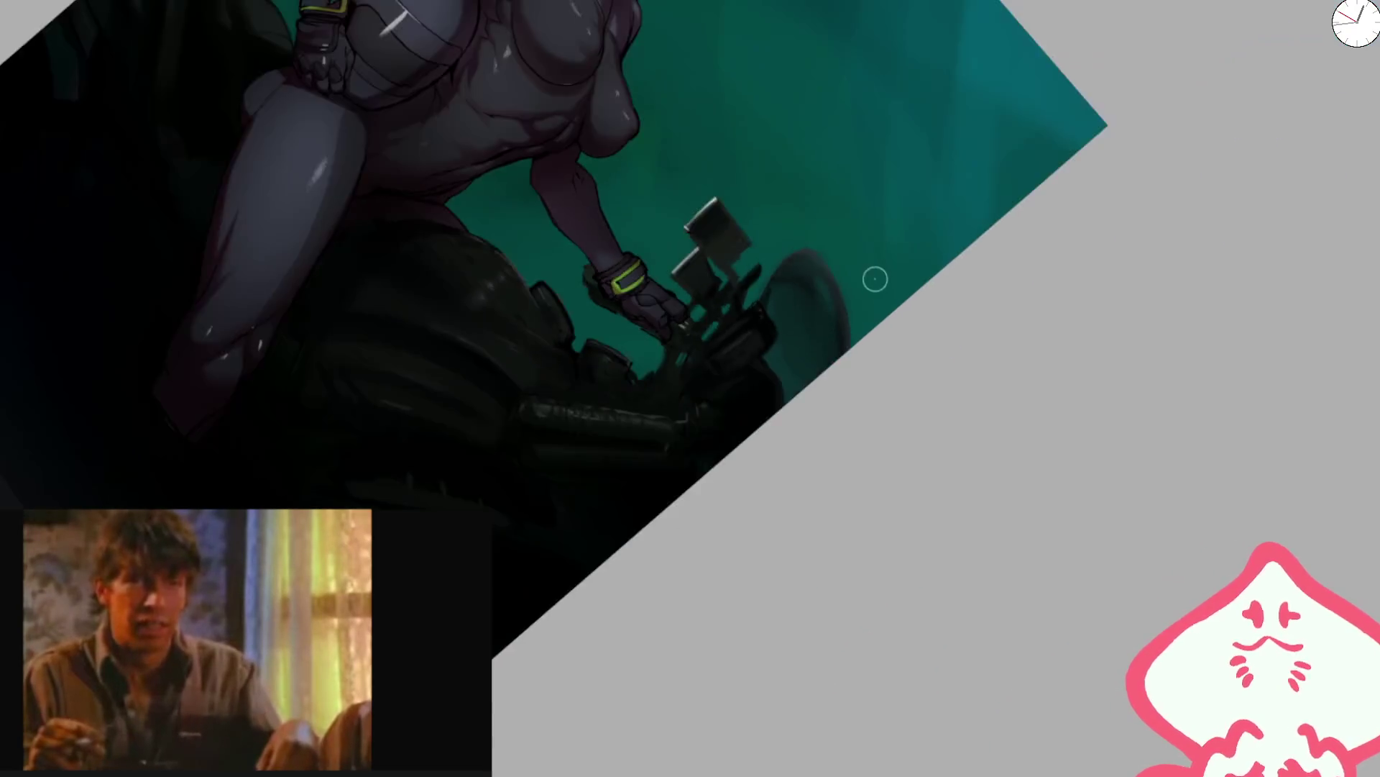
- Paint a thin bright highlight along the lower edge of the dark fork
{"action": "scroll", "coordinate": [892, 393], "scroll_direction": "up", "scroll_amount": 3}
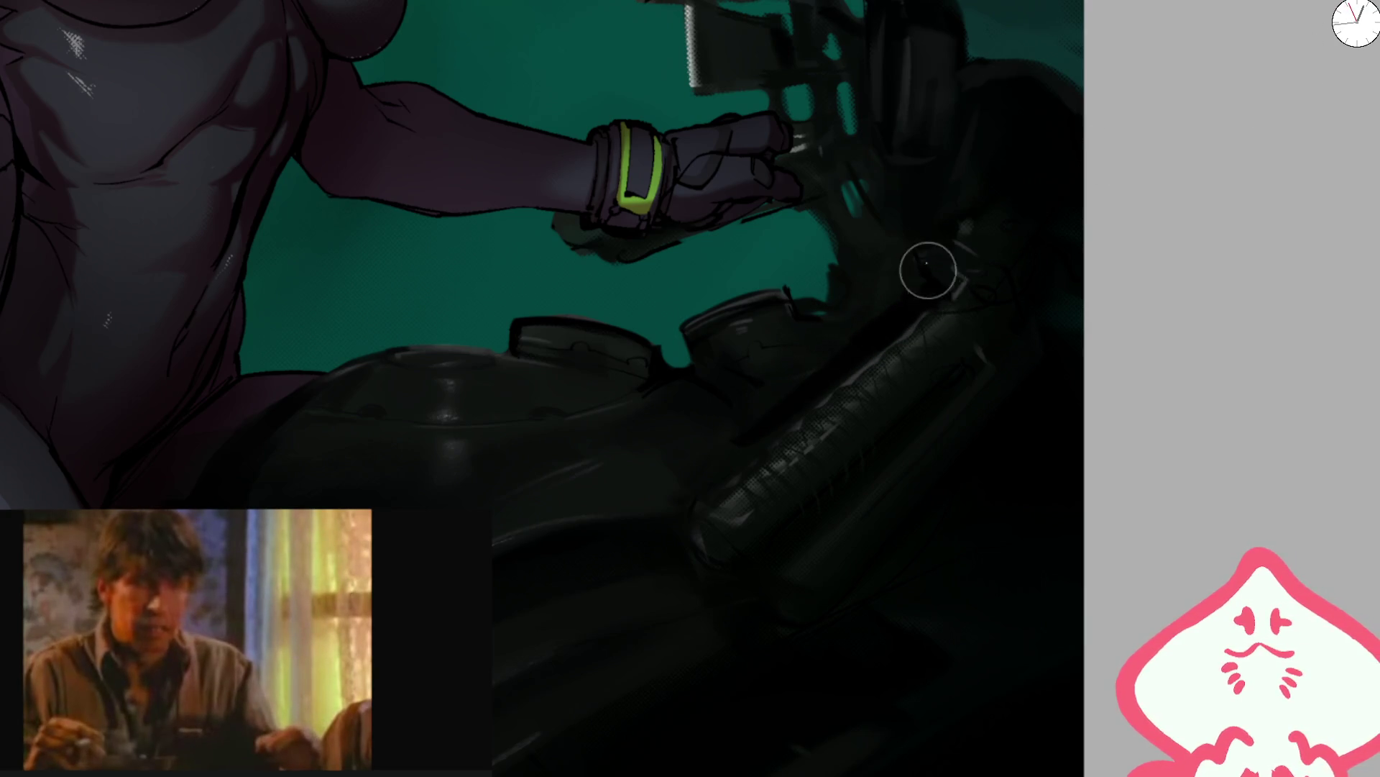
{"action": "left_click_drag", "start_coordinate": [1009, 371], "coordinate": [811, 546]}
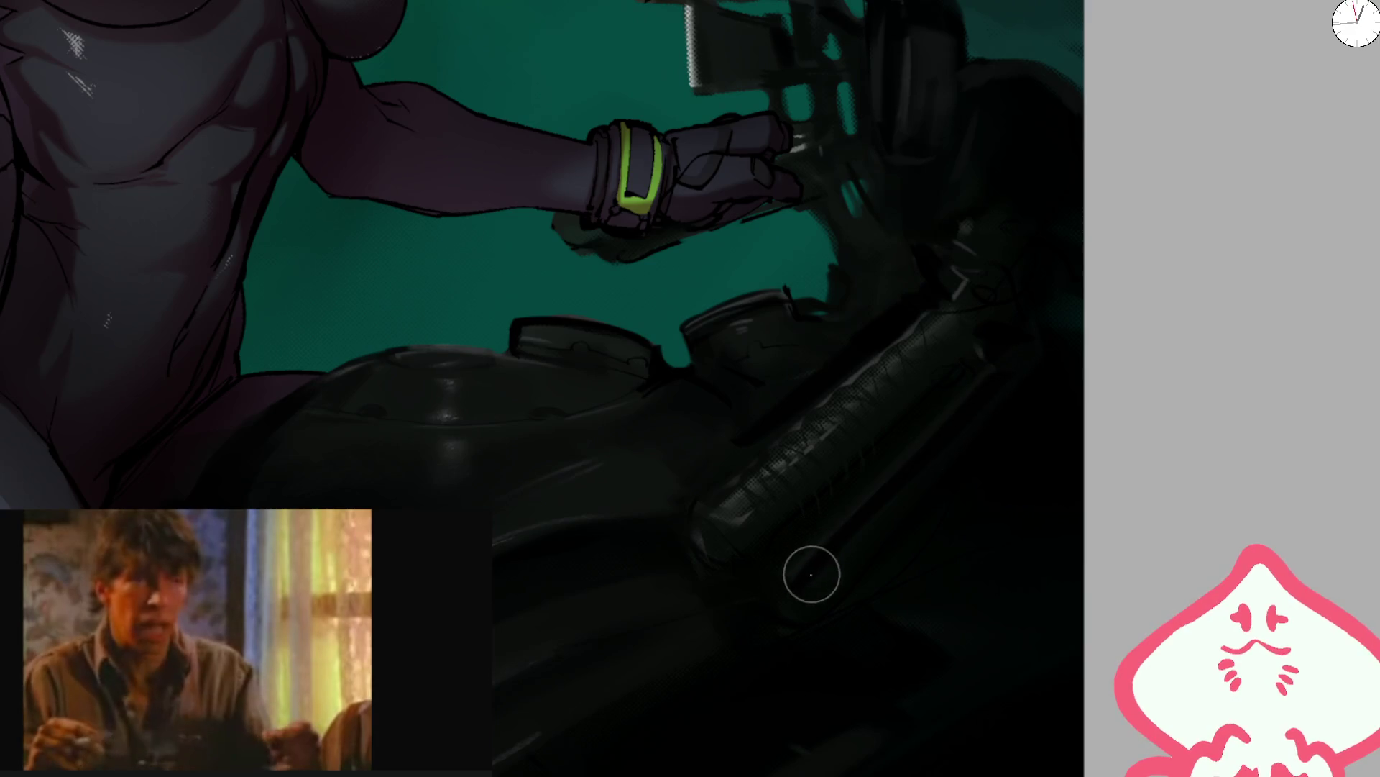
{"action": "scroll", "coordinate": [990, 351], "scroll_direction": "down", "scroll_amount": 3}
{"action": "key", "text": "bracketright"}
{"action": "key", "text": "bracketright"}
{"action": "key", "text": "bracketright"}
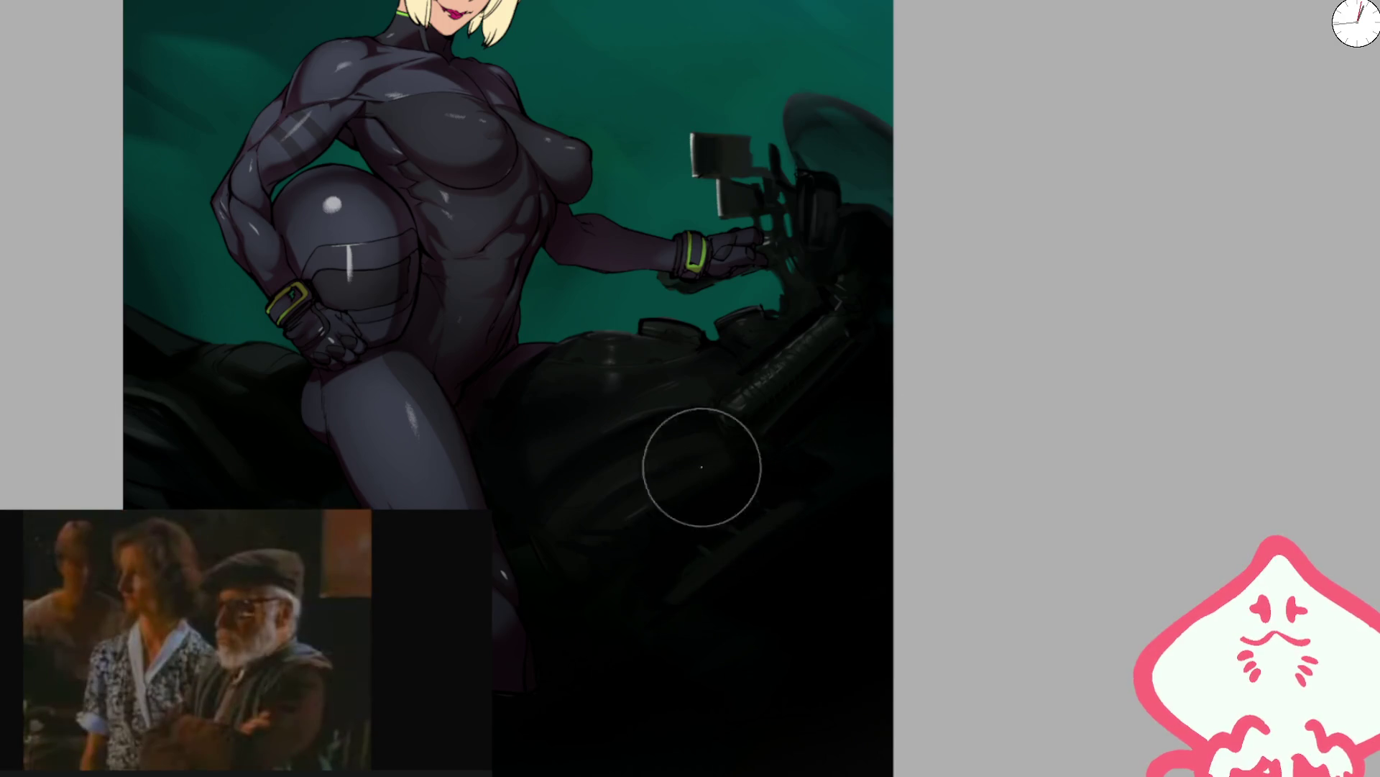
{"action": "key", "text": "bracketright"}
{"action": "key", "text": "bracketright"}
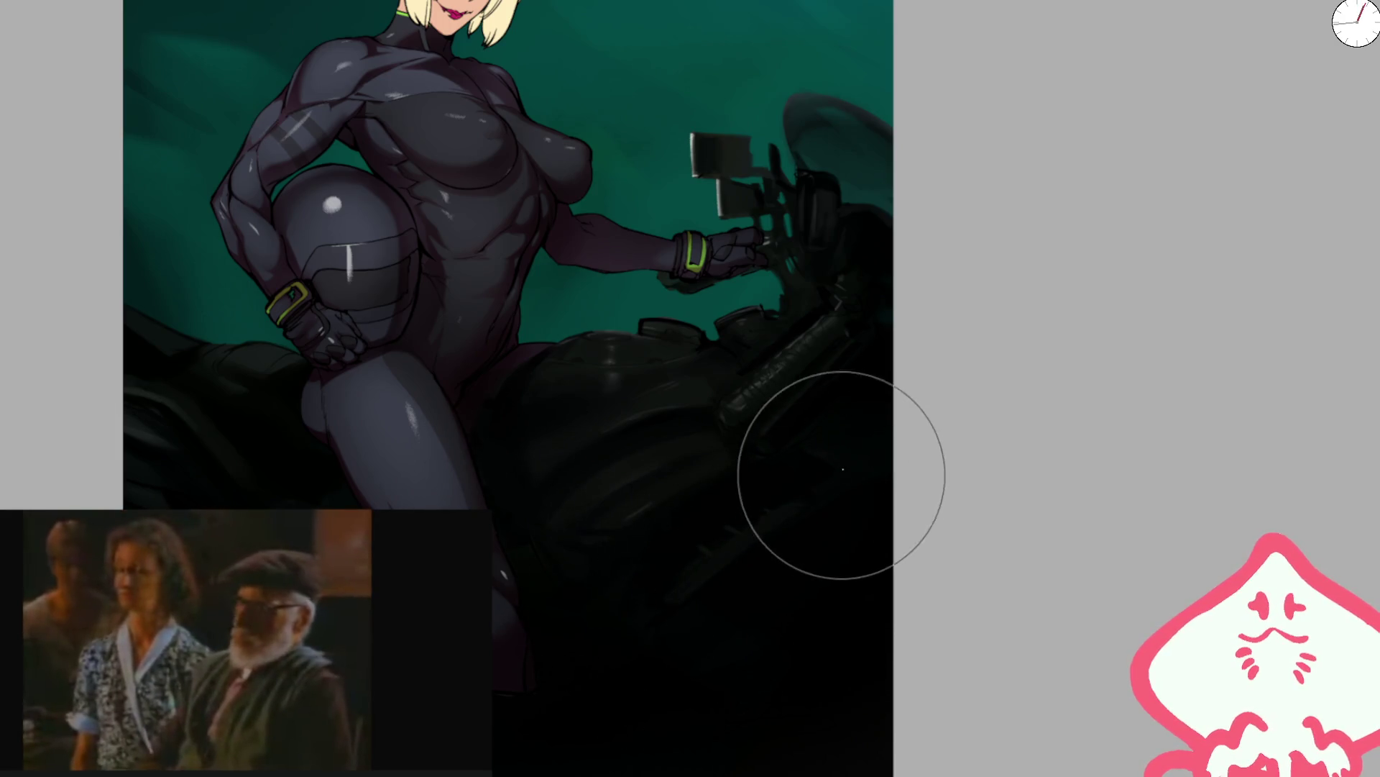
{"action": "scroll", "coordinate": [678, 401], "scroll_direction": "left", "scroll_amount": 5}
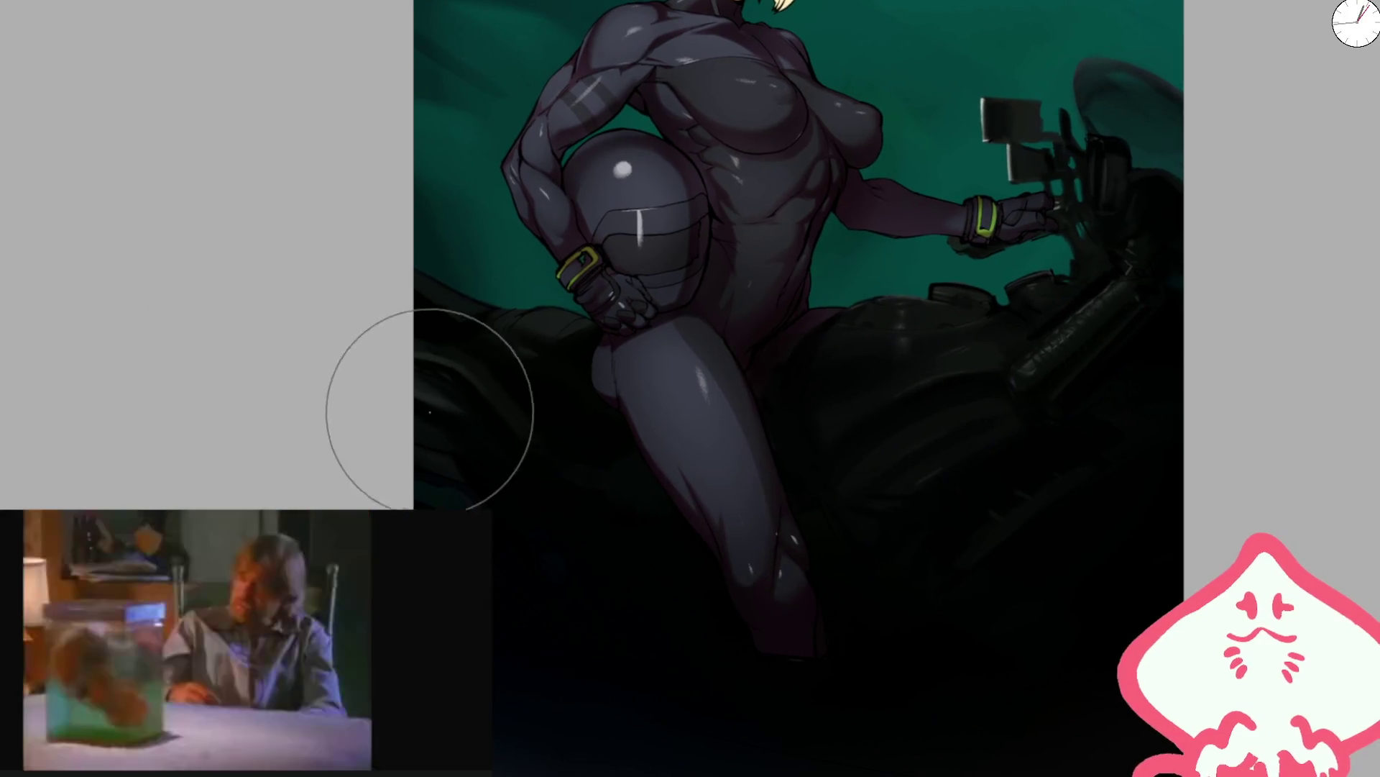
{"action": "scroll", "coordinate": [740, 524], "scroll_direction": "right", "scroll_amount": 2}
{"action": "scroll", "coordinate": [740, 524], "scroll_direction": "up", "scroll_amount": 1}
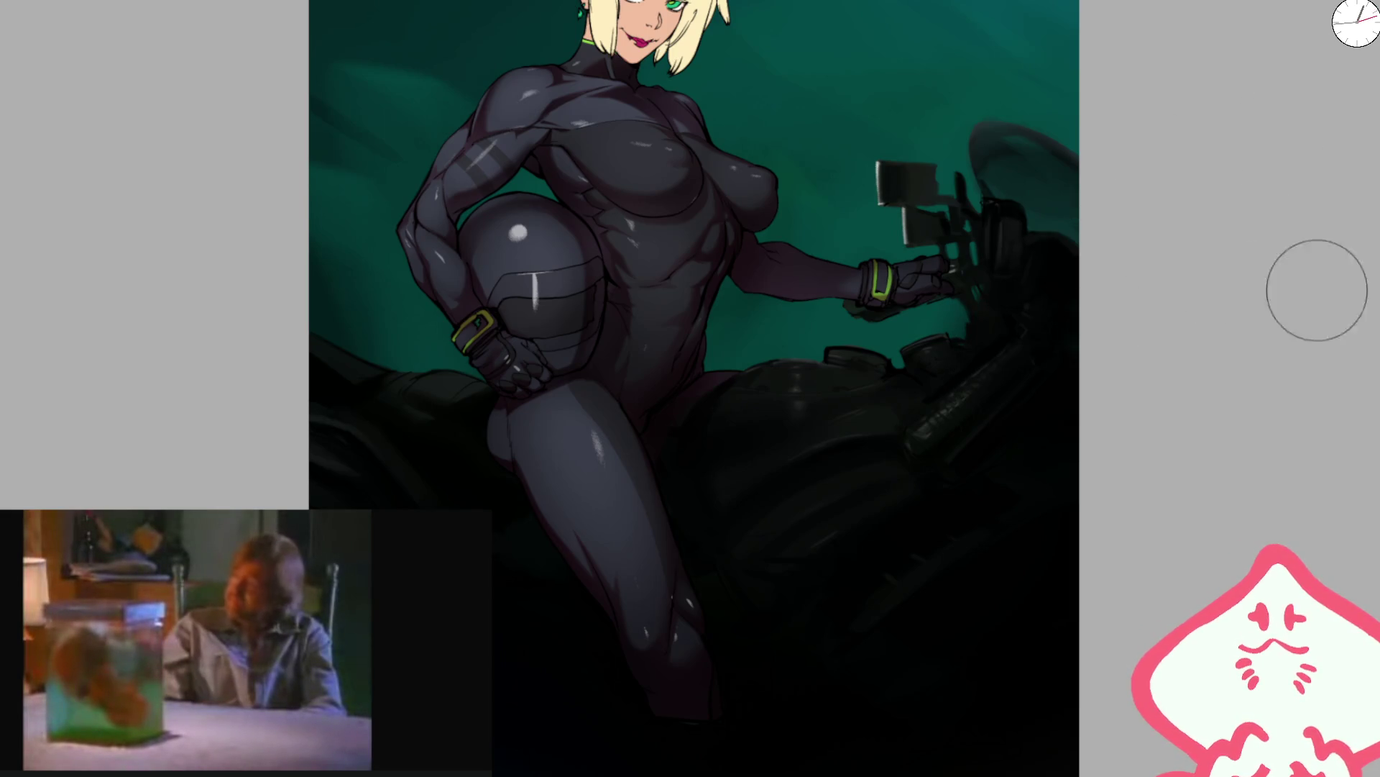
{"action": "scroll", "coordinate": [894, 431], "scroll_direction": "up", "scroll_amount": 3}
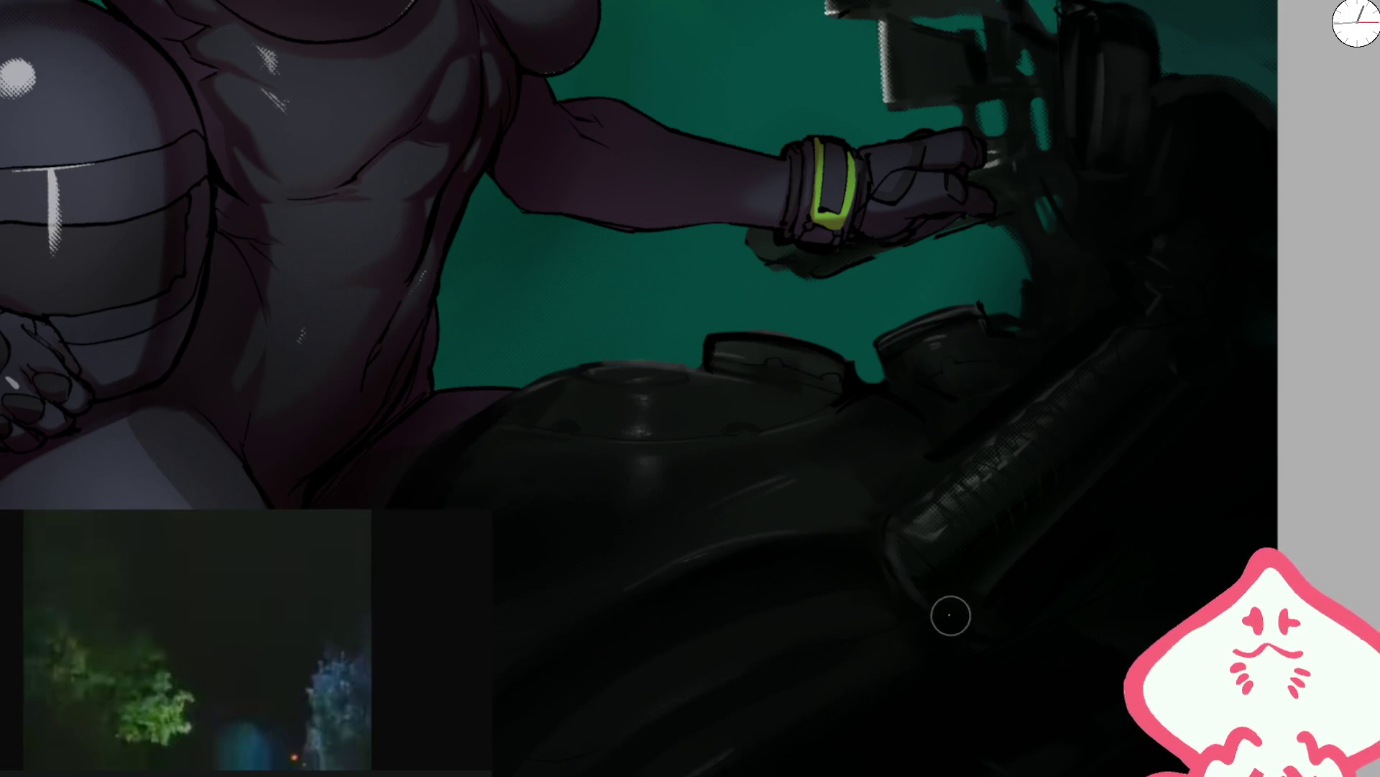
{"action": "key", "text": "bracketright"}
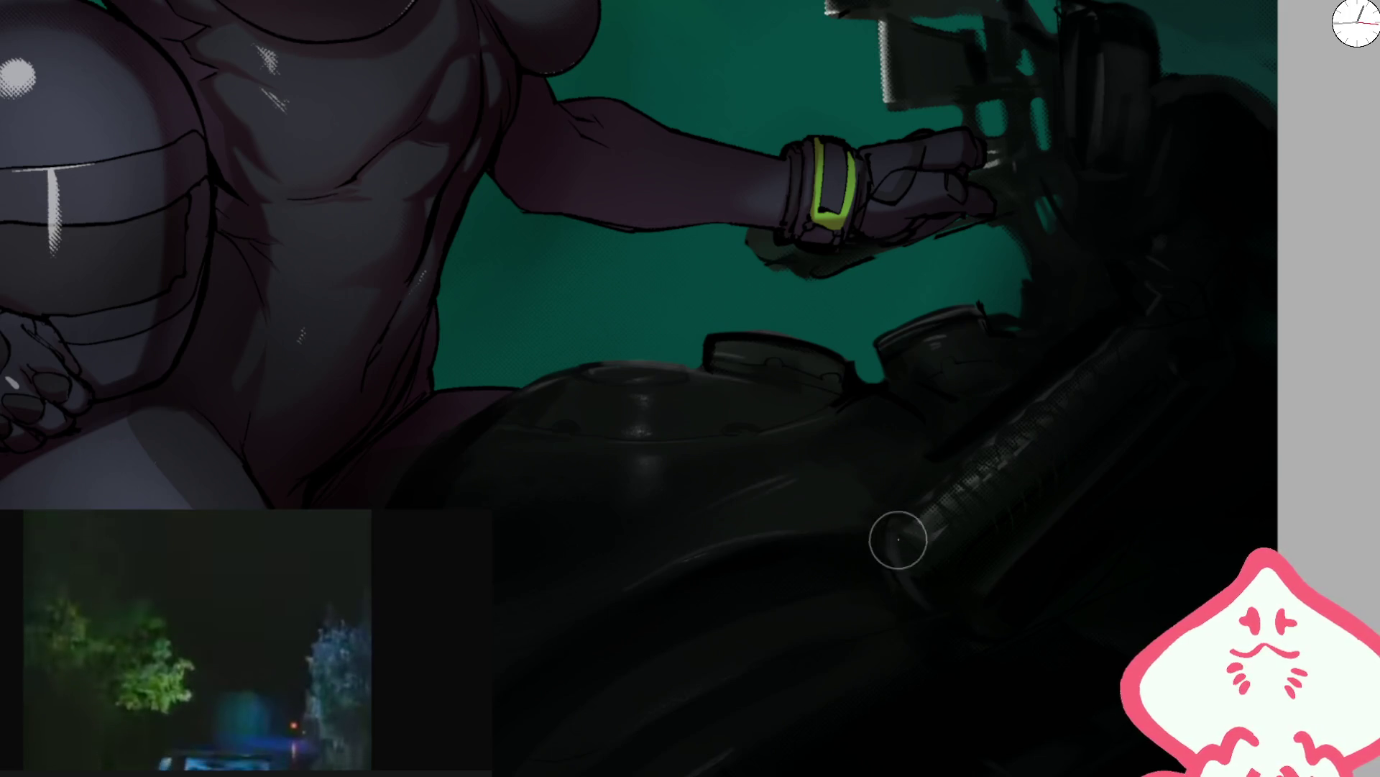
- Zoom out, tilt and level the view, then fit the whole illustration on screen
{"action": "key", "text": "ctrl+minus"}
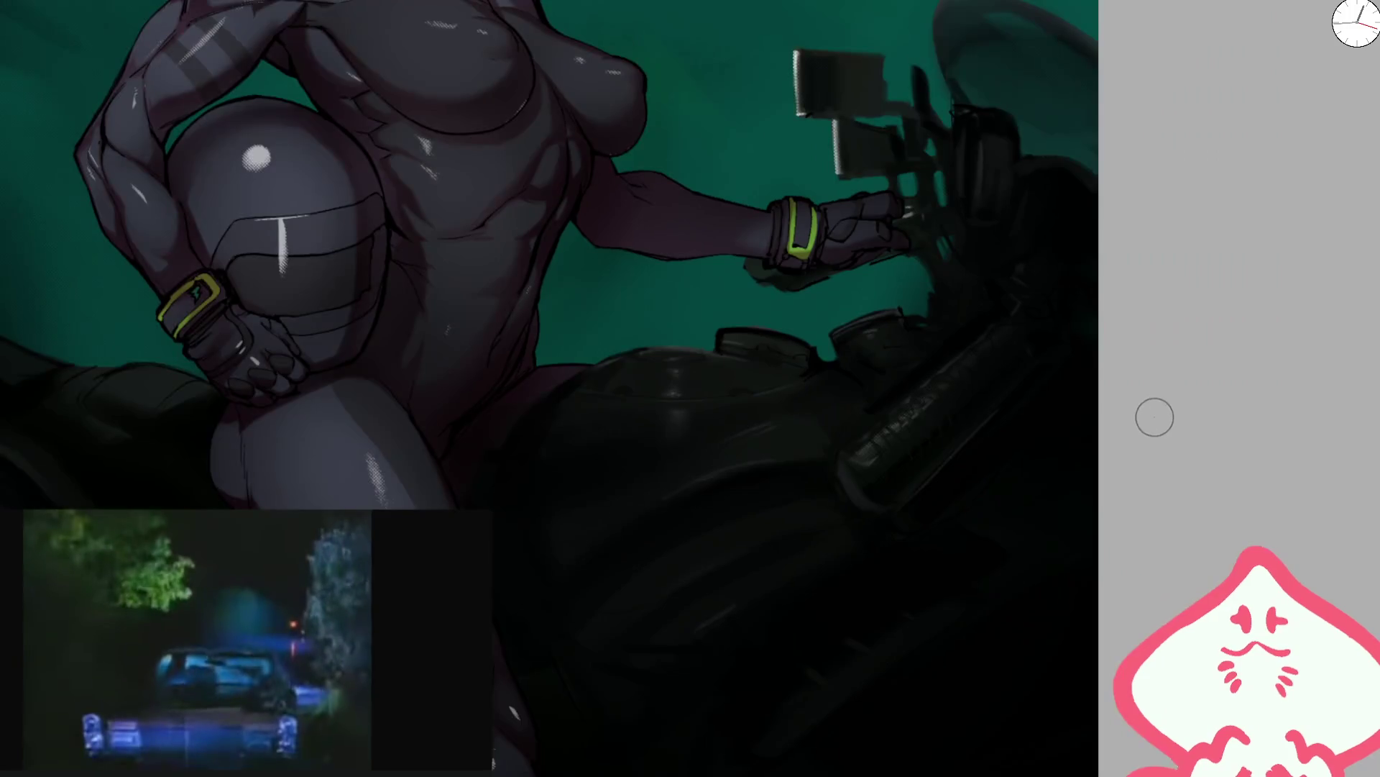
{"action": "scroll", "coordinate": [813, 478], "scroll_direction": "up", "scroll_amount": 2}
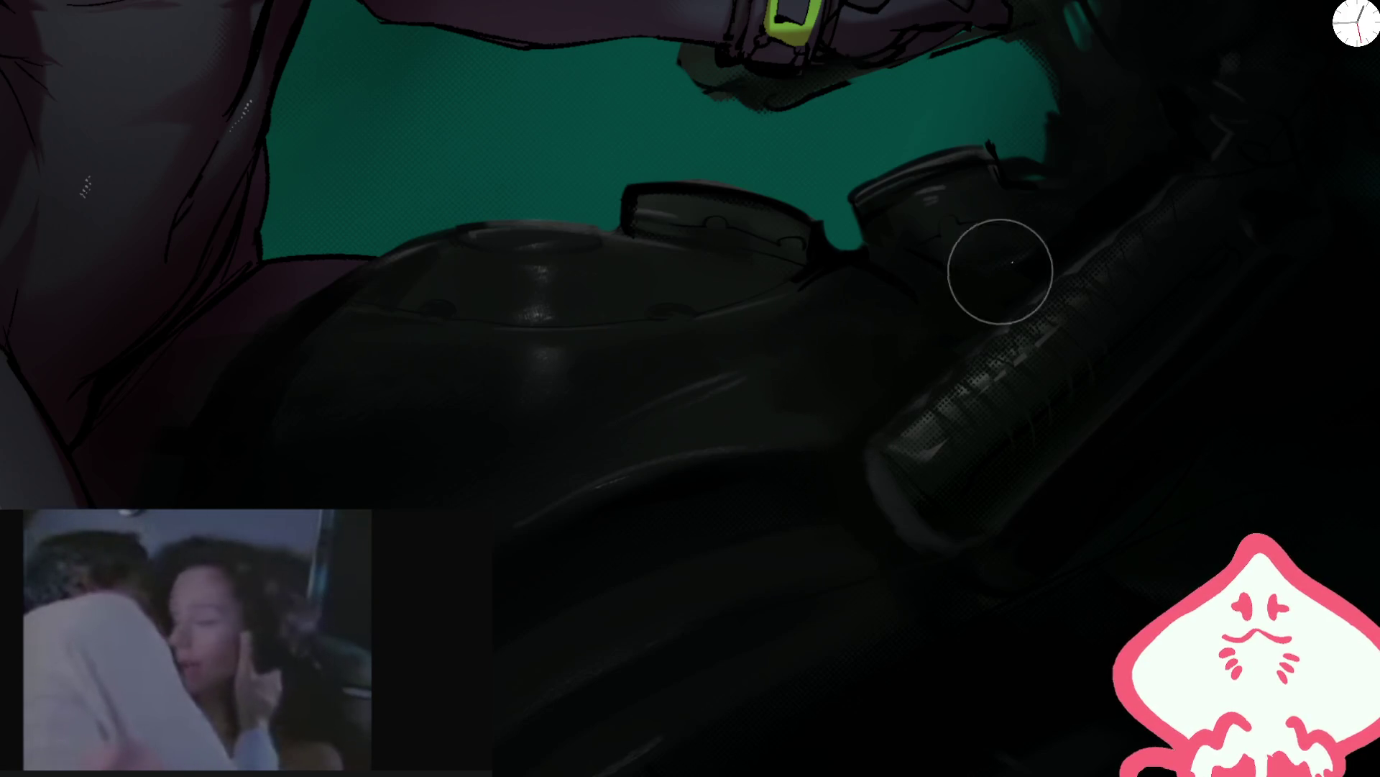
{"action": "scroll", "coordinate": [827, 330], "scroll_direction": "down", "scroll_amount": 2}
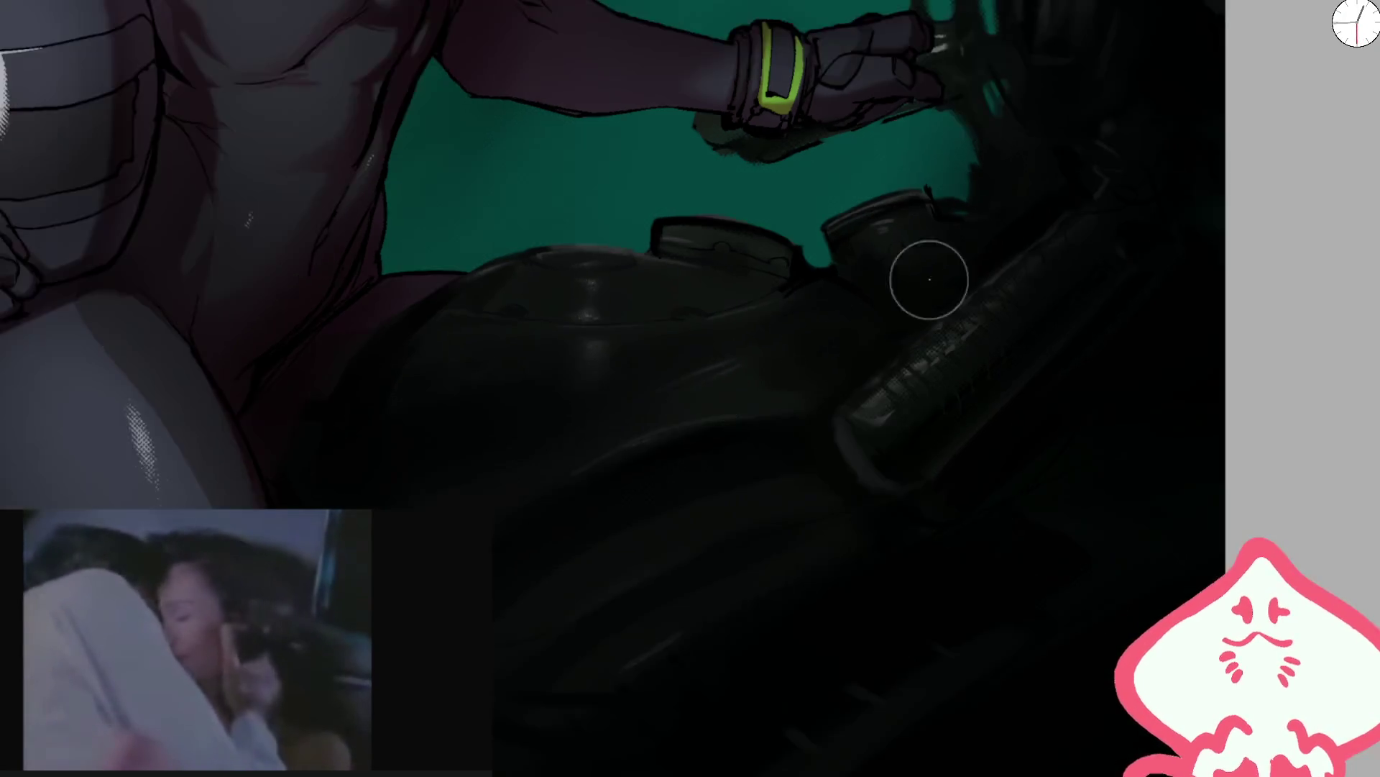
{"action": "scroll", "coordinate": [935, 291], "scroll_direction": "down", "scroll_amount": 3}
{"action": "scroll", "coordinate": [801, 283], "scroll_direction": "up", "scroll_amount": 3}
{"action": "scroll", "coordinate": [508, 302], "scroll_direction": "down", "scroll_amount": 1}
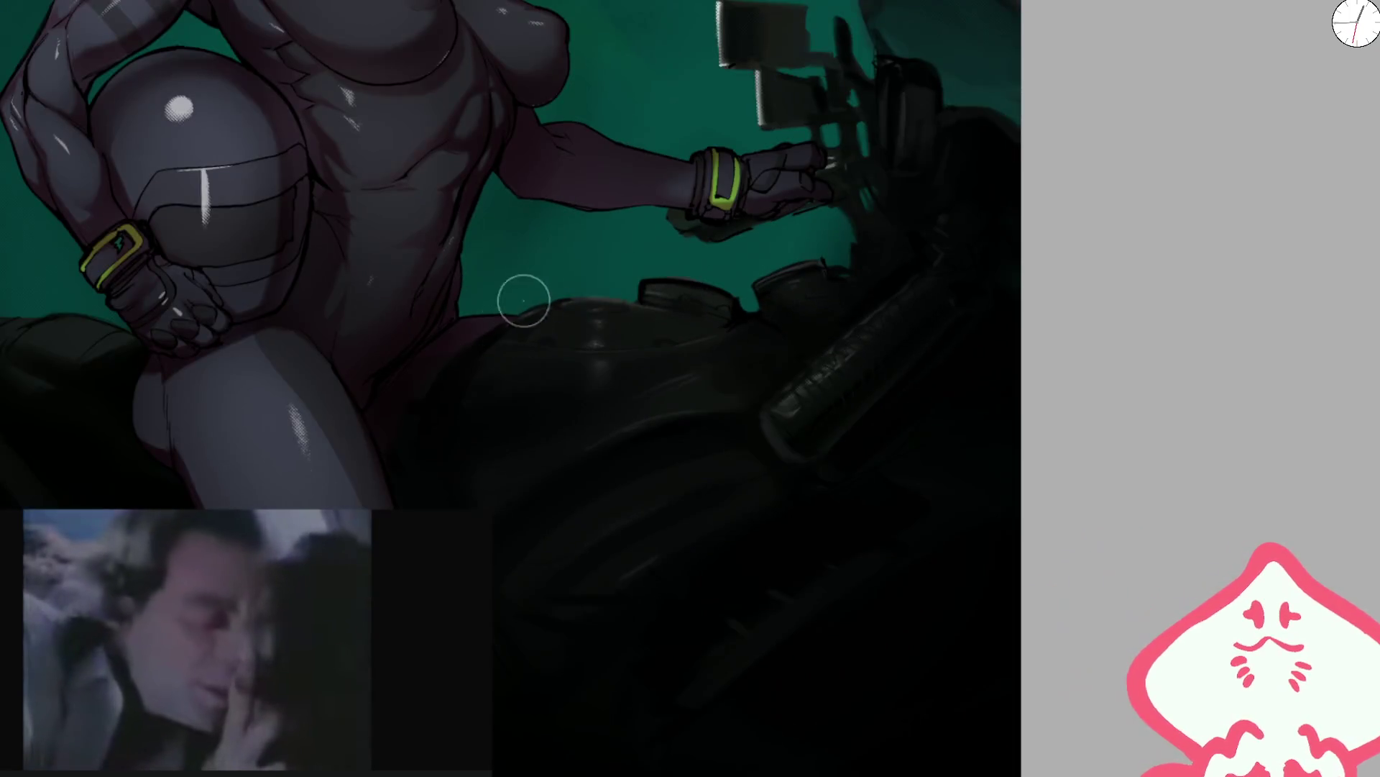
{"action": "left_click_drag", "start_coordinate": [915, 260], "coordinate": [596, 431]}
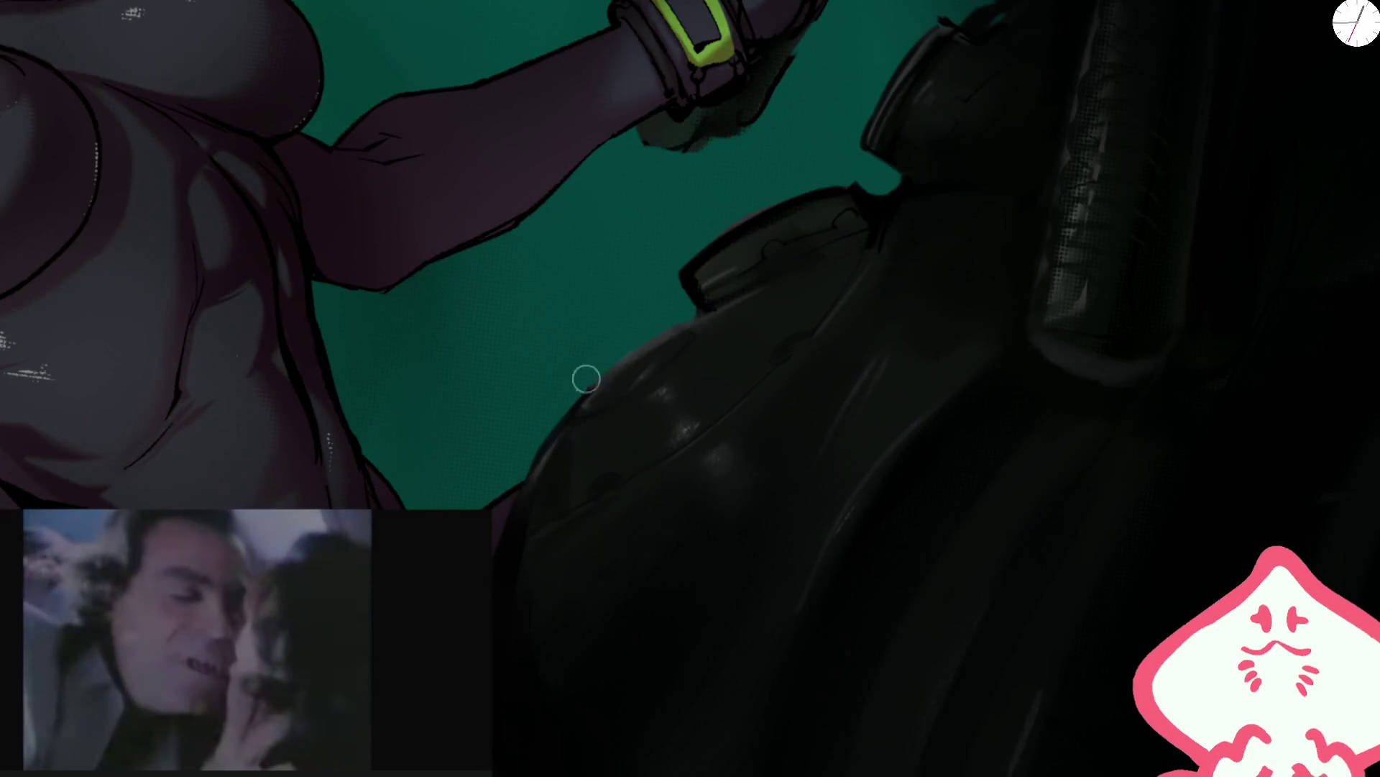
{"action": "key", "text": "1"}
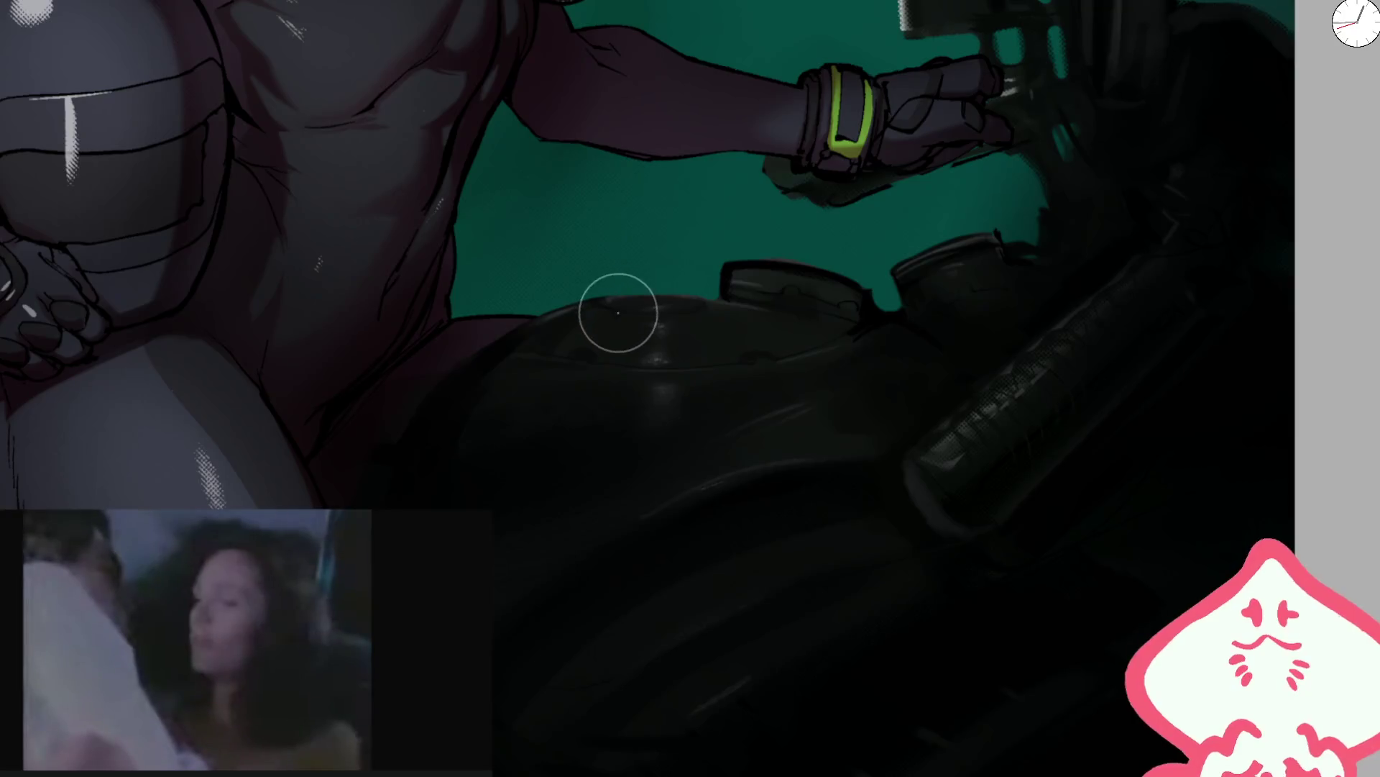
{"action": "left_click_drag", "start_coordinate": [626, 314], "coordinate": [755, 295]}
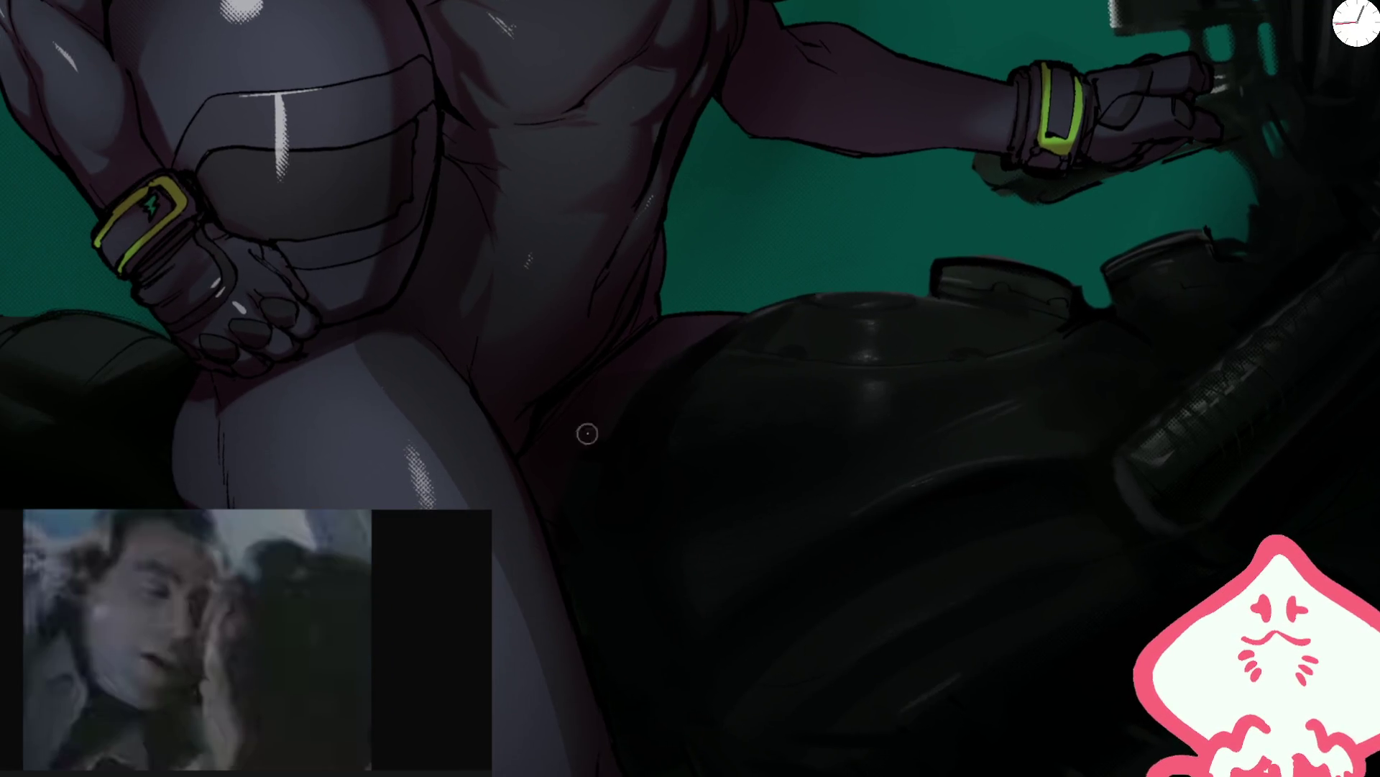
{"action": "key", "text": "2"}
{"action": "scroll", "coordinate": [745, 215], "scroll_direction": "down", "scroll_amount": 2}
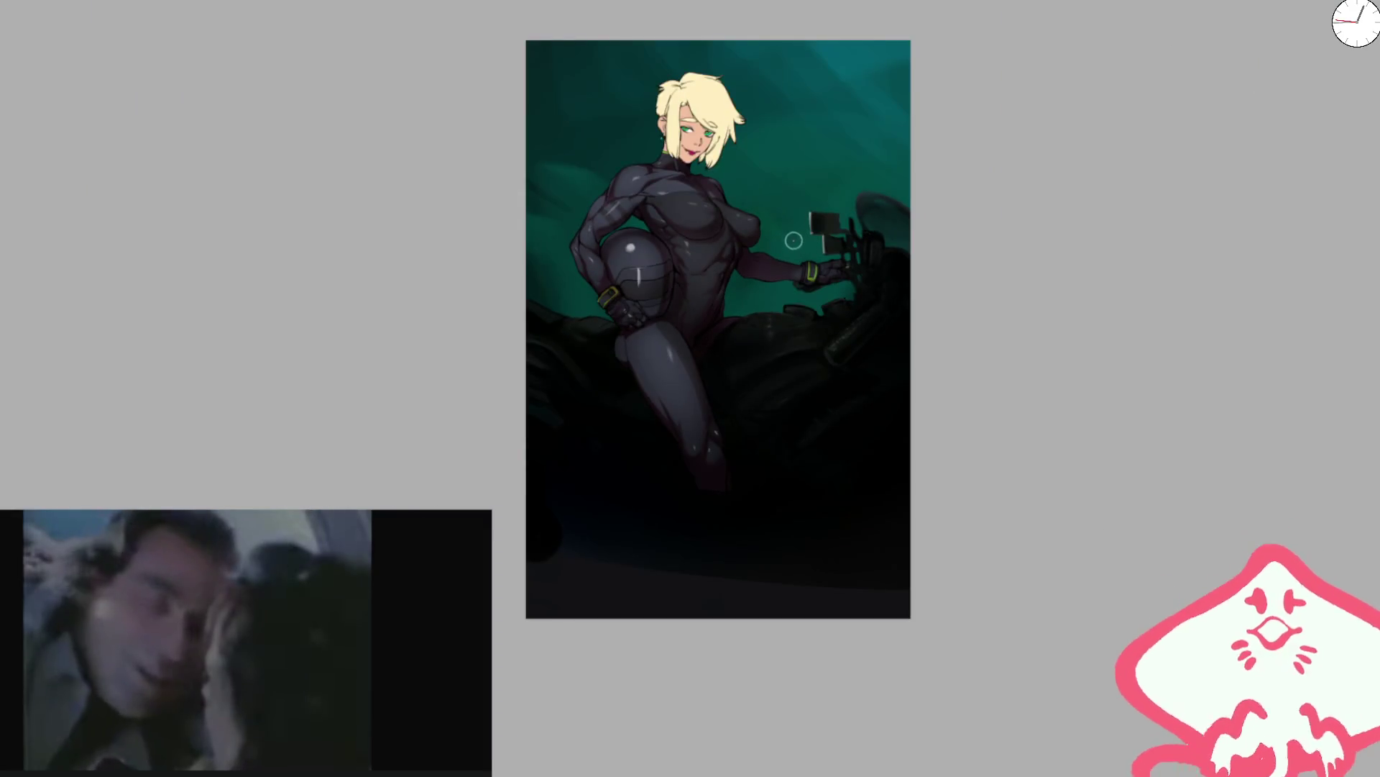
- Repaint the mirror's left edge with a vertical stroke, then zoom out to review the illustration
{"action": "left_click_drag", "start_coordinate": [755, 216], "coordinate": [746, 230]}
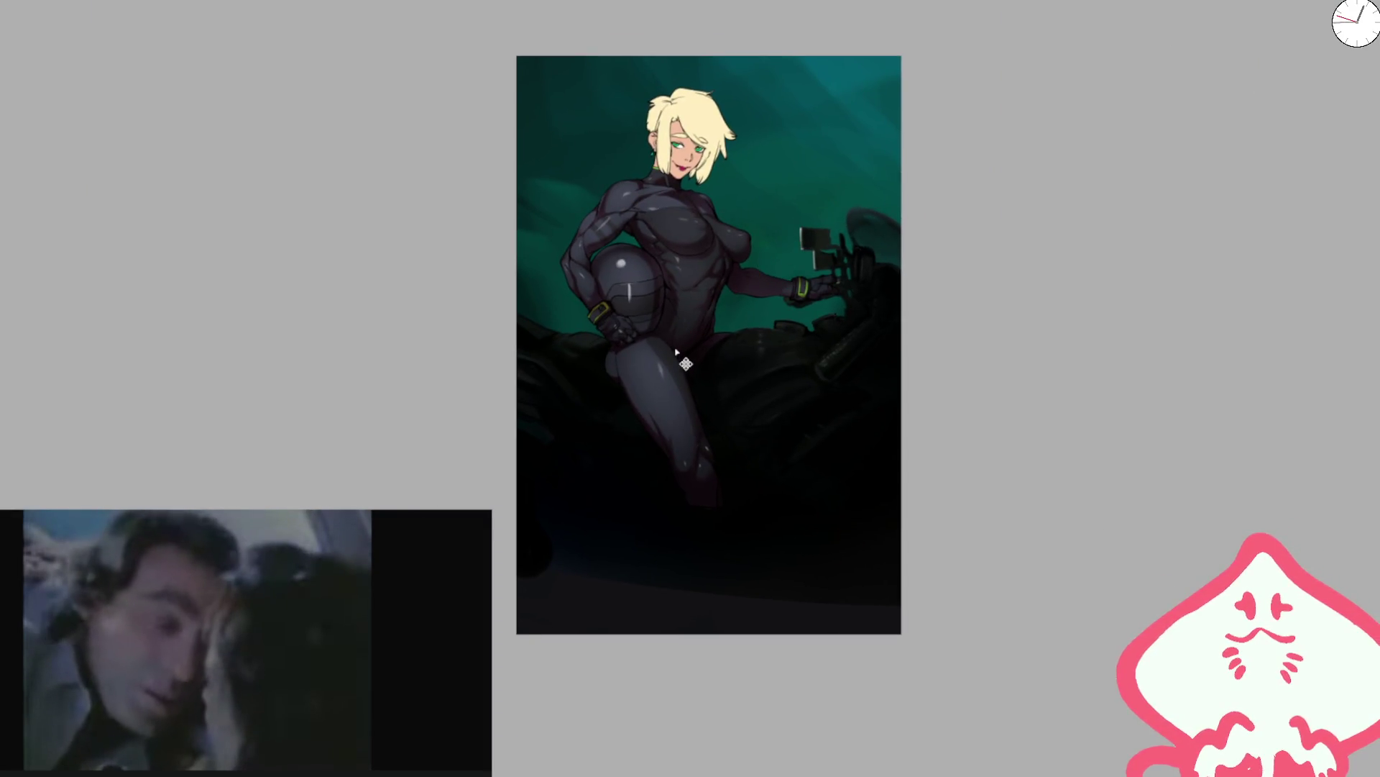
{"action": "scroll", "coordinate": [761, 215], "scroll_direction": "up", "scroll_amount": 5}
{"action": "left_click_drag", "start_coordinate": [761, 213], "coordinate": [760, 281]}
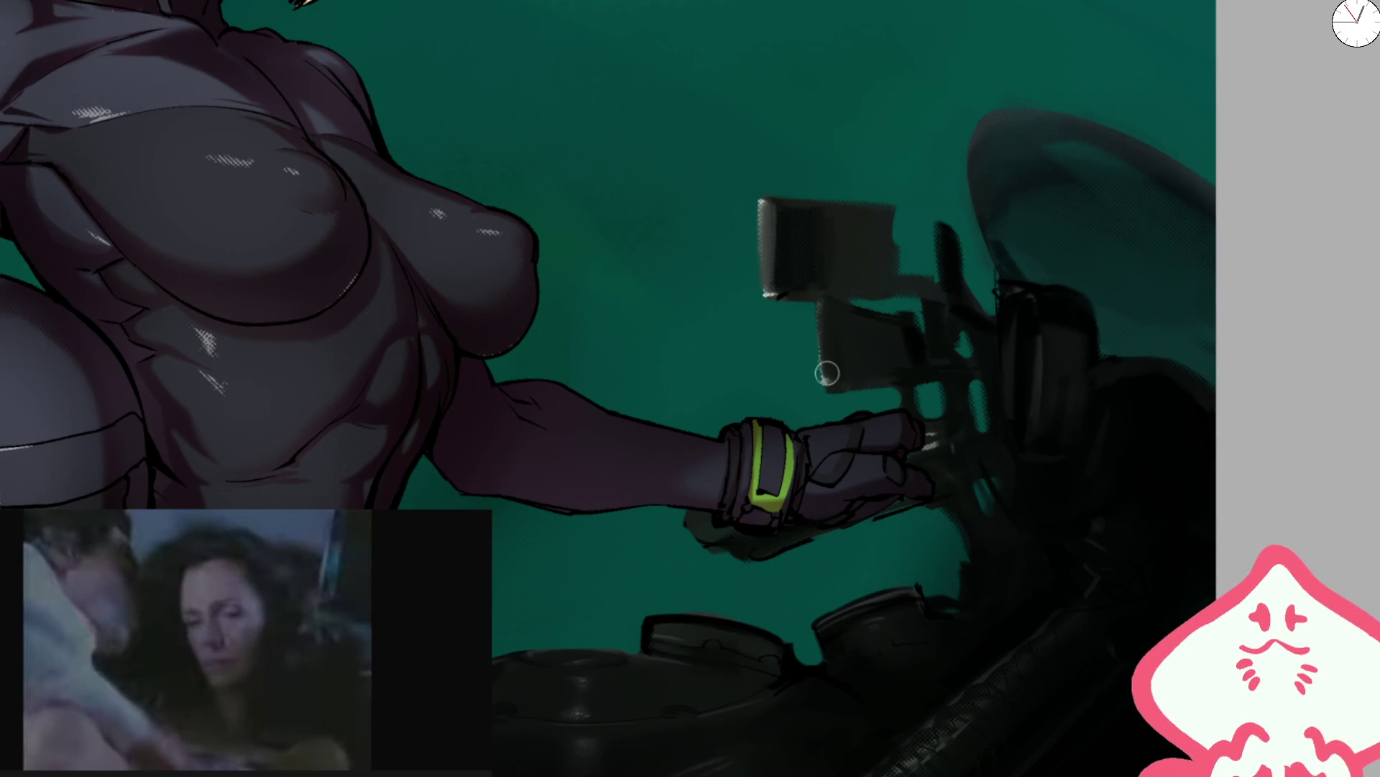
{"action": "scroll", "coordinate": [826, 373], "scroll_direction": "down", "scroll_amount": 5}
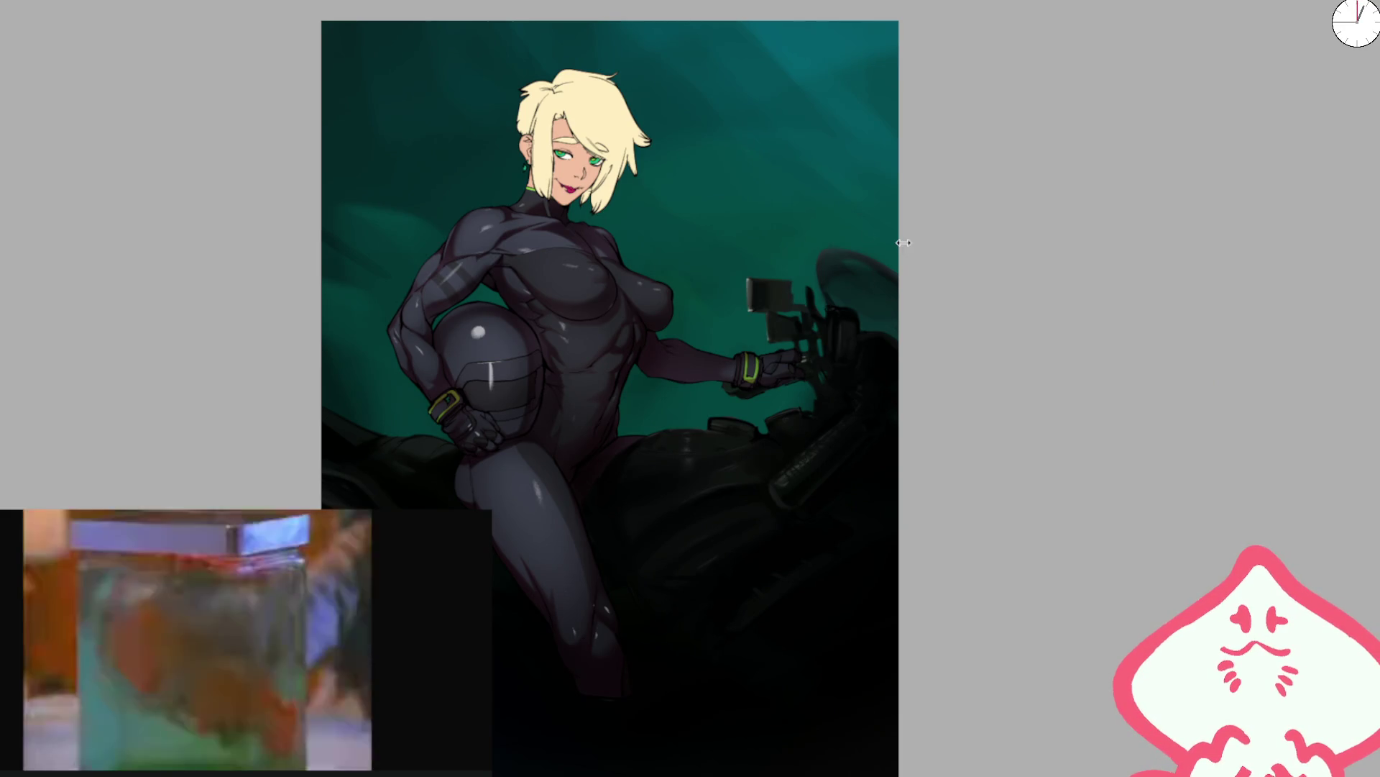
{"action": "scroll", "coordinate": [805, 331], "scroll_direction": "up", "scroll_amount": 5}
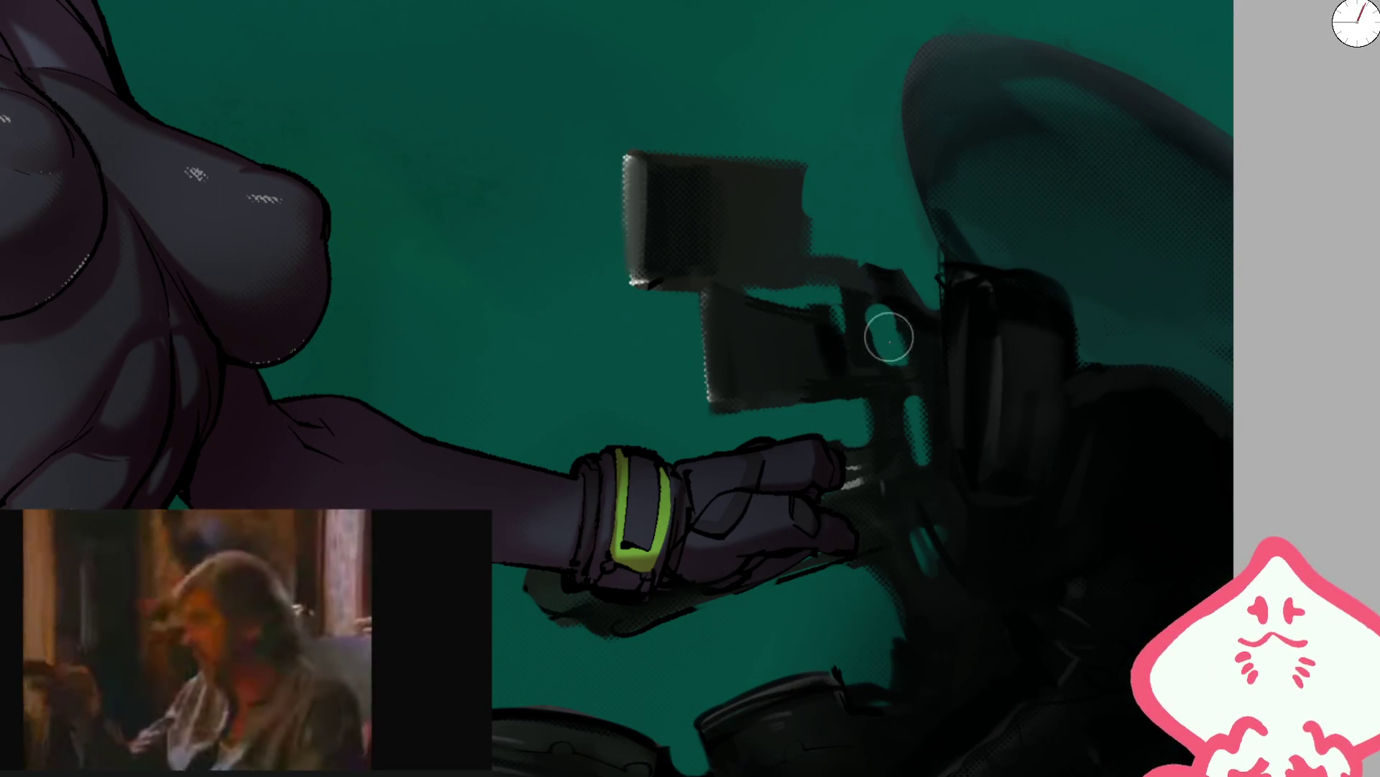
{"action": "scroll", "coordinate": [927, 310], "scroll_direction": "down", "scroll_amount": 6}
{"action": "scroll", "coordinate": [915, 311], "scroll_direction": "up", "scroll_amount": 4}
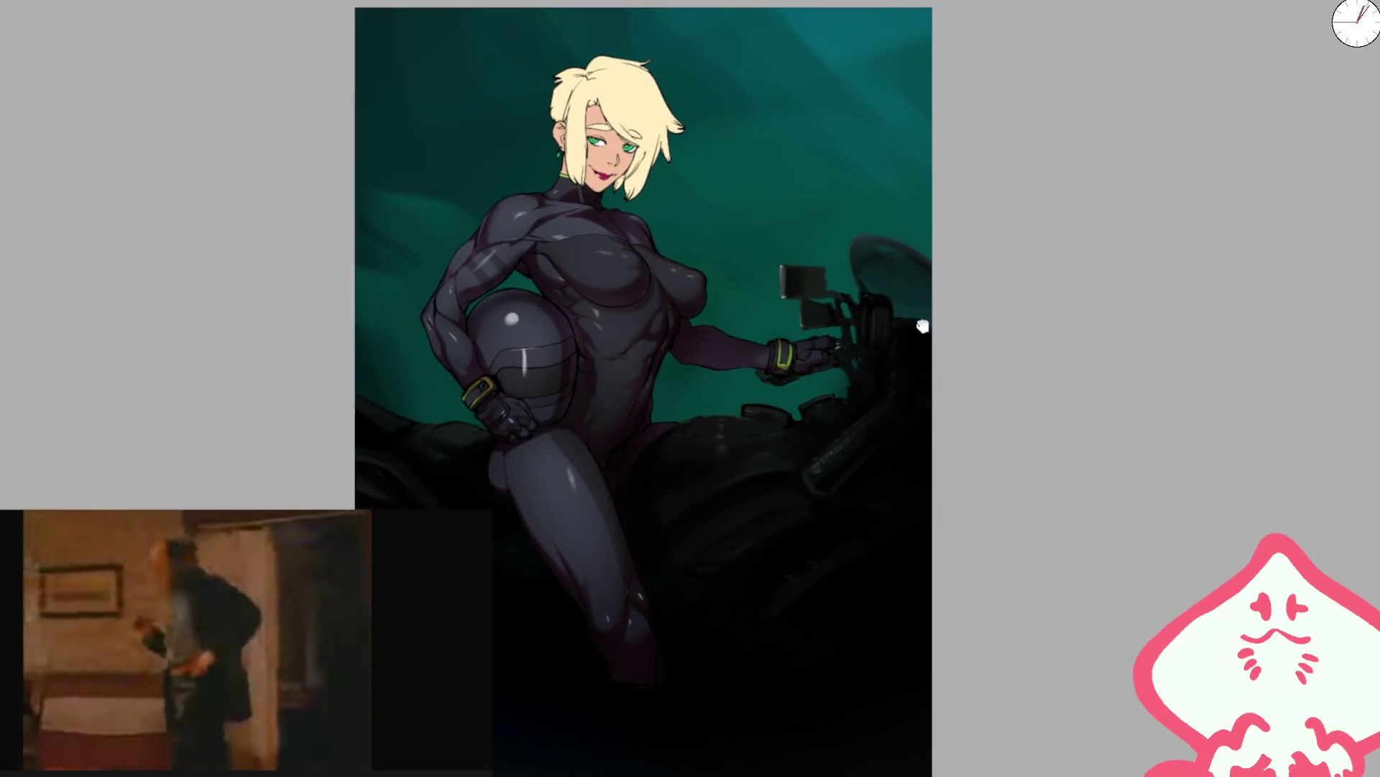
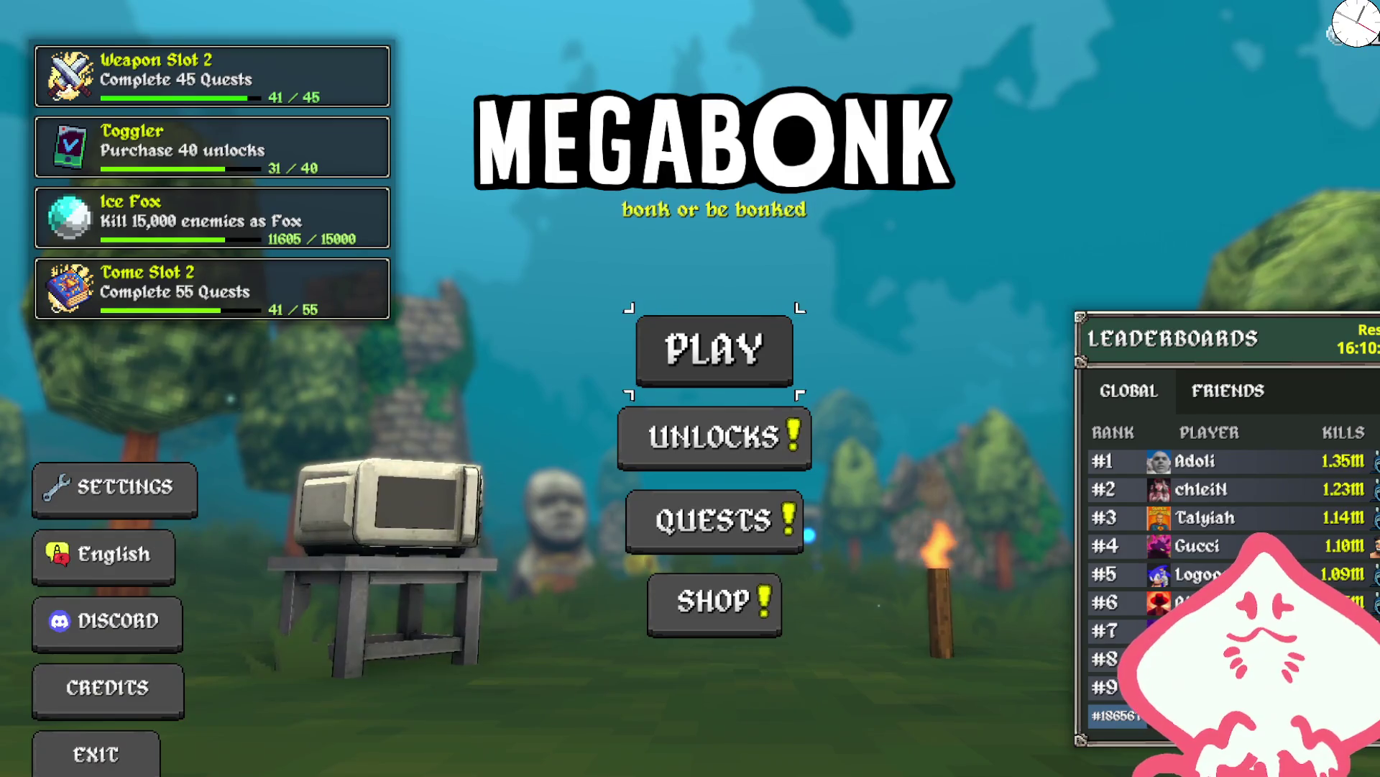
- Buy the Sucky Magnet item unlock for 18, then back out and bring up the quest list
{"action": "left_click", "coordinate": [778, 454]}
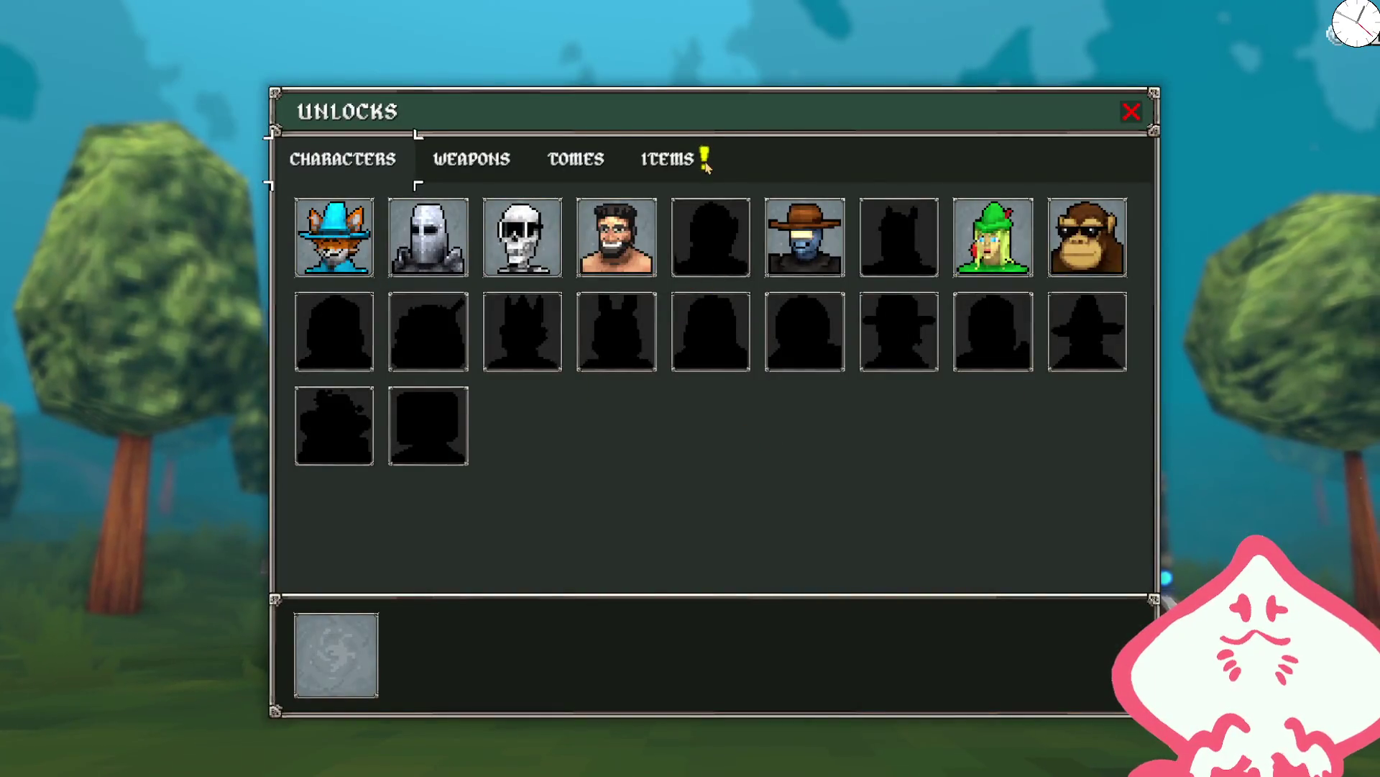
{"action": "left_click", "coordinate": [707, 168]}
{"action": "scroll", "coordinate": [530, 384], "scroll_direction": "down", "scroll_amount": 5}
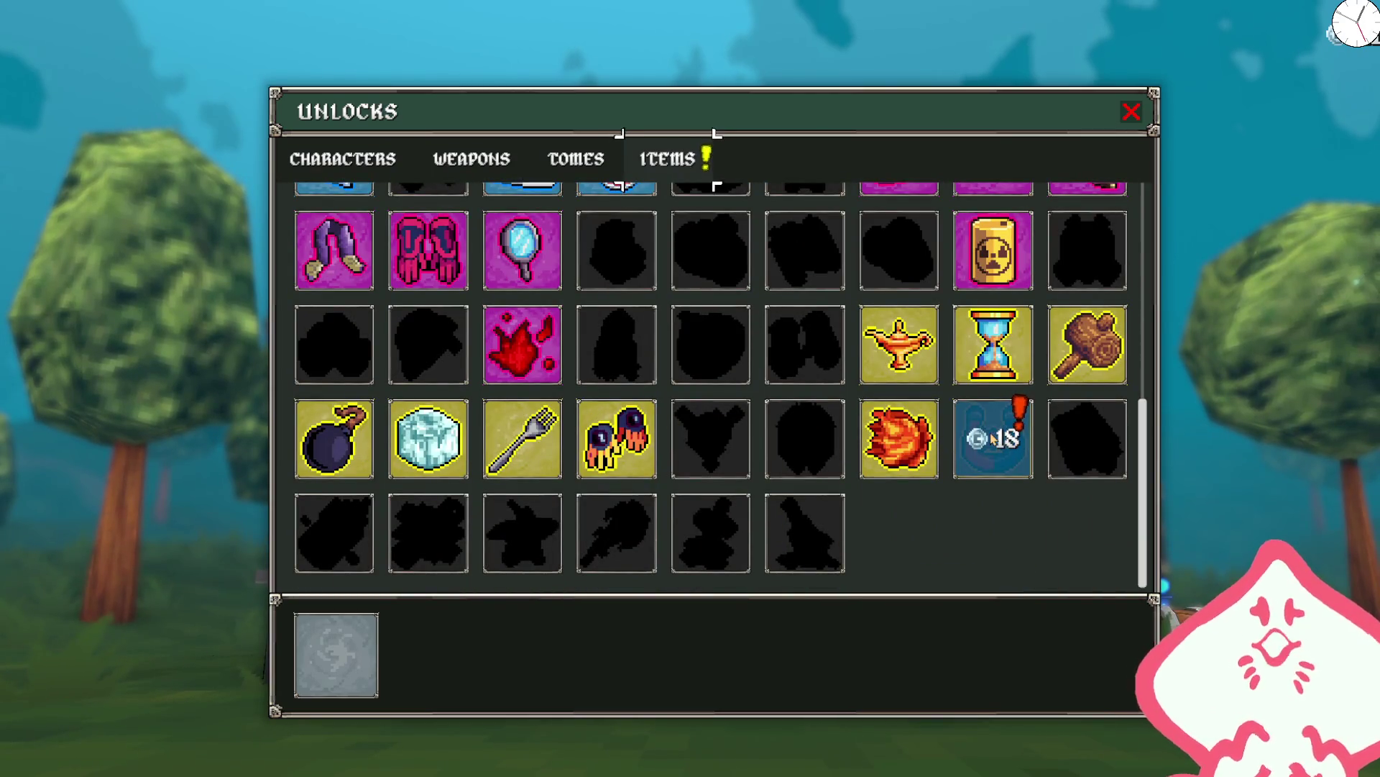
{"action": "left_click", "coordinate": [993, 440]}
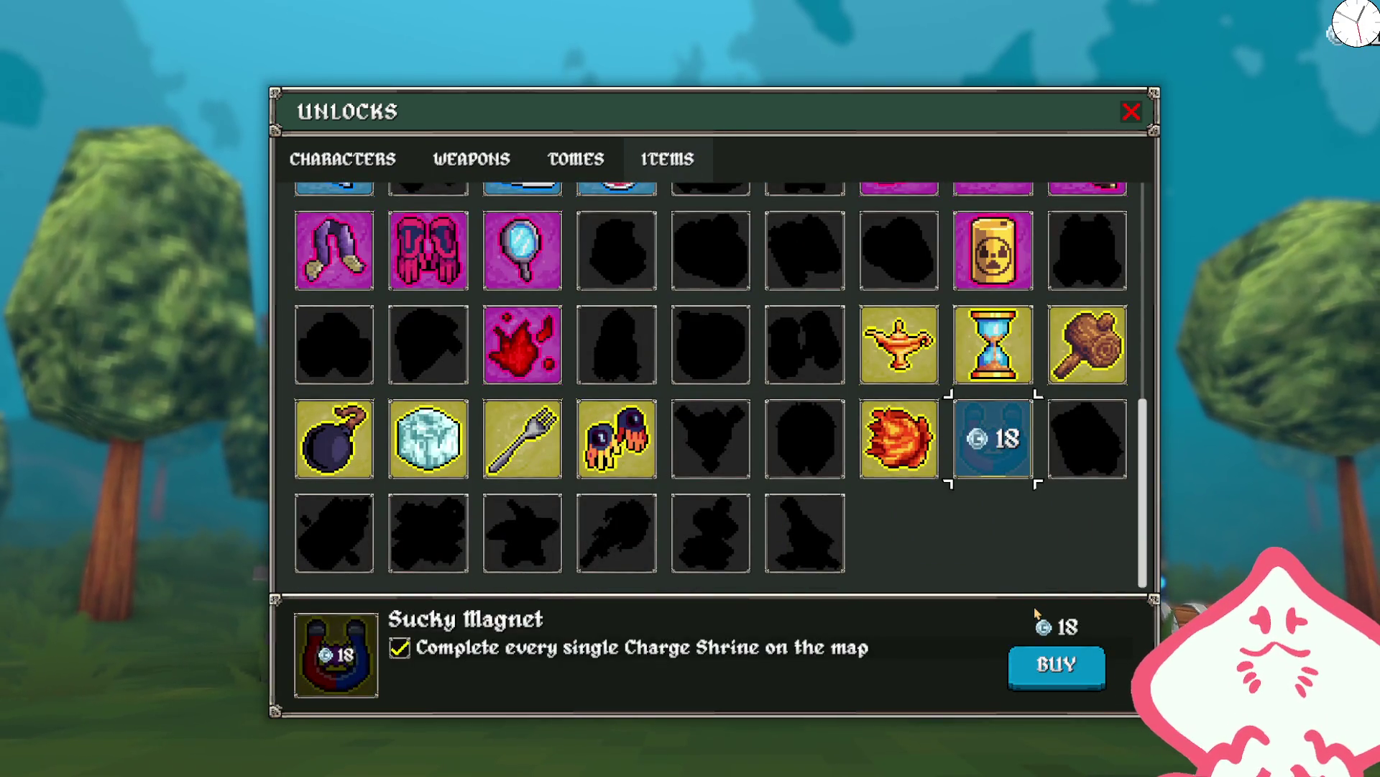
{"action": "left_click", "coordinate": [1057, 665]}
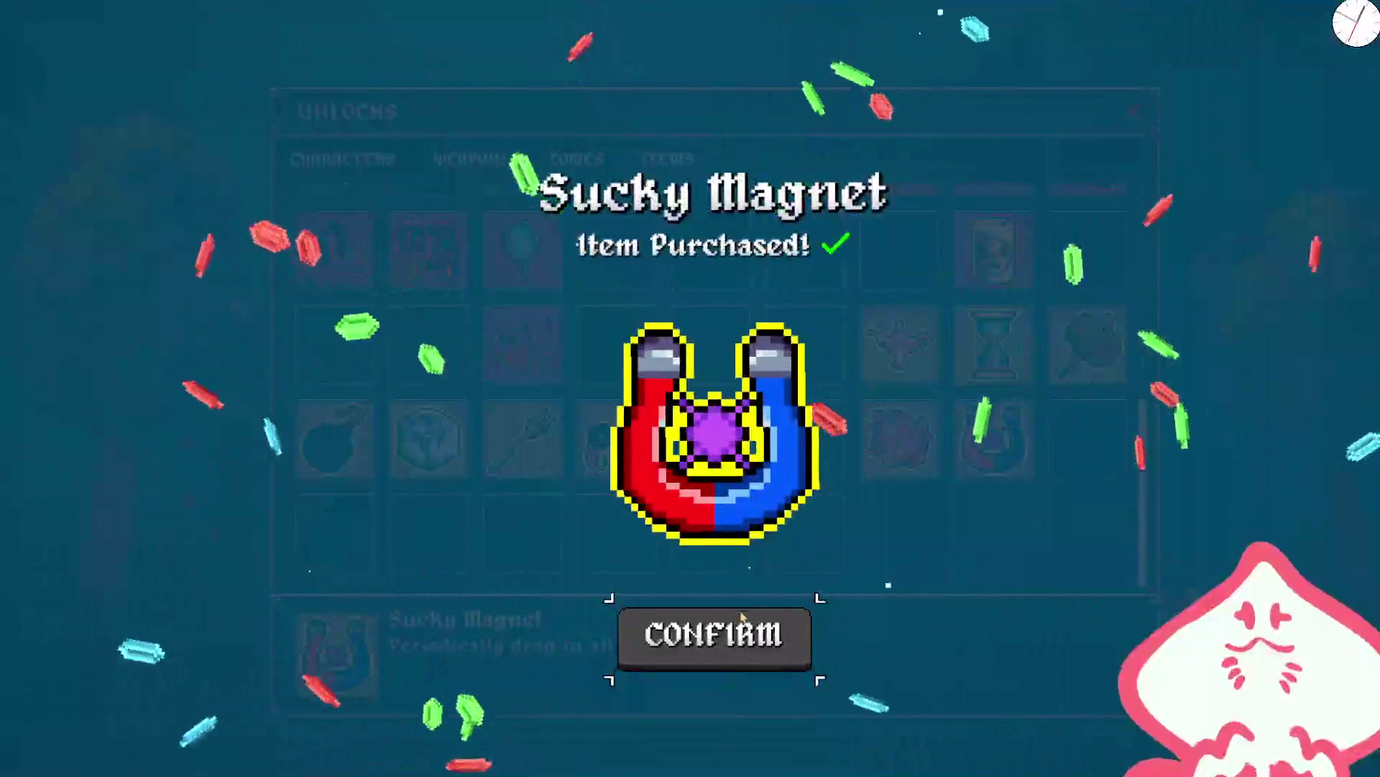
{"action": "left_click", "coordinate": [719, 632]}
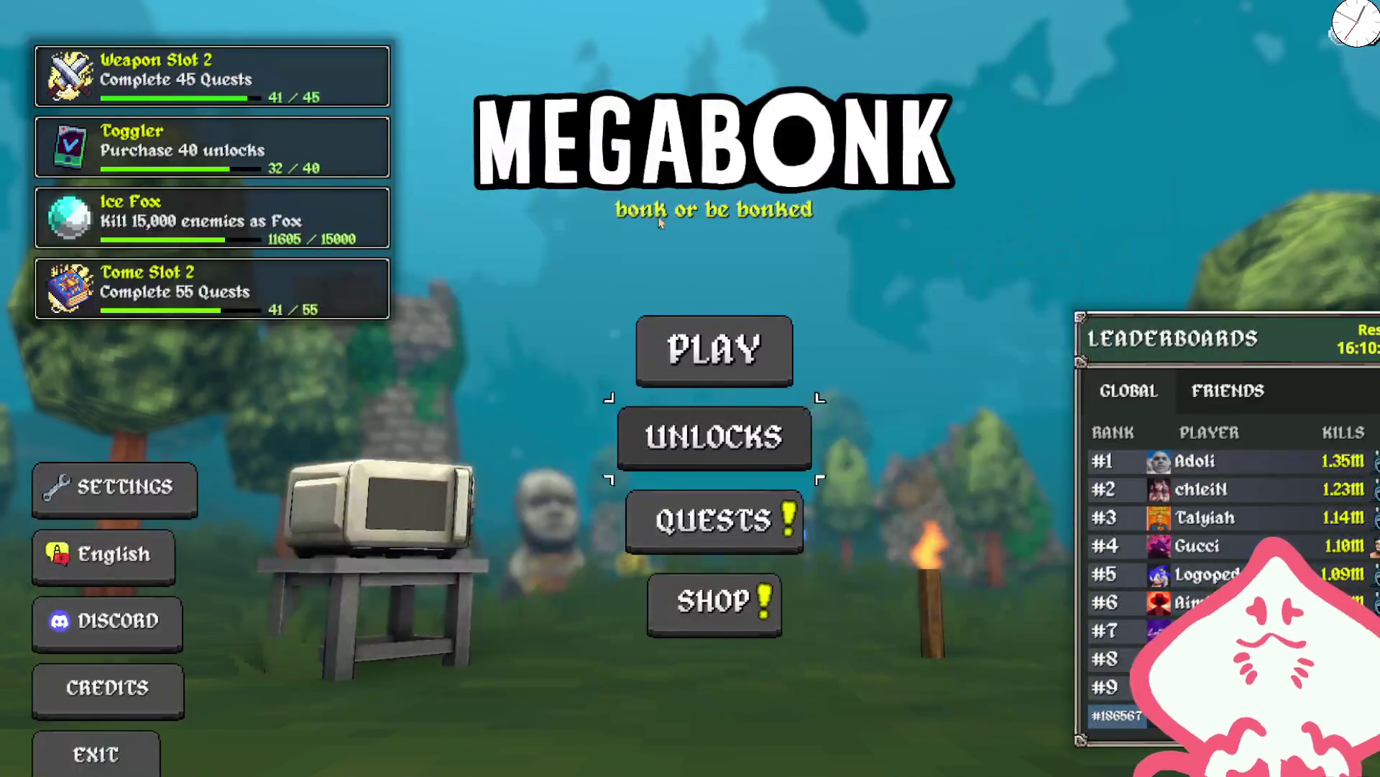
{"action": "key", "text": "Escape"}
{"action": "left_click", "coordinate": [709, 506]}
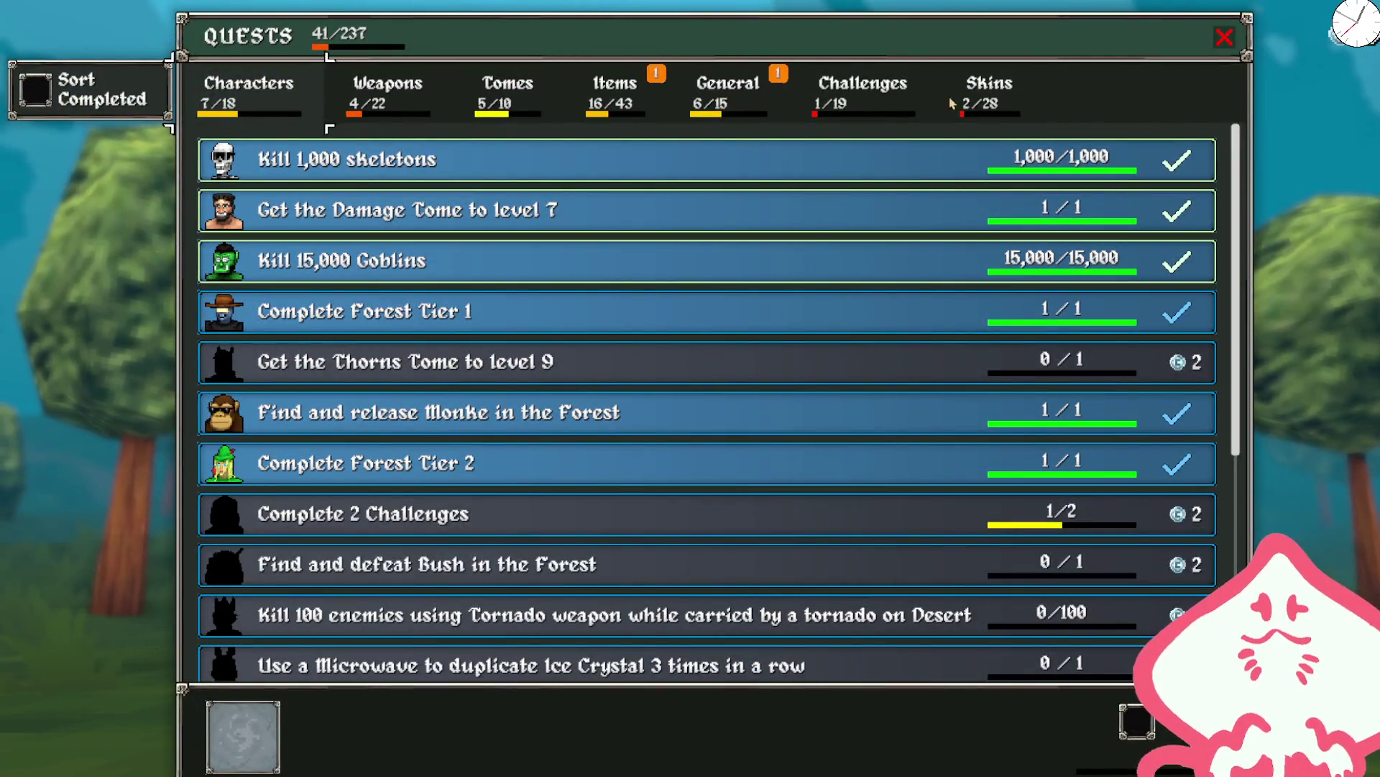
- Reveal the Complete 40 Quests (General) and Charge Shrine (Items) quests, then exit to the main menu
{"action": "left_click", "coordinate": [727, 89]}
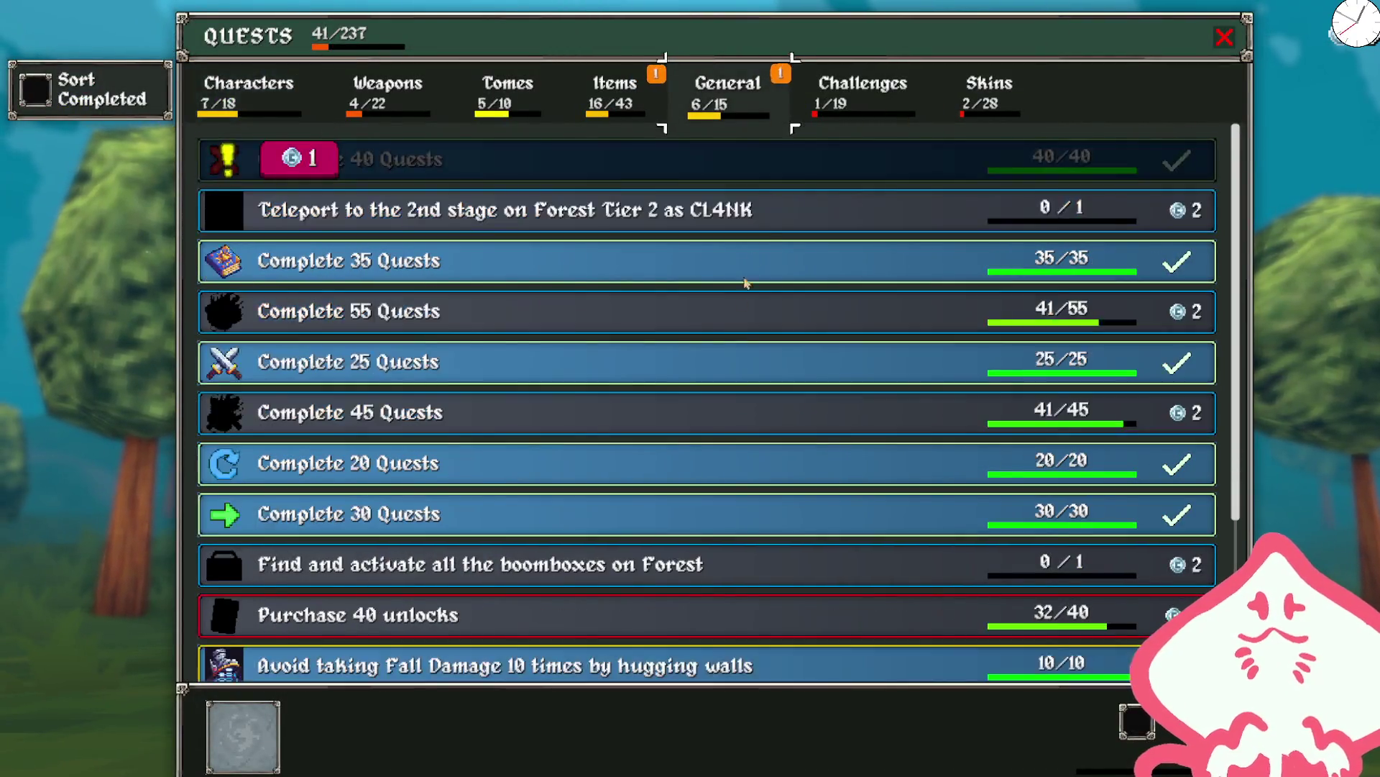
{"action": "left_click", "coordinate": [381, 162]}
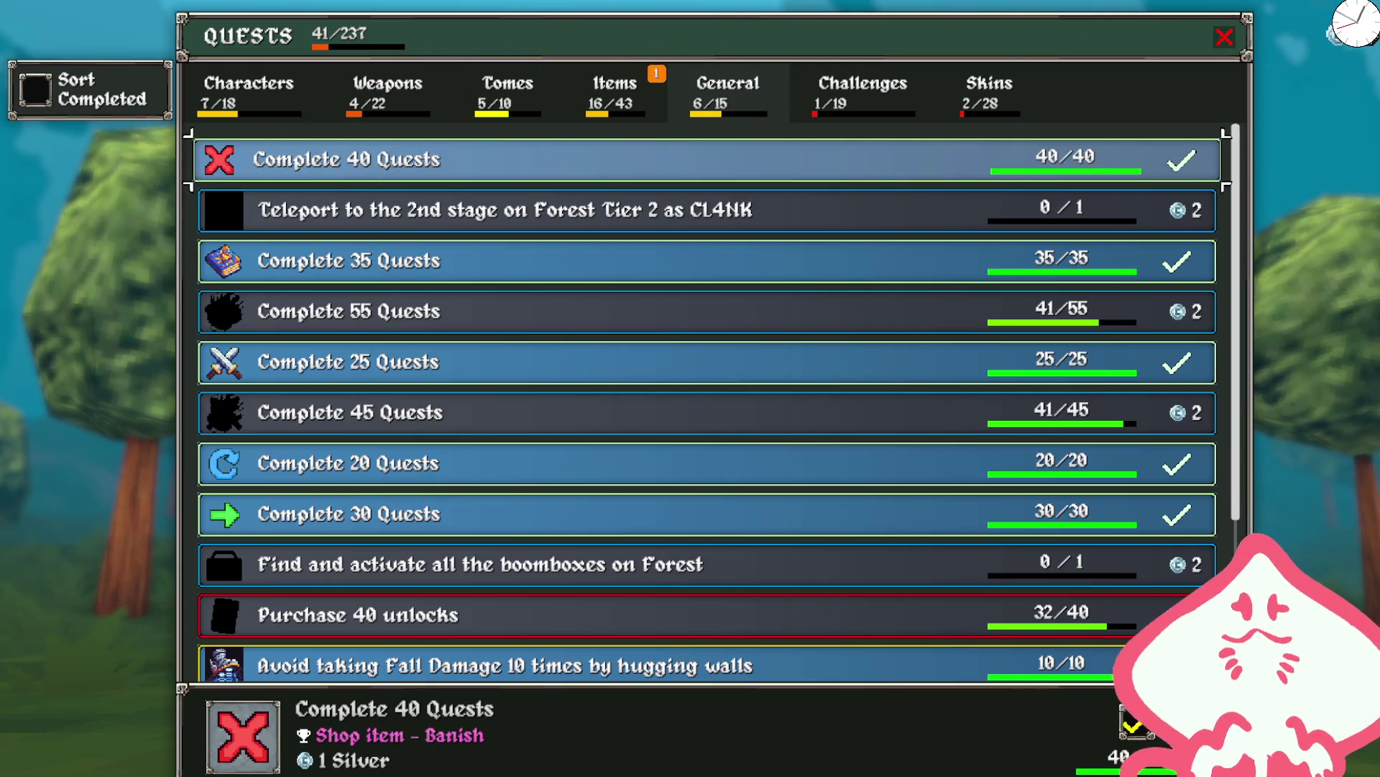
{"action": "left_click", "coordinate": [603, 108]}
{"action": "left_click", "coordinate": [558, 171]}
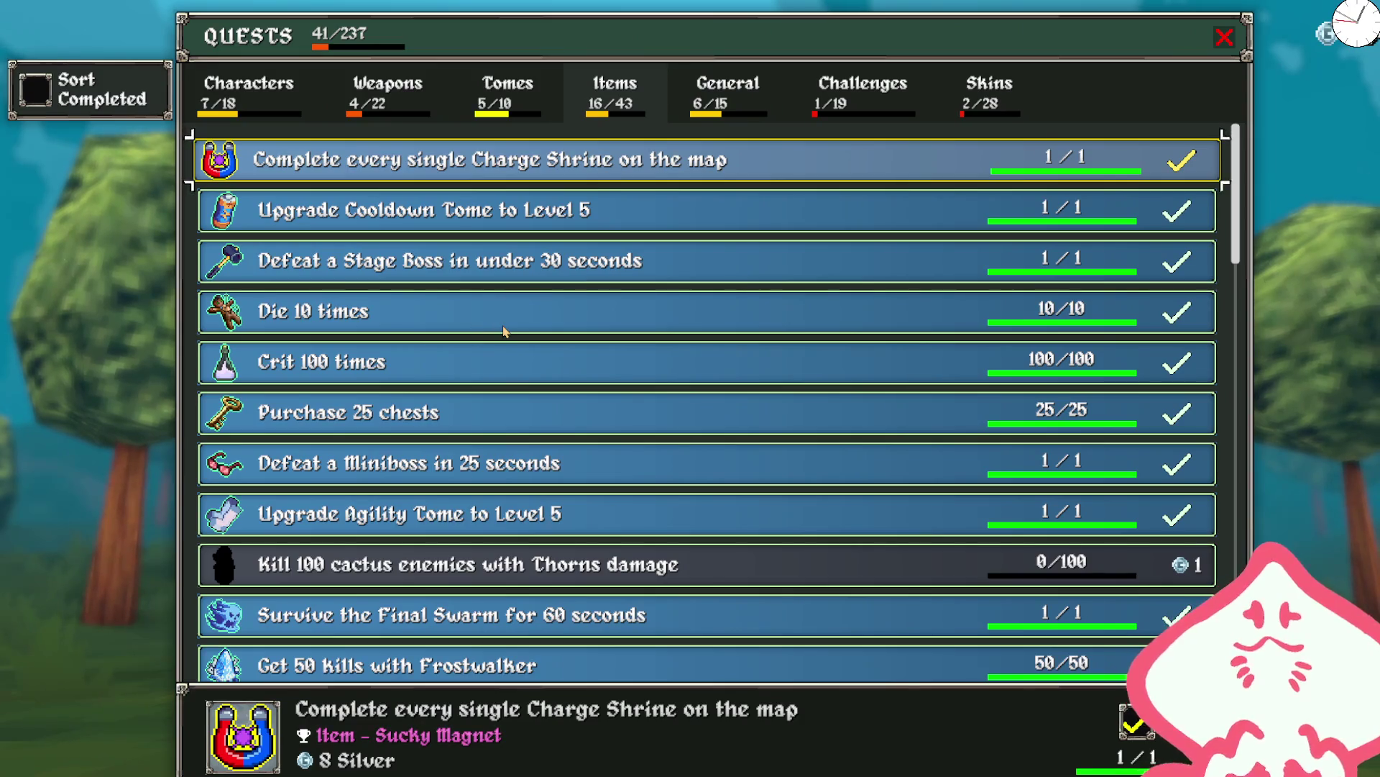
{"action": "key", "text": "Escape"}
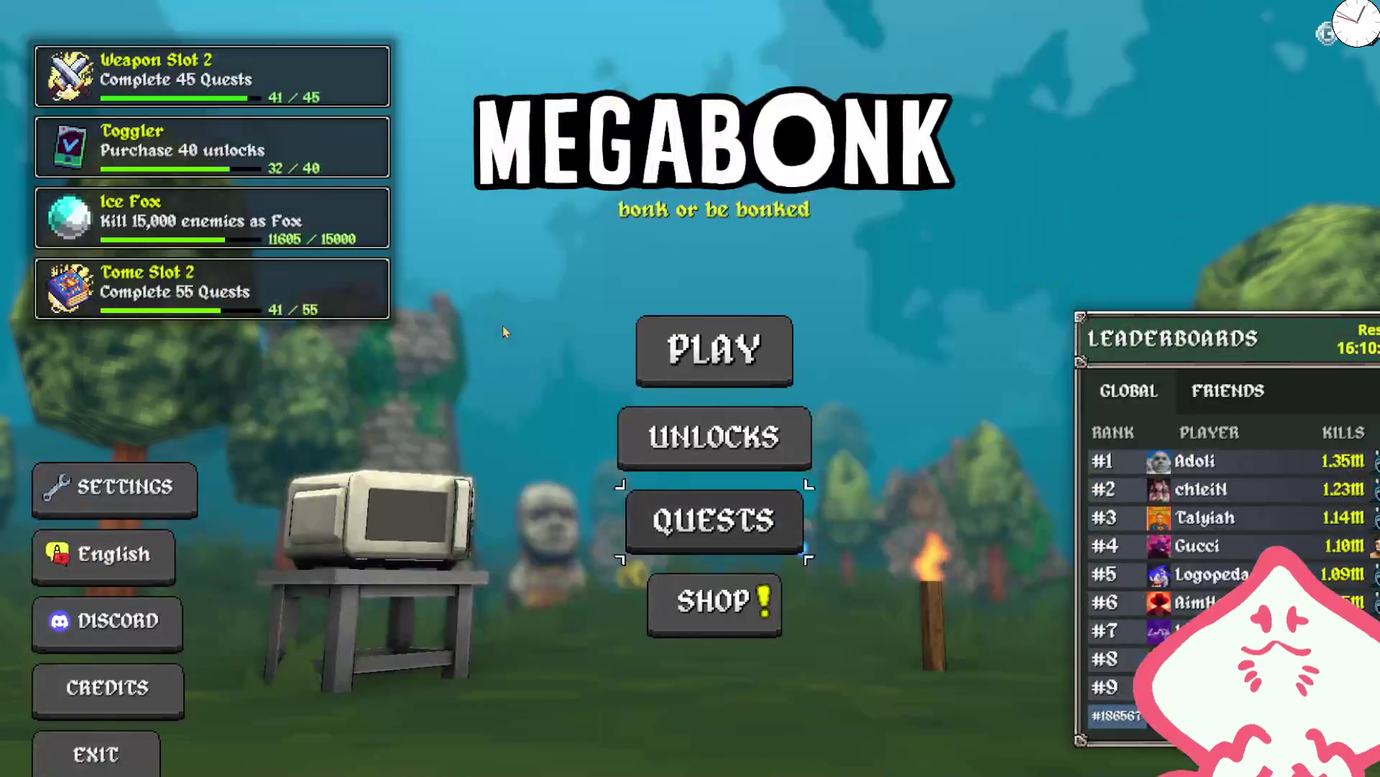
- Buy two Banish levels and one Silver level in the permanent upgrade shop
{"action": "left_click", "coordinate": [701, 607]}
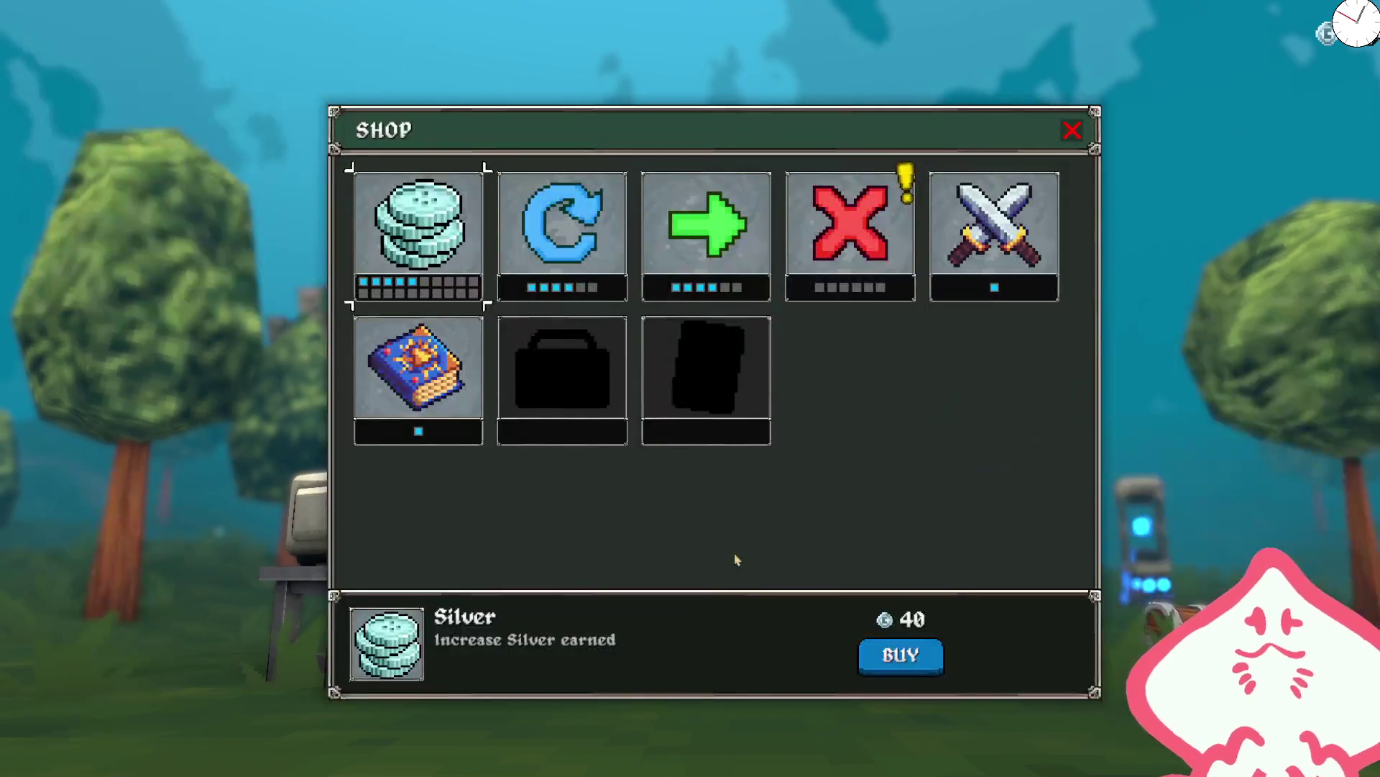
{"action": "left_click", "coordinate": [836, 229]}
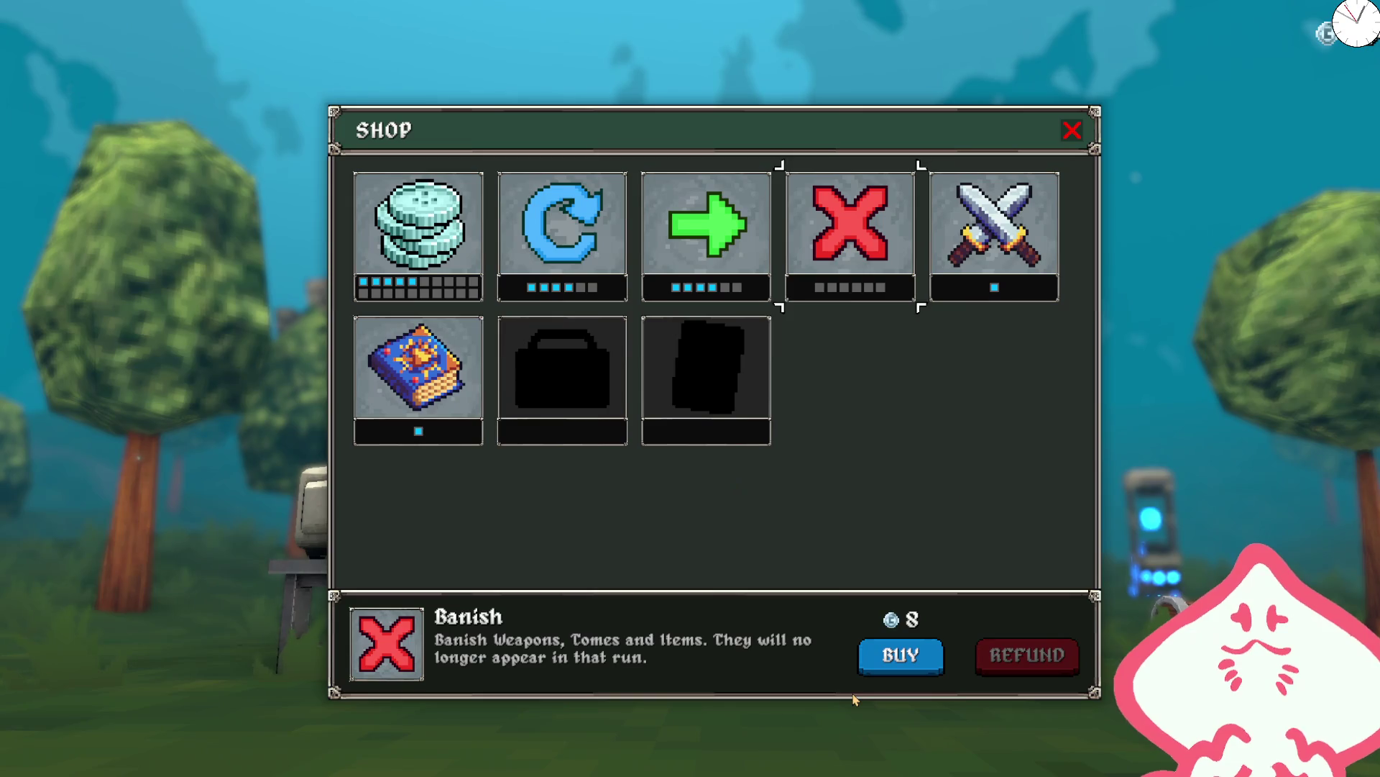
{"action": "left_click", "coordinate": [878, 662]}
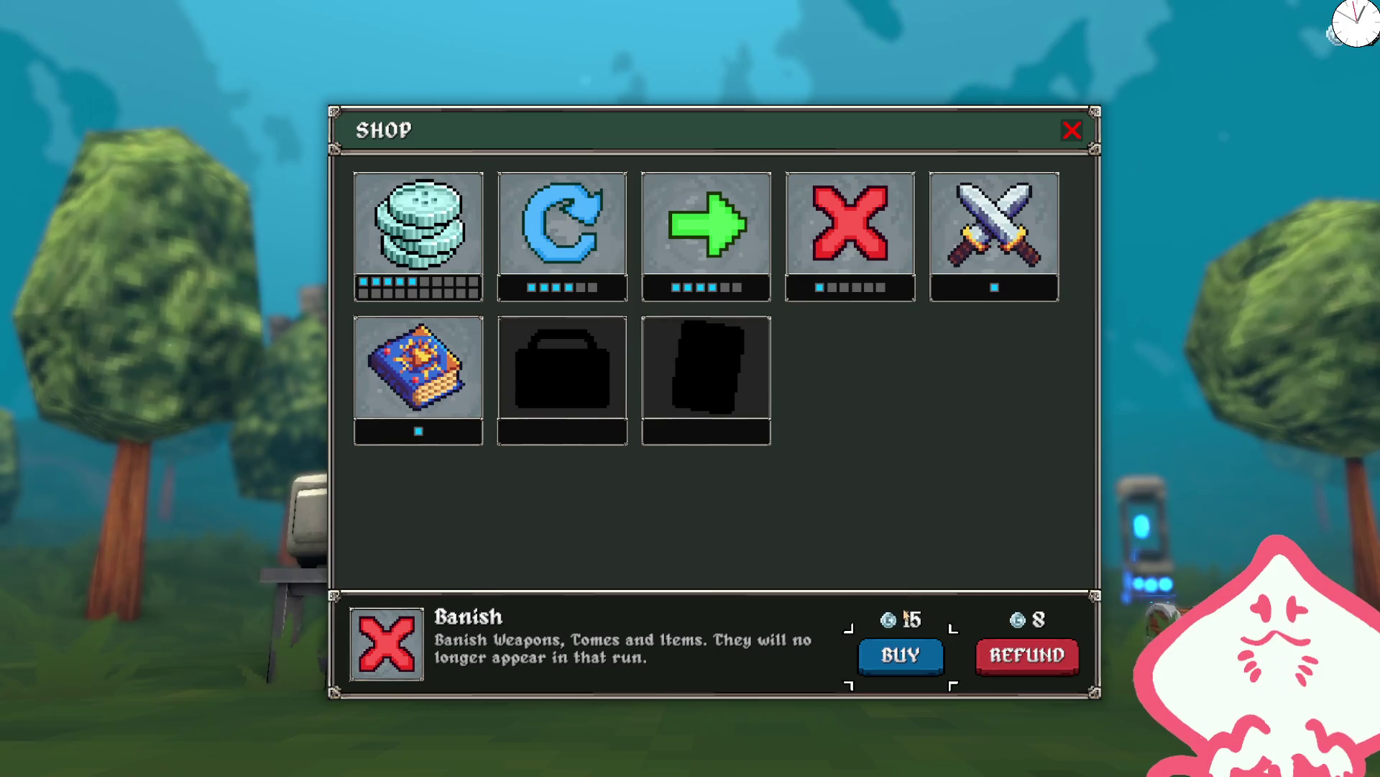
{"action": "left_click", "coordinate": [898, 663]}
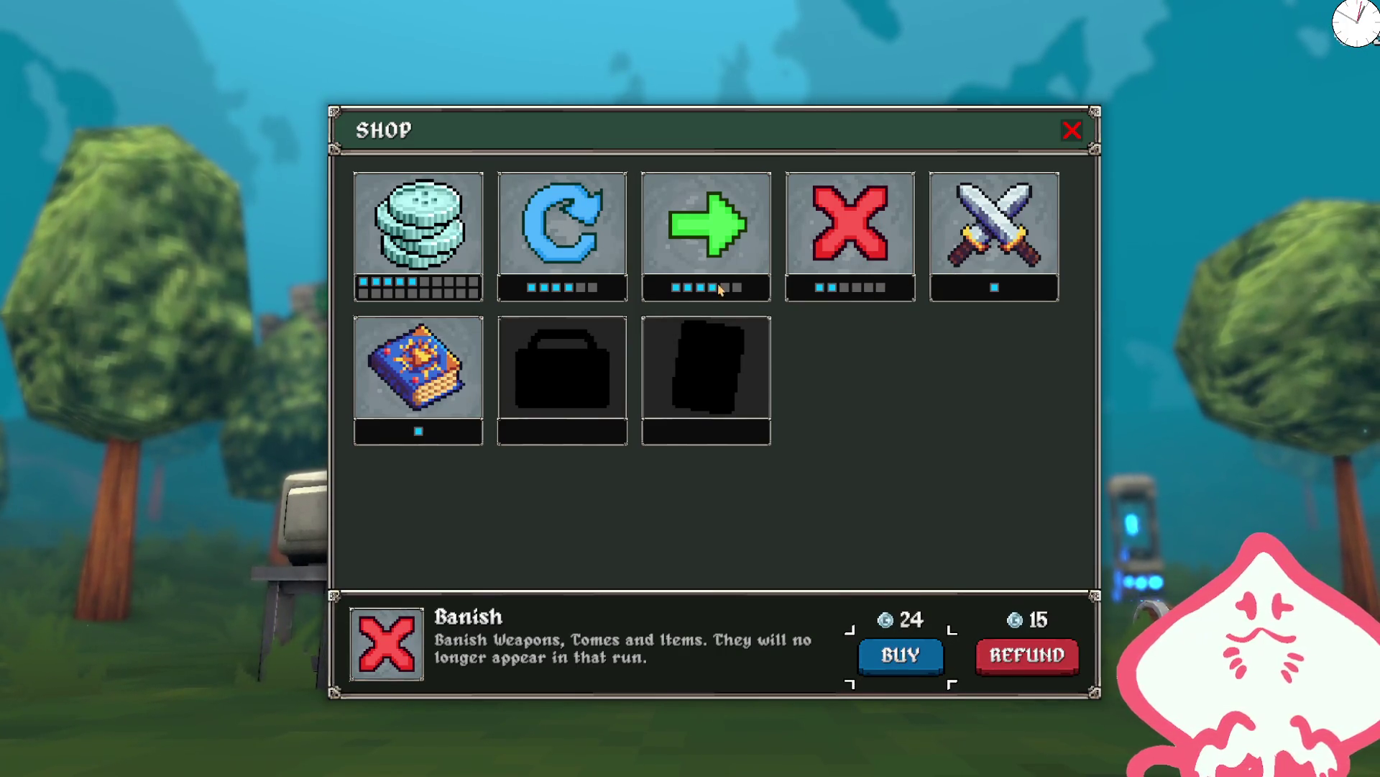
{"action": "left_click", "coordinate": [429, 246]}
{"action": "left_click", "coordinate": [932, 643]}
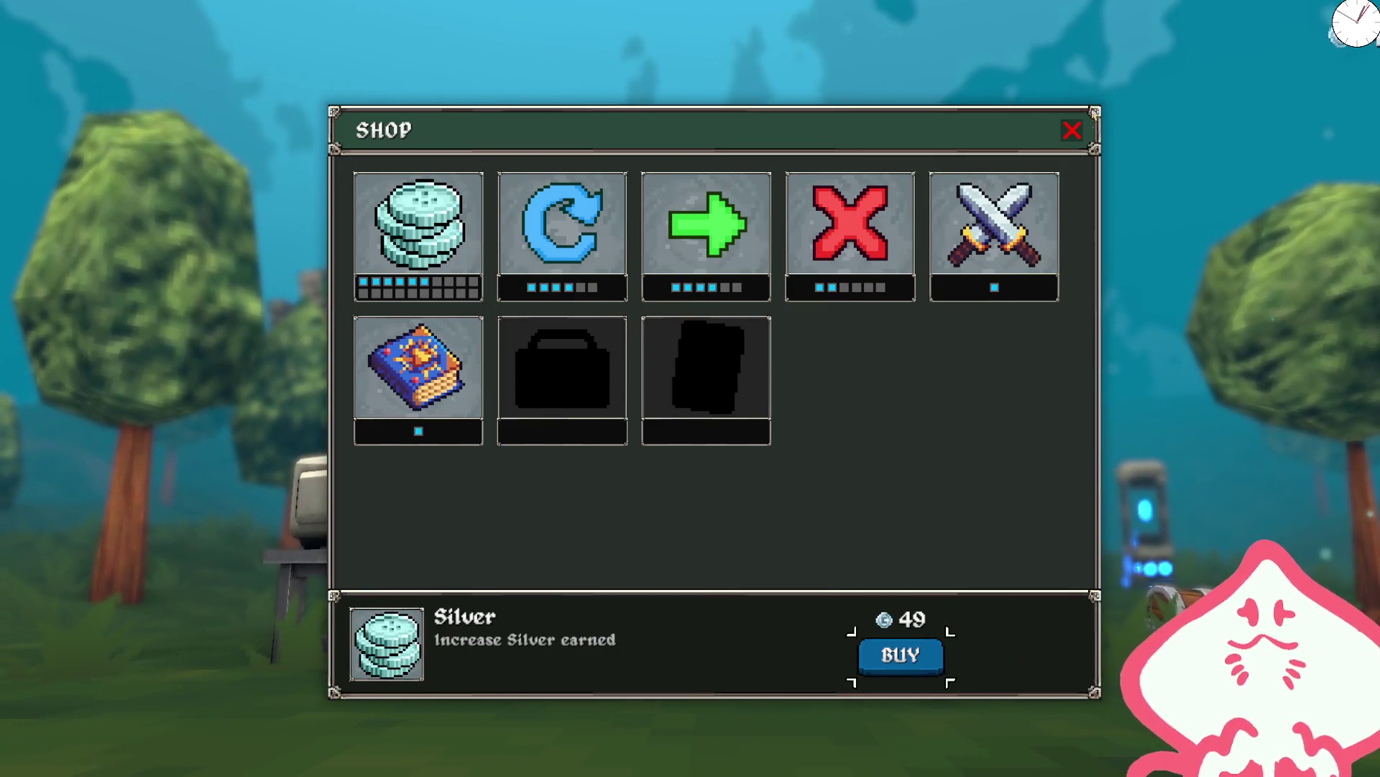
{"action": "left_click", "coordinate": [1083, 132]}
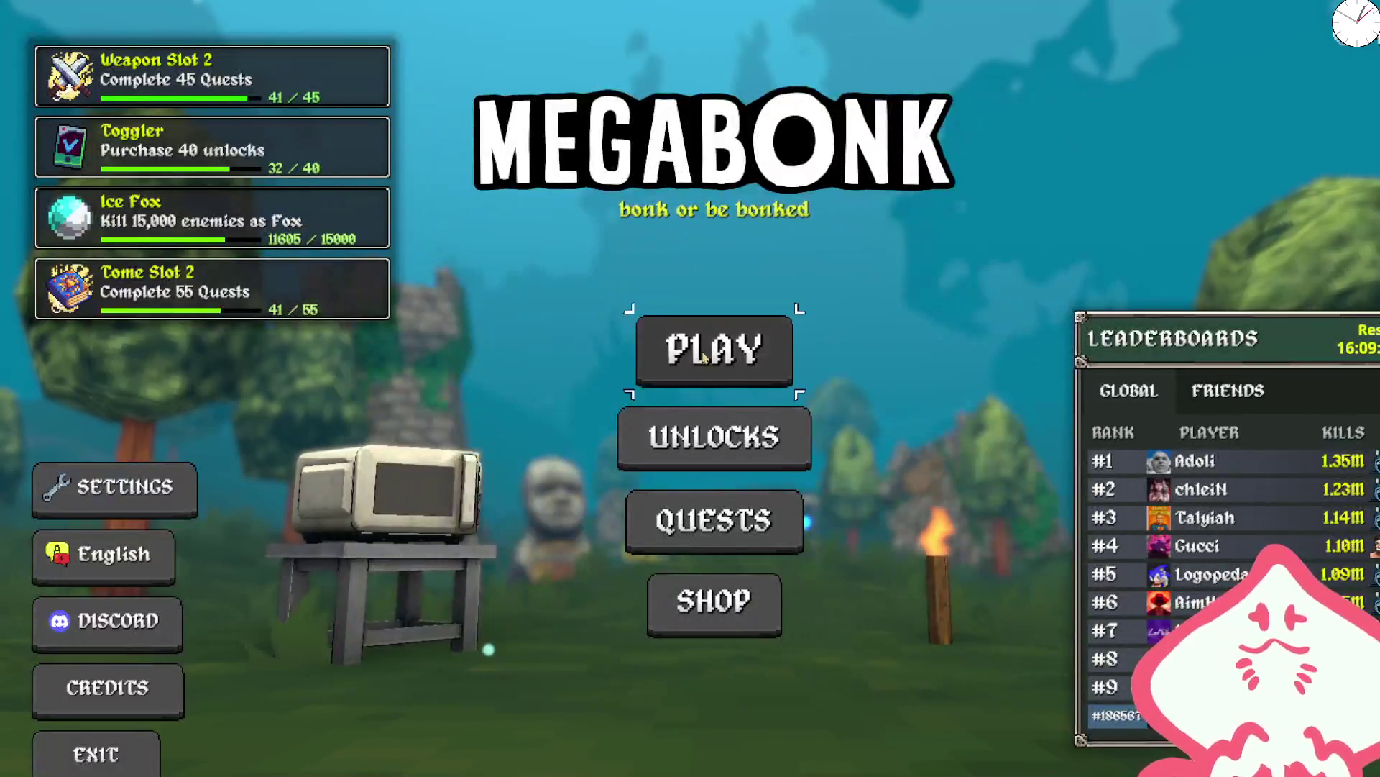
- Start a new Forest run with Calcium as the character
{"action": "left_click", "coordinate": [701, 352]}
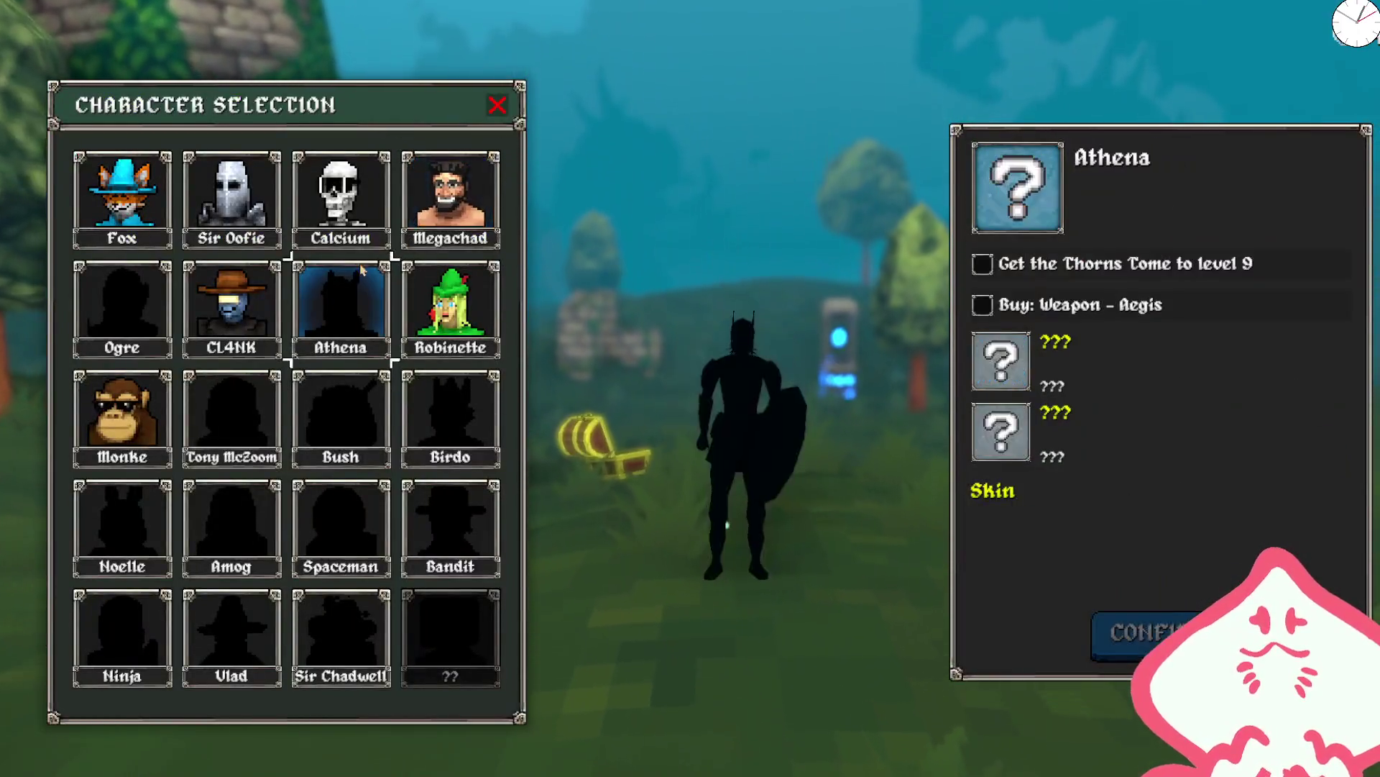
{"action": "left_click", "coordinate": [340, 197]}
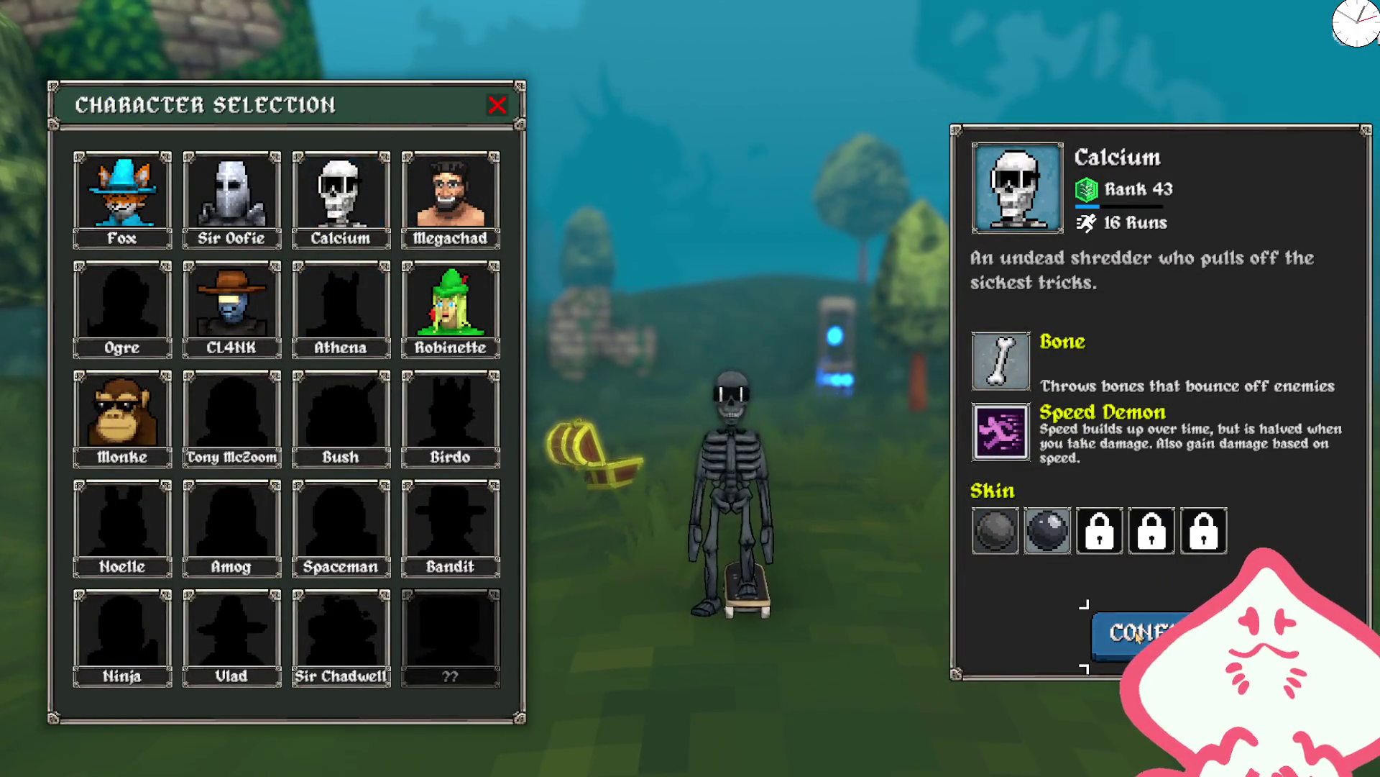
{"action": "left_click", "coordinate": [1136, 629]}
{"action": "left_click", "coordinate": [1136, 622]}
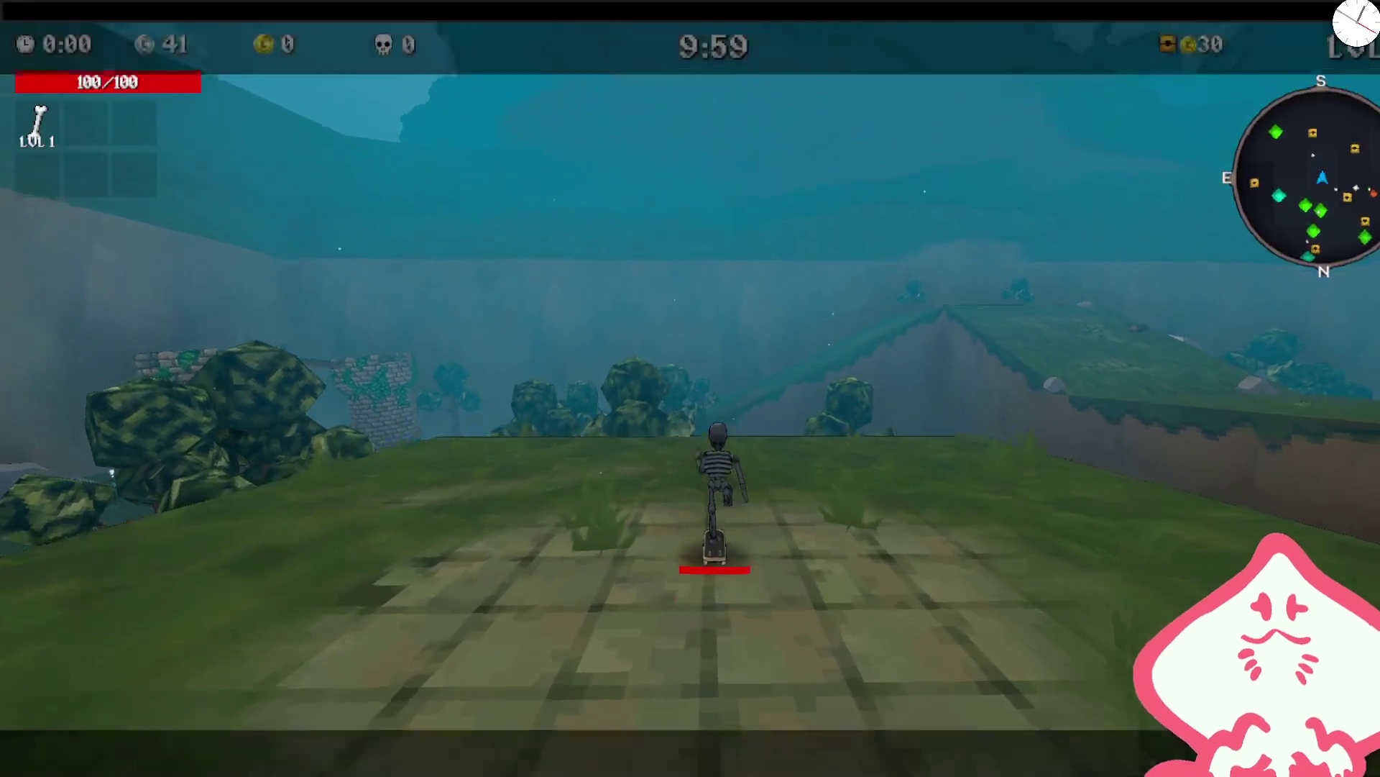
- Skate through the forest collecting coins, browse Shady Guy's offers without buying, and fight goblins
{"action": "key", "text": "w"}
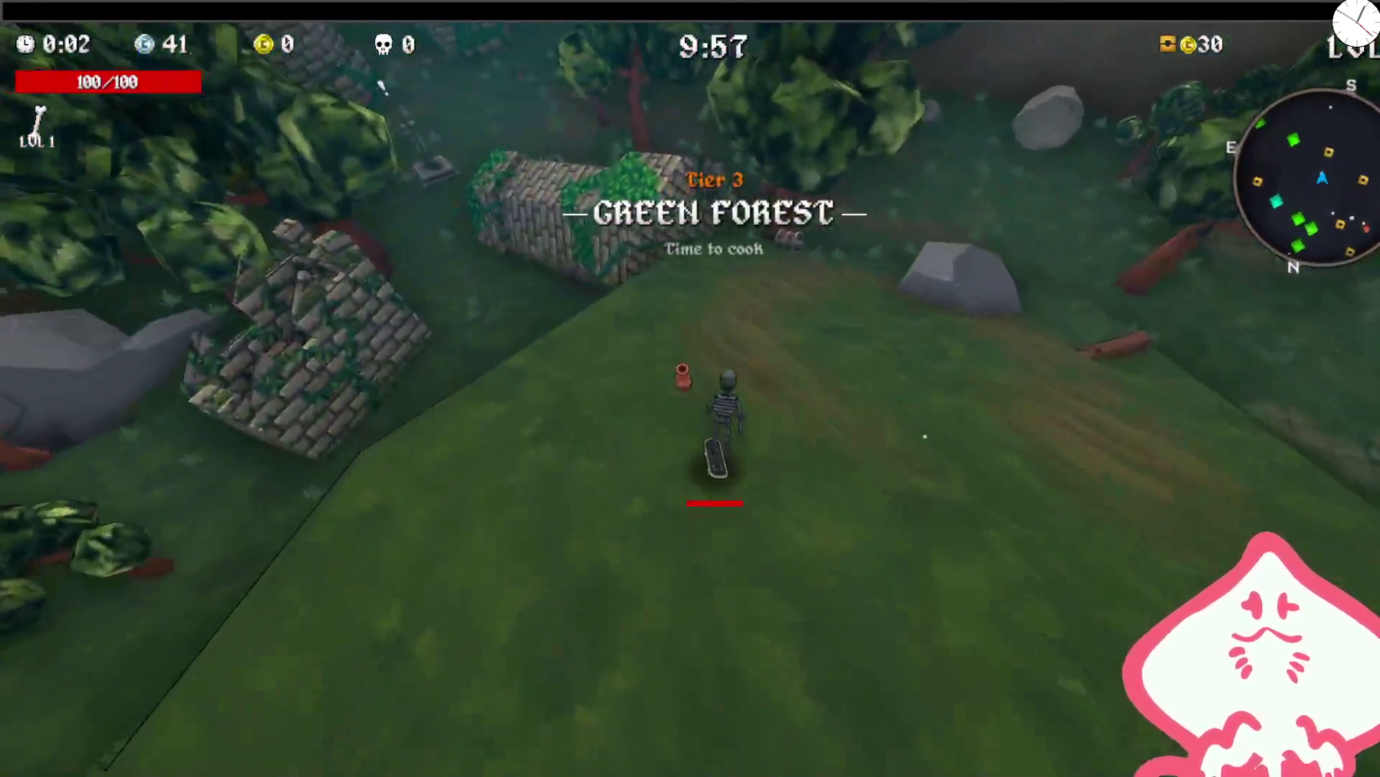
{"action": "key", "text": "w"}
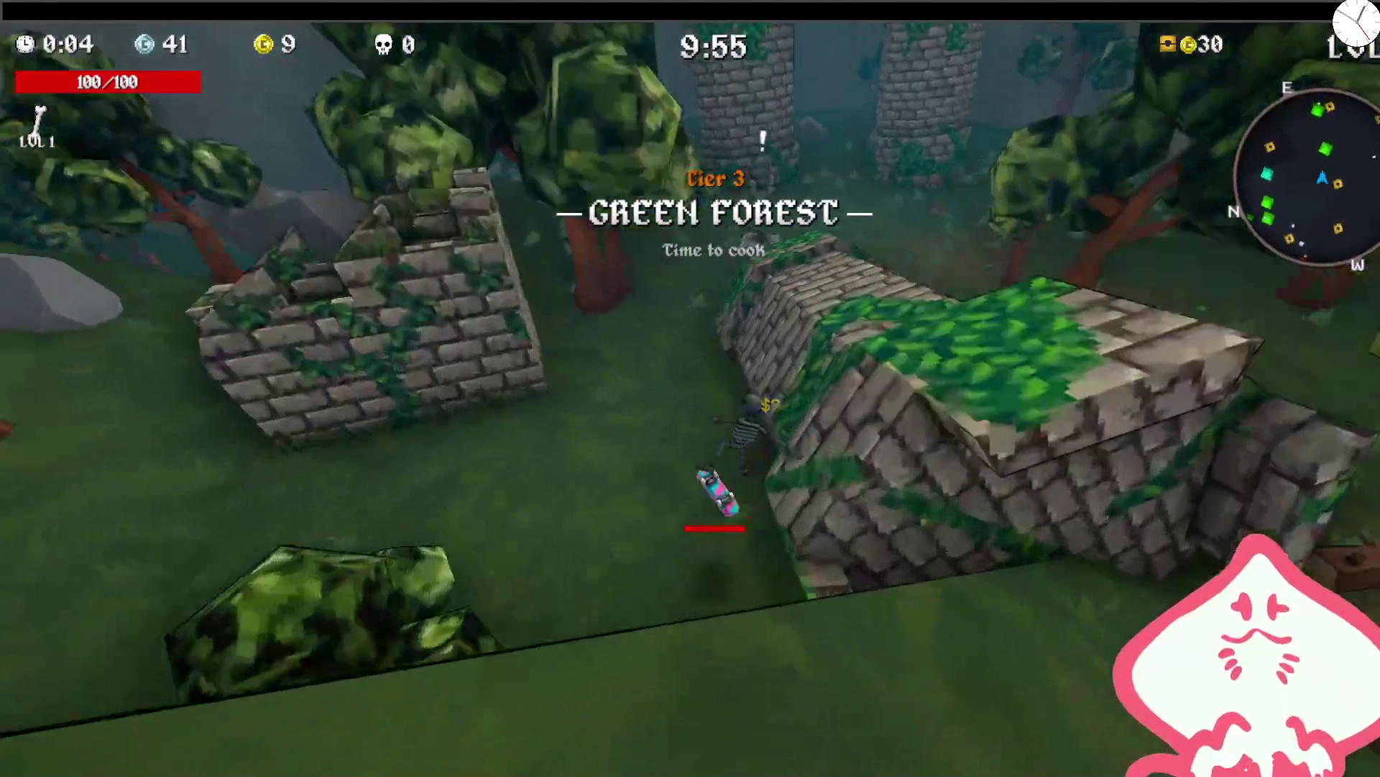
{"action": "key", "text": "w"}
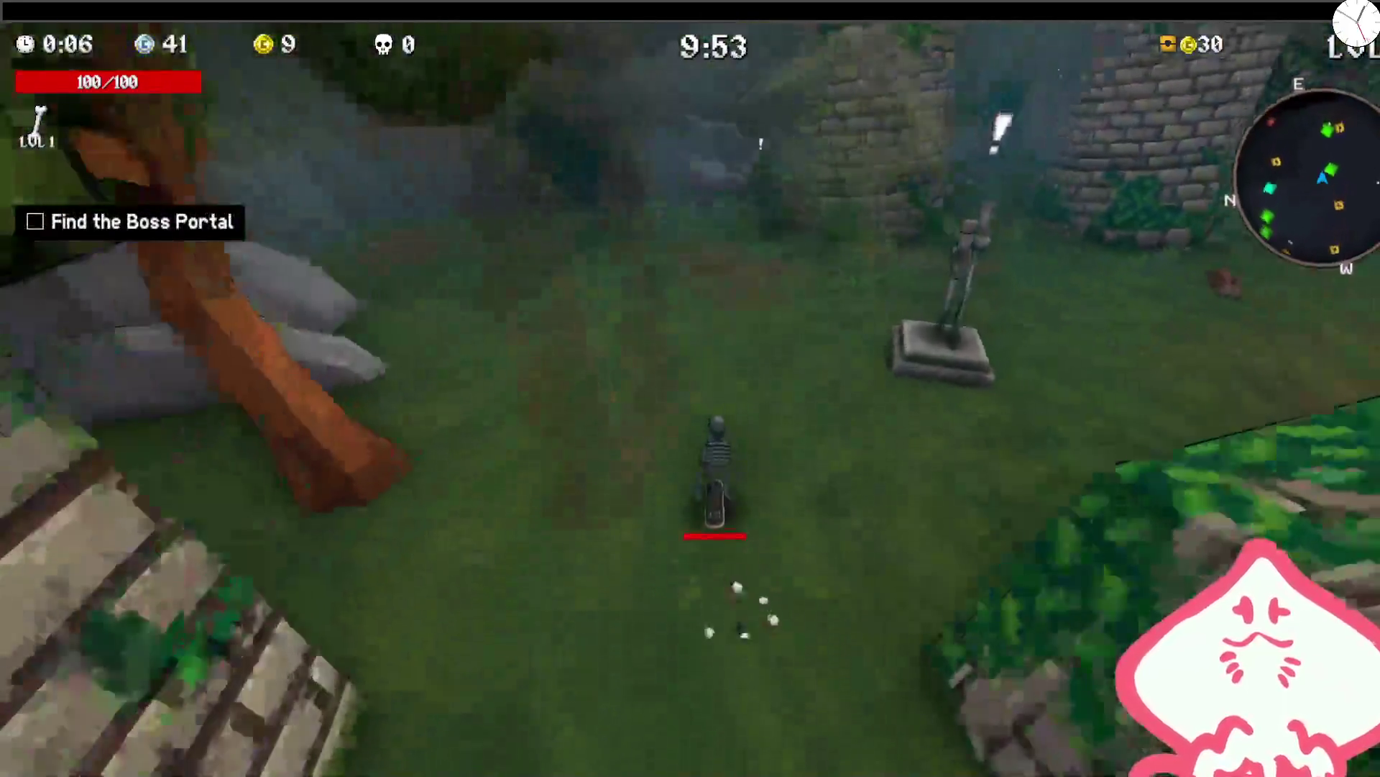
{"action": "key", "text": "w"}
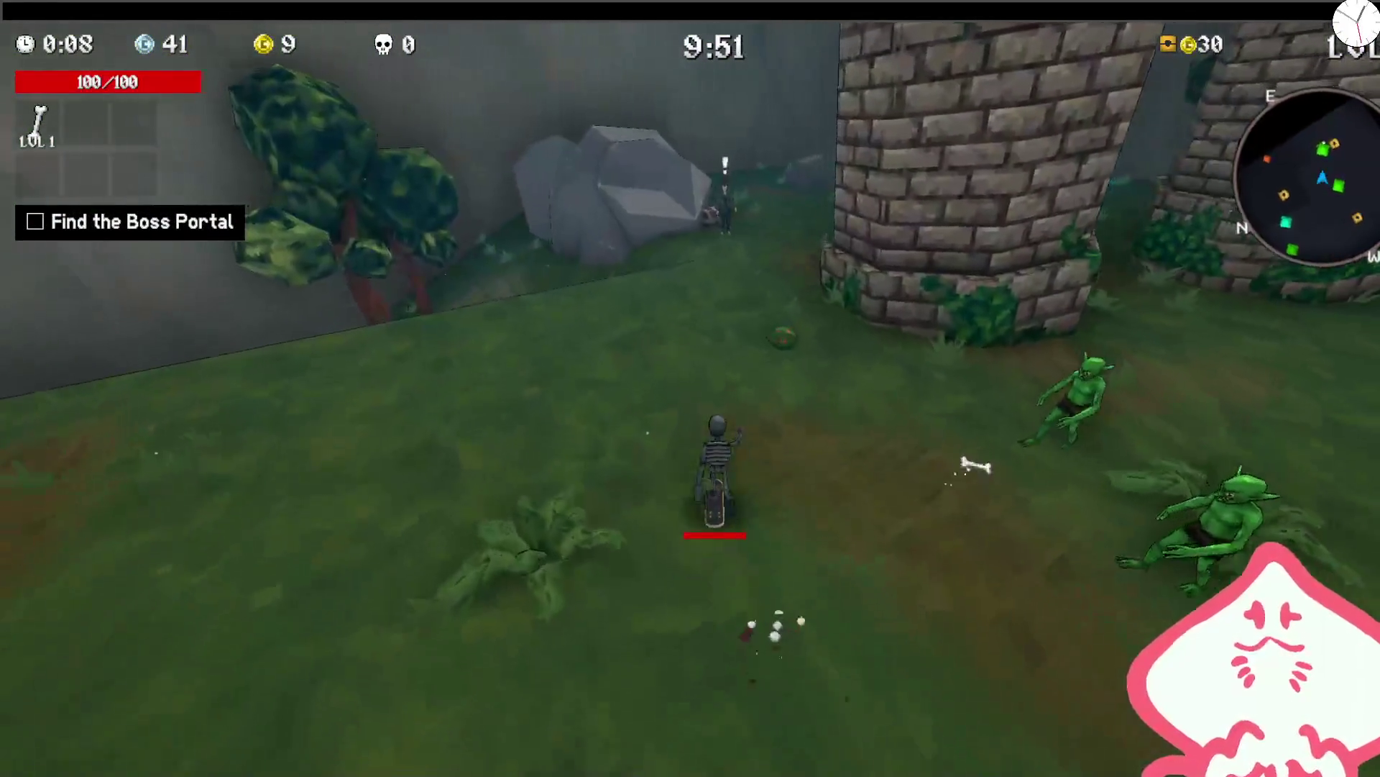
{"action": "key", "text": "w"}
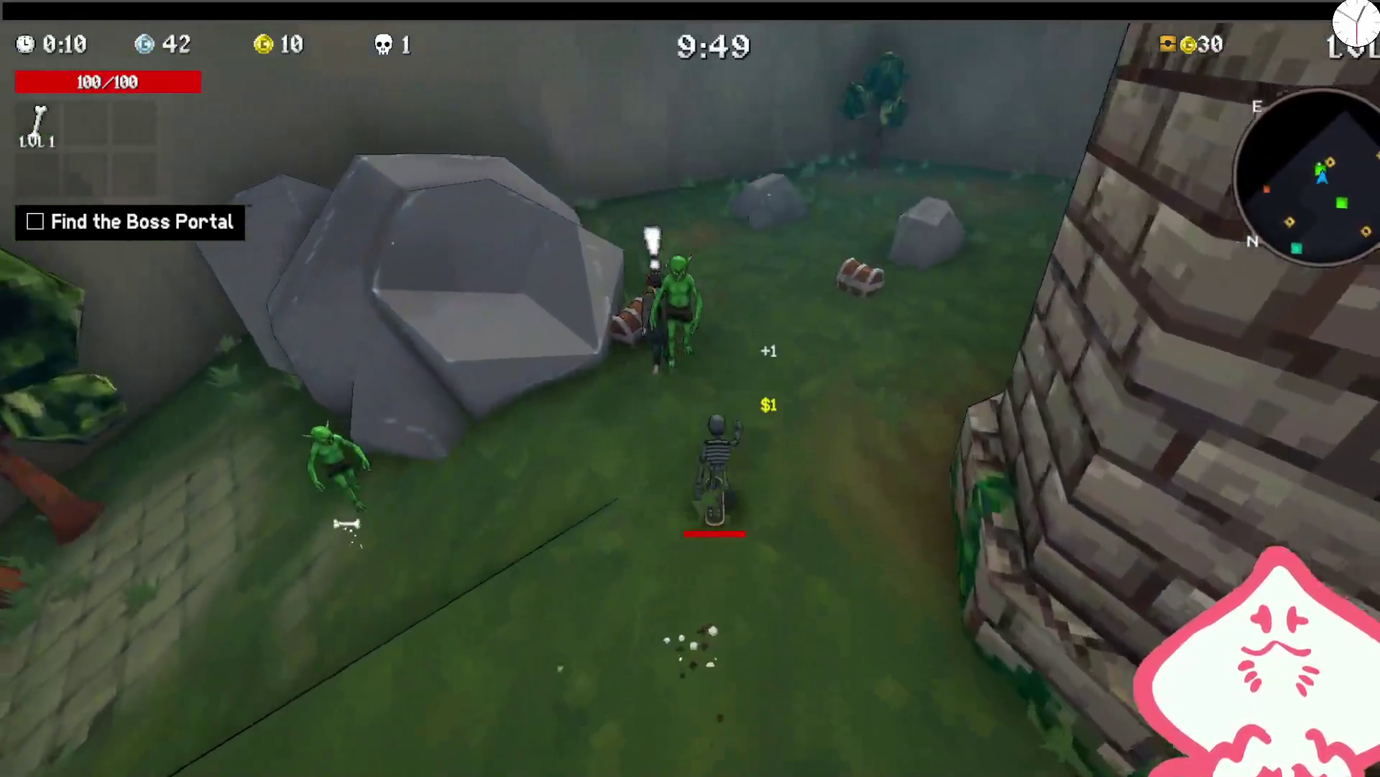
{"action": "key", "text": "e"}
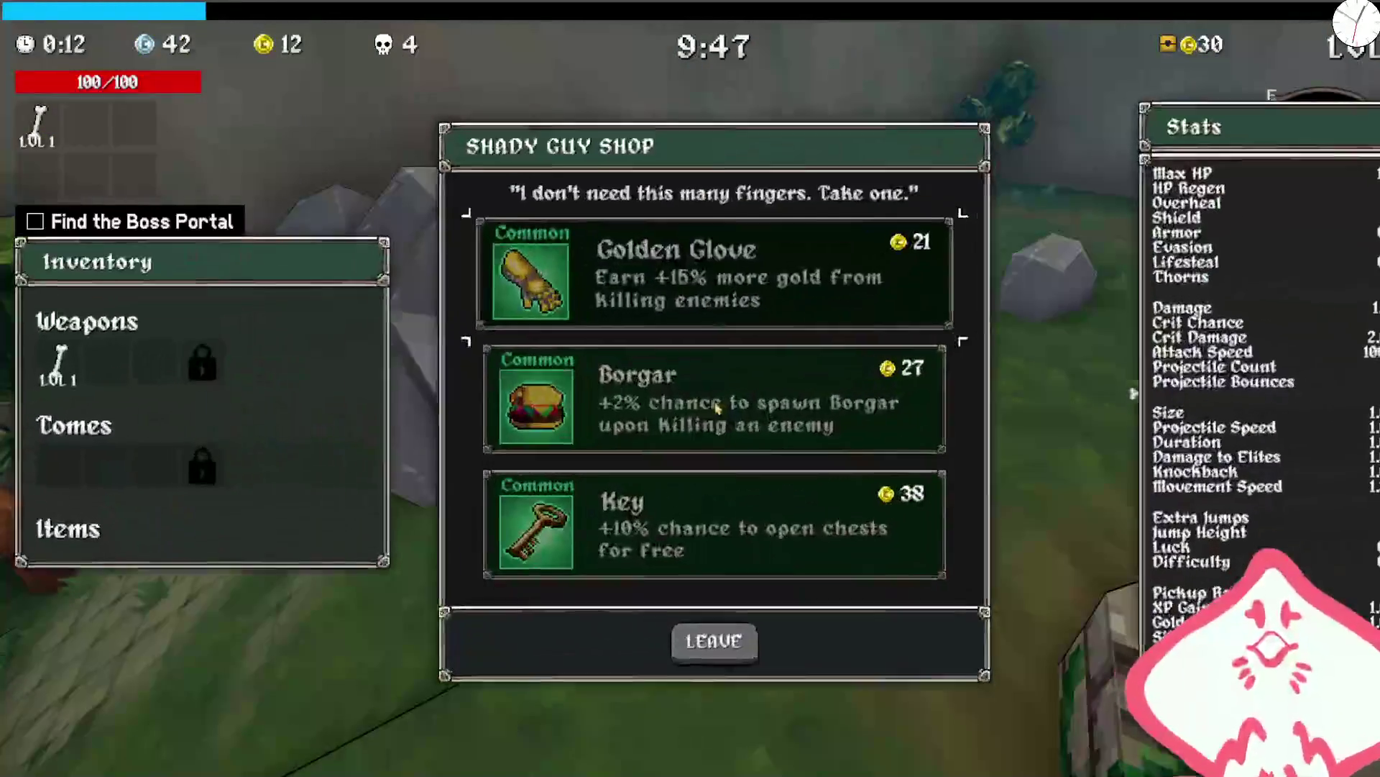
{"action": "key", "text": "Escape"}
{"action": "key", "text": "w"}
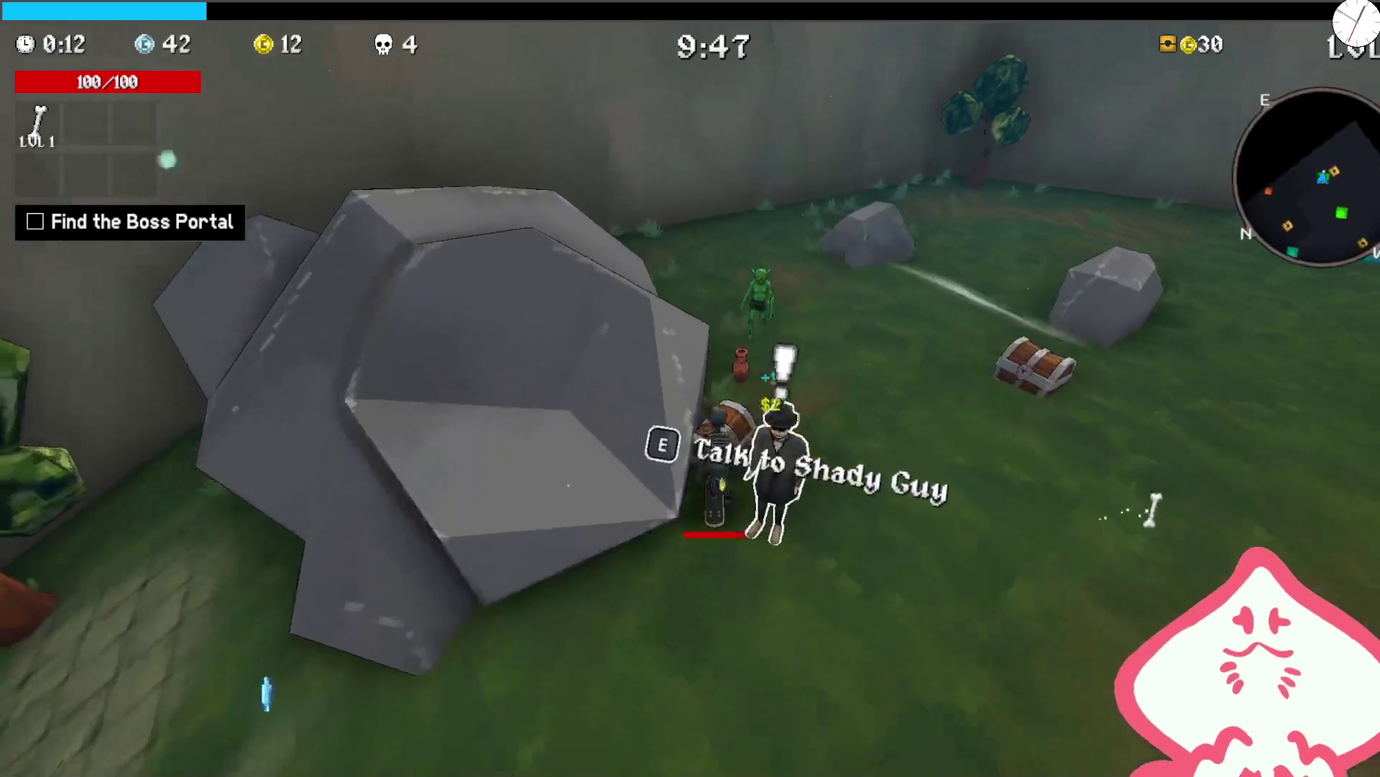
{"action": "key", "text": "w"}
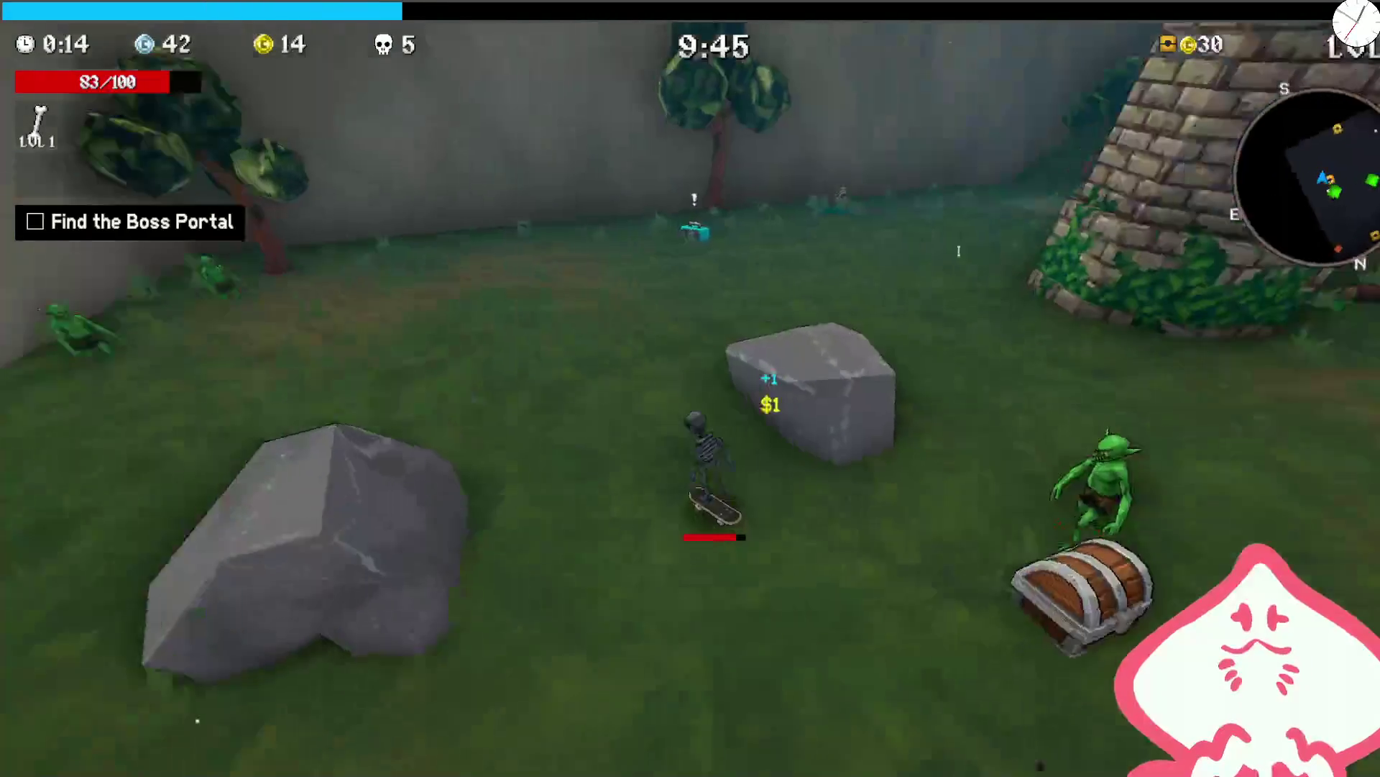
{"action": "key", "text": "w"}
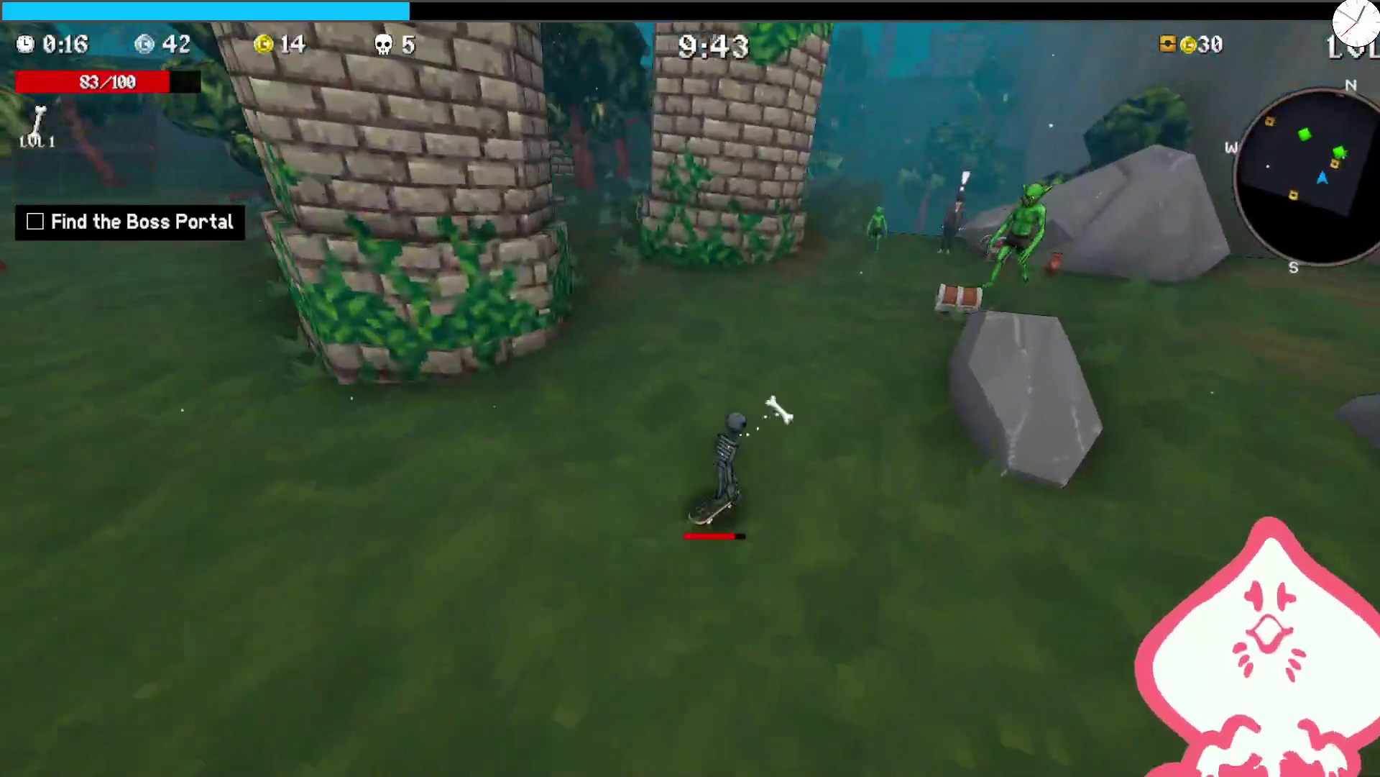
{"action": "key", "text": "w"}
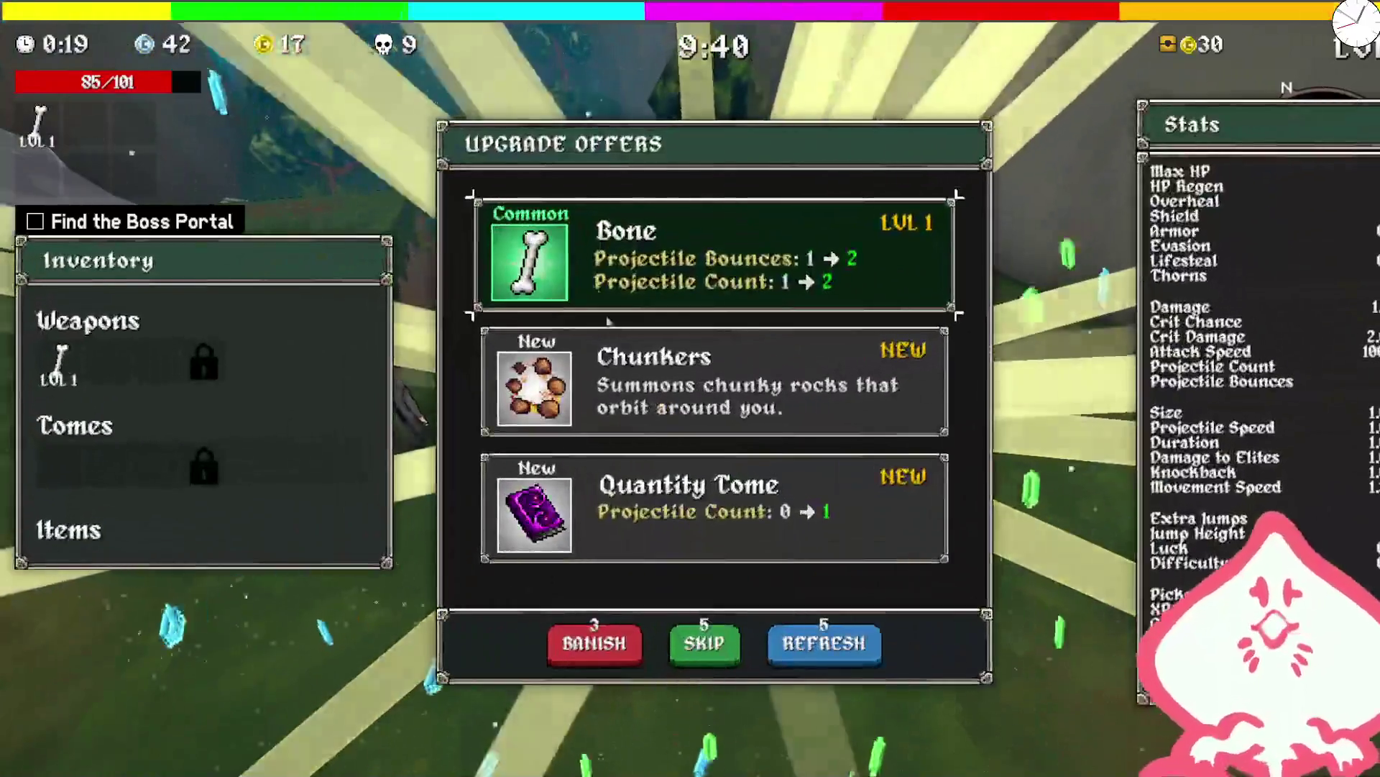
- Take the Bone upgrade and skate across the plateau and ruins fighting goblins
{"action": "key", "text": "space"}
{"action": "key", "text": "w"}
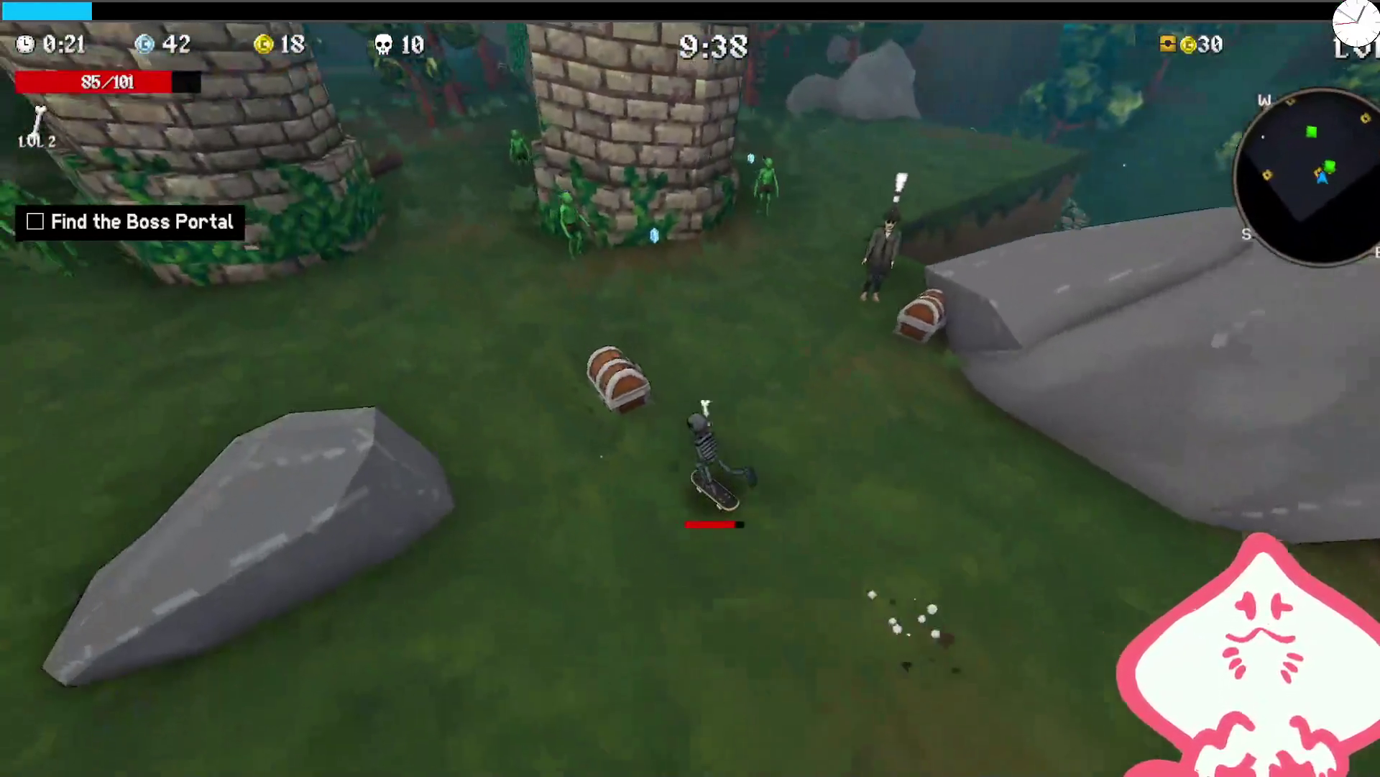
{"action": "key", "text": "w"}
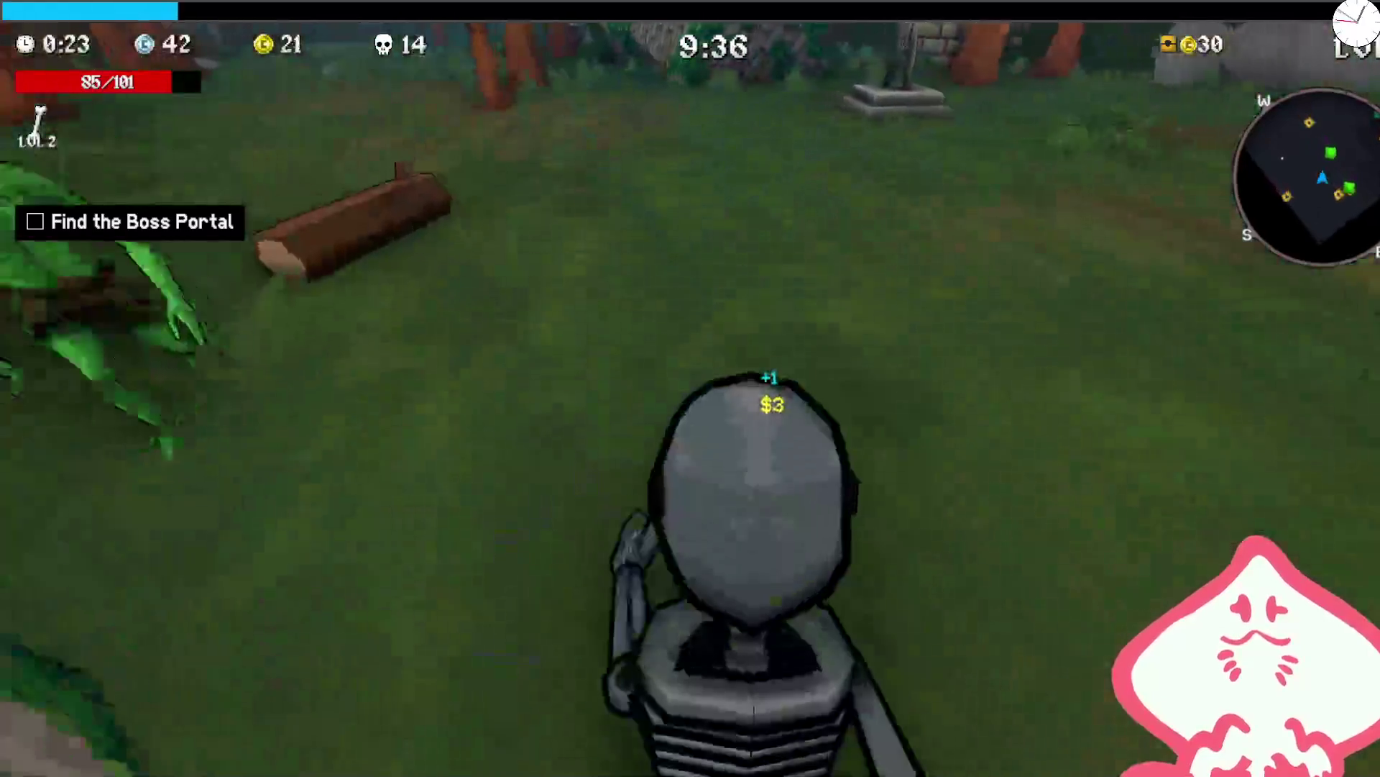
{"action": "key", "text": "w"}
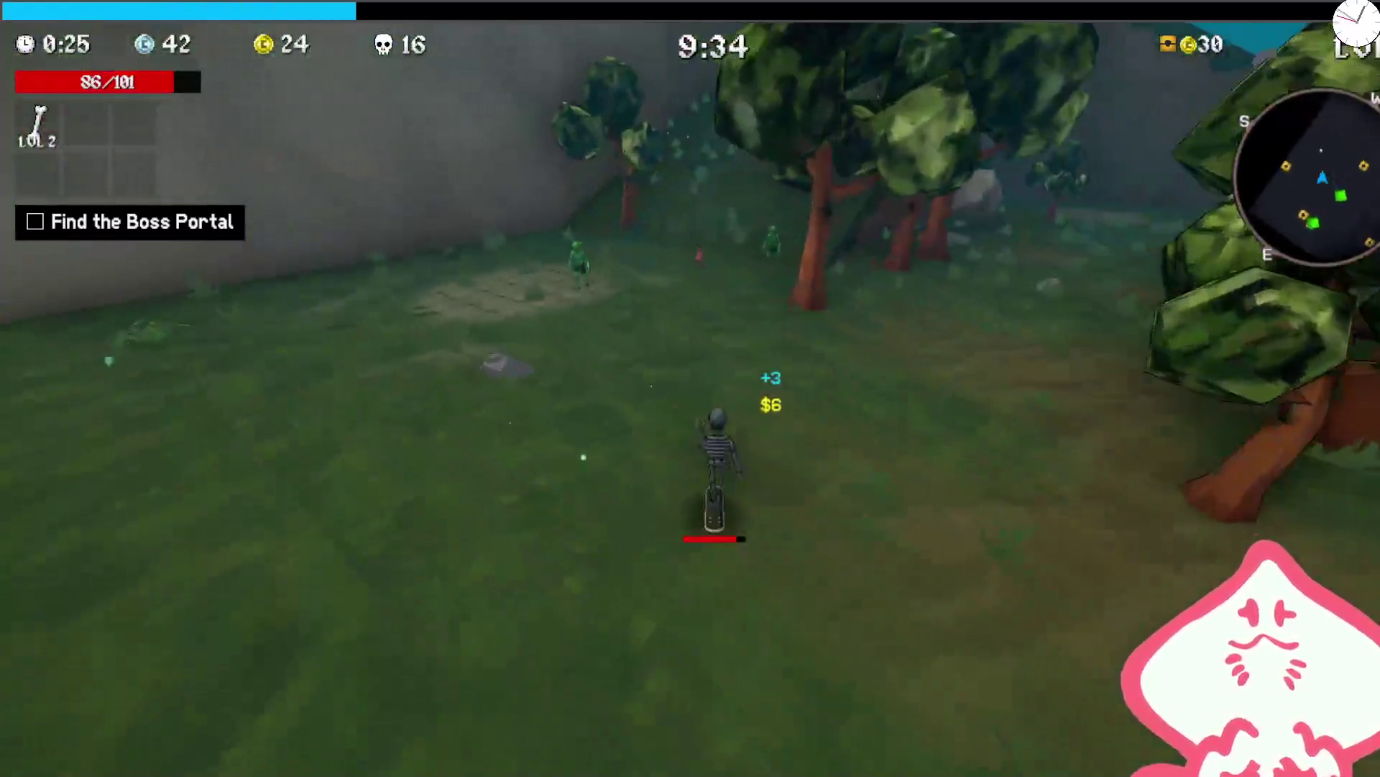
{"action": "key", "text": "w"}
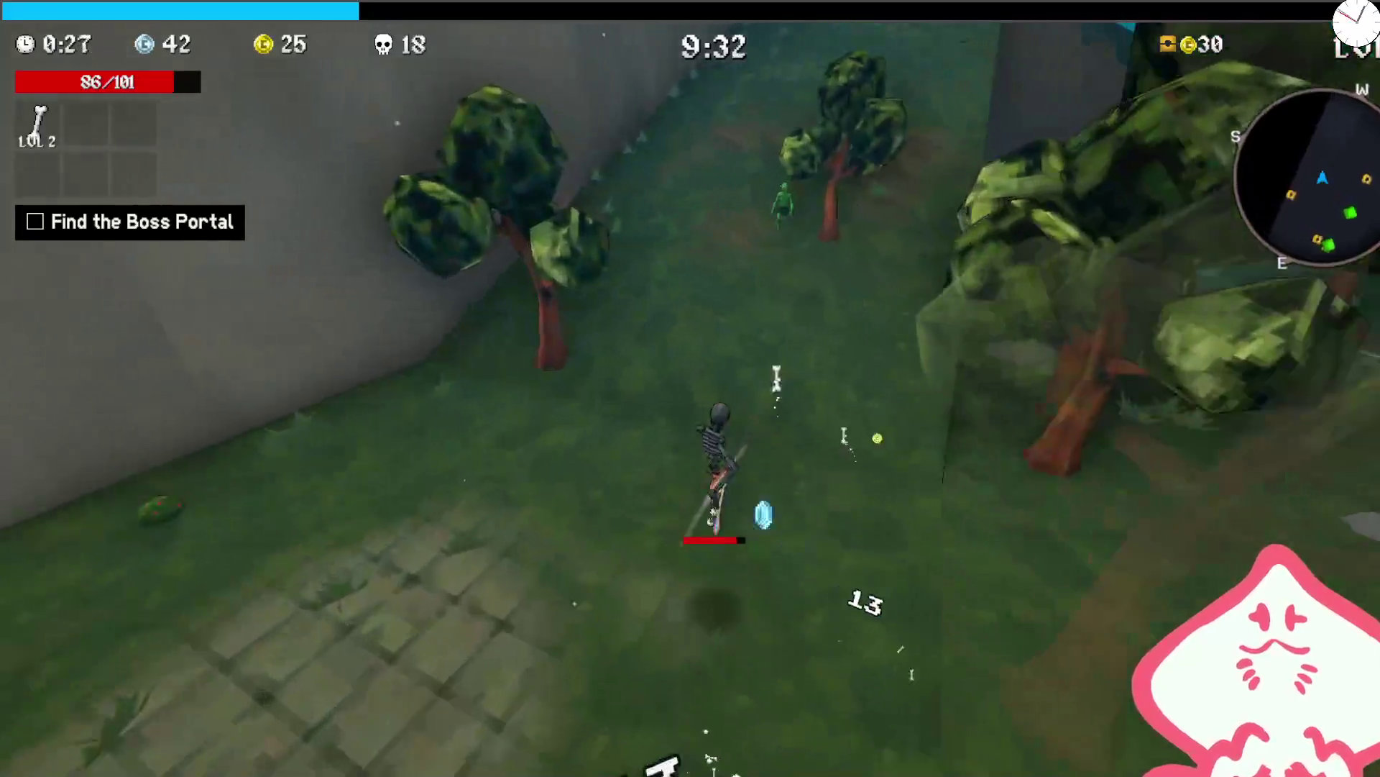
{"action": "key", "text": "w"}
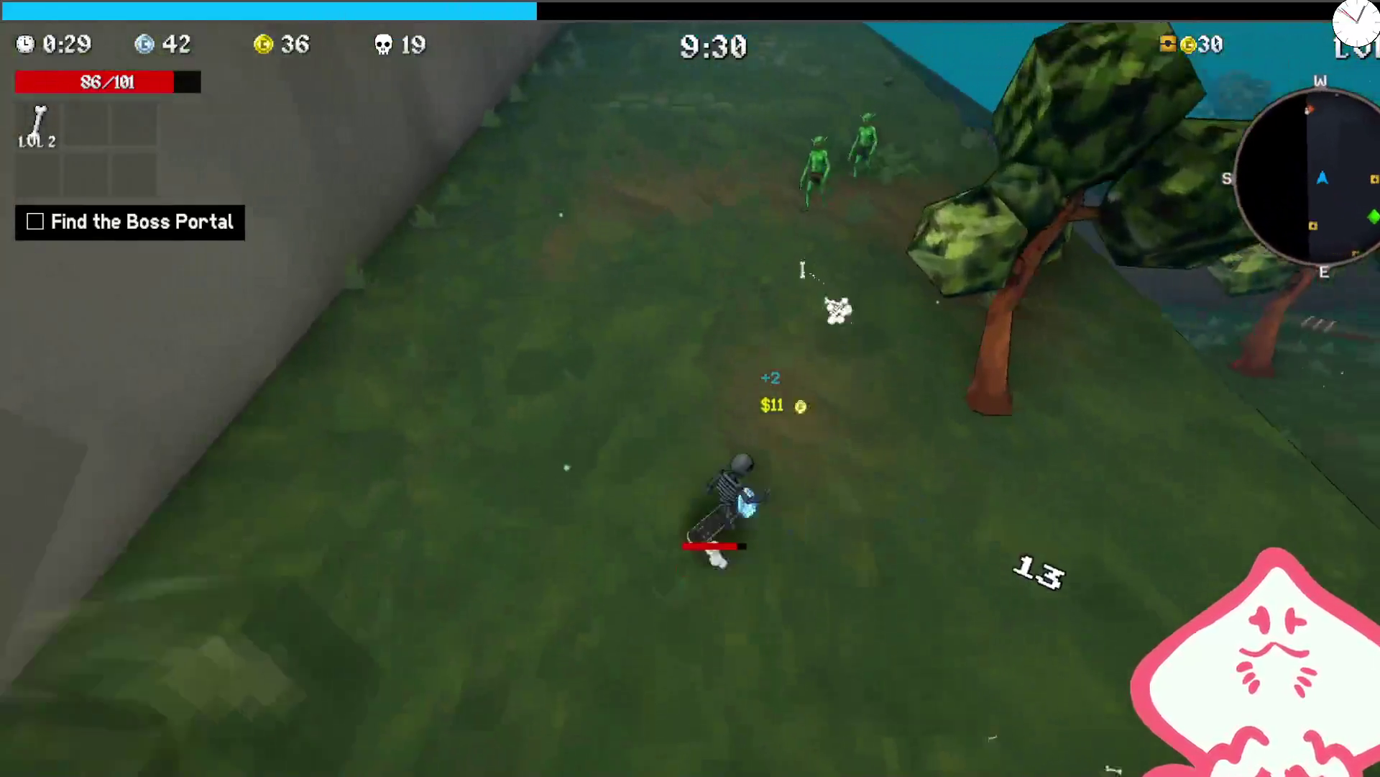
{"action": "key", "text": "w"}
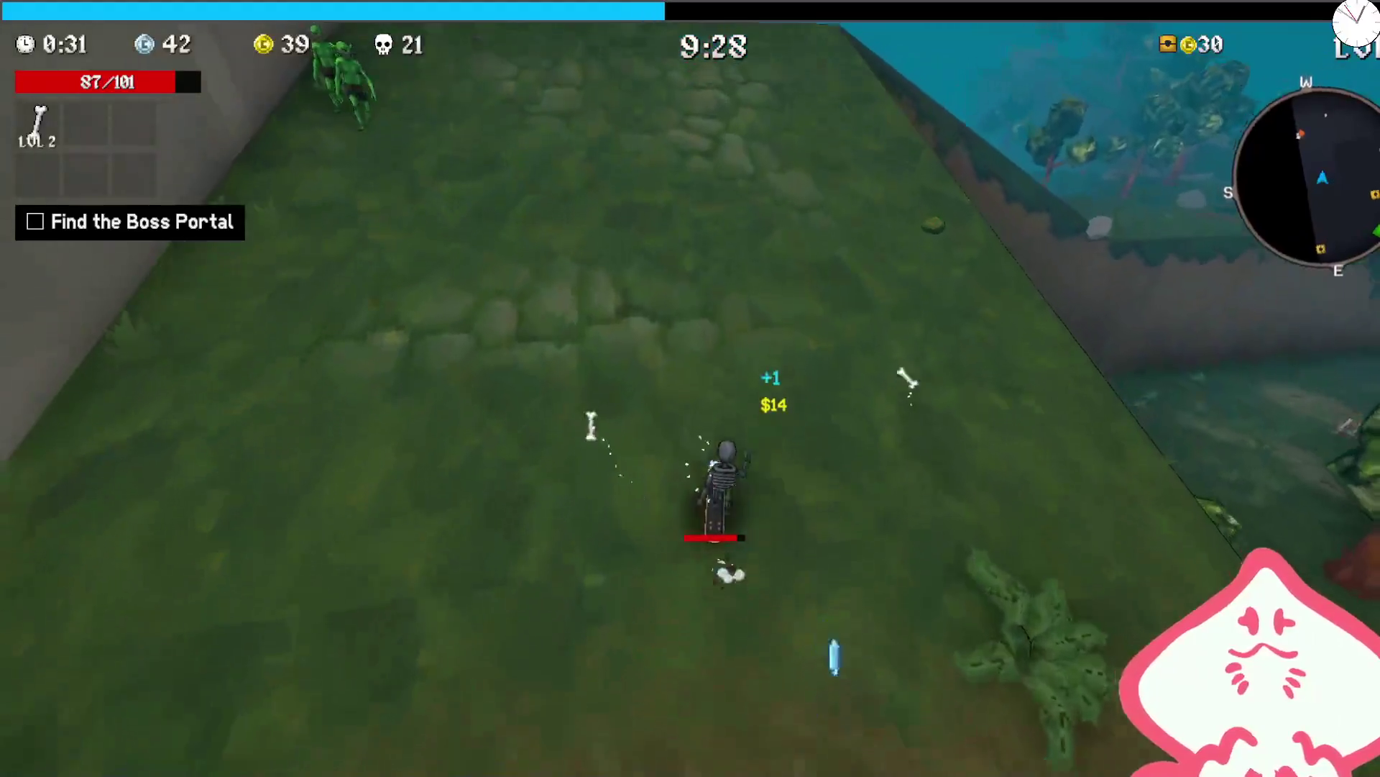
{"action": "key", "text": "w"}
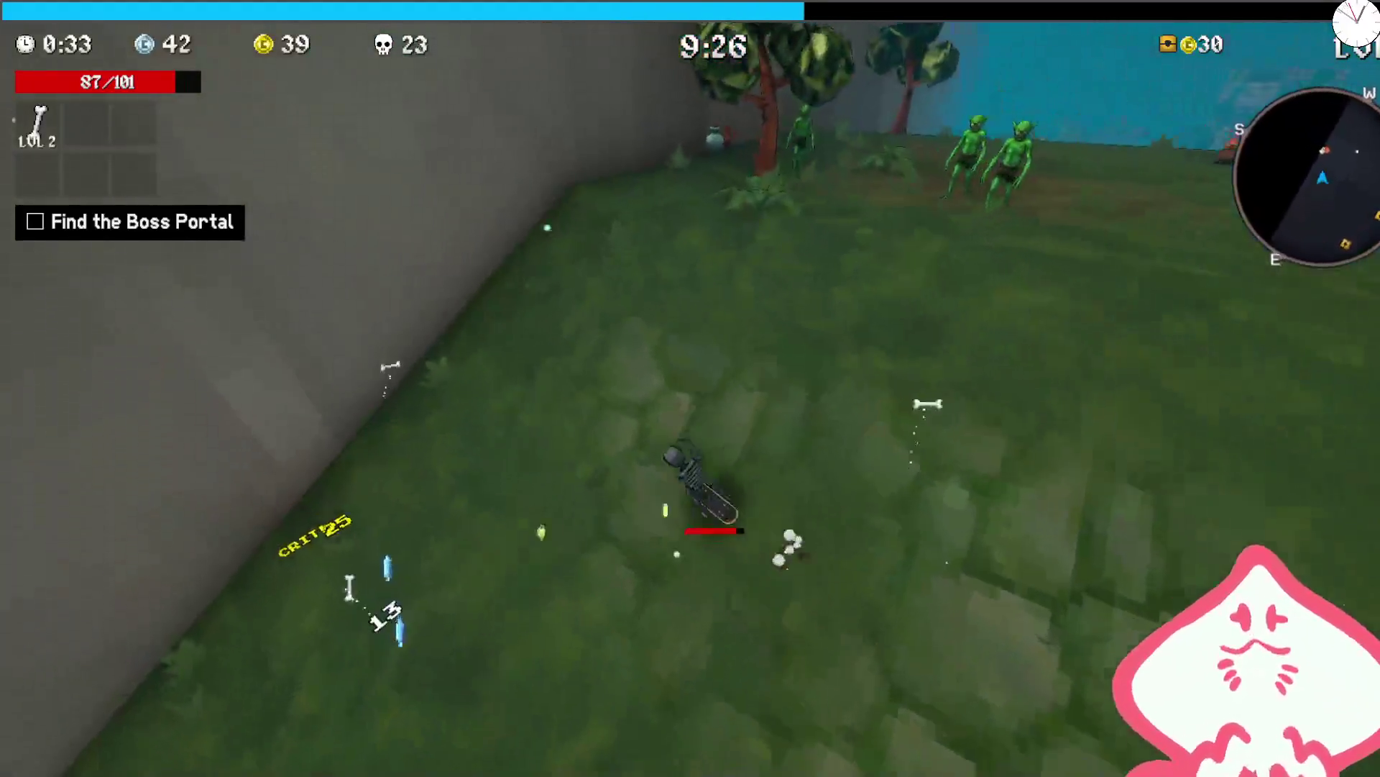
{"action": "key", "text": "w"}
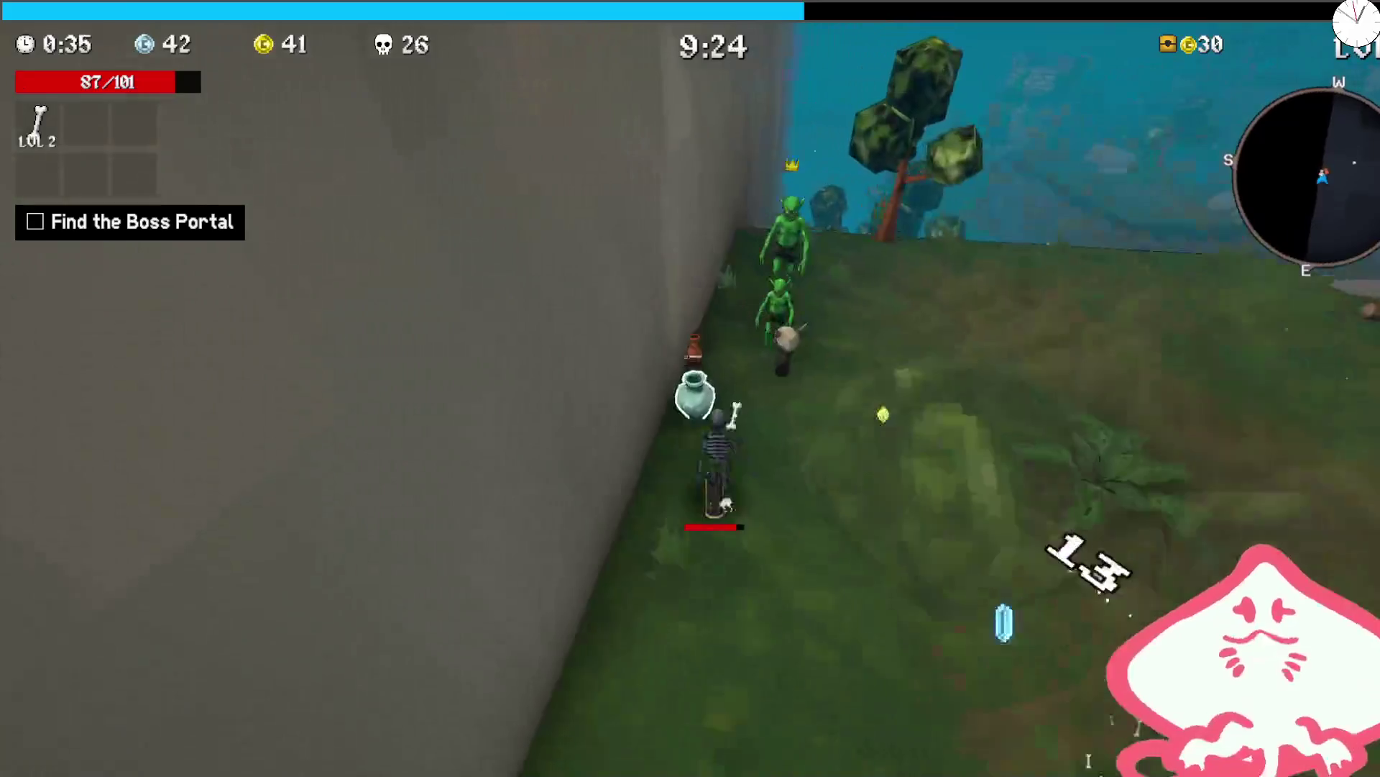
{"action": "key", "text": "w"}
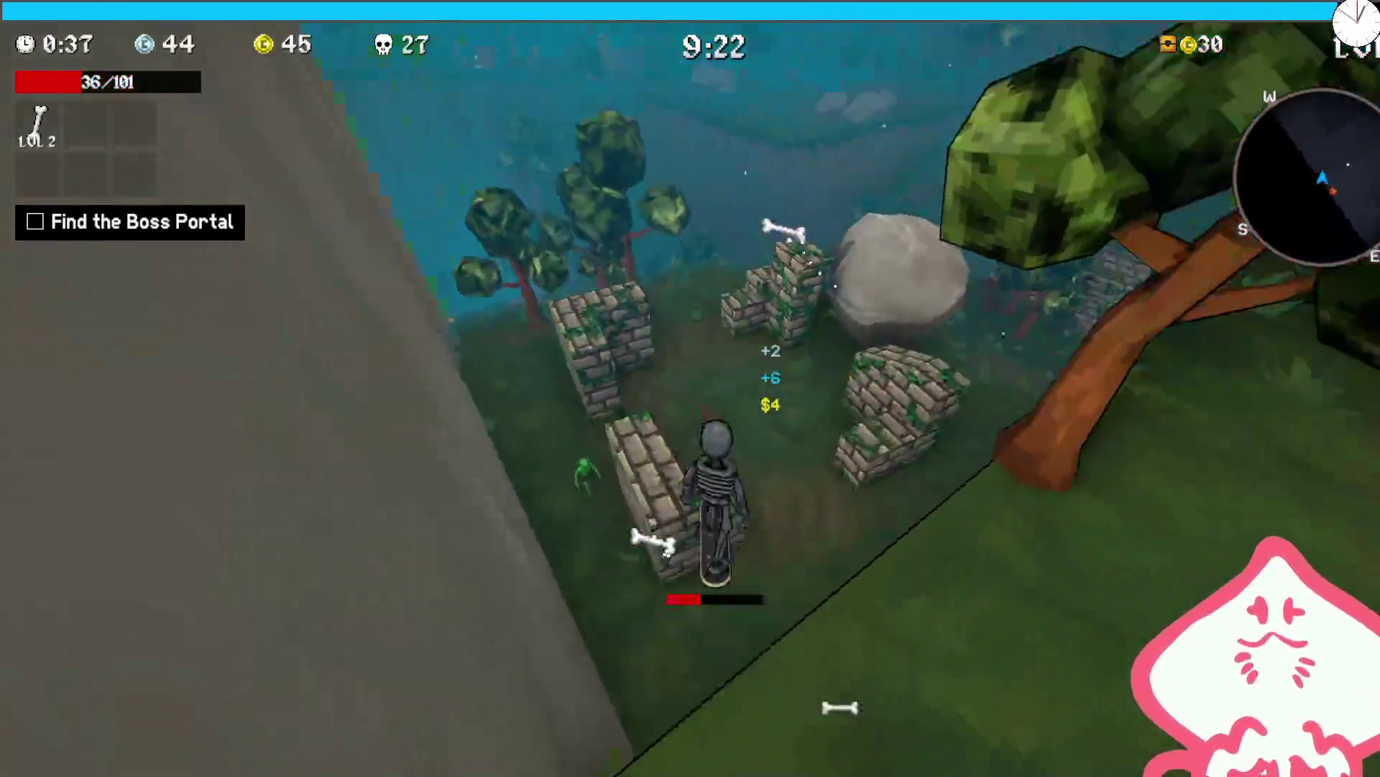
{"action": "key", "text": "w"}
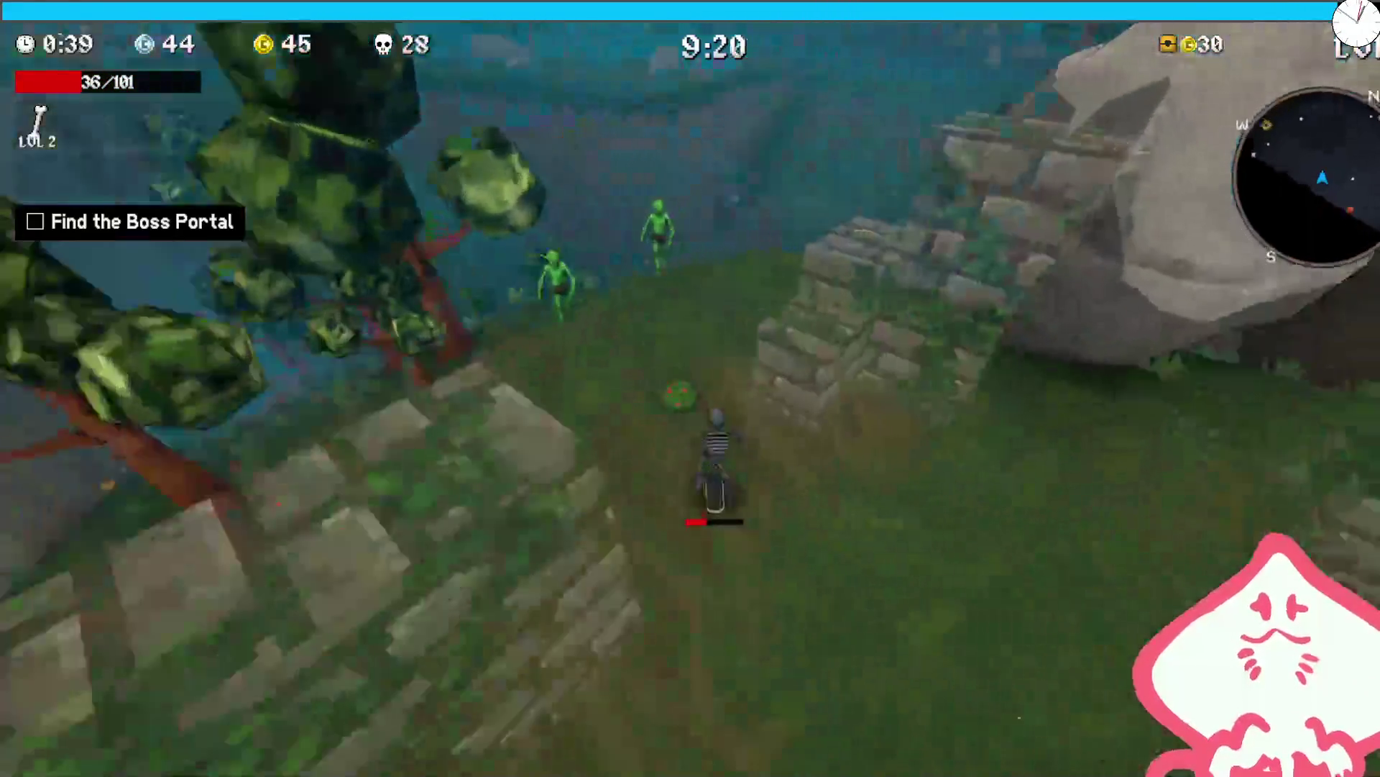
{"action": "key", "text": "w"}
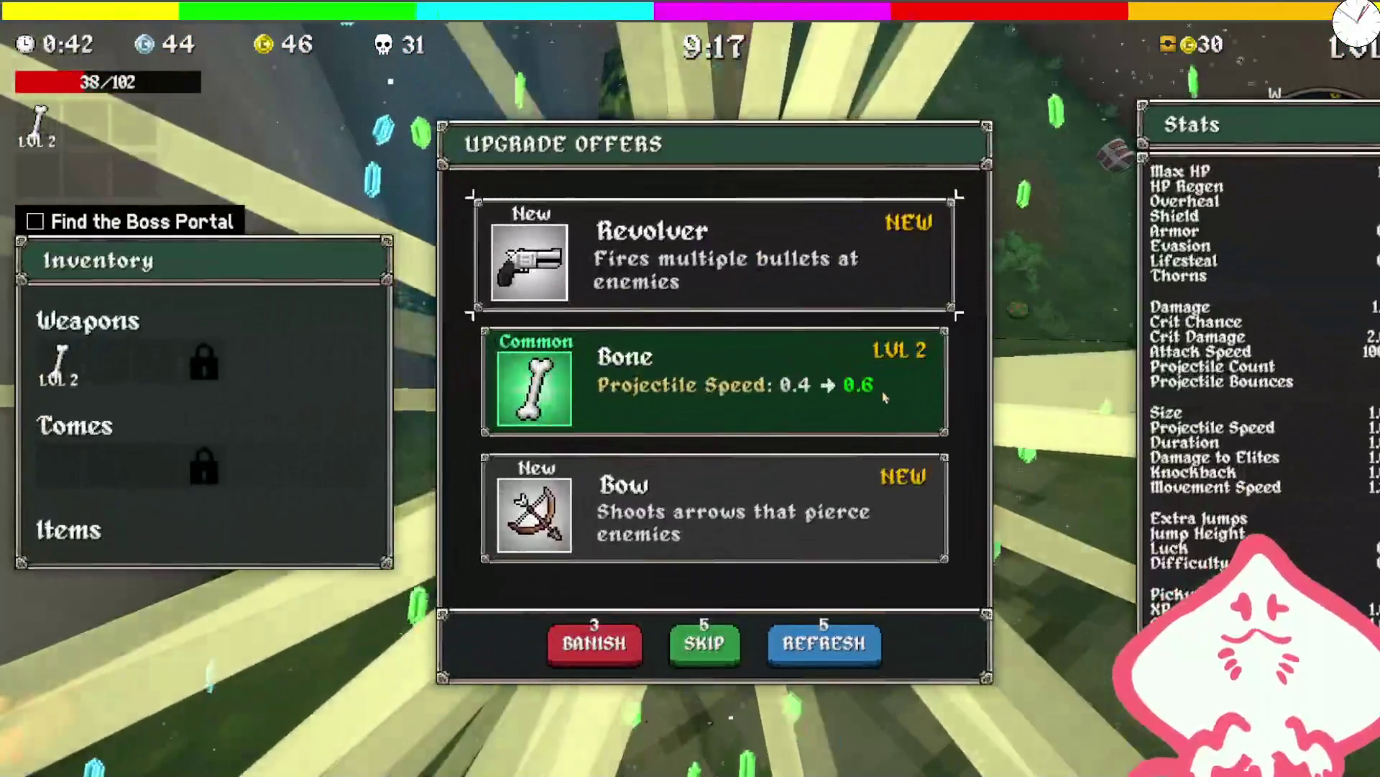
- Raise Bone to level 3 and claim the item from the chest in the clearing
{"action": "key", "text": "space"}
{"action": "key", "text": "w"}
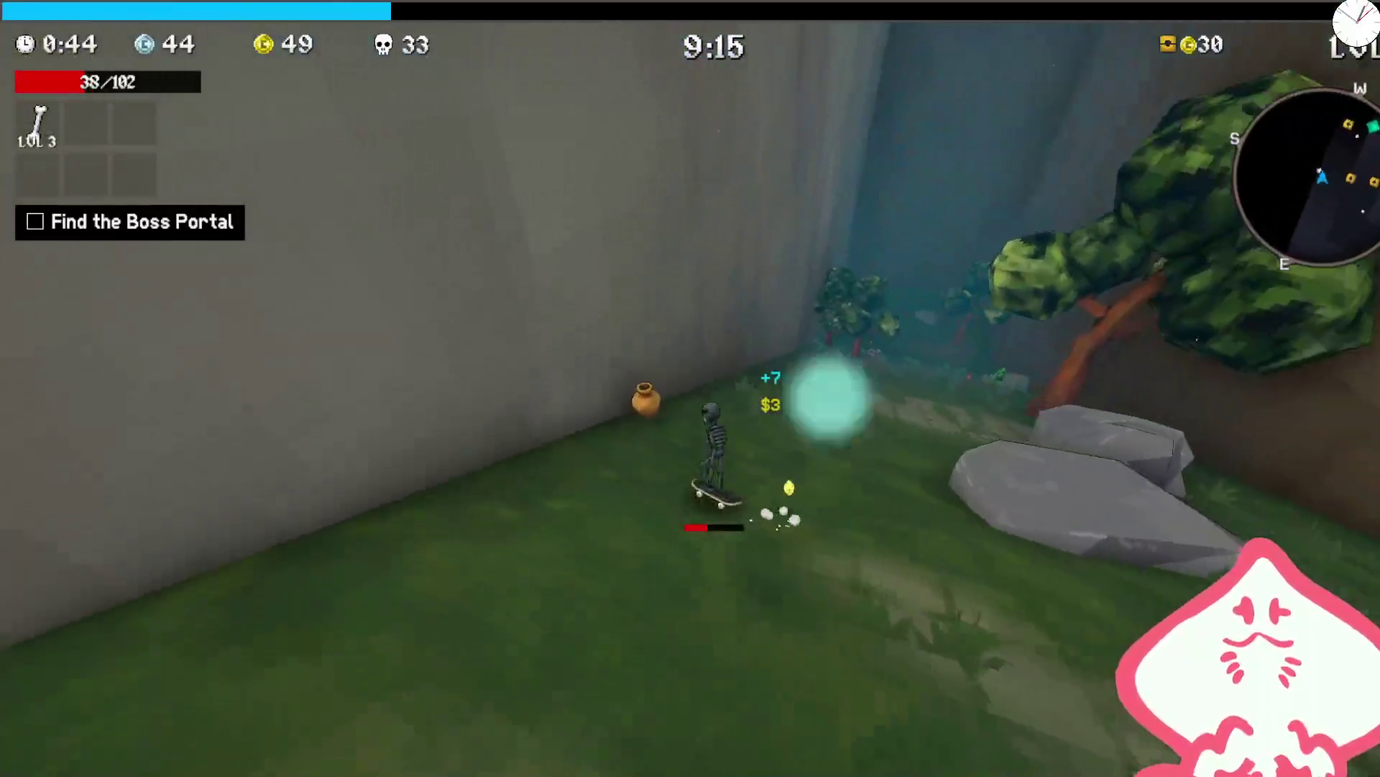
{"action": "key", "text": "w"}
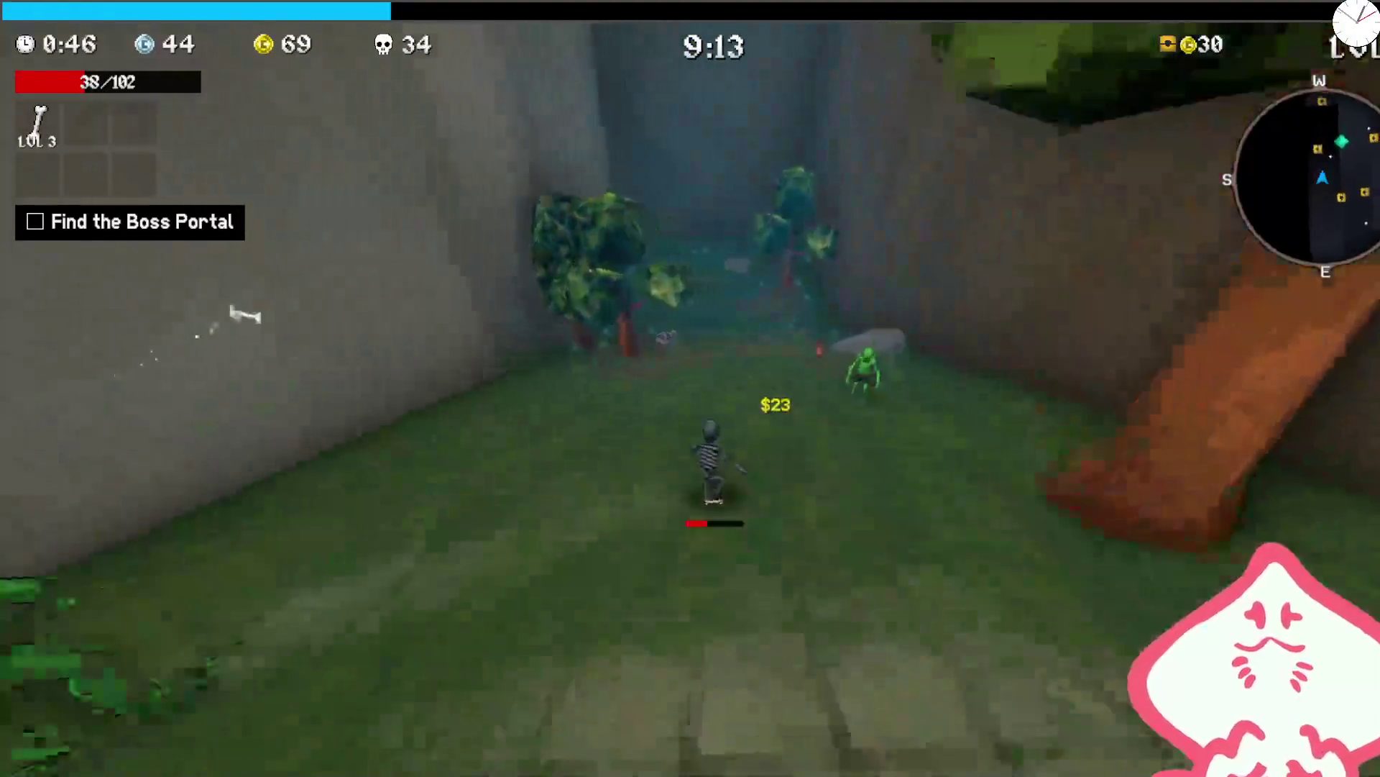
{"action": "key", "text": "w"}
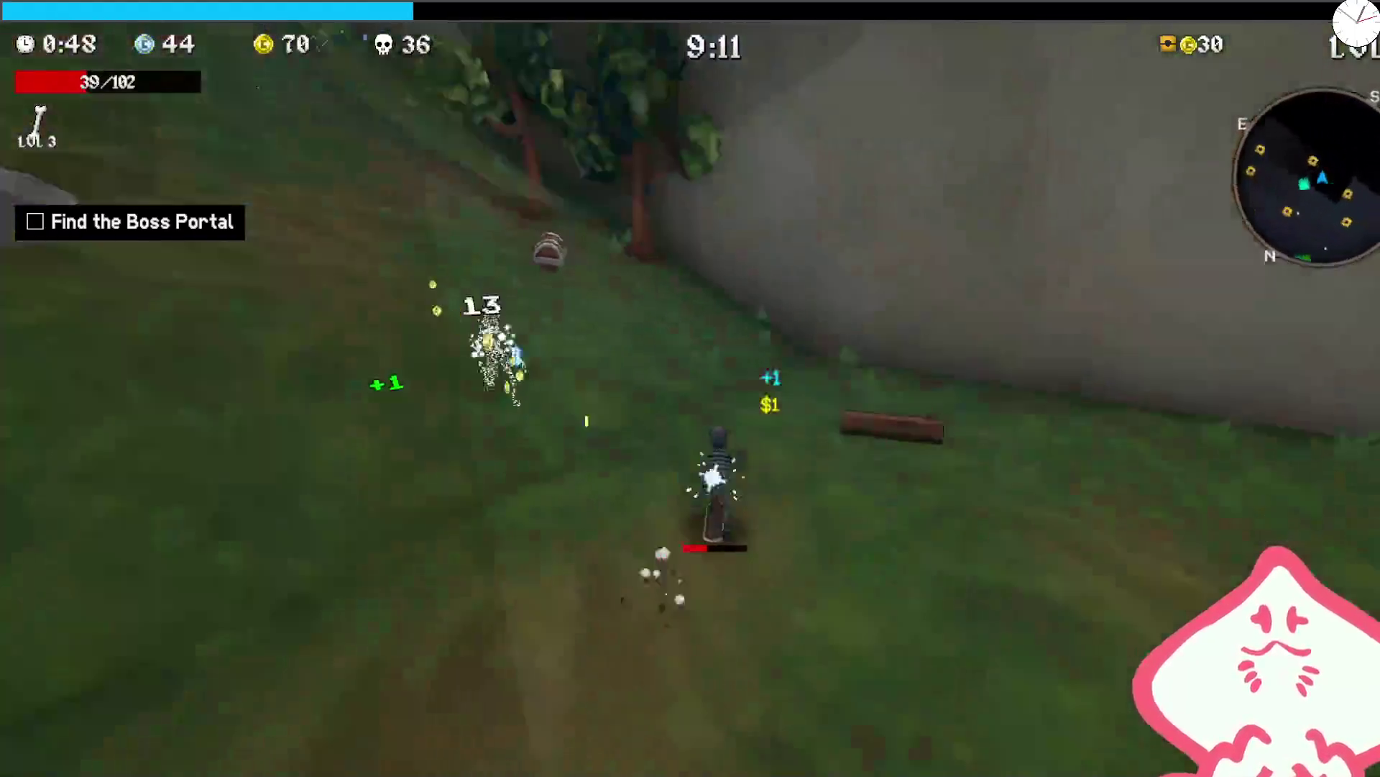
{"action": "key", "text": "e"}
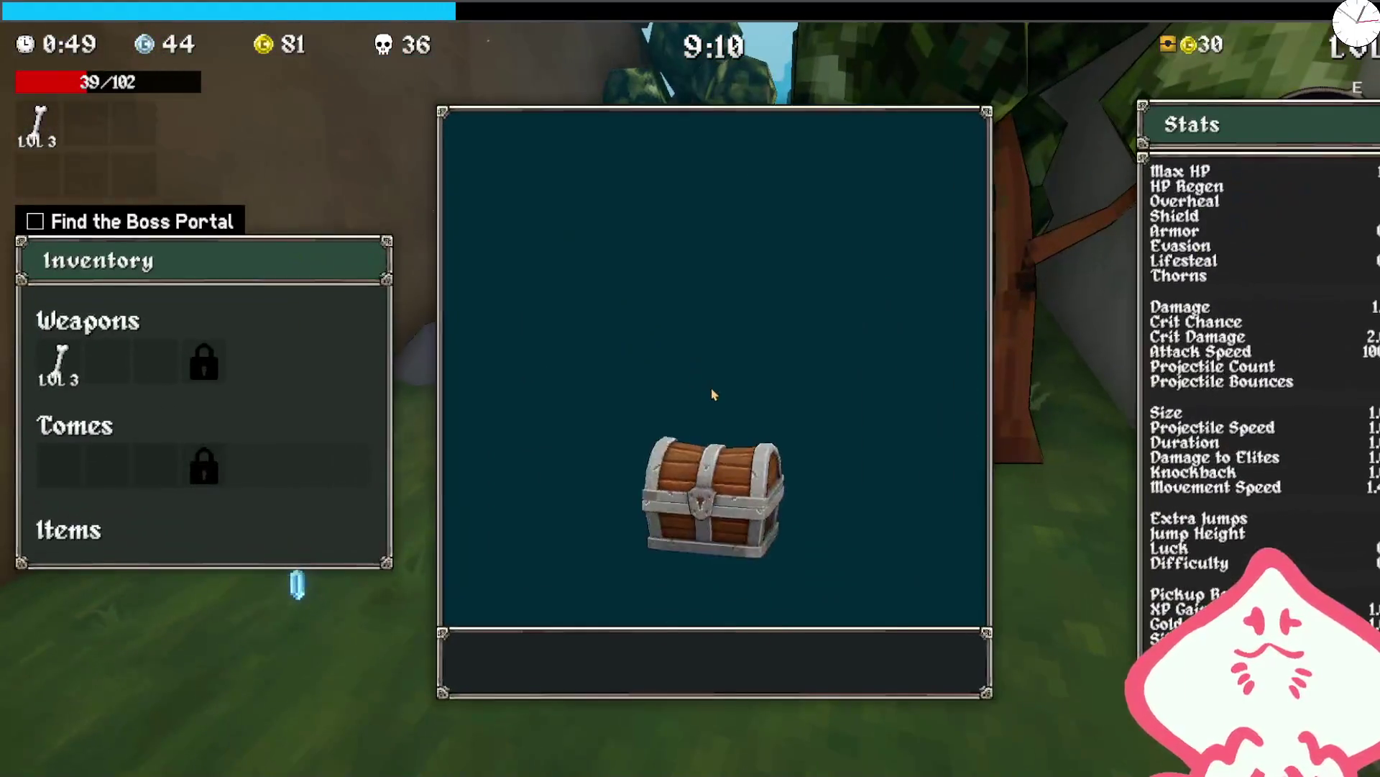
{"action": "left_click", "coordinate": [686, 361]}
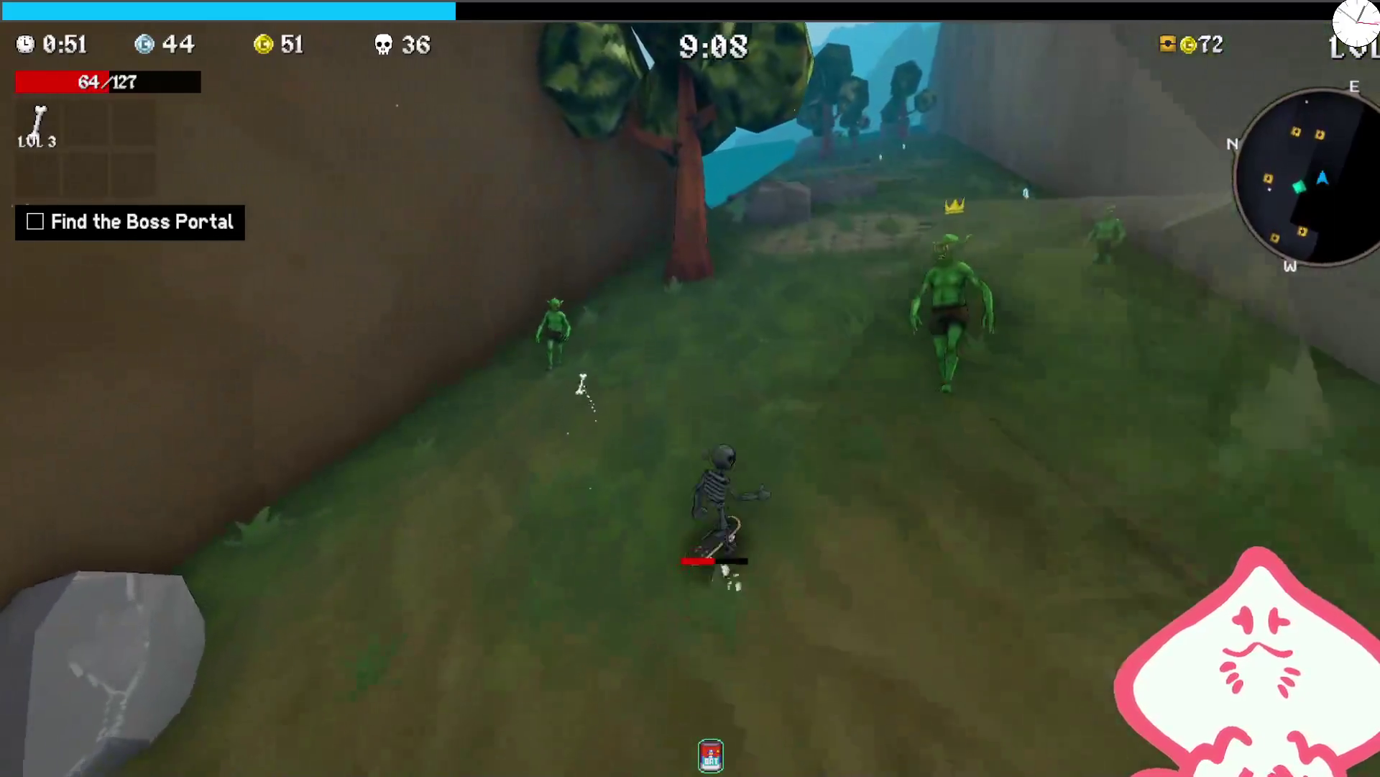
- Ride up the slope past the pond and take +1 Extra Jumps from the shrine
{"action": "key", "text": "w"}
{"action": "key", "text": "w"}
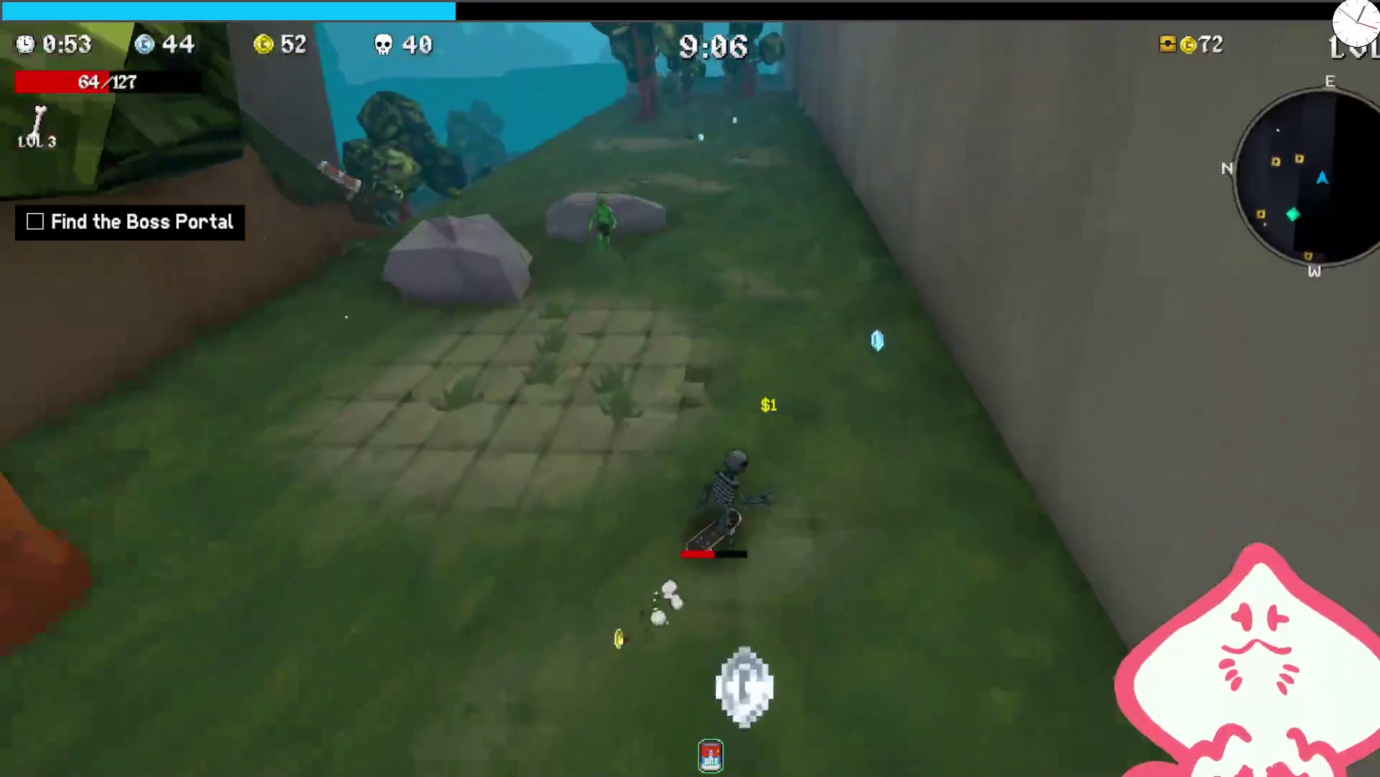
{"action": "key", "text": "w"}
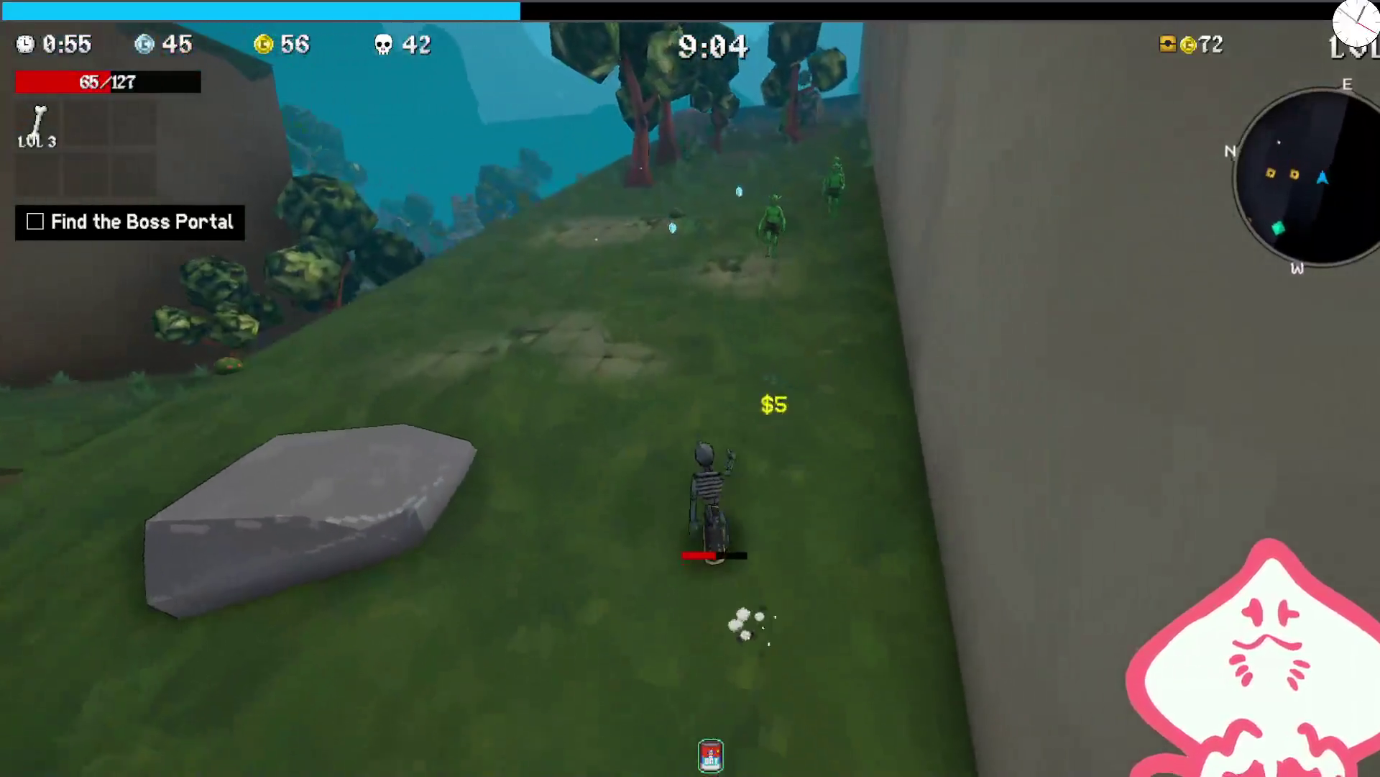
{"action": "key", "text": "w"}
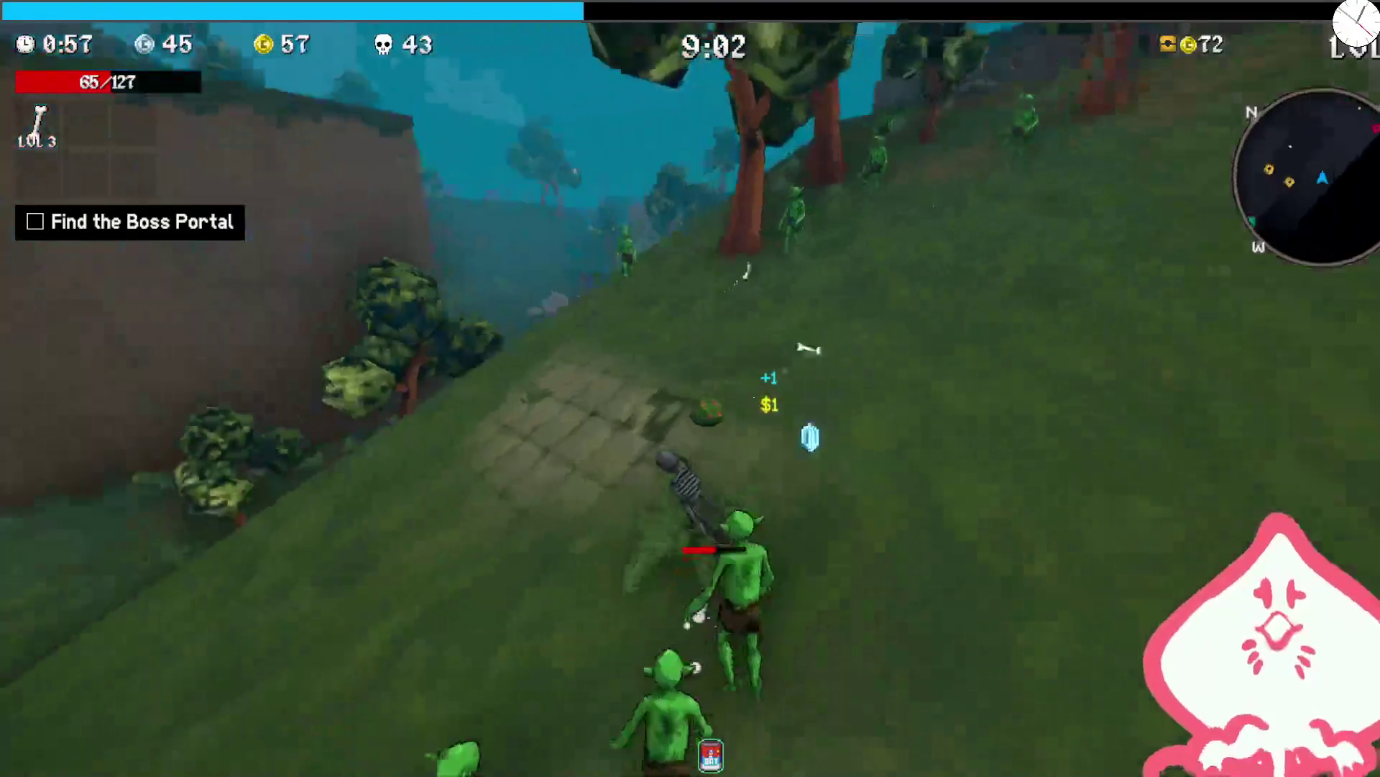
{"action": "key", "text": "w"}
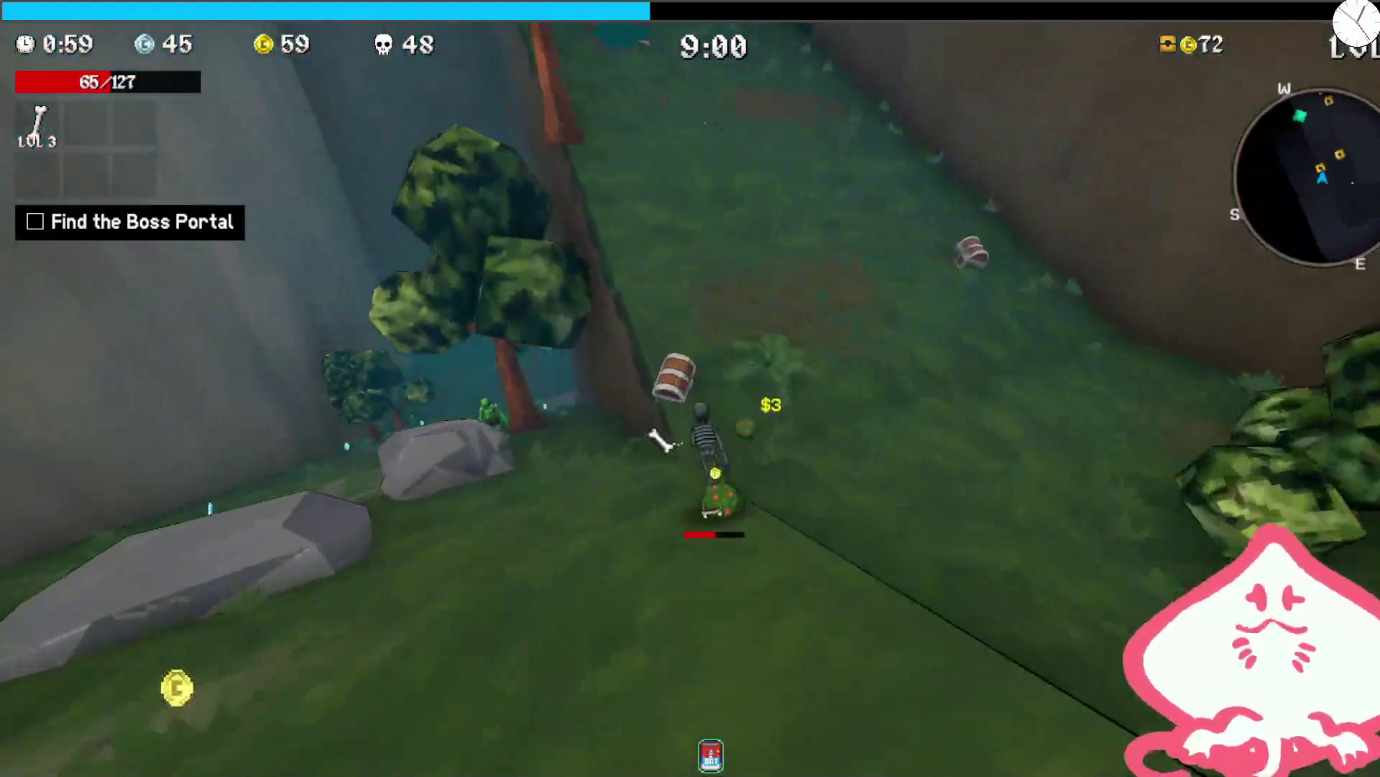
{"action": "key", "text": "w"}
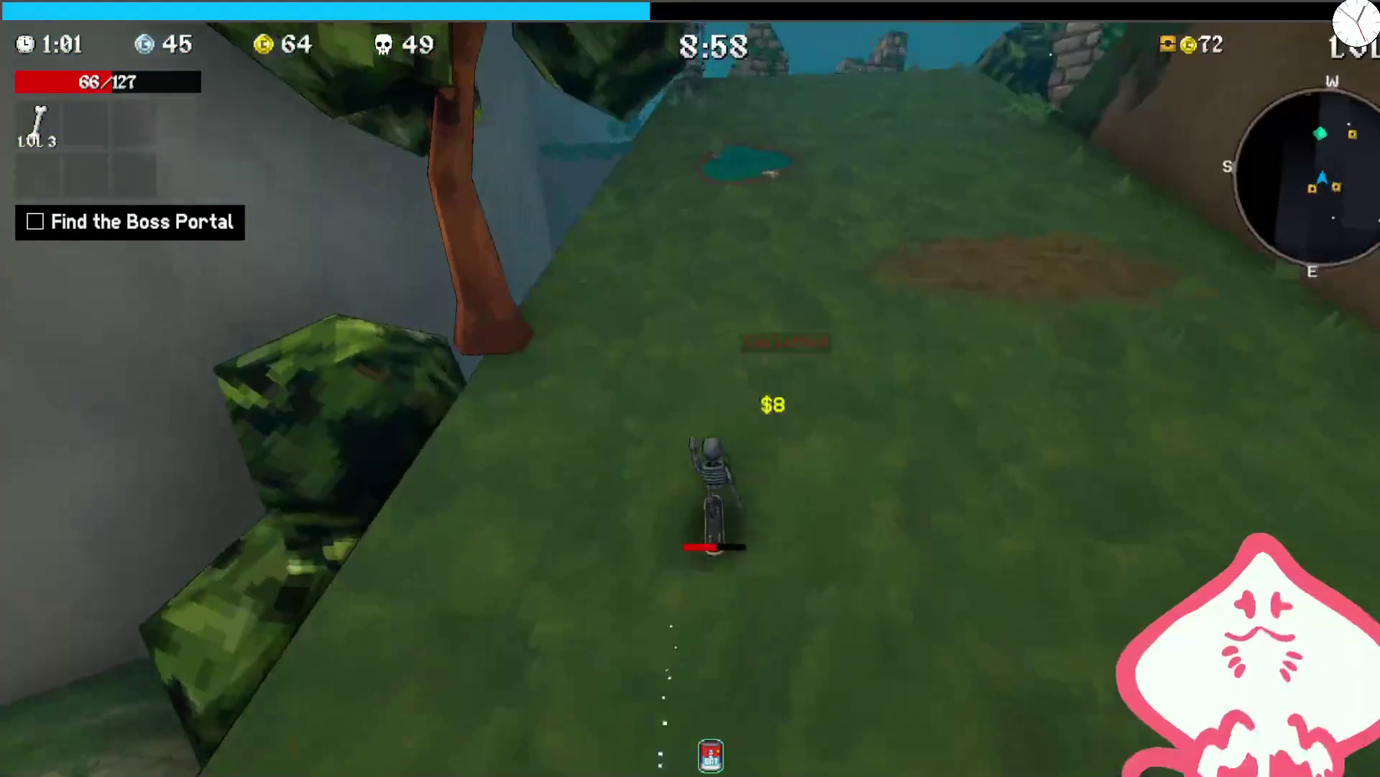
{"action": "key", "text": "w"}
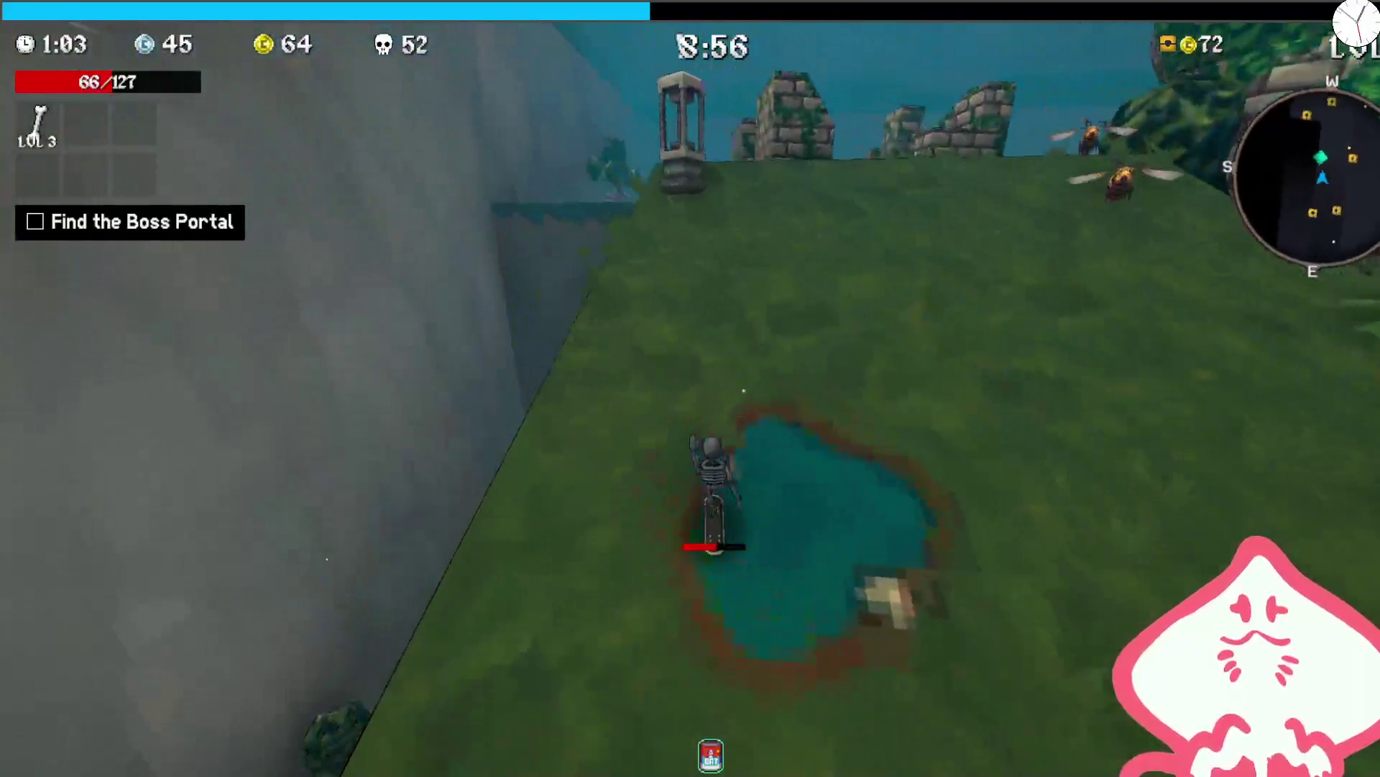
{"action": "key", "text": "w"}
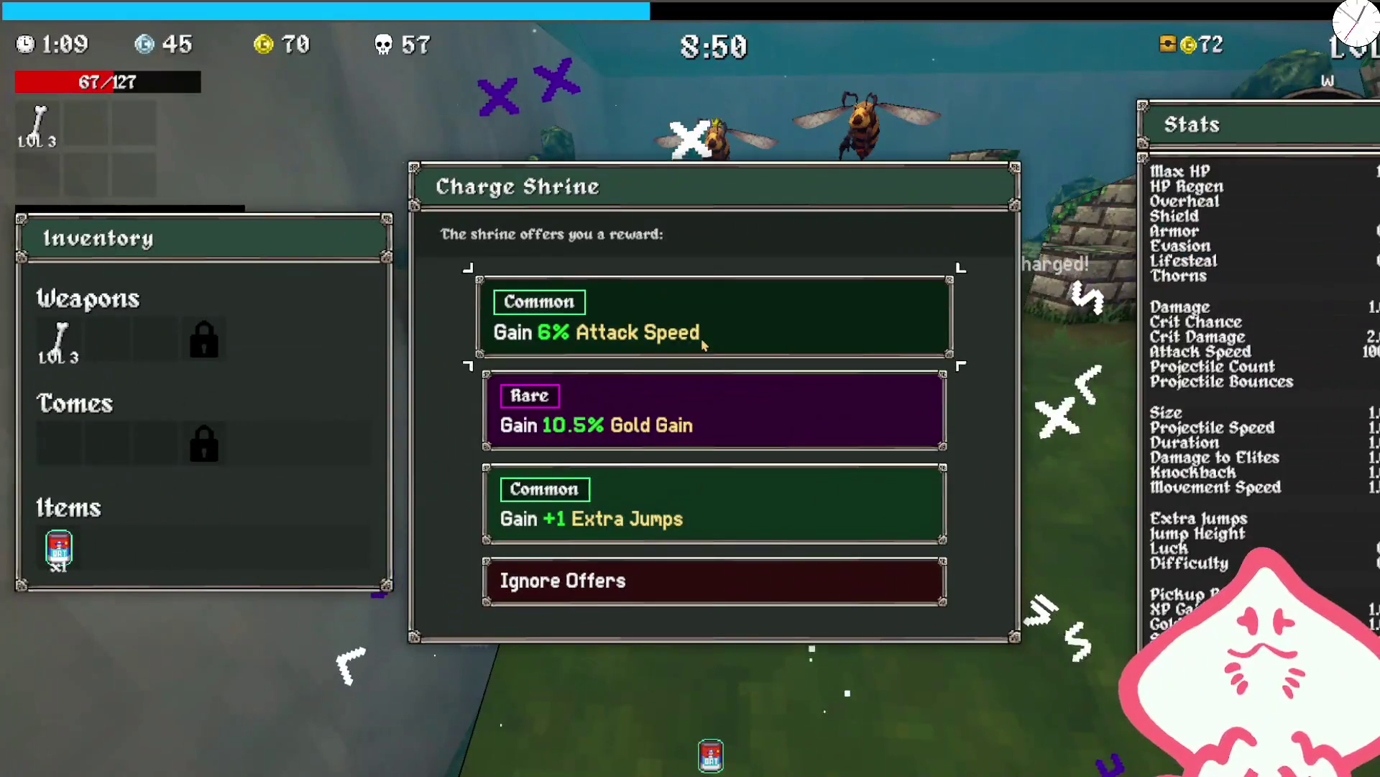
{"action": "left_click", "coordinate": [714, 495]}
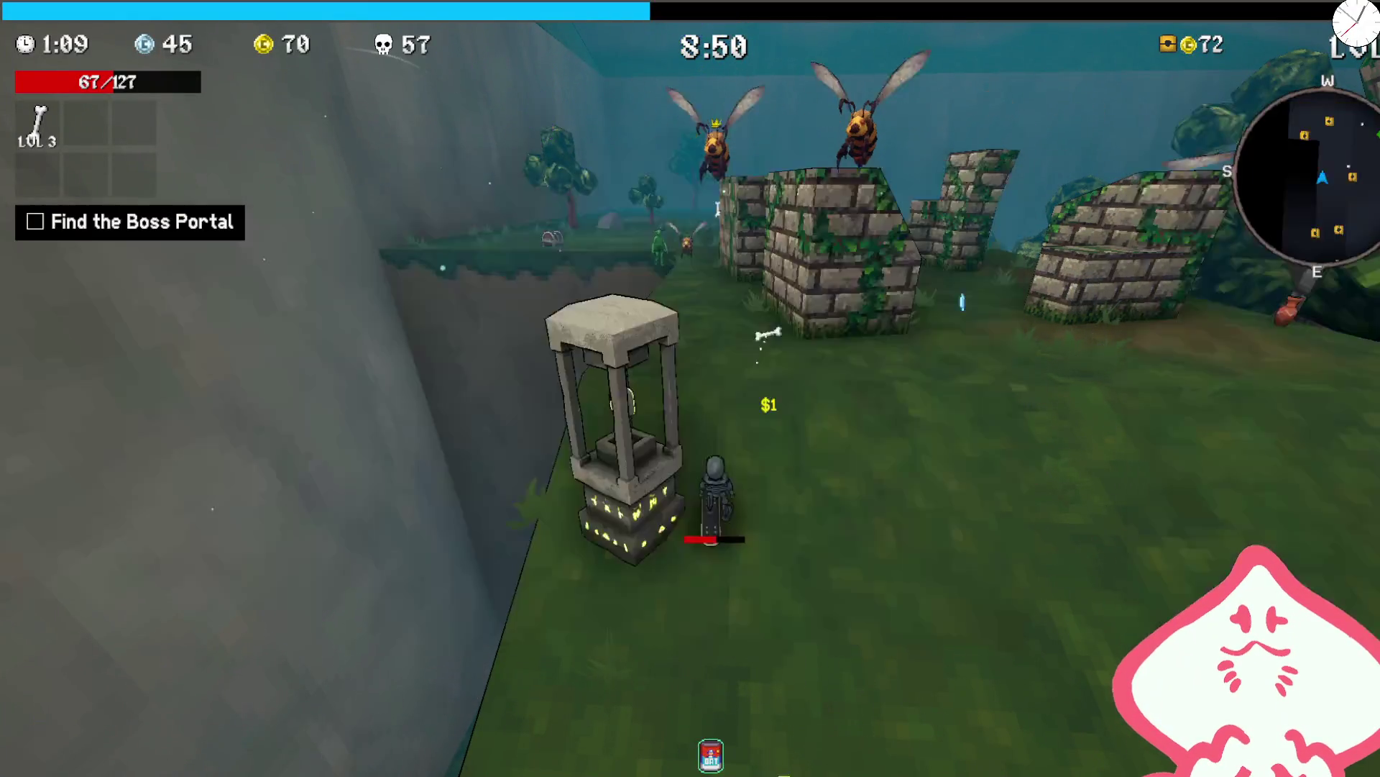
- Open the chest in the walled grassy area and collect the beer-mug item
{"action": "key", "text": "w"}
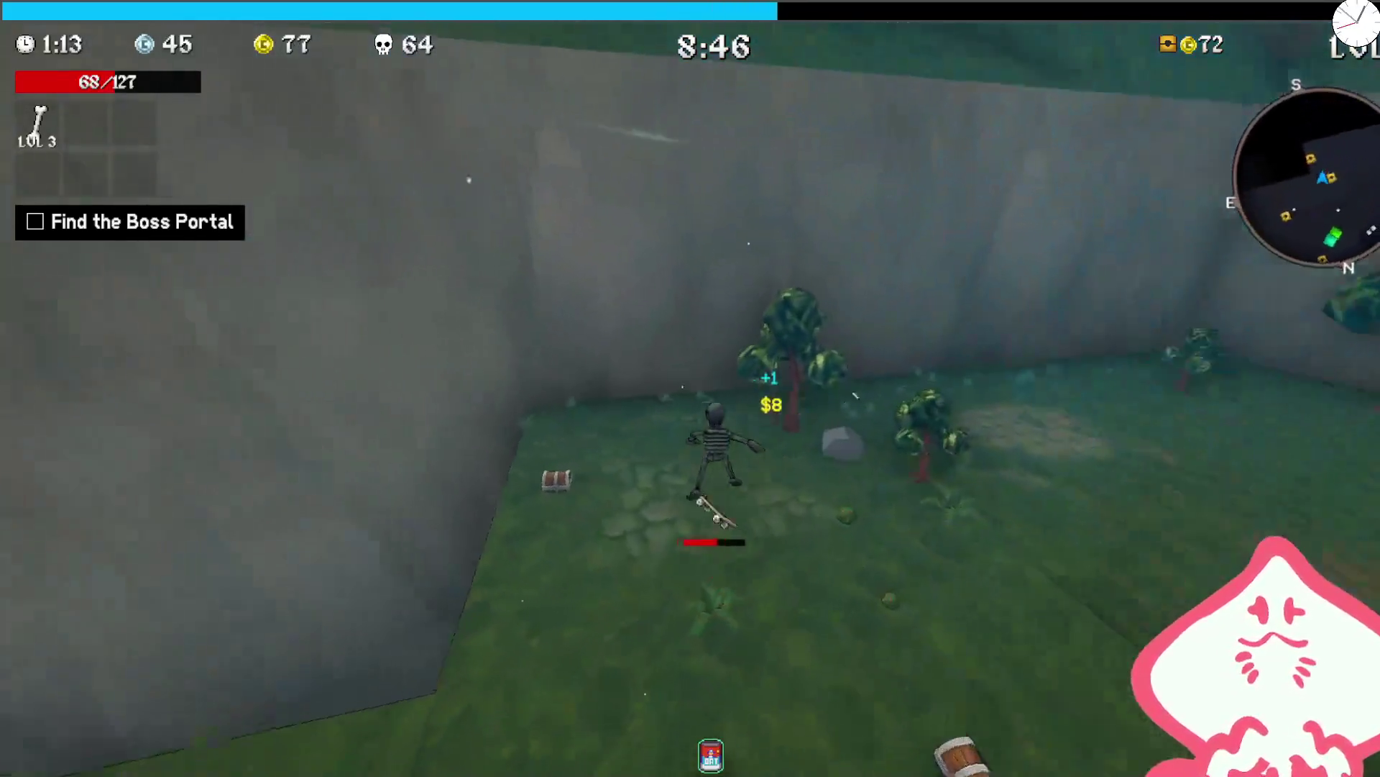
{"action": "key", "text": "w"}
{"action": "key", "text": "e"}
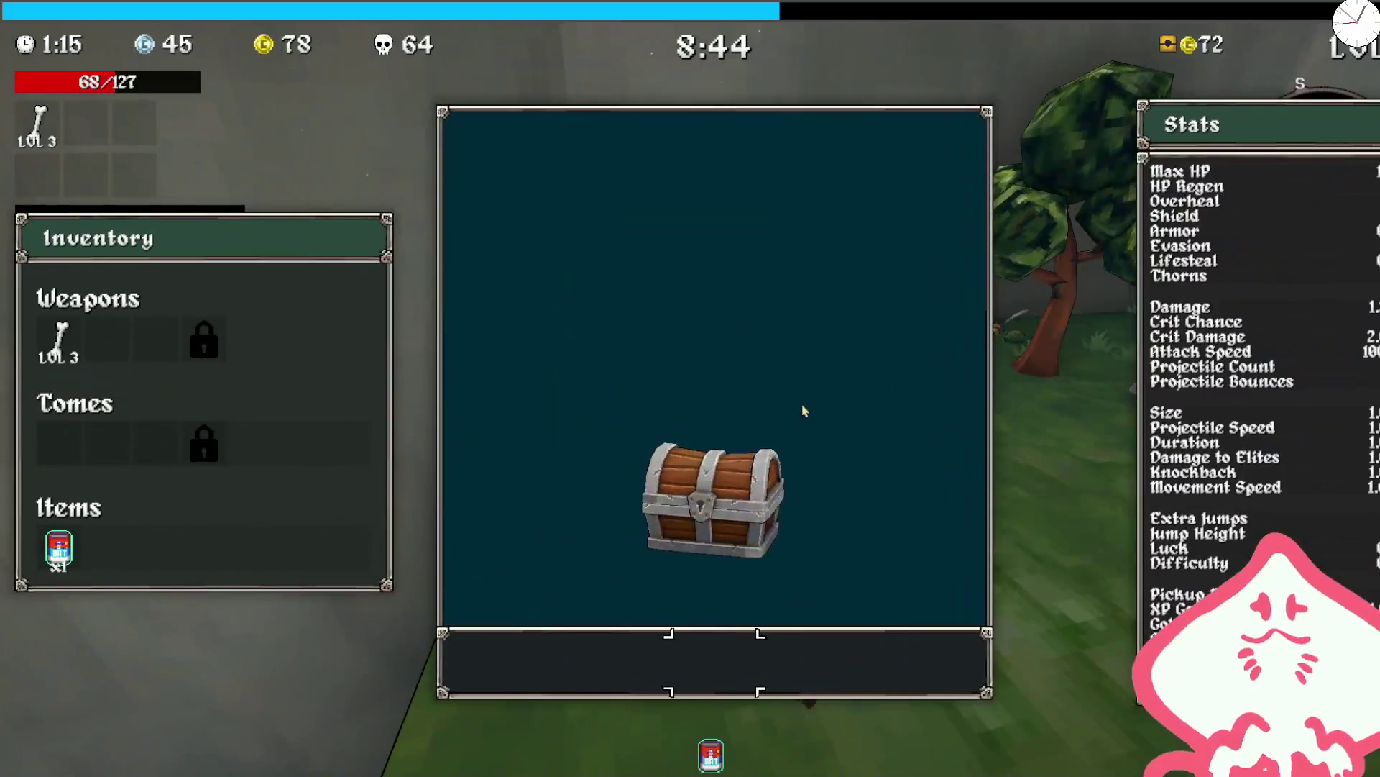
{"action": "left_click", "coordinate": [946, 382]}
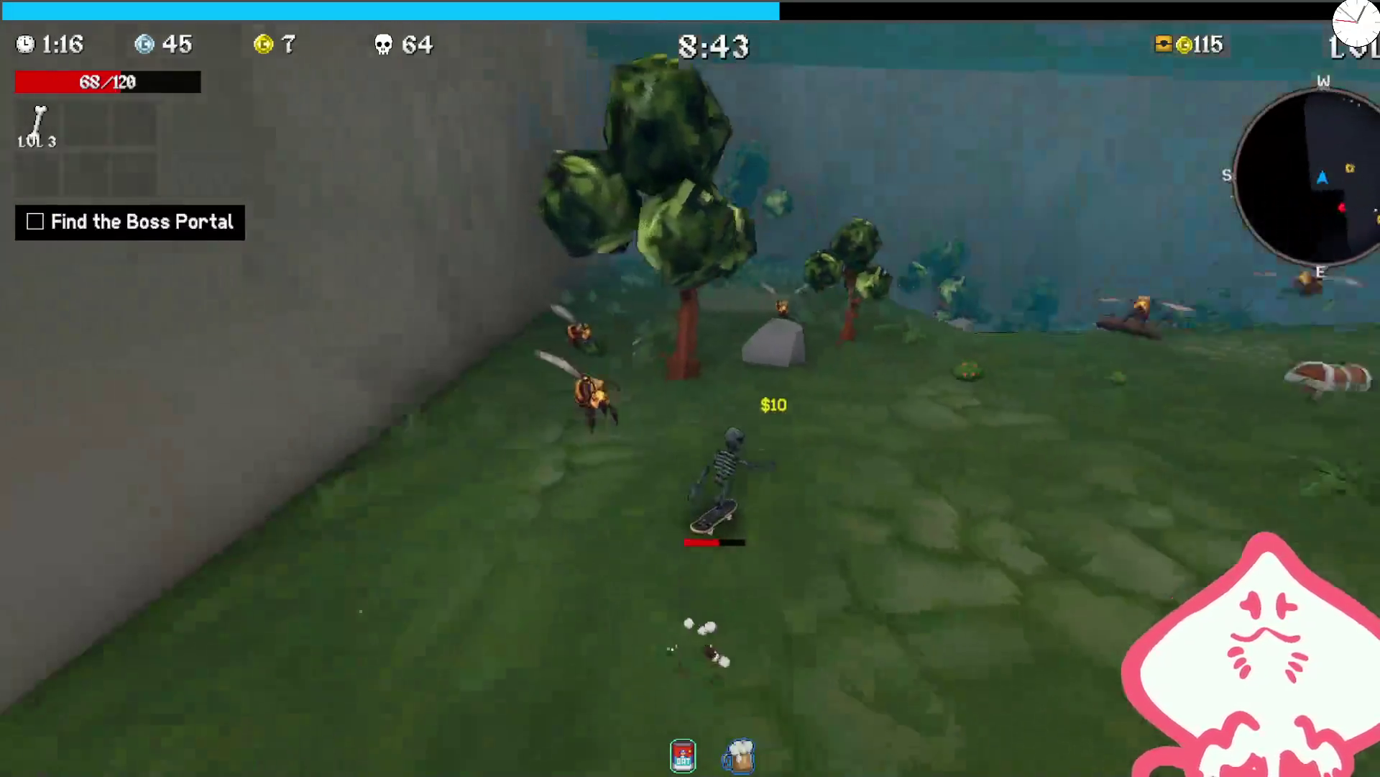
- Ride down the corridor dodging bees and add the Lightning Staff at level-up
{"action": "key", "text": "w"}
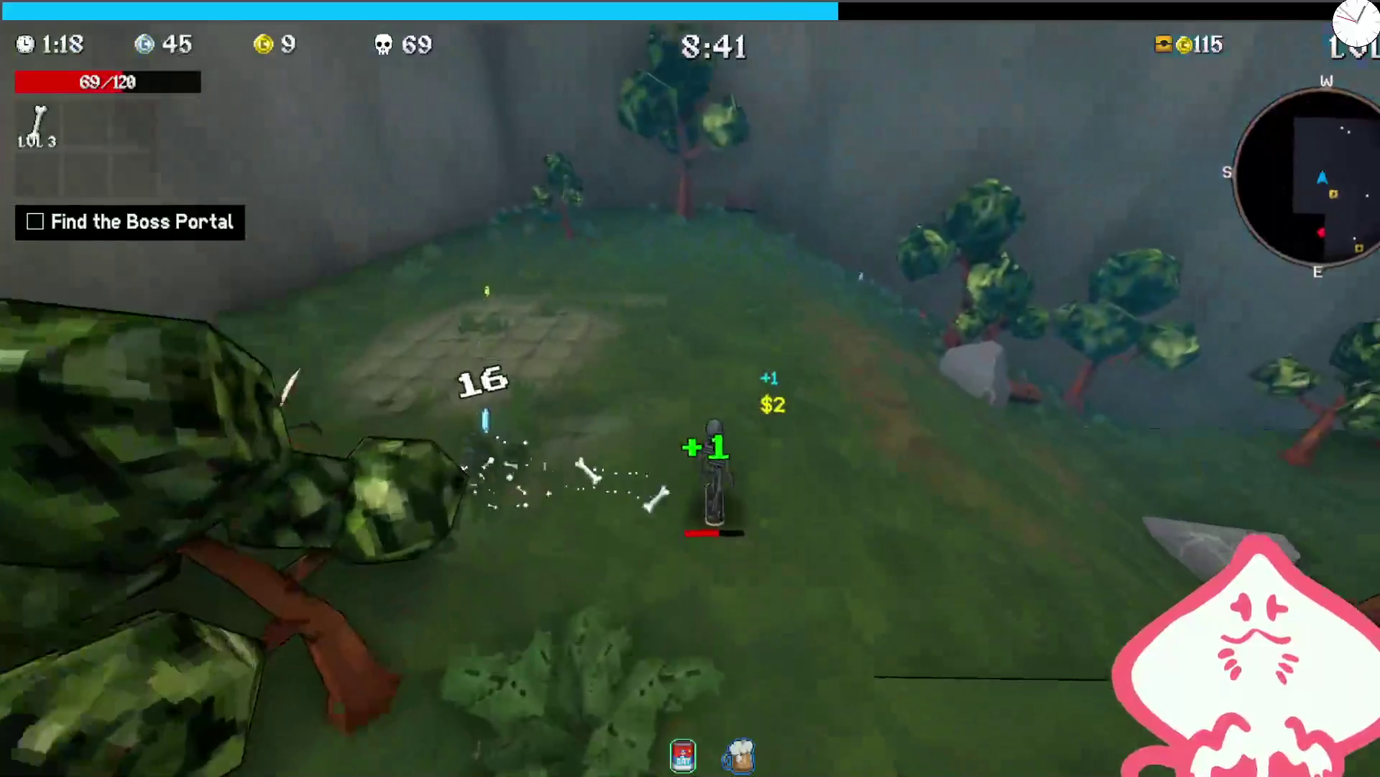
{"action": "key", "text": "w"}
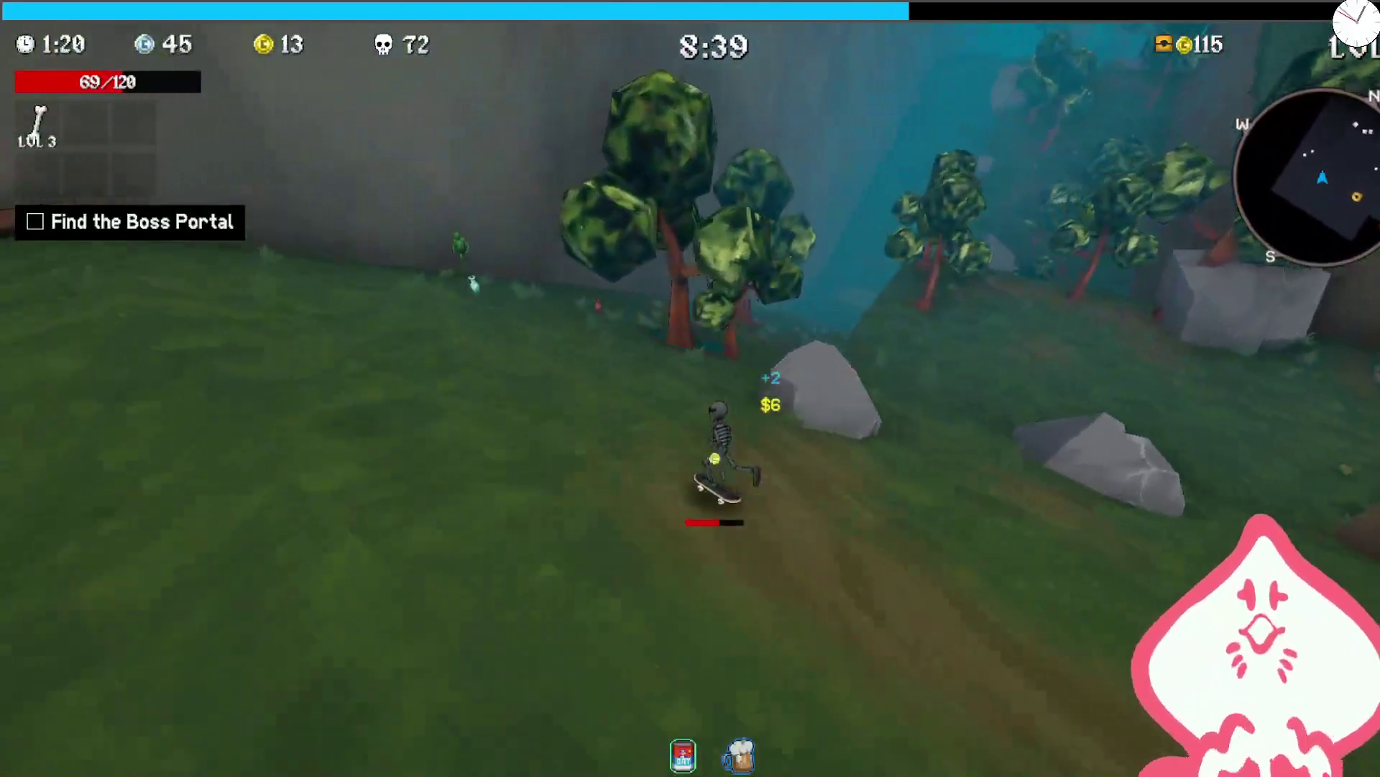
{"action": "key", "text": "w"}
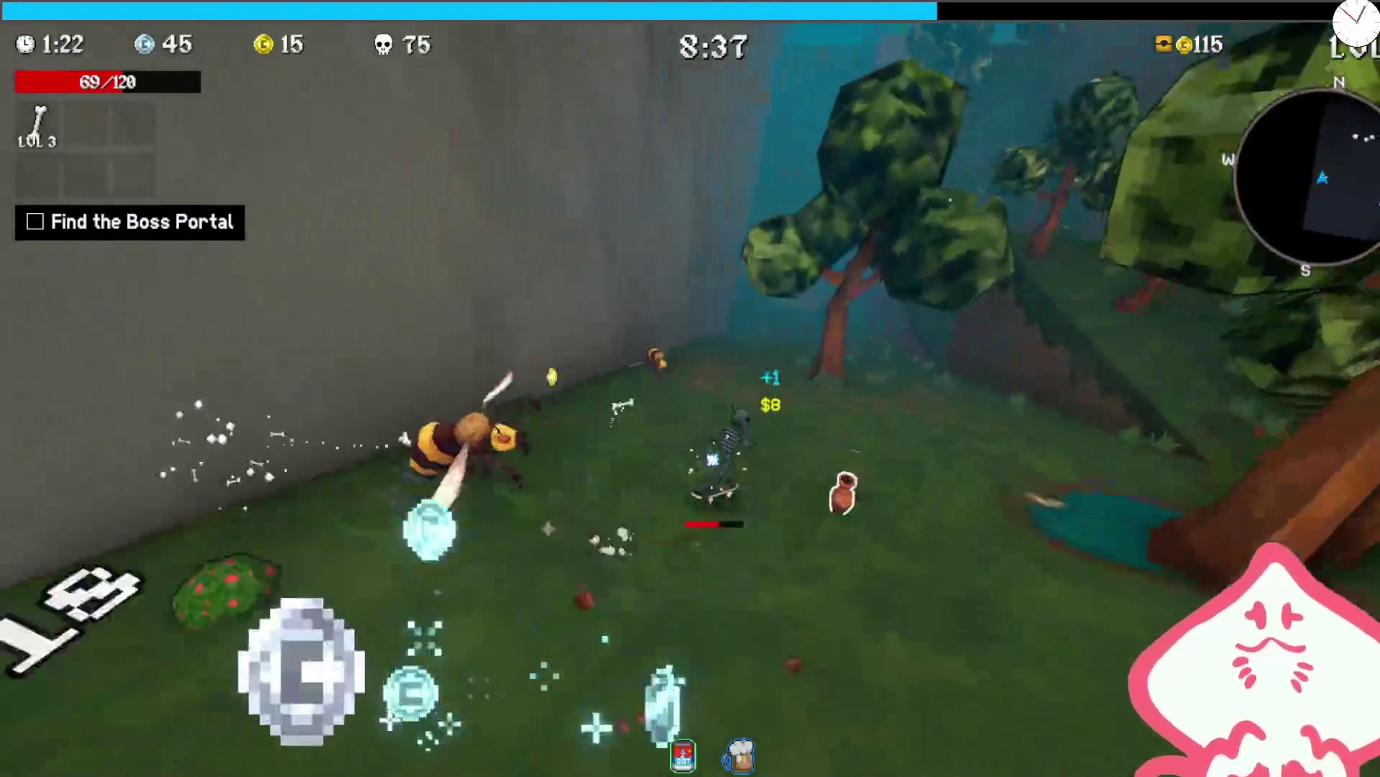
{"action": "key", "text": "w"}
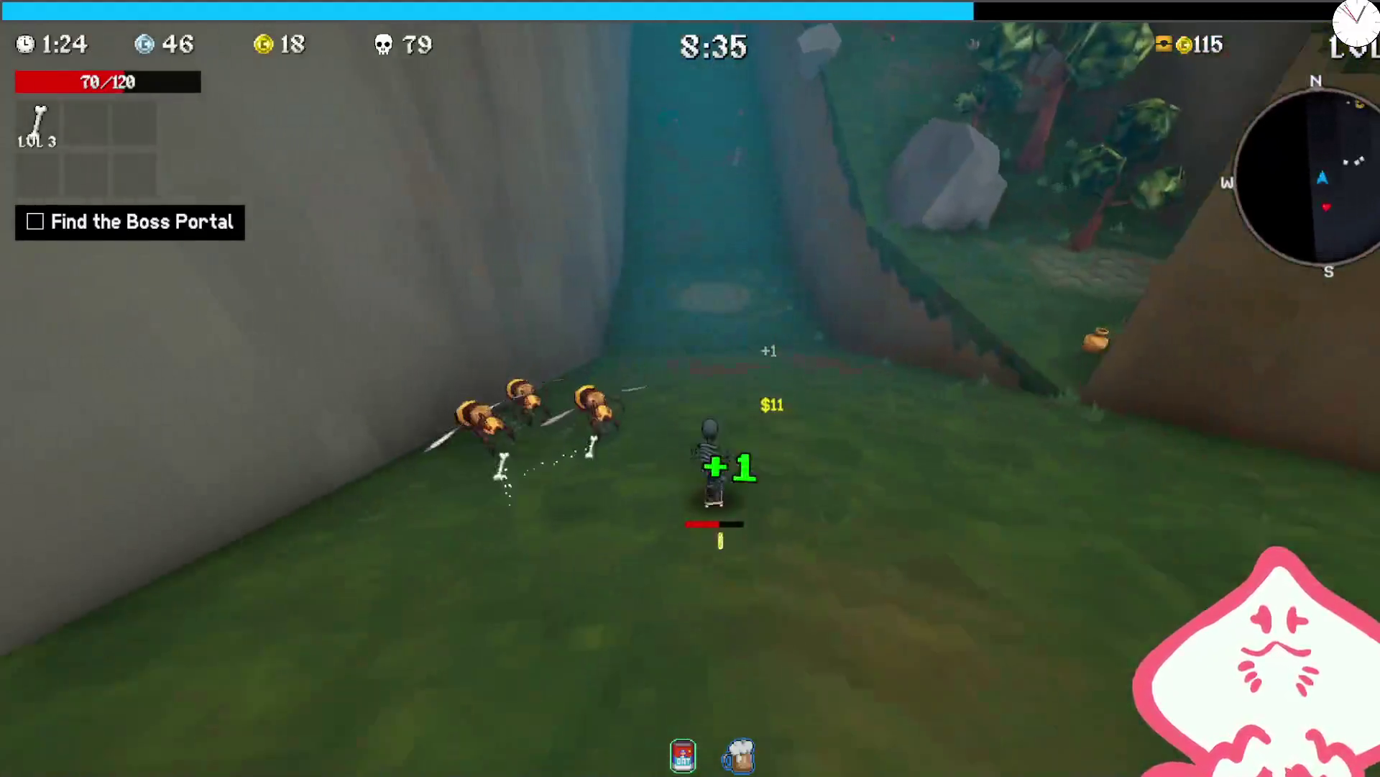
{"action": "key", "text": "w"}
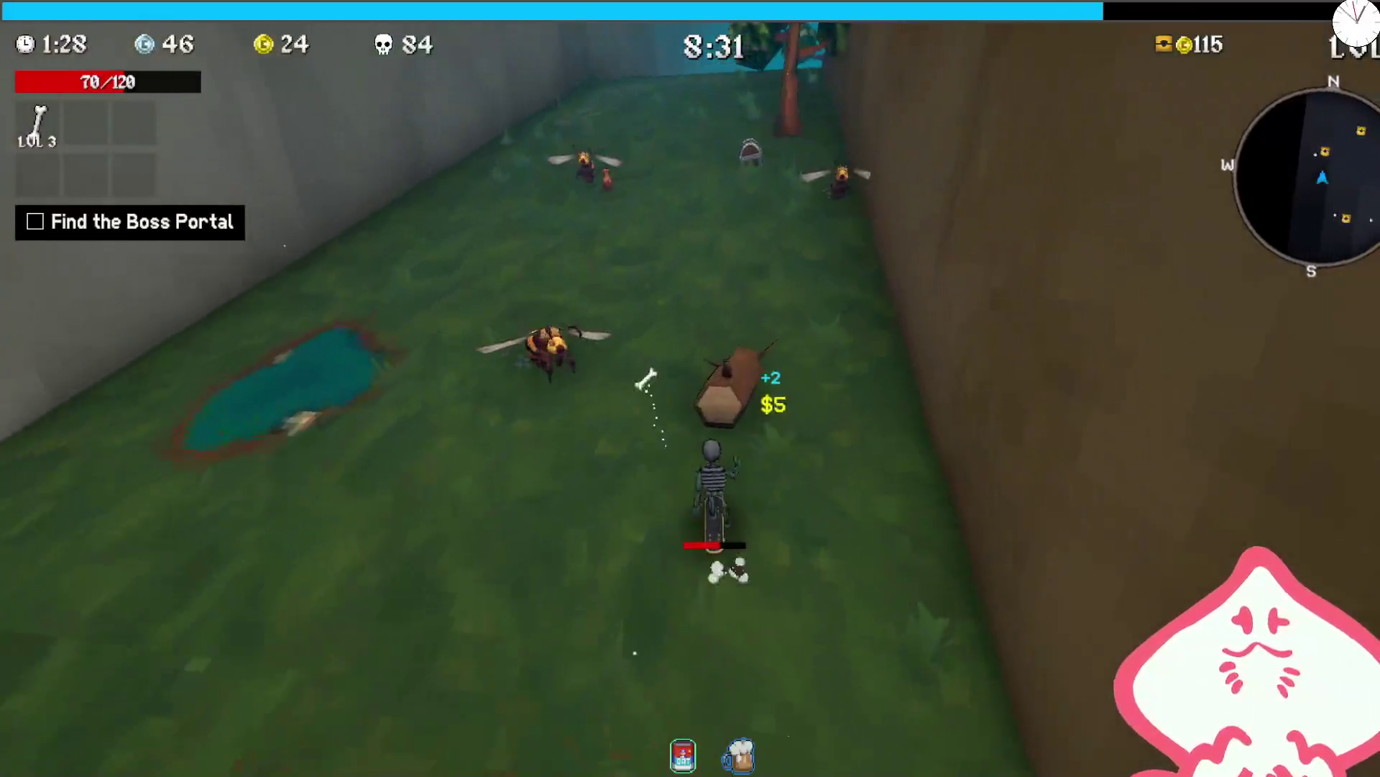
{"action": "key", "text": "w"}
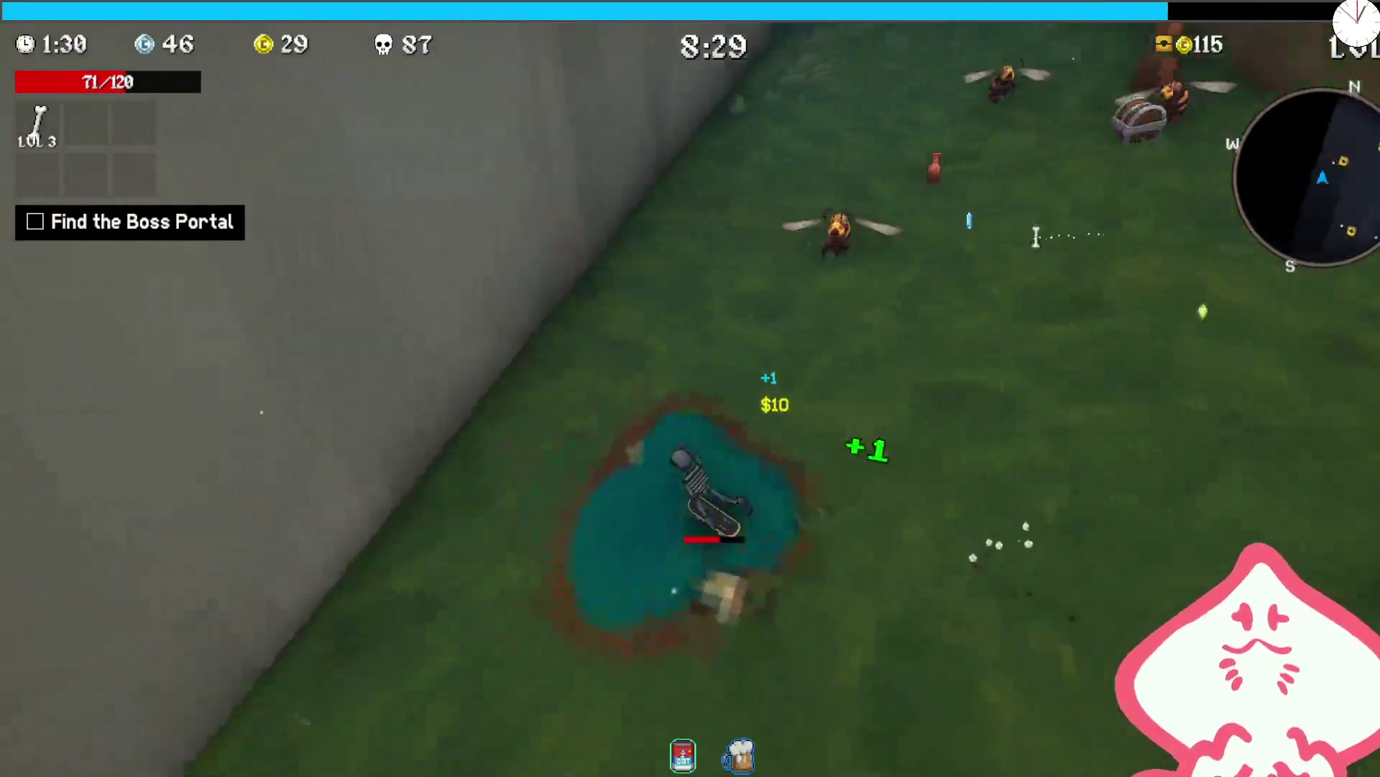
{"action": "key", "text": "w"}
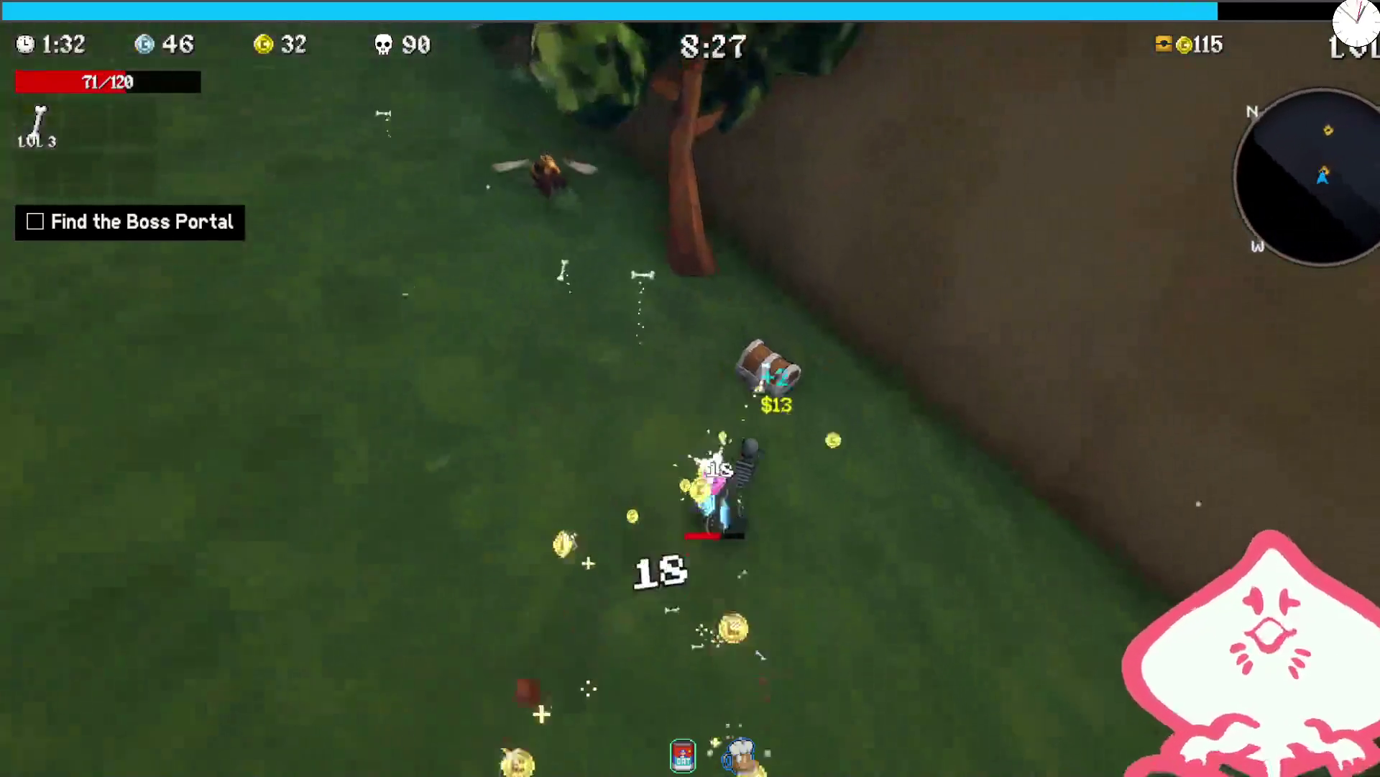
{"action": "key", "text": "space"}
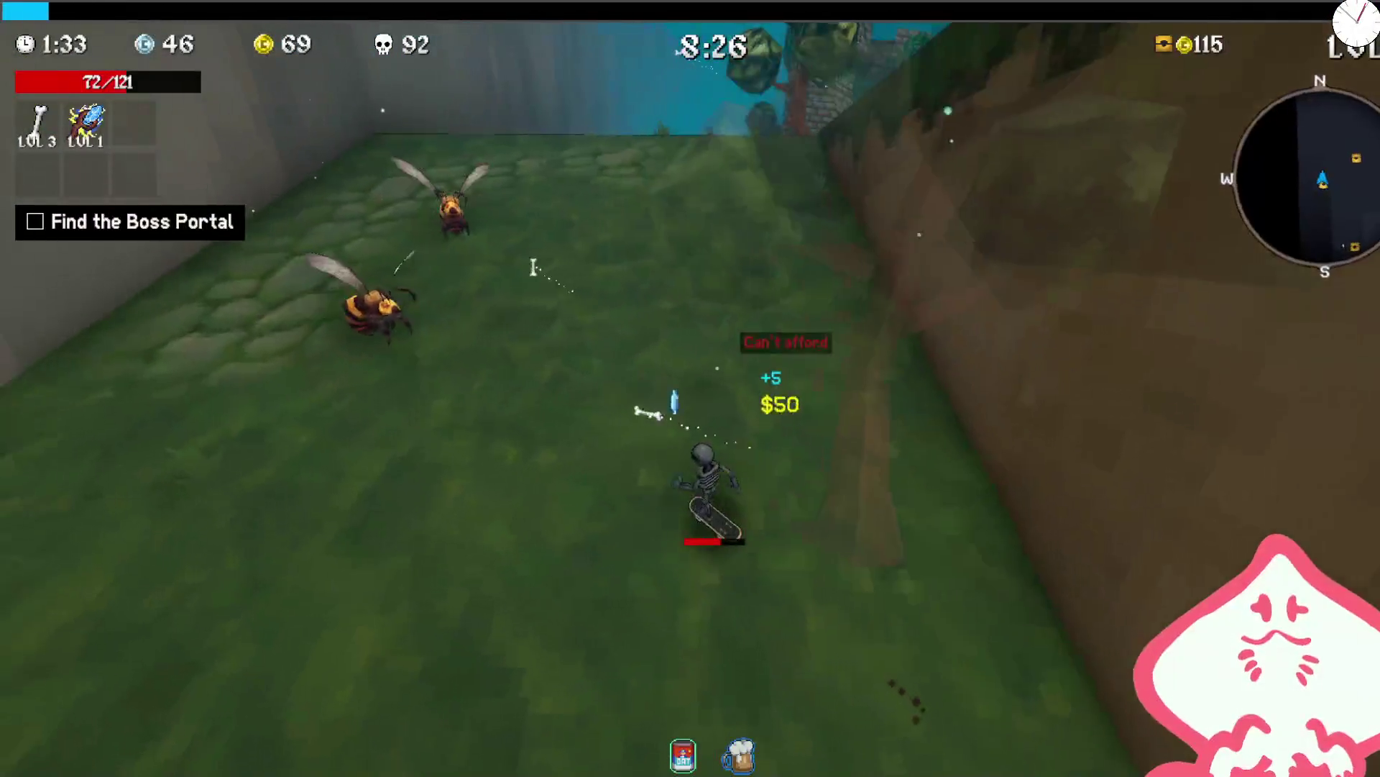
- Ride through the ruins to a shrine and take its +15 Max HP reward
{"action": "key", "text": "w"}
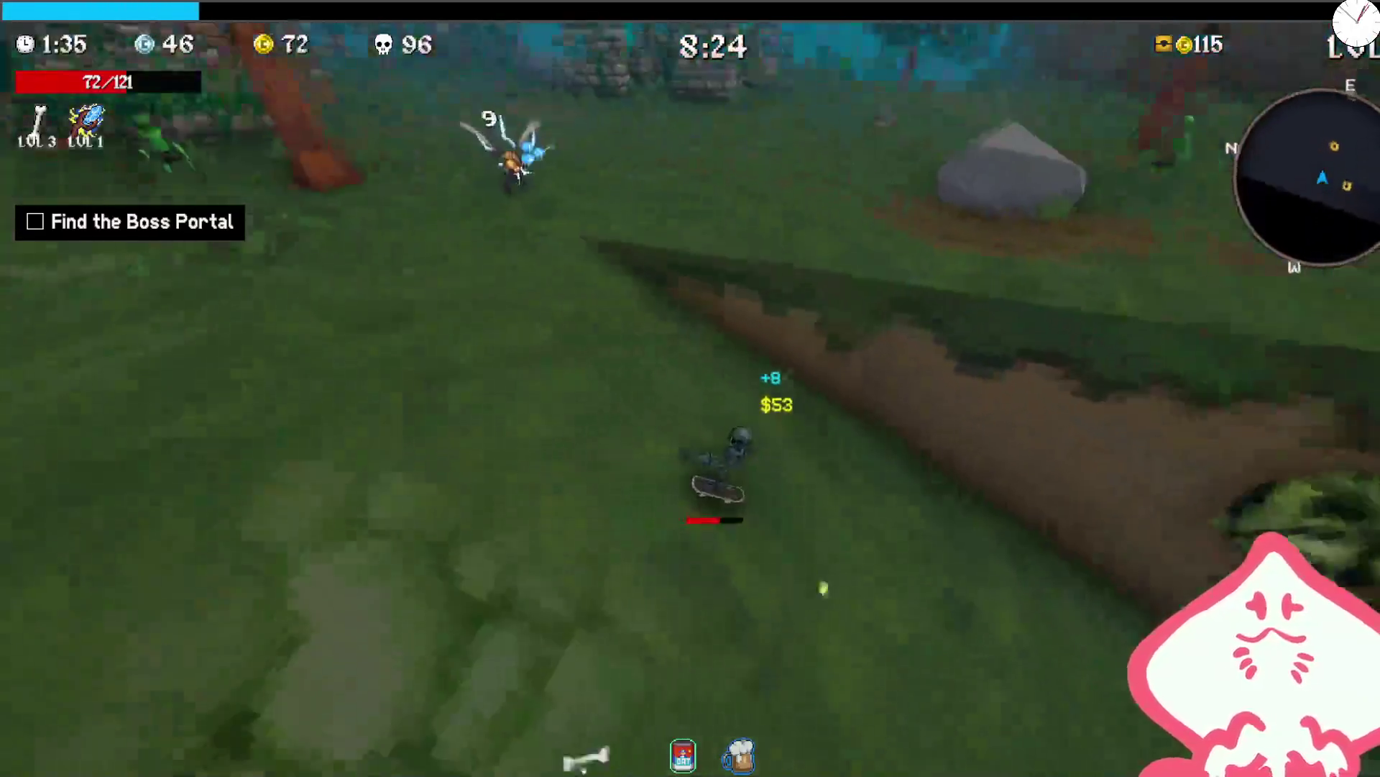
{"action": "key", "text": "w"}
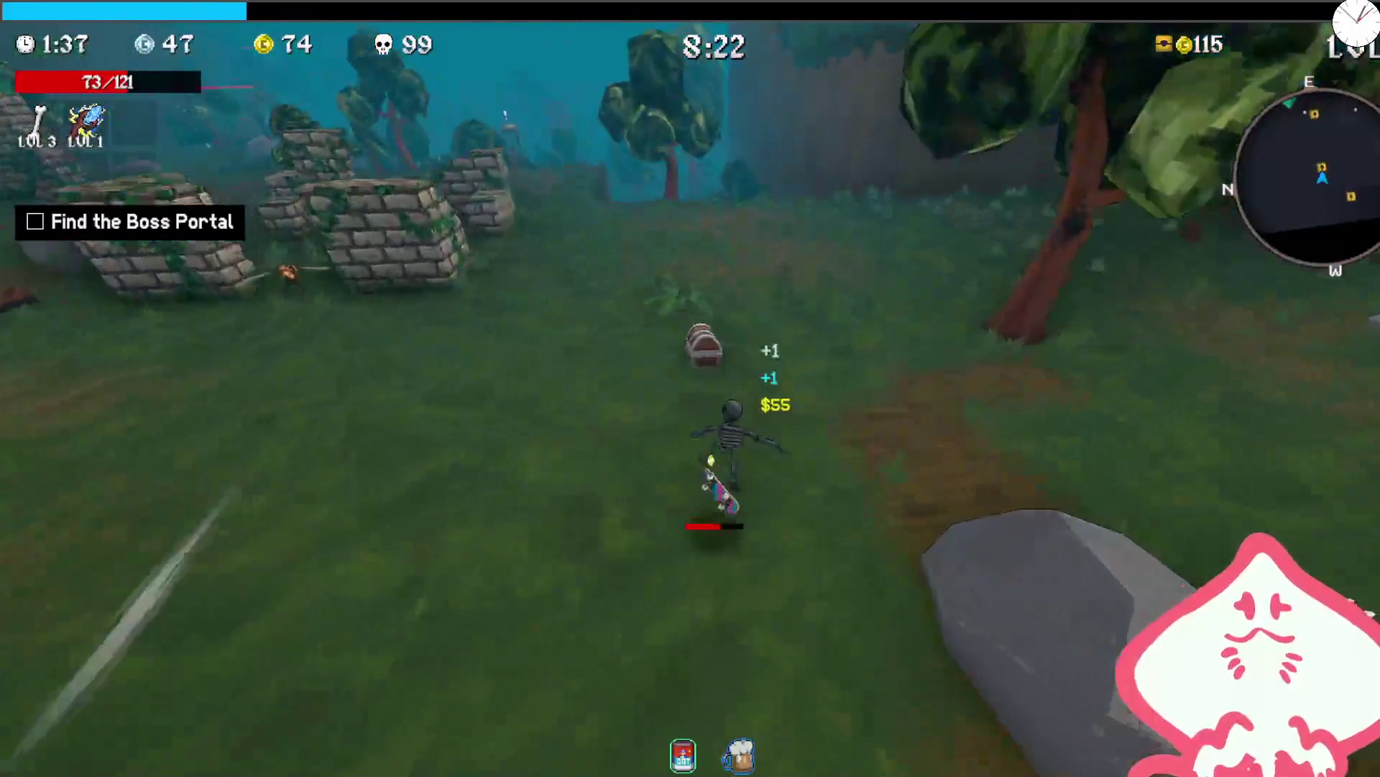
{"action": "key", "text": "w"}
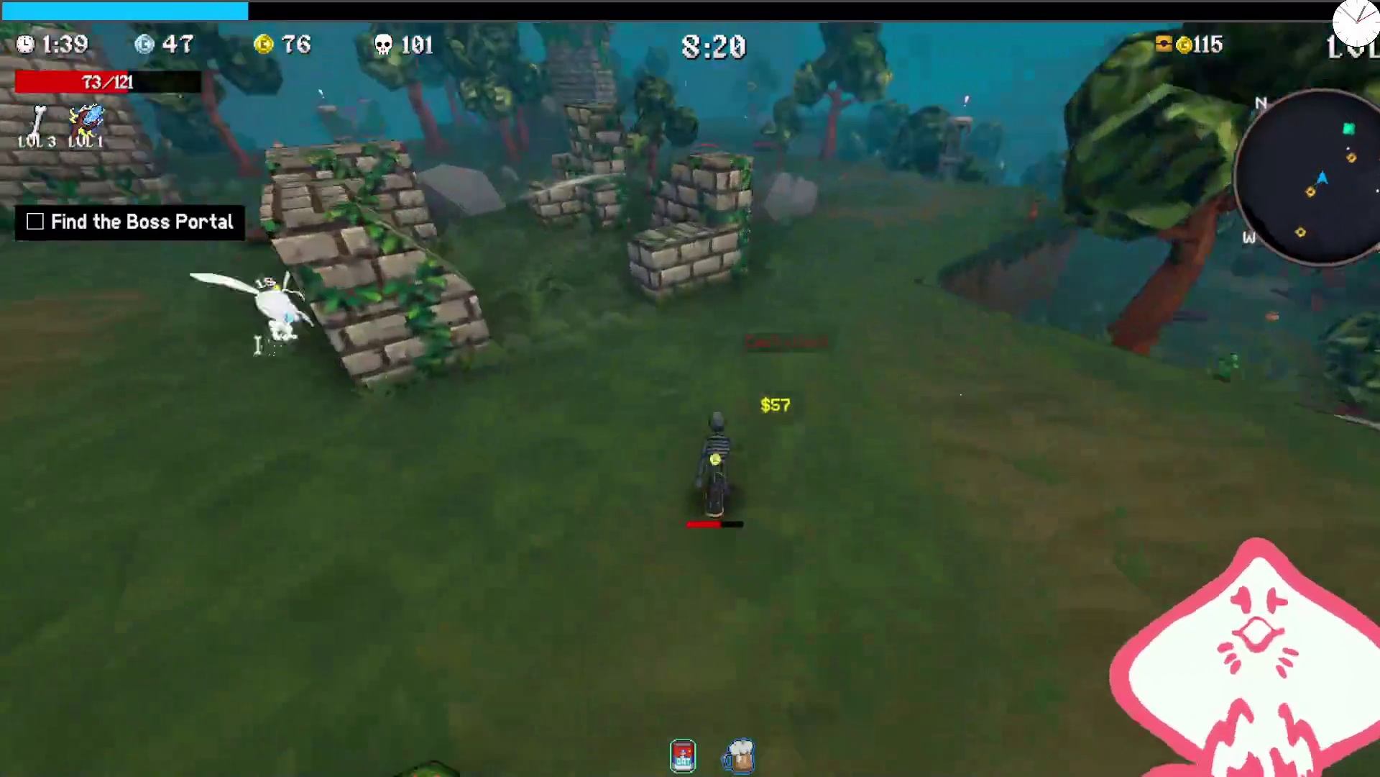
{"action": "key", "text": "w"}
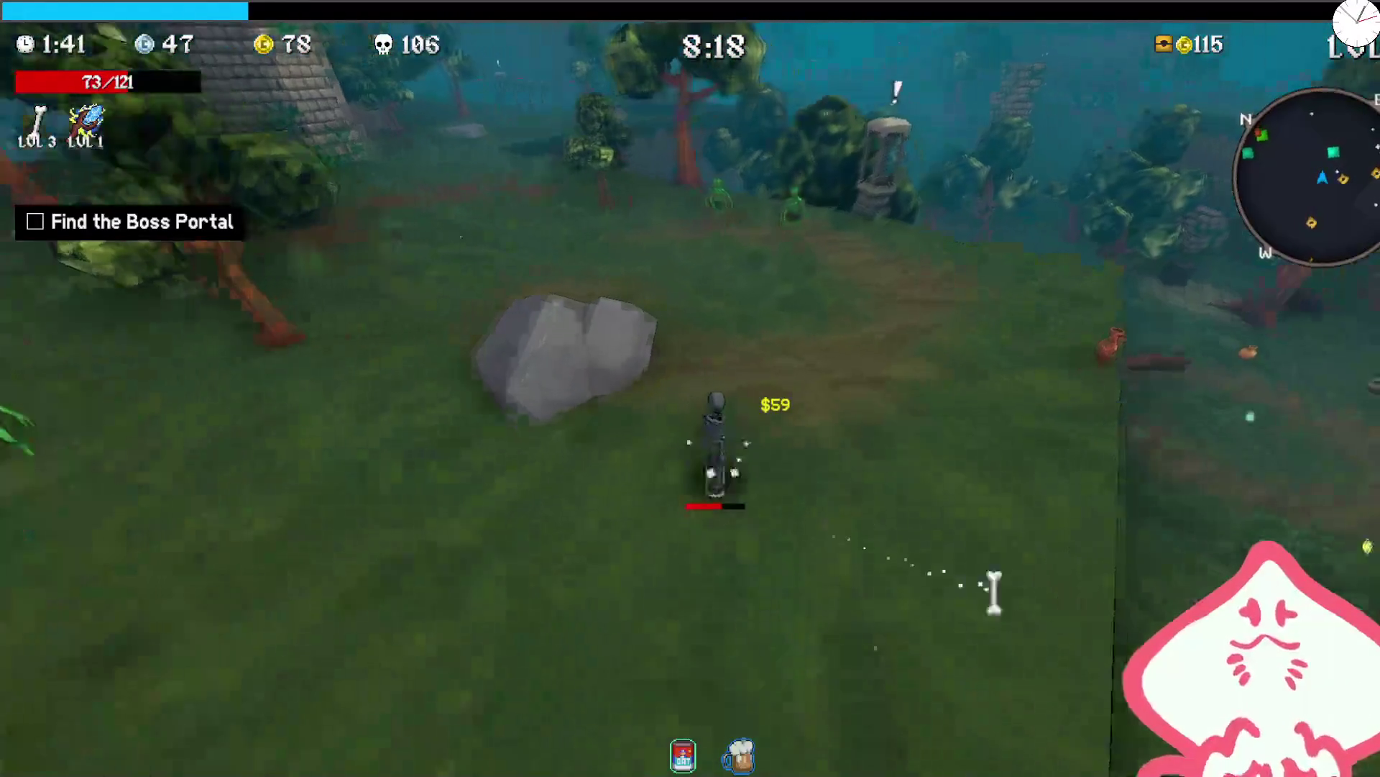
{"action": "key", "text": "w"}
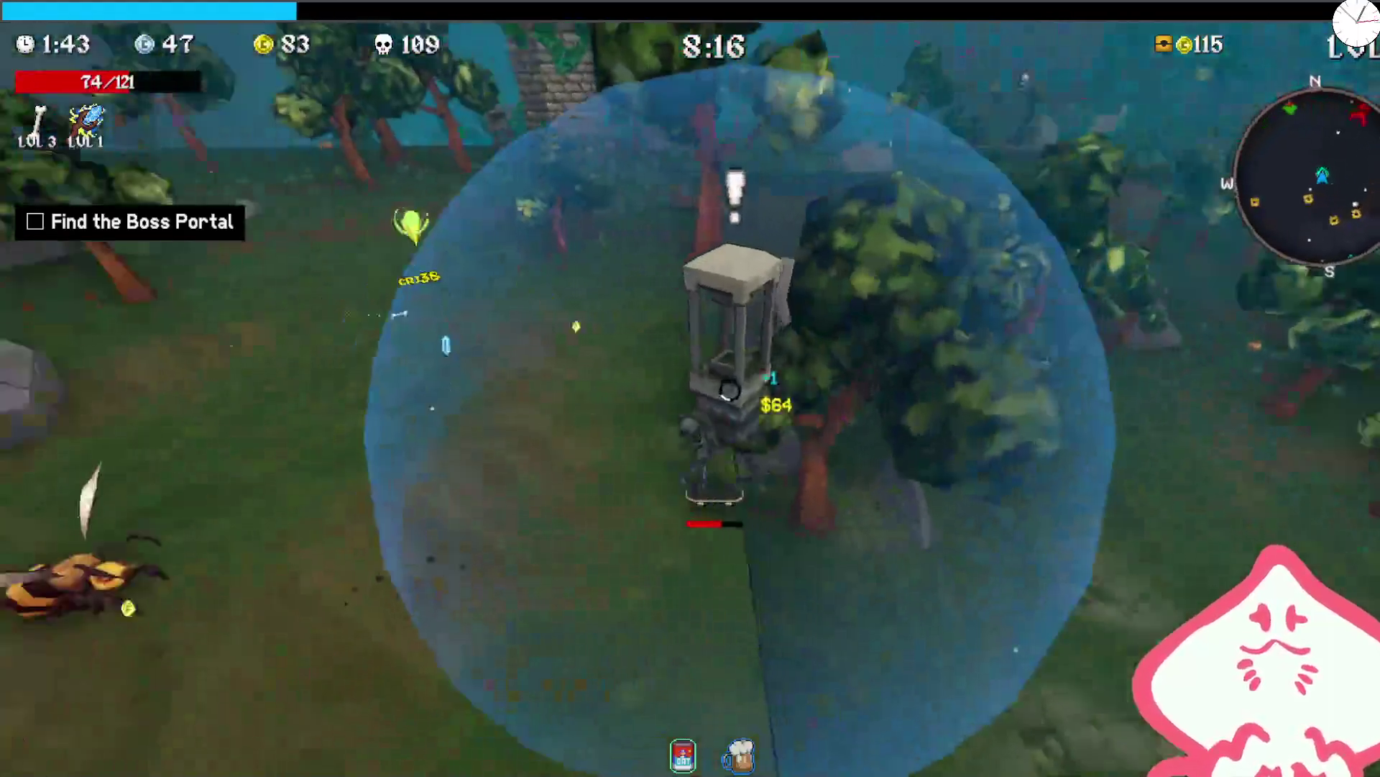
{"action": "key", "text": "w"}
{"action": "key", "text": "w"}
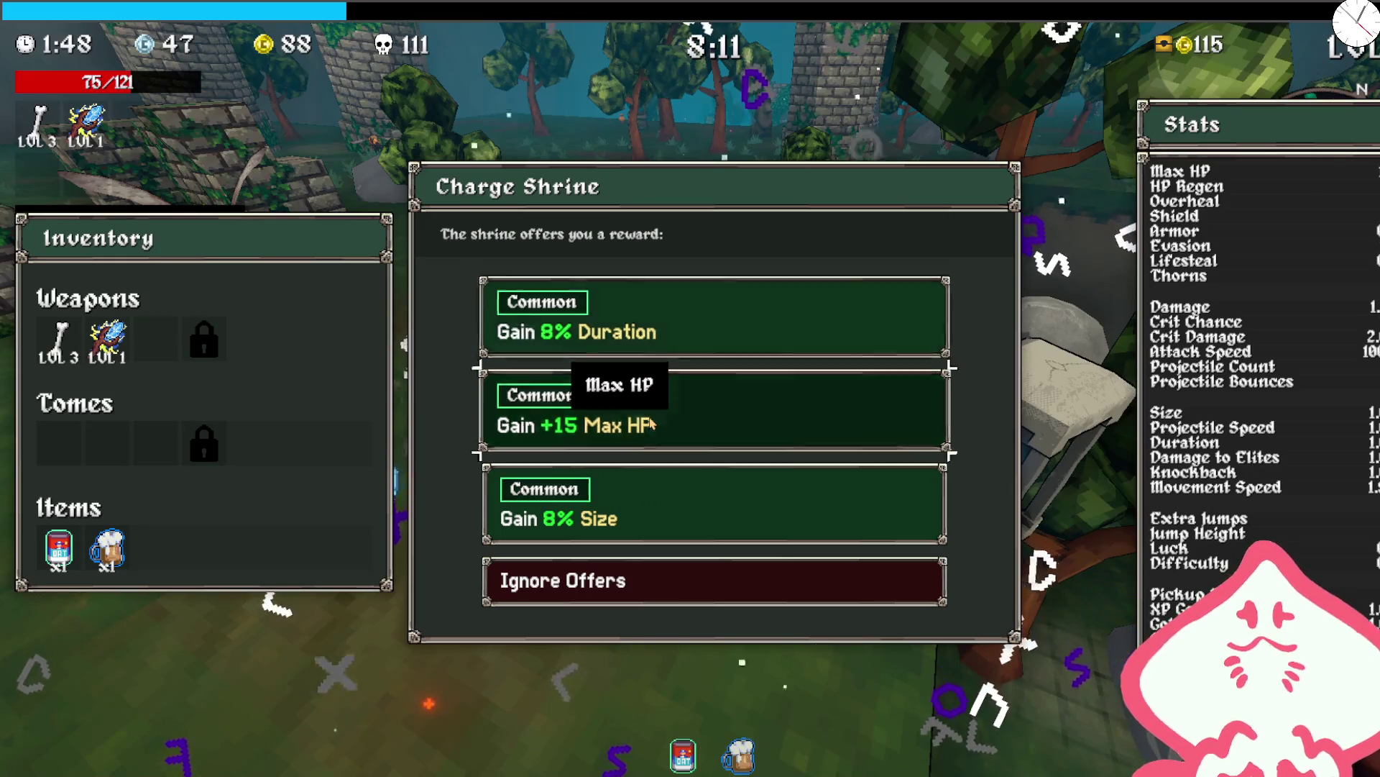
{"action": "left_click", "coordinate": [652, 424]}
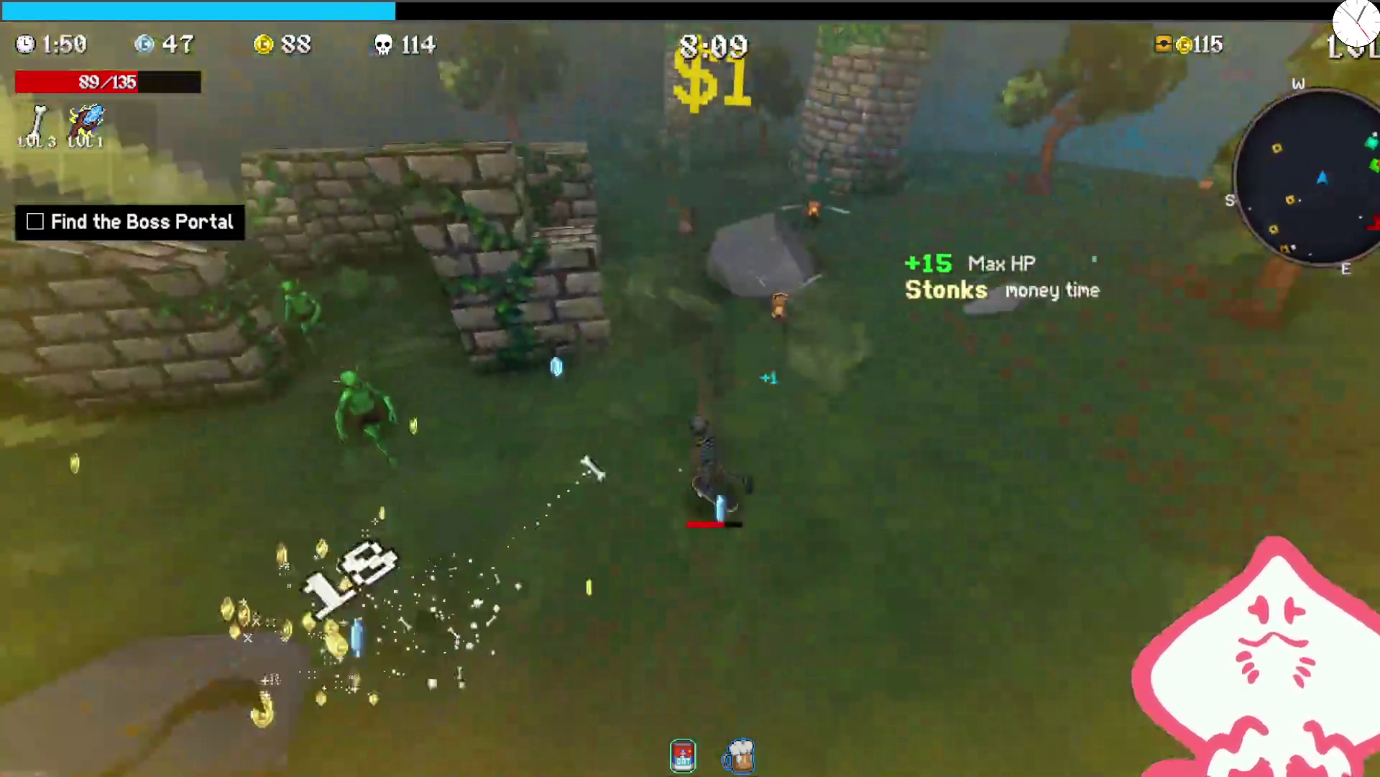
- Run past the large rock to the stone shrine and take 12% Crit Damage
{"action": "key", "text": "w"}
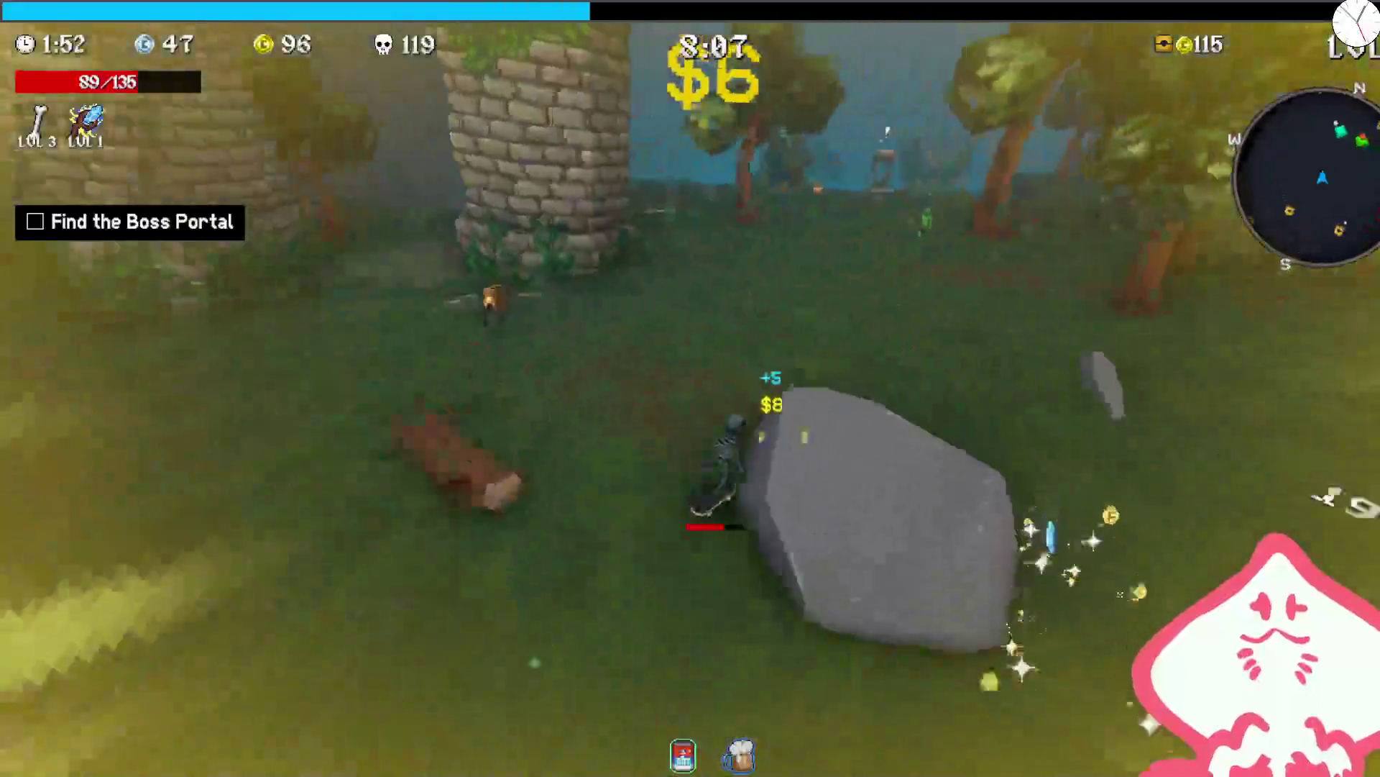
{"action": "key", "text": "w"}
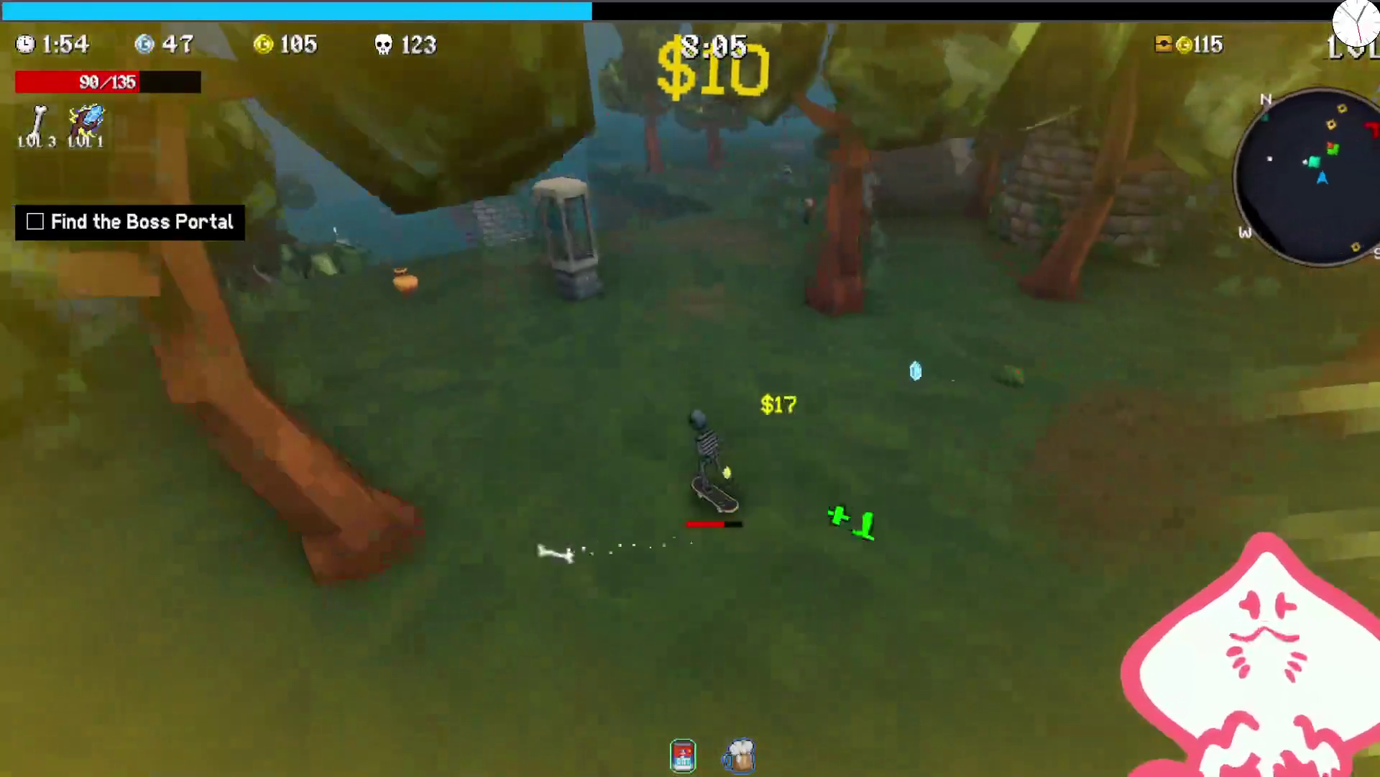
{"action": "key", "text": "w"}
{"action": "key", "text": "w"}
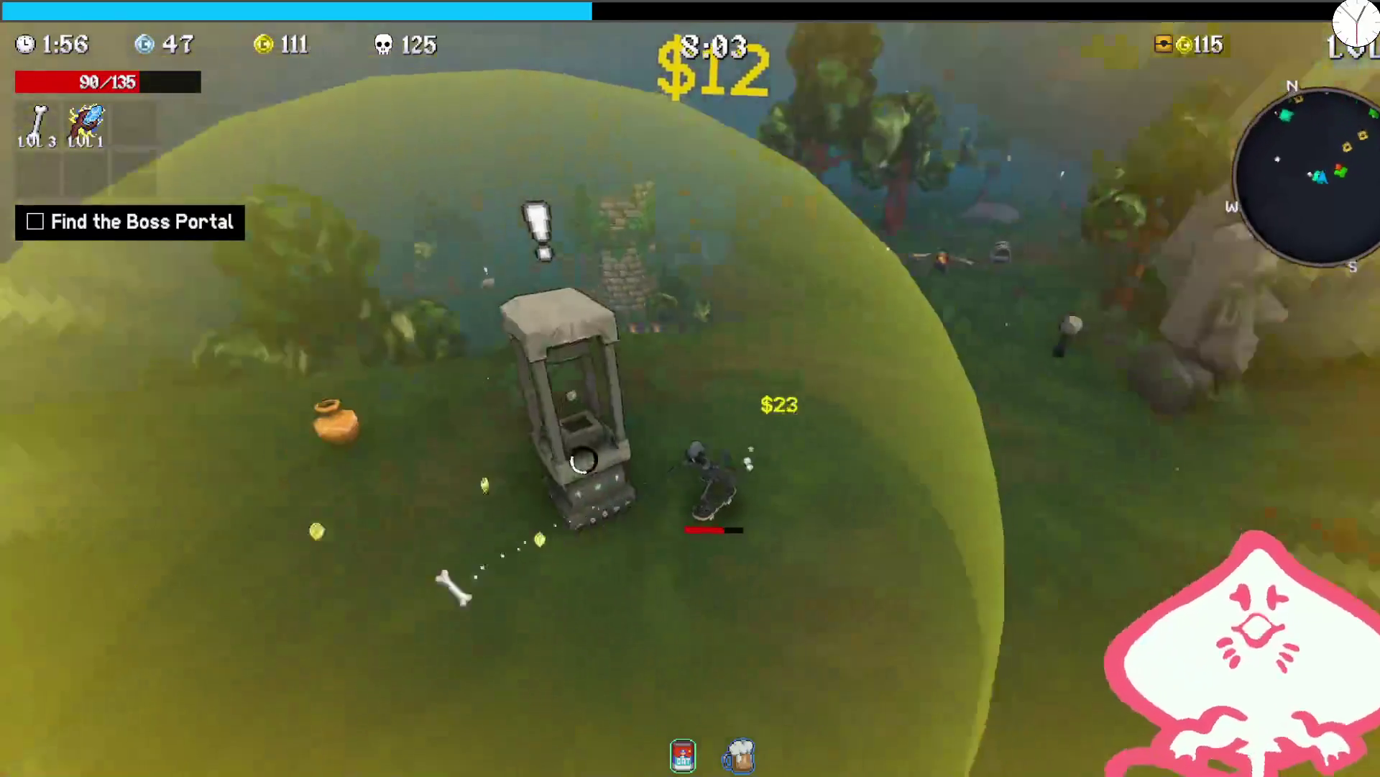
{"action": "key", "text": "w"}
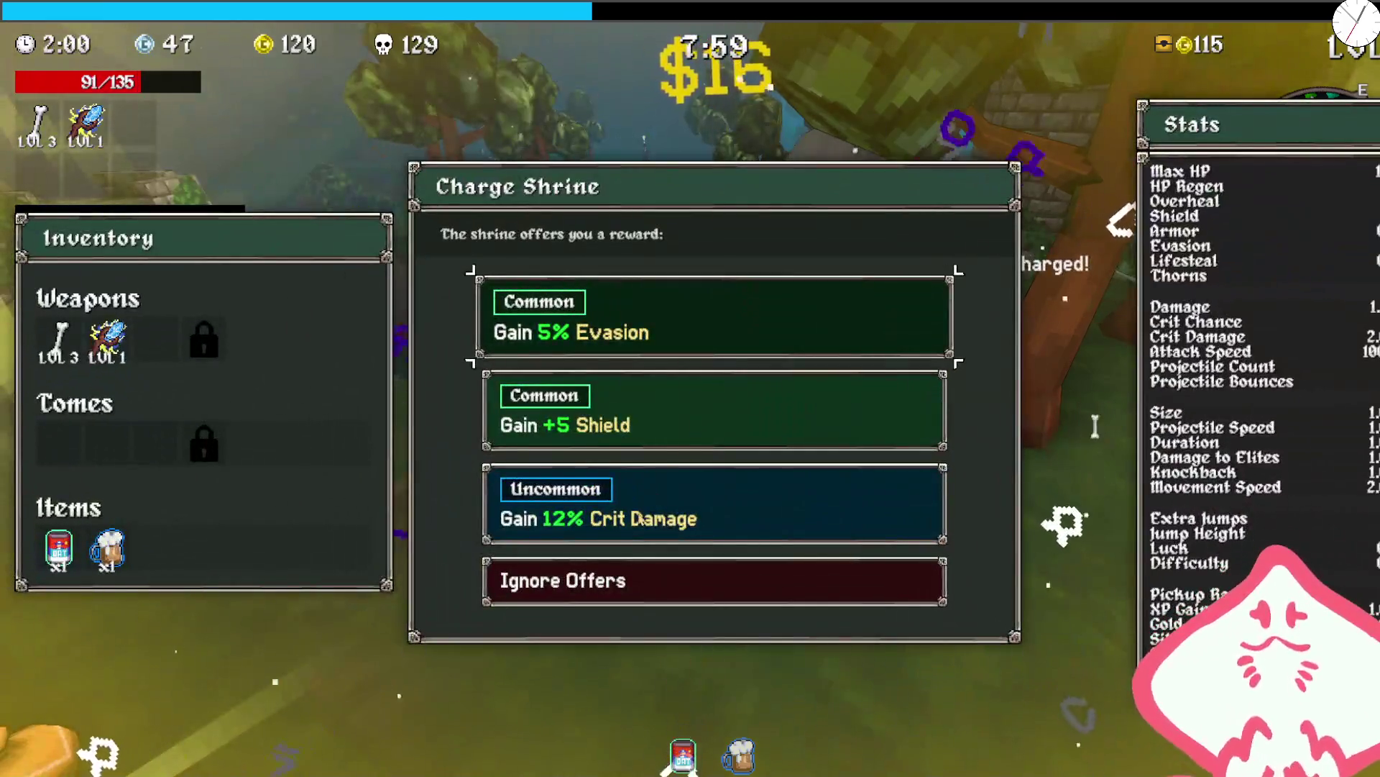
{"action": "left_click", "coordinate": [639, 518]}
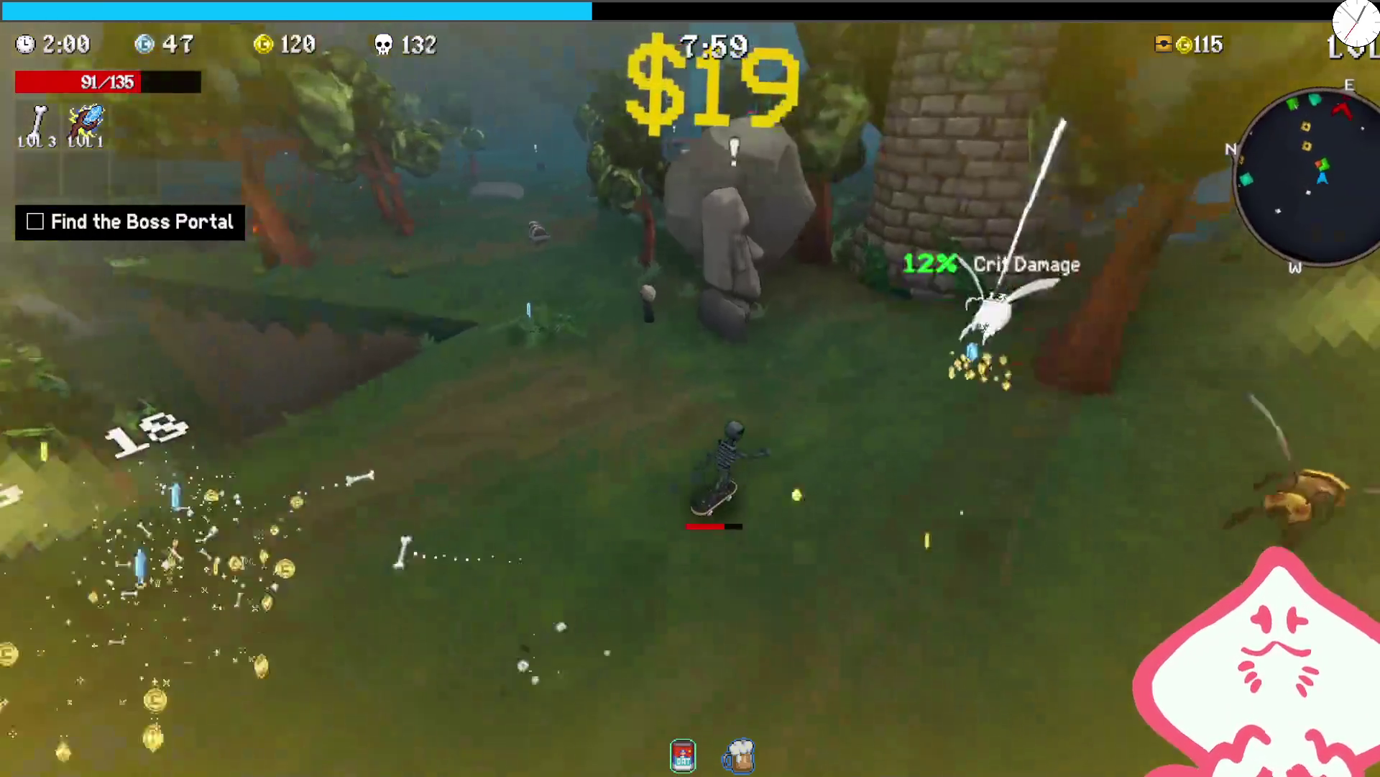
- Take Golden Sneakers from the Moai, get a medkit from a chest, and skip Shady Guy's shop
{"action": "key", "text": "e"}
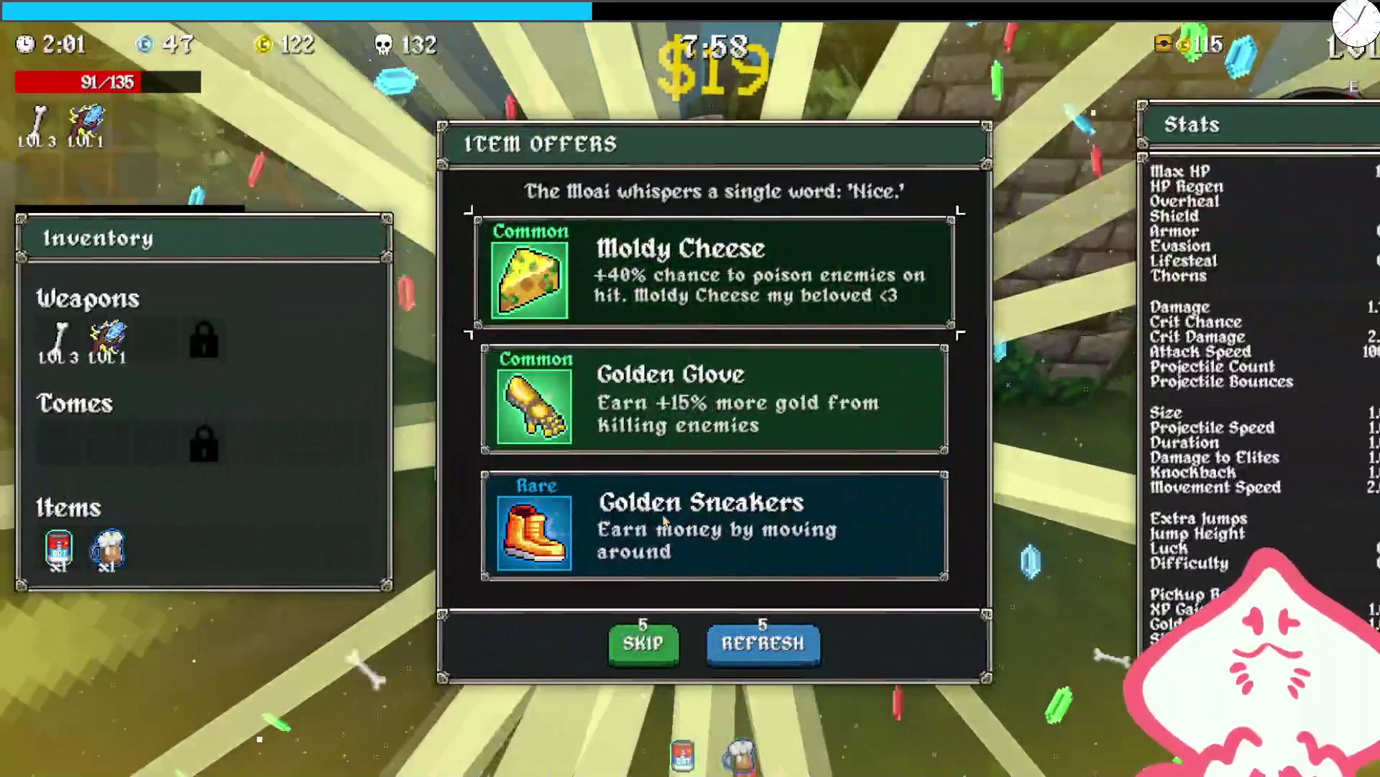
{"action": "left_click", "coordinate": [640, 522]}
{"action": "key", "text": "w"}
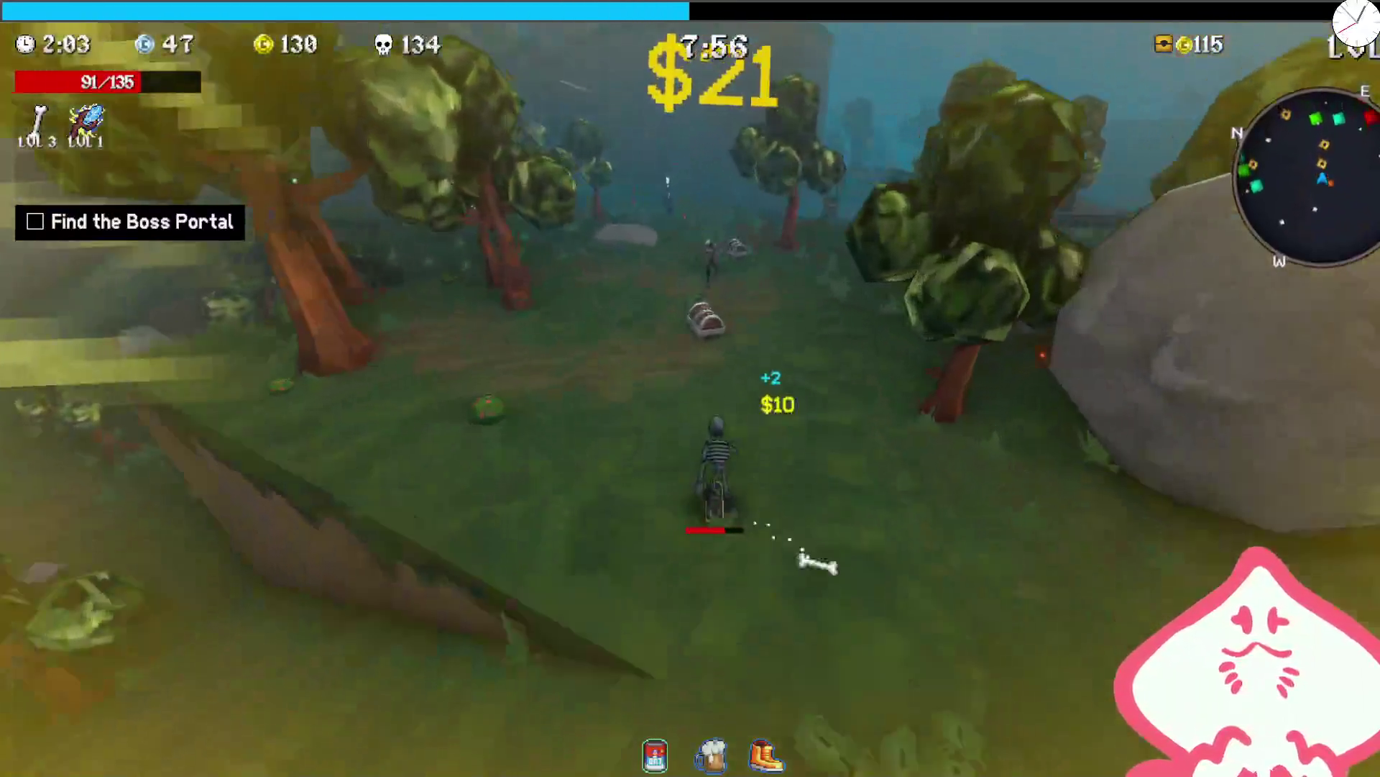
{"action": "key", "text": "e"}
{"action": "left_click", "coordinate": [716, 408]}
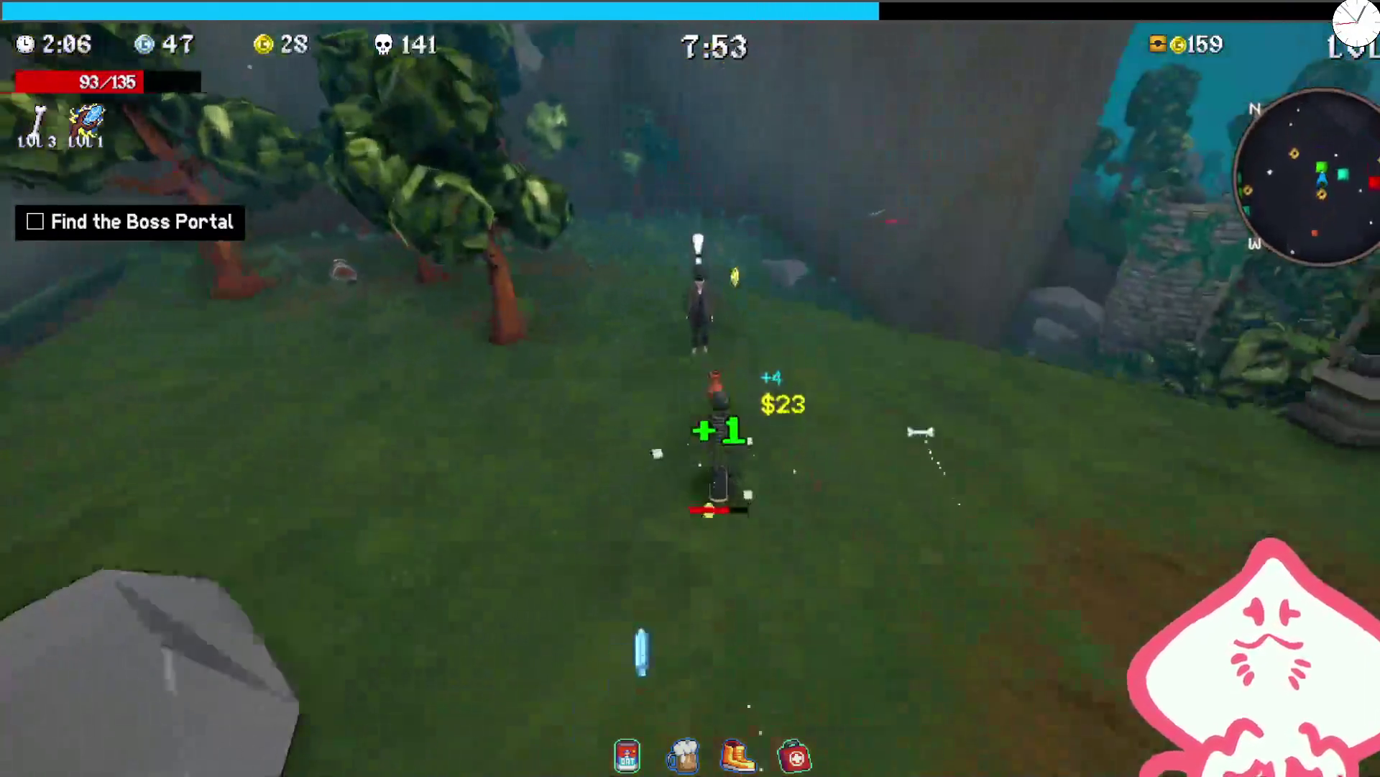
{"action": "key", "text": "e"}
{"action": "key", "text": "Escape"}
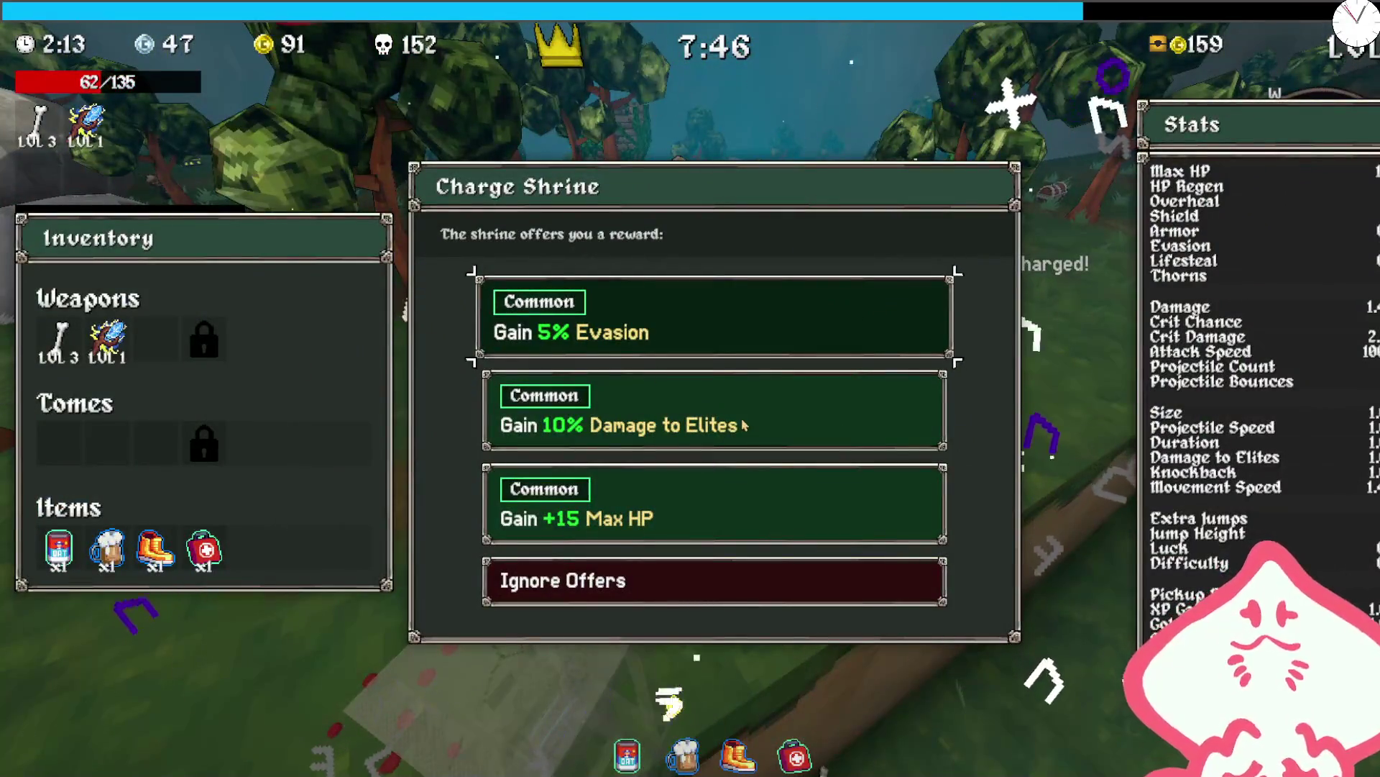
- Take 10% Damage to Elites, raise the second weapon to 2 projectiles, then take Rare +21 Max HP
{"action": "left_click", "coordinate": [743, 423]}
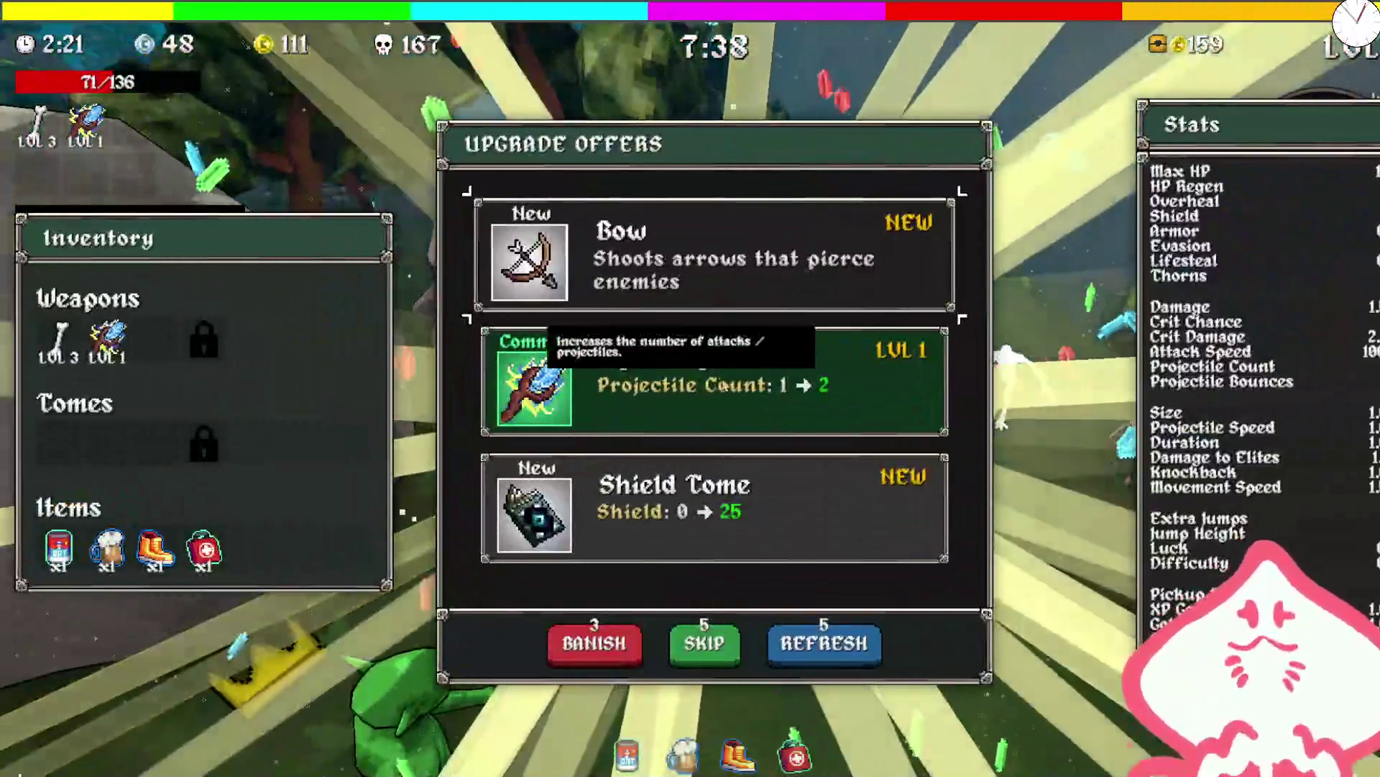
{"action": "key", "text": "Return"}
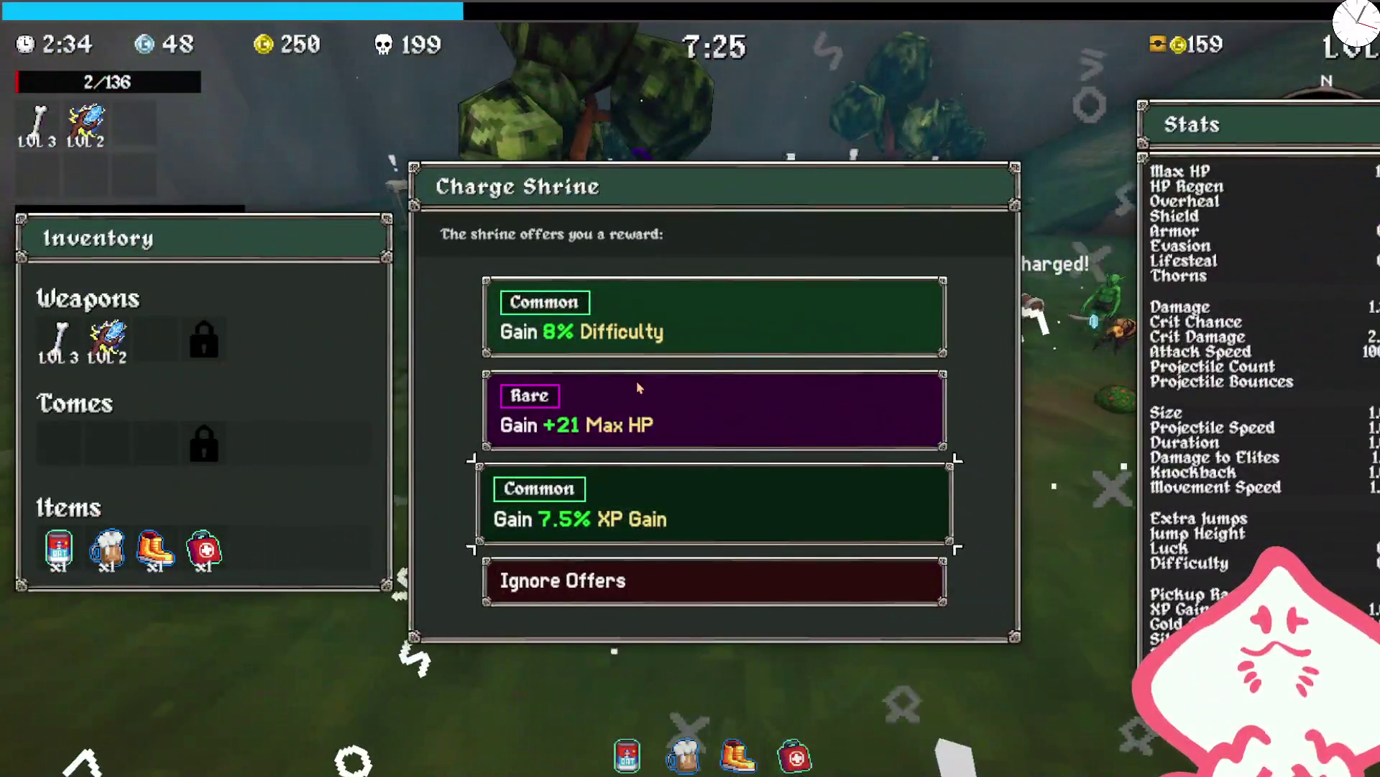
{"action": "left_click", "coordinate": [660, 419]}
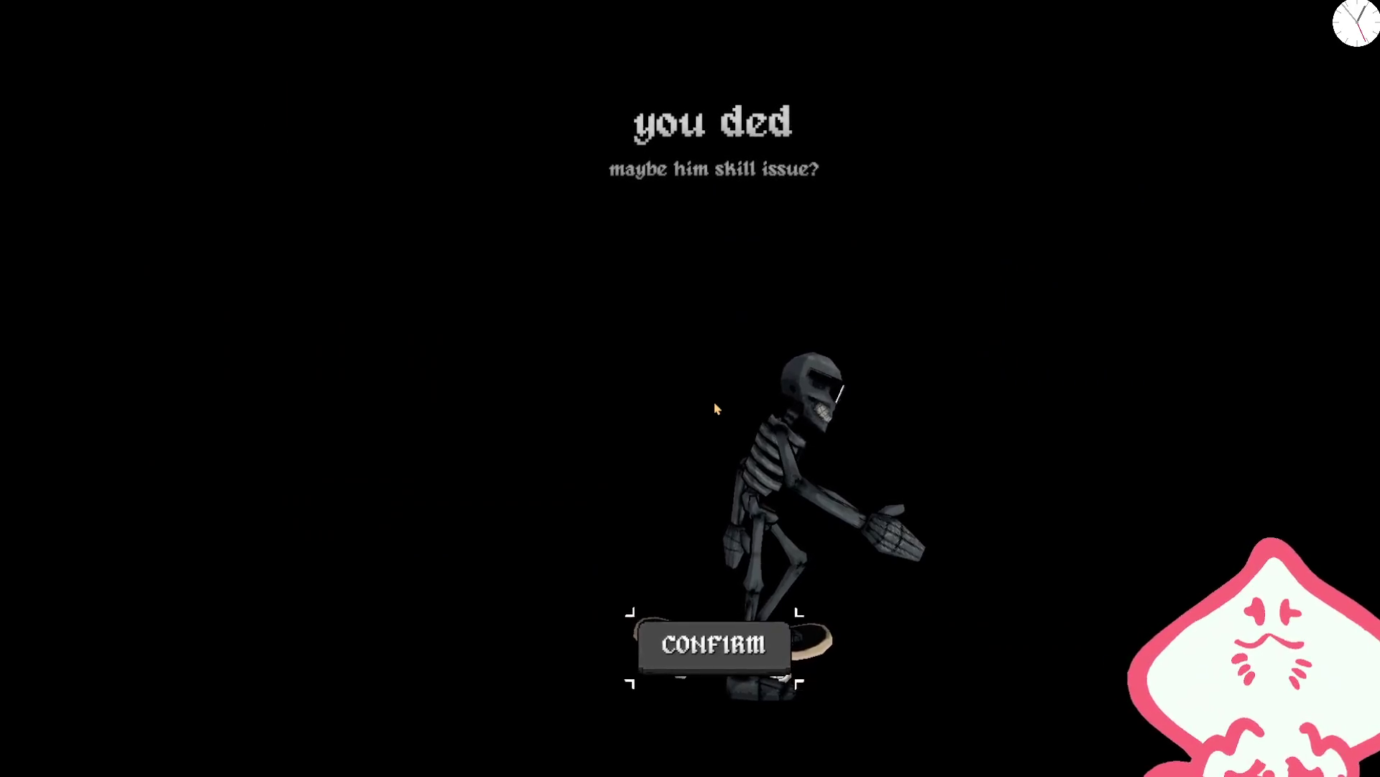
- Dismiss the death and summary screens and start a Forest Tier 3 run as Calcium
{"action": "left_click", "coordinate": [735, 639]}
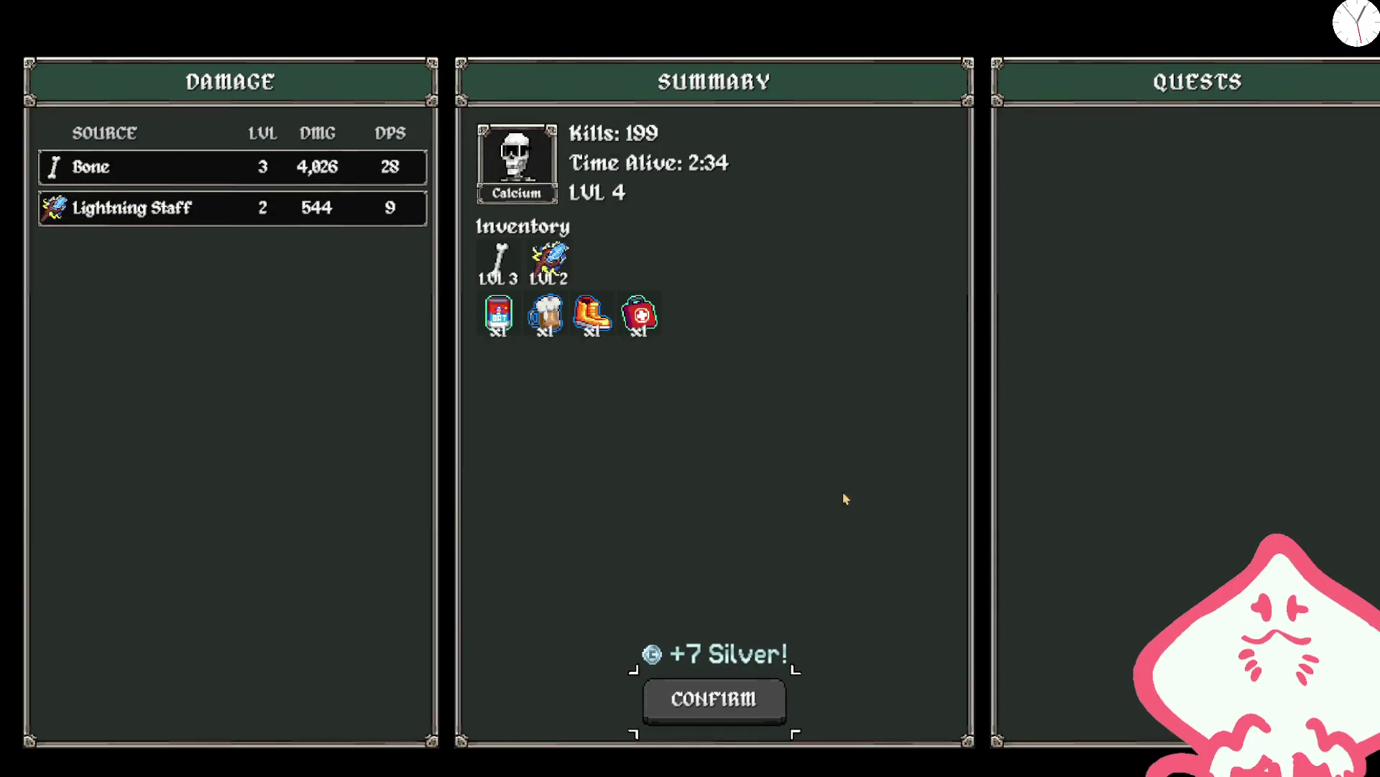
{"action": "left_click", "coordinate": [762, 715]}
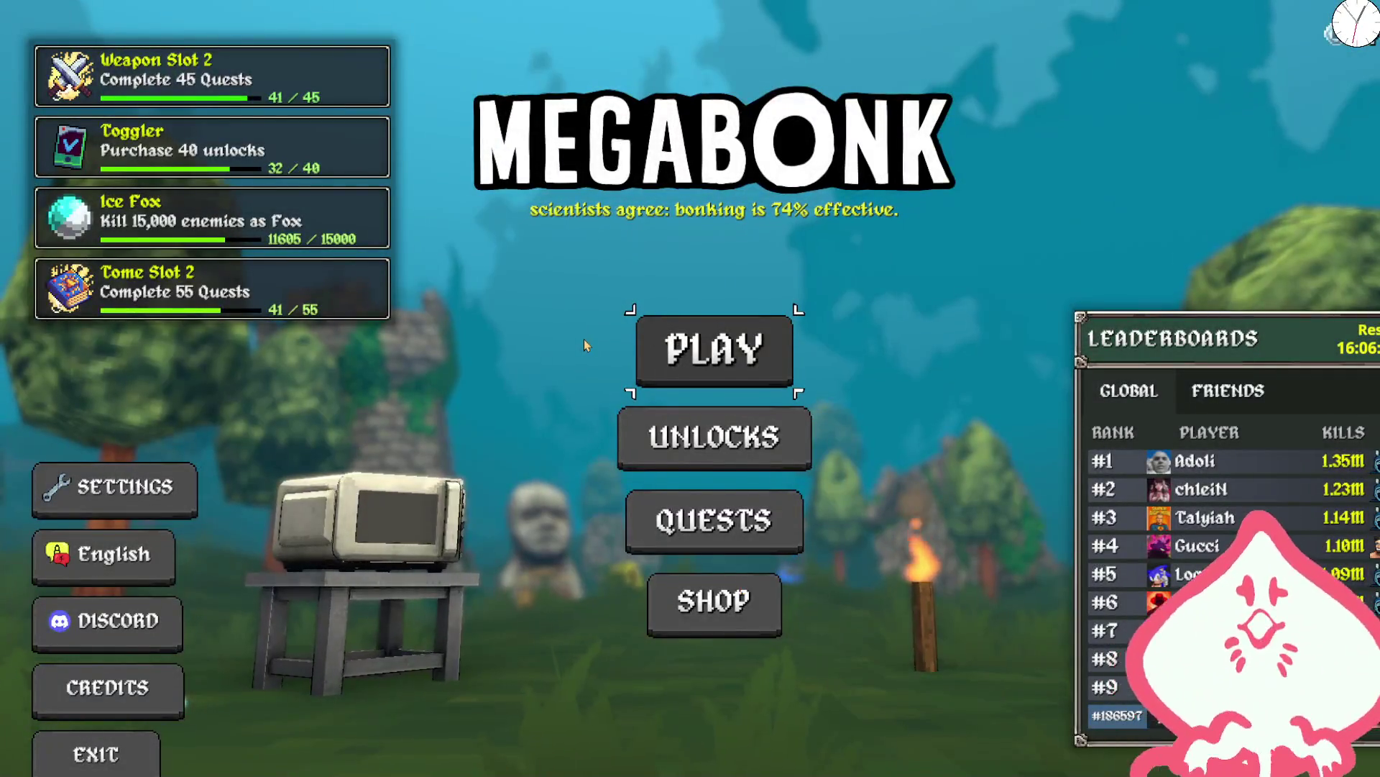
{"action": "key", "text": "Return"}
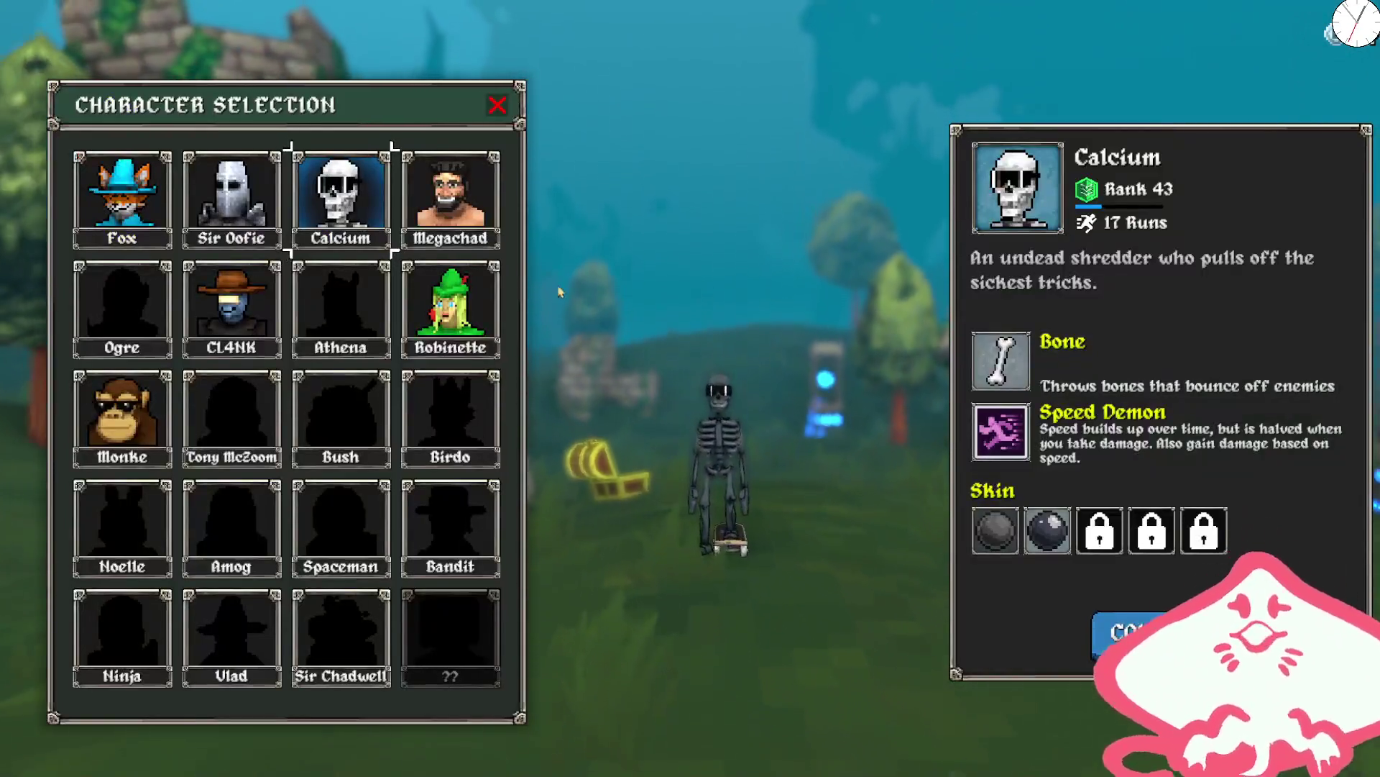
{"action": "key", "text": "Return"}
{"action": "left_click", "coordinate": [1129, 617]}
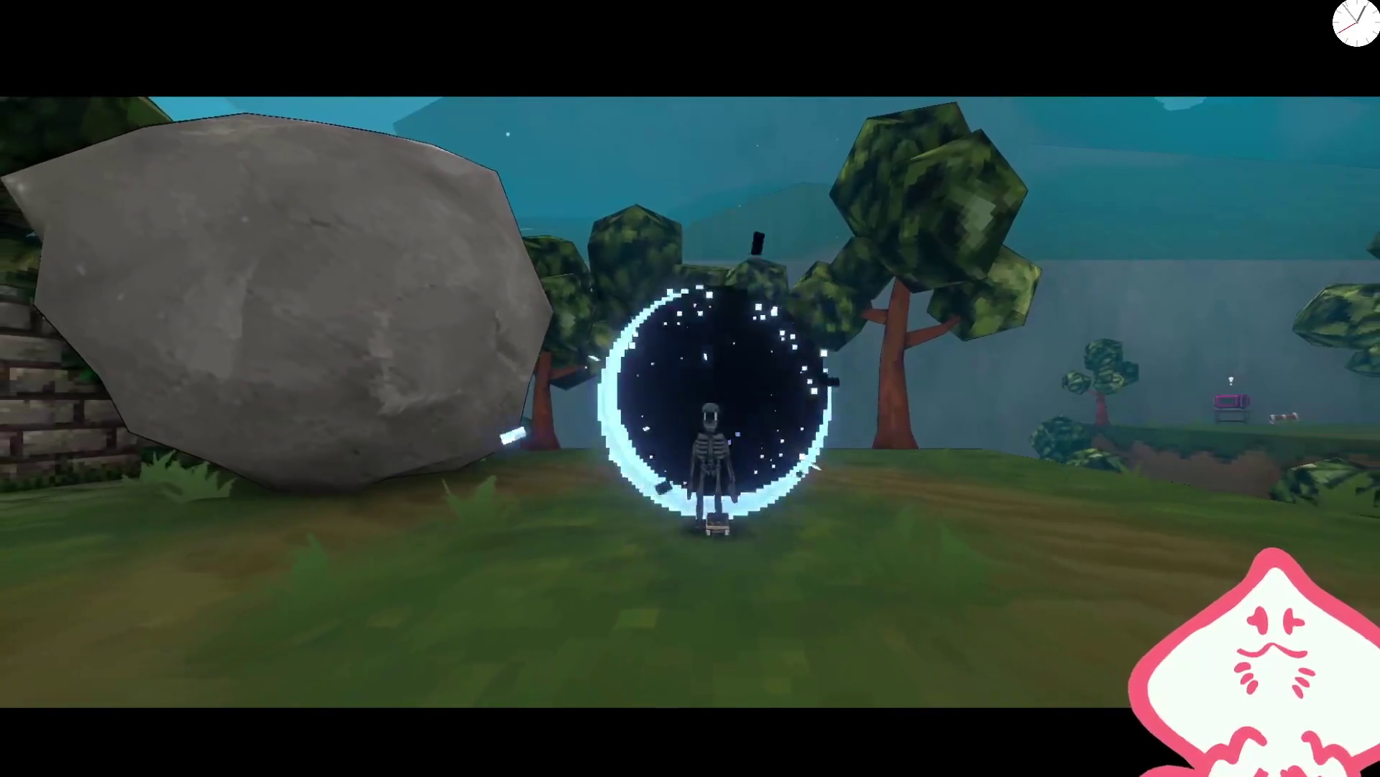
- Ride from the spawn portal to the Moai and take Moldy Cheese
{"action": "key", "text": "w"}
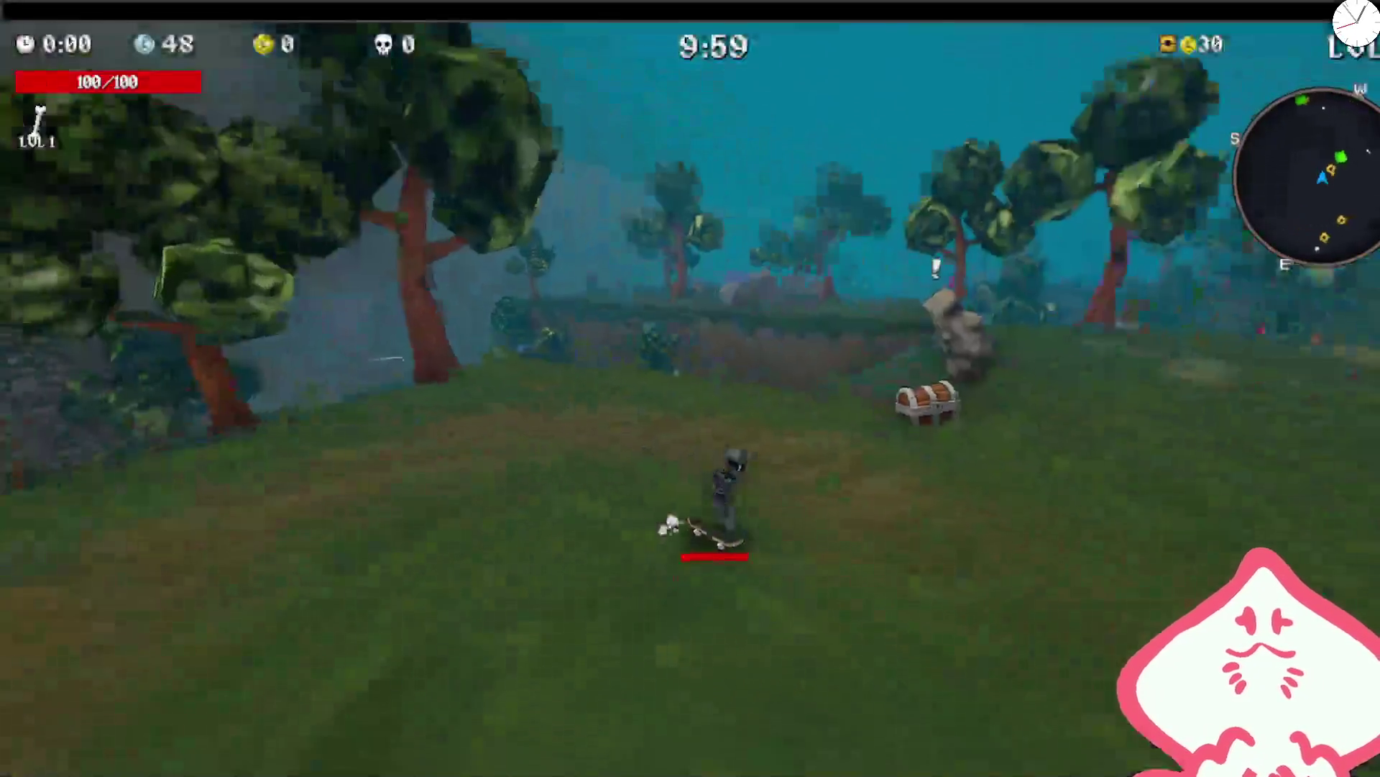
{"action": "key", "text": "w"}
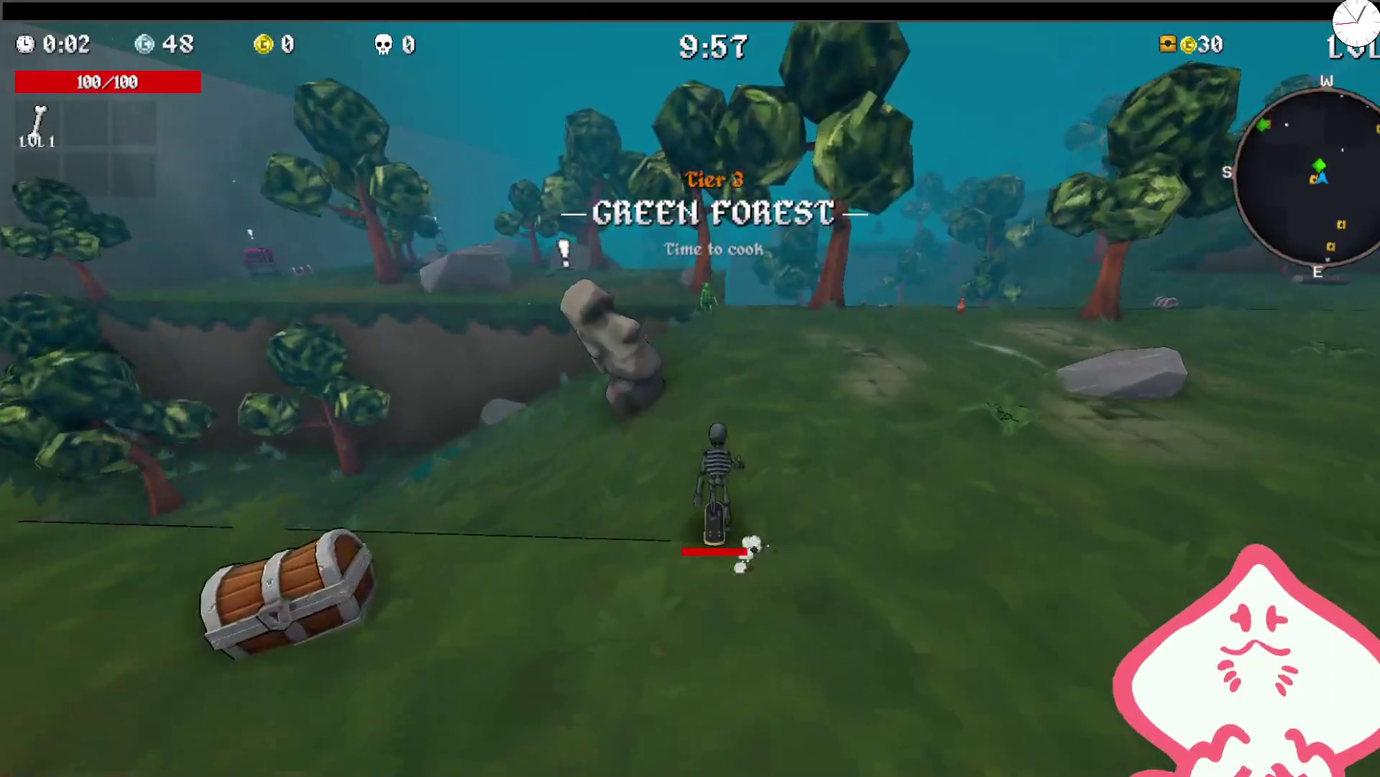
{"action": "key", "text": "e"}
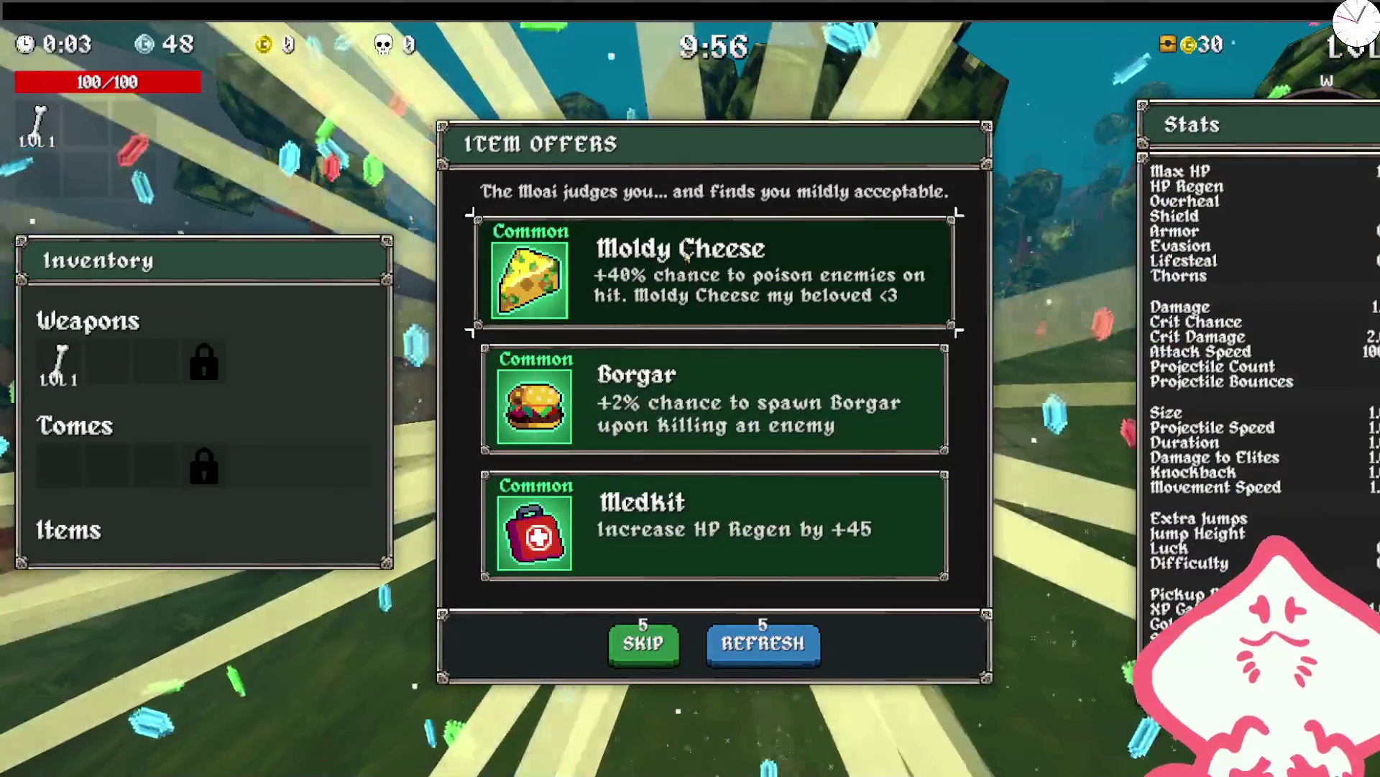
{"action": "left_click", "coordinate": [687, 248]}
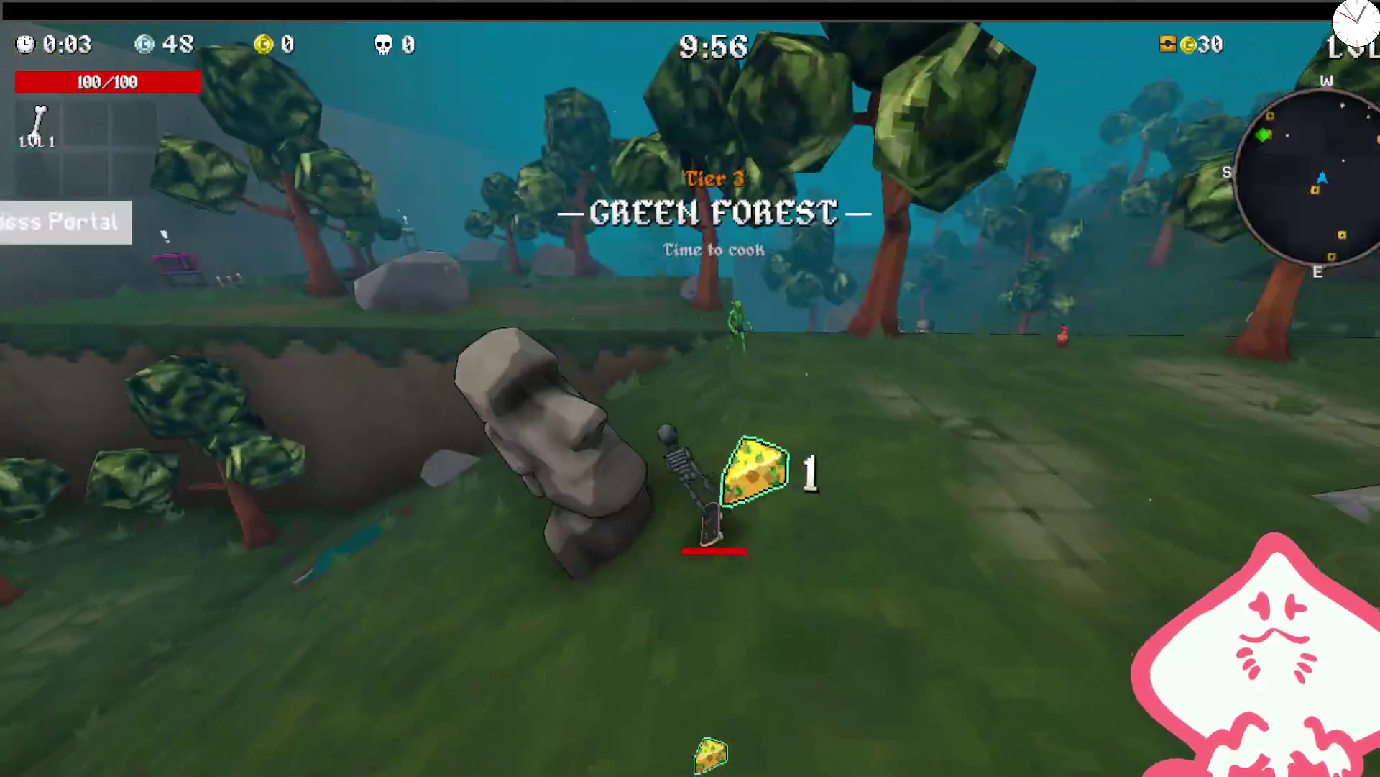
- Level up the Bone weapon and take the 6% Luck shrine reward
{"action": "key", "text": "w"}
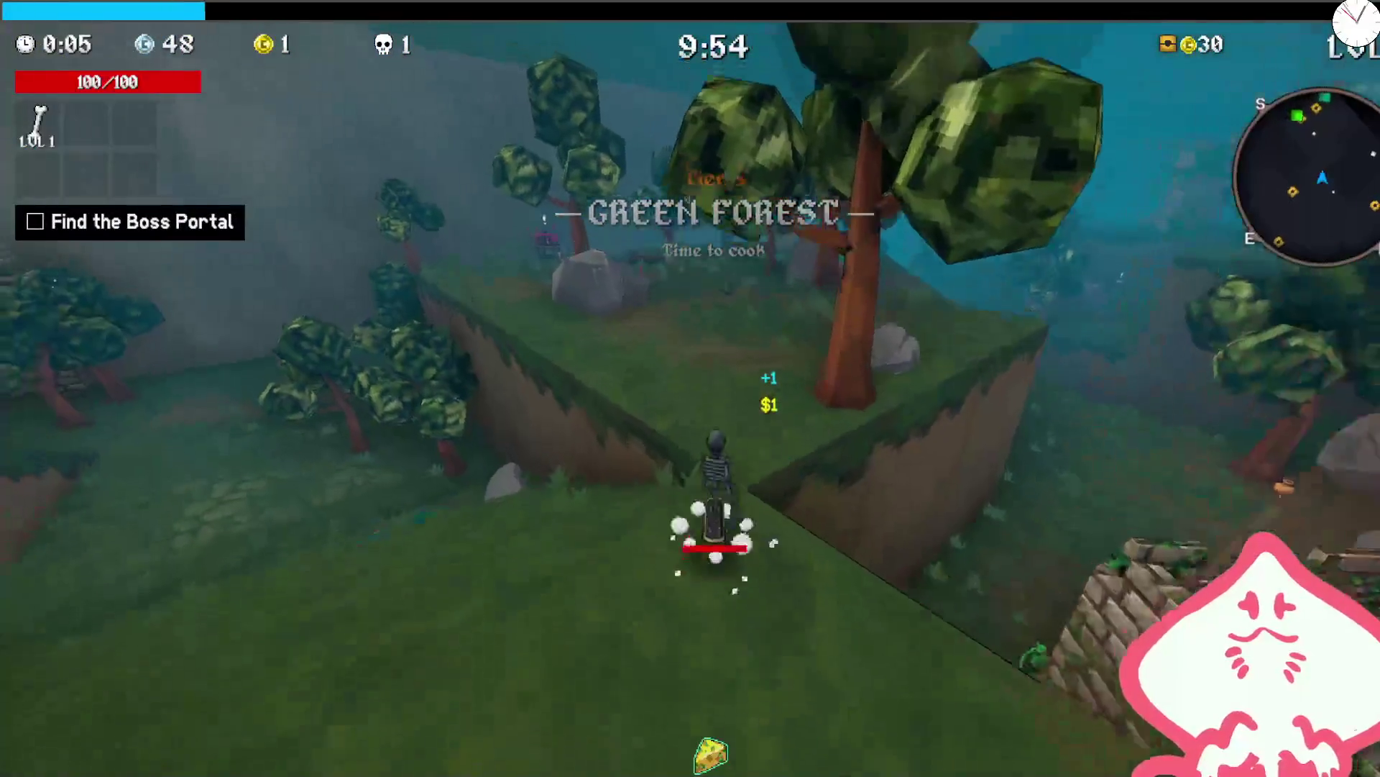
{"action": "key", "text": "w"}
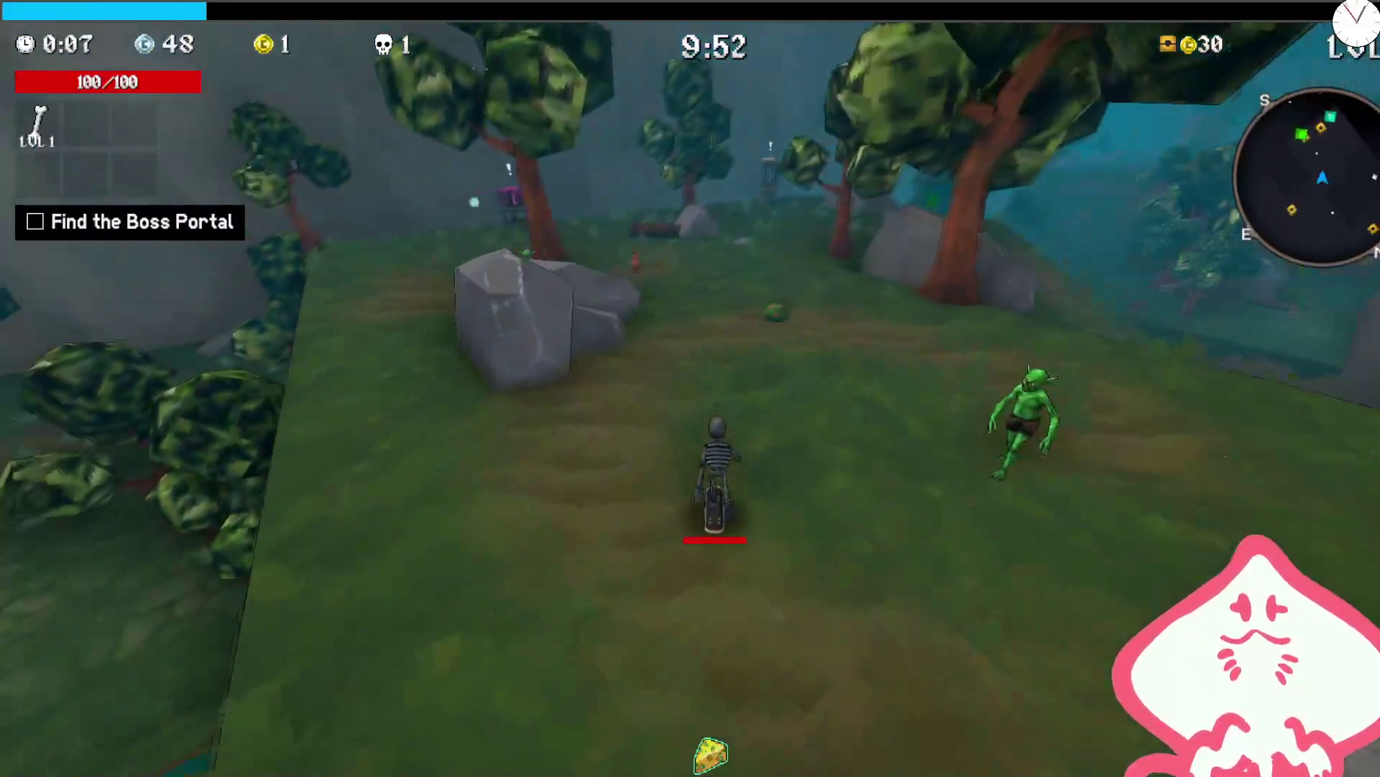
{"action": "key", "text": "w"}
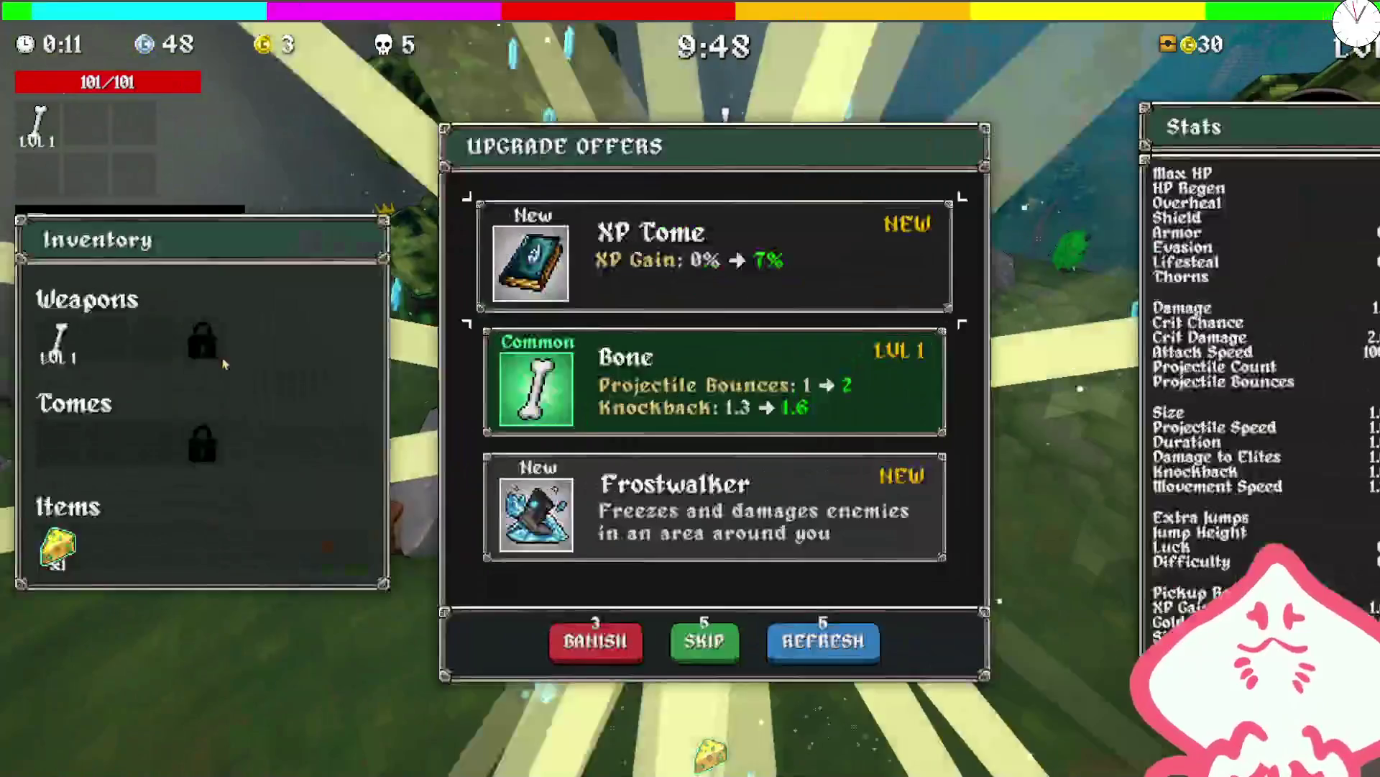
{"action": "key", "text": "space"}
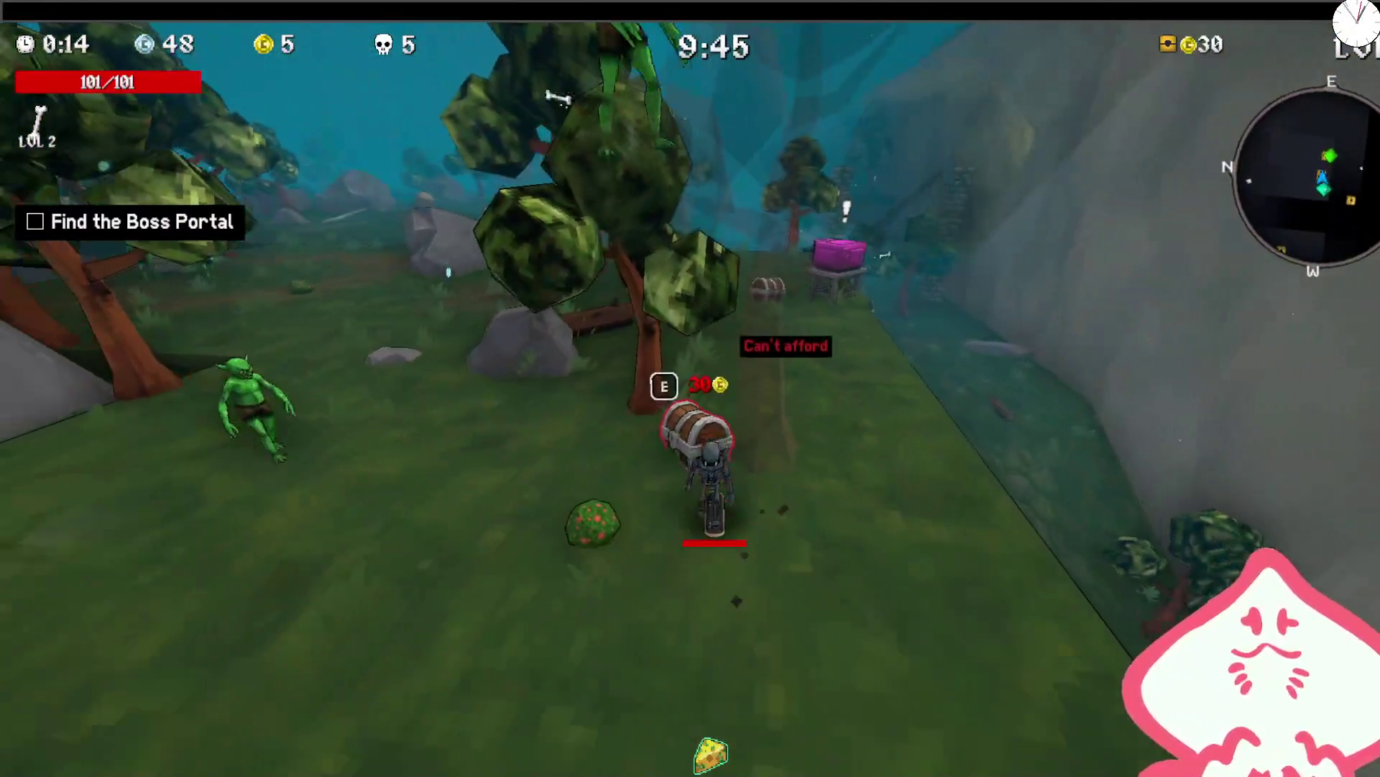
{"action": "key", "text": "w"}
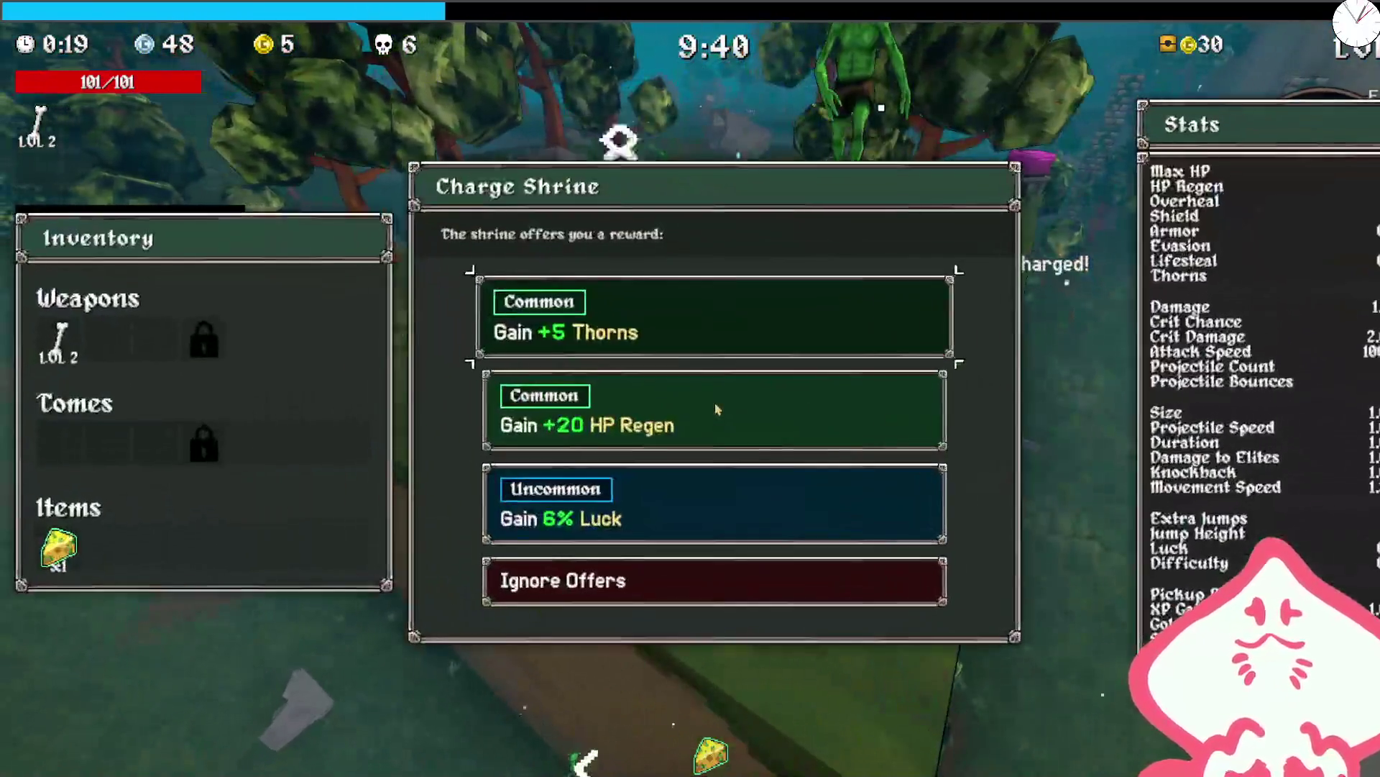
{"action": "left_click", "coordinate": [620, 501]}
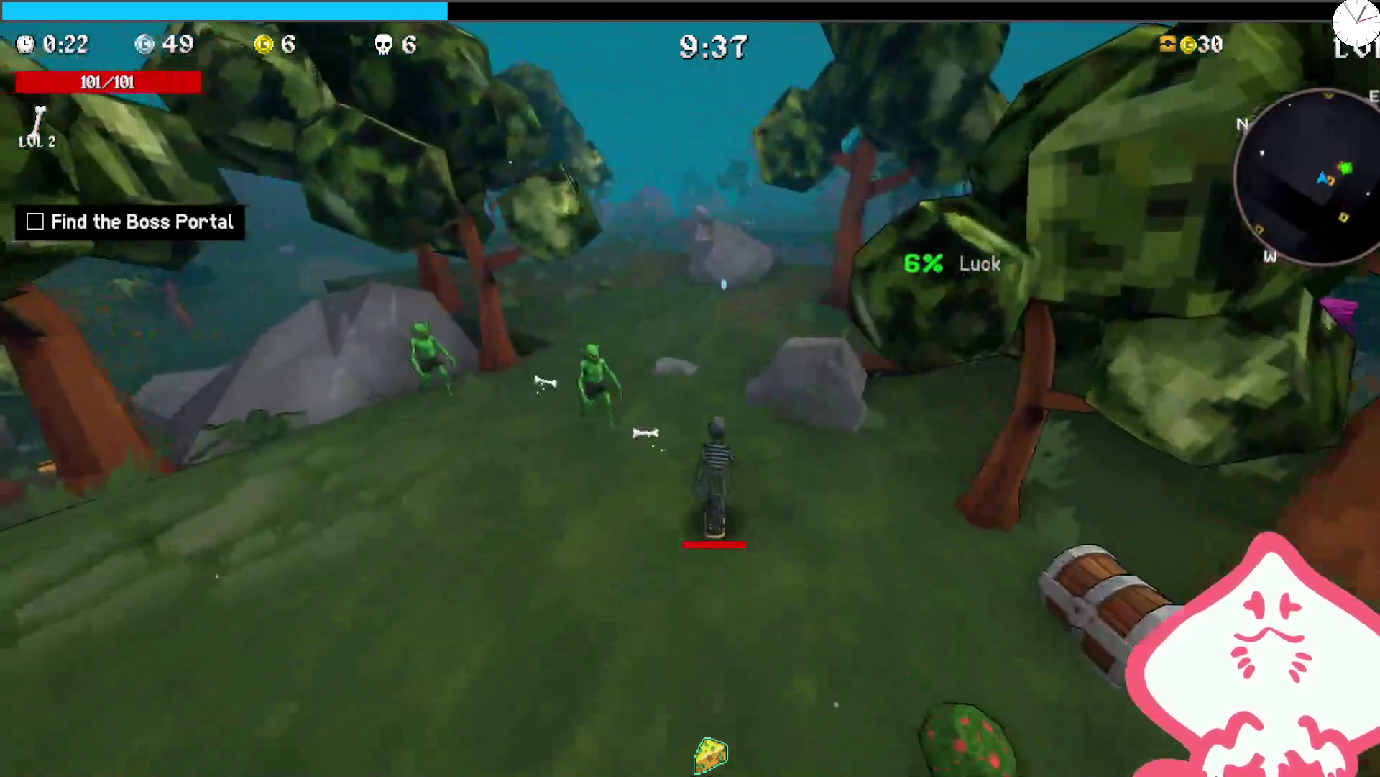
- Charge the shrine past the boulder, claim Rare 14% Jump Height, then open a canyon chest
{"action": "key", "text": "w"}
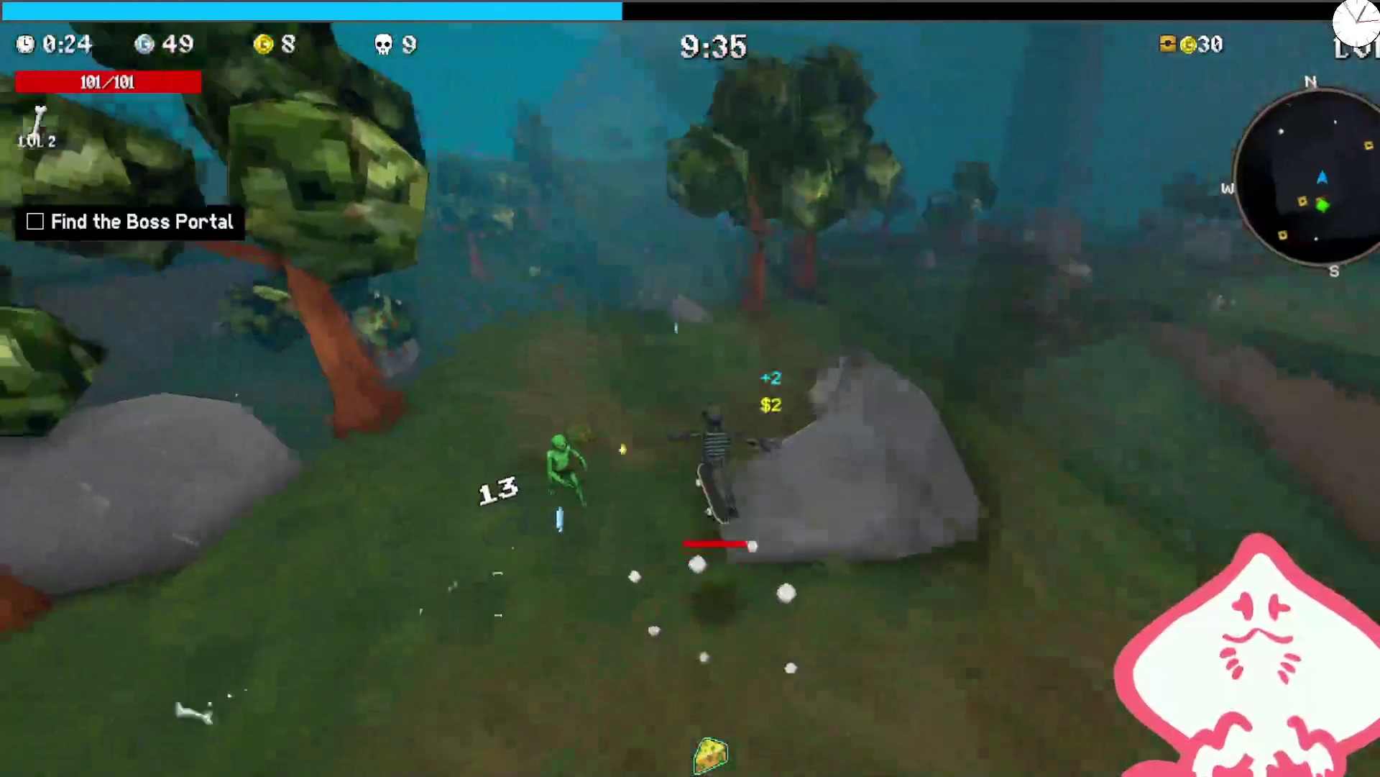
{"action": "key", "text": "w"}
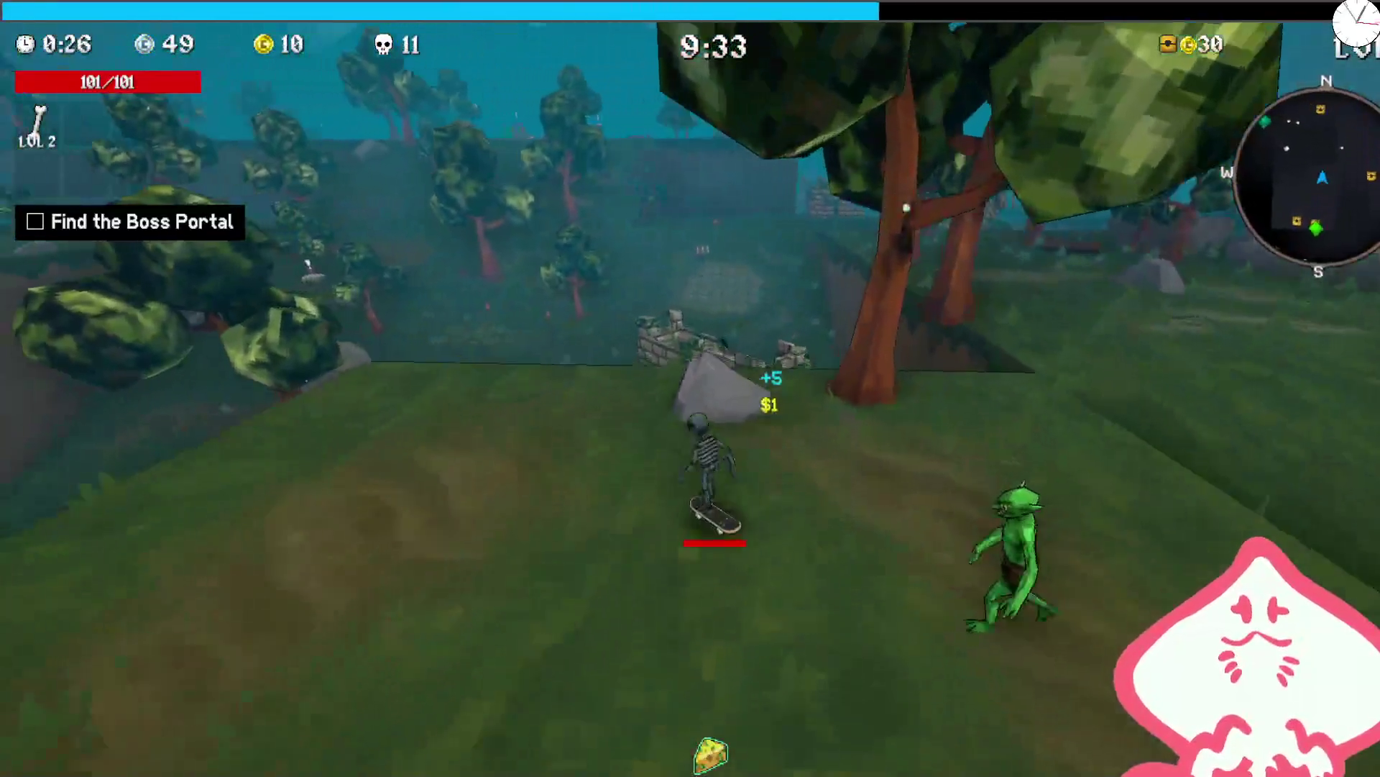
{"action": "key", "text": "w"}
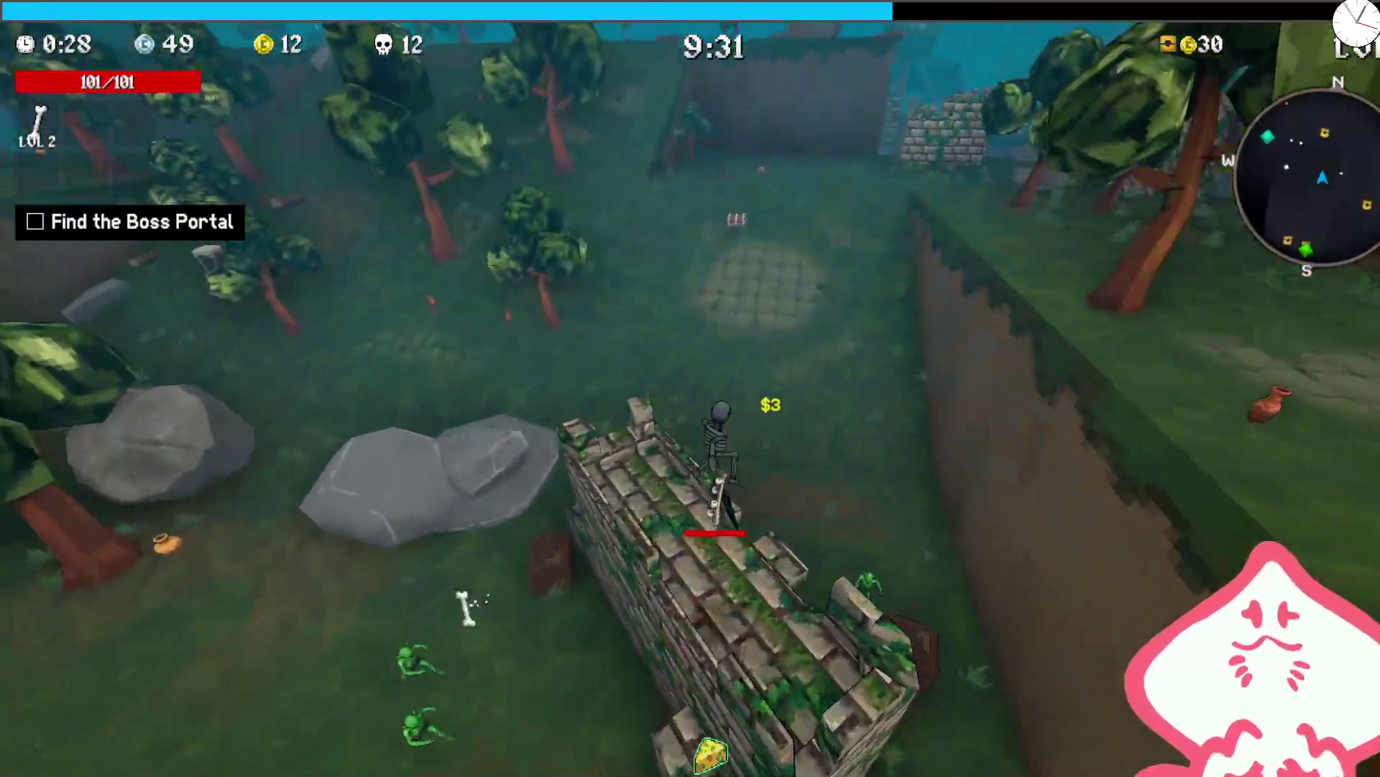
{"action": "key", "text": "w"}
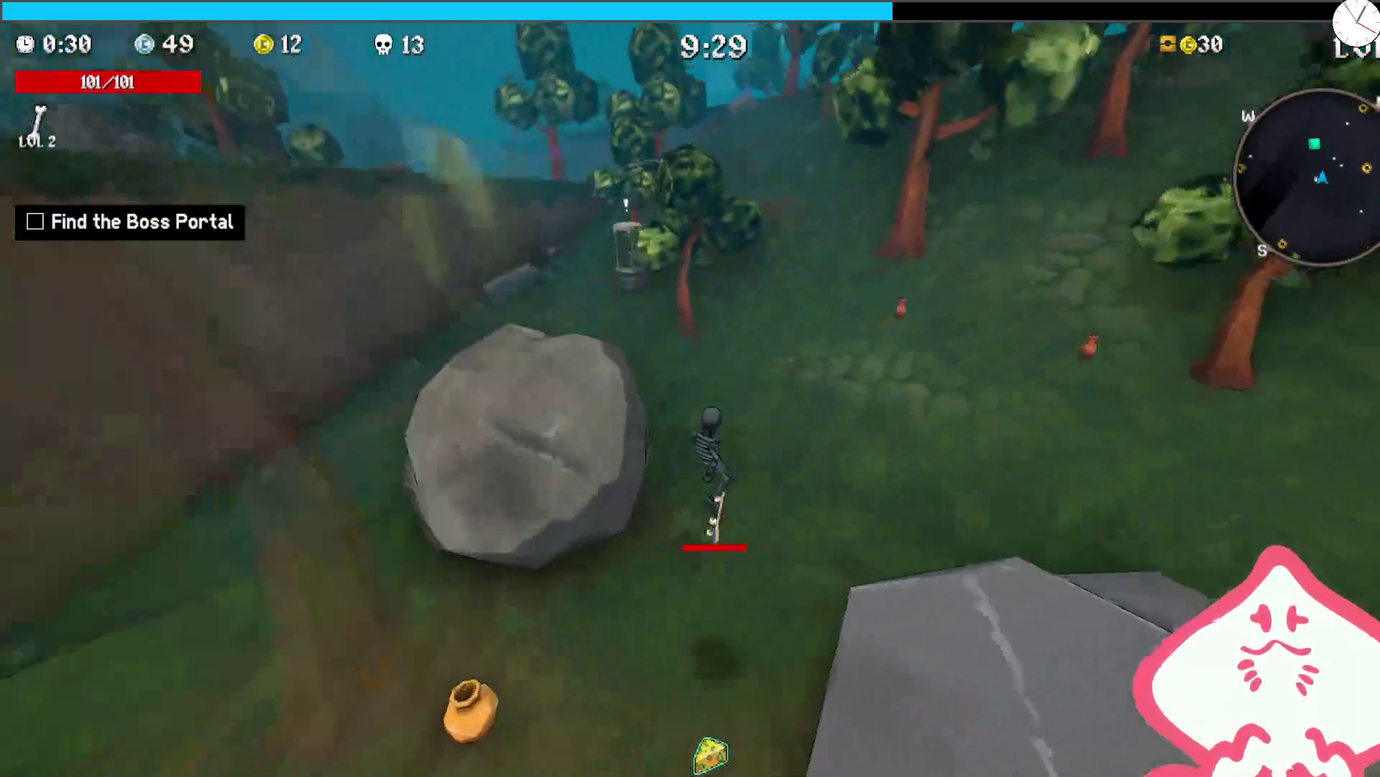
{"action": "key", "text": "w"}
{"action": "key", "text": "w"}
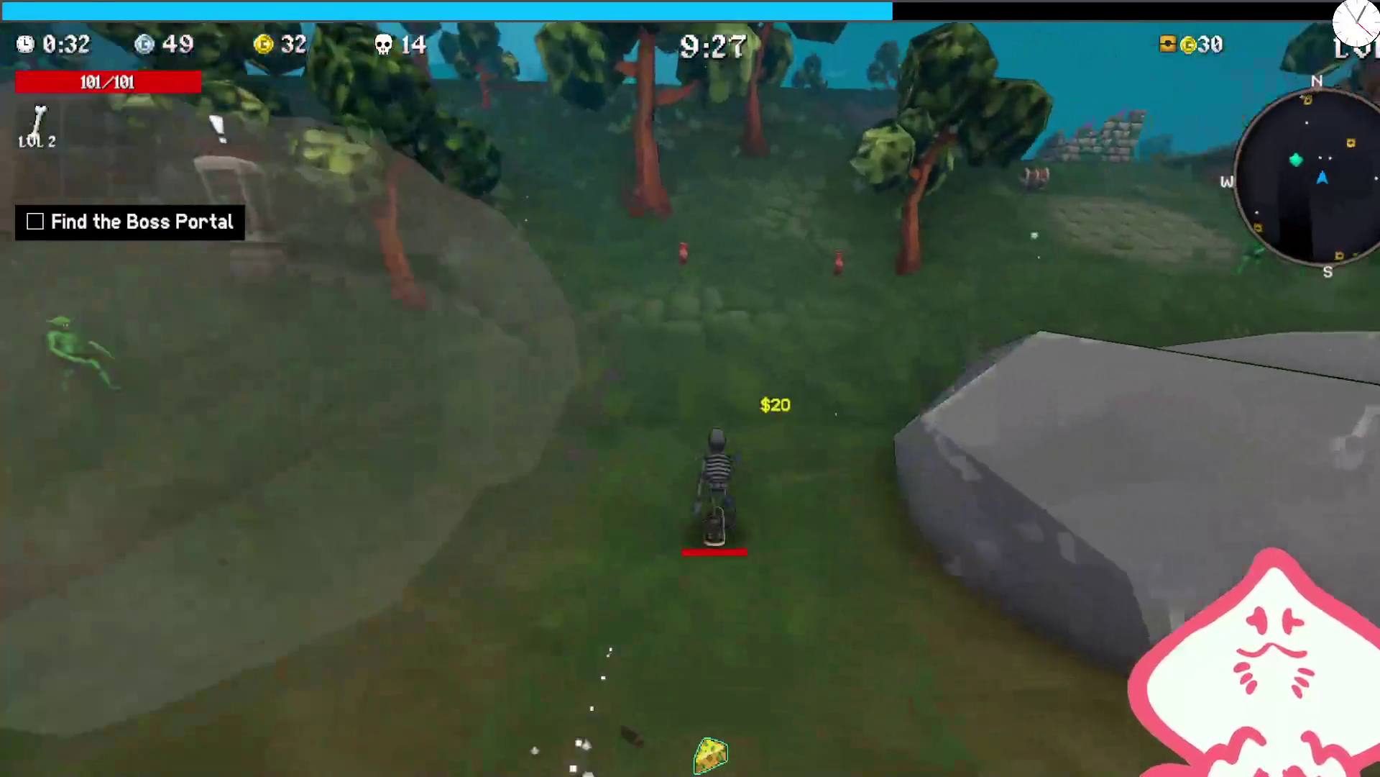
{"action": "key", "text": "w"}
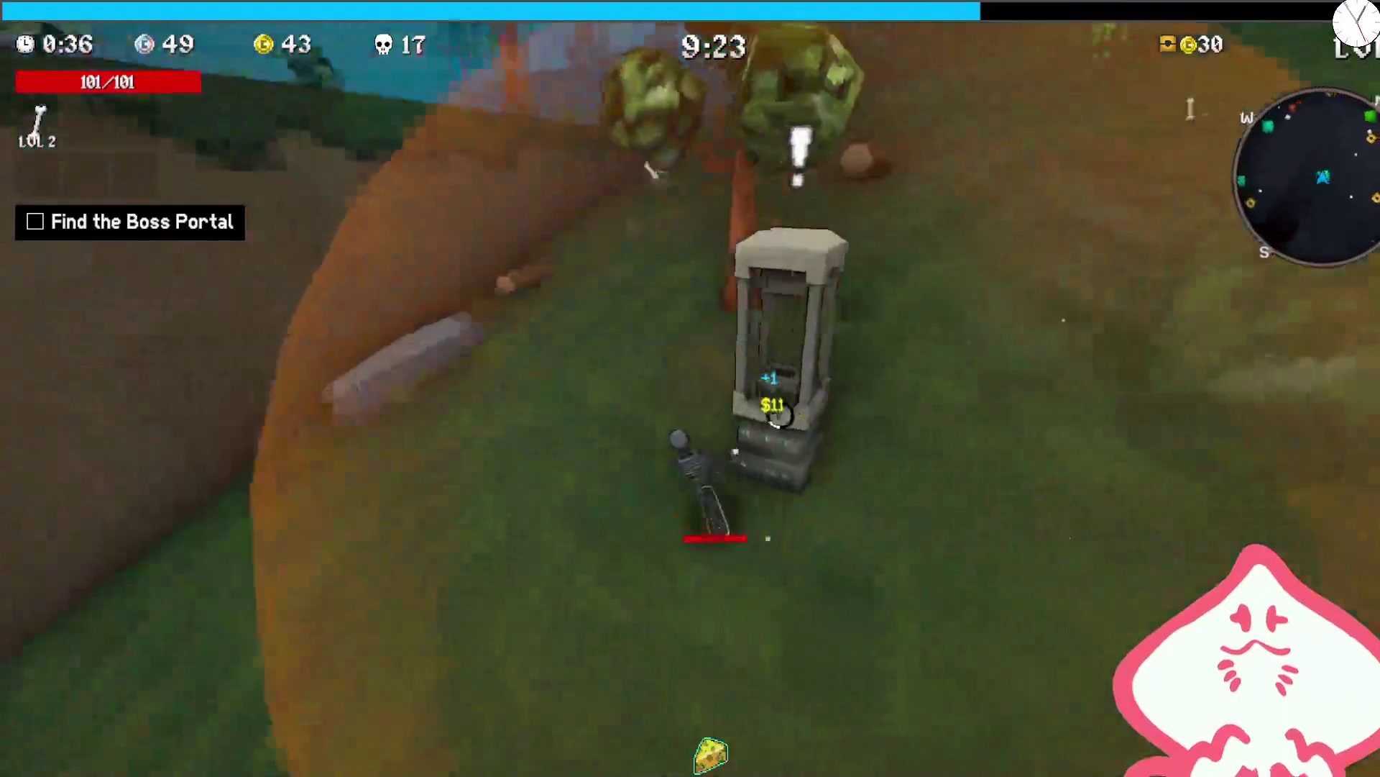
{"action": "key", "text": "w"}
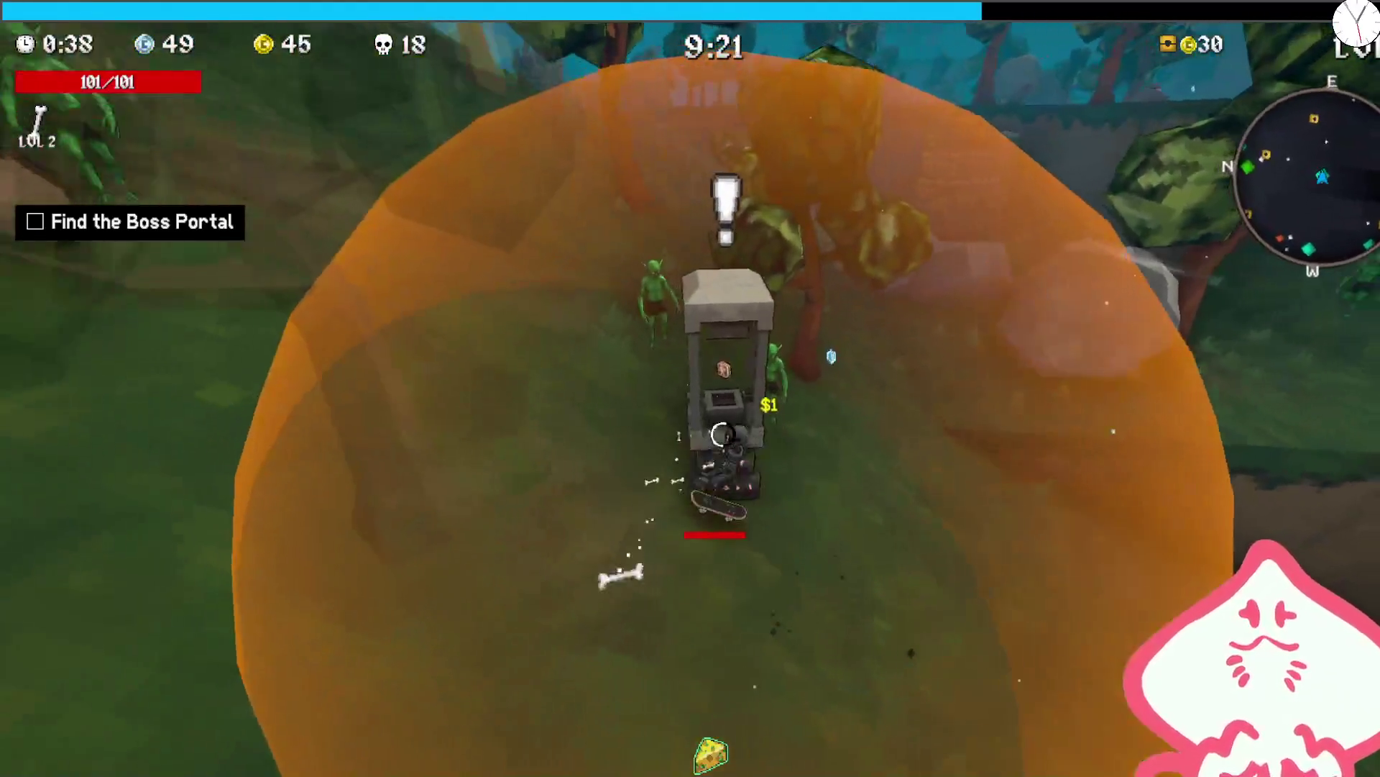
{"action": "key", "text": "w"}
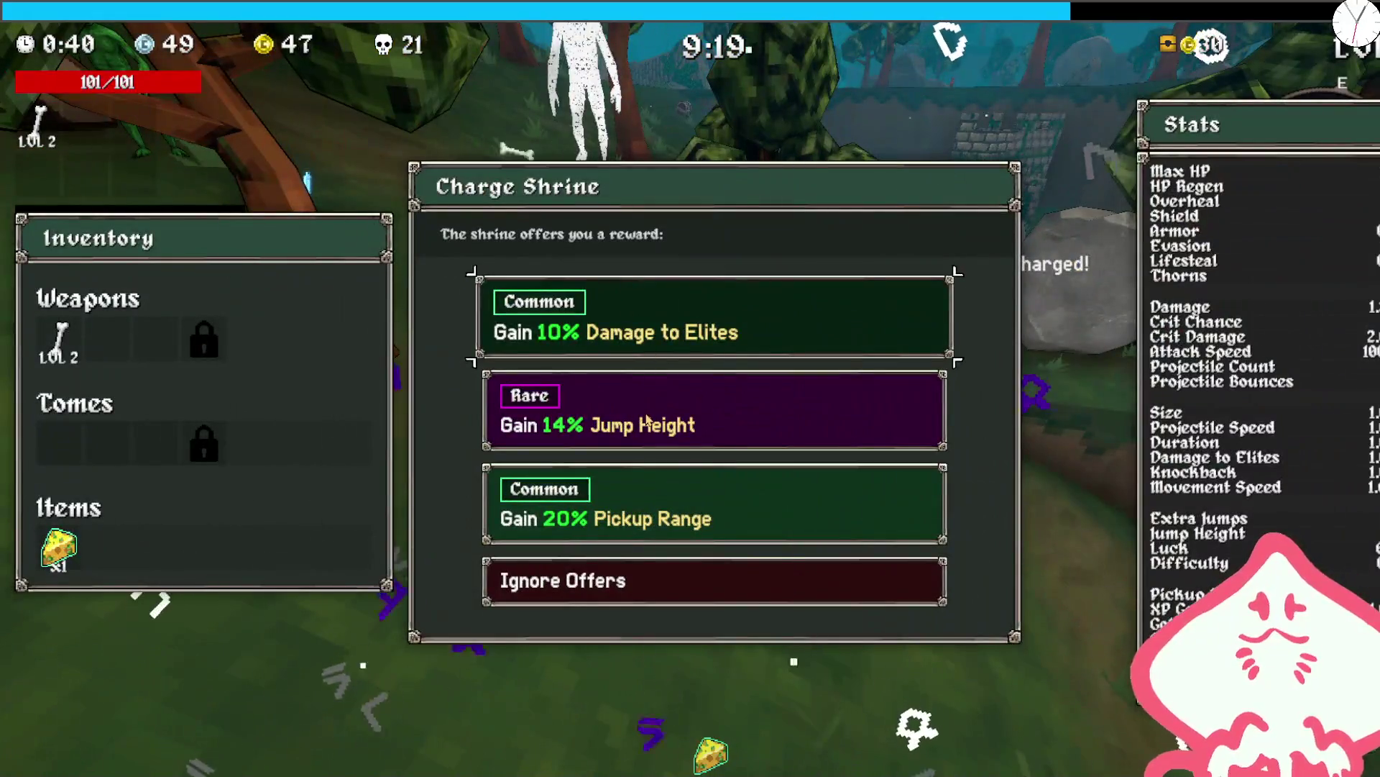
{"action": "left_click", "coordinate": [647, 419]}
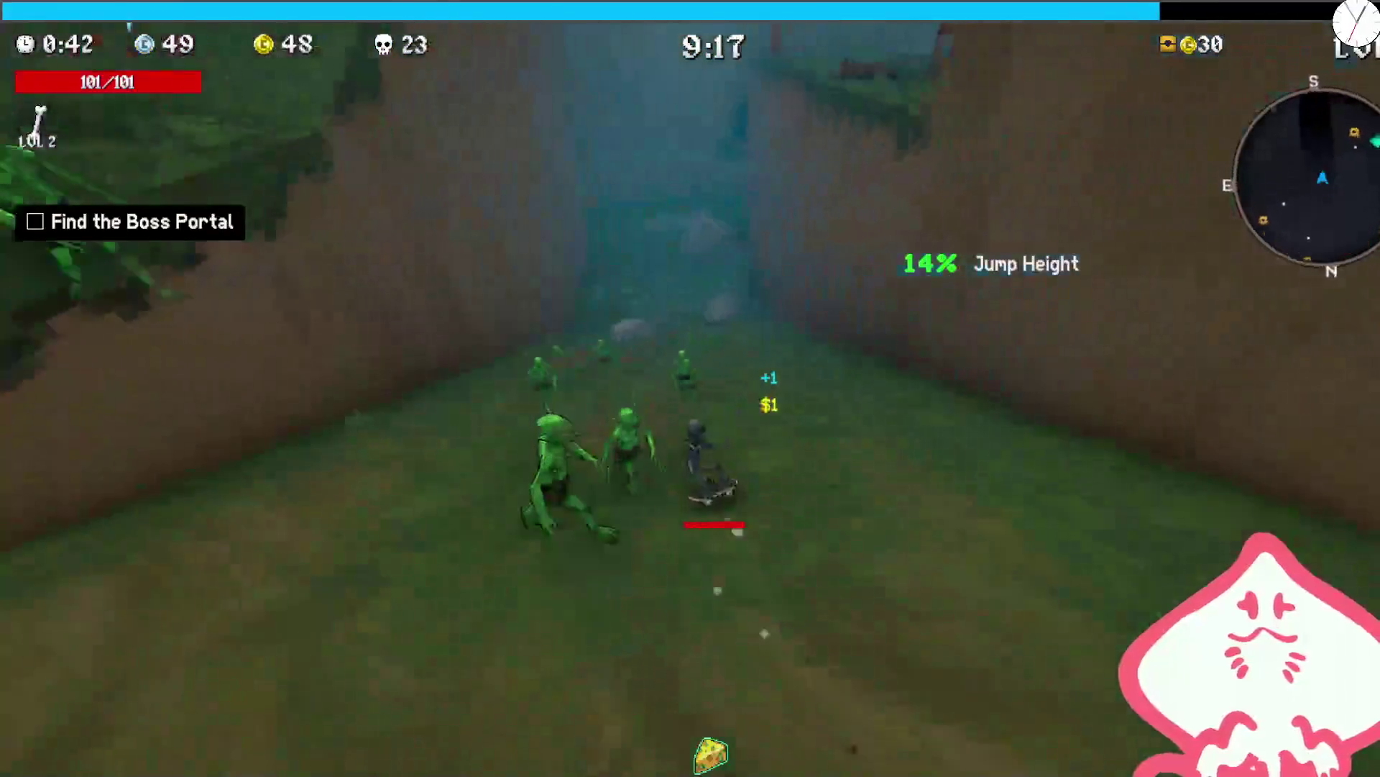
{"action": "key", "text": "w"}
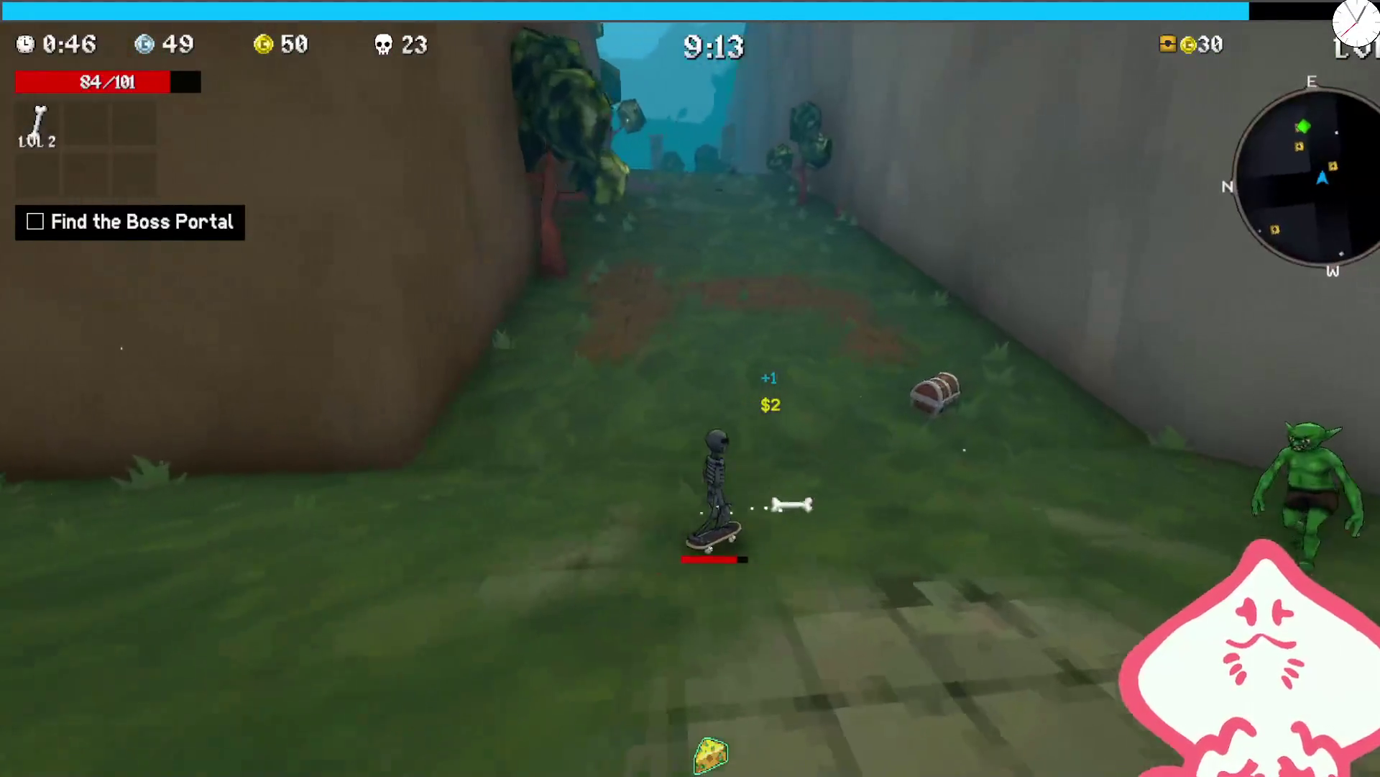
{"action": "key", "text": "e"}
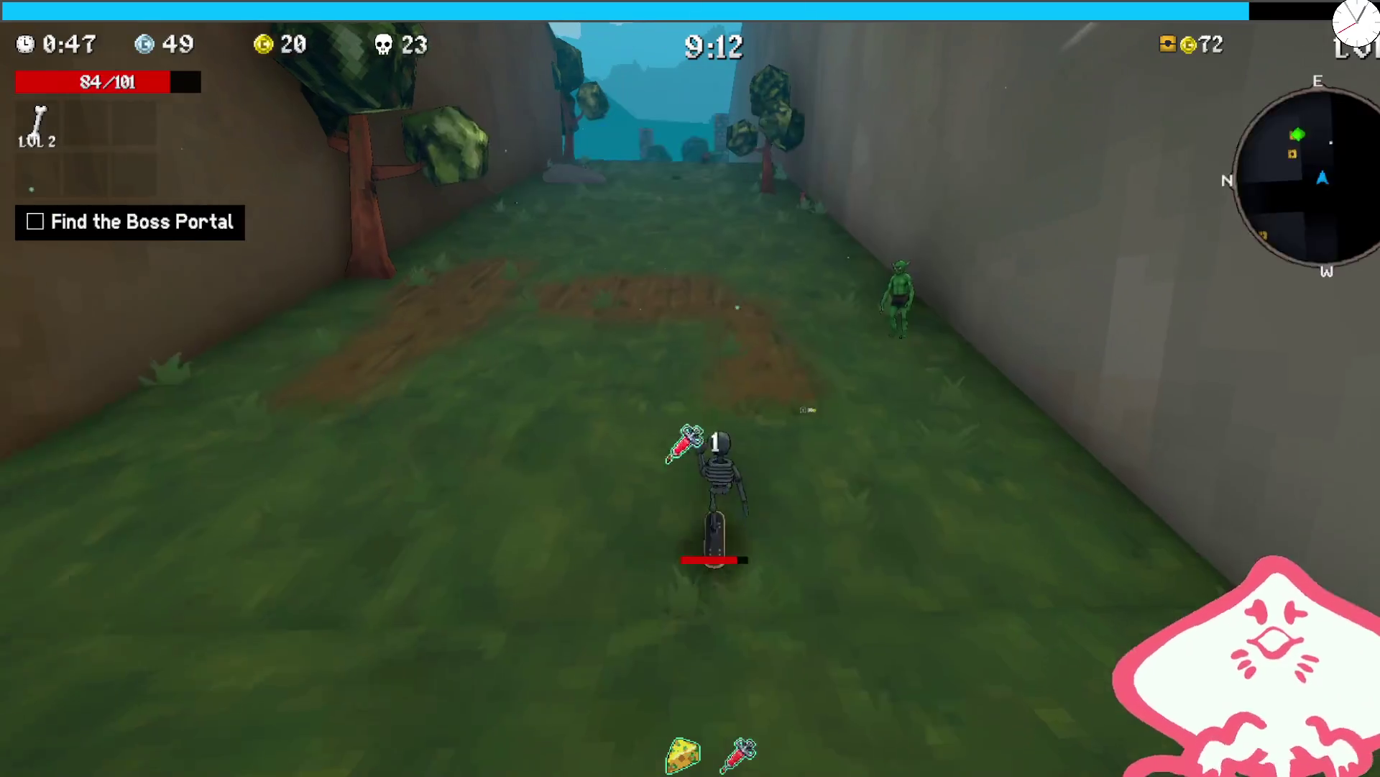
- Reroll the level-up offers and upgrade Bone to level 3
{"action": "key", "text": "d"}
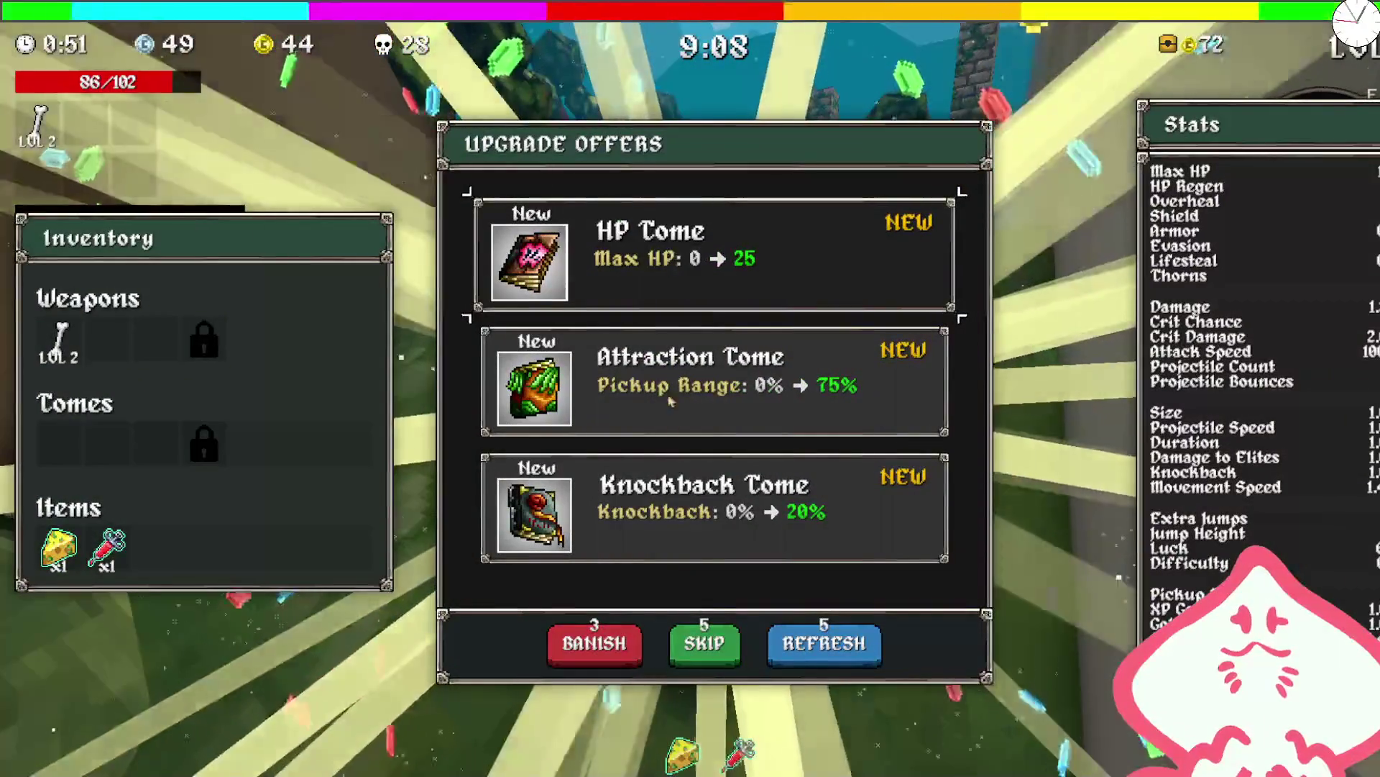
{"action": "left_click", "coordinate": [824, 642]}
{"action": "left_click", "coordinate": [716, 255]}
- Ride uphill past the goblins into the valley toward the Shady Guy
{"action": "key", "text": "w"}
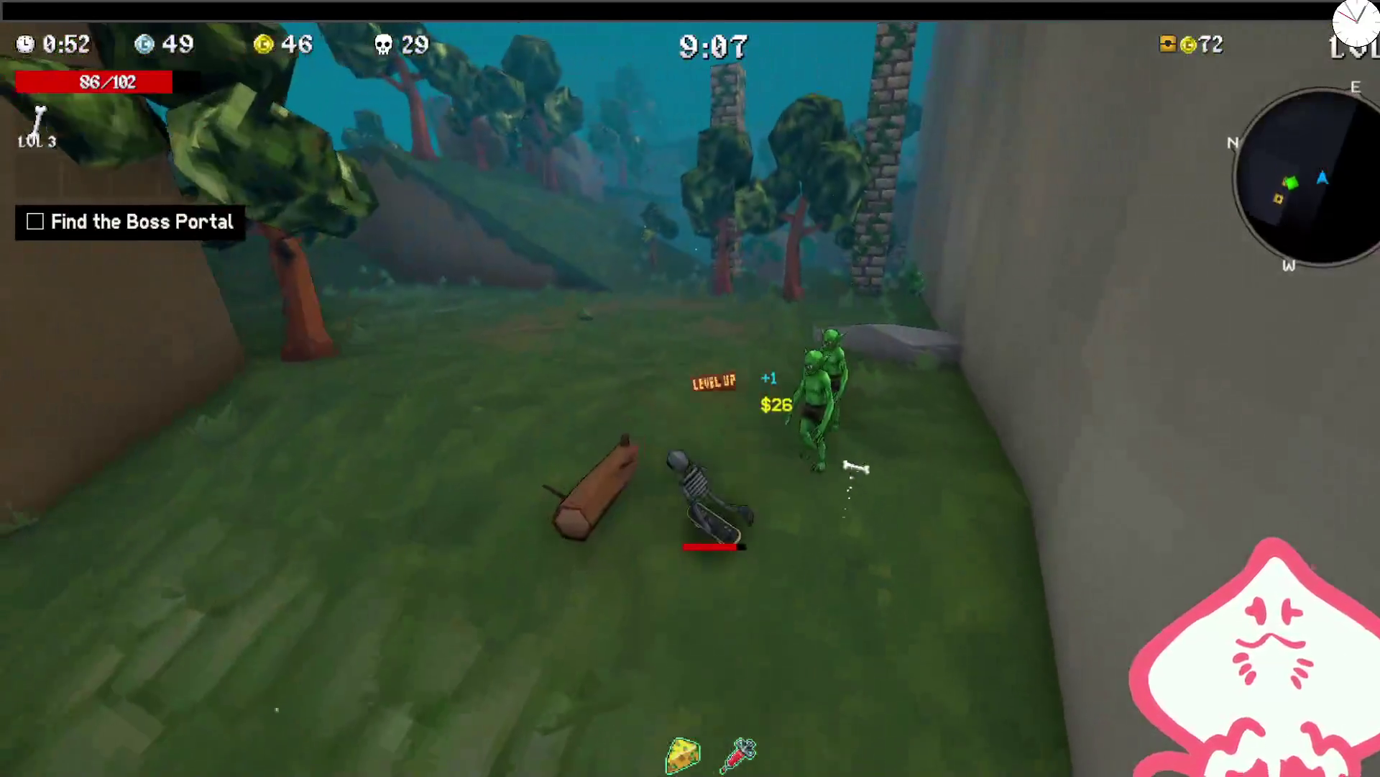
{"action": "key", "text": "w"}
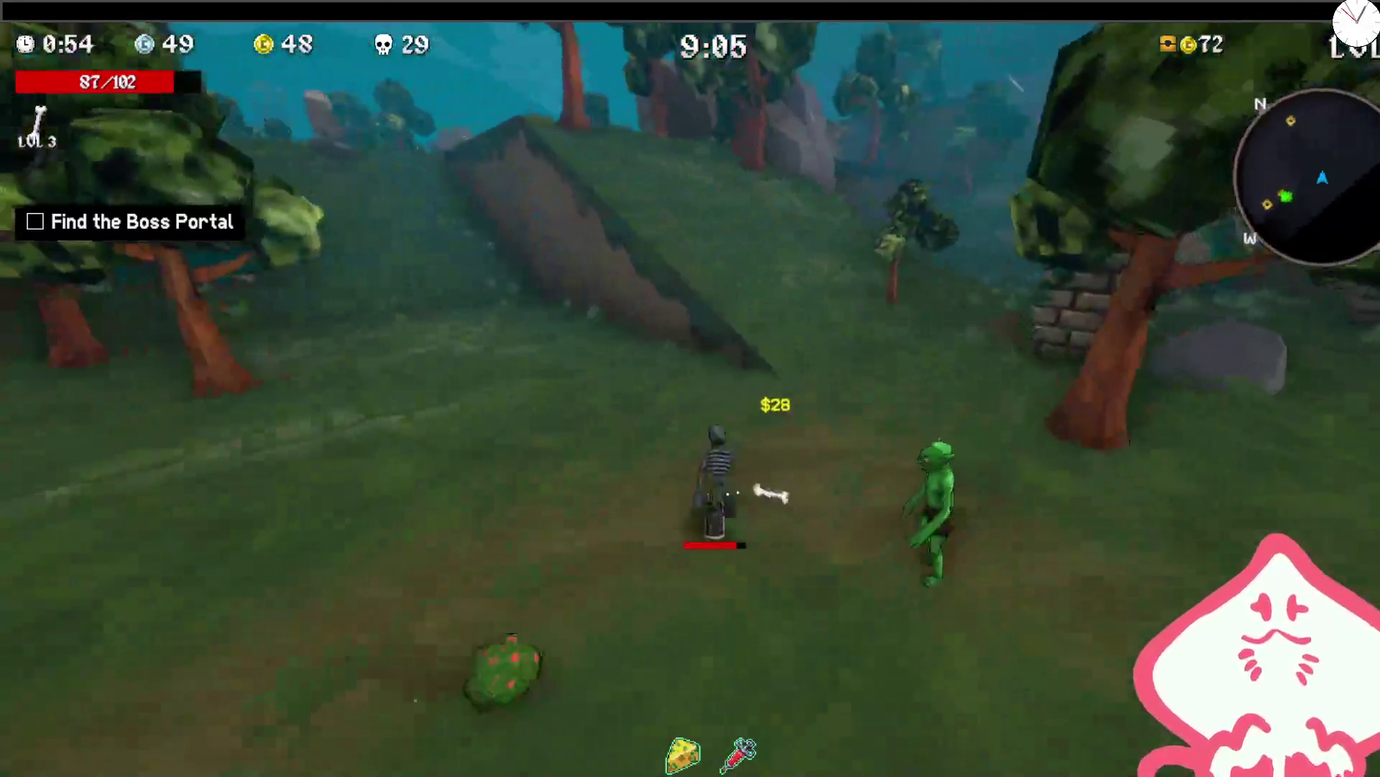
{"action": "key", "text": "w"}
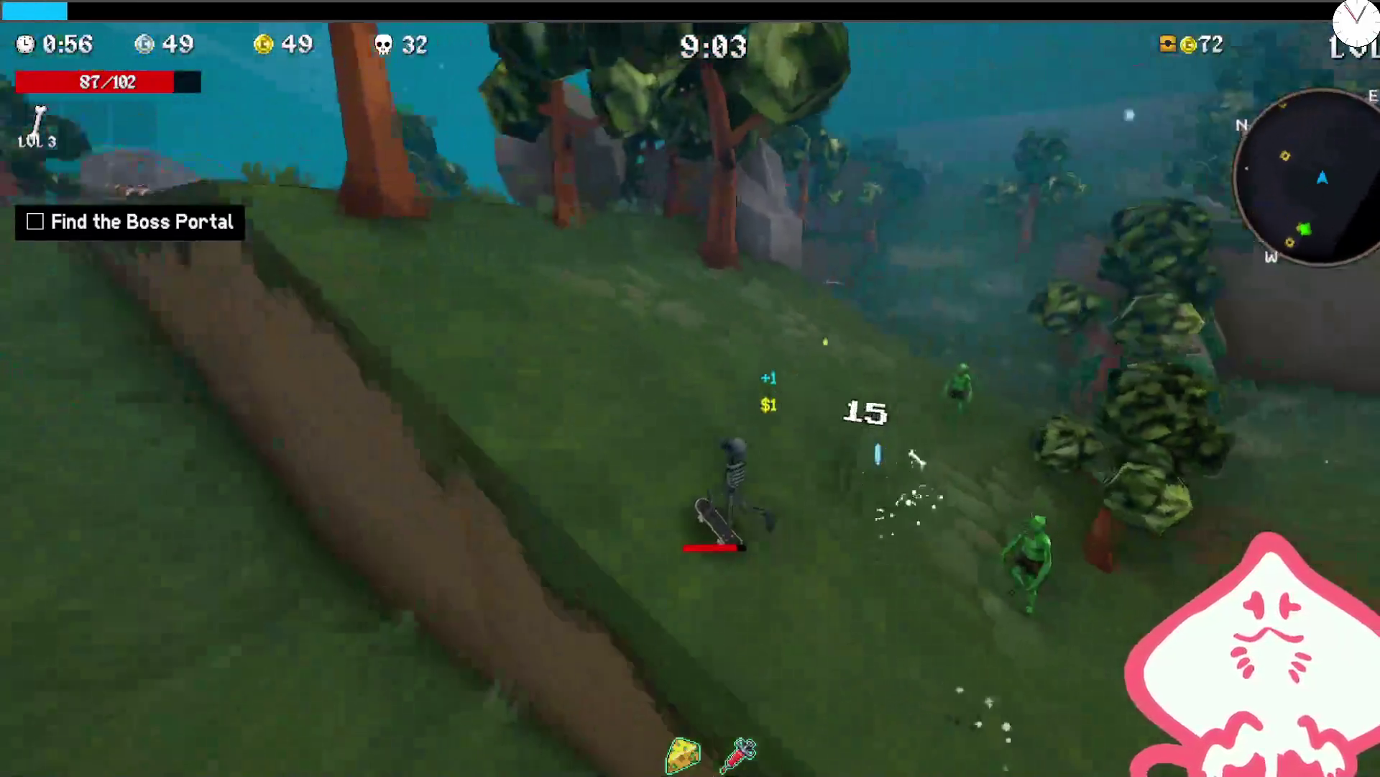
{"action": "key", "text": "w"}
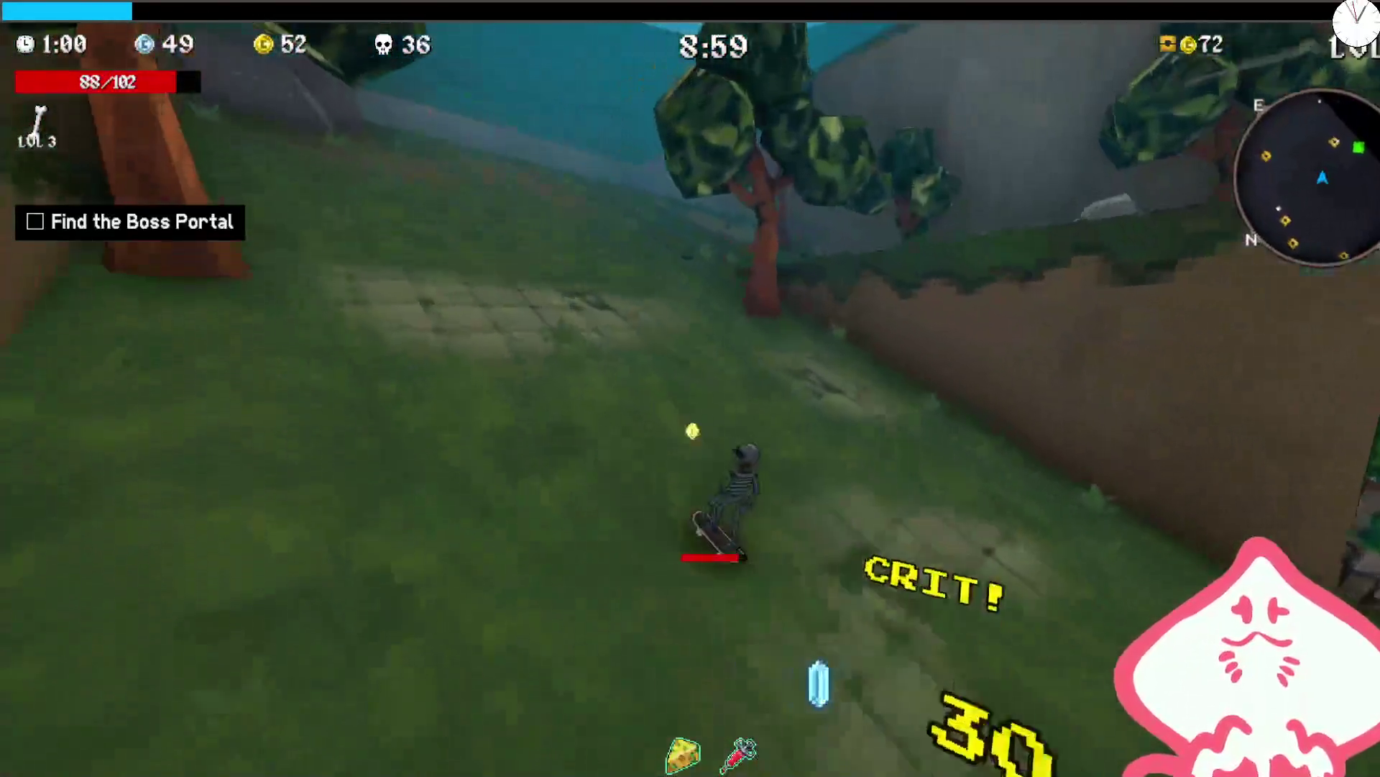
{"action": "key", "text": "w"}
{"action": "key", "text": "w"}
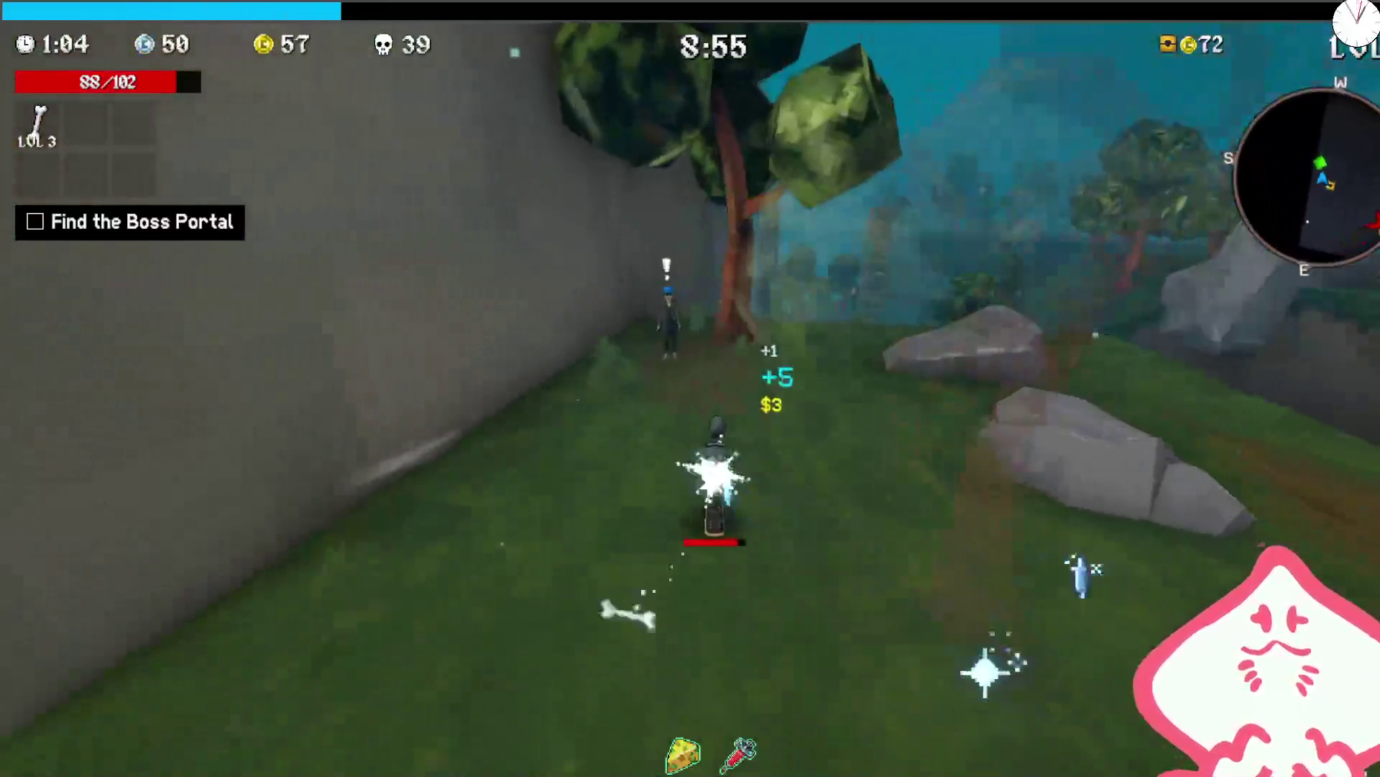
- Buy the Thunder Mitts from the Shady Guy, then skate across the field and pick the Bone upgrade
{"action": "key", "text": "e"}
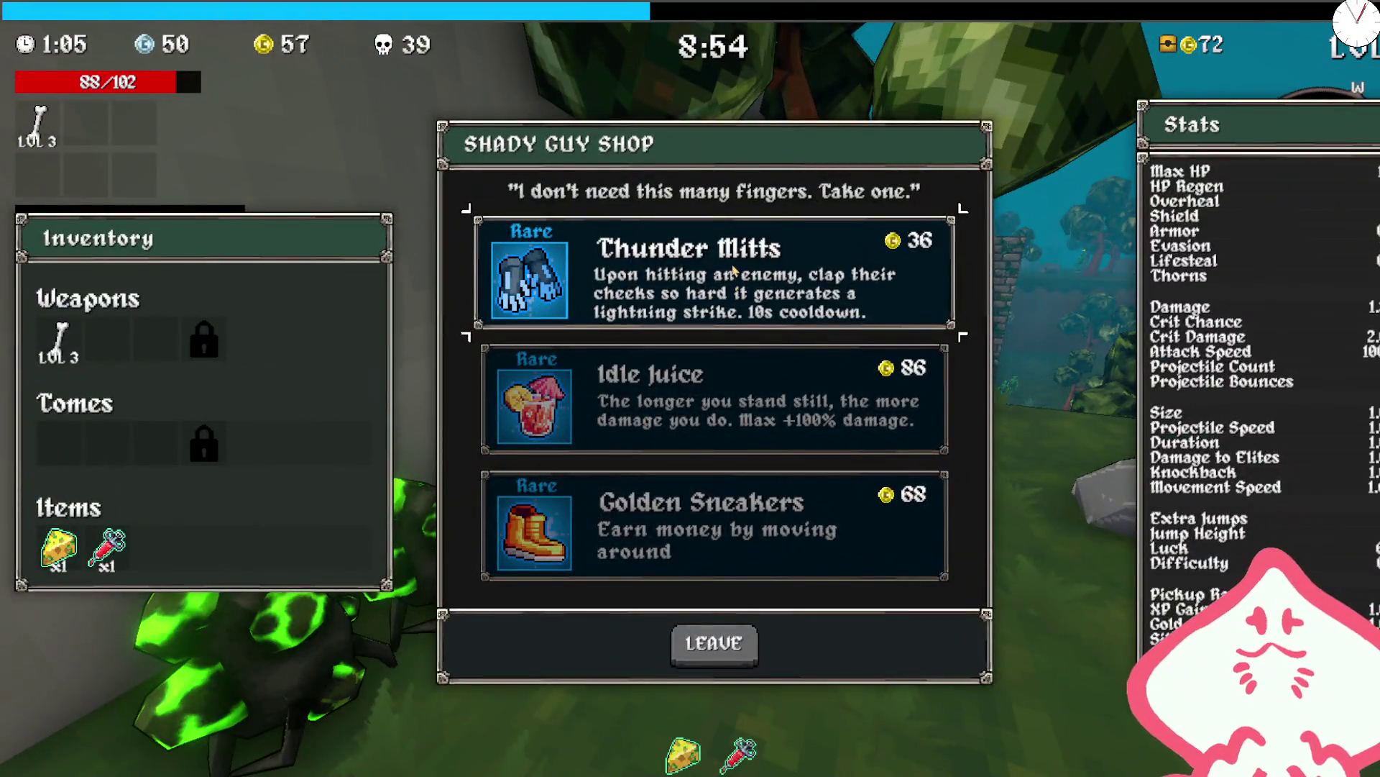
{"action": "left_click", "coordinate": [734, 270]}
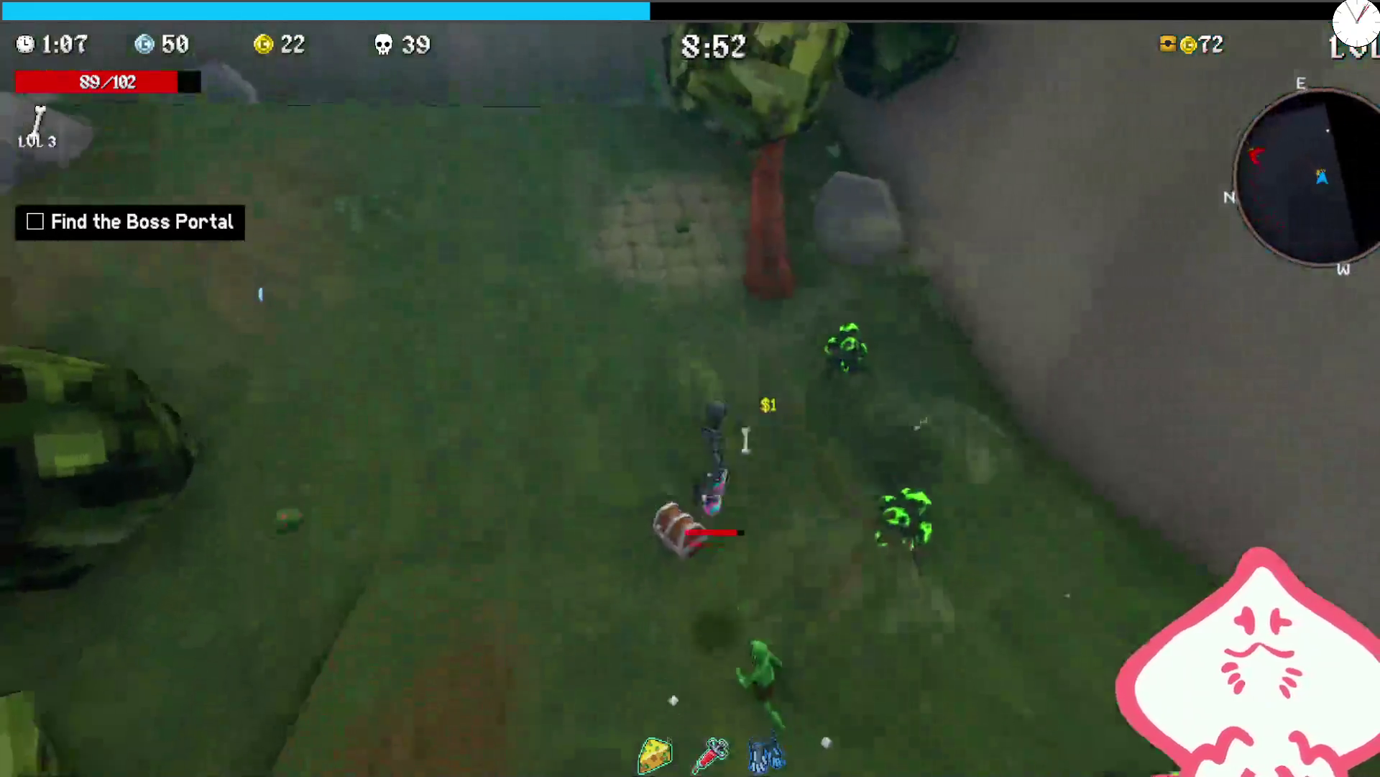
{"action": "key", "text": "w"}
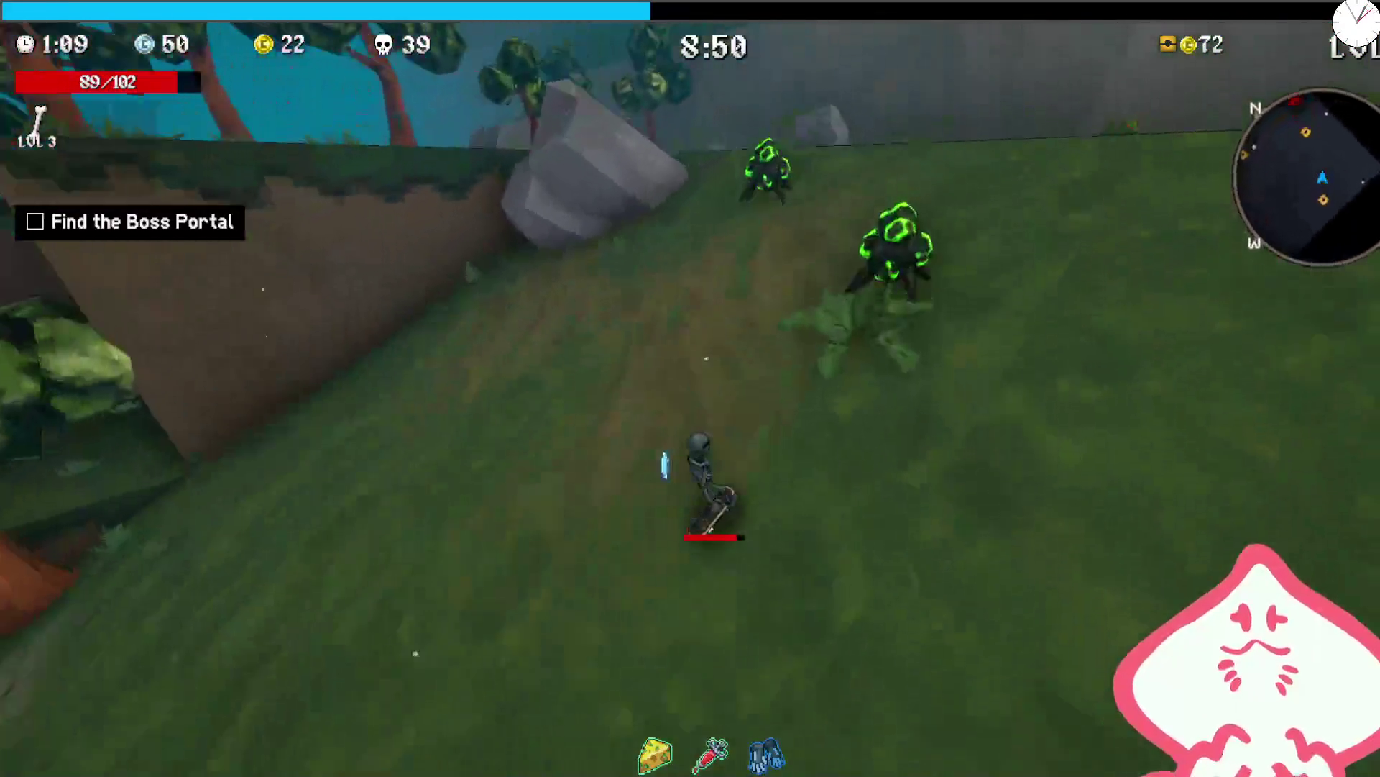
{"action": "key", "text": "w"}
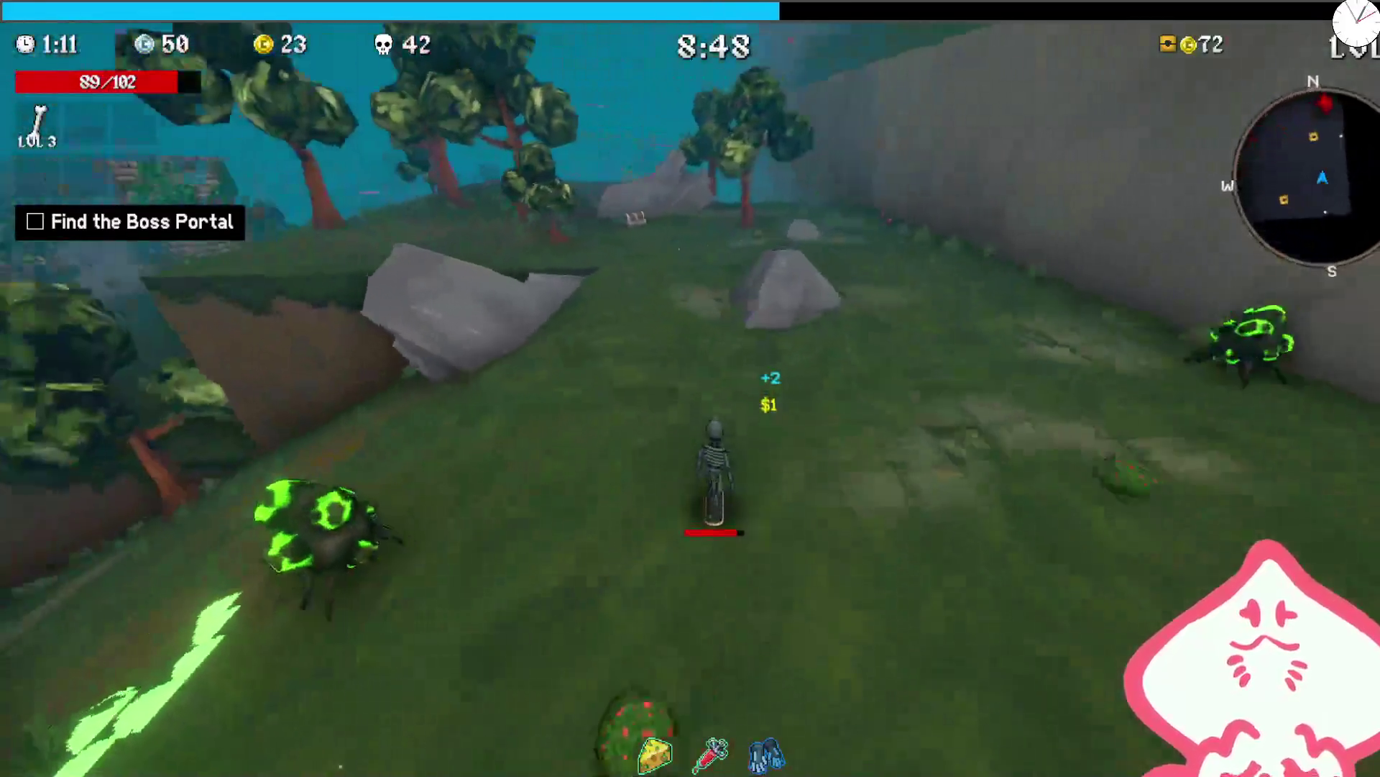
{"action": "key", "text": "w"}
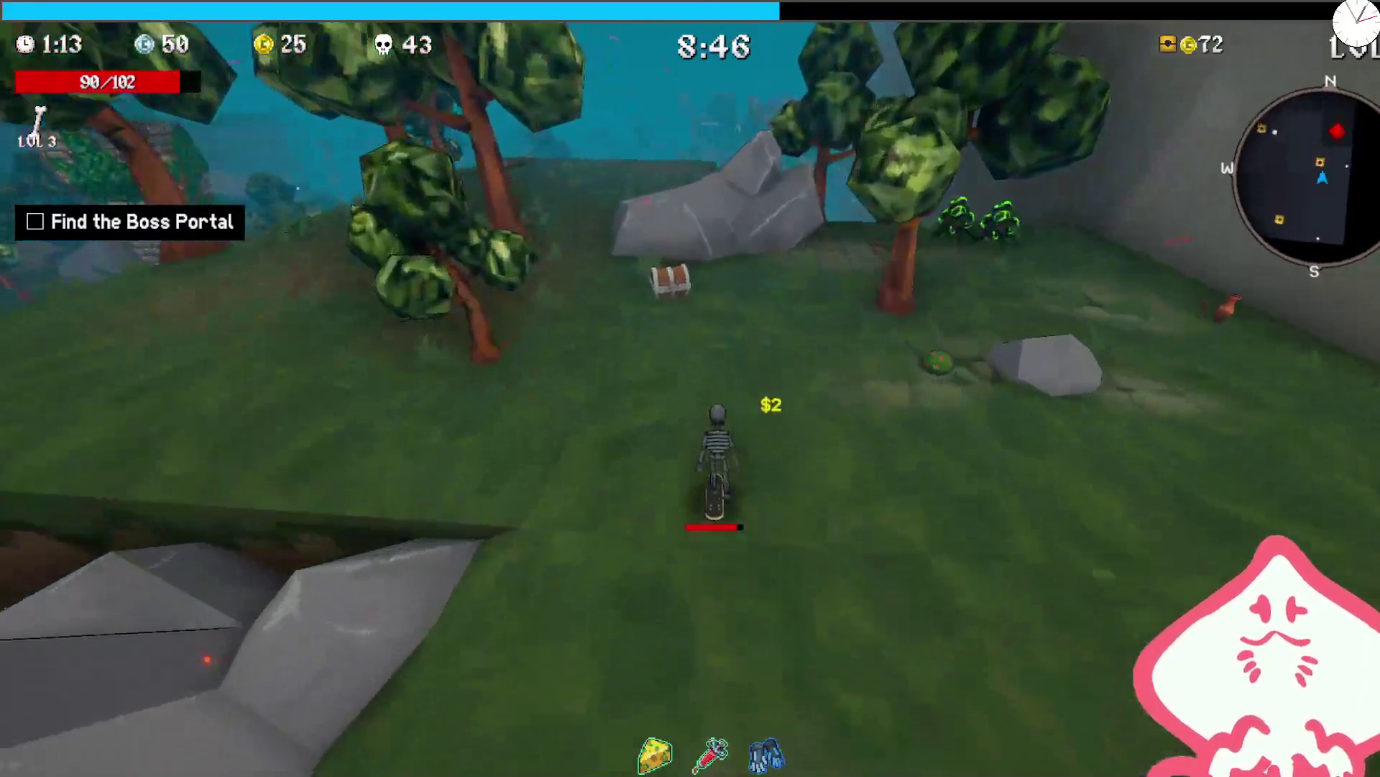
{"action": "key", "text": "w"}
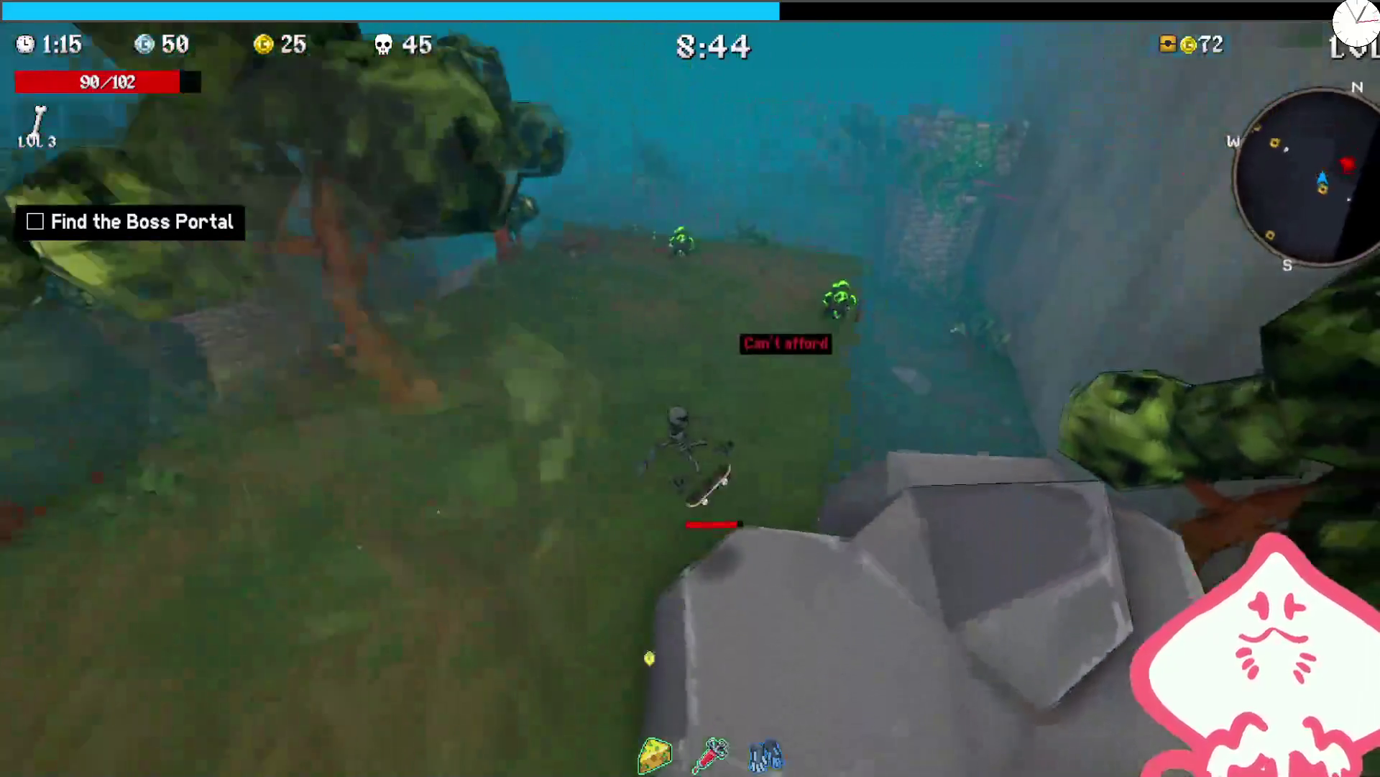
{"action": "key", "text": "w"}
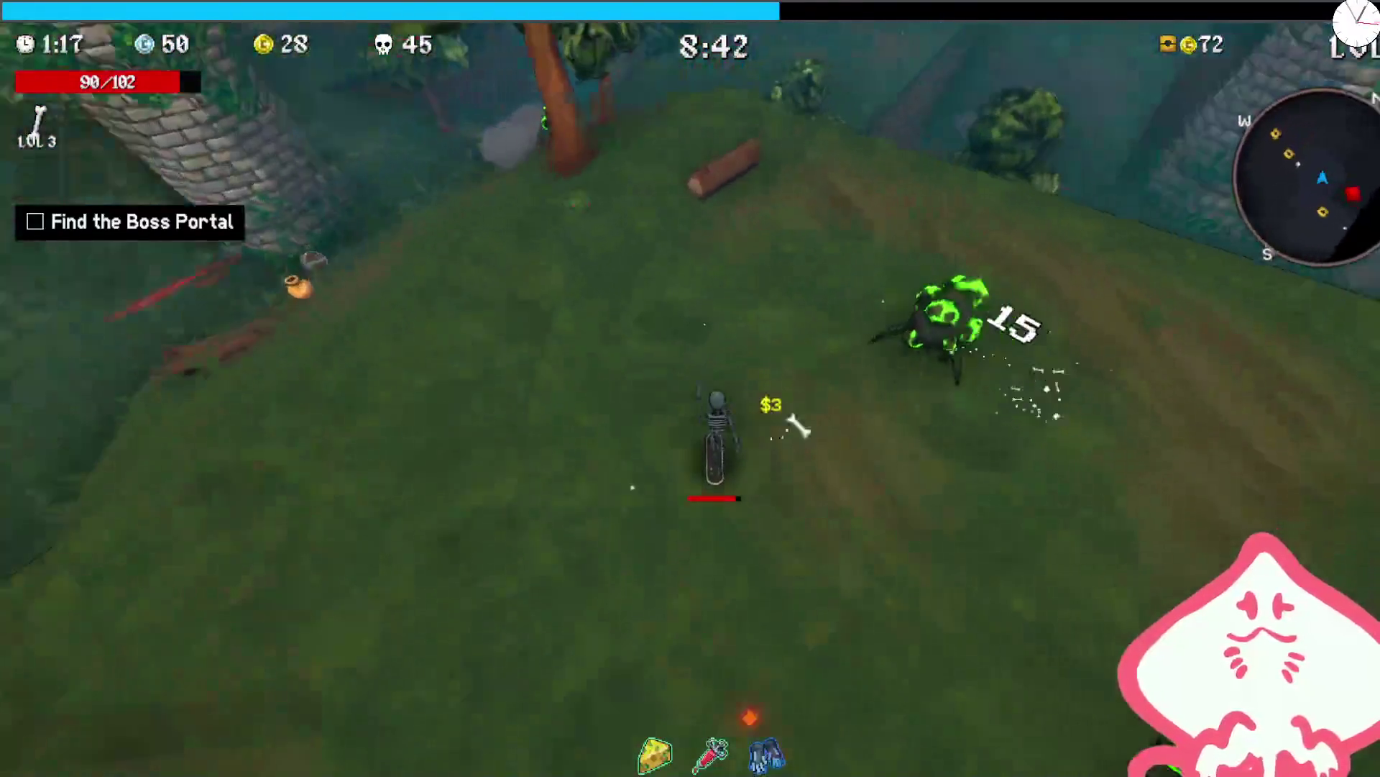
{"action": "key", "text": "w"}
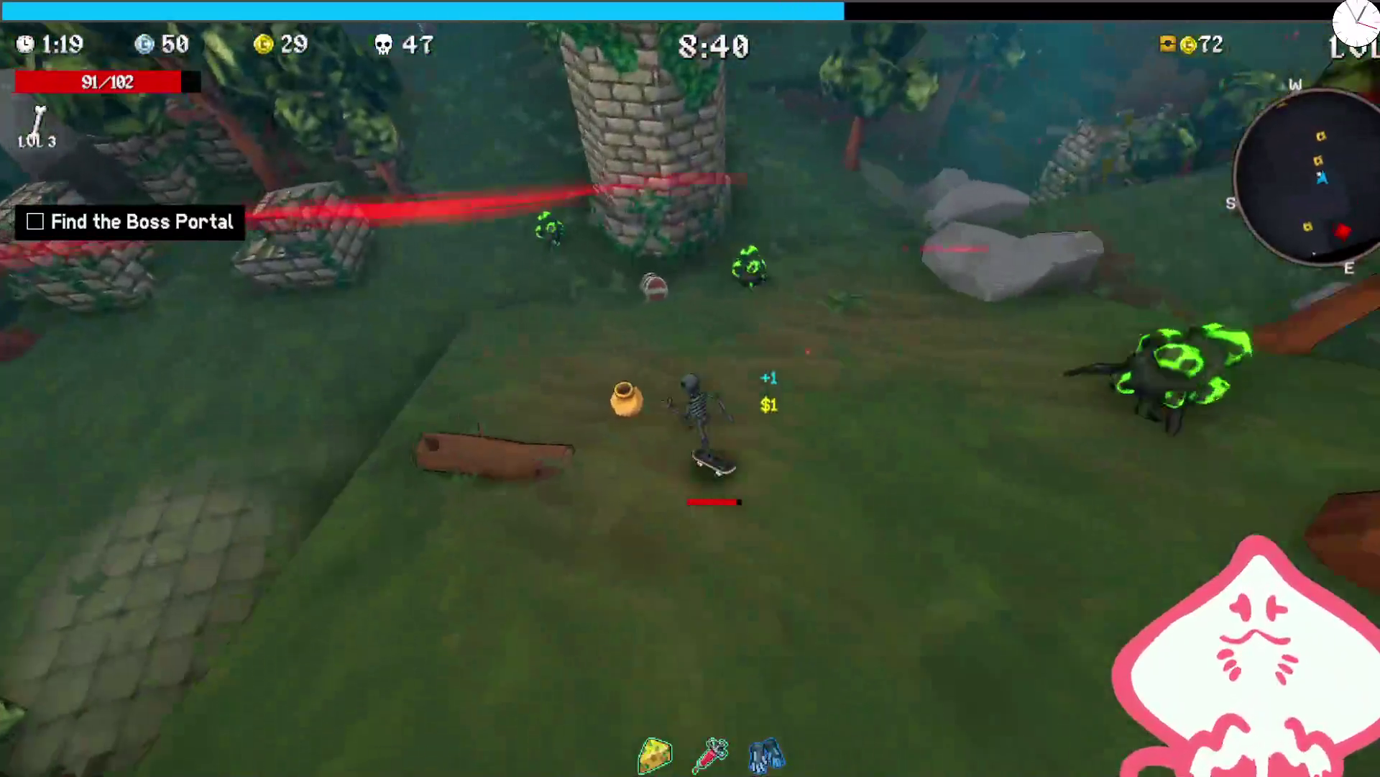
{"action": "key", "text": "space"}
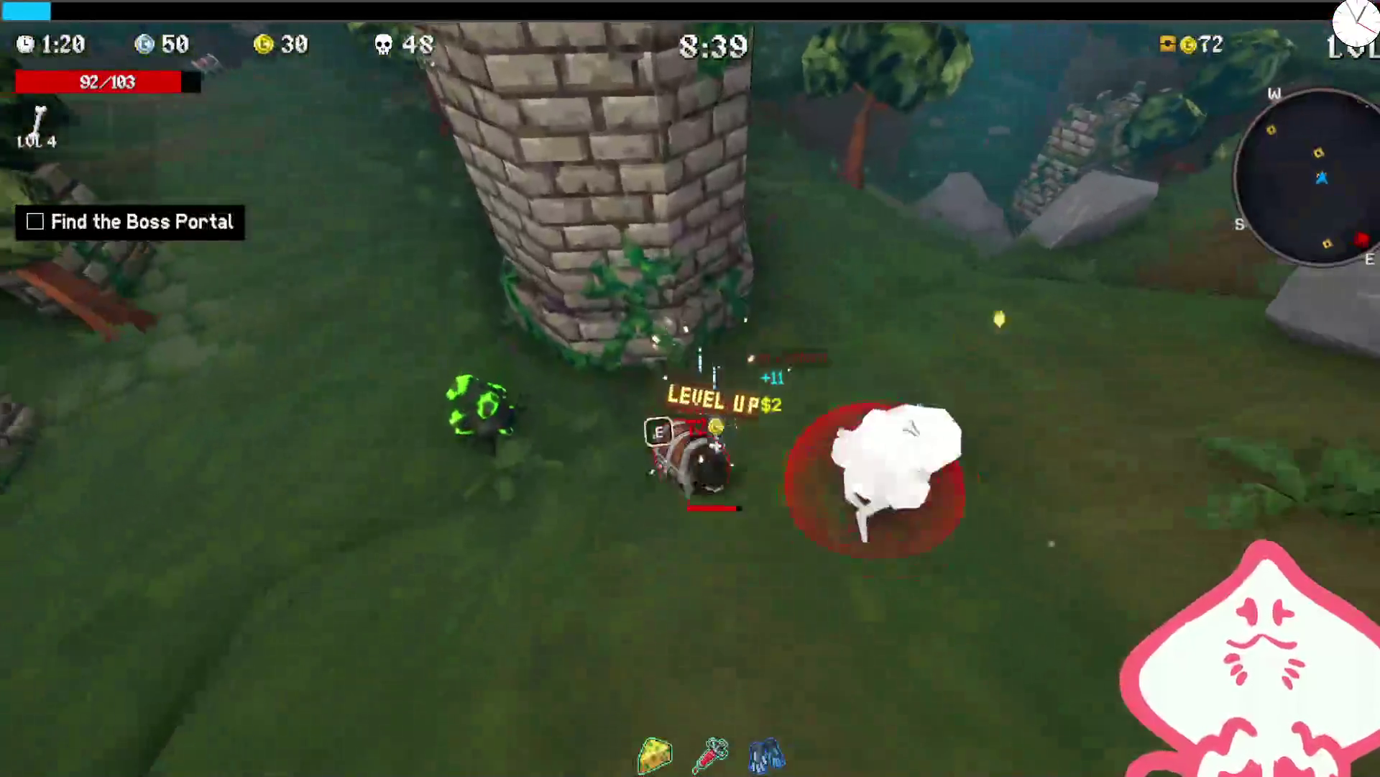
- Charge the enemy-guarded shrine and claim its 12% Powerup Multiplier reward
{"action": "key", "text": "w"}
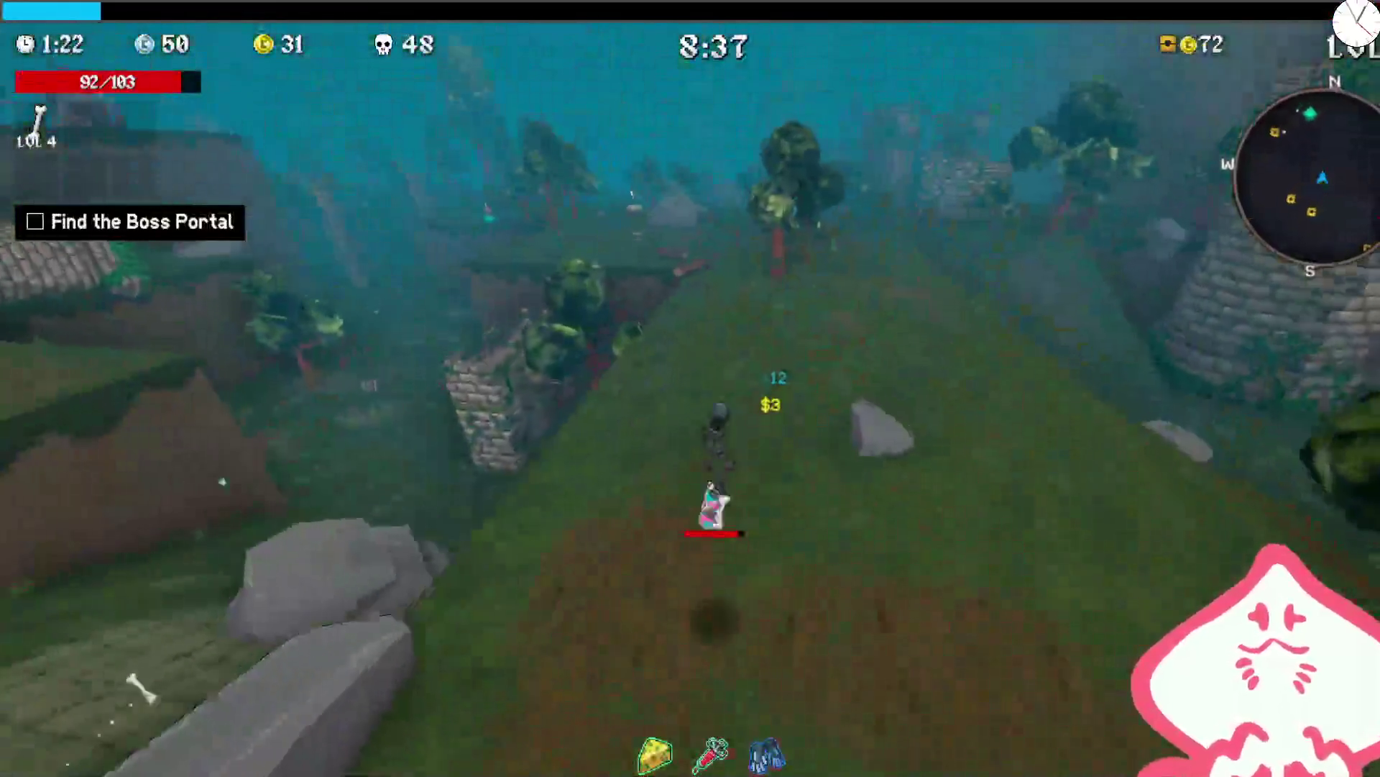
{"action": "key", "text": "w"}
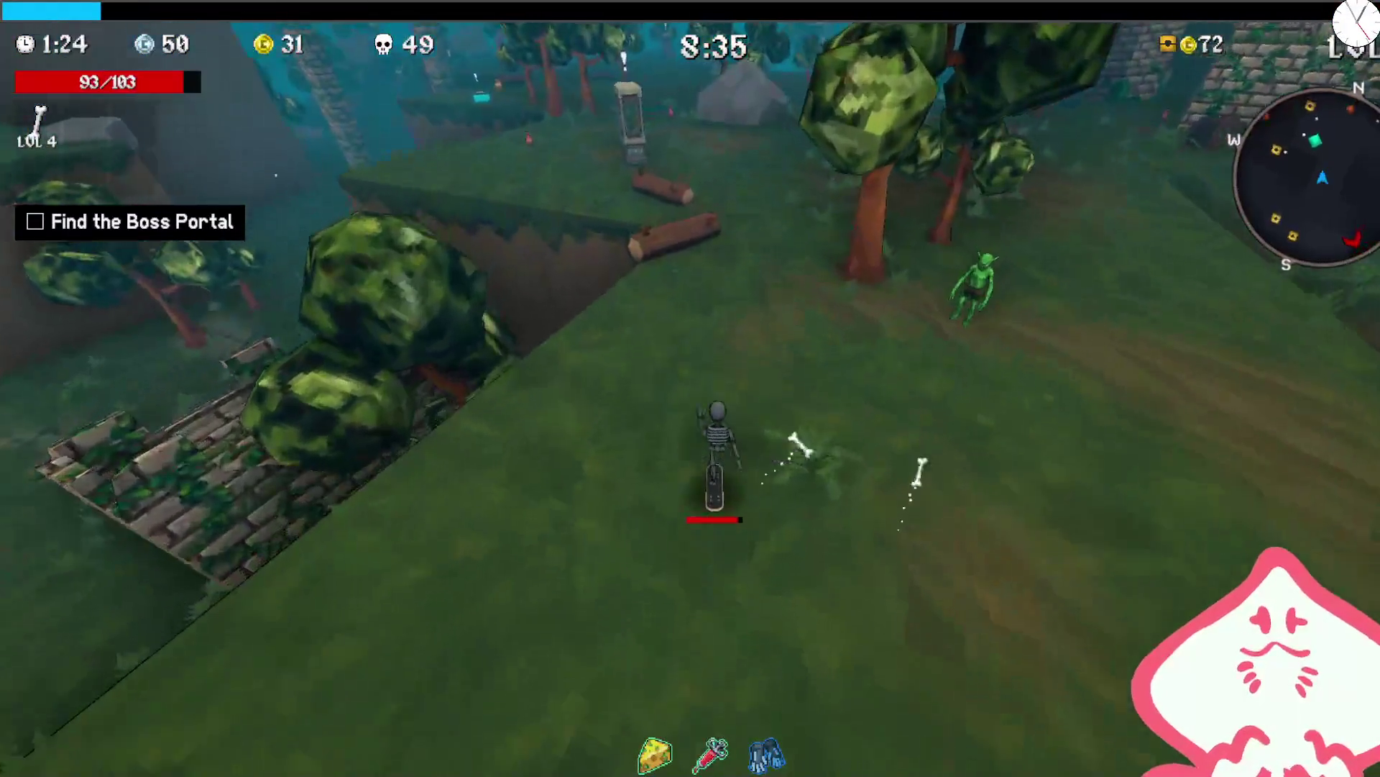
{"action": "key", "text": "w"}
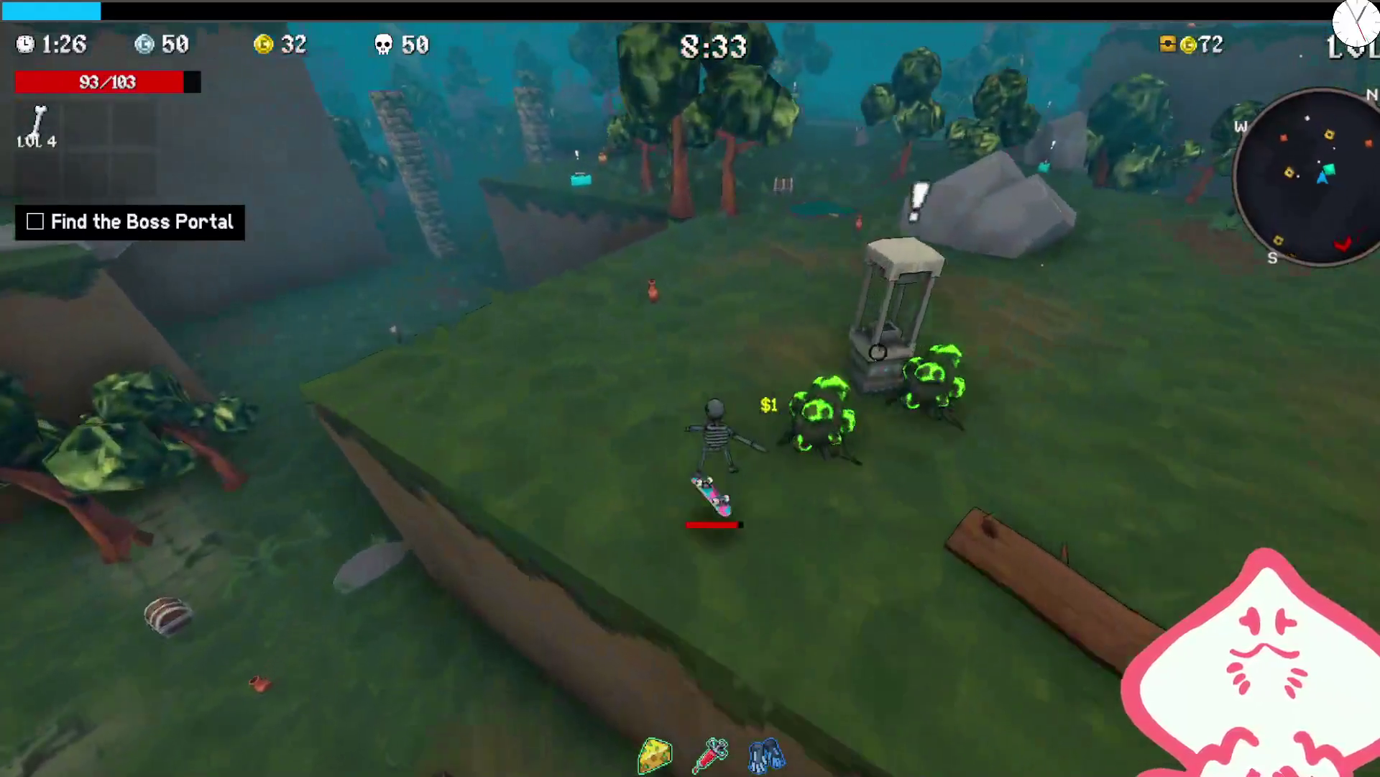
{"action": "key", "text": "w"}
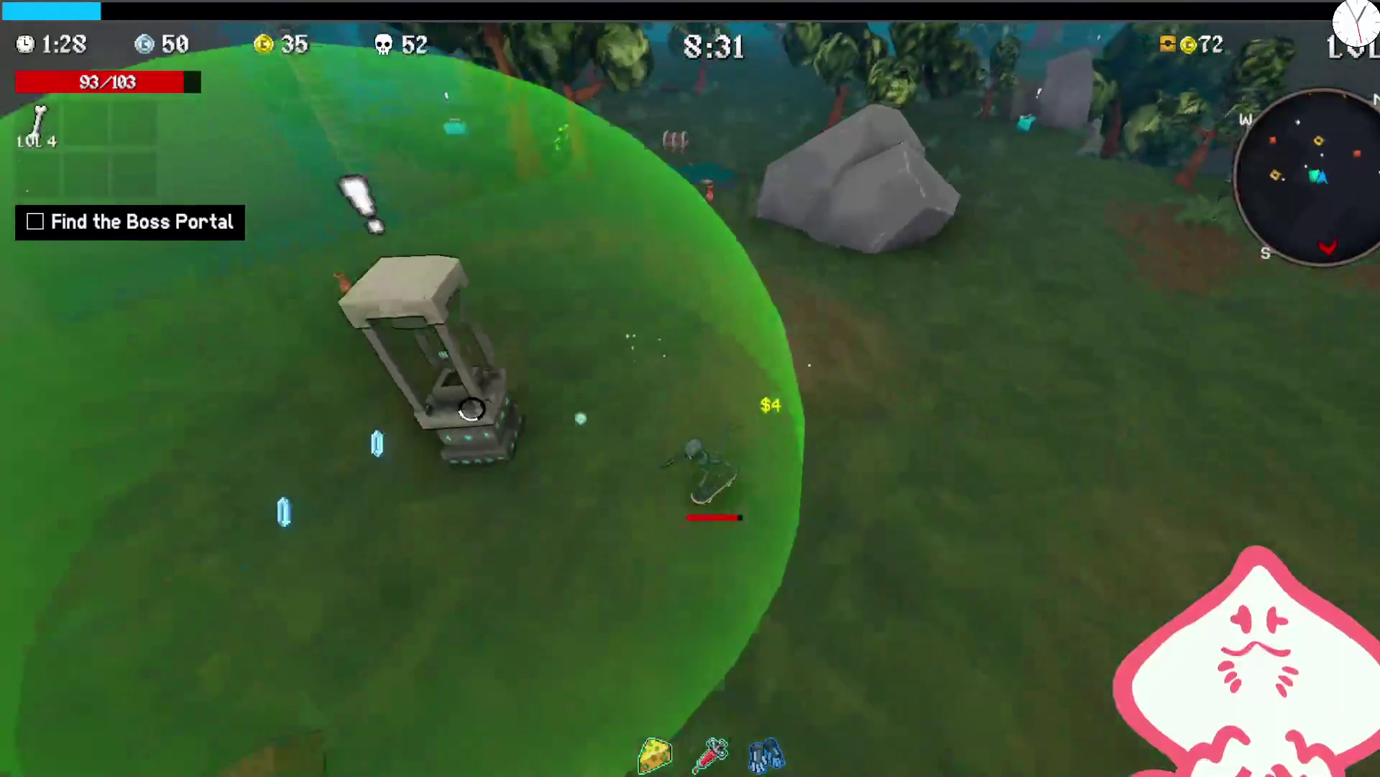
{"action": "key", "text": "w"}
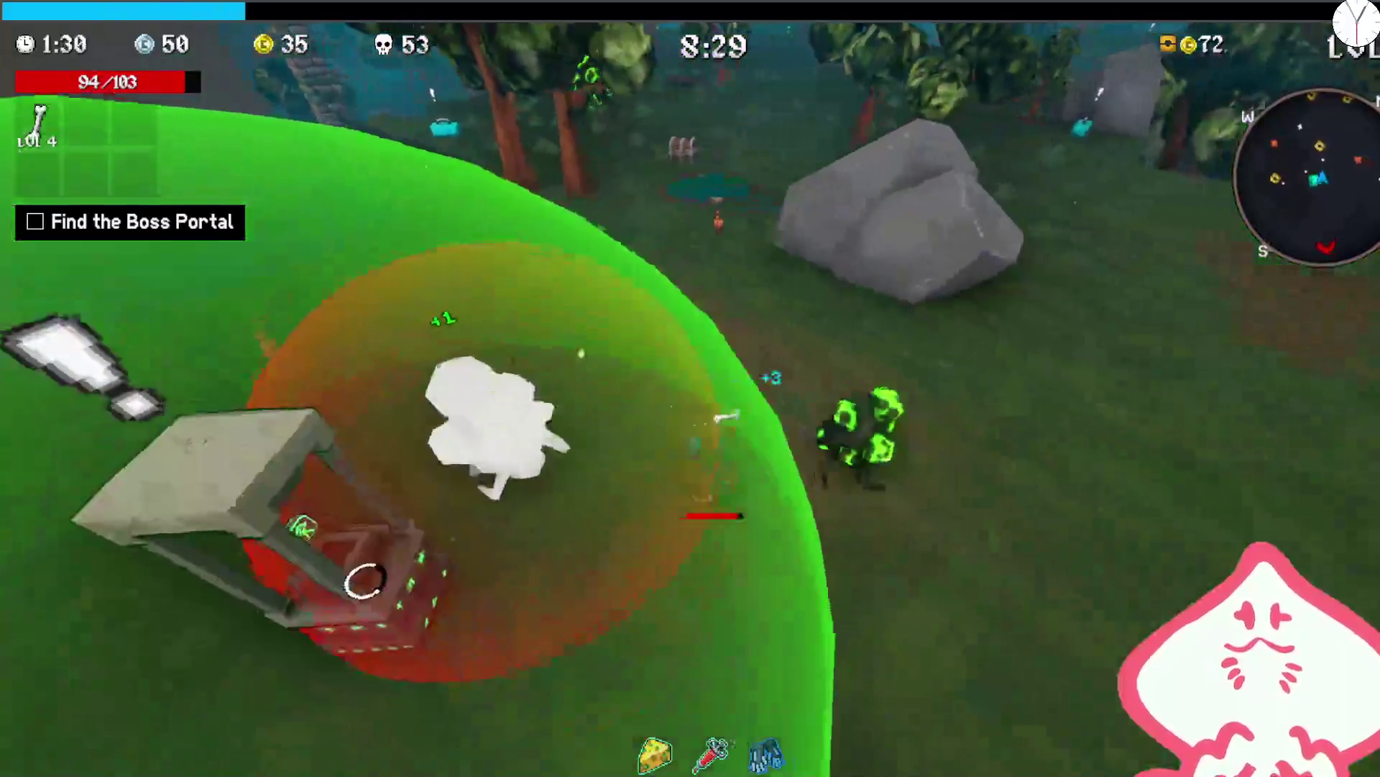
{"action": "key", "text": "w"}
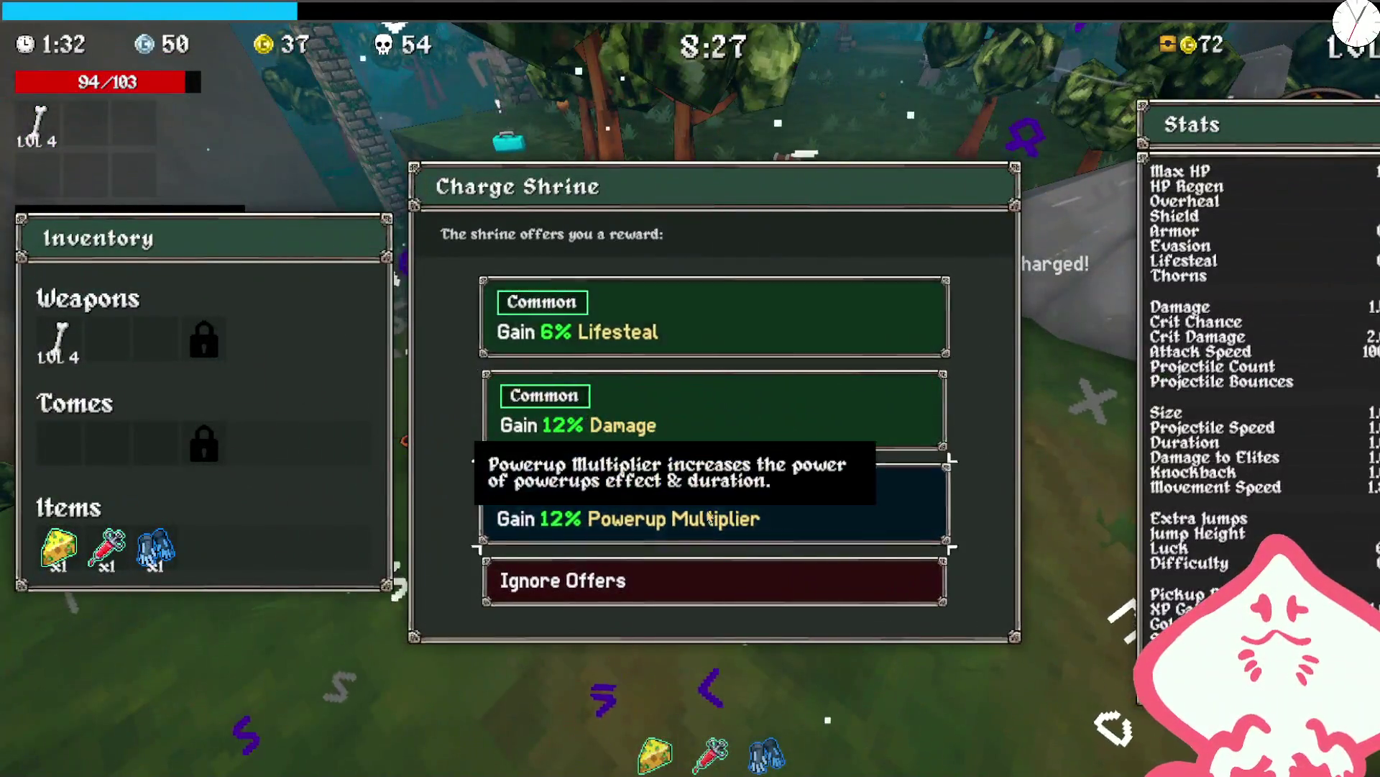
{"action": "left_click", "coordinate": [710, 518]}
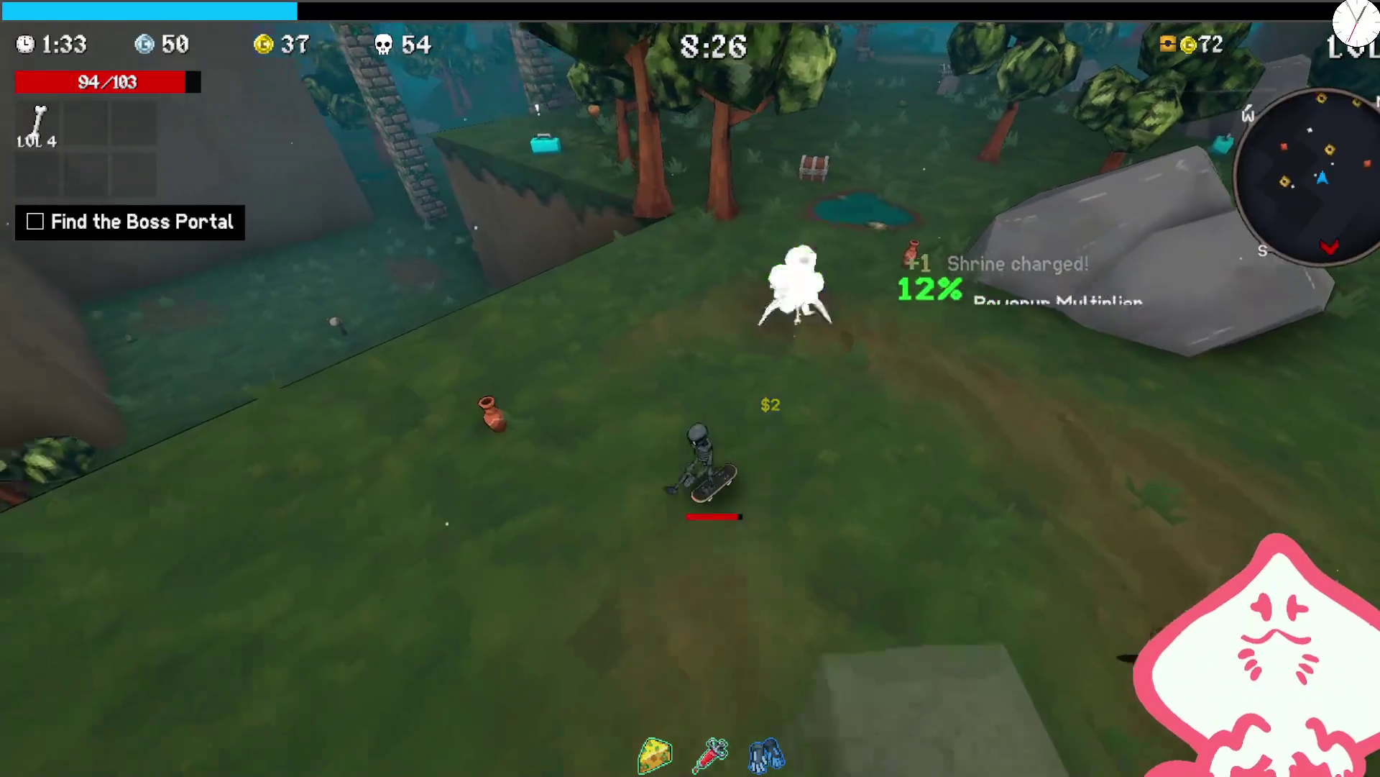
- Skate to the chest by the pond and pay to open it for a ring
{"action": "key", "text": "w"}
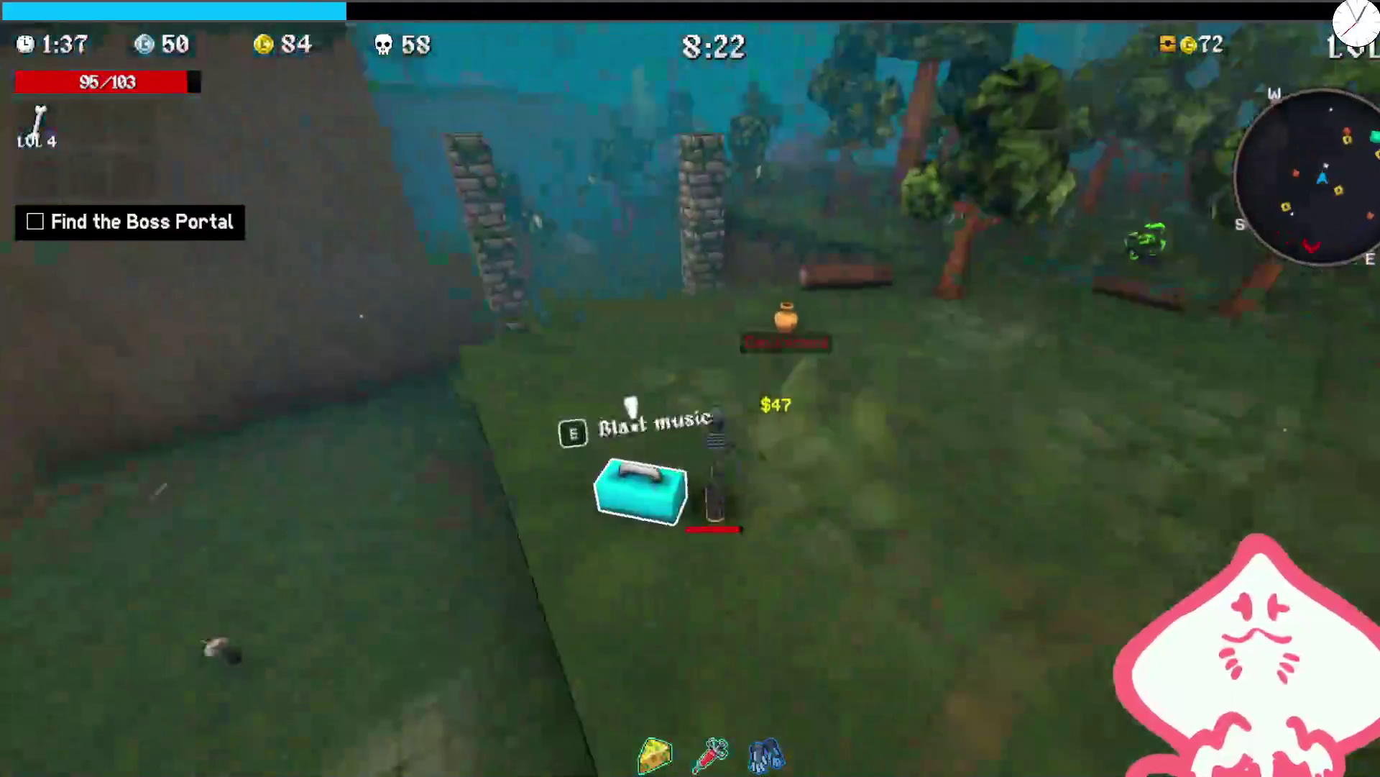
{"action": "key", "text": "w"}
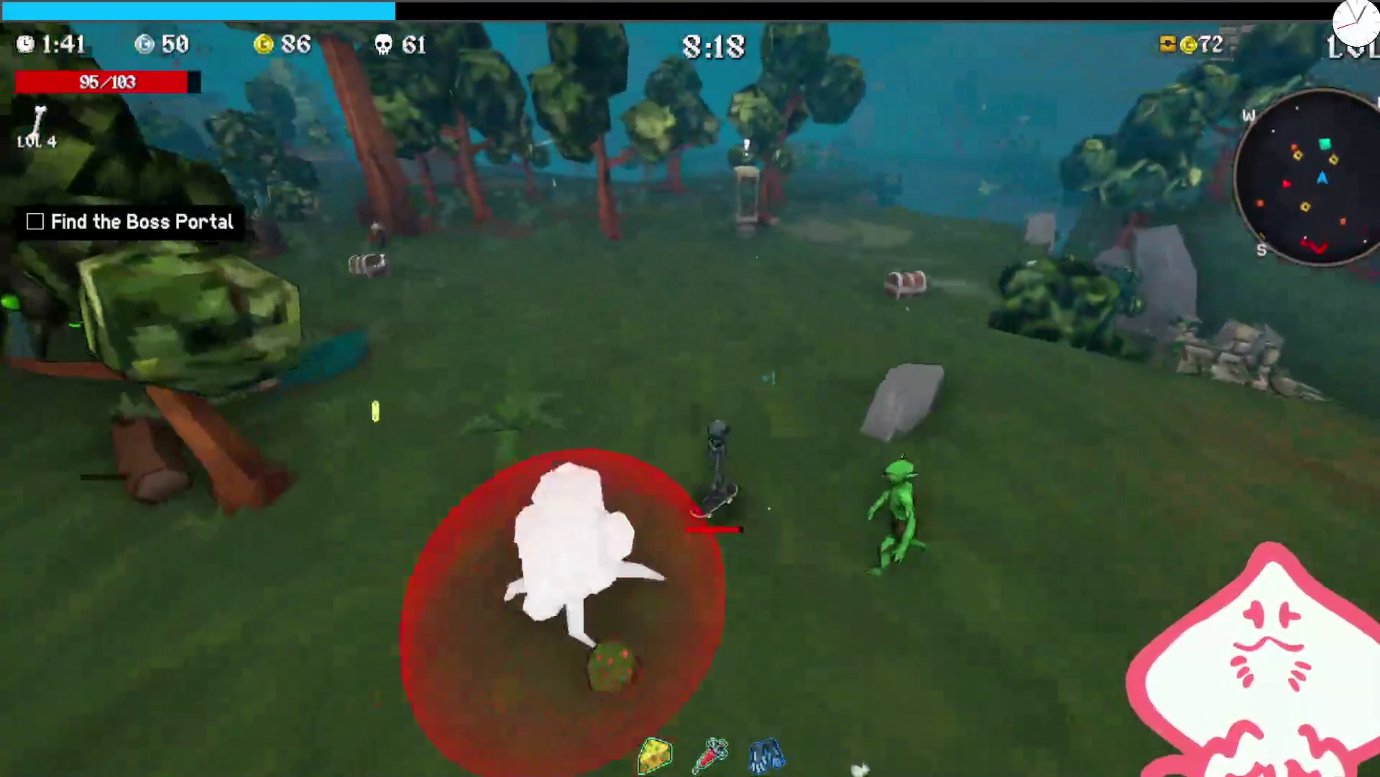
{"action": "key", "text": "w"}
{"action": "key", "text": "e"}
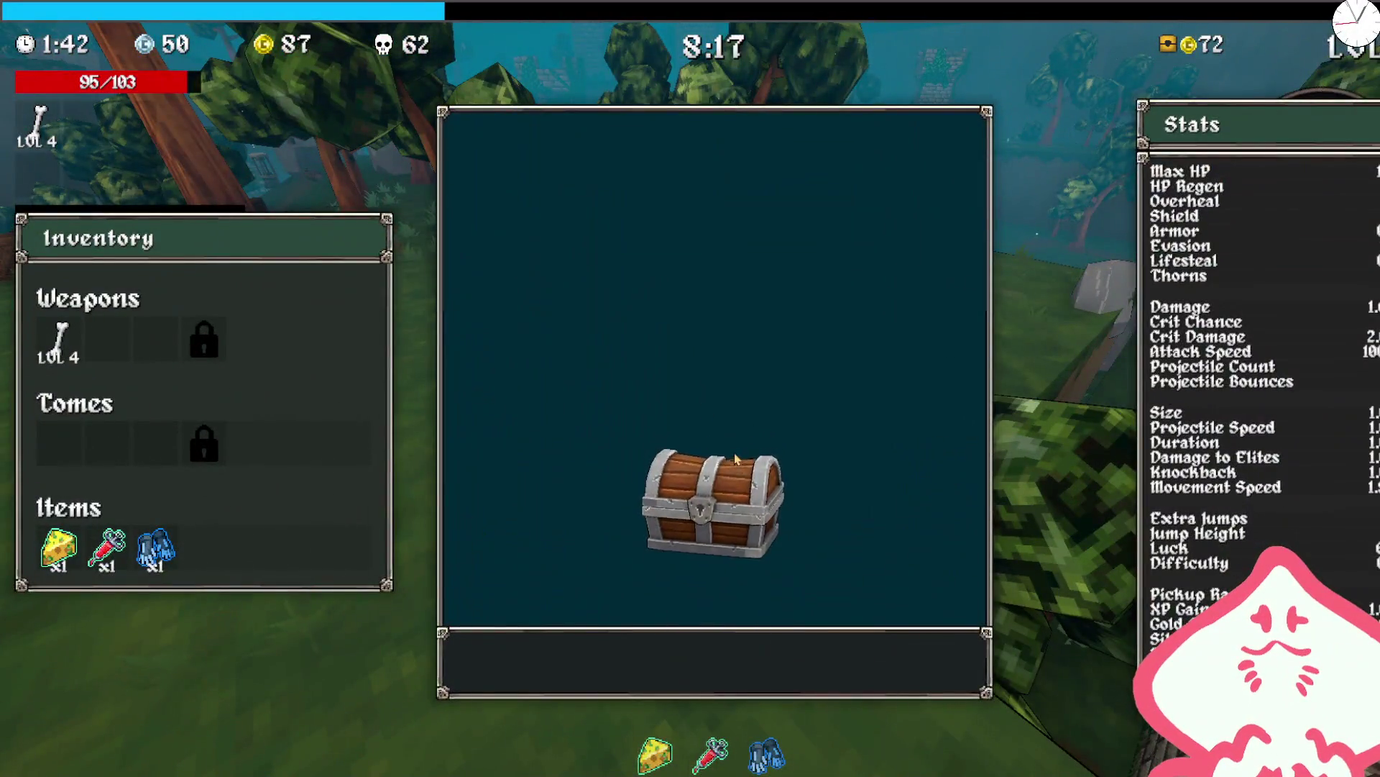
{"action": "left_click", "coordinate": [735, 459]}
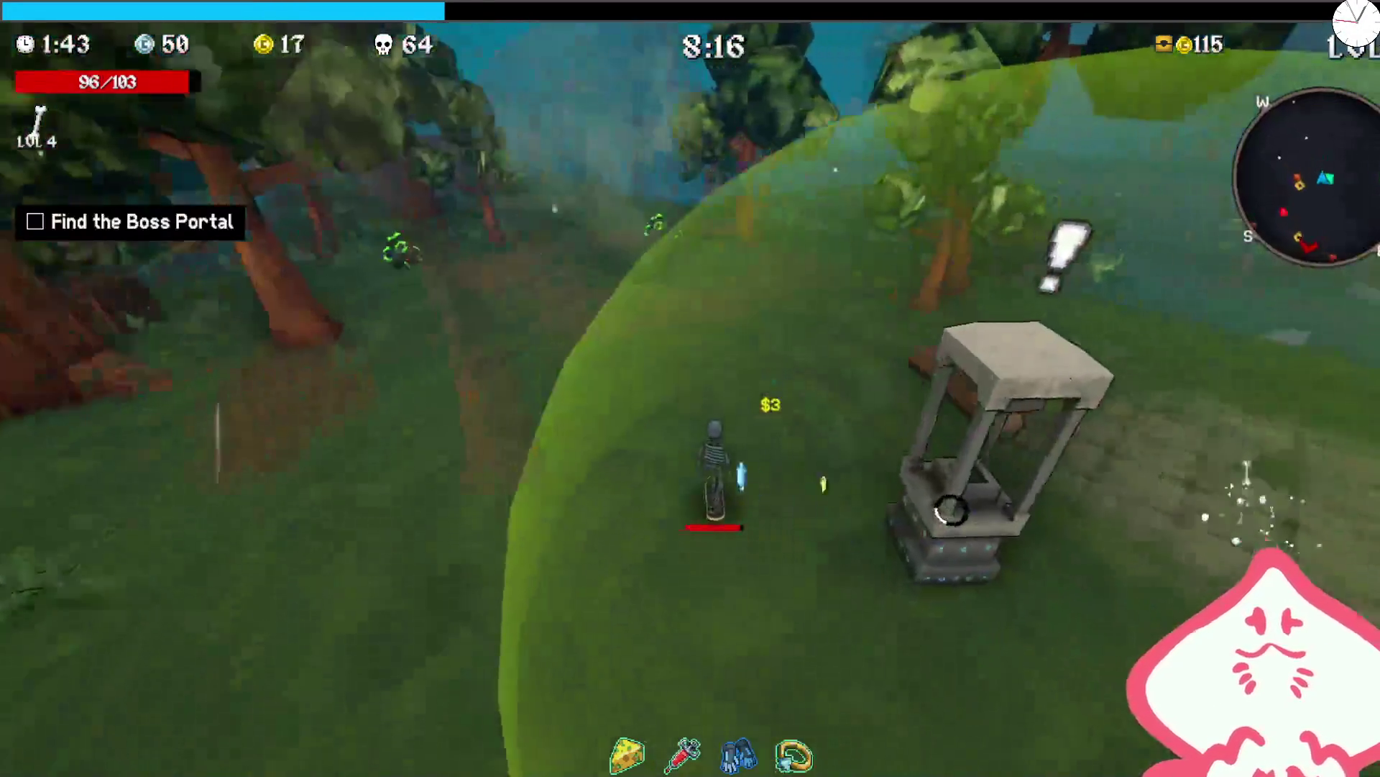
- Charge the next shrine, upgrade Bone to level 5, and take the +5 Shield reward
{"action": "key", "text": "w"}
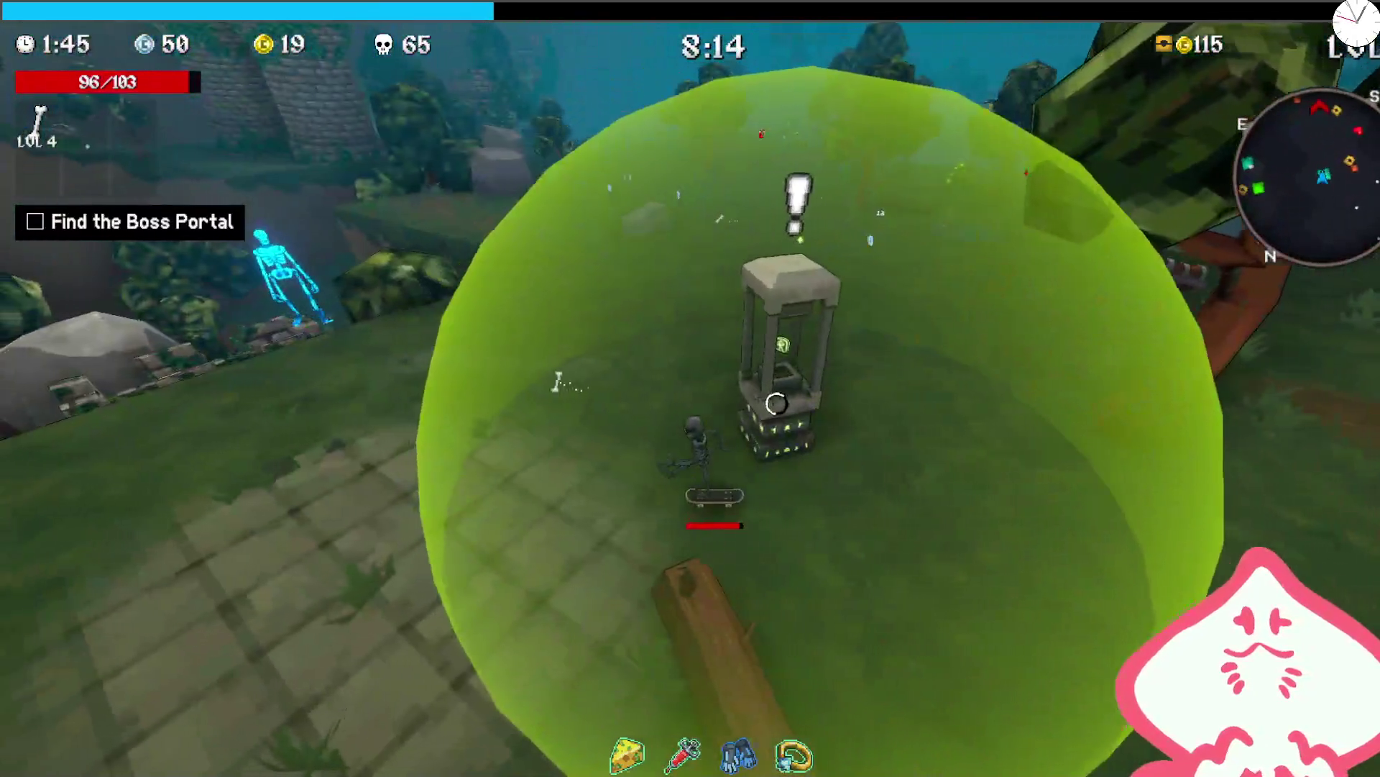
{"action": "key", "text": "w"}
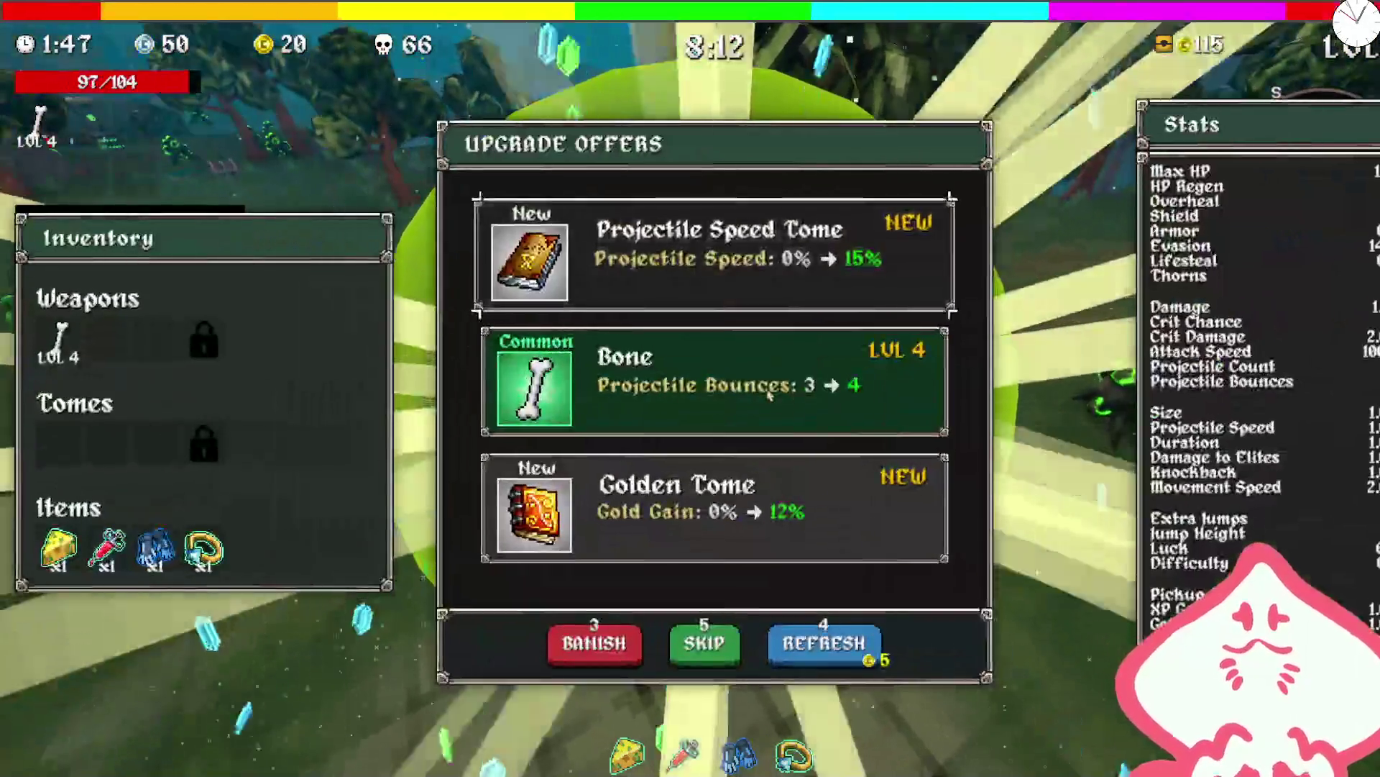
{"action": "left_click", "coordinate": [709, 548]}
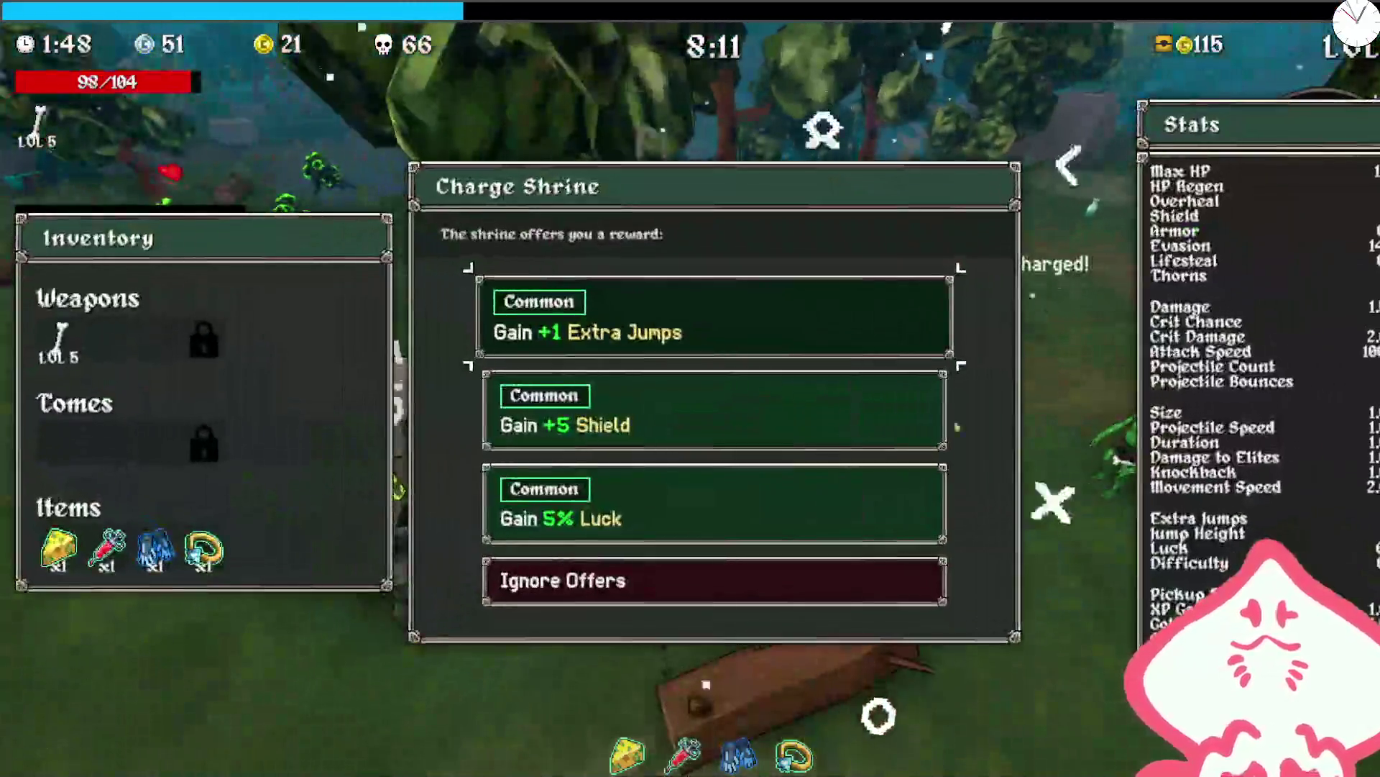
{"action": "left_click", "coordinate": [676, 405]}
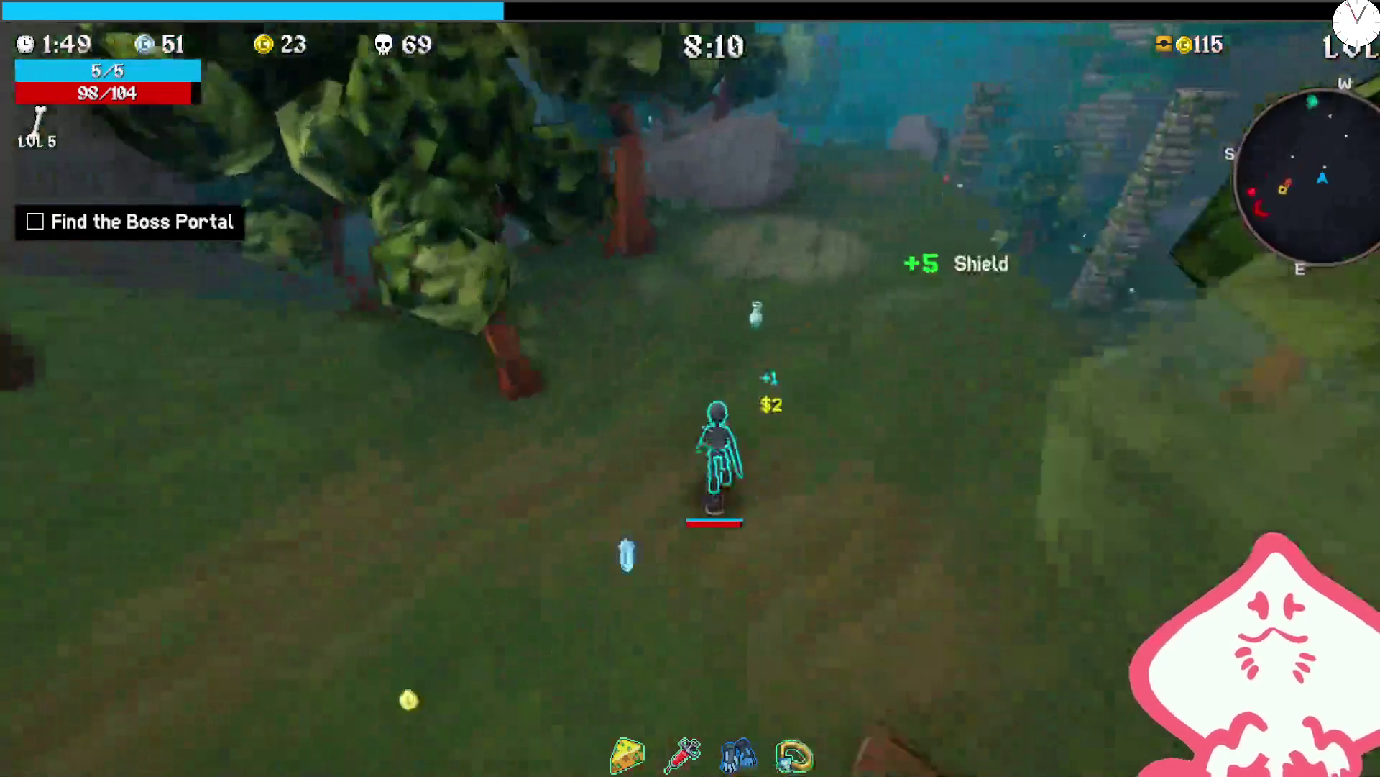
- Run through the forest to another shrine and claim 6% Powerup Drop Chance
{"action": "key", "text": "w"}
{"action": "key", "text": "w"}
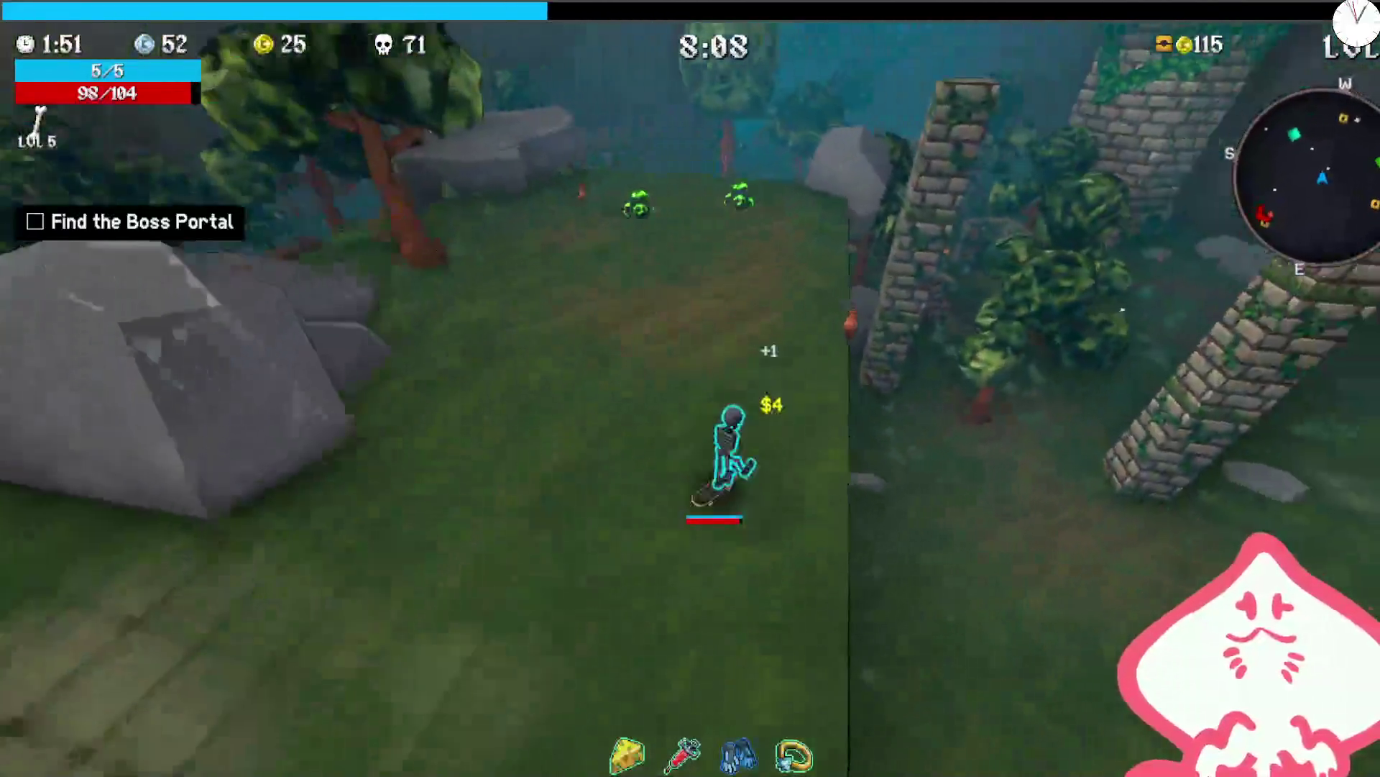
{"action": "key", "text": "w"}
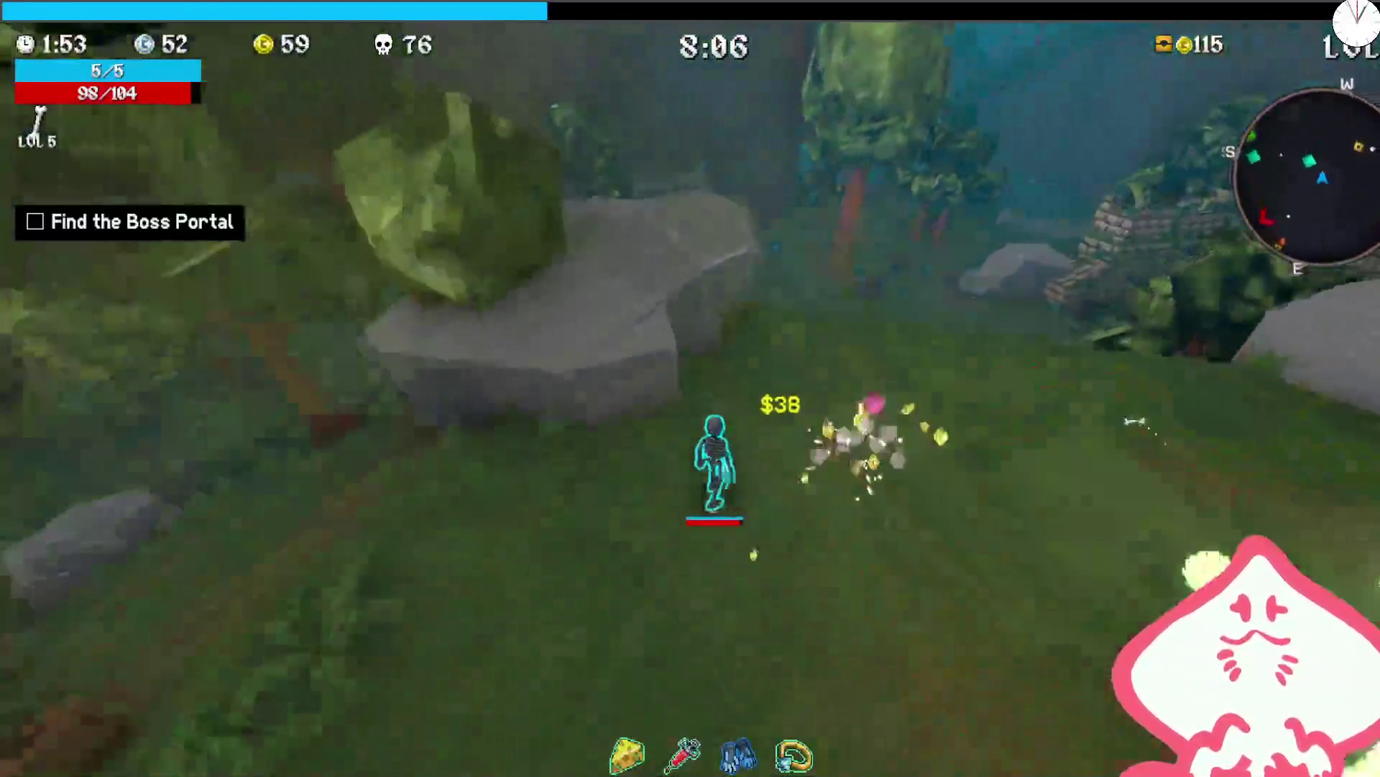
{"action": "key", "text": "w"}
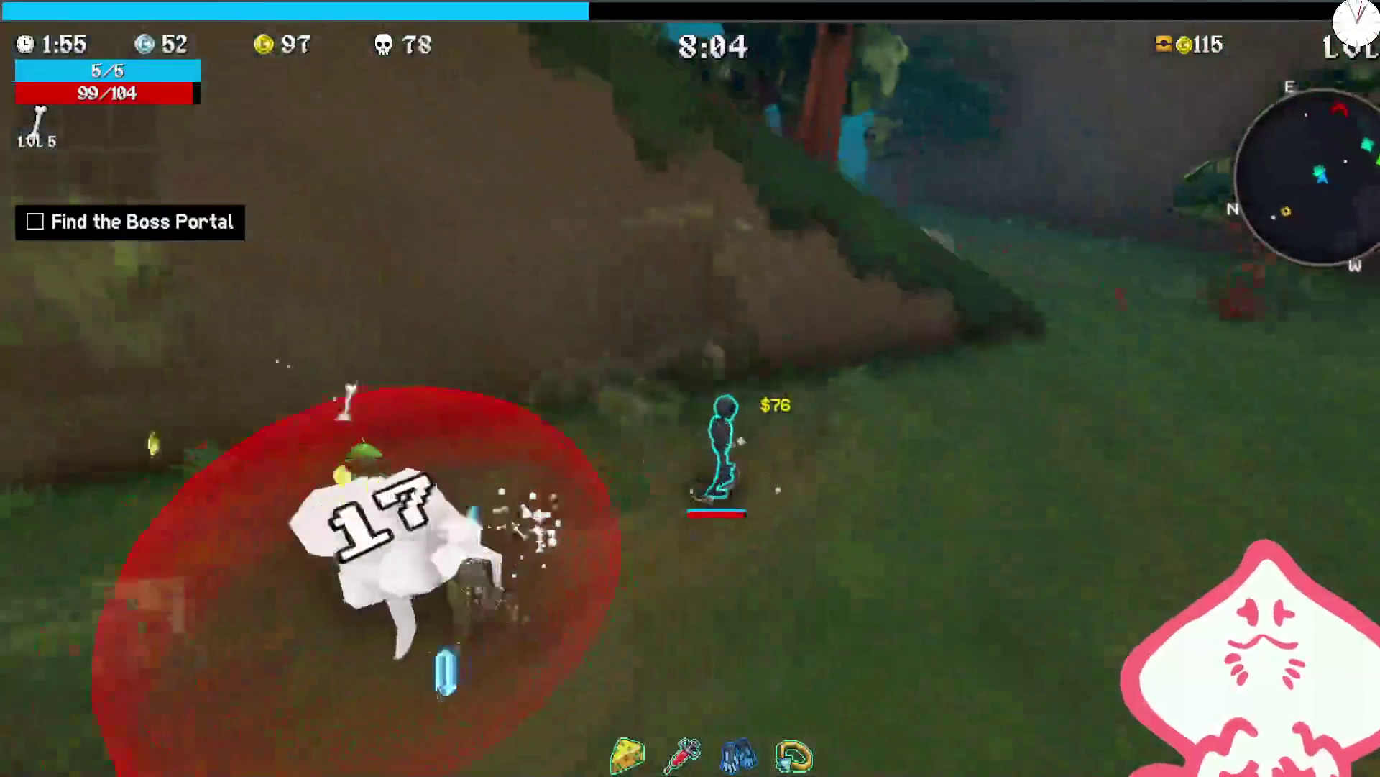
{"action": "key", "text": "w"}
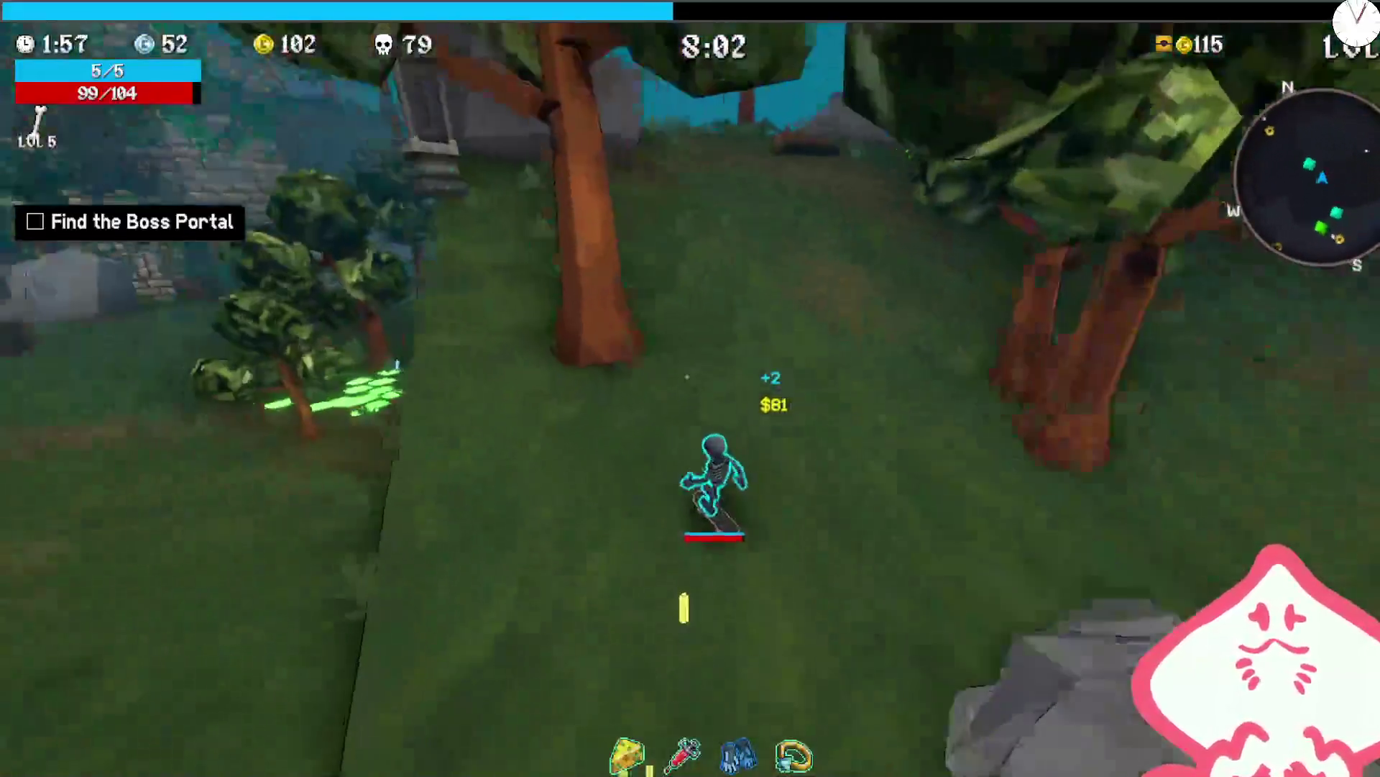
{"action": "key", "text": "w"}
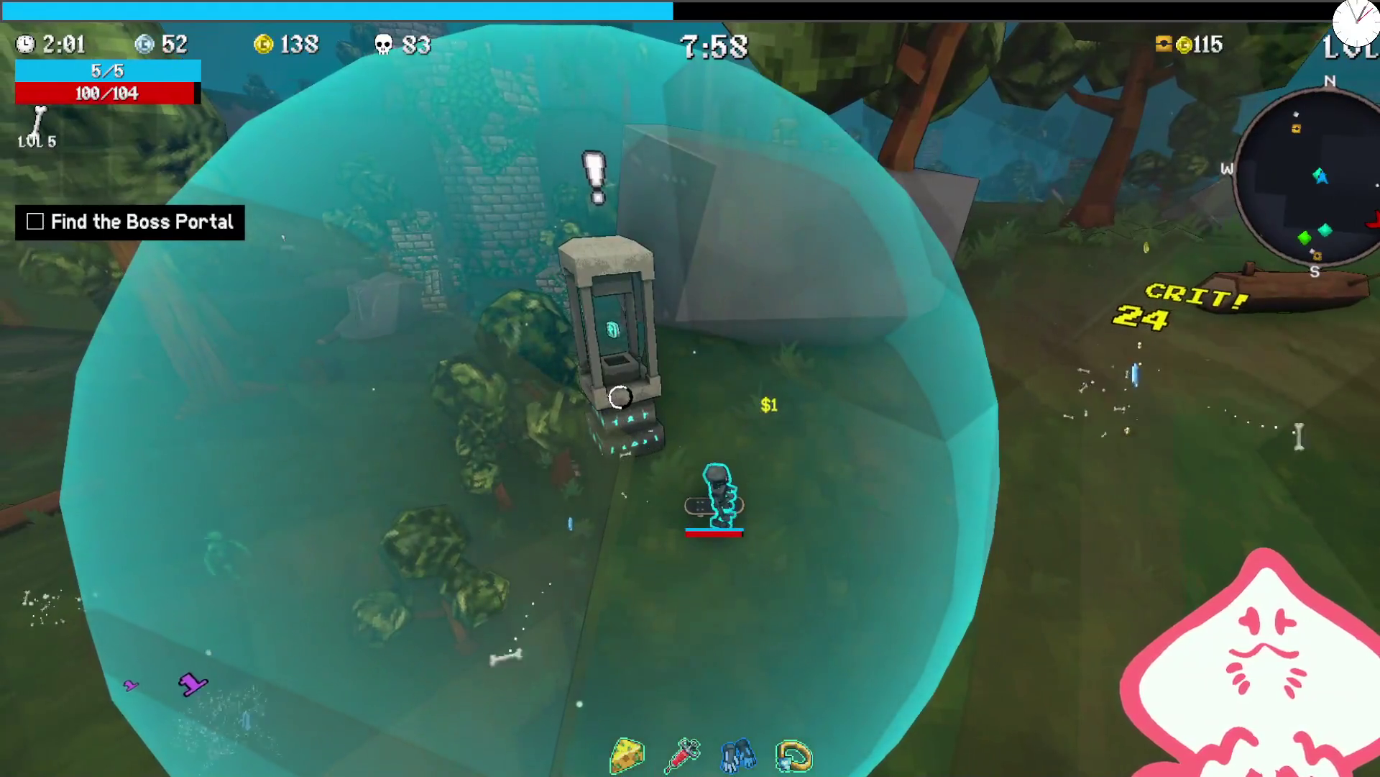
{"action": "key", "text": "w"}
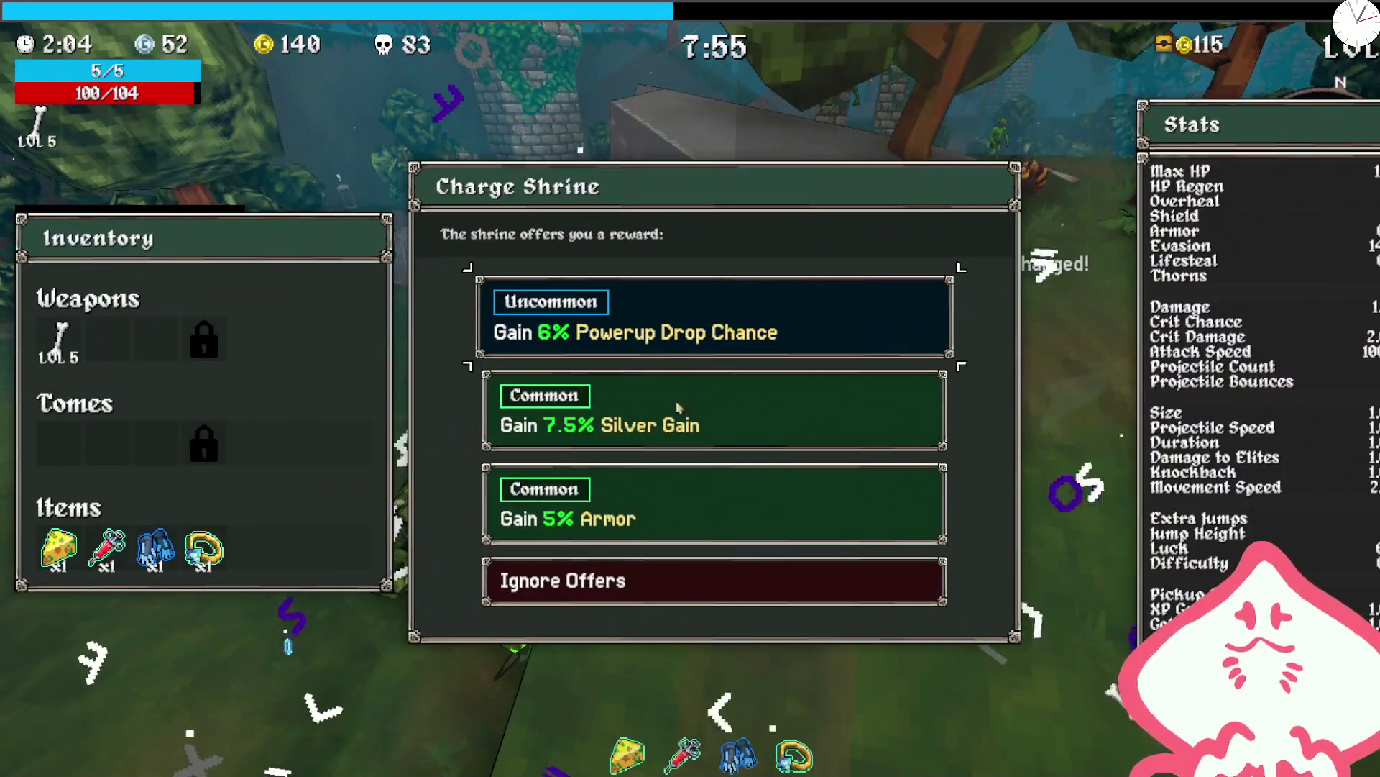
{"action": "left_click", "coordinate": [656, 331]}
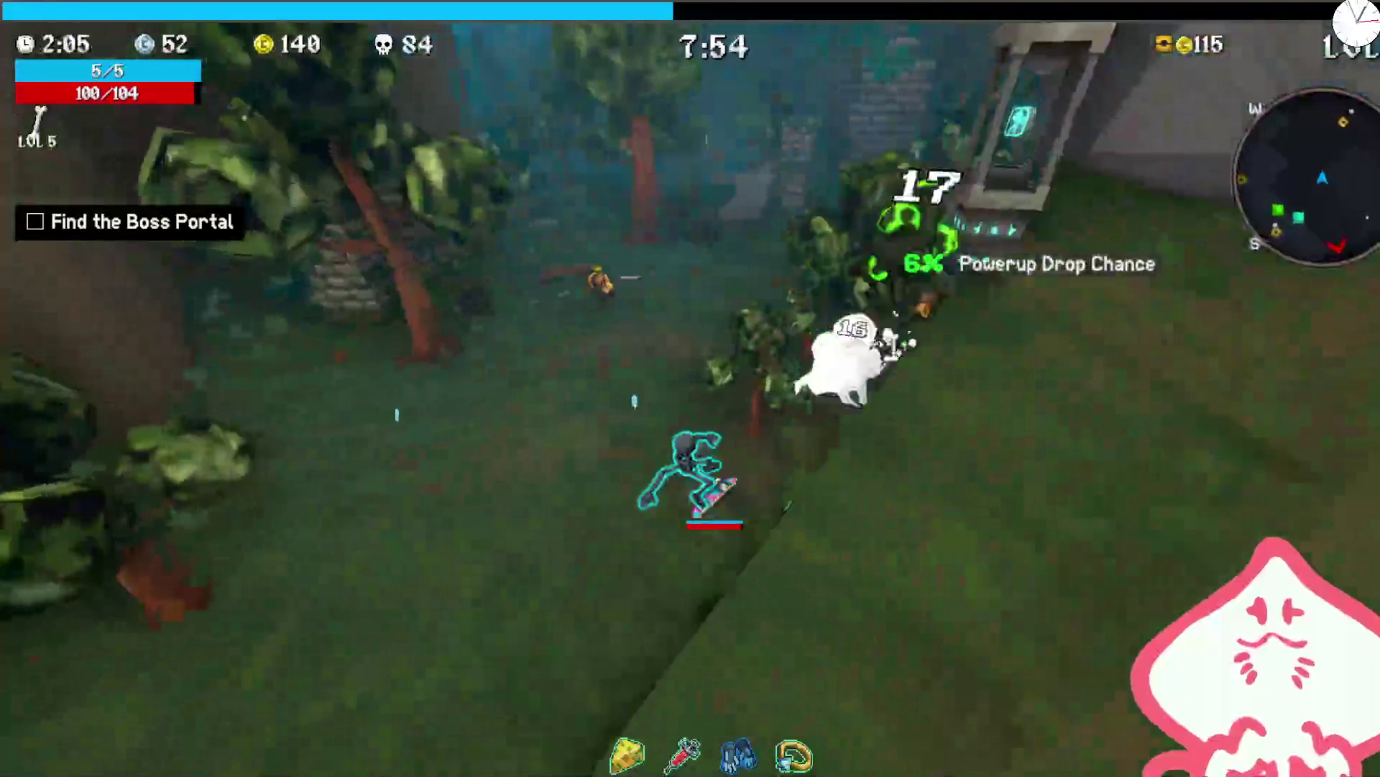
{"action": "key", "text": "w"}
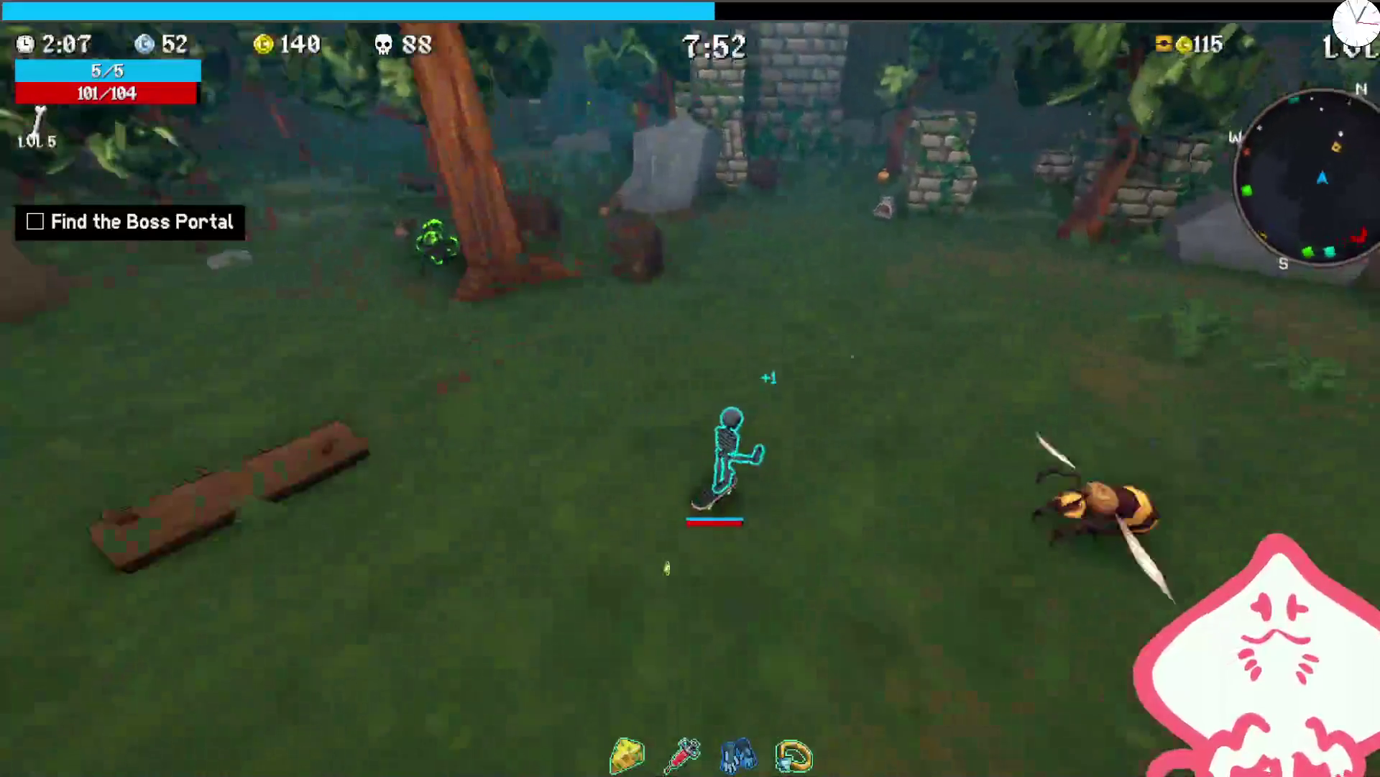
- Pay to open the chest ahead for an item and resume running
{"action": "key", "text": "e"}
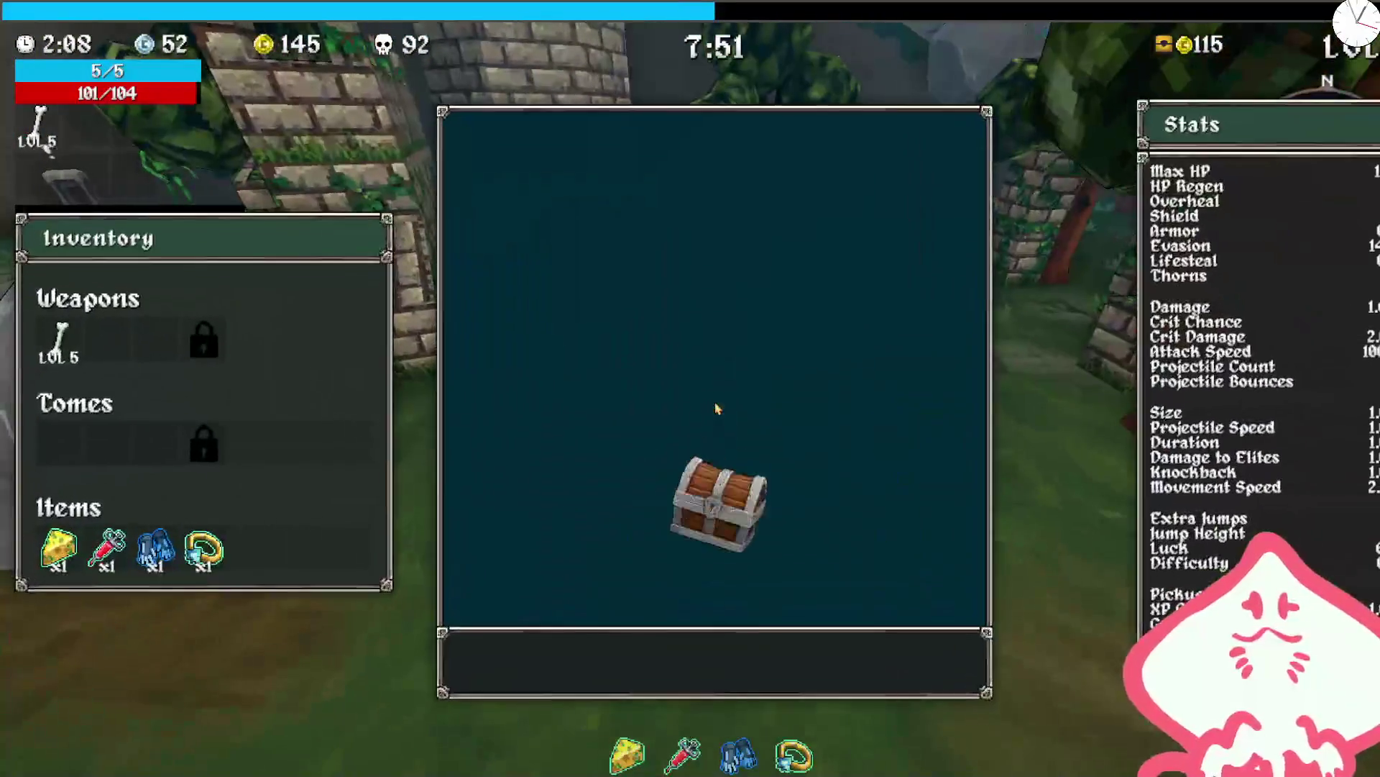
{"action": "left_click", "coordinate": [717, 409]}
{"action": "key", "text": "w"}
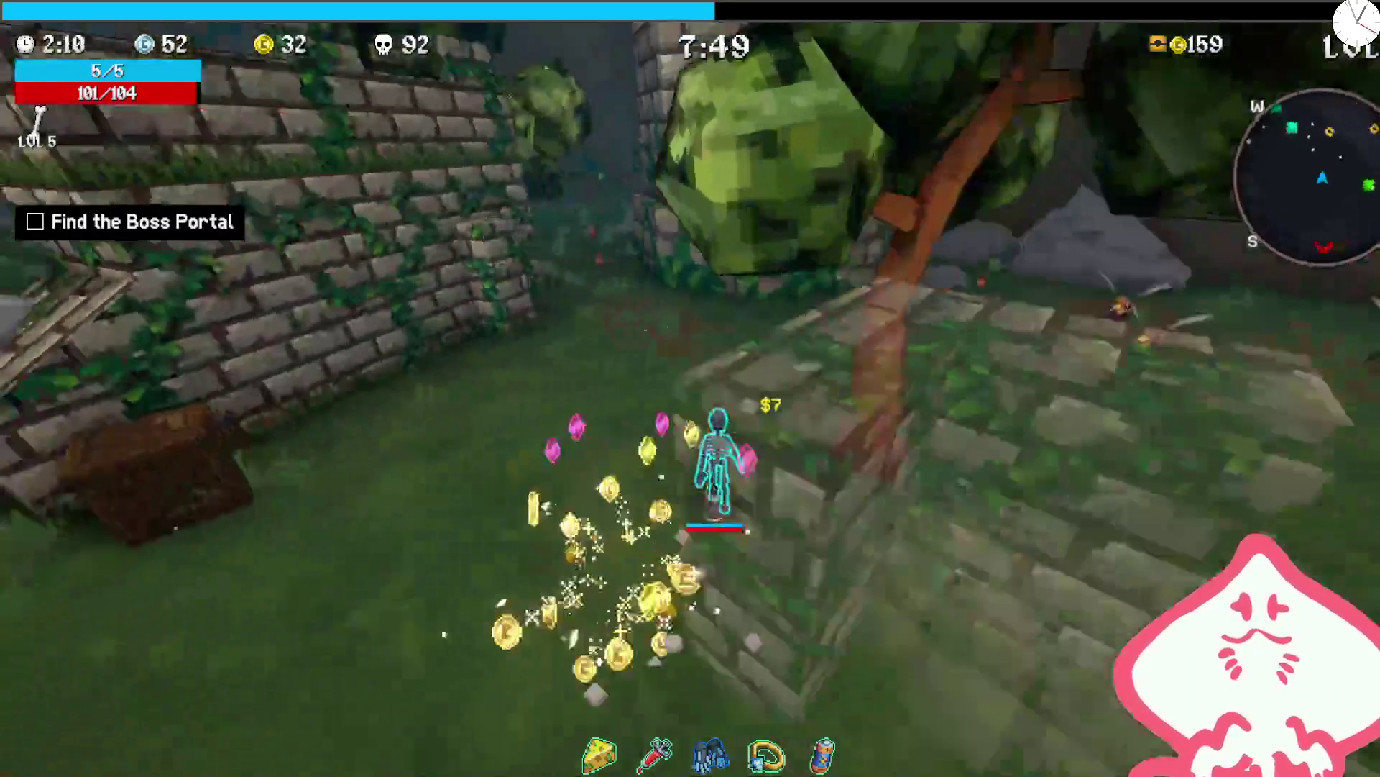
- Charge the stone shrine for 12% Damage, then open the nearby chest for a crystal
{"action": "key", "text": "w"}
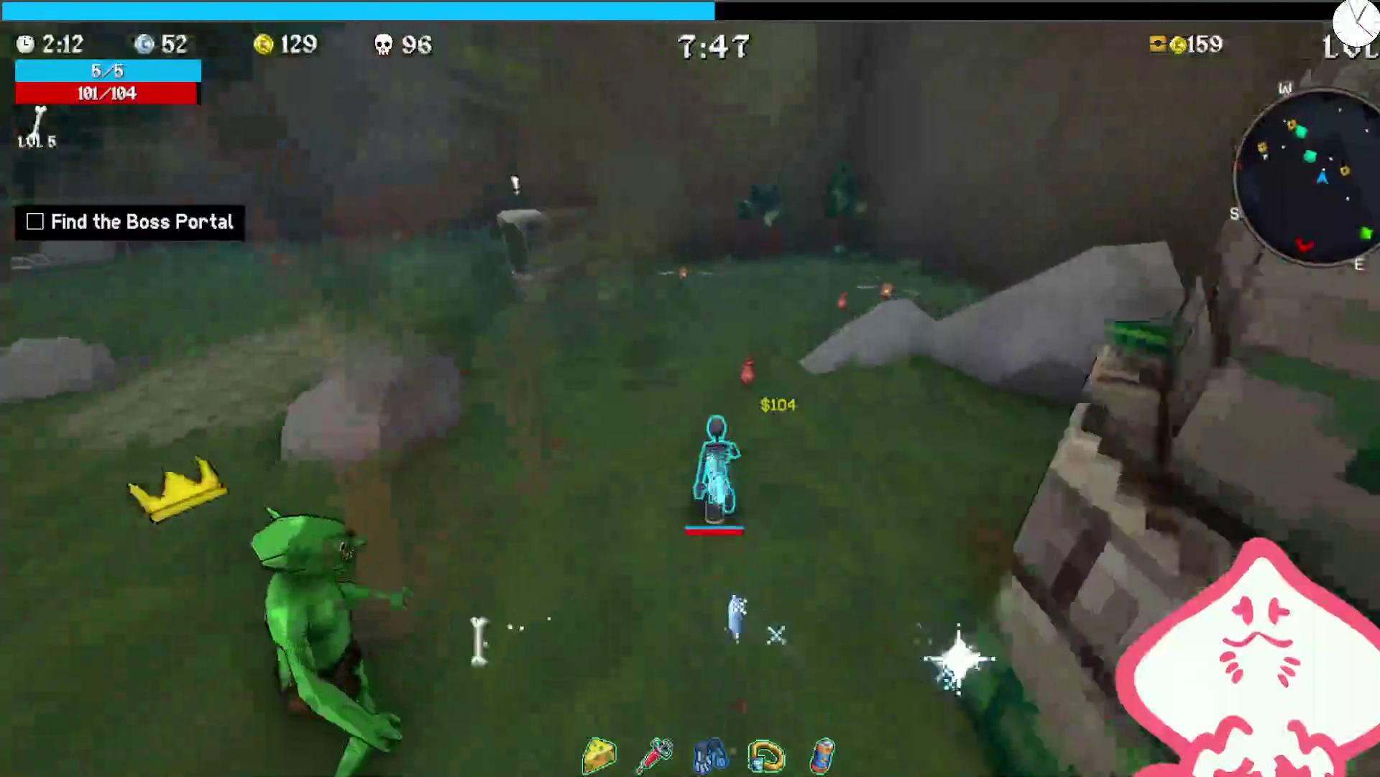
{"action": "key", "text": "w"}
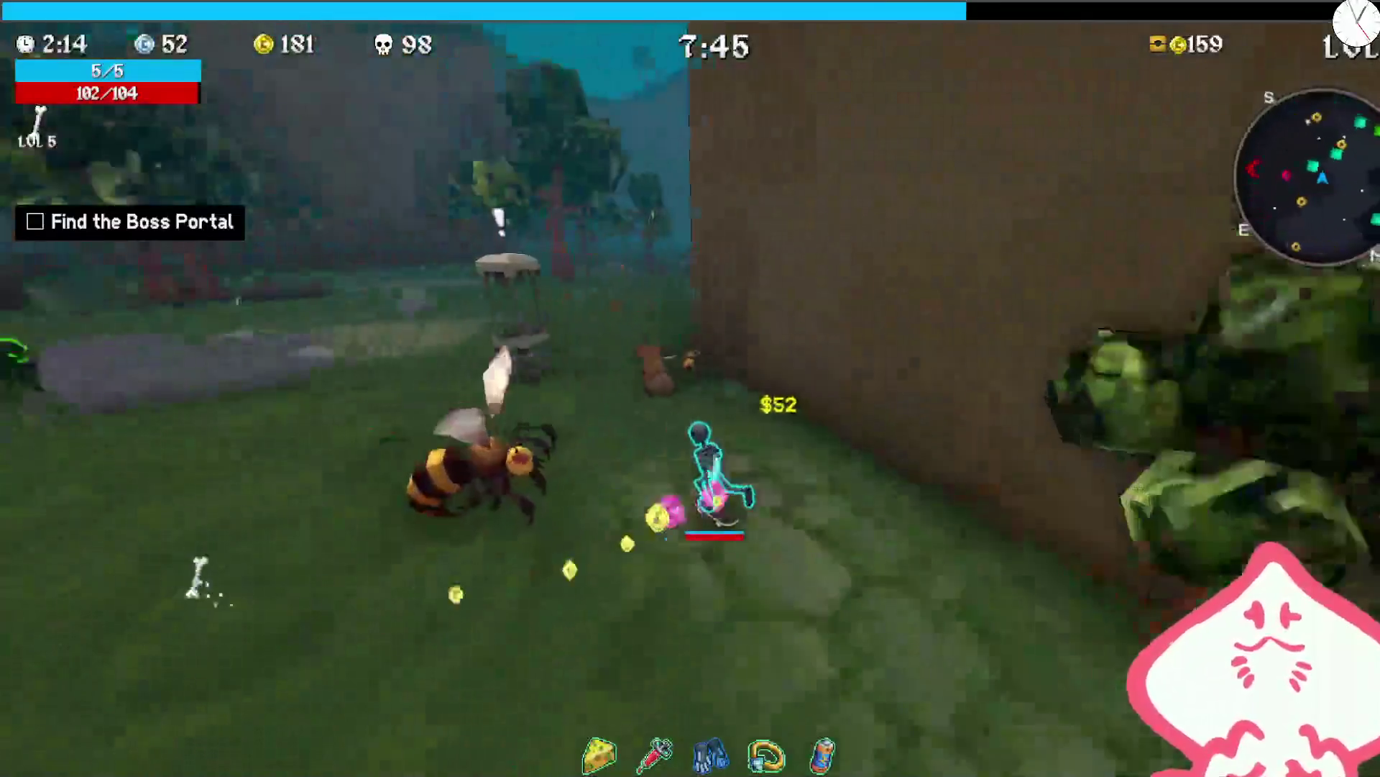
{"action": "key", "text": "w"}
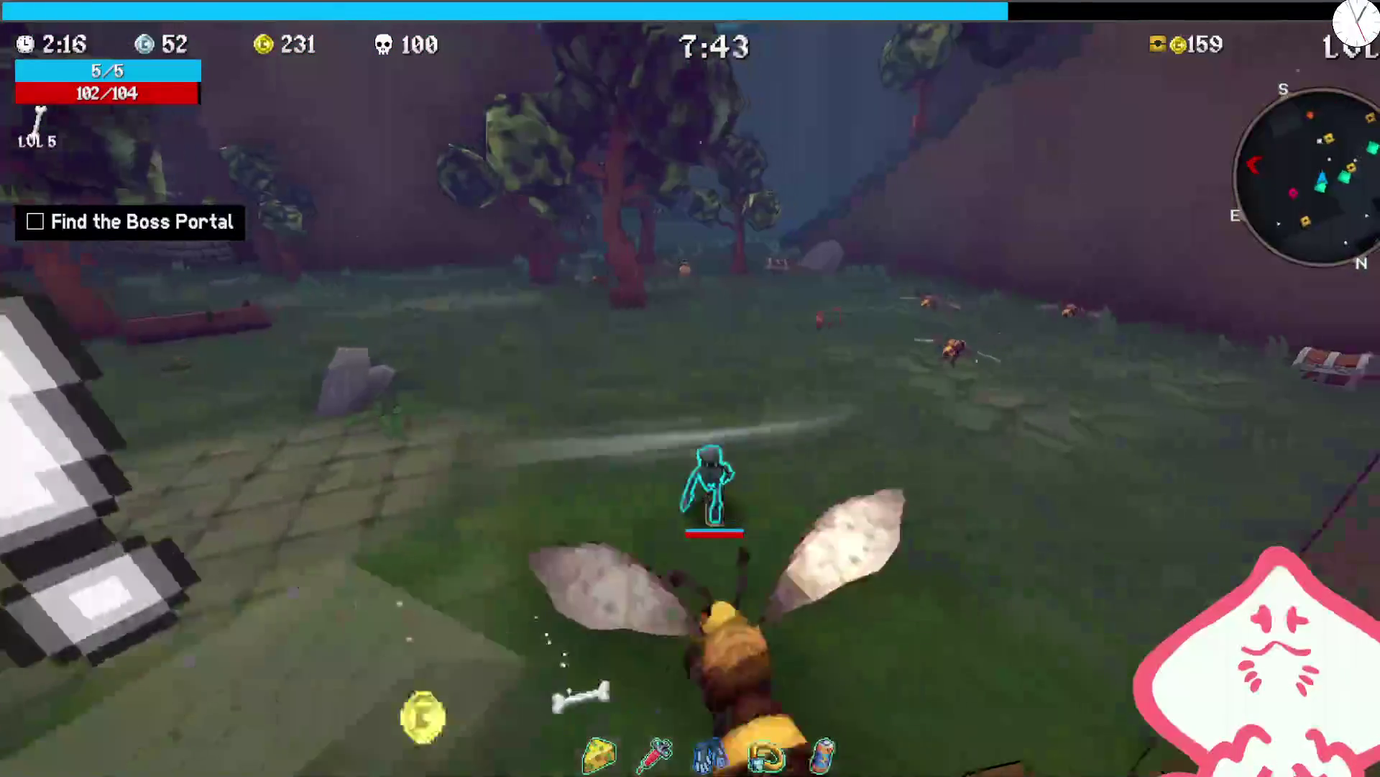
{"action": "key", "text": "w"}
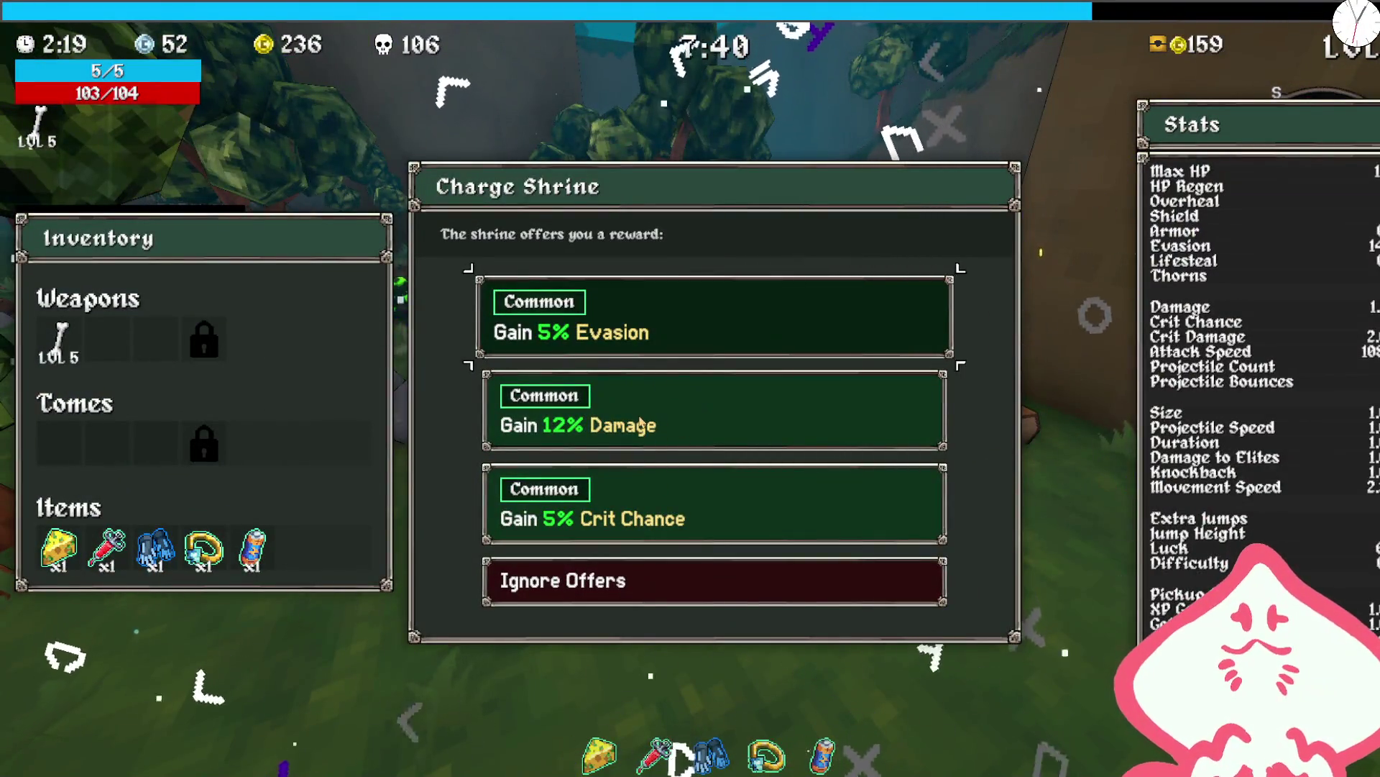
{"action": "left_click", "coordinate": [624, 407]}
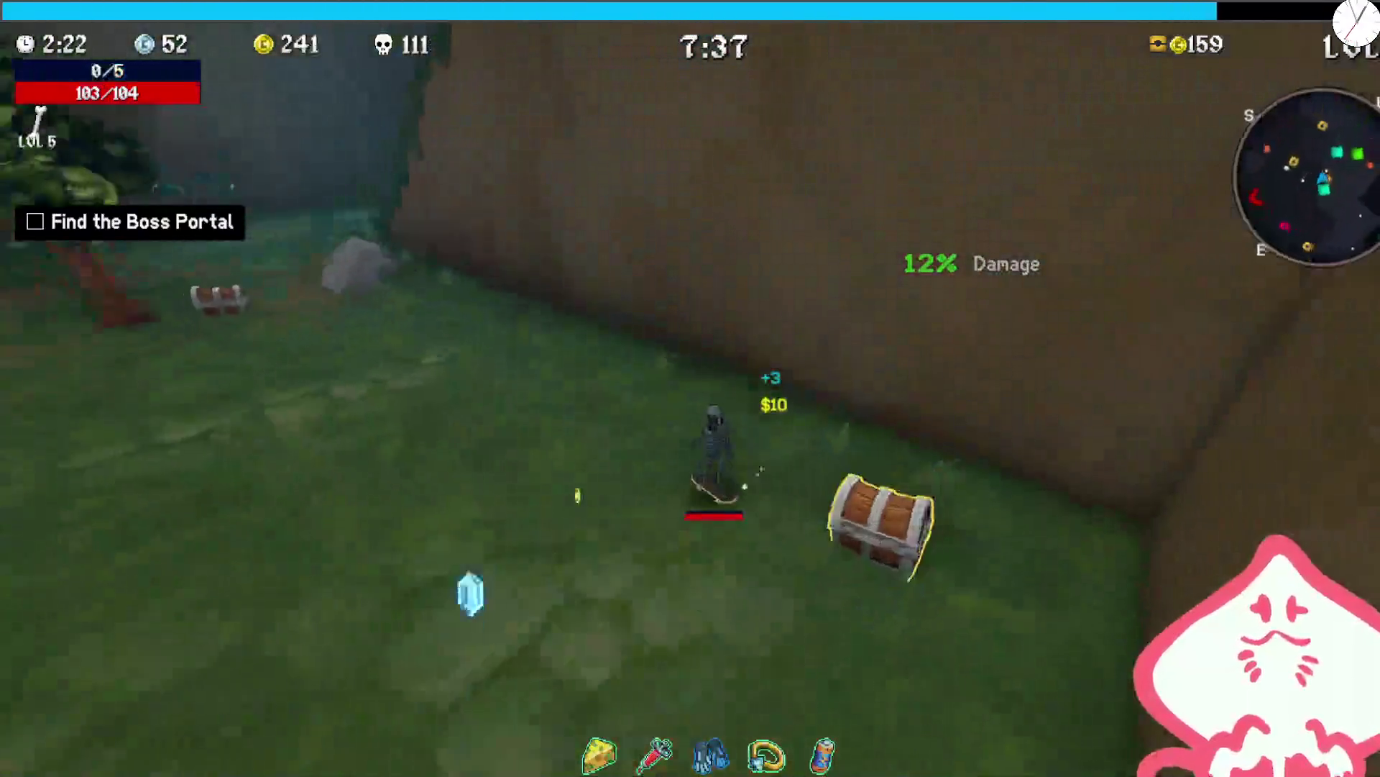
{"action": "key", "text": "e"}
{"action": "left_click", "coordinate": [711, 367]}
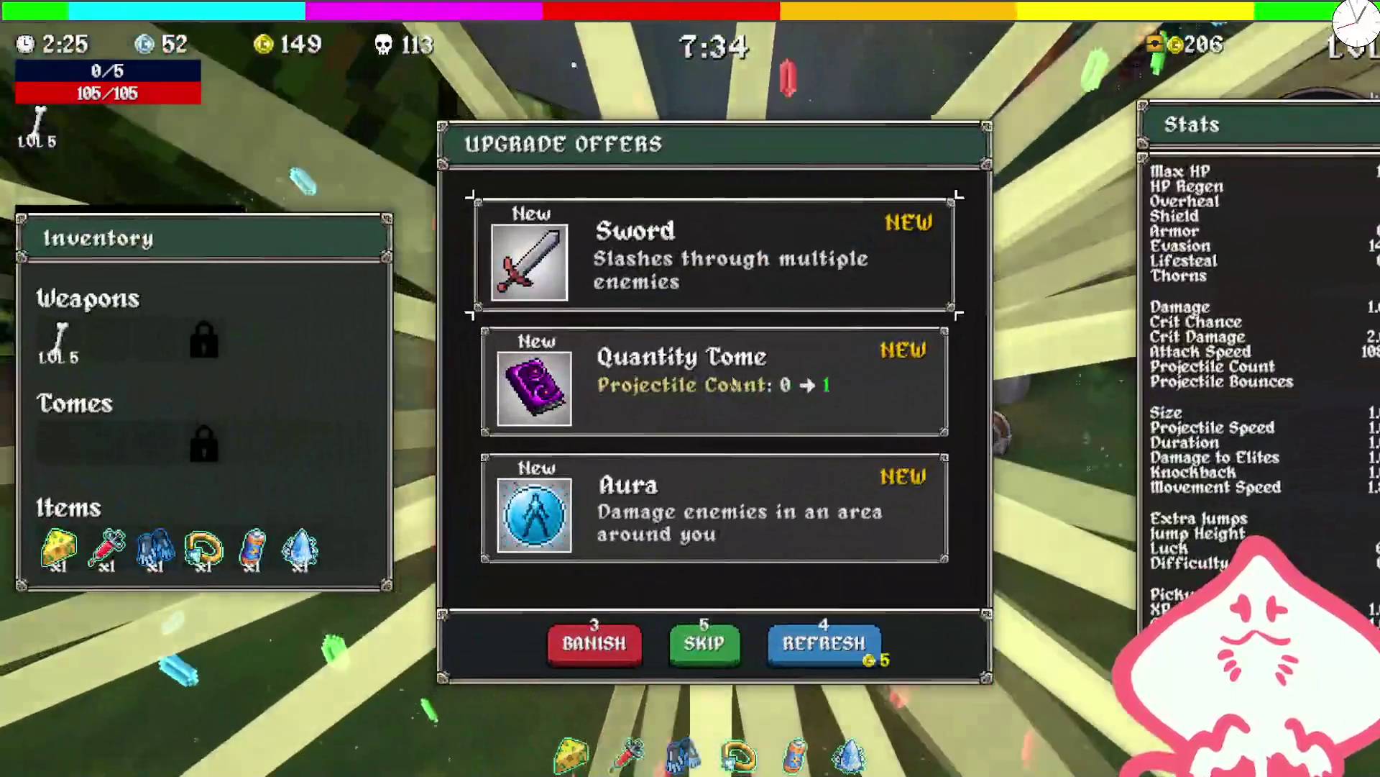
- Take the Quantity Tome upgrade, then charge the ridge shrine and choose +28 HP Regen
{"action": "left_click", "coordinate": [623, 375]}
{"action": "key", "text": "w"}
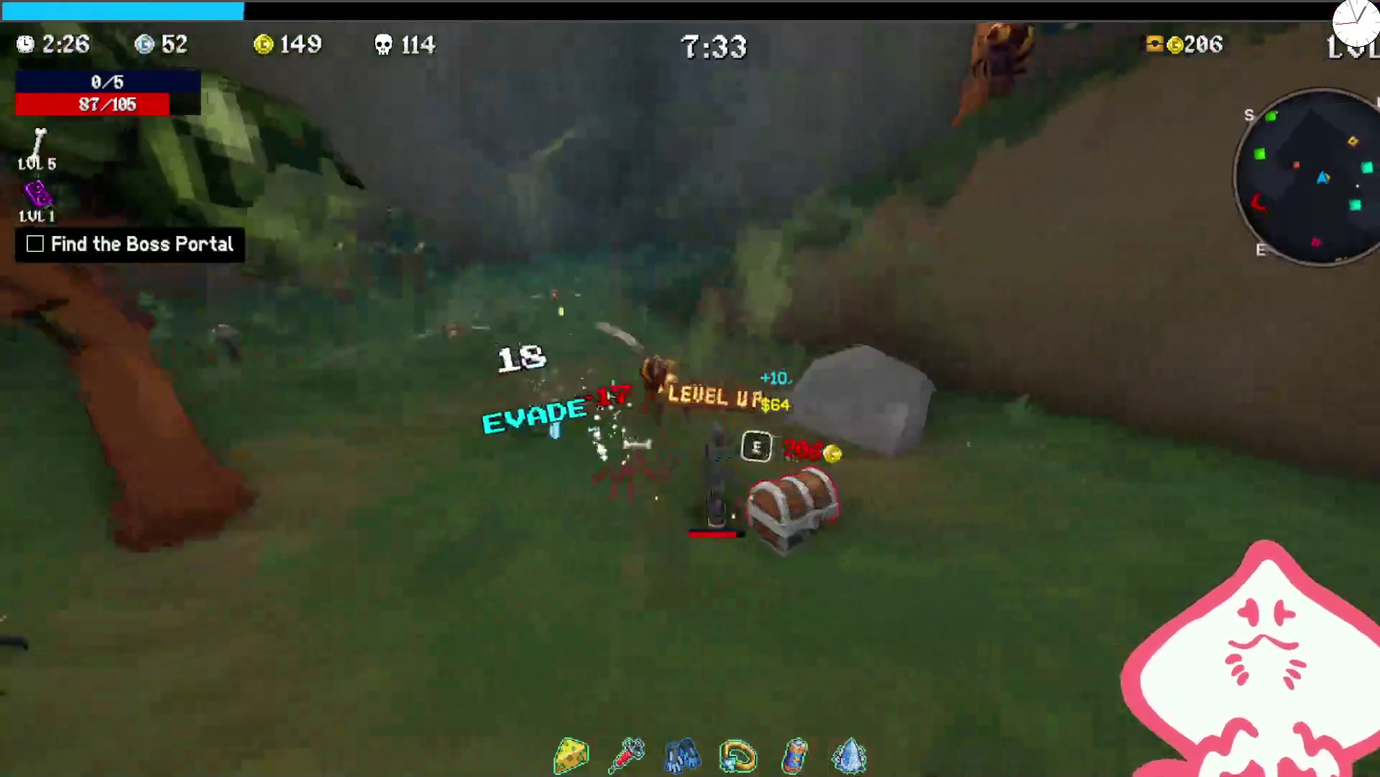
{"action": "key", "text": "w"}
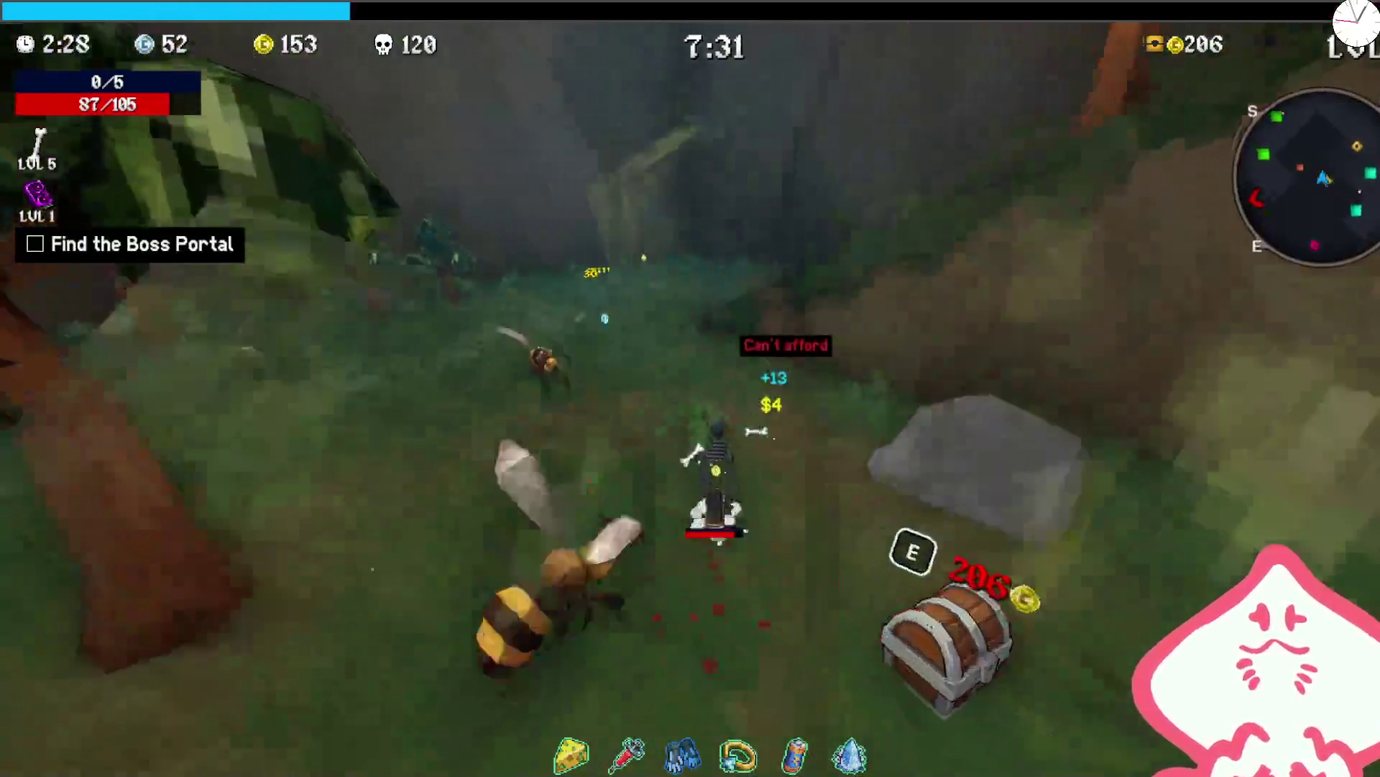
{"action": "key", "text": "w"}
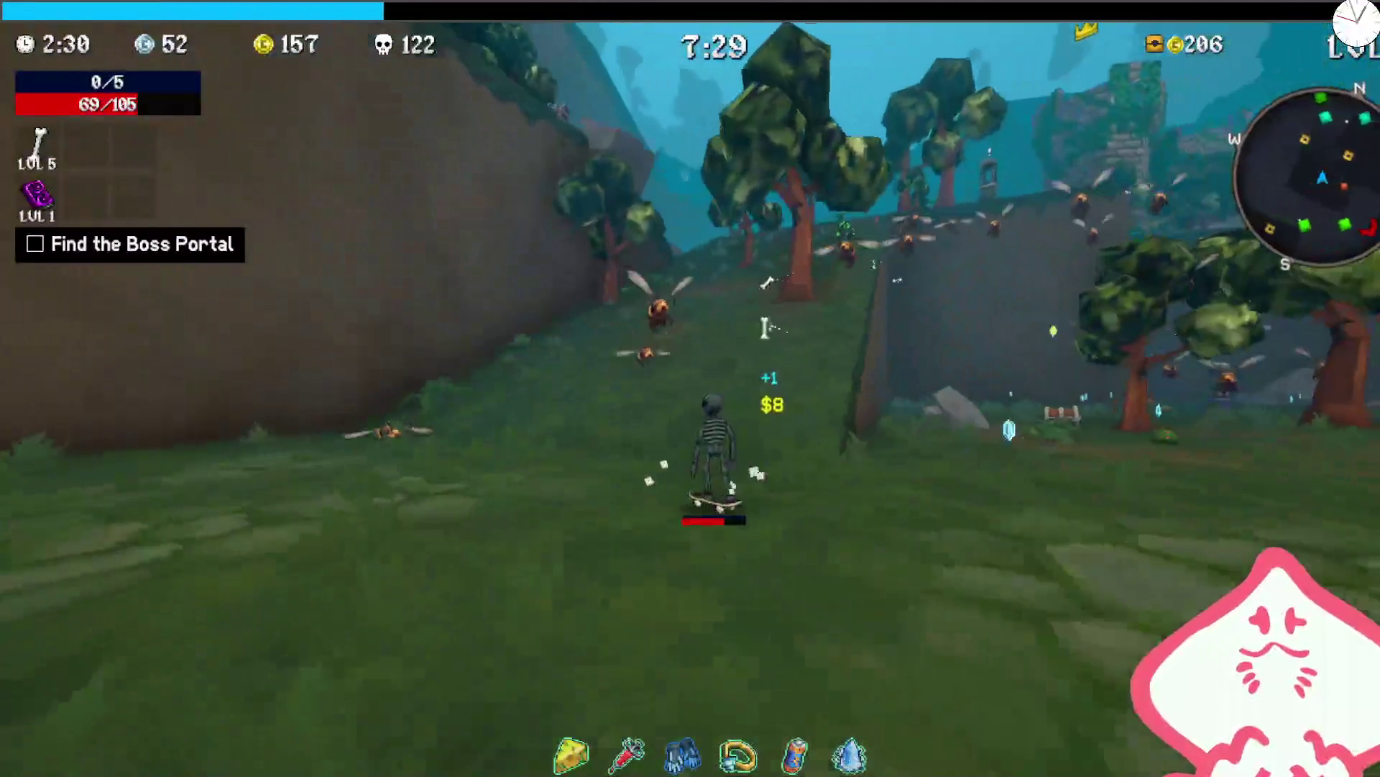
{"action": "key", "text": "w"}
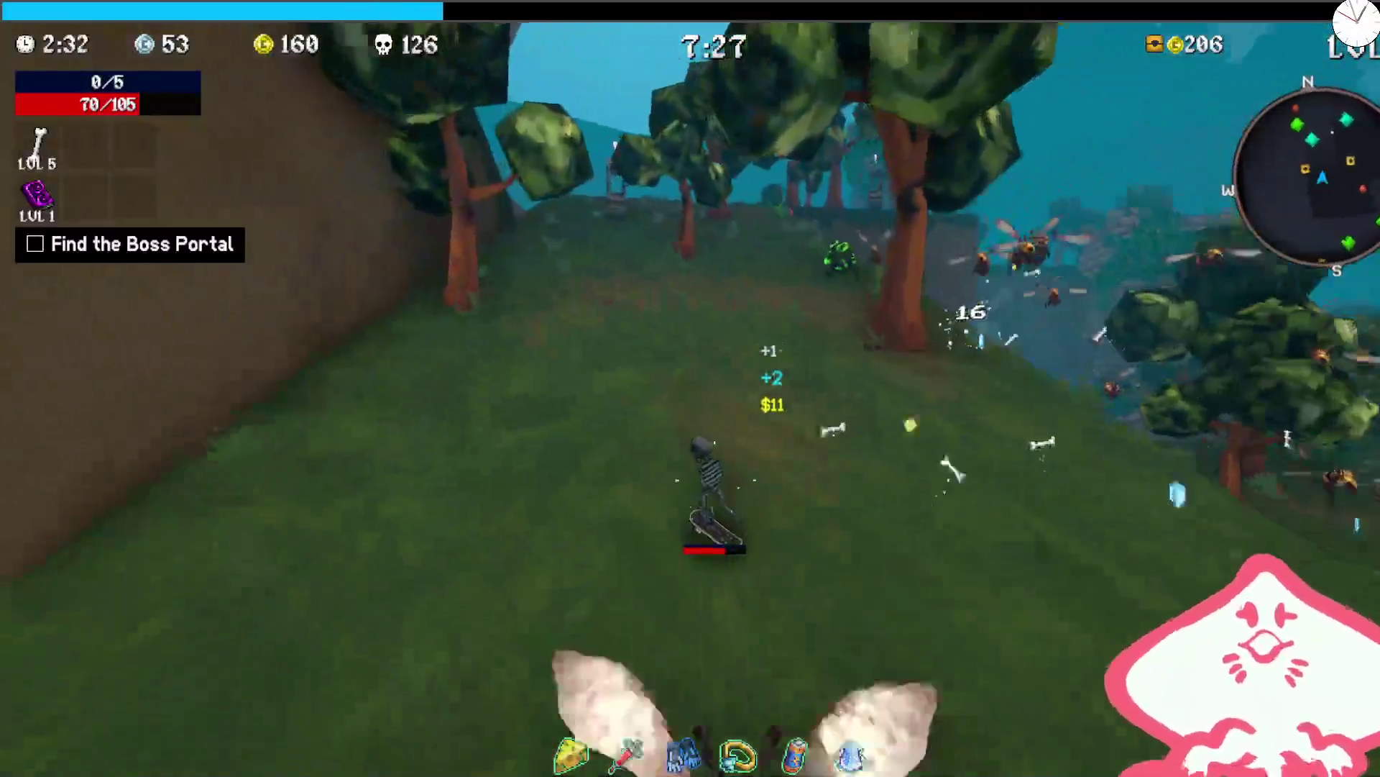
{"action": "key", "text": "w"}
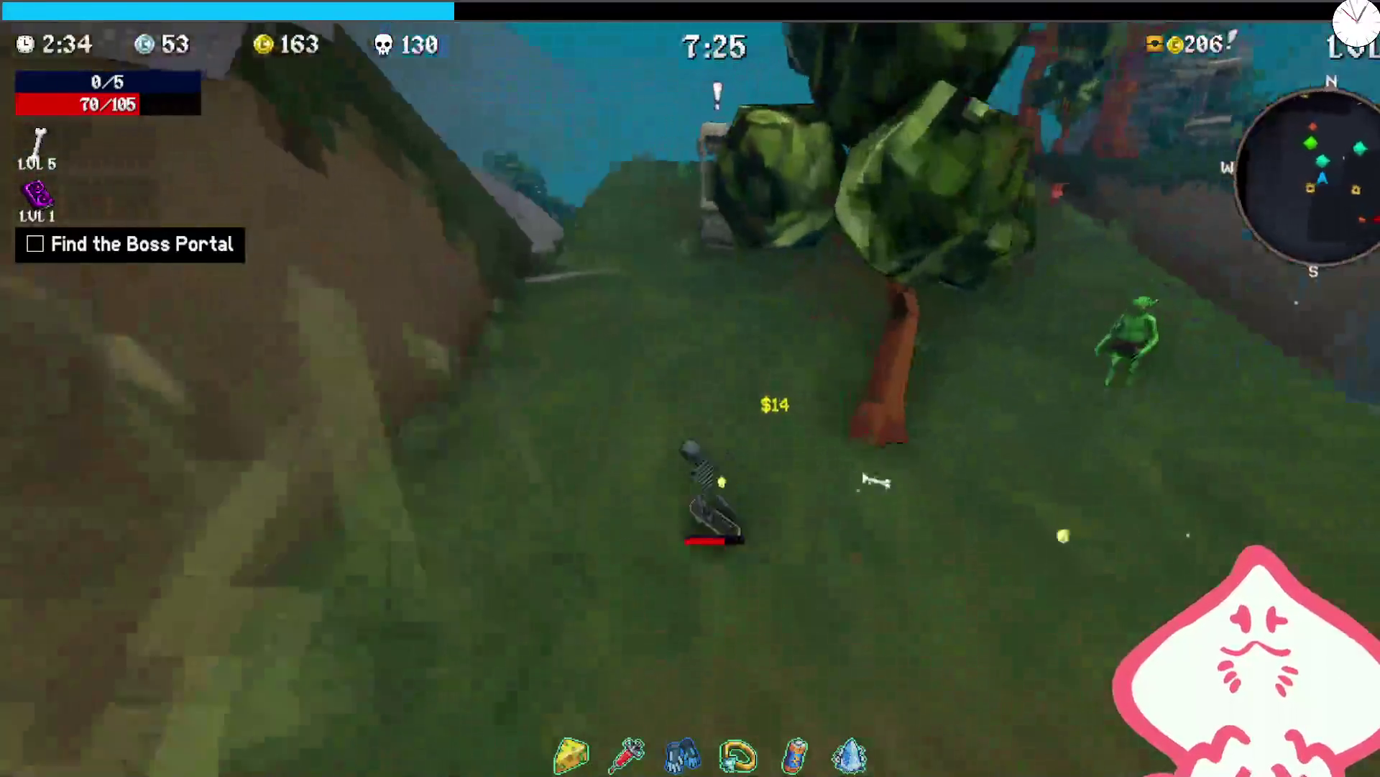
{"action": "key", "text": "w"}
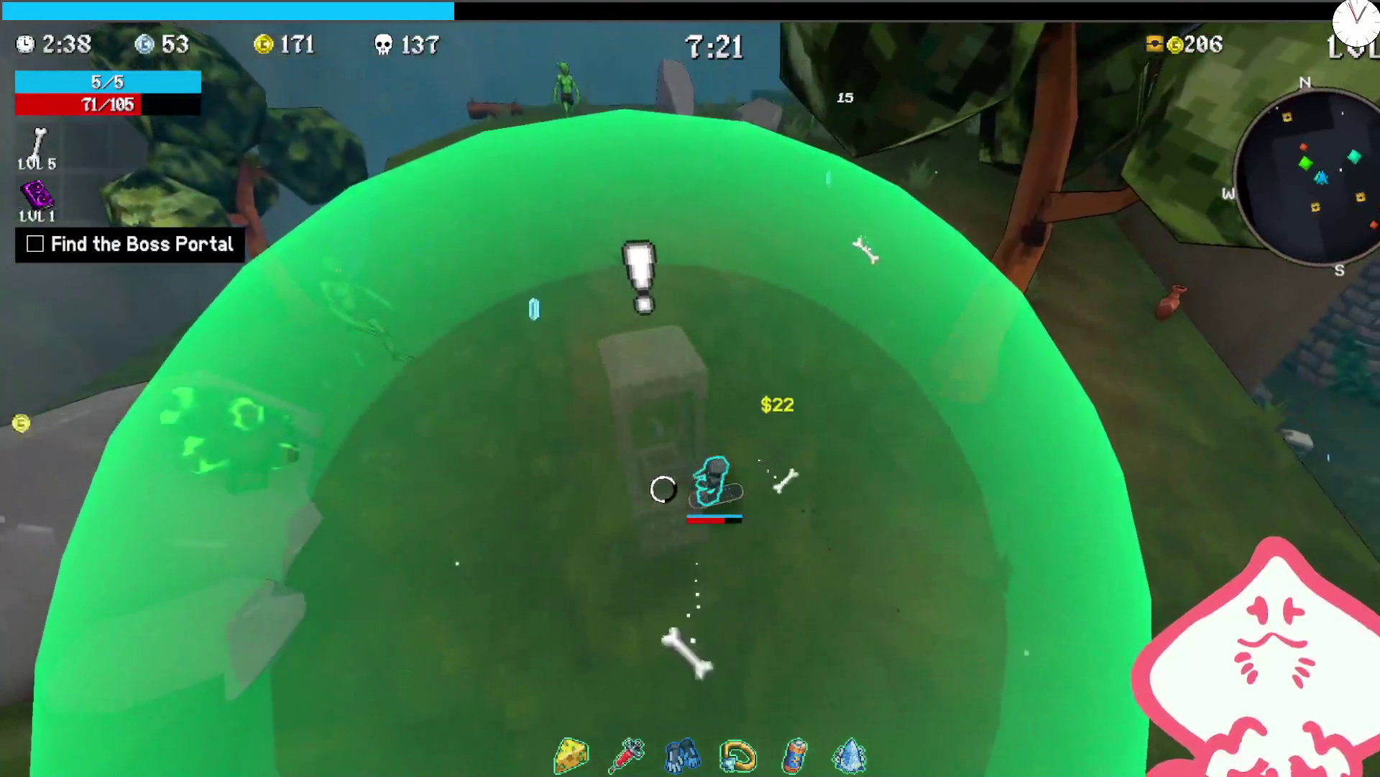
{"action": "key", "text": "w"}
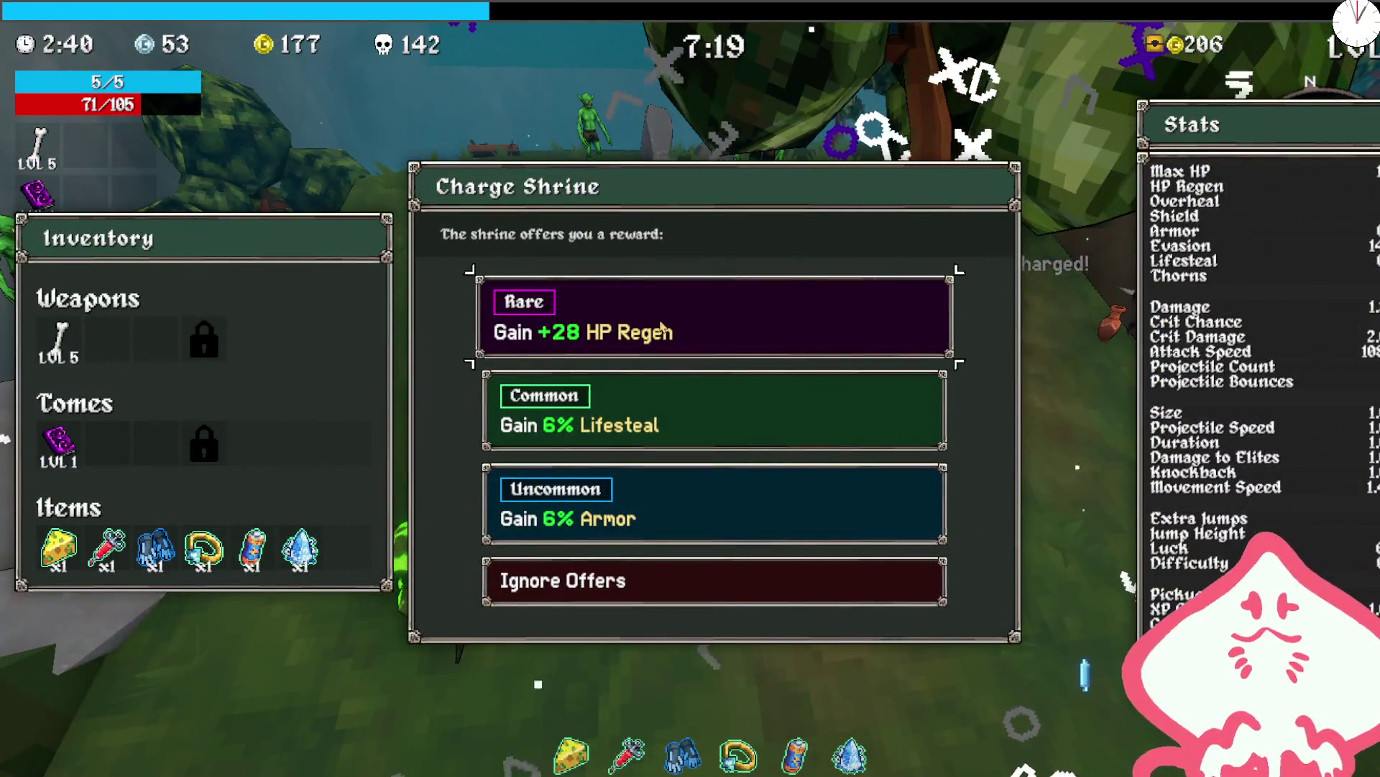
{"action": "left_click", "coordinate": [662, 327]}
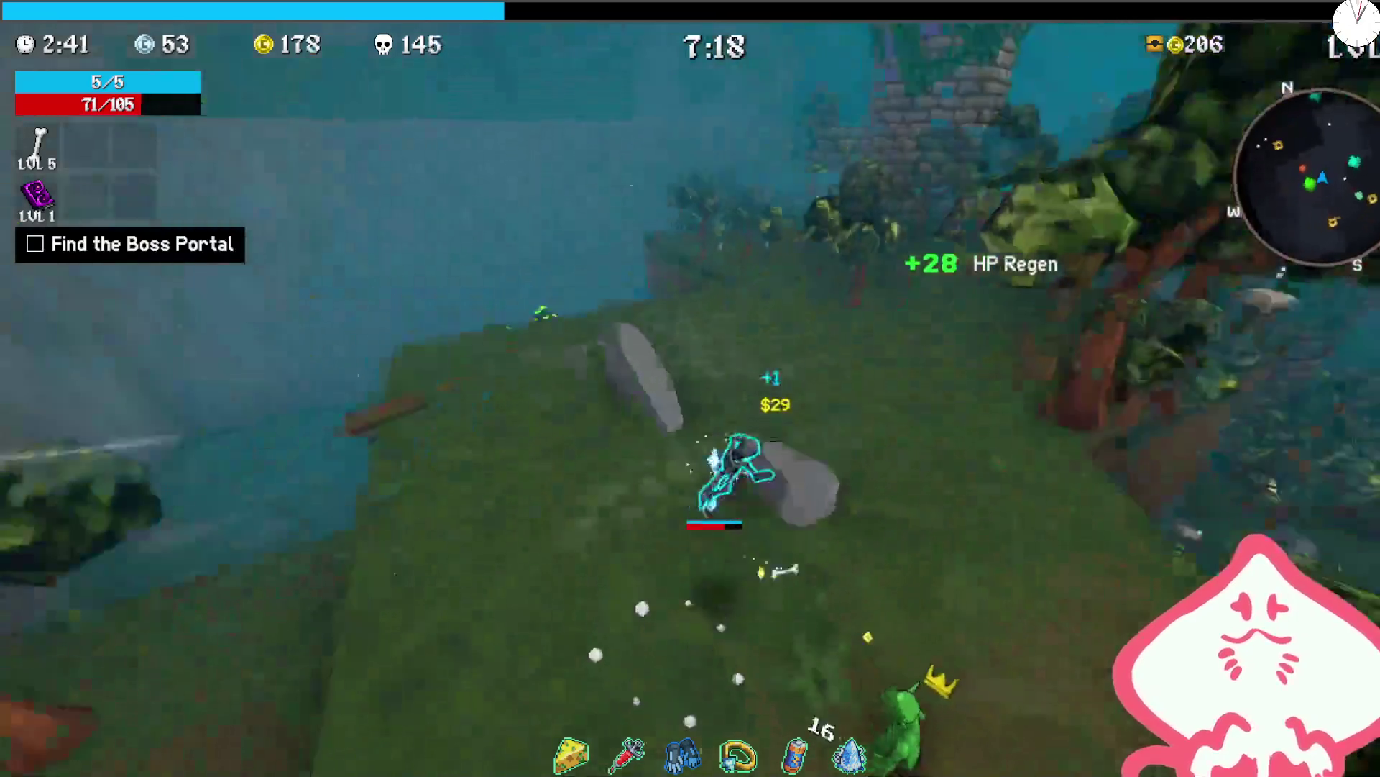
- Claim the 7.2% Attack Speed shrine reward and run on across the meadow
{"action": "key", "text": "w"}
{"action": "key", "text": "w"}
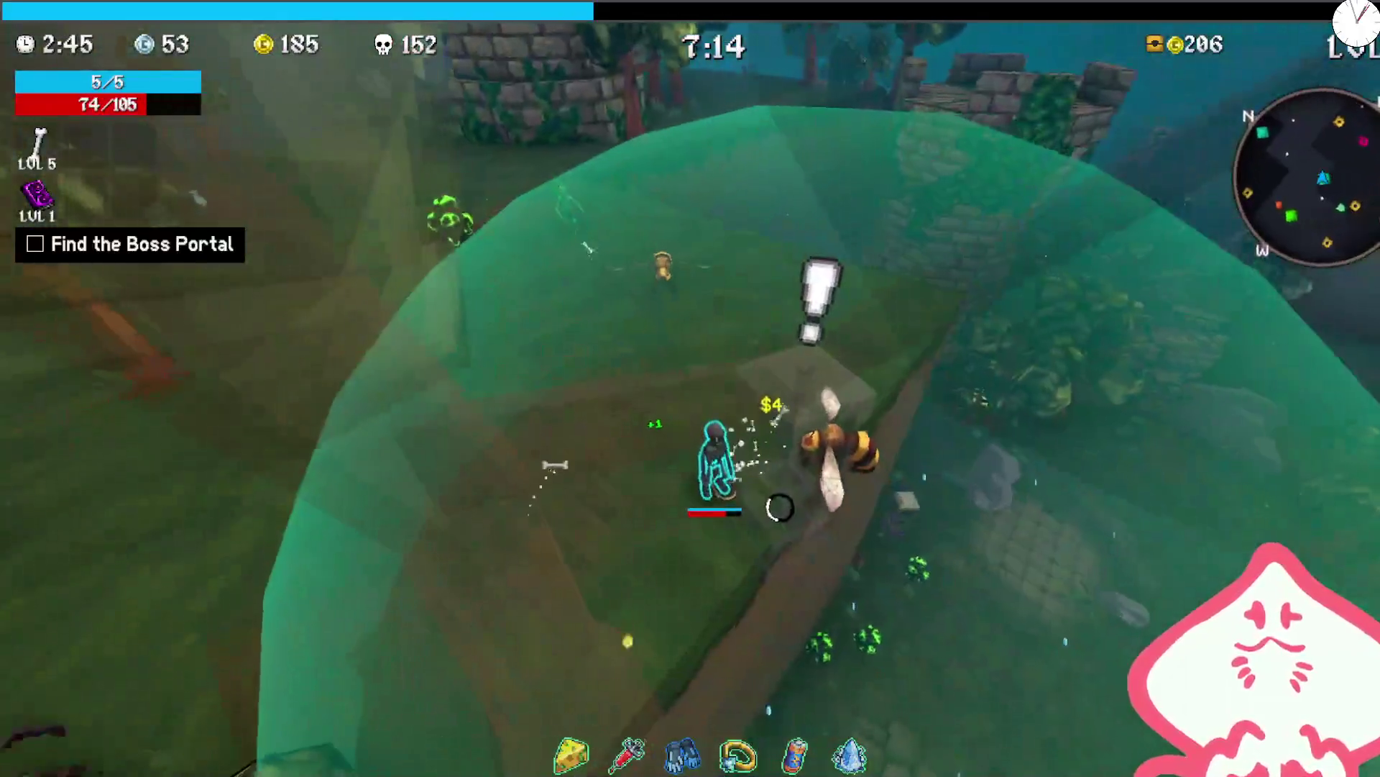
{"action": "key", "text": "w"}
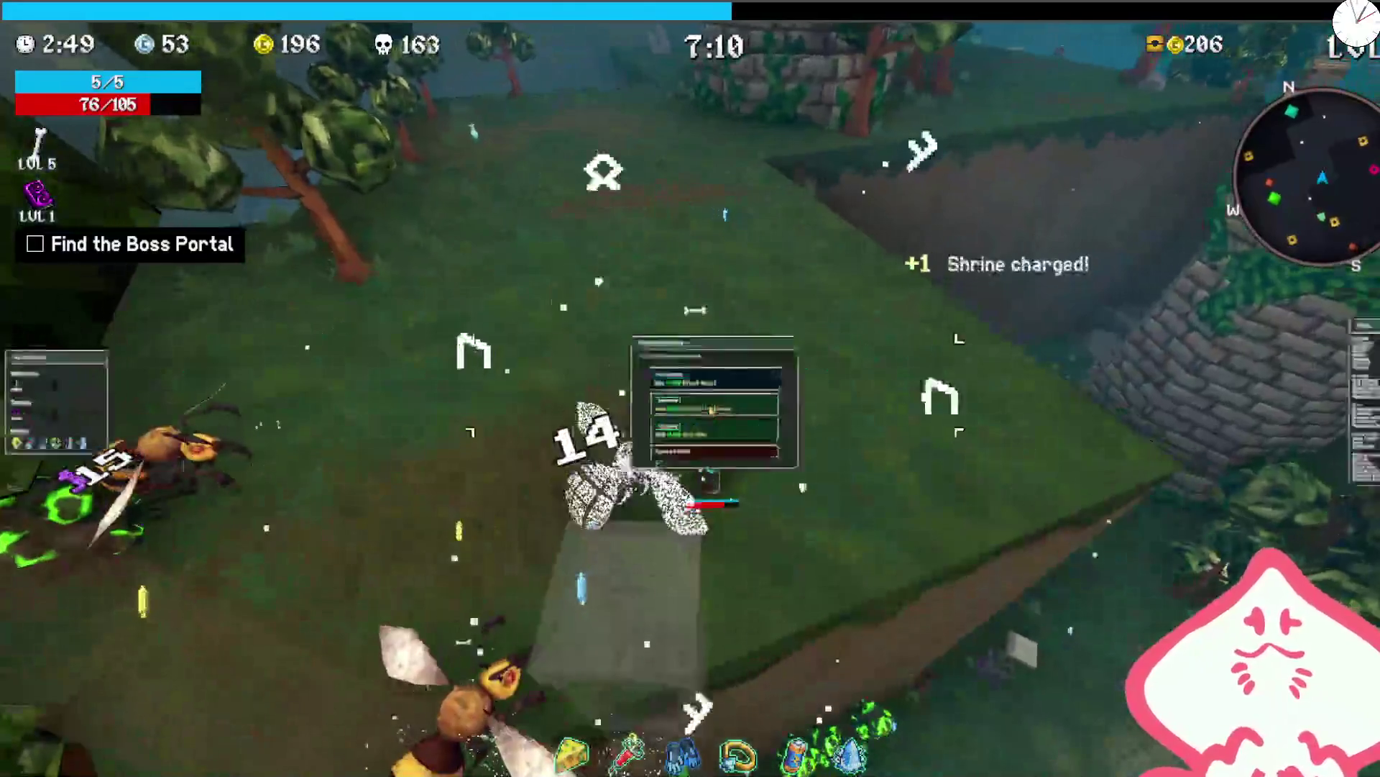
{"action": "left_click", "coordinate": [712, 313]}
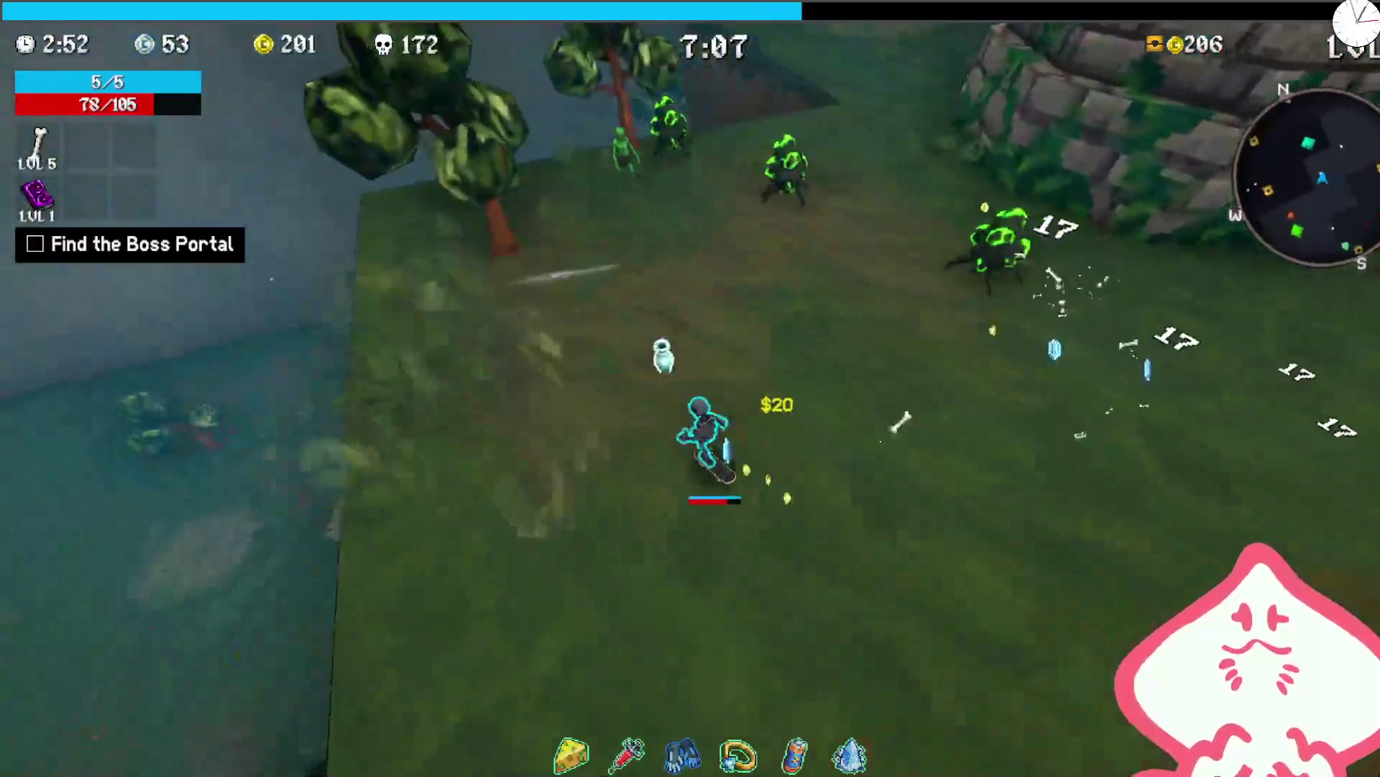
{"action": "key", "text": "w"}
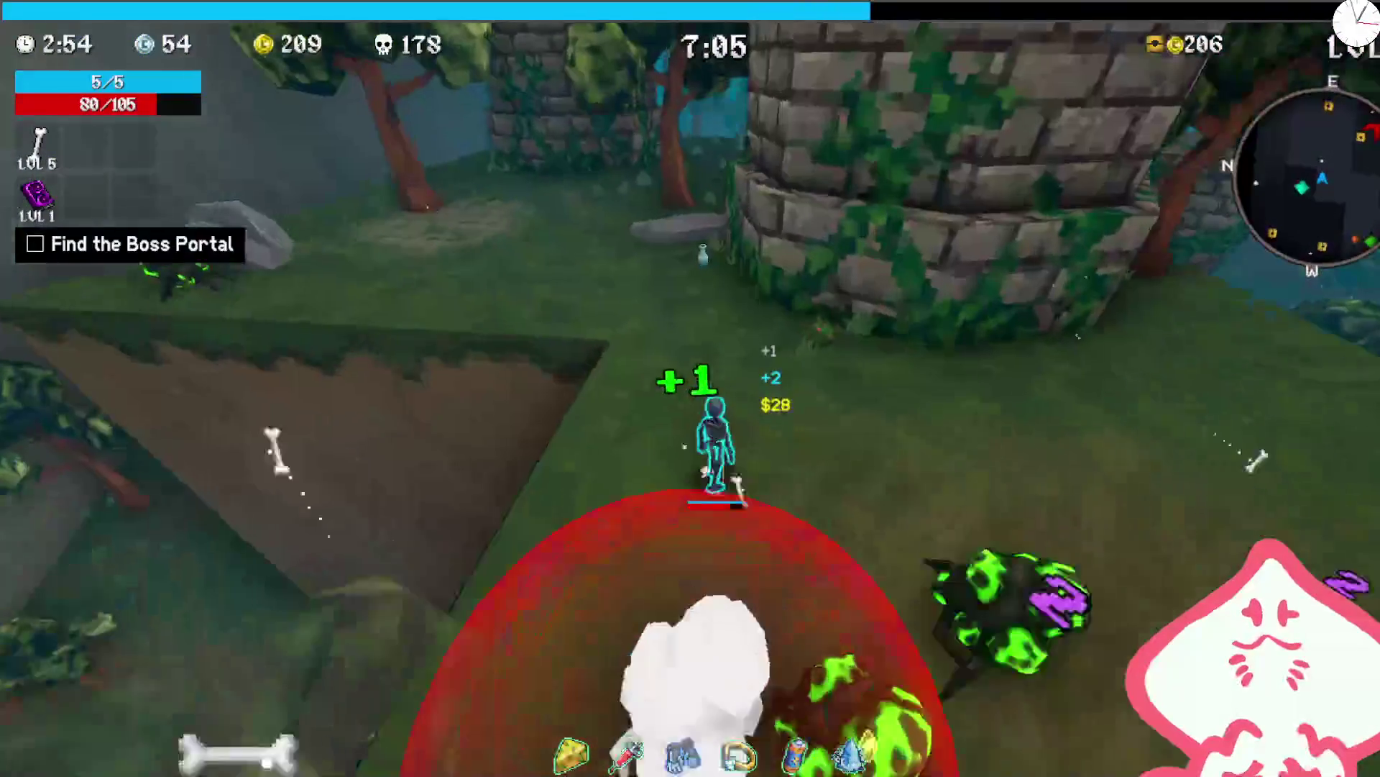
{"action": "key", "text": "w"}
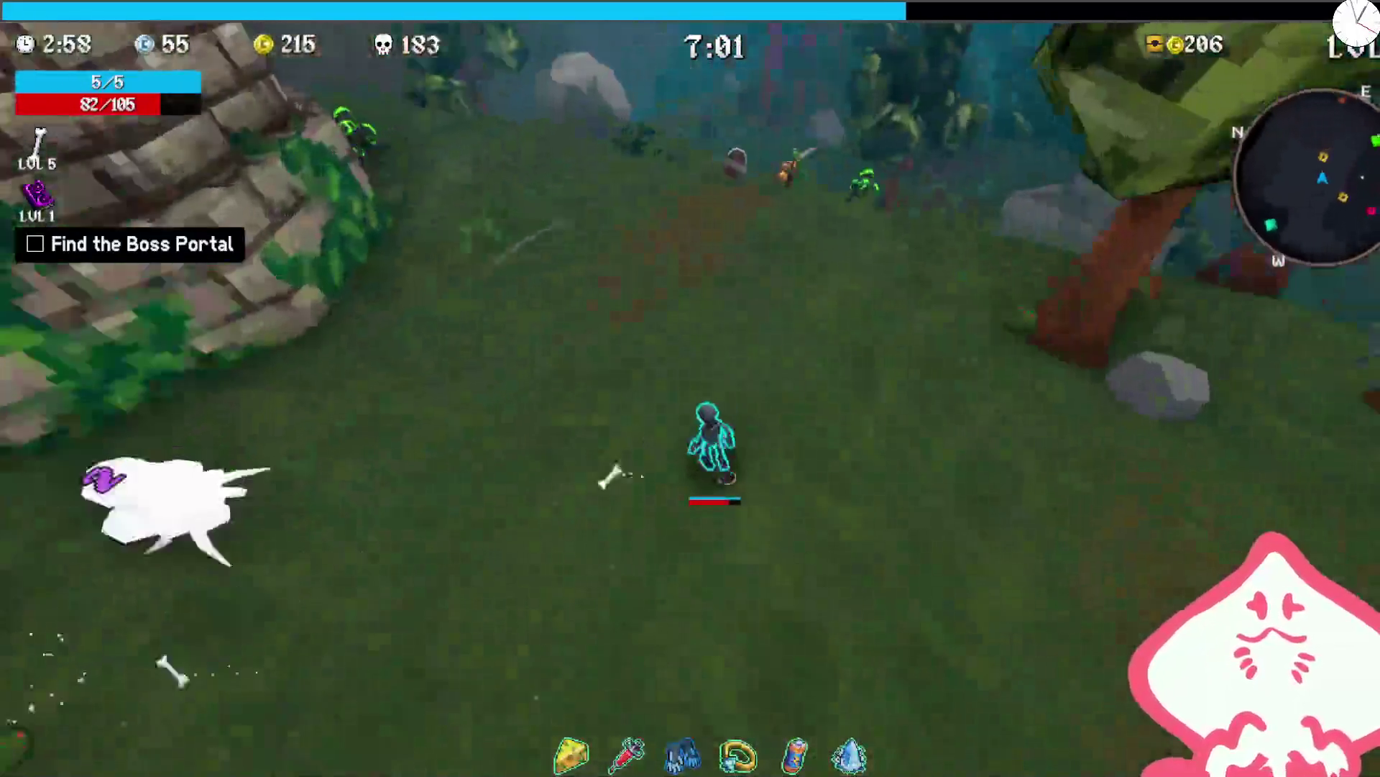
- Open a chest for a second syringe, fight the Stone Golem taking a Bone upgrade, and grab a wrench
{"action": "key", "text": "e"}
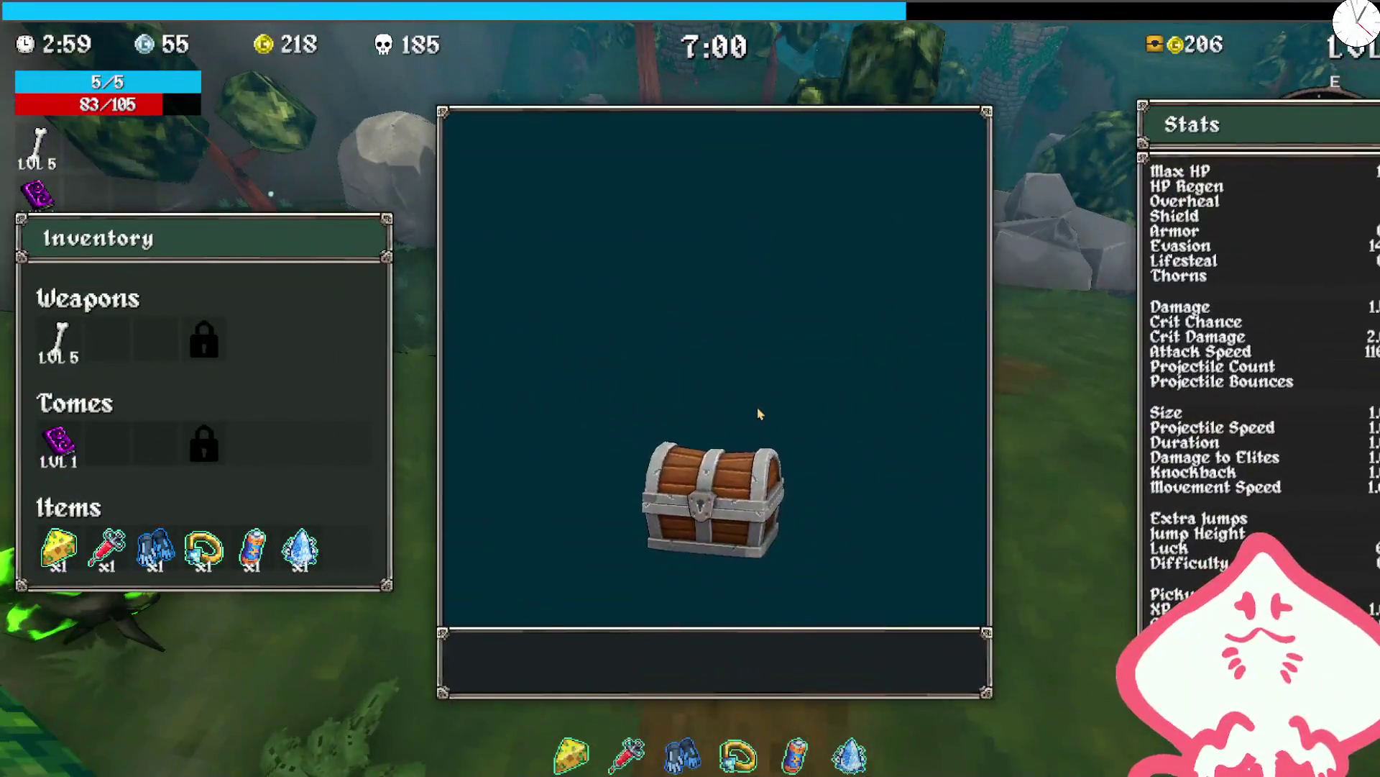
{"action": "left_click", "coordinate": [760, 414]}
{"action": "key", "text": "w"}
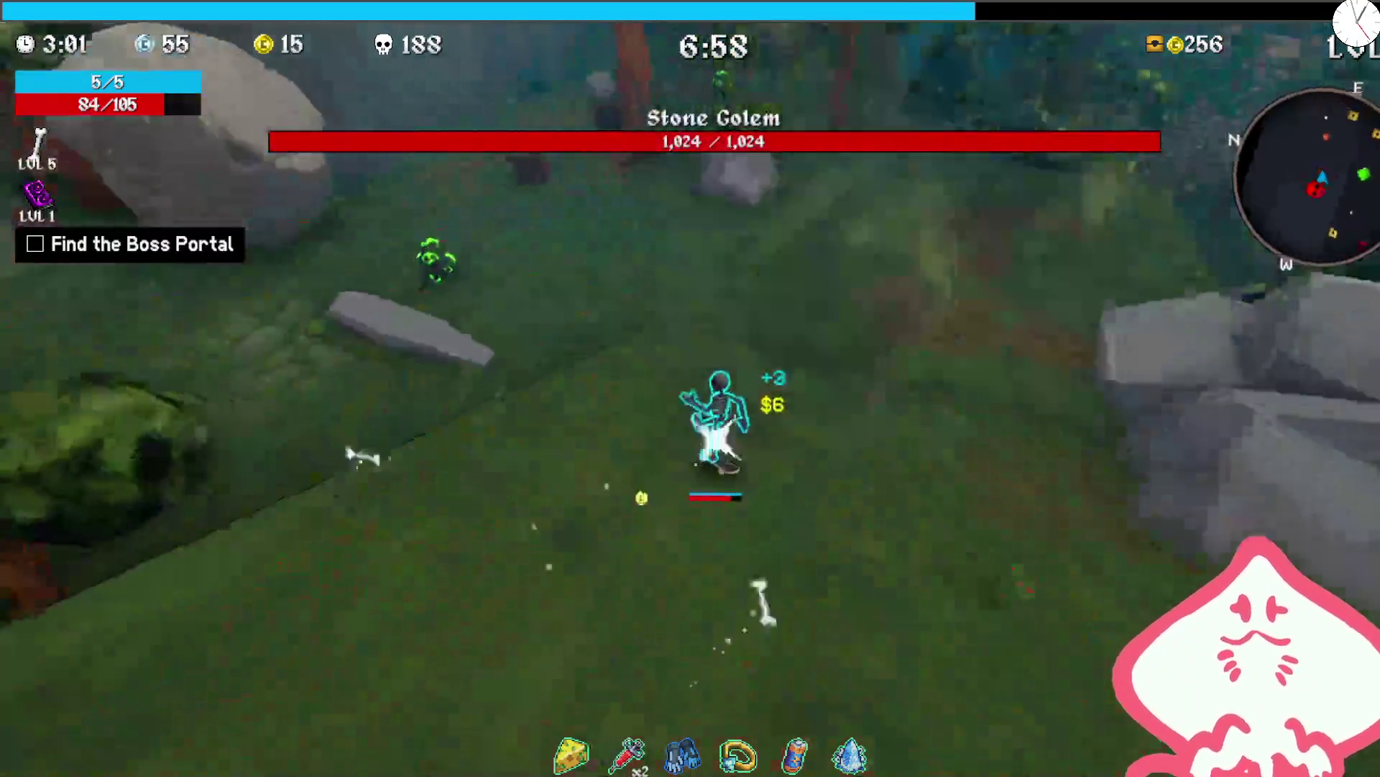
{"action": "key", "text": "w"}
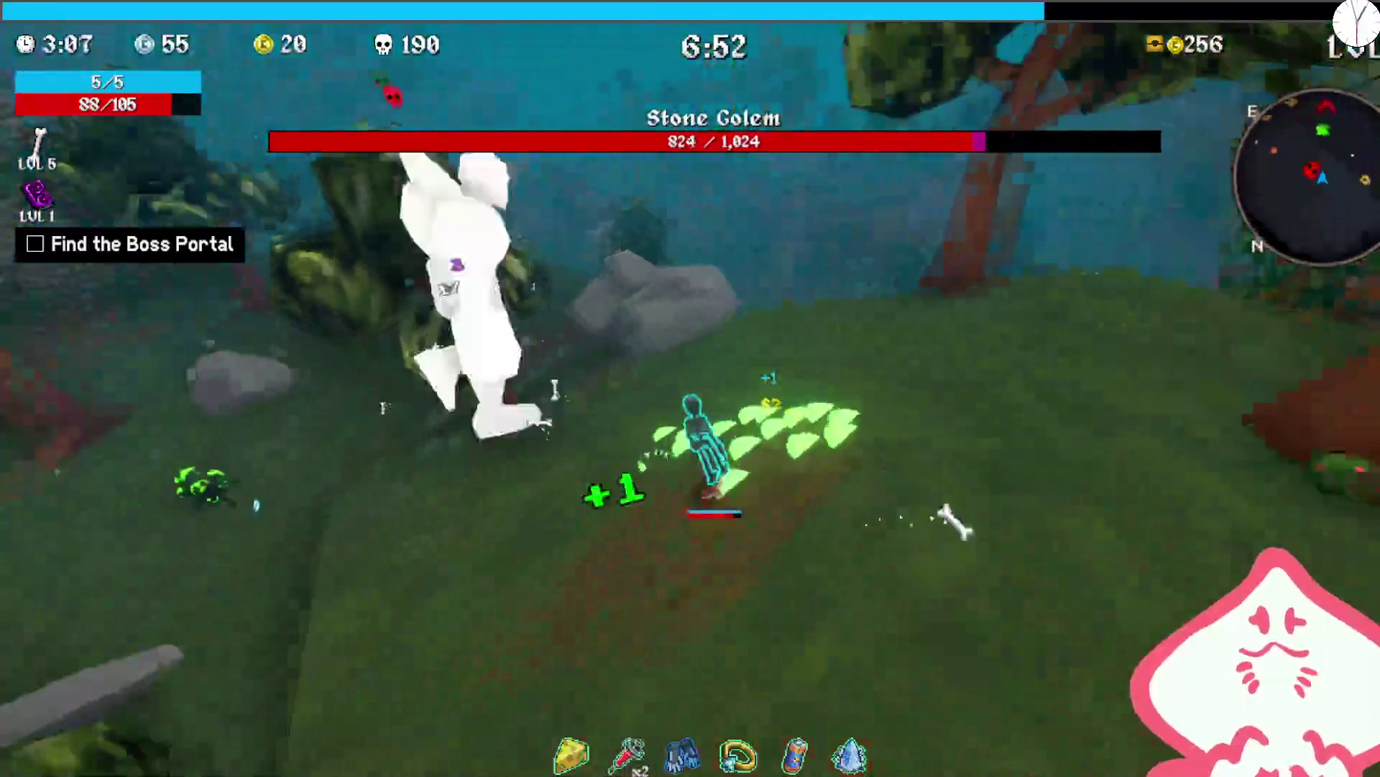
{"action": "key", "text": "w"}
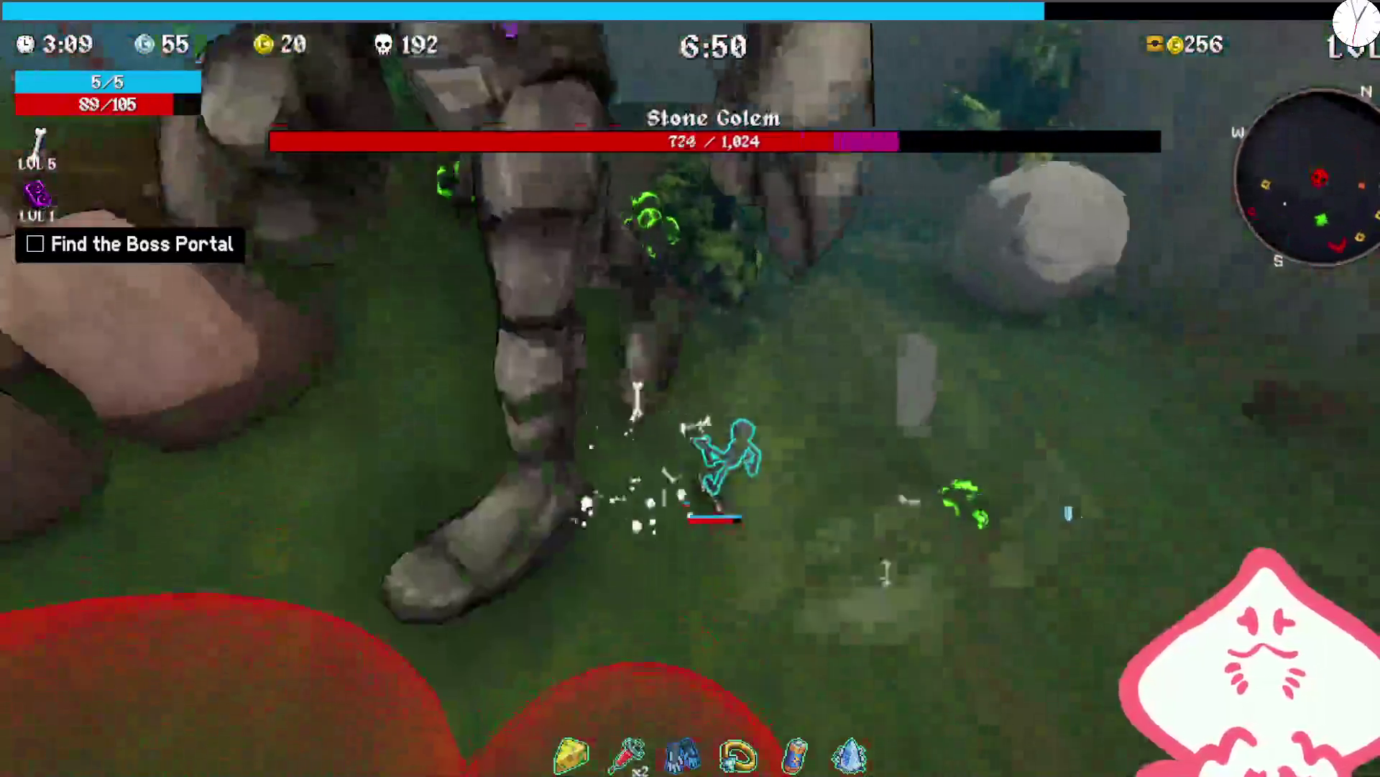
{"action": "key", "text": "w"}
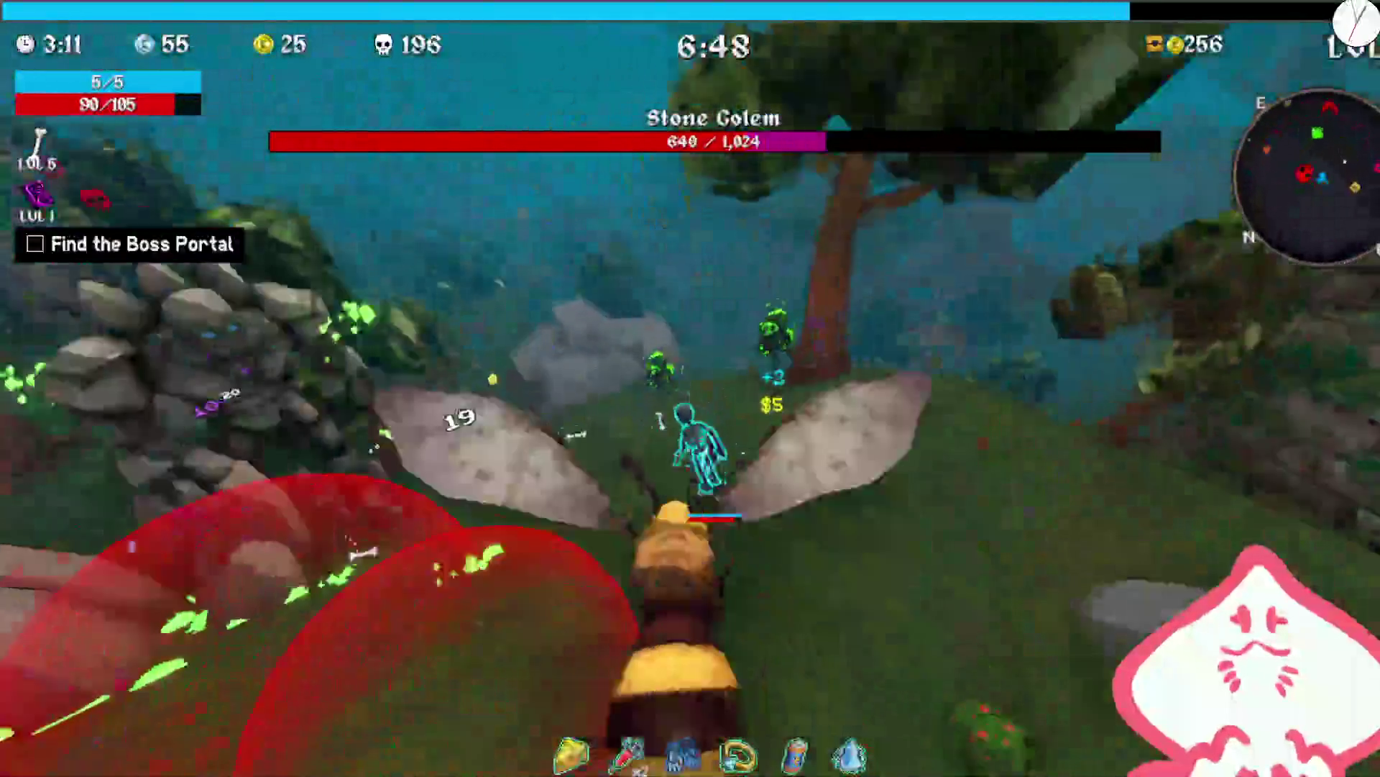
{"action": "key", "text": "w"}
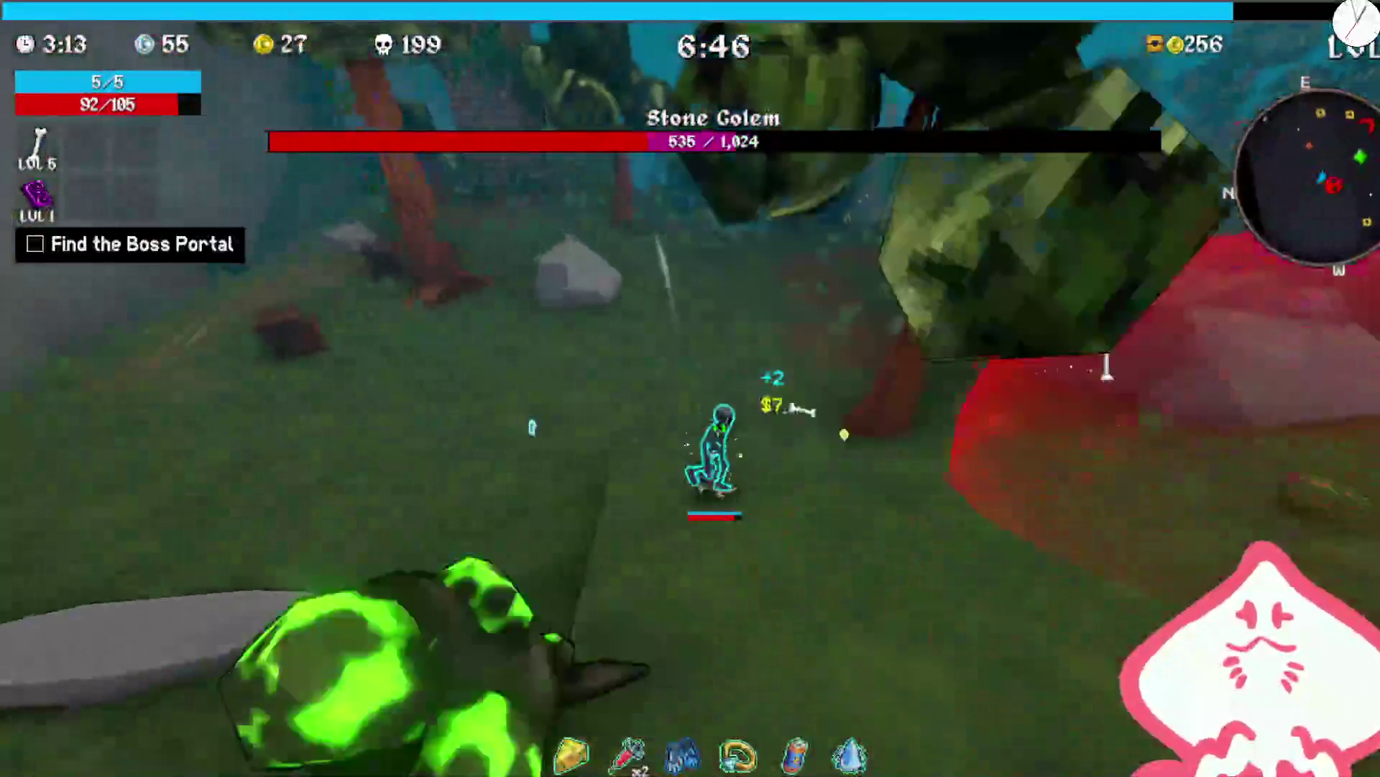
{"action": "key", "text": "w"}
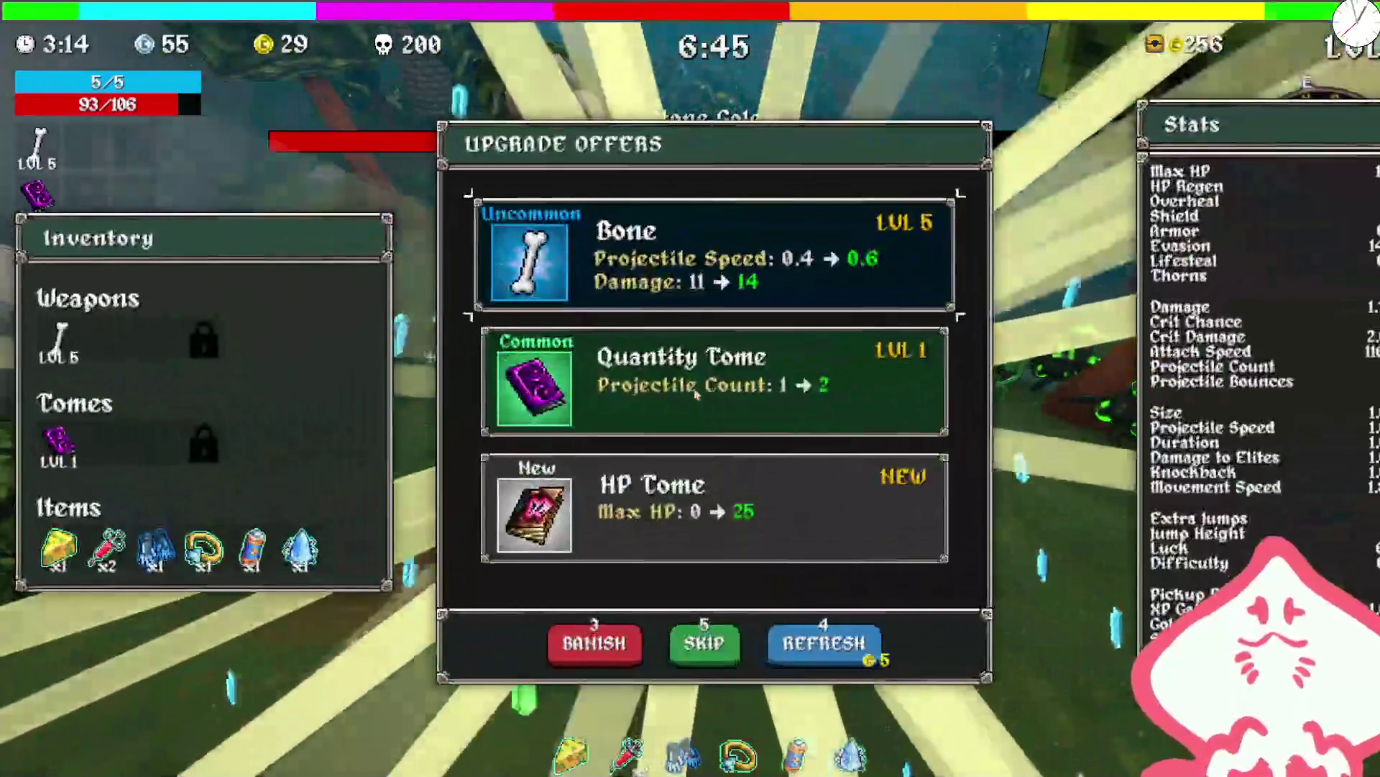
{"action": "key", "text": "space"}
{"action": "key", "text": "w"}
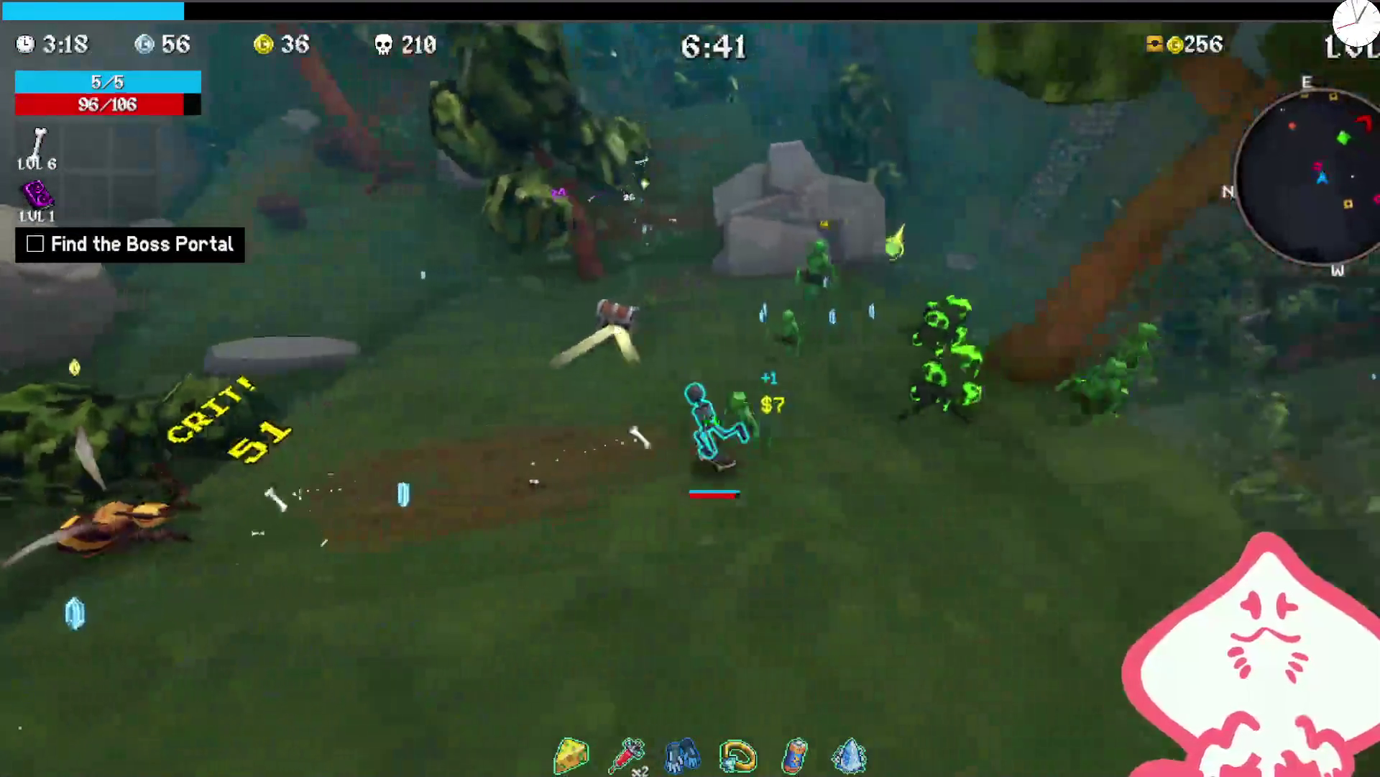
{"action": "key", "text": "e"}
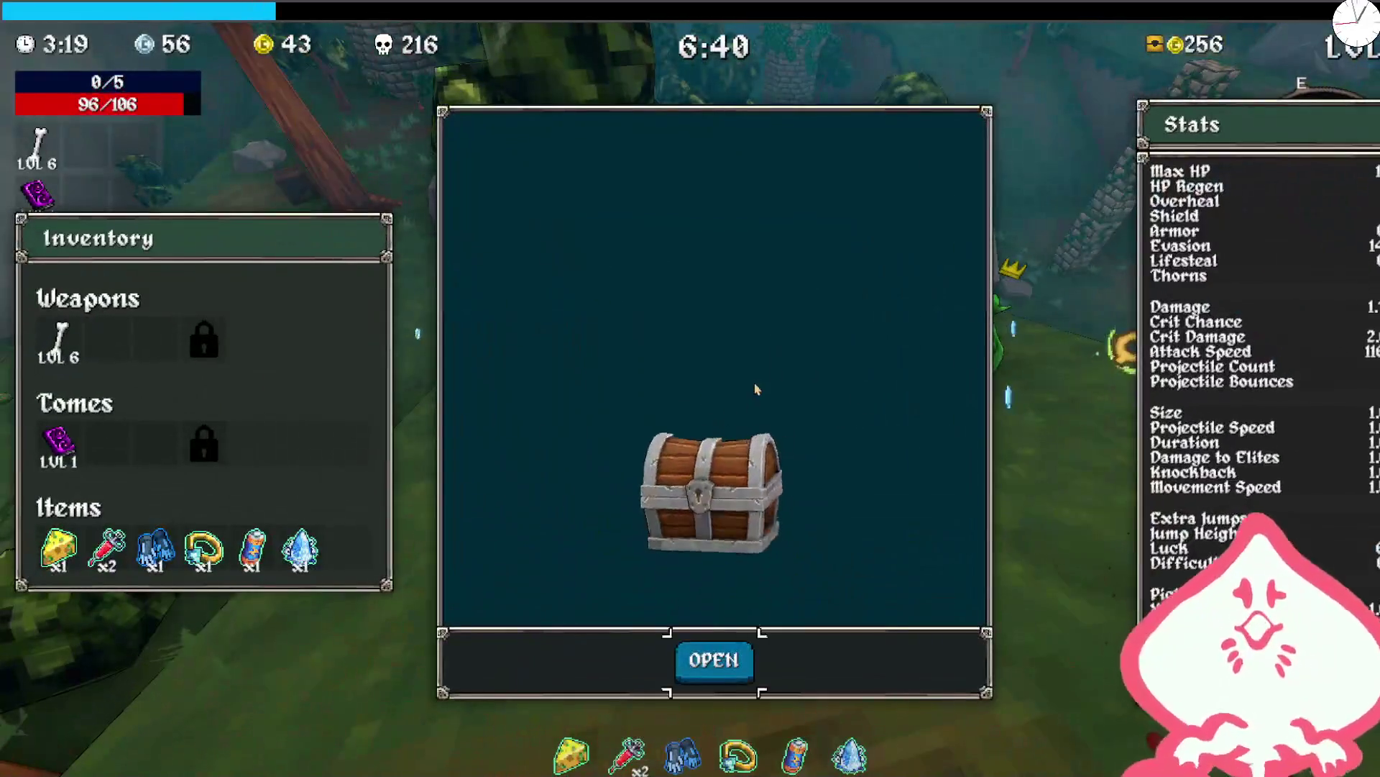
{"action": "key", "text": "space"}
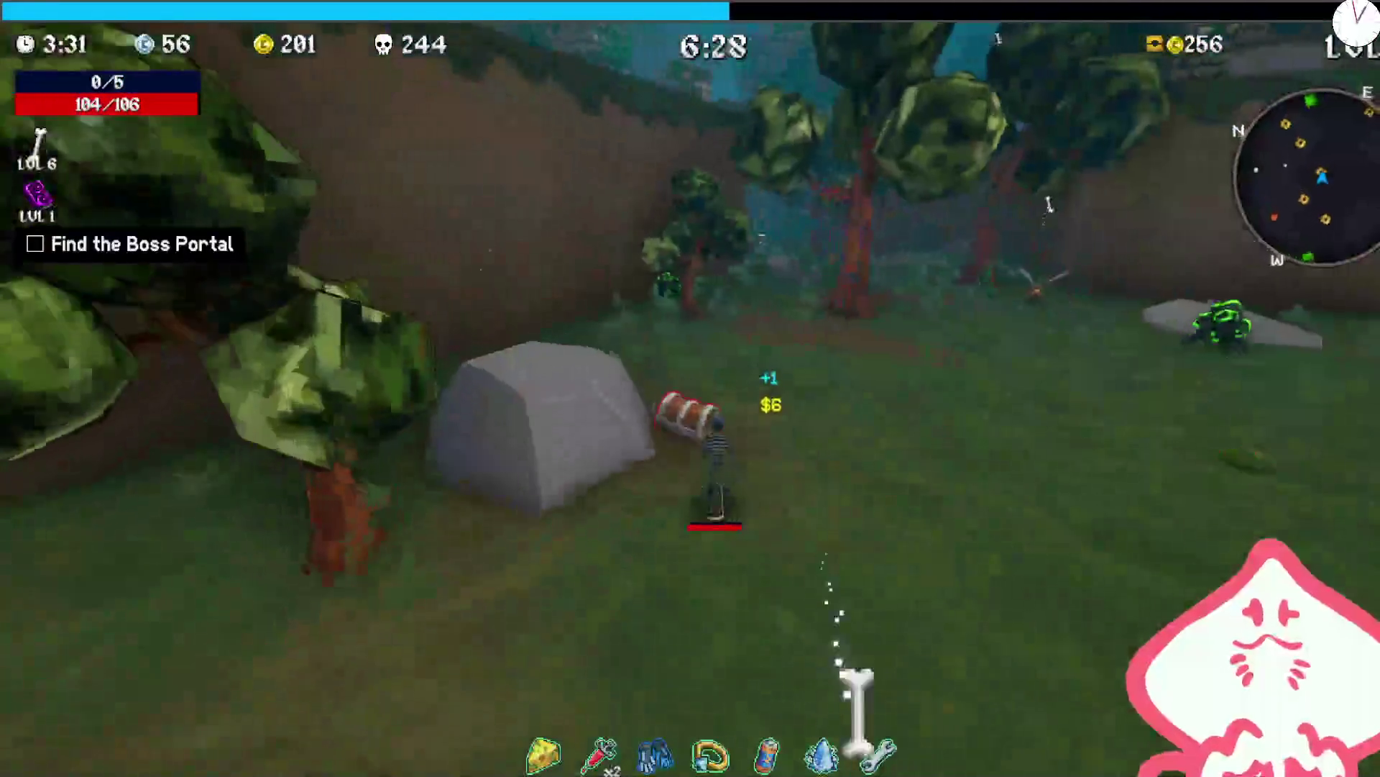
- Push through the ruins past skeletons and goblins and raise Bone to level 7
{"action": "key", "text": "w"}
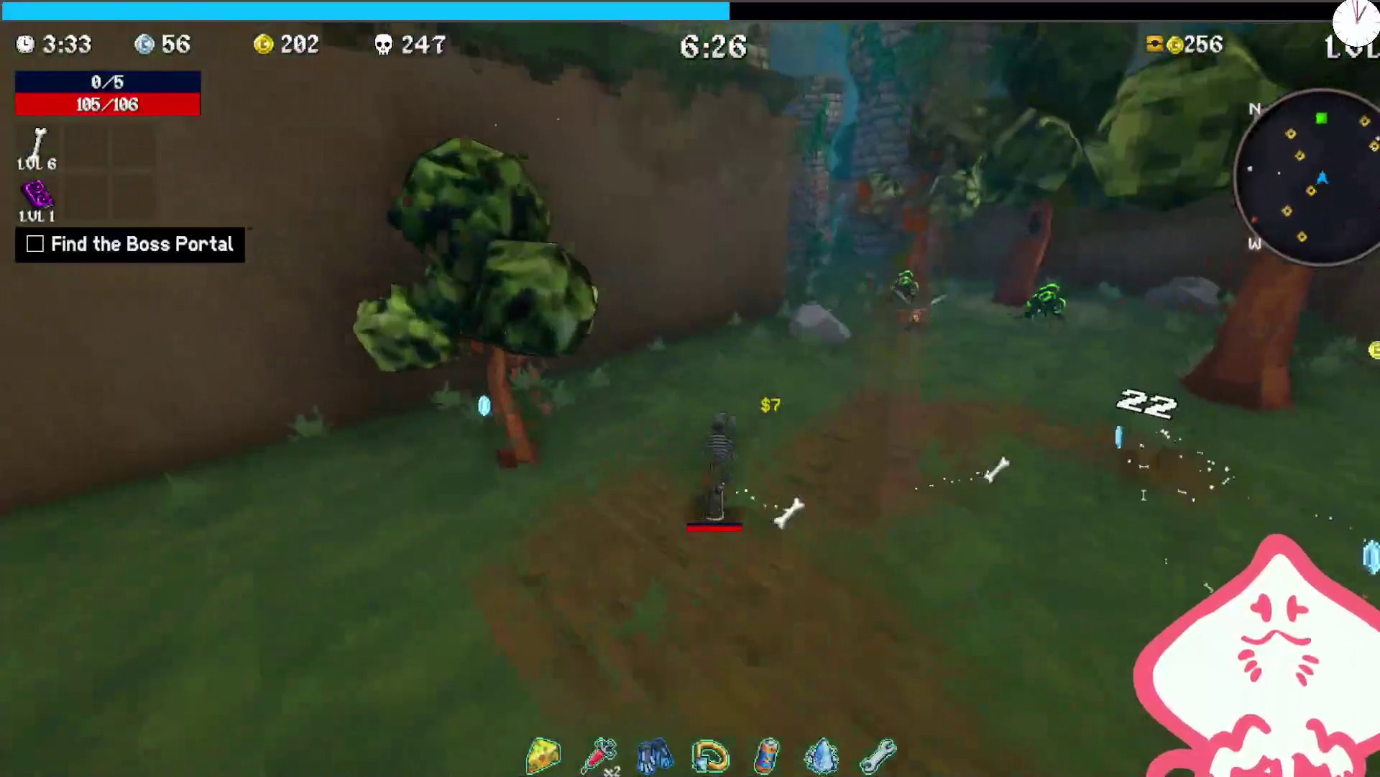
{"action": "key", "text": "w"}
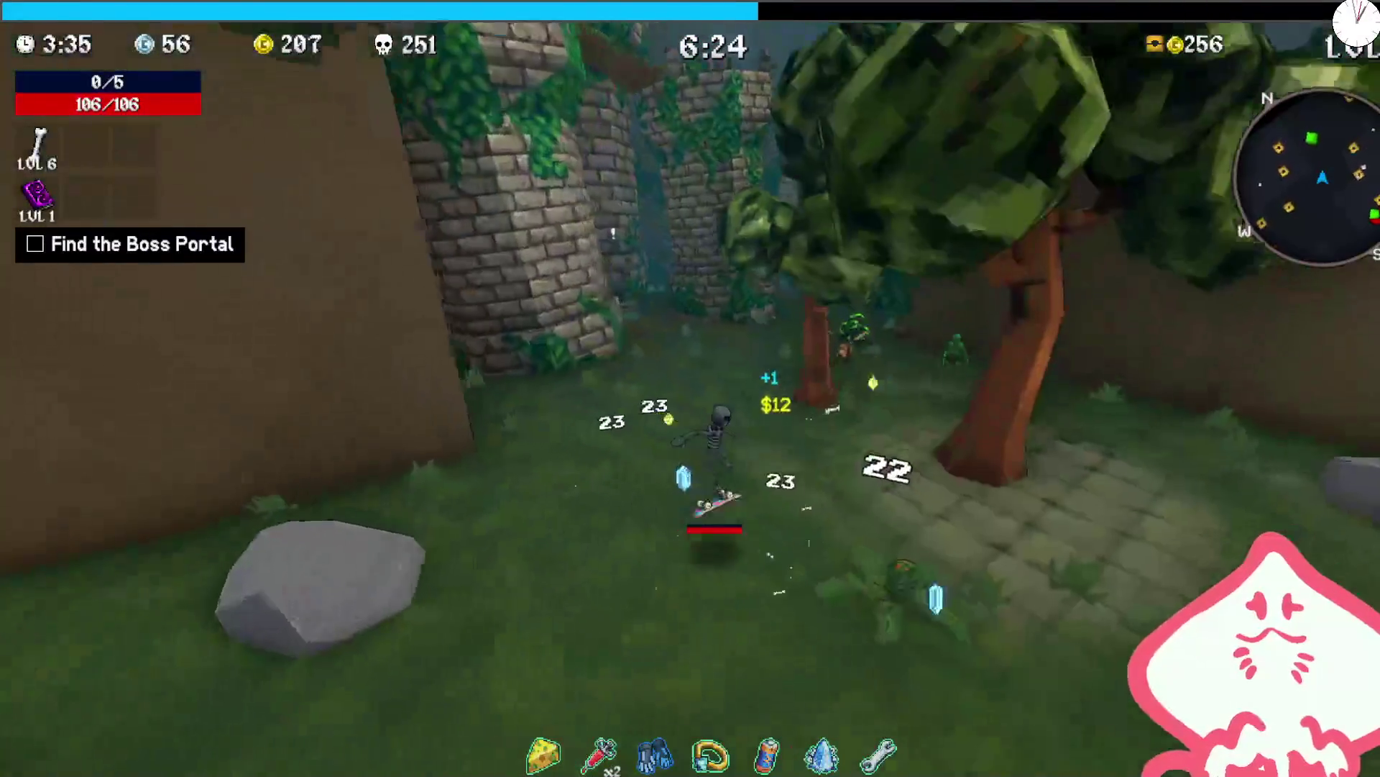
{"action": "key", "text": "w"}
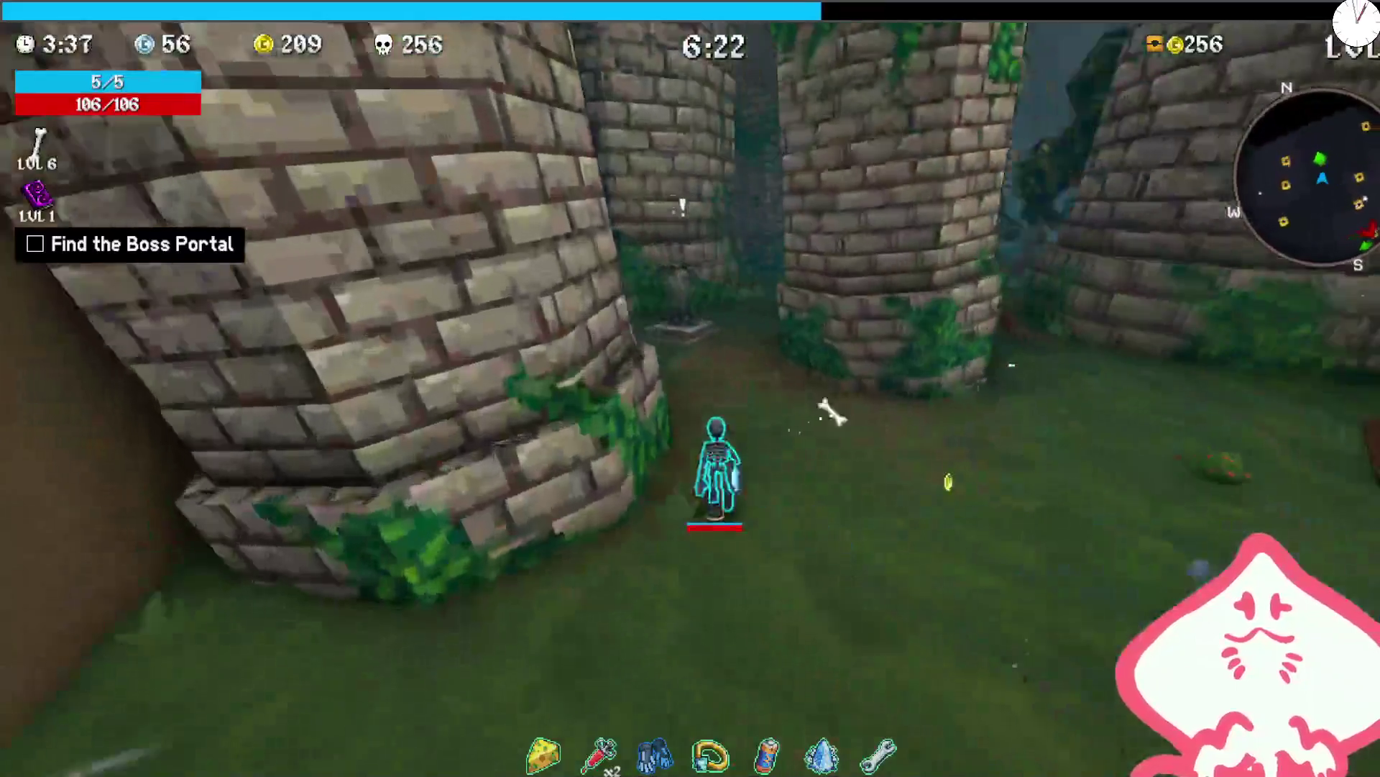
{"action": "key", "text": "w"}
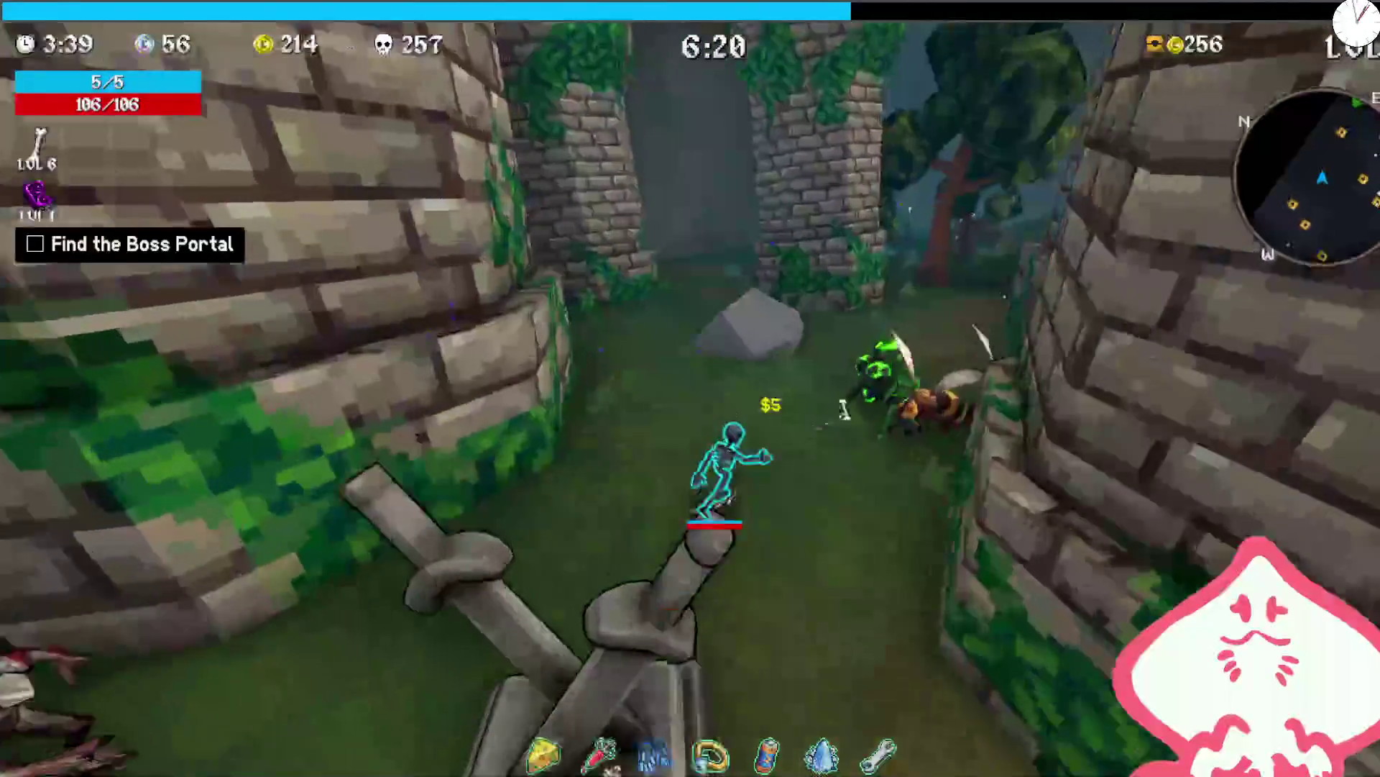
{"action": "key", "text": "w"}
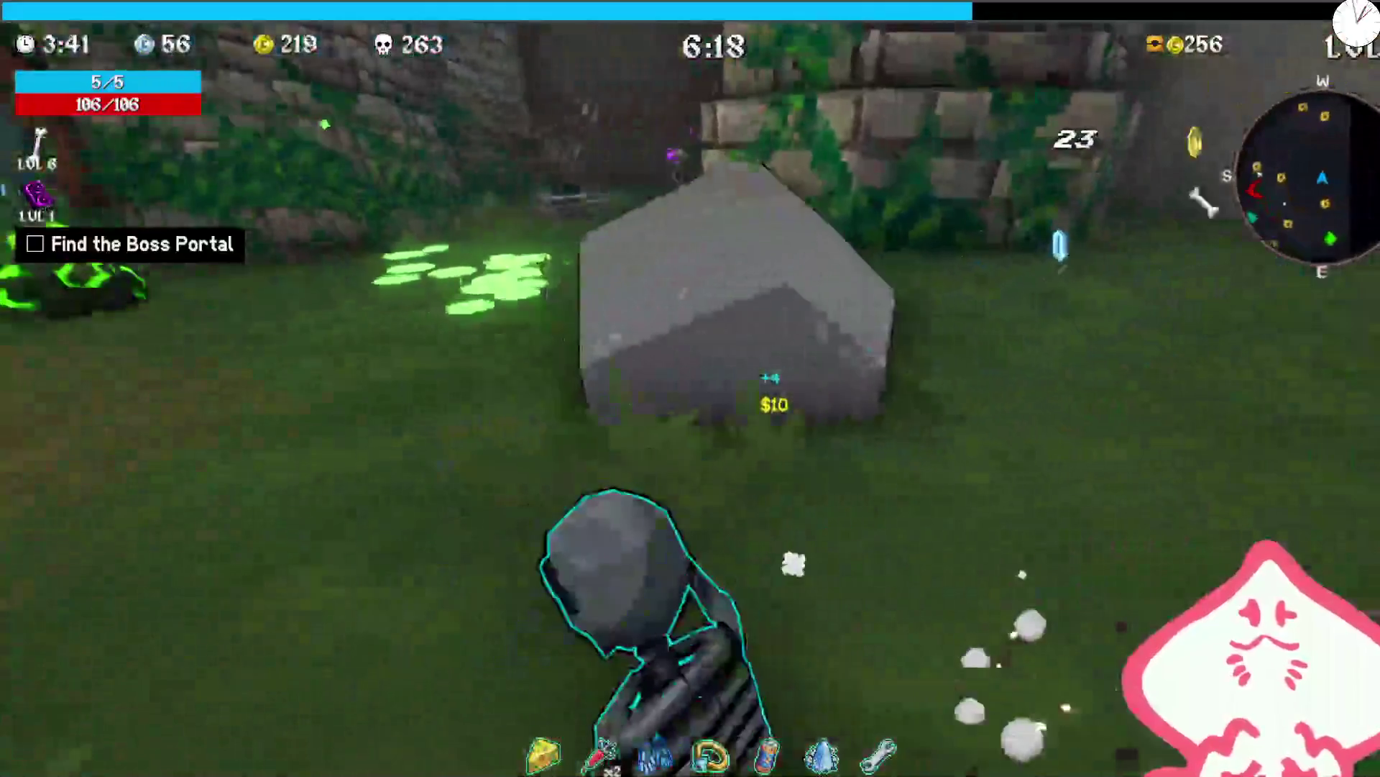
{"action": "key", "text": "w"}
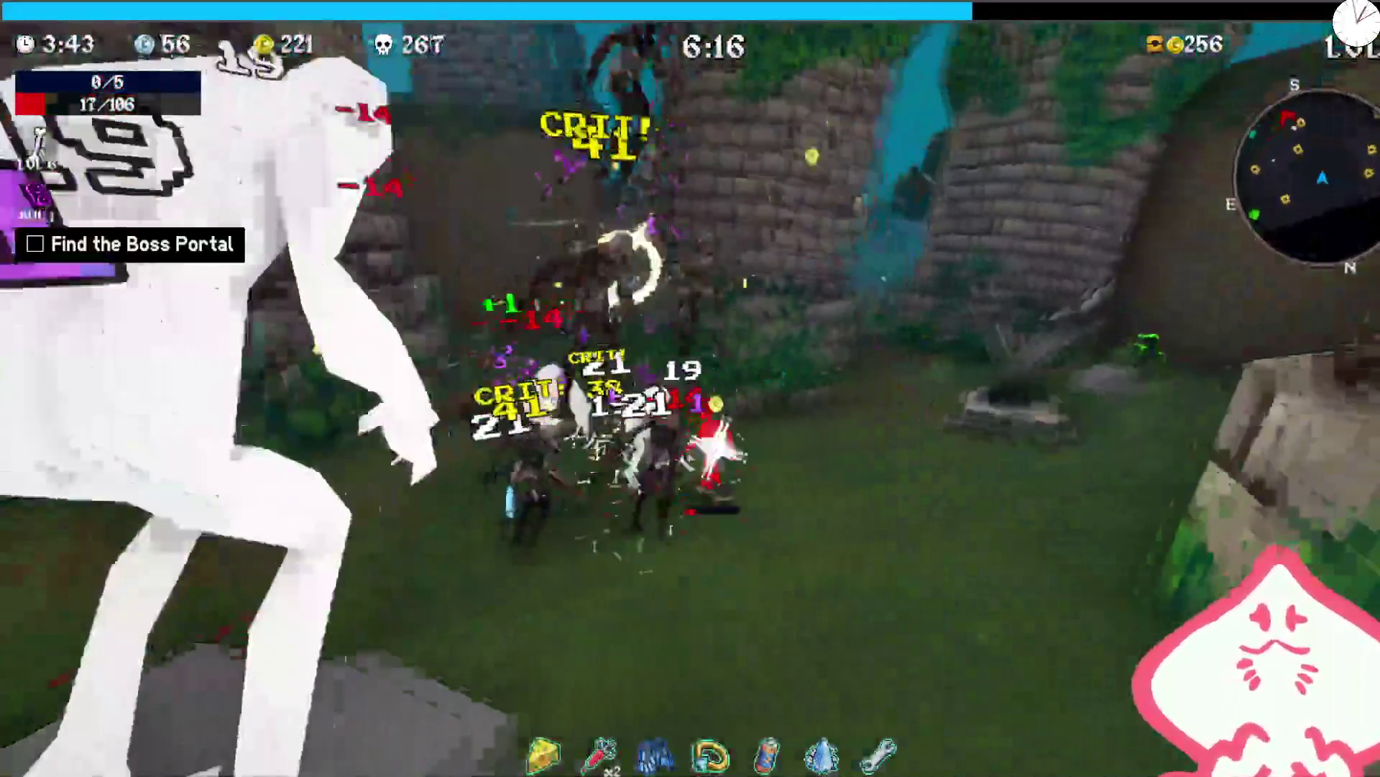
{"action": "key", "text": "w"}
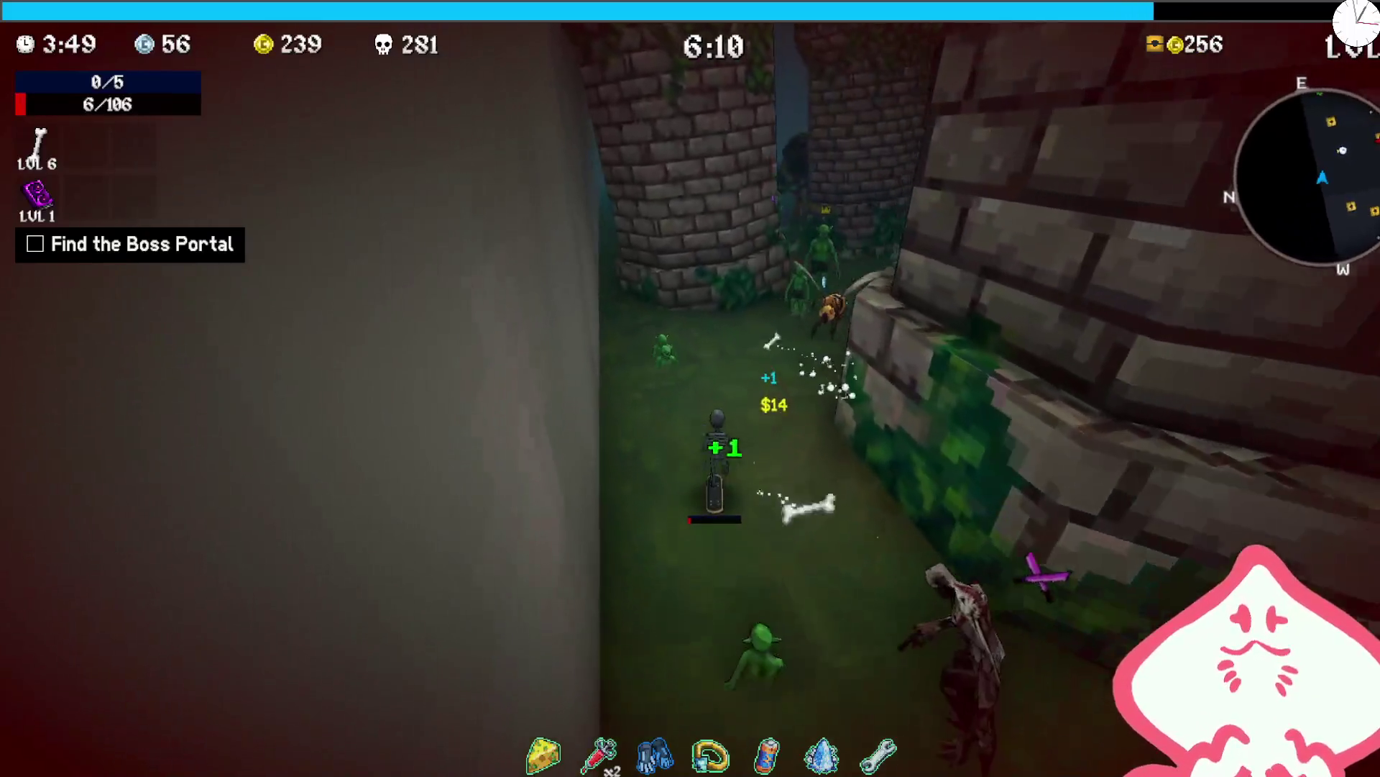
{"action": "key", "text": "w"}
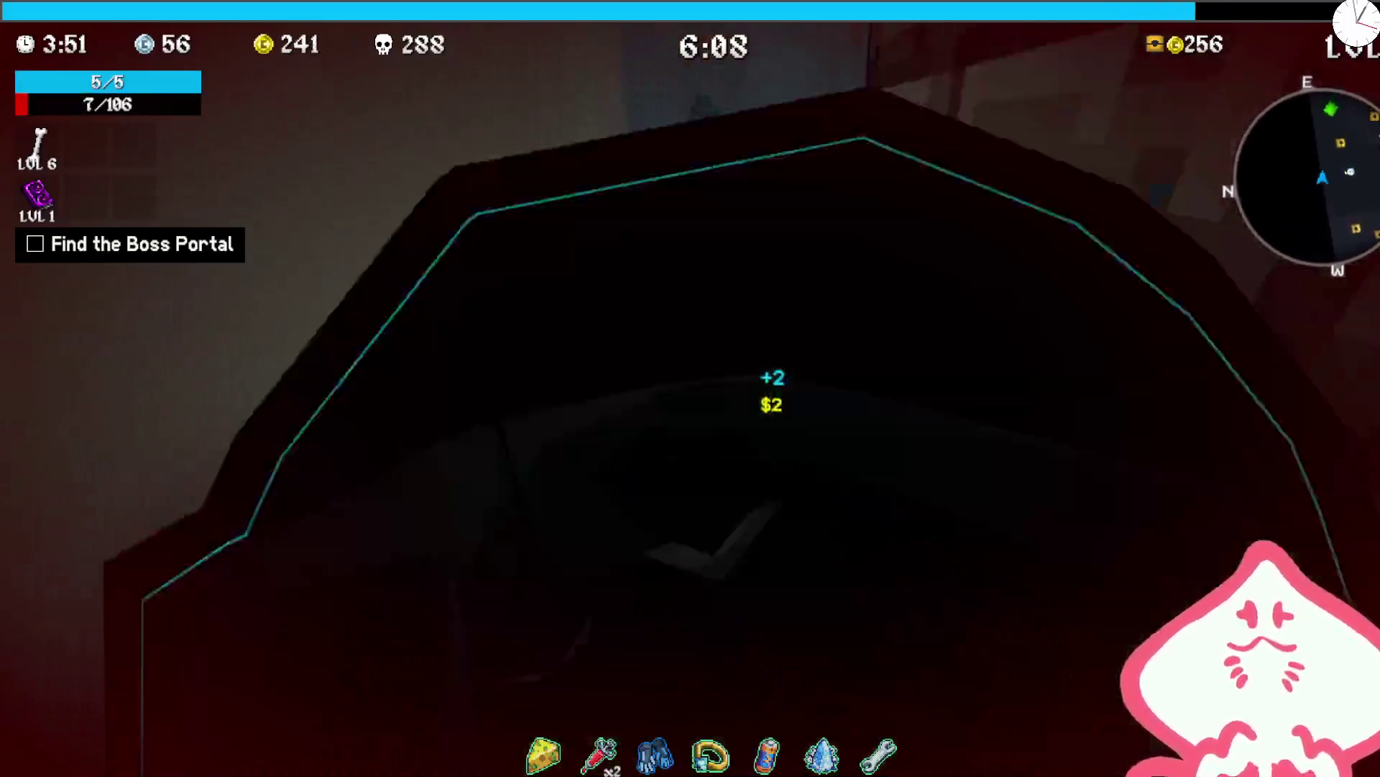
{"action": "key", "text": "w"}
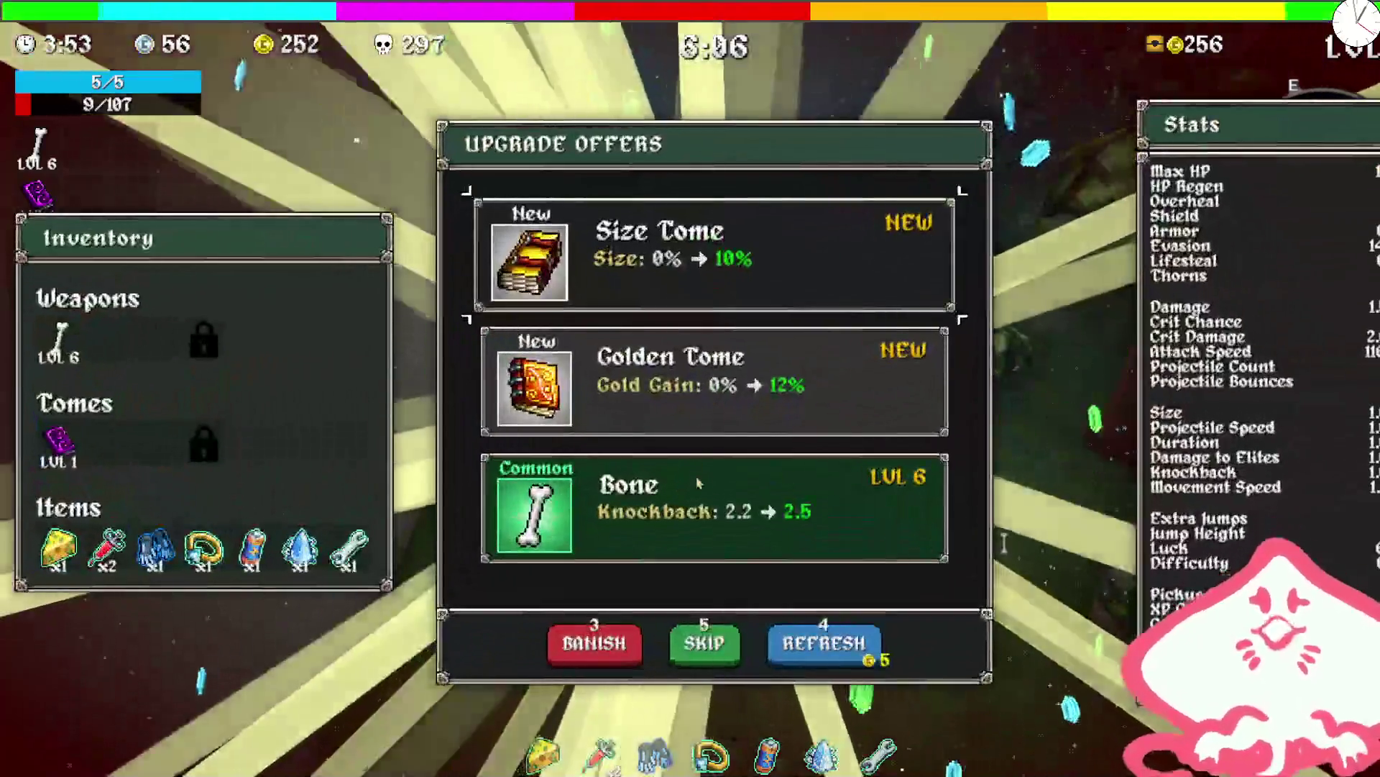
{"action": "left_click", "coordinate": [716, 507]}
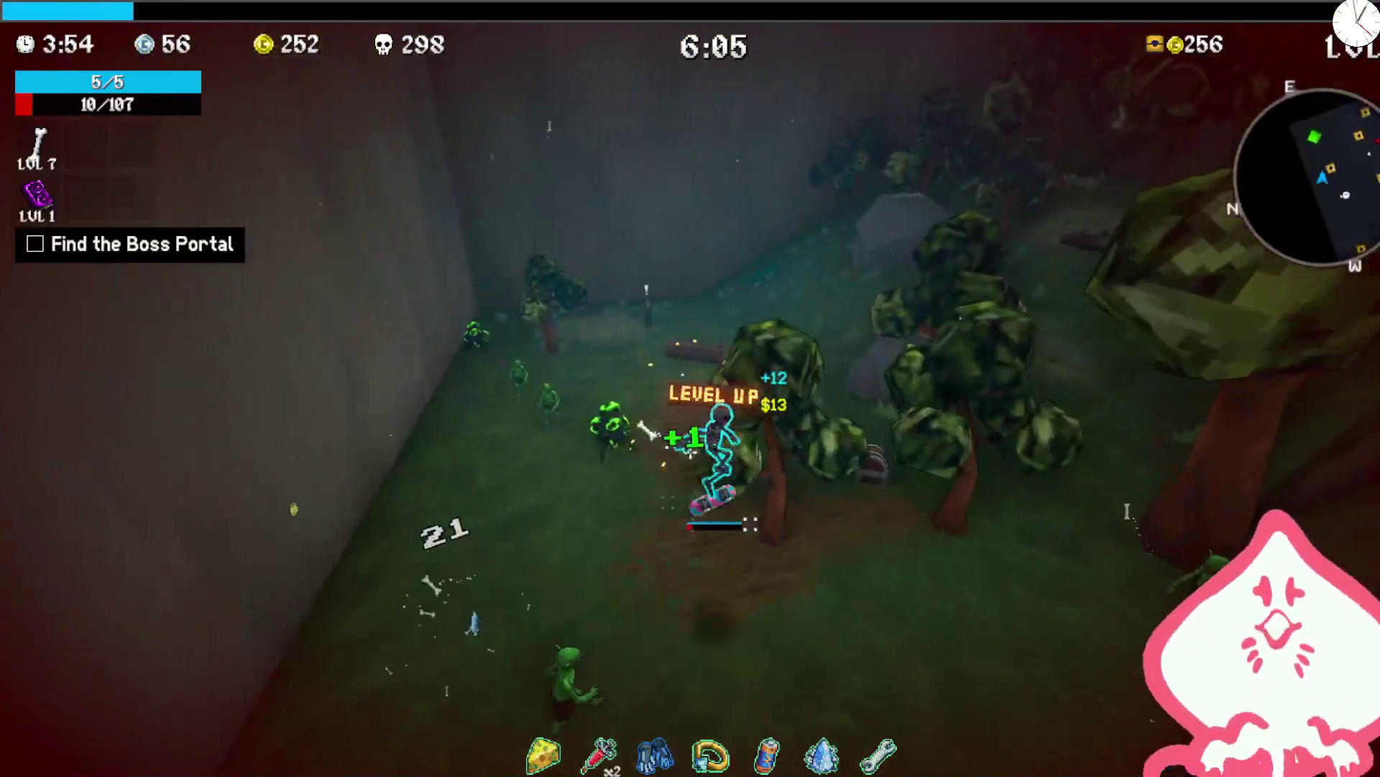
- Skate over to the Shady Guy and open his shop
{"action": "key", "text": "w"}
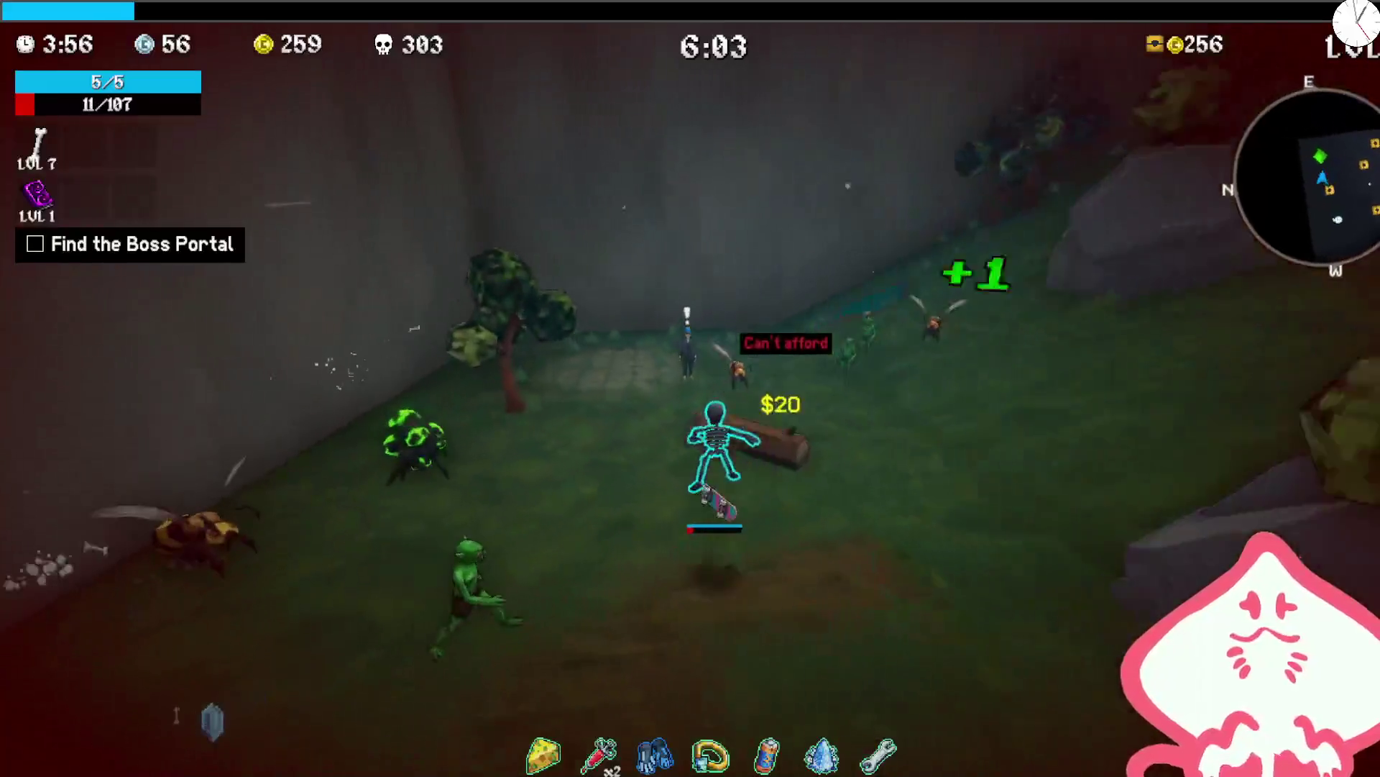
{"action": "key", "text": "w"}
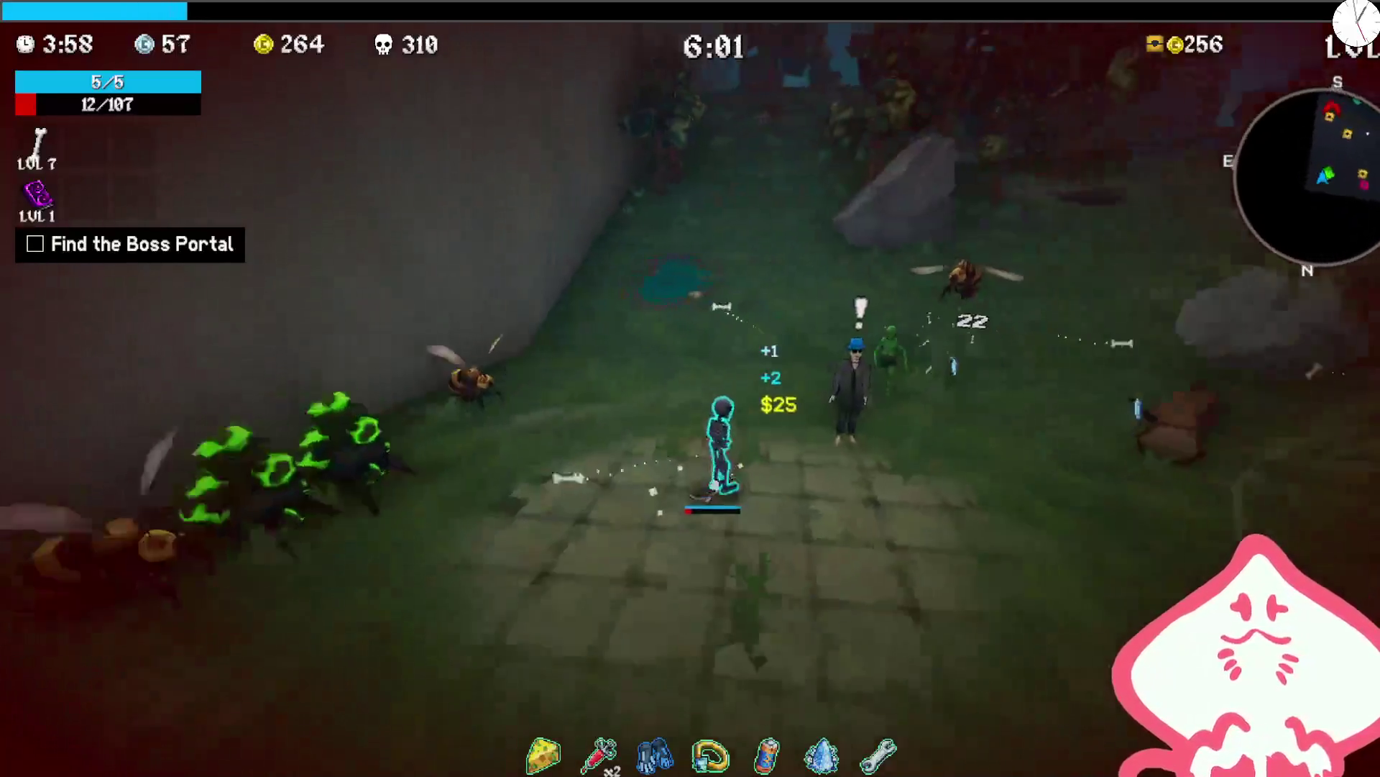
{"action": "key", "text": "e"}
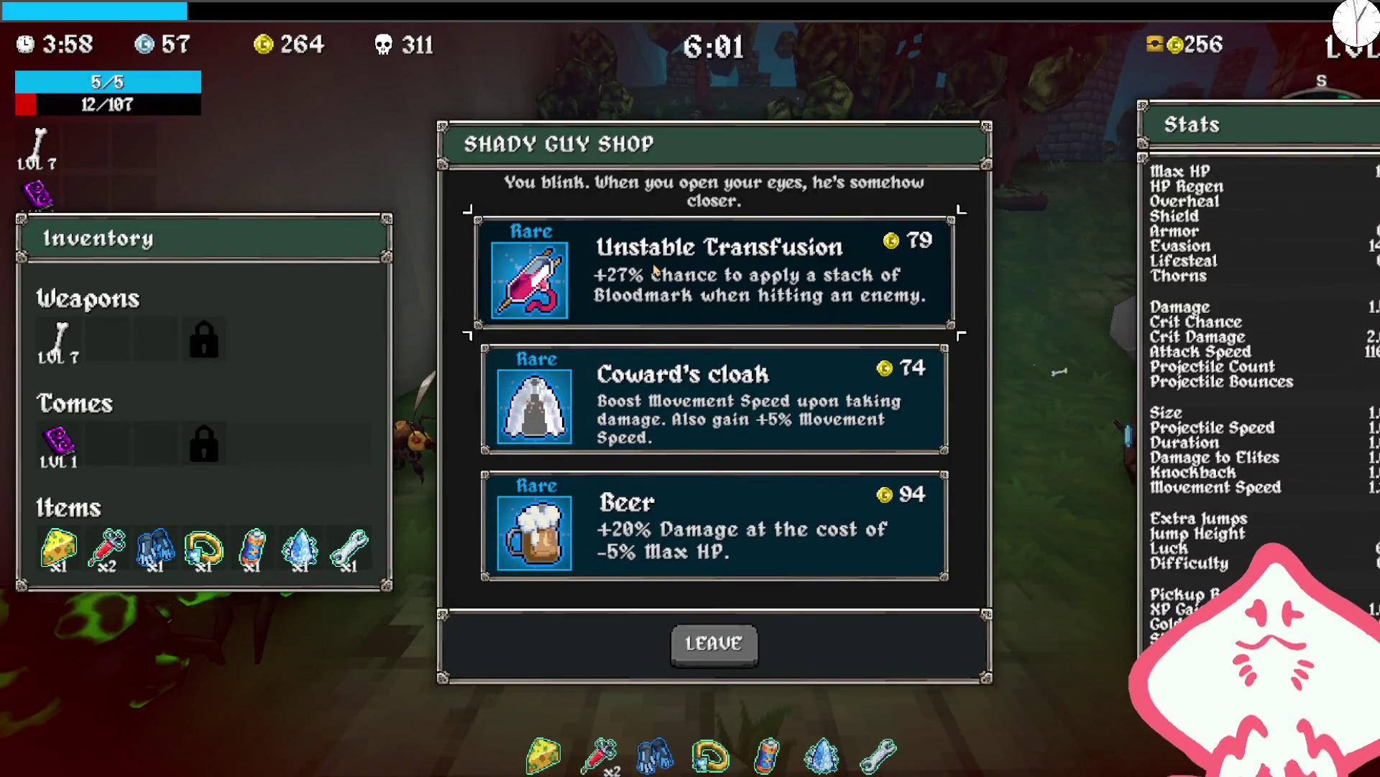
- Buy Coward's Cloak, then skate to the hilltop shrine and fight until dying at 357 kills
{"action": "left_click", "coordinate": [676, 425]}
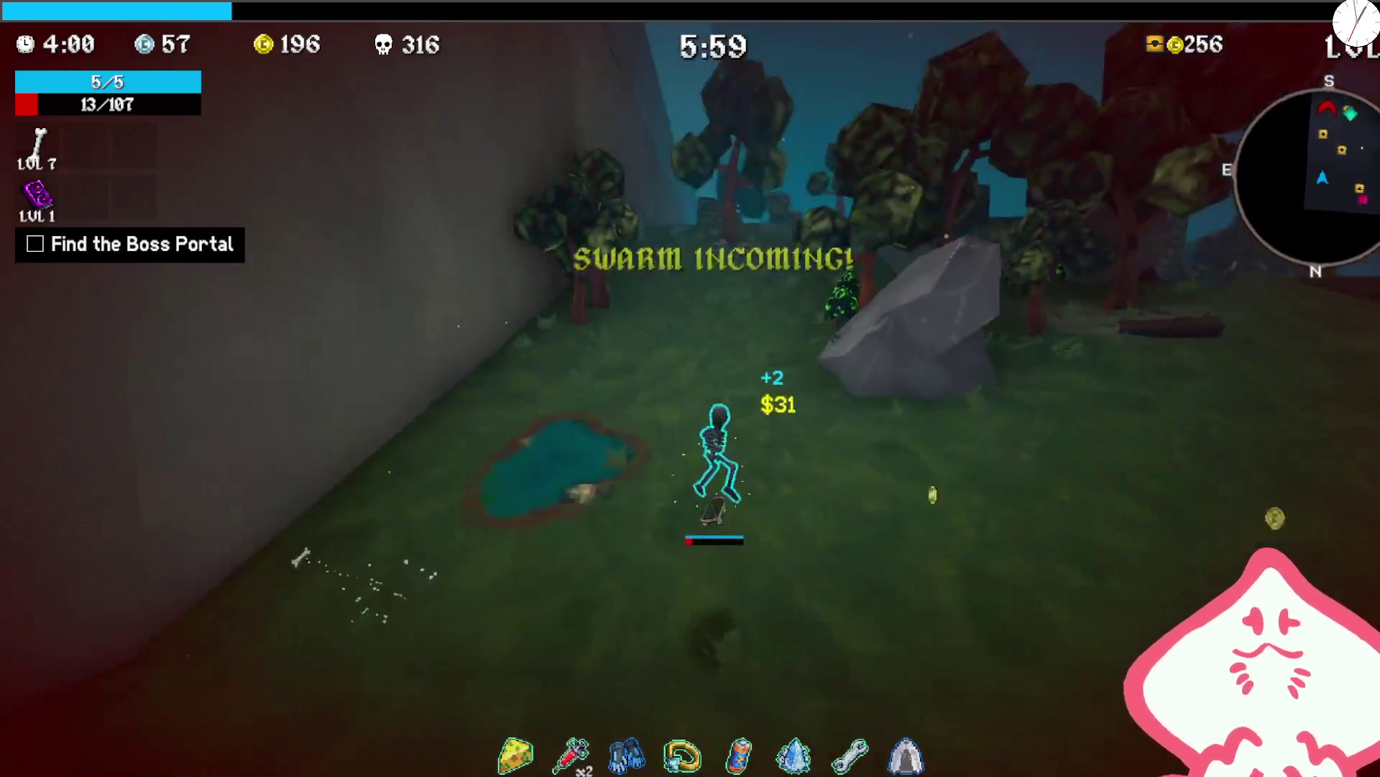
{"action": "key", "text": "w"}
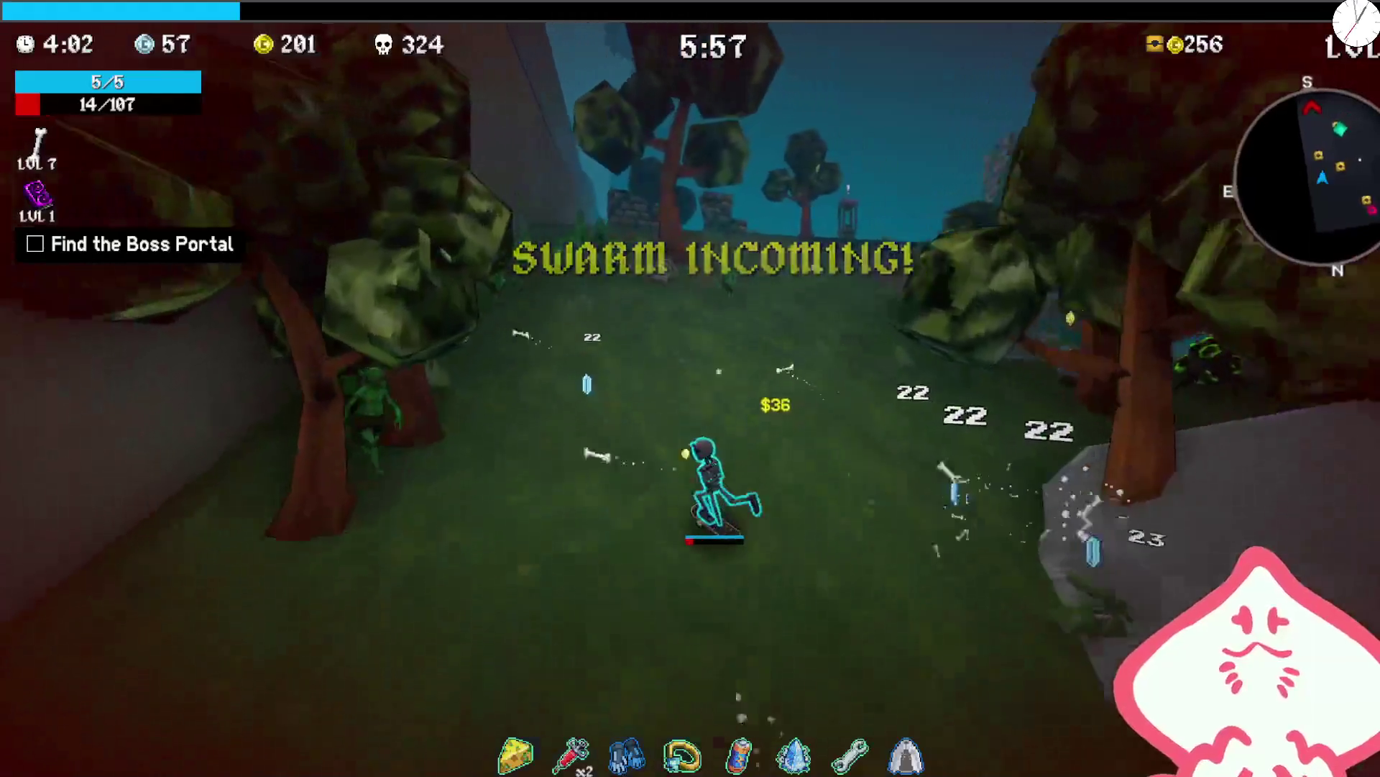
{"action": "key", "text": "w"}
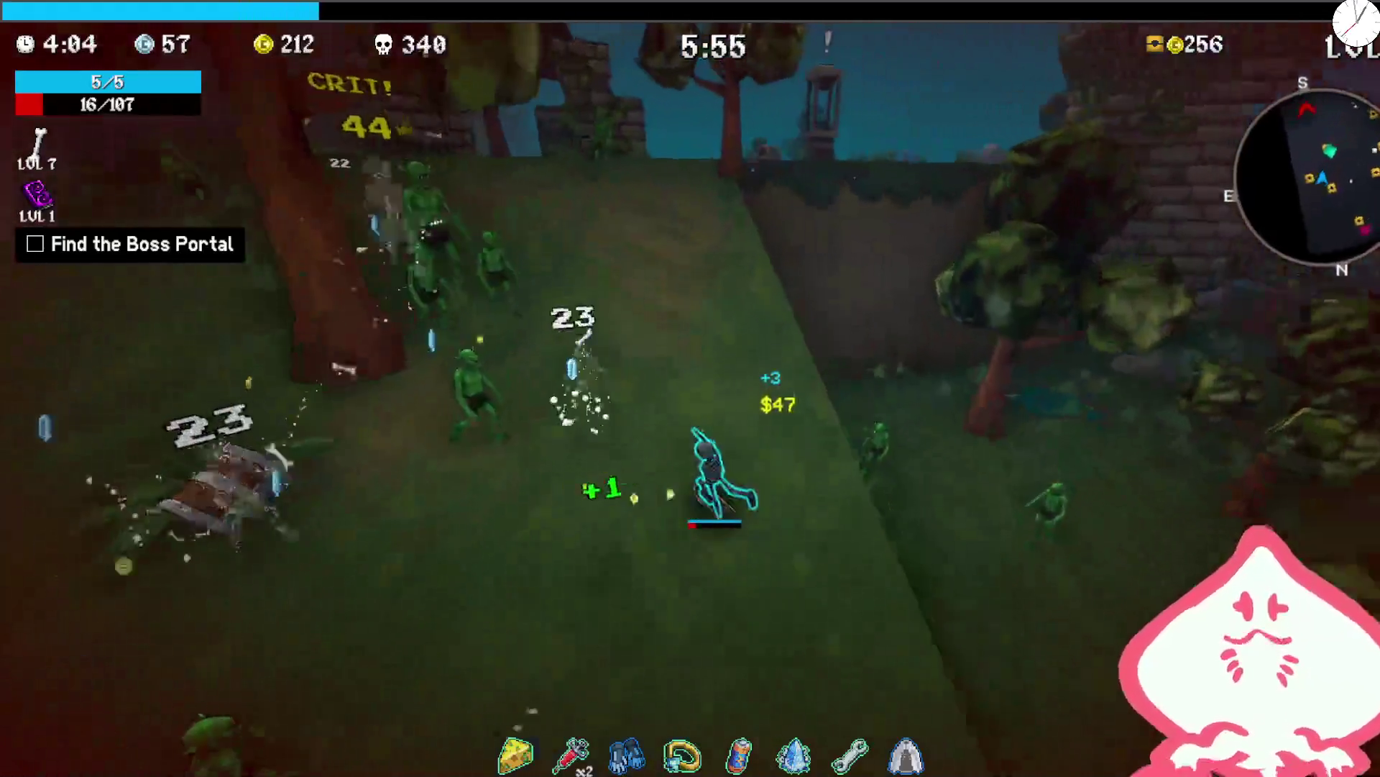
{"action": "key", "text": "w"}
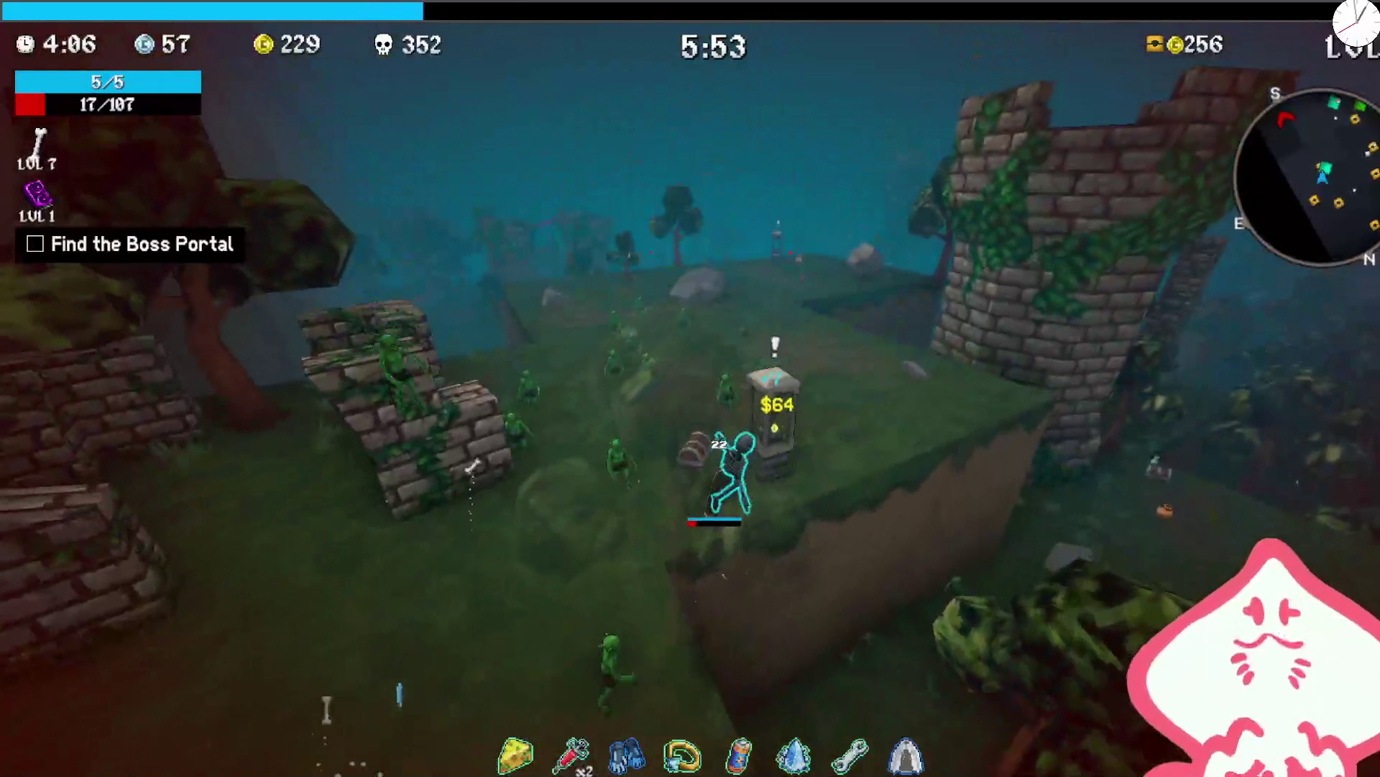
{"action": "key", "text": "w"}
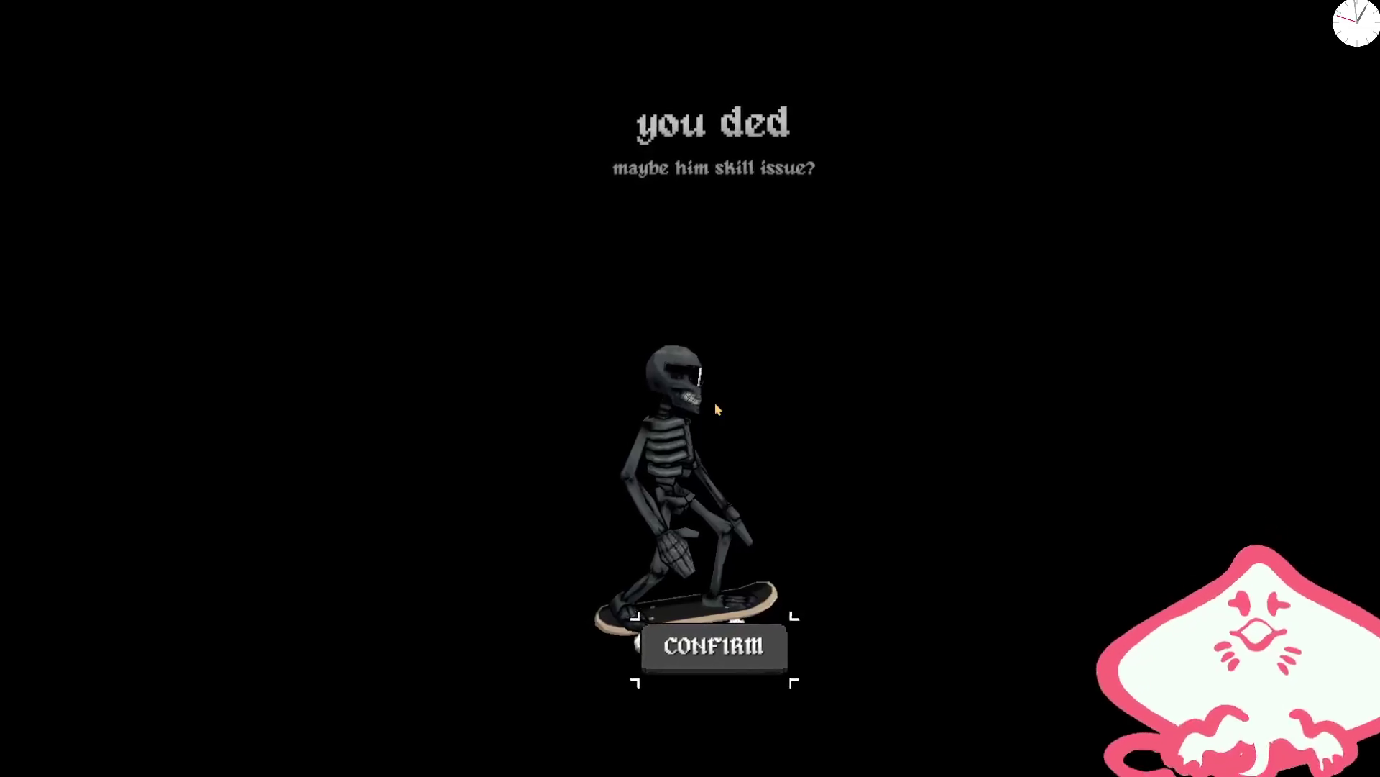
- Dismiss the death results, keep Calcium as the character, and launch a Forest Tier 3 run
{"action": "key", "text": "Return"}
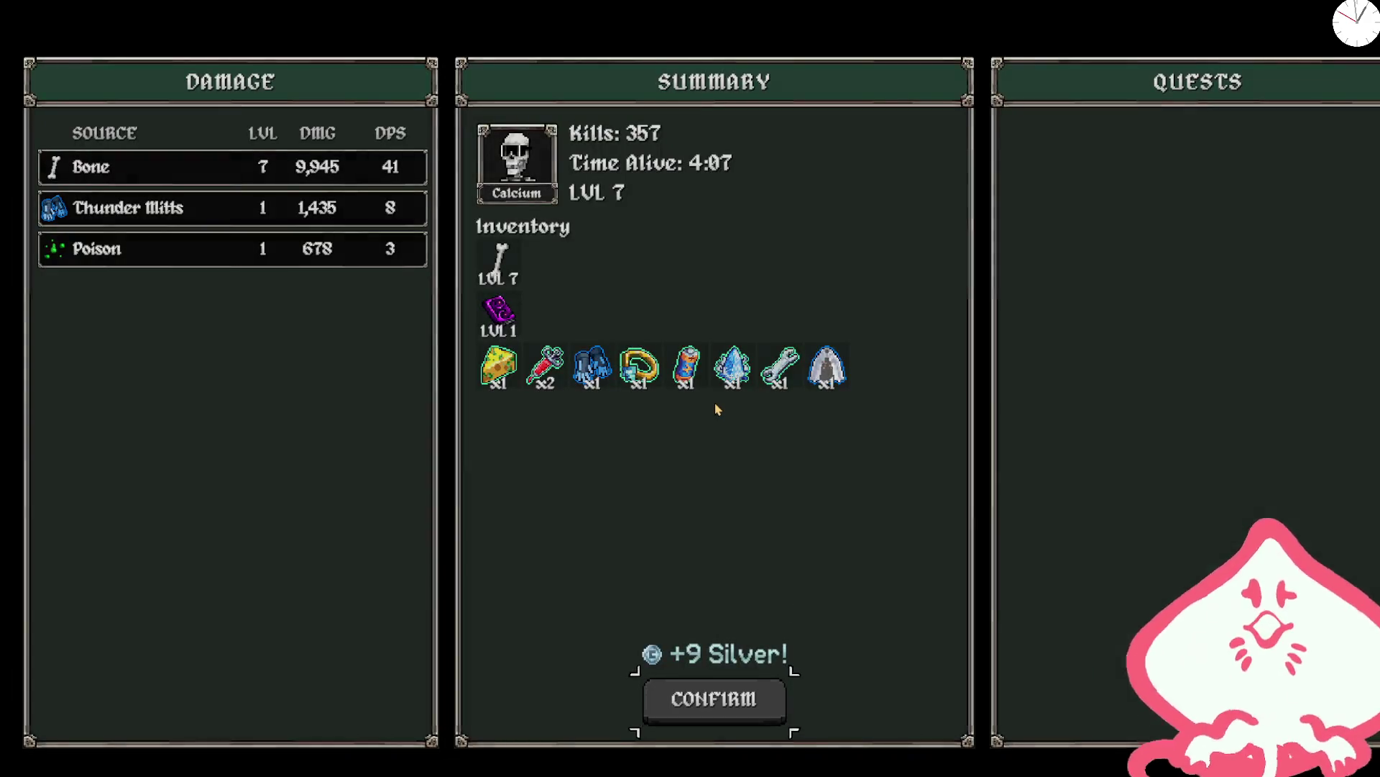
{"action": "key", "text": "Return"}
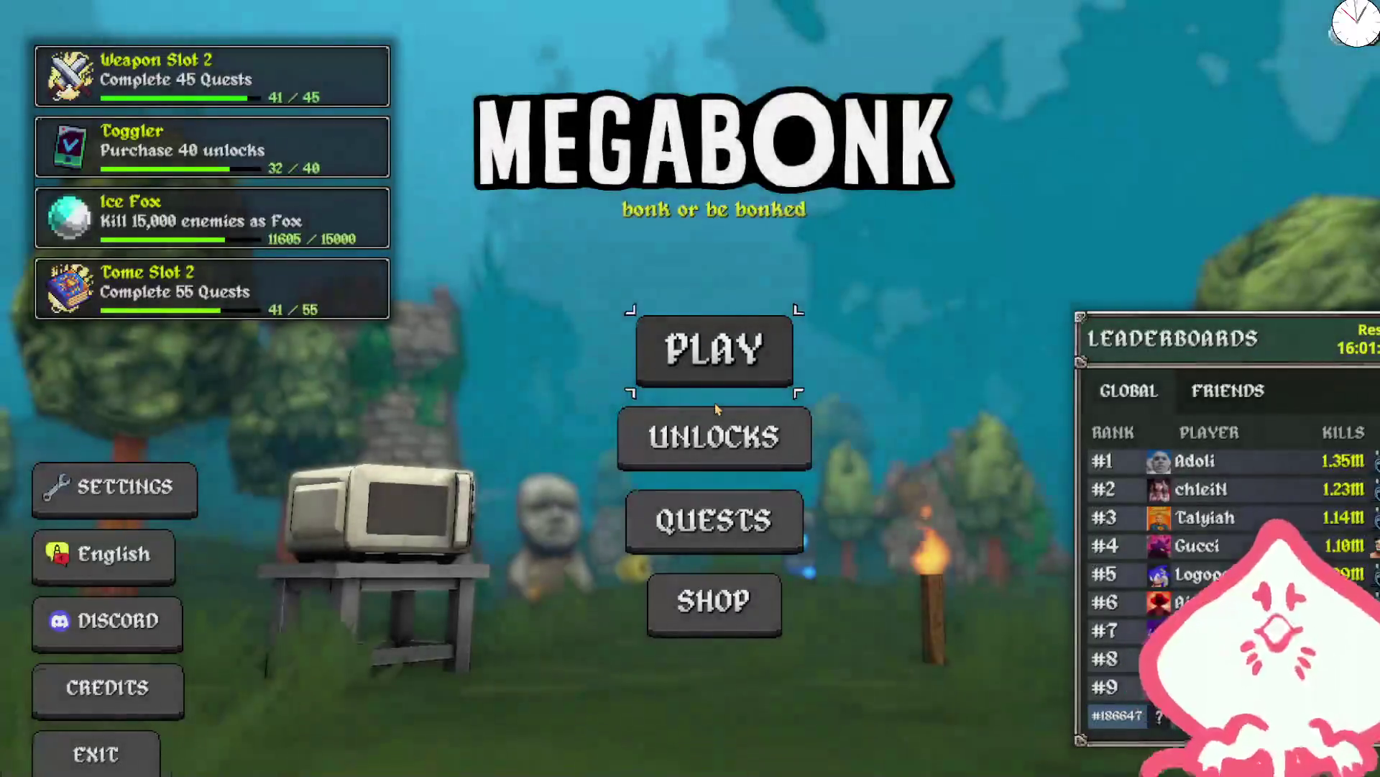
{"action": "left_click", "coordinate": [698, 320]}
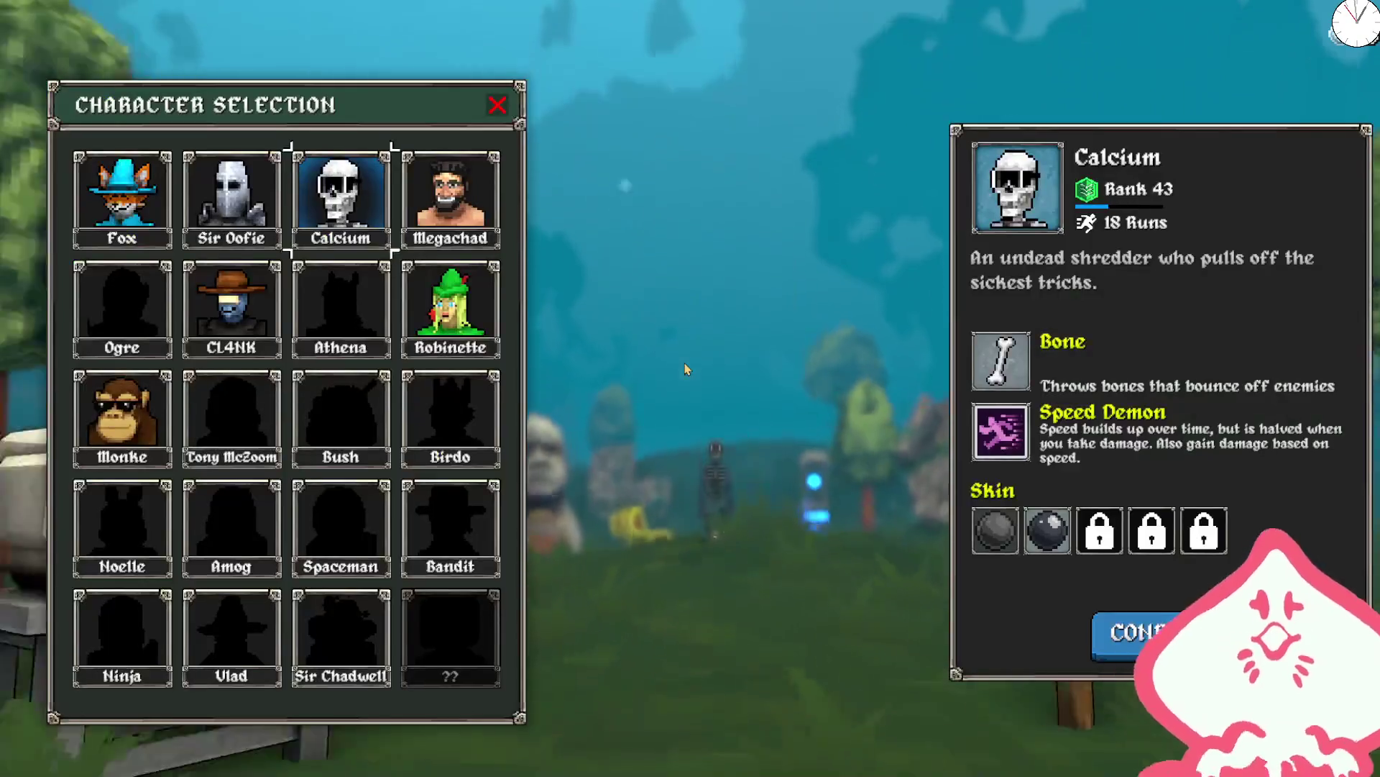
{"action": "key", "text": "Return"}
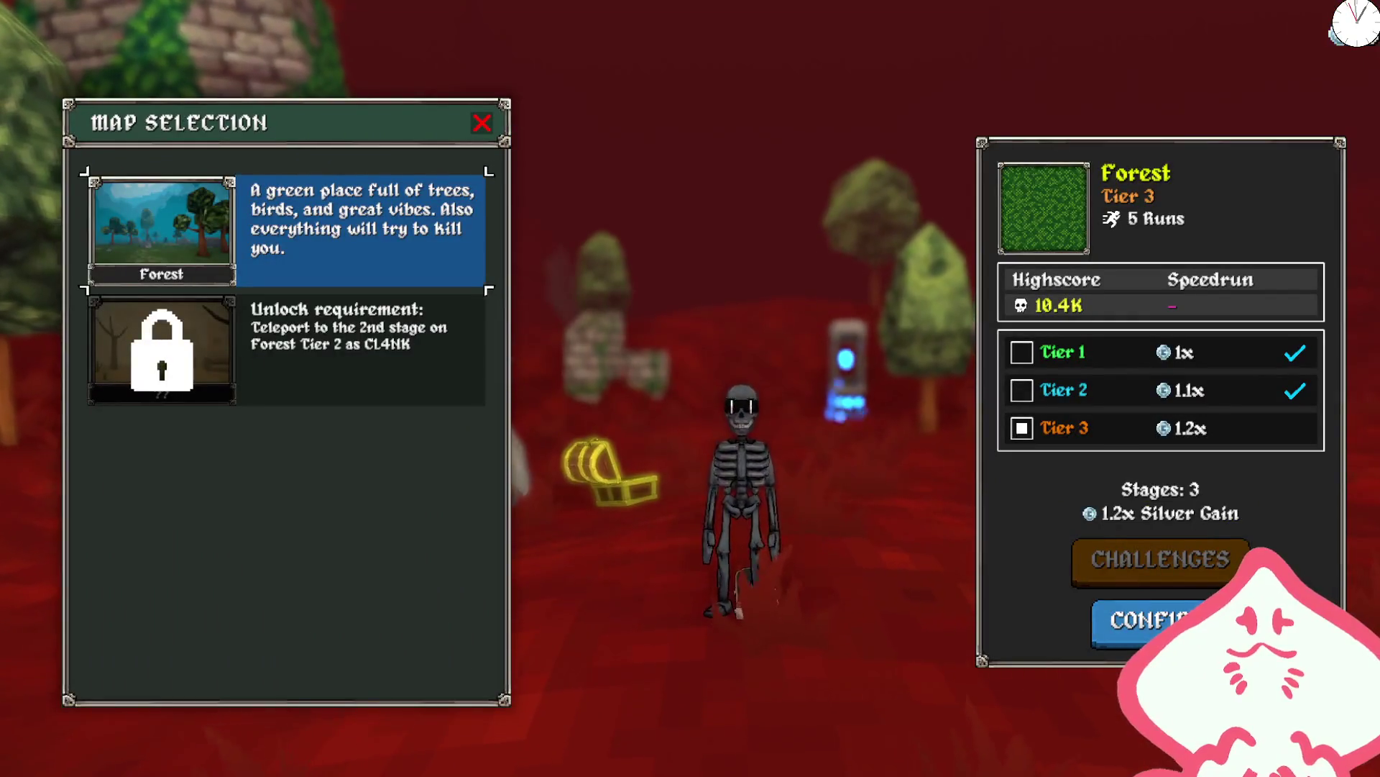
{"action": "left_click", "coordinate": [1149, 632]}
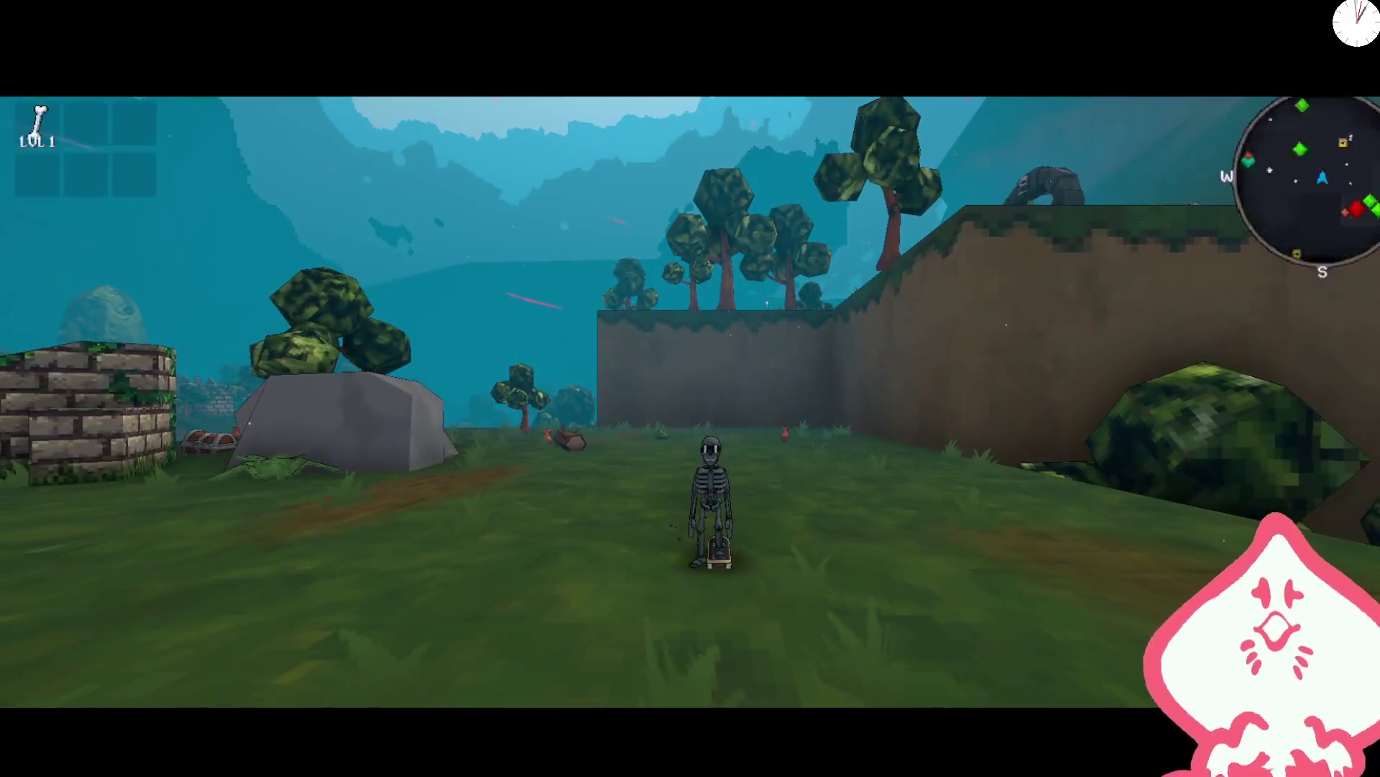
- Skate past the log and uphill collecting crystals, and upgrade Bone to level 2
{"action": "key", "text": "w"}
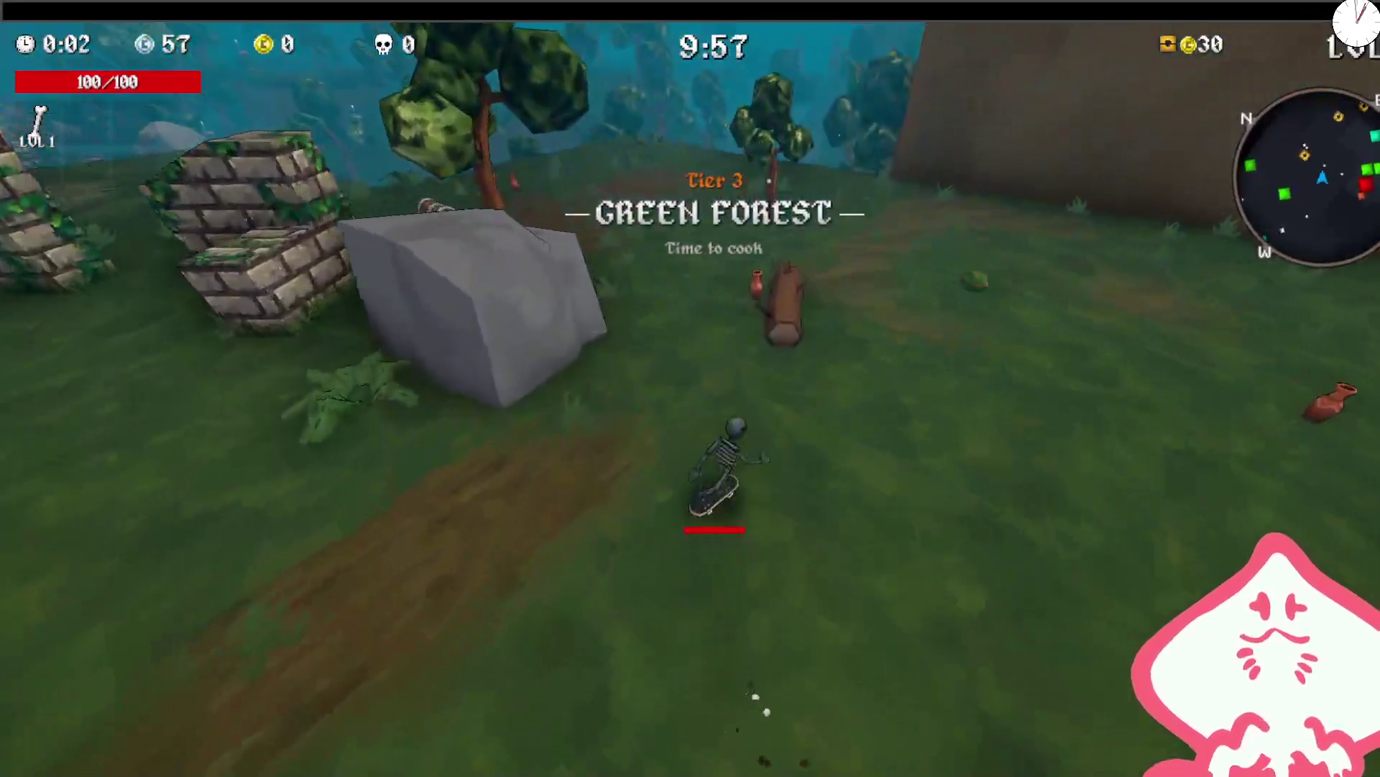
{"action": "key", "text": "w"}
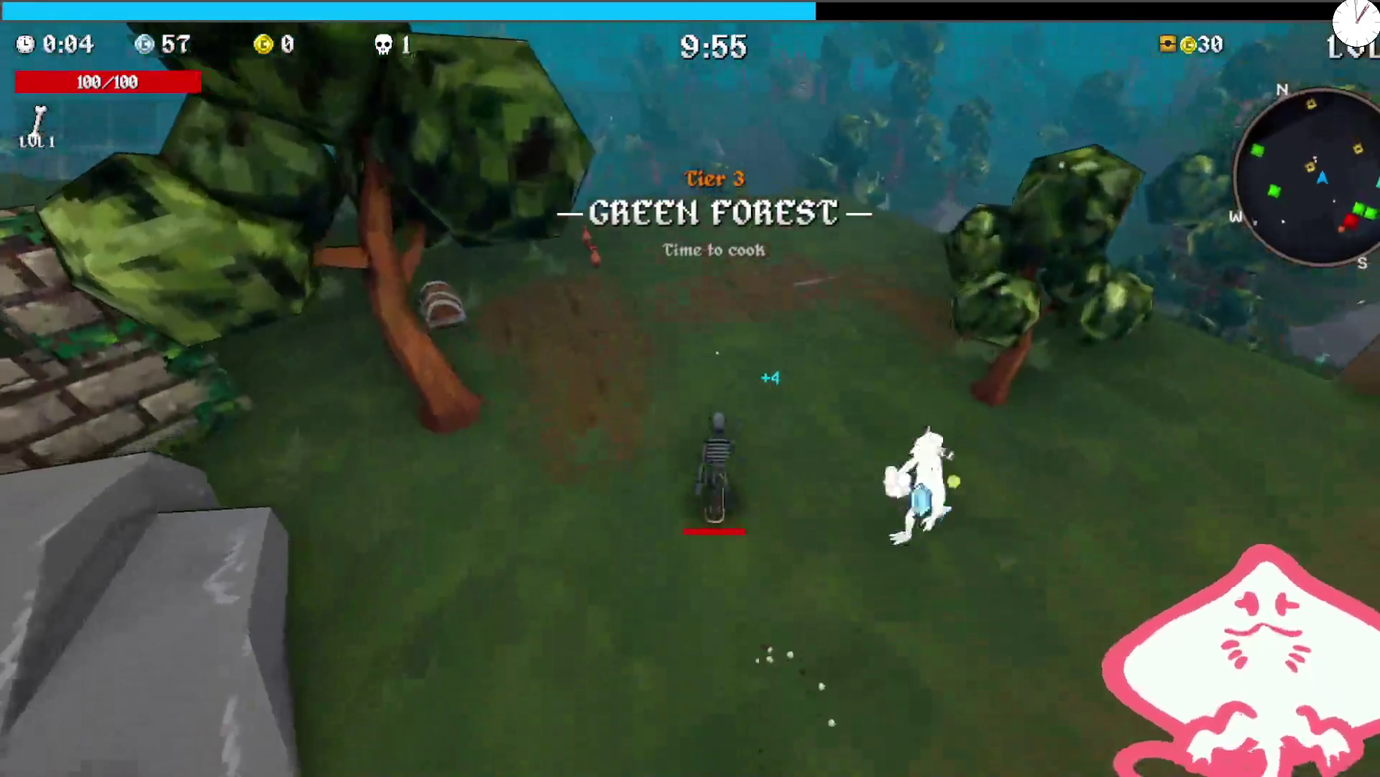
{"action": "key", "text": "w"}
{"action": "key", "text": "w"}
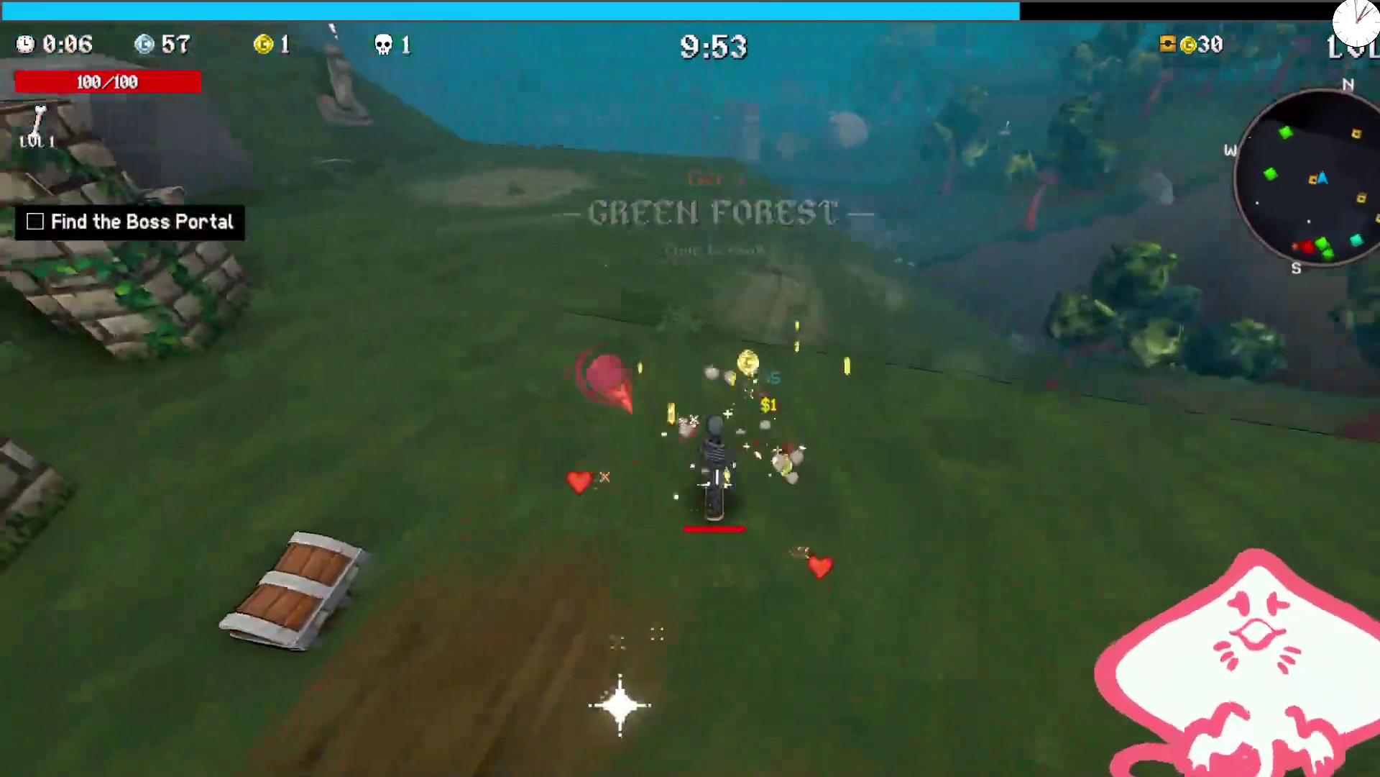
{"action": "key", "text": "w"}
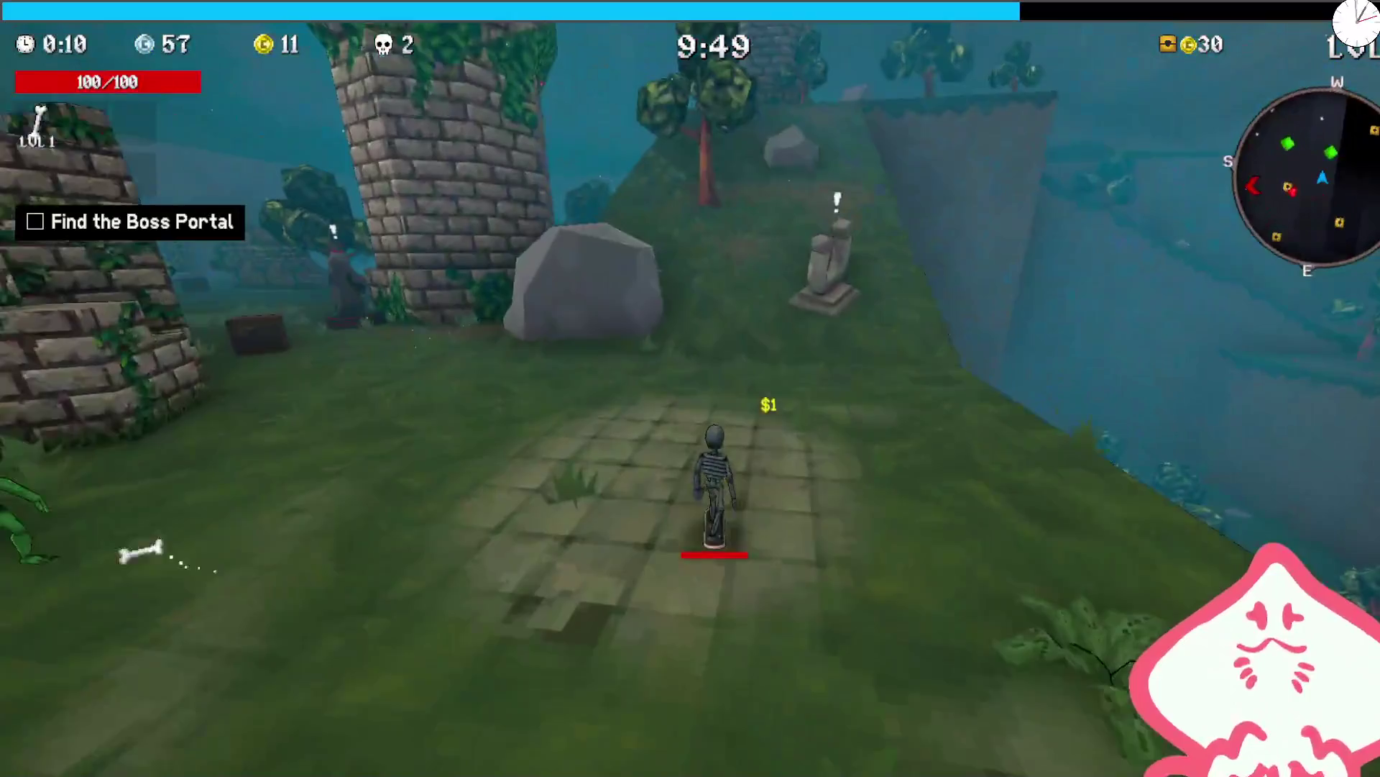
{"action": "key", "text": "w"}
{"action": "key", "text": "w"}
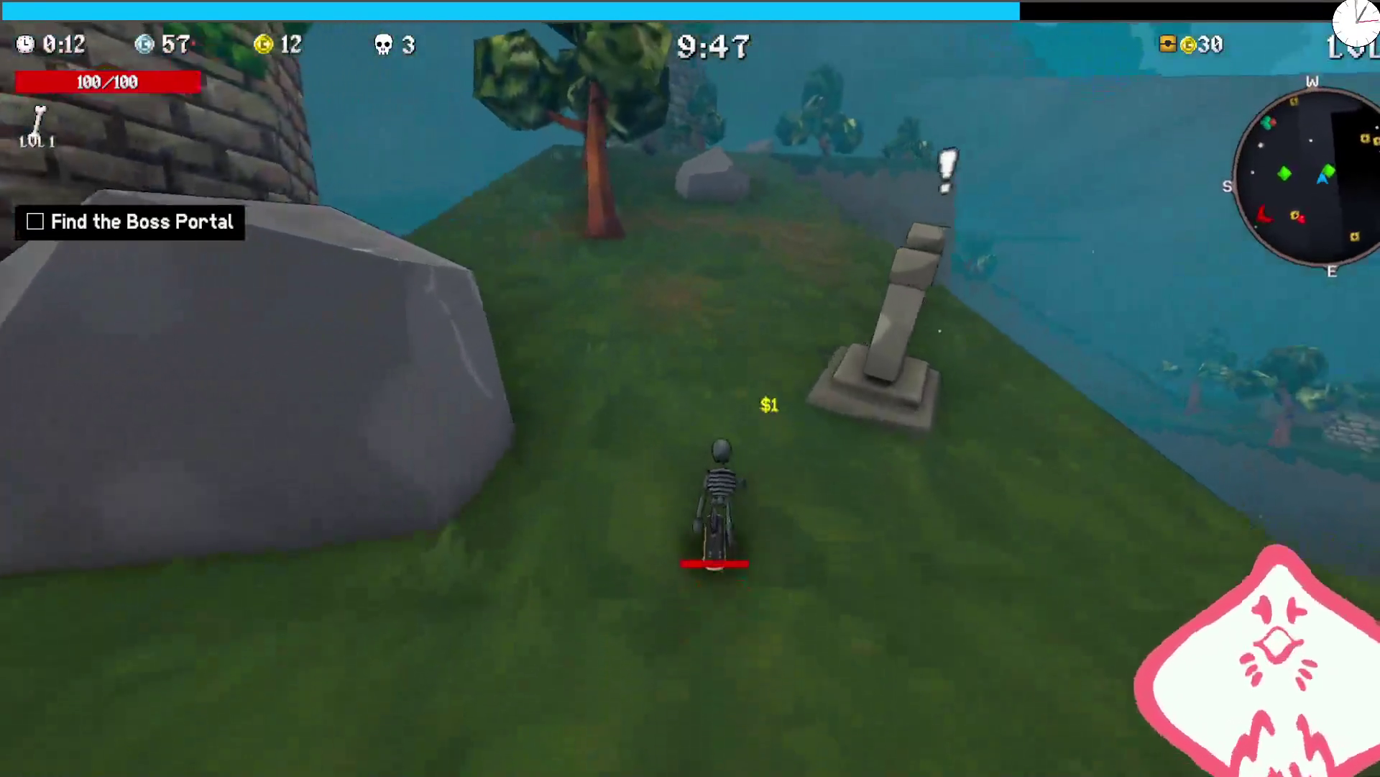
{"action": "key", "text": "w"}
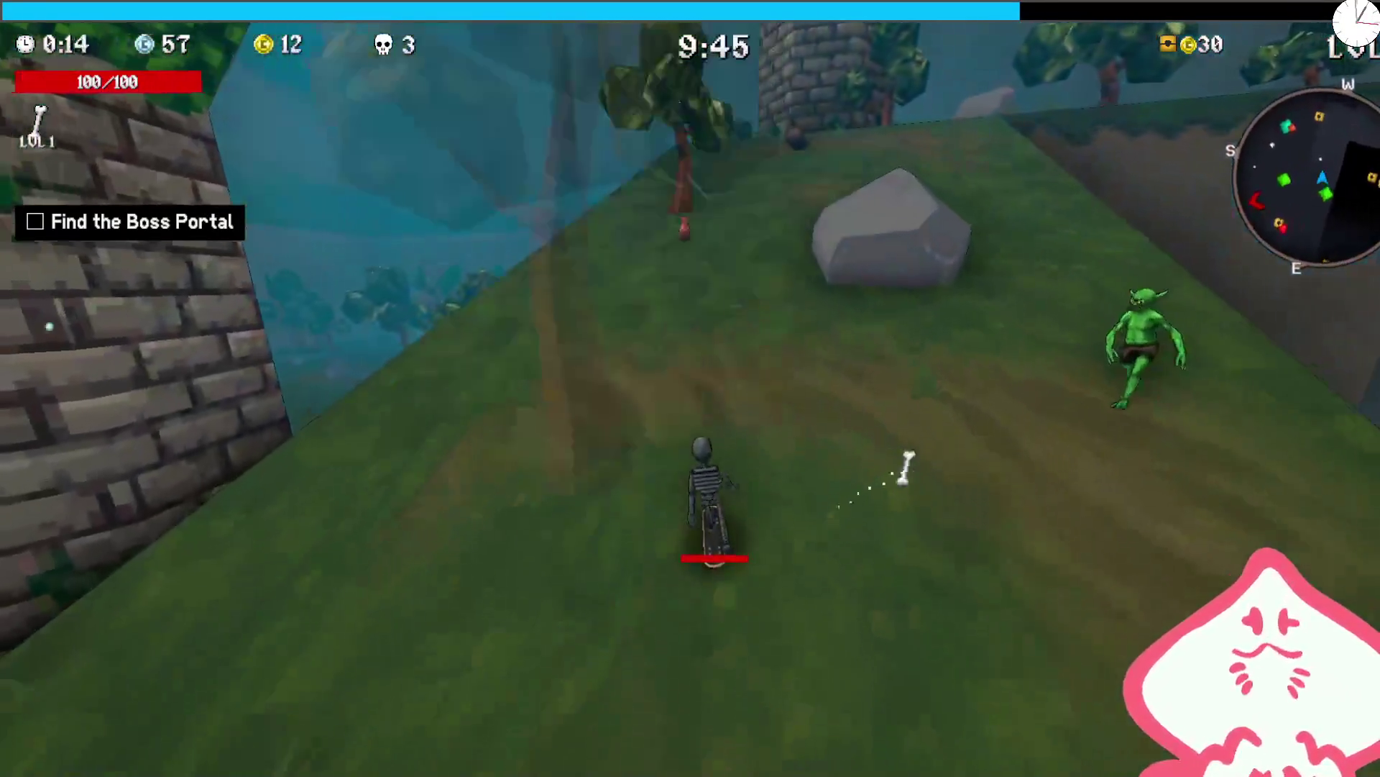
{"action": "key", "text": "w"}
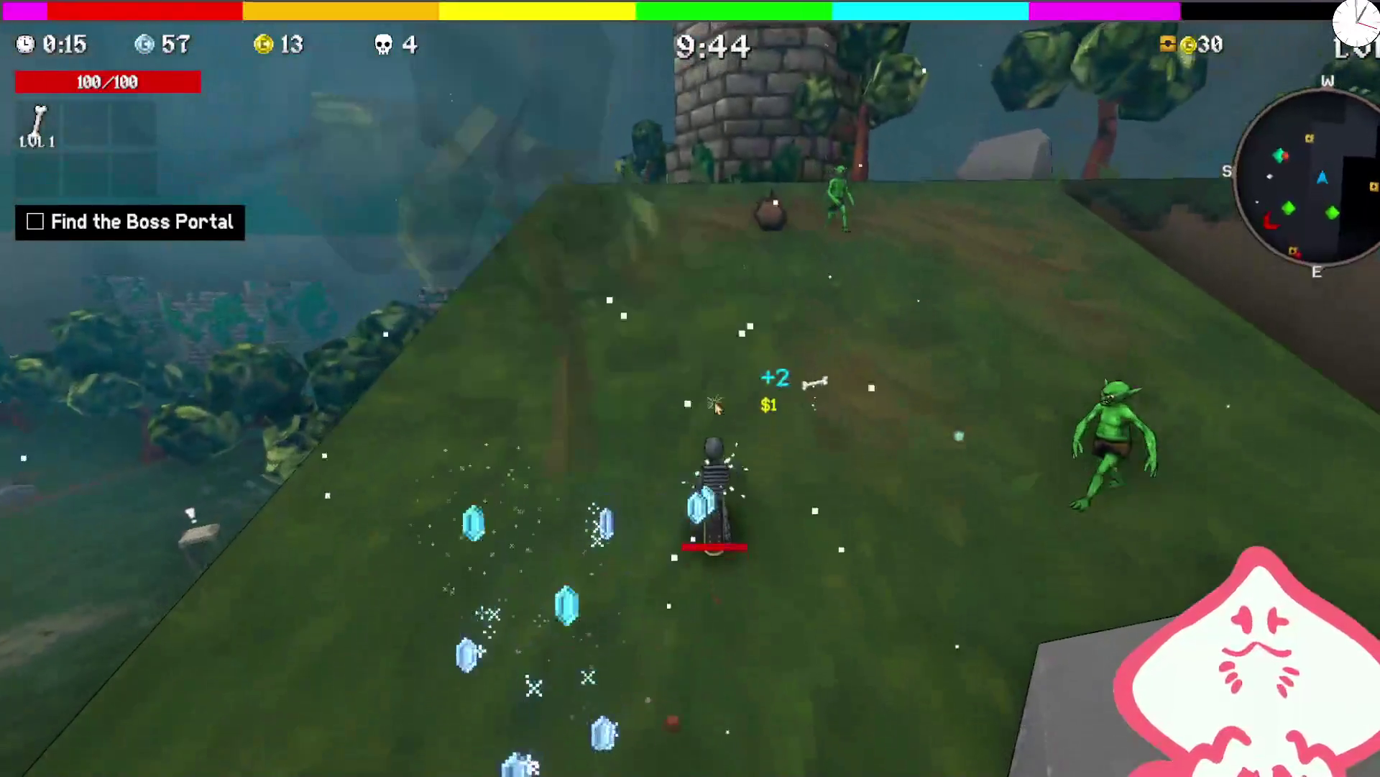
{"action": "key", "text": "space"}
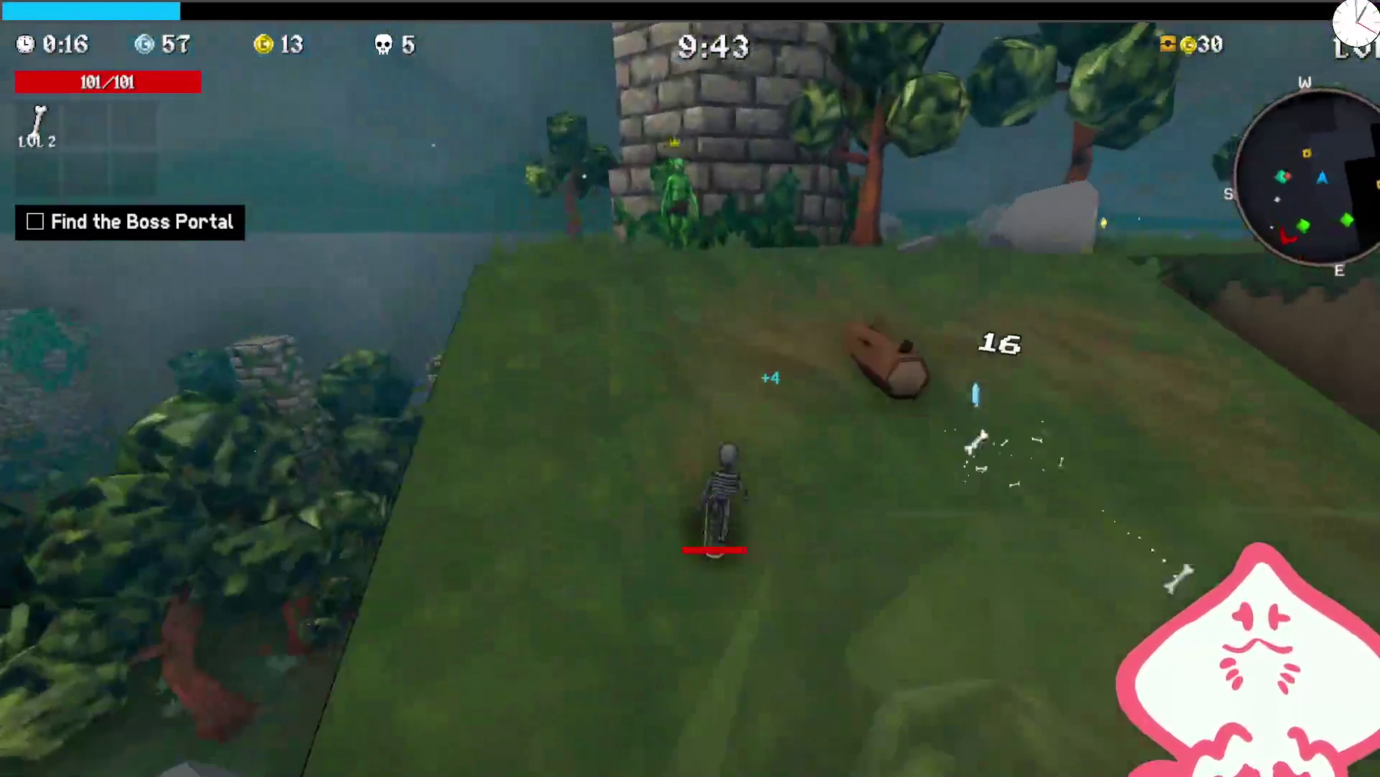
- Skate along the wall and through the graveyard collecting coins, circling back to the lamp-post shrine
{"action": "key", "text": "d"}
{"action": "key", "text": "a"}
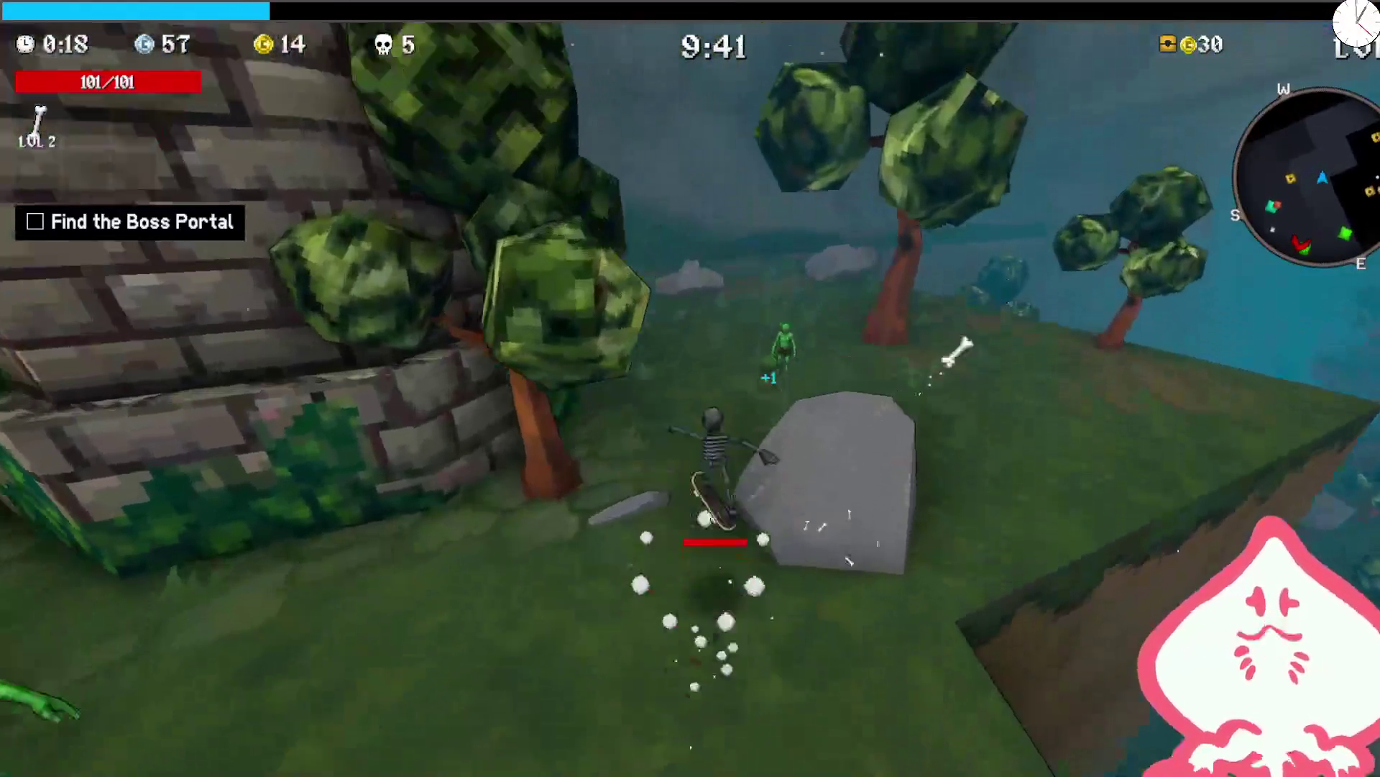
{"action": "key", "text": "d"}
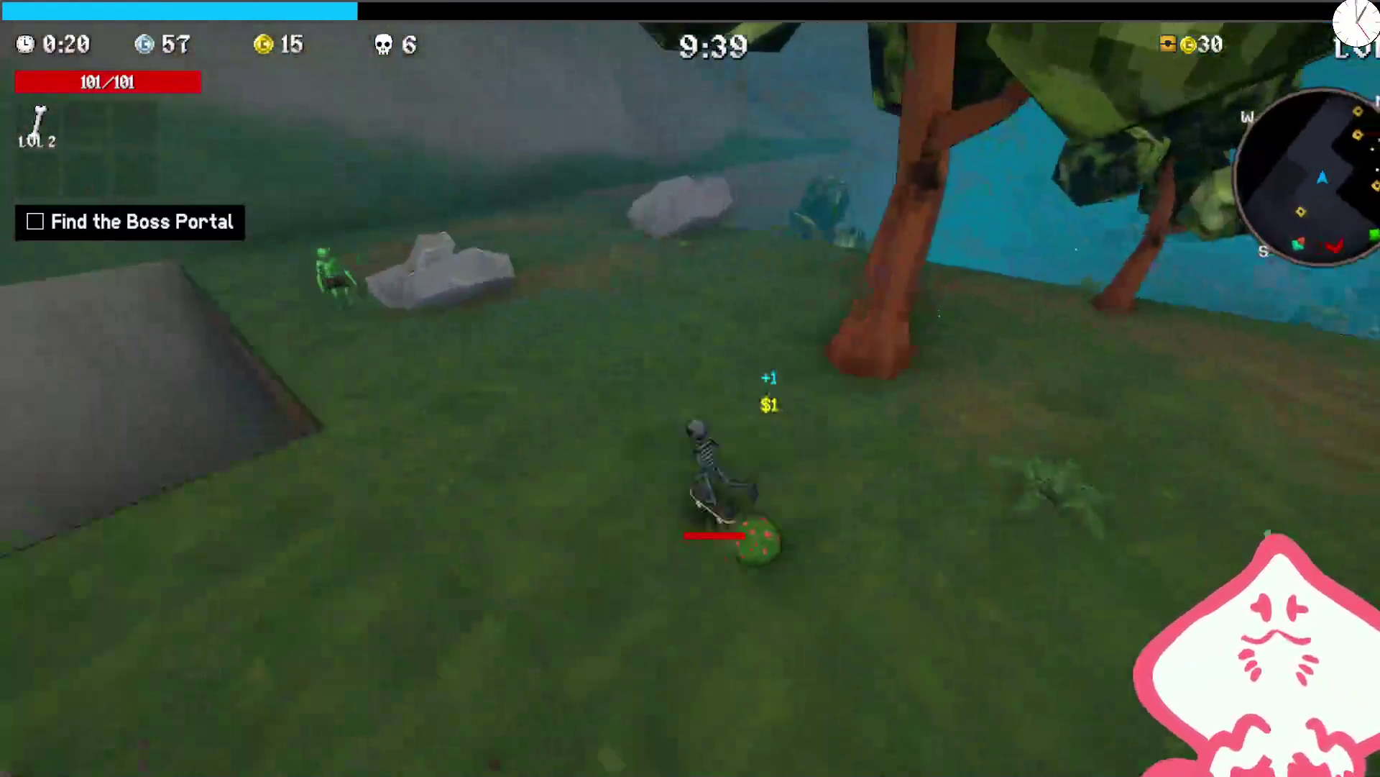
{"action": "key", "text": "d"}
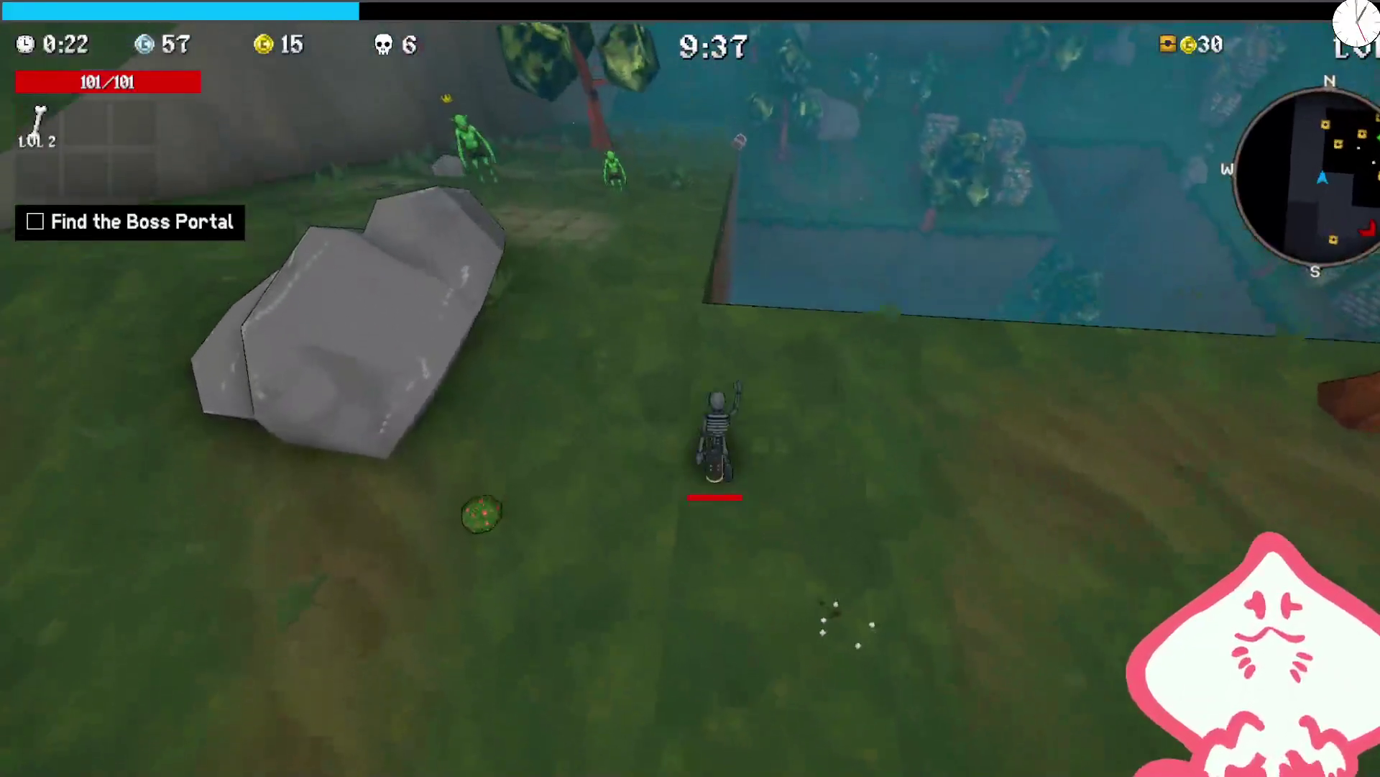
{"action": "key", "text": "a"}
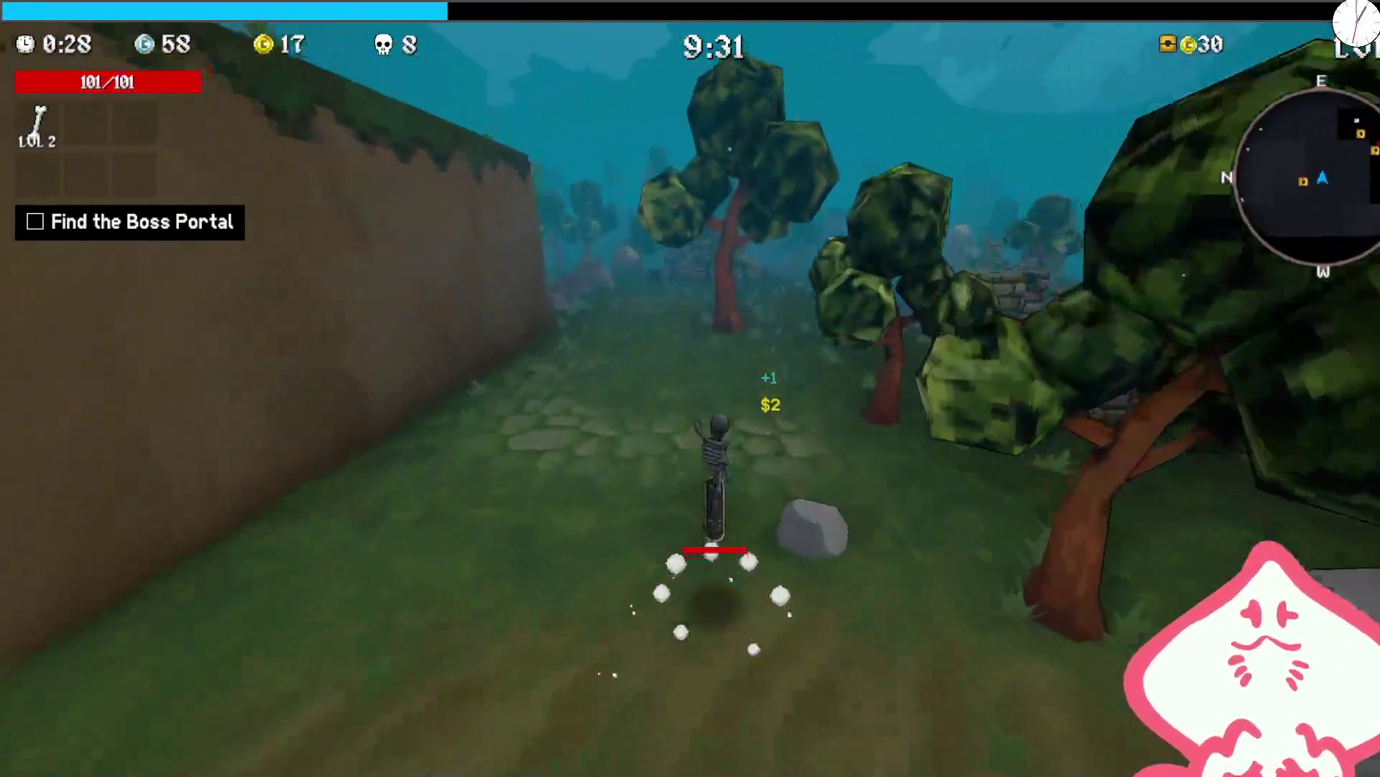
{"action": "key", "text": "d"}
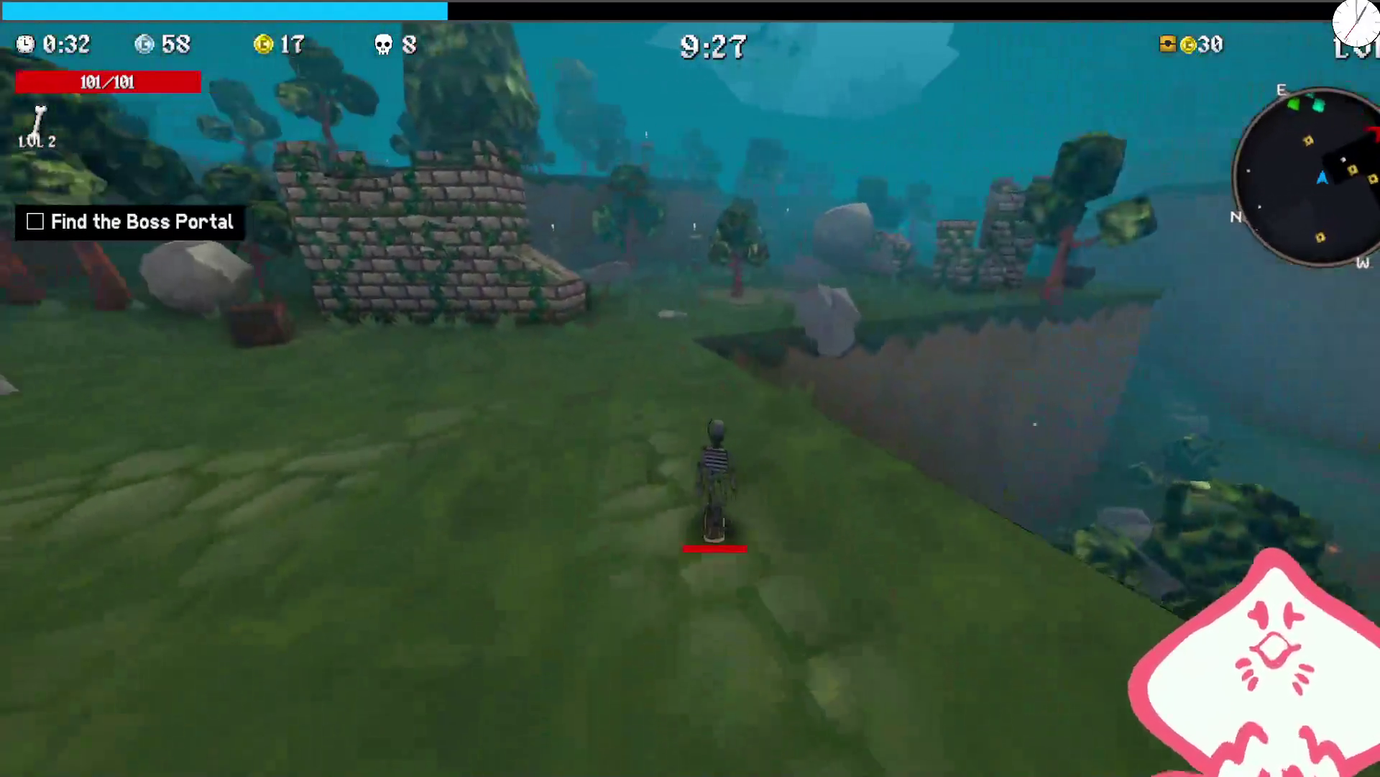
{"action": "key", "text": "d"}
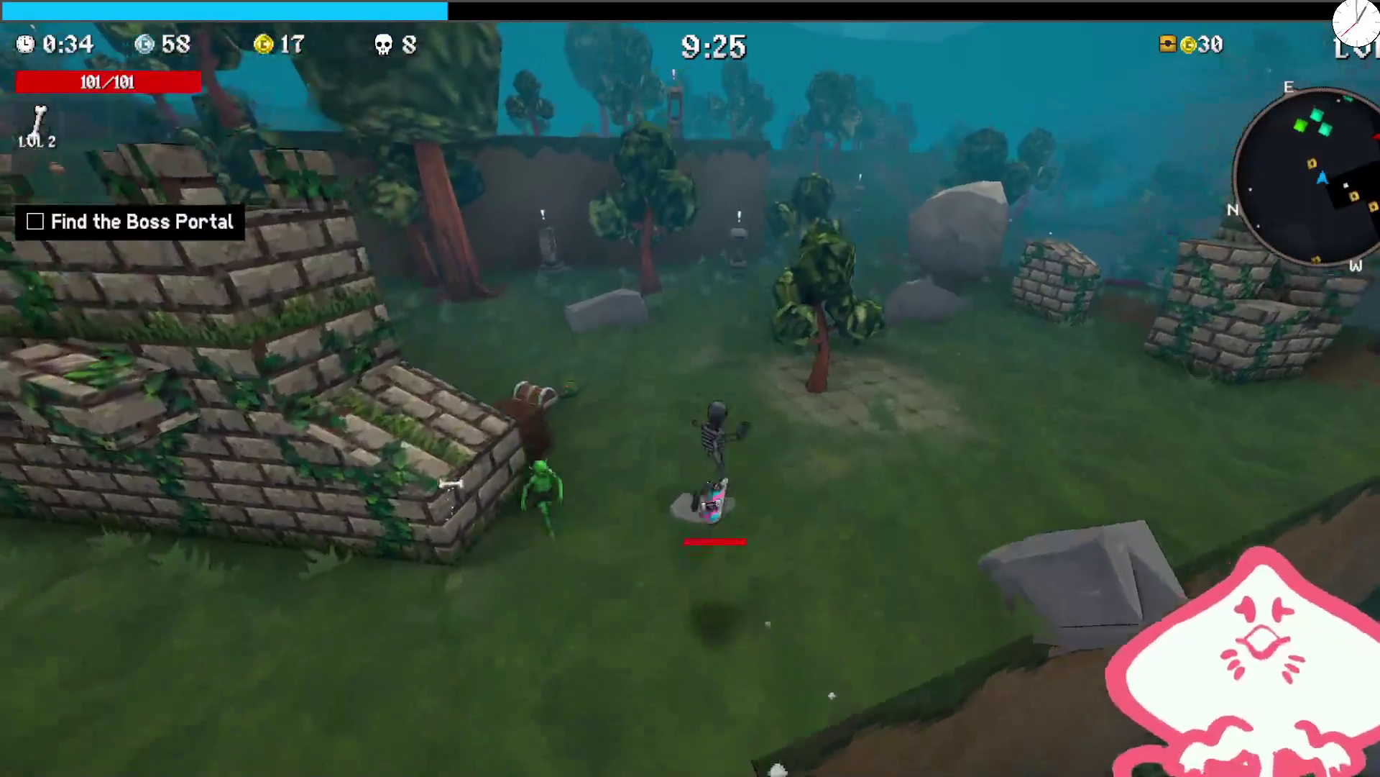
{"action": "key", "text": "a"}
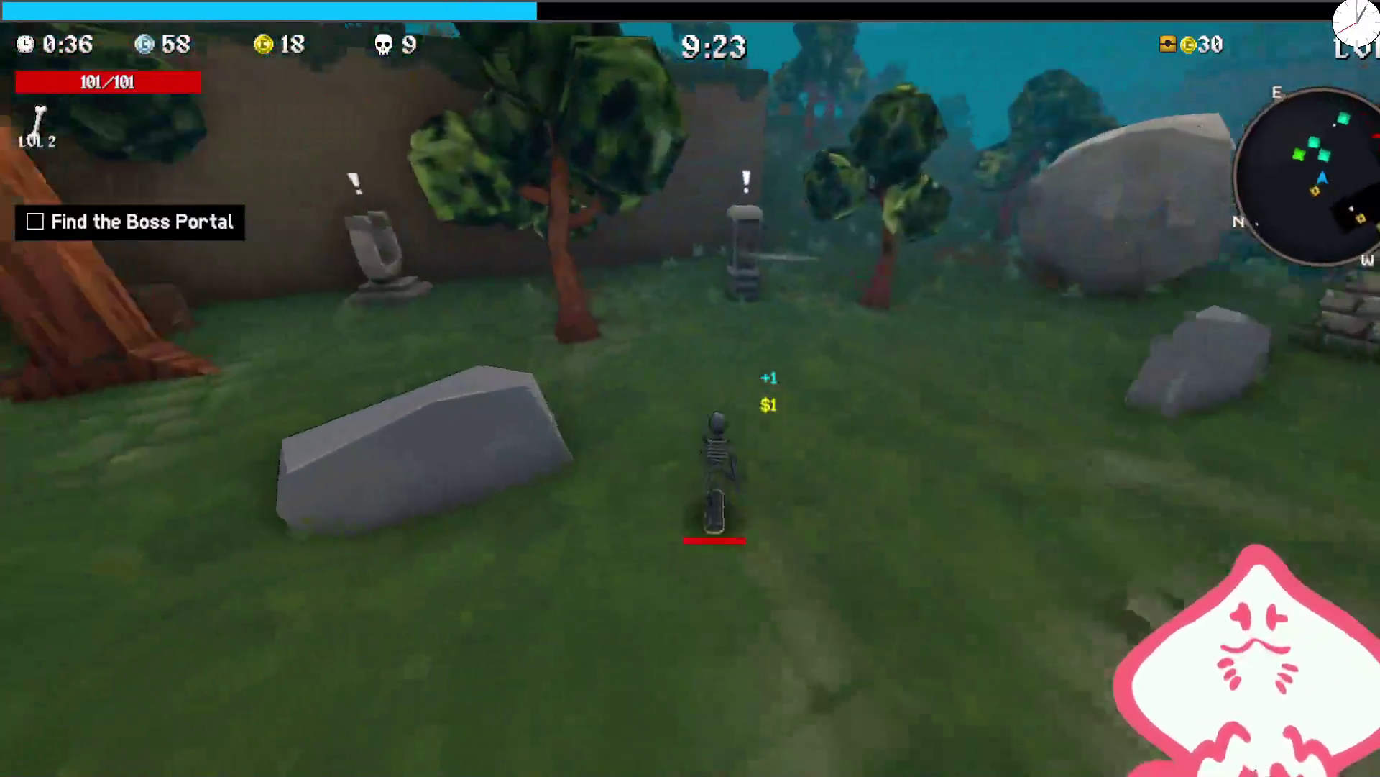
{"action": "key", "text": "d"}
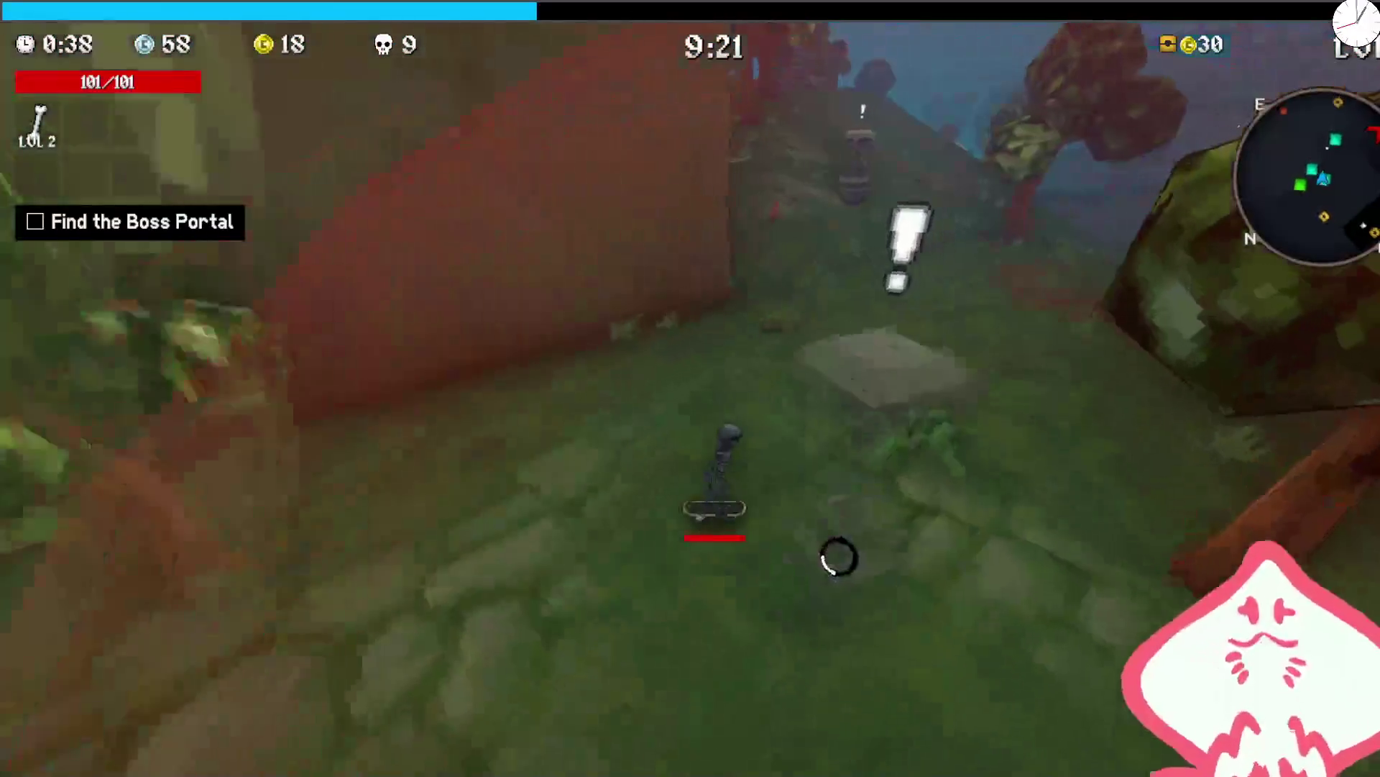
{"action": "key", "text": "a"}
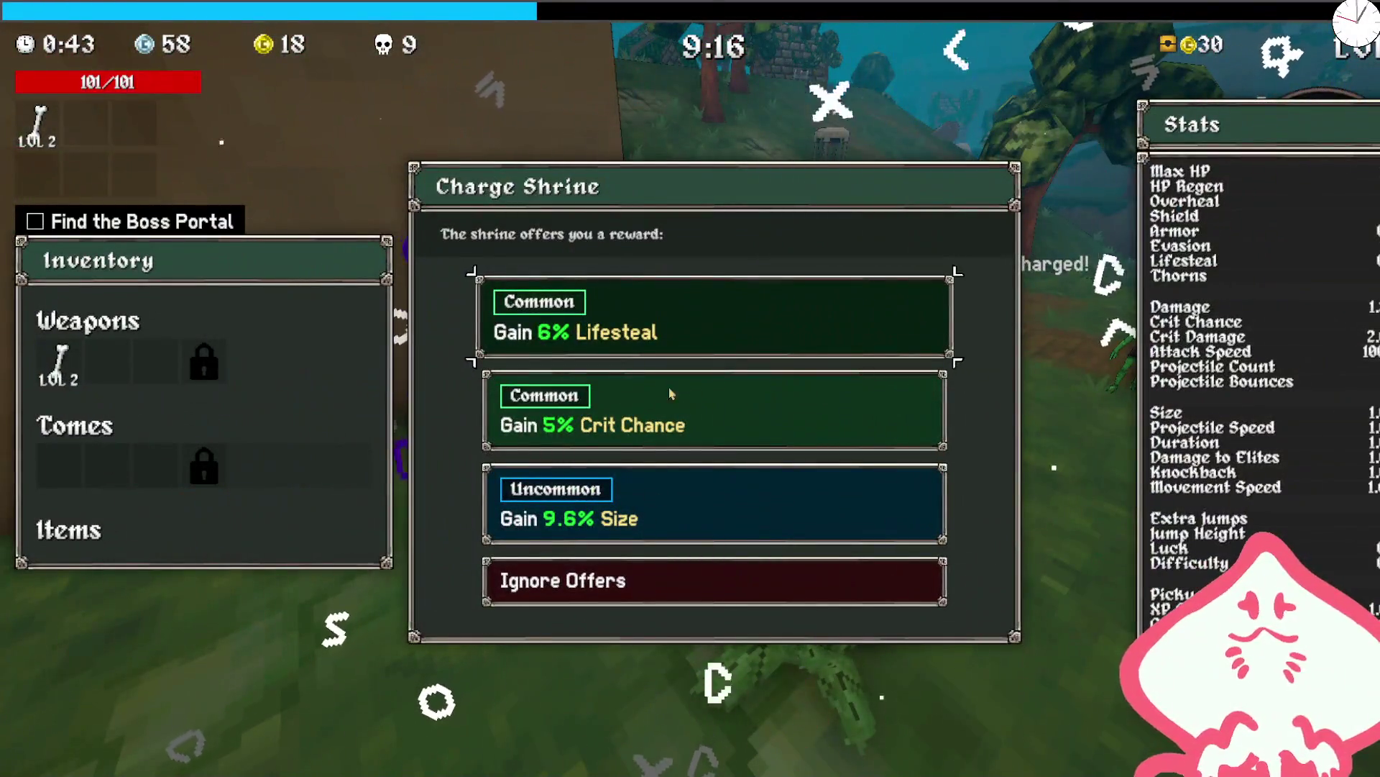
- Take the 9.6% Size and Damage to Elites shrine rewards, the Shield Tome, then another 9.6% Size
{"action": "left_click", "coordinate": [679, 512]}
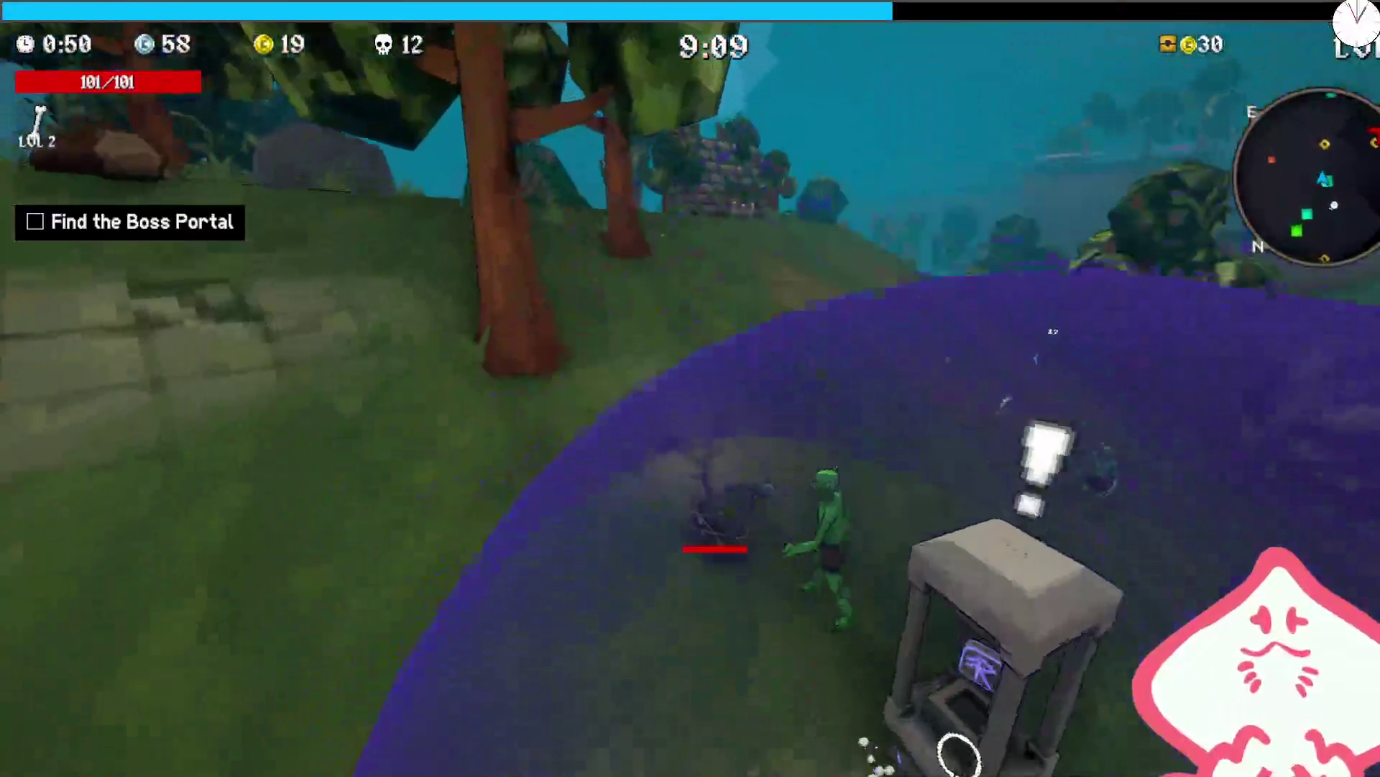
{"action": "key", "text": "Return"}
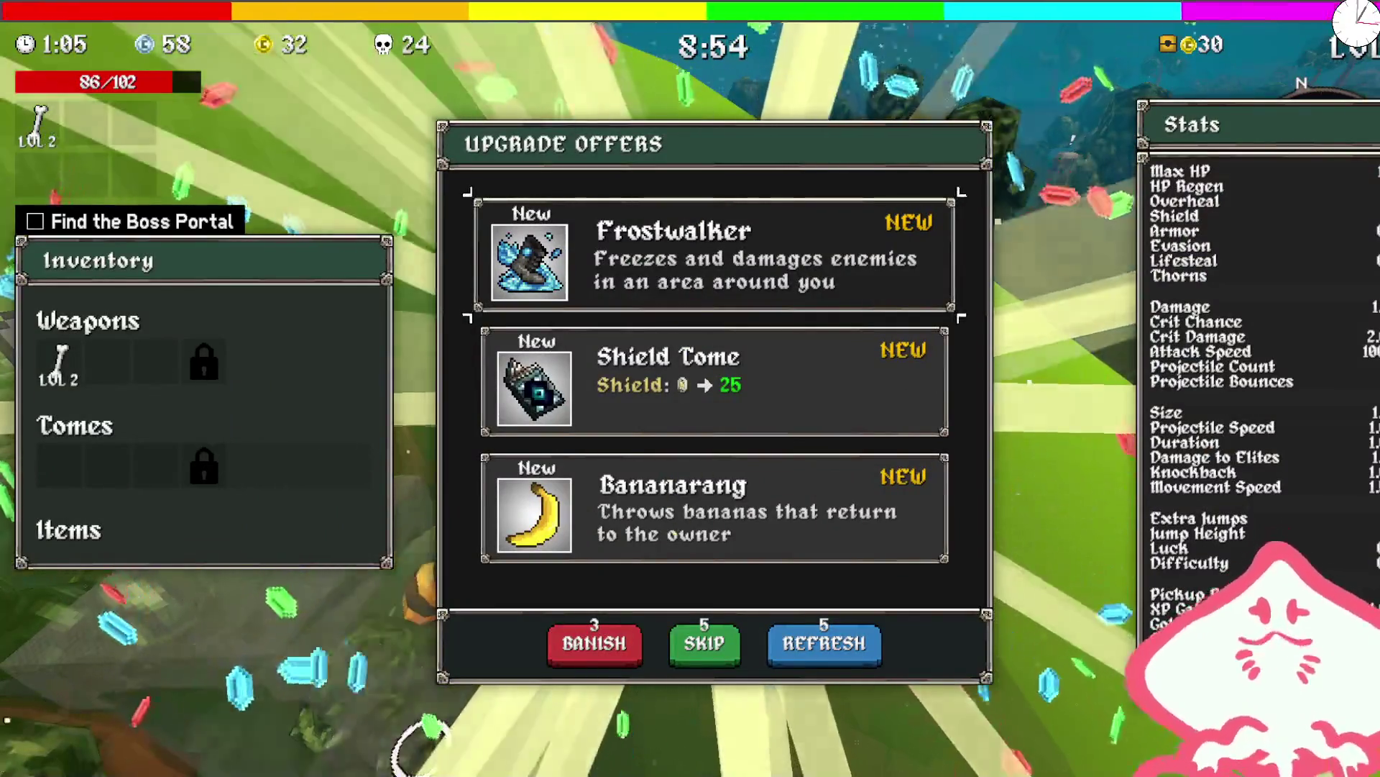
{"action": "left_click", "coordinate": [705, 387]}
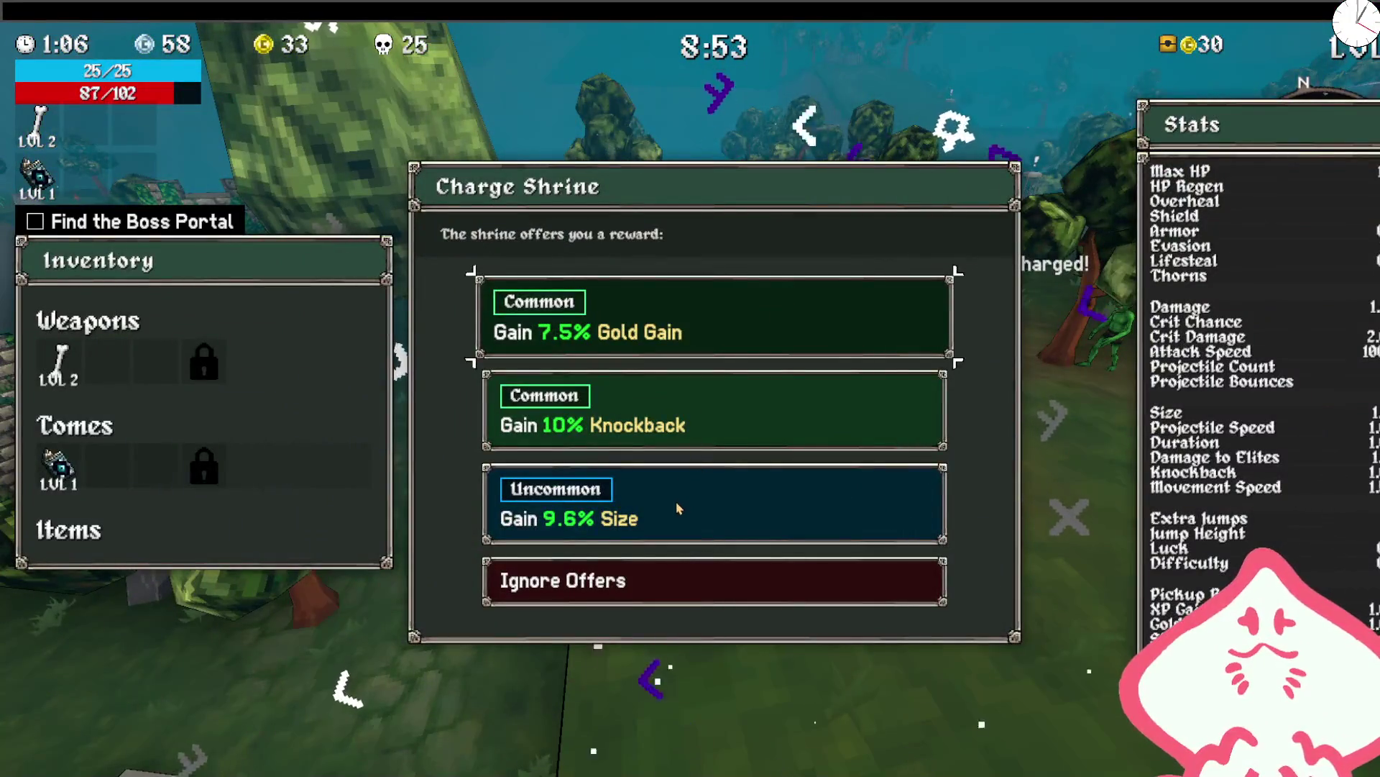
{"action": "left_click", "coordinate": [676, 502]}
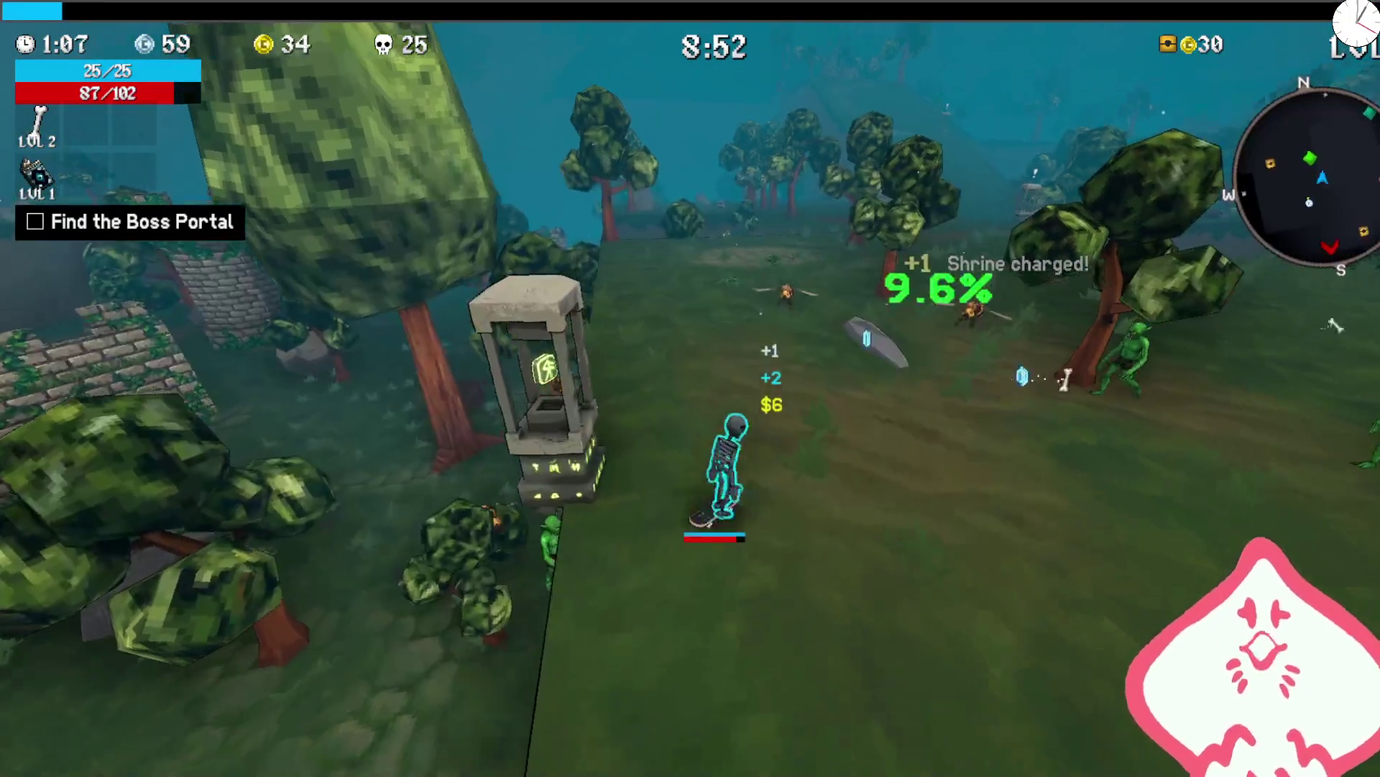